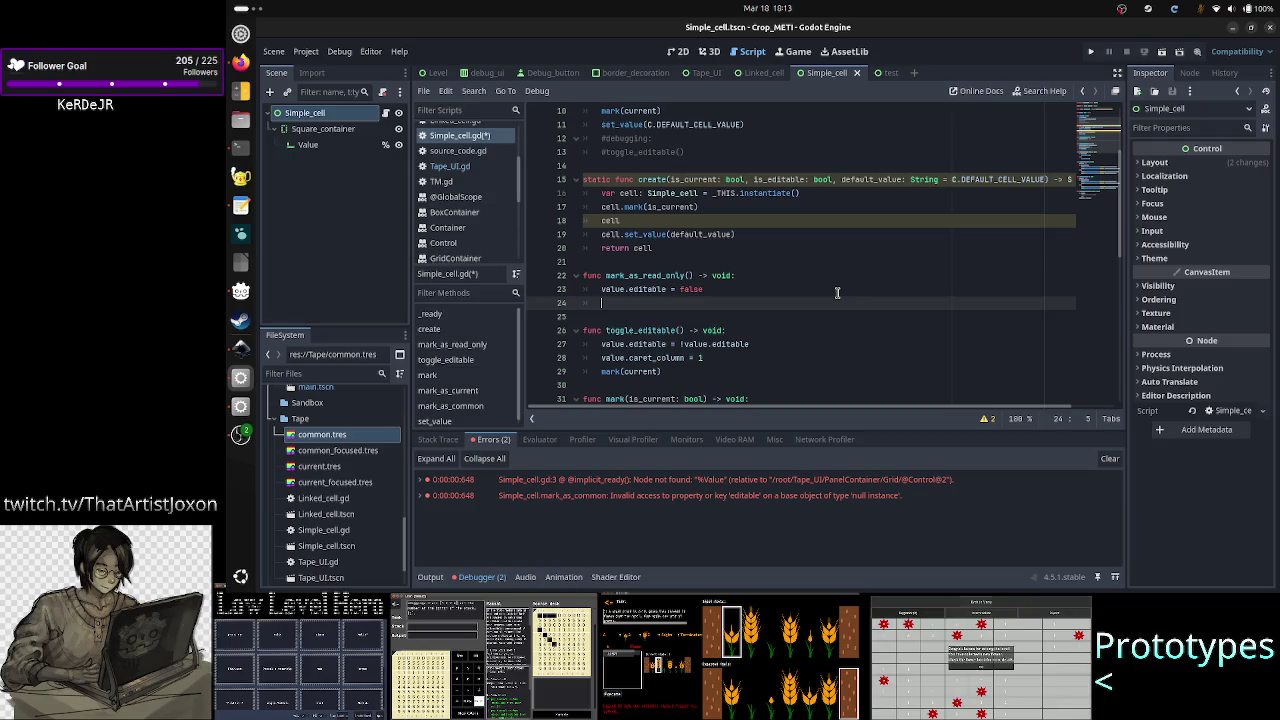
- Add a mark(current) call on the blank line 24 in mark_as_read_only, accepting the autocomplete
key("Down")
key("Down")
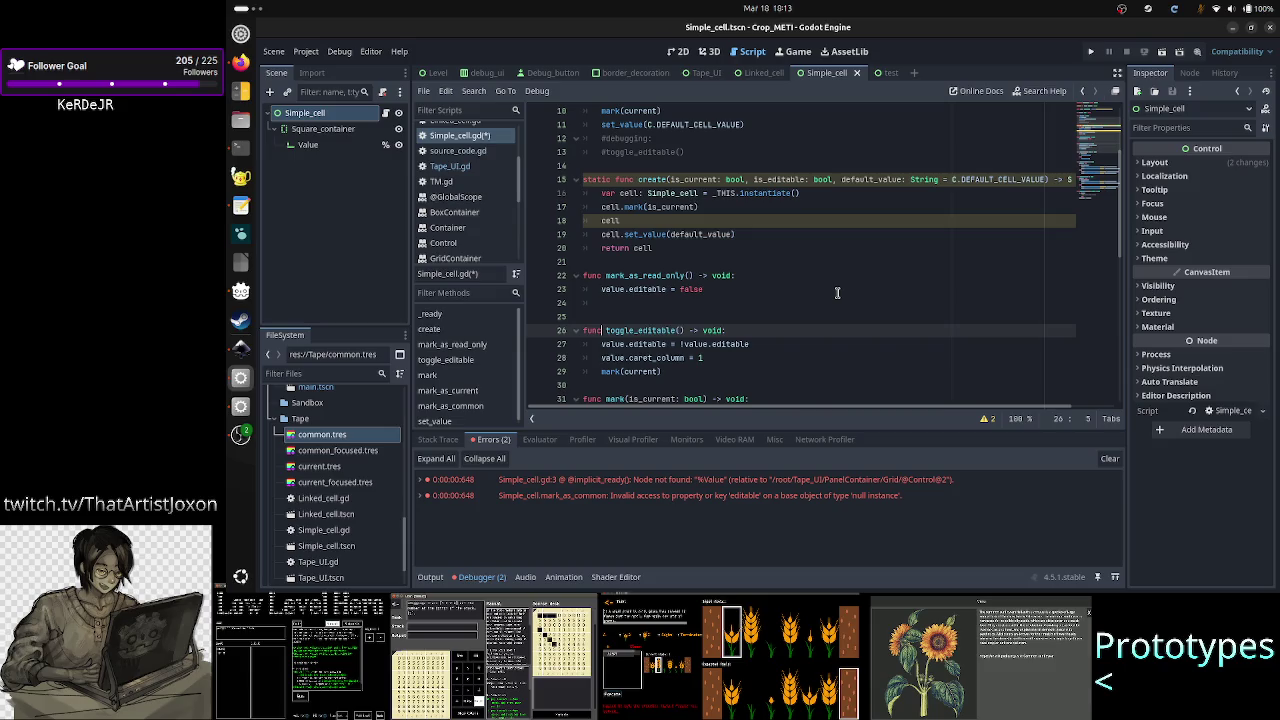
key("Up")
key("Up")
key("Up")
key("Home")
key("shift+Right")
key("shift+Right")
key("shift+Right")
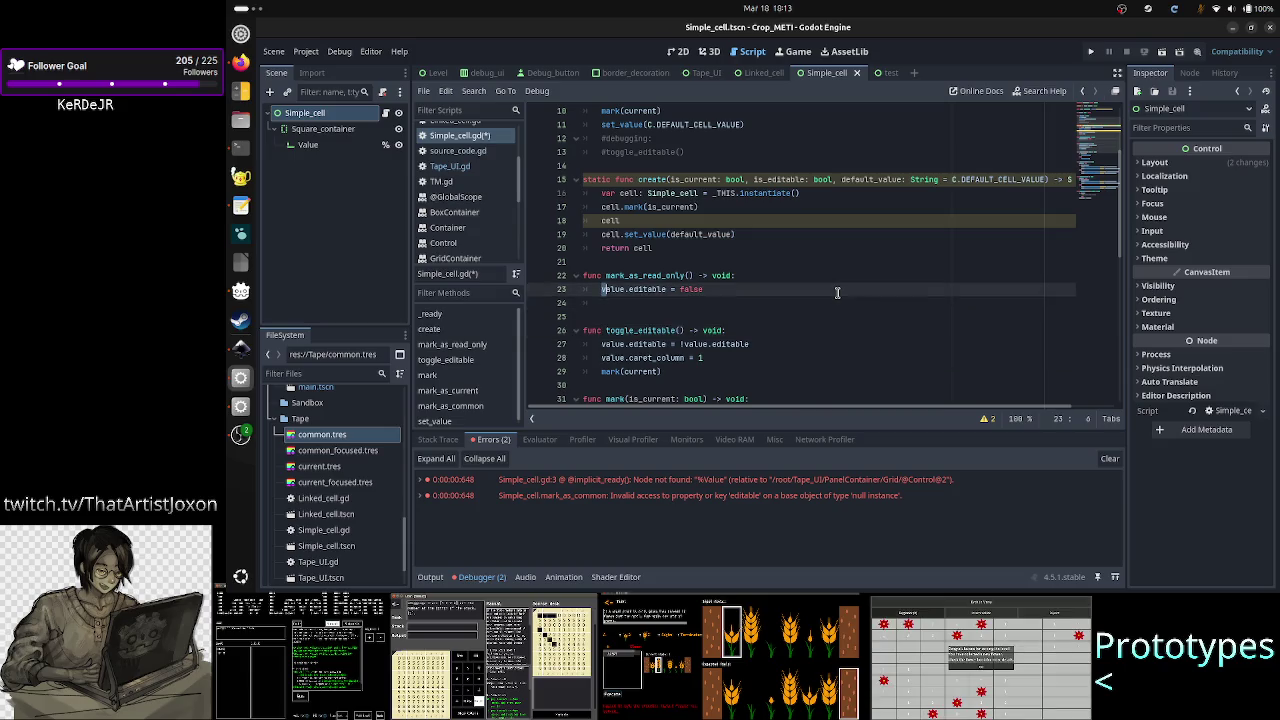
key("Down")
key("Down")
key("Down")
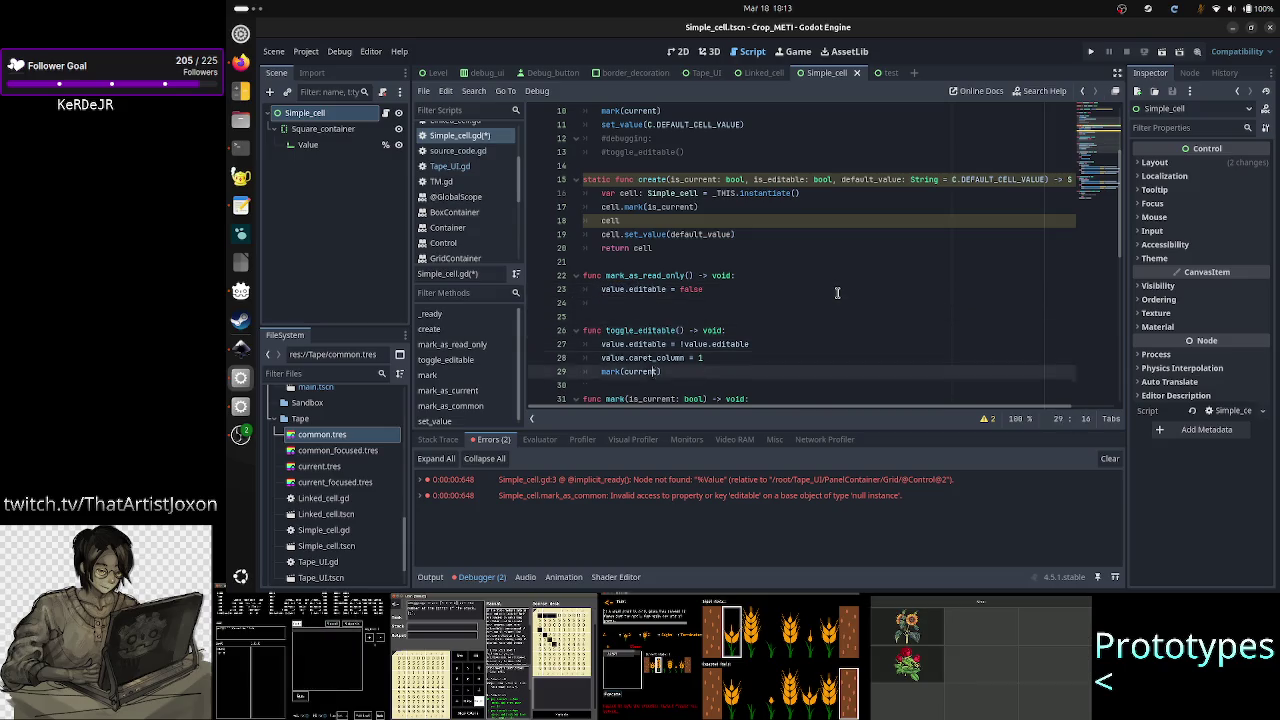
key("Up")
key("Up")
key("Right")
key("Right")
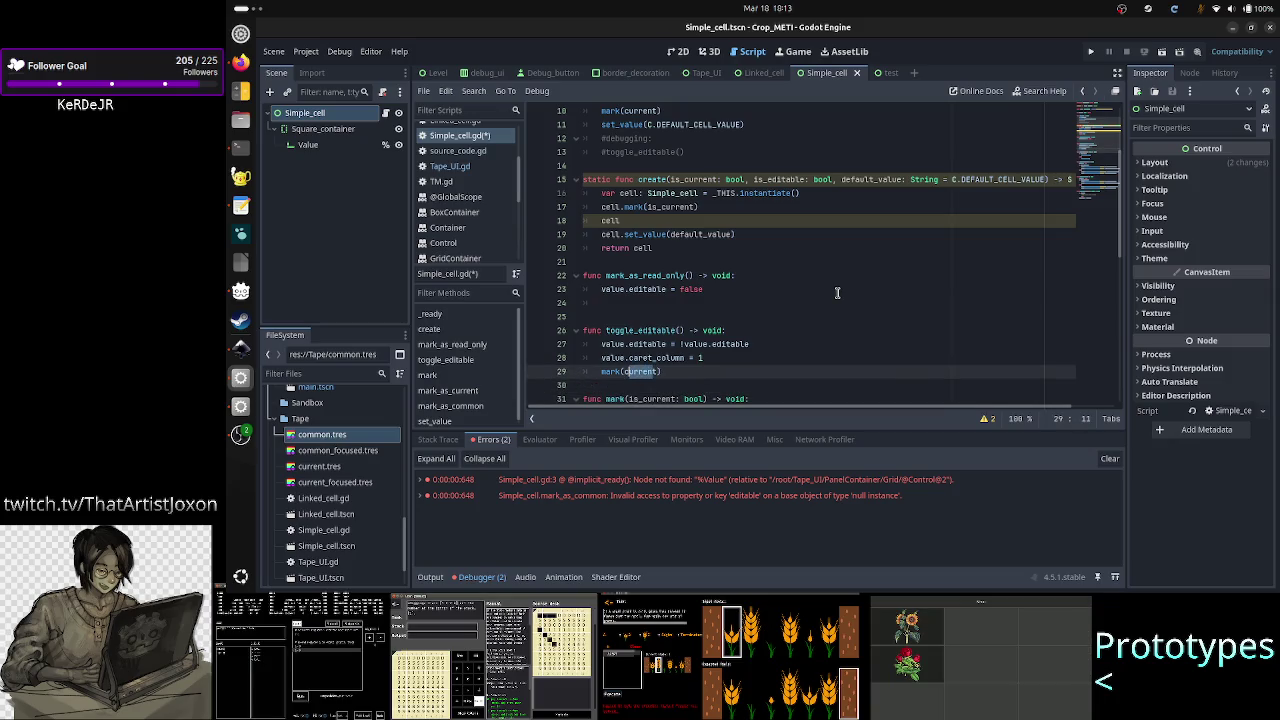
key("Up")
key("Up")
key("Up")
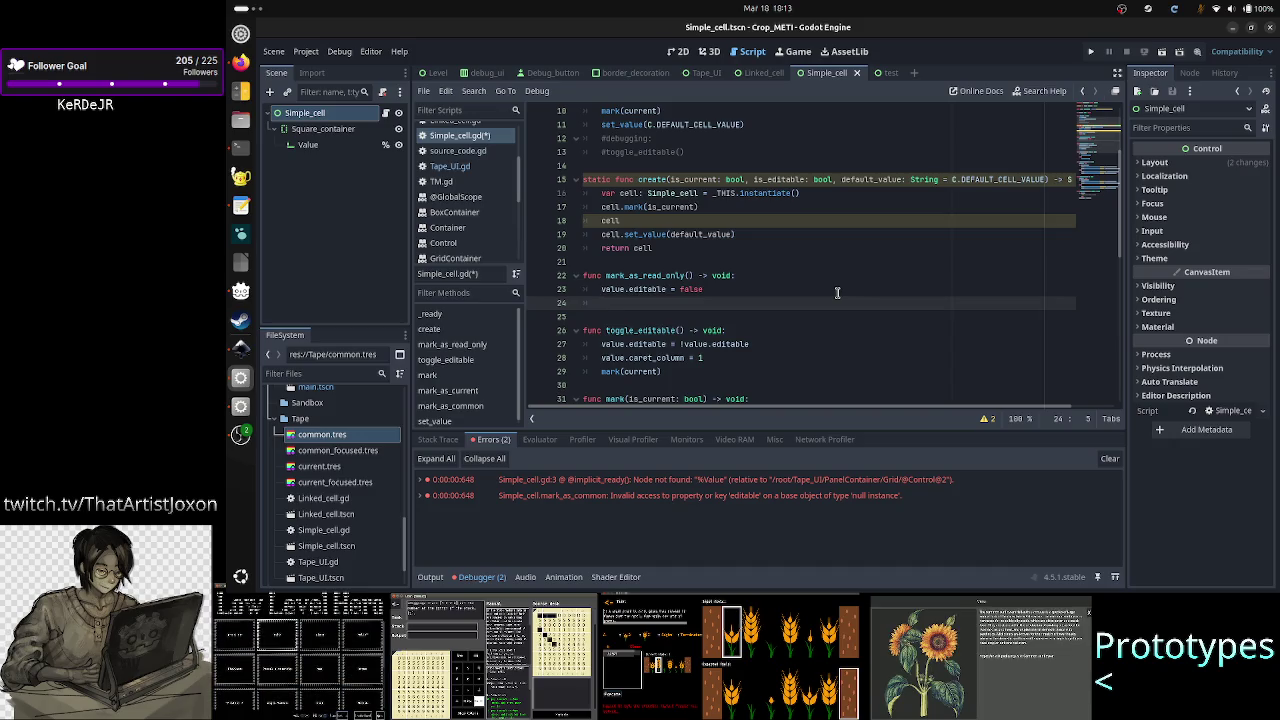
type("rk(curr")
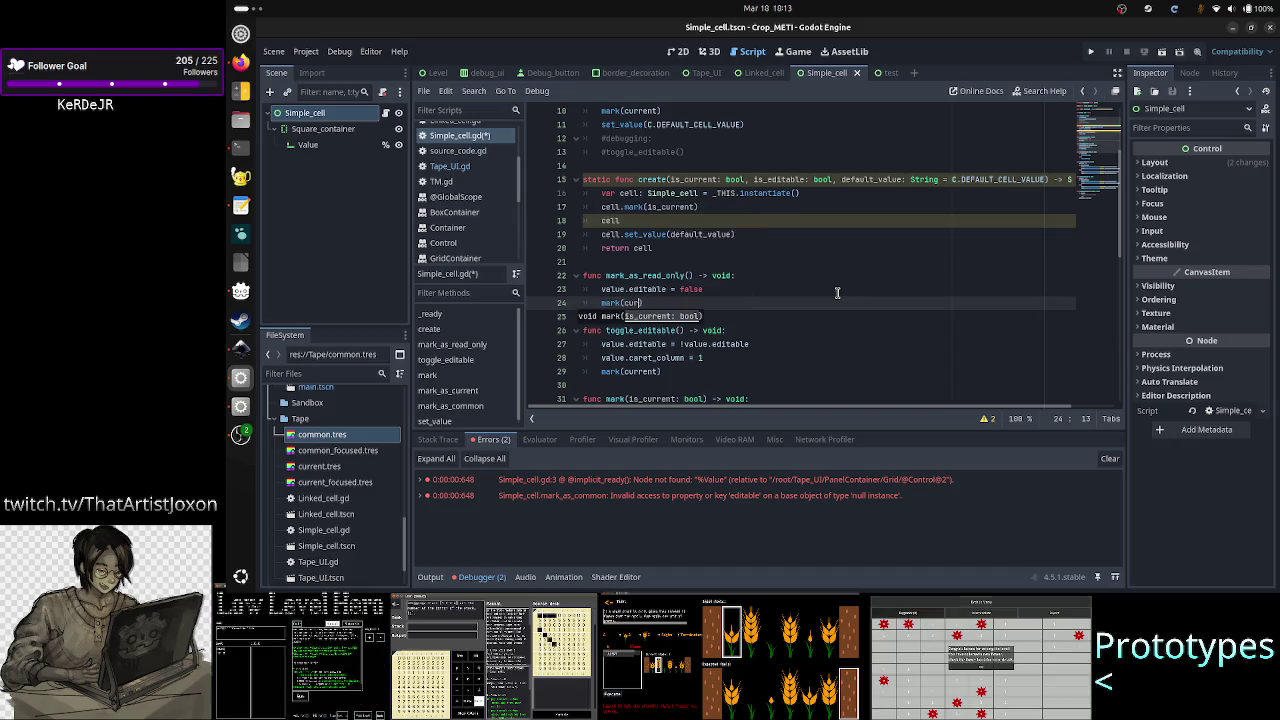
key("Return")
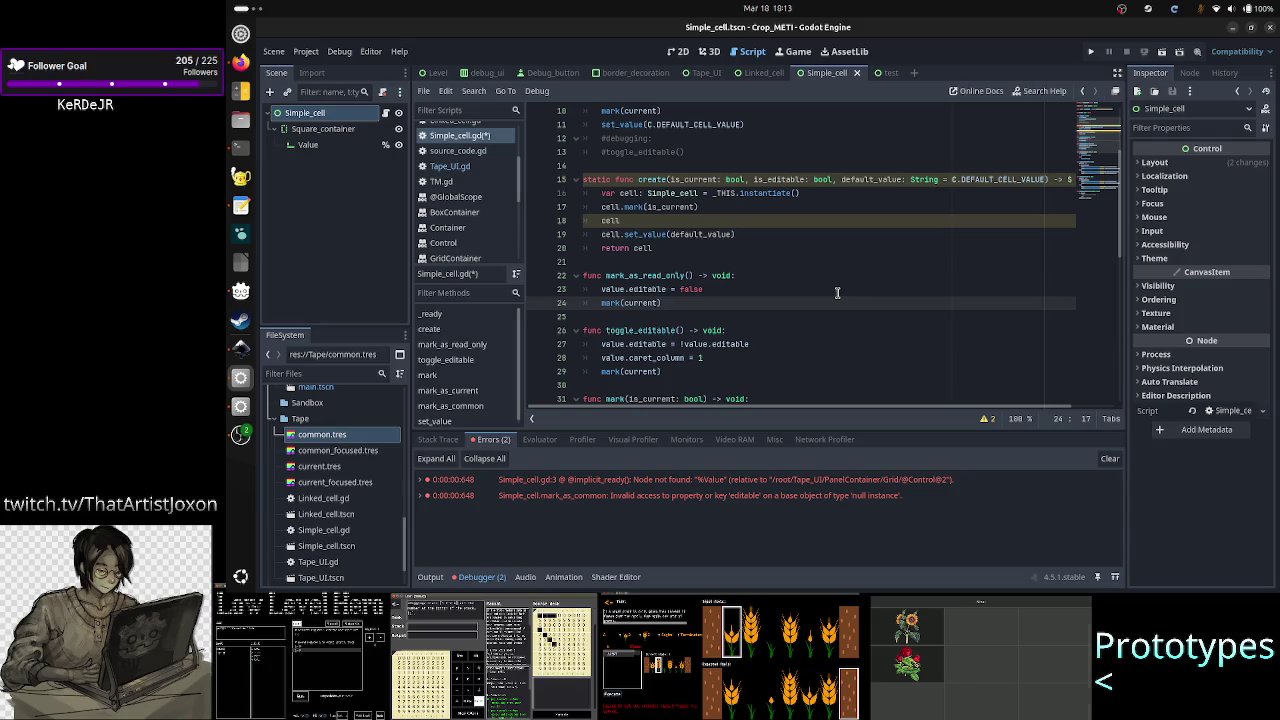
- Review the cell.mark and cell.set_value calls in create, then select the new mark(current) line
key("Up")
key("Up")
key("Up")
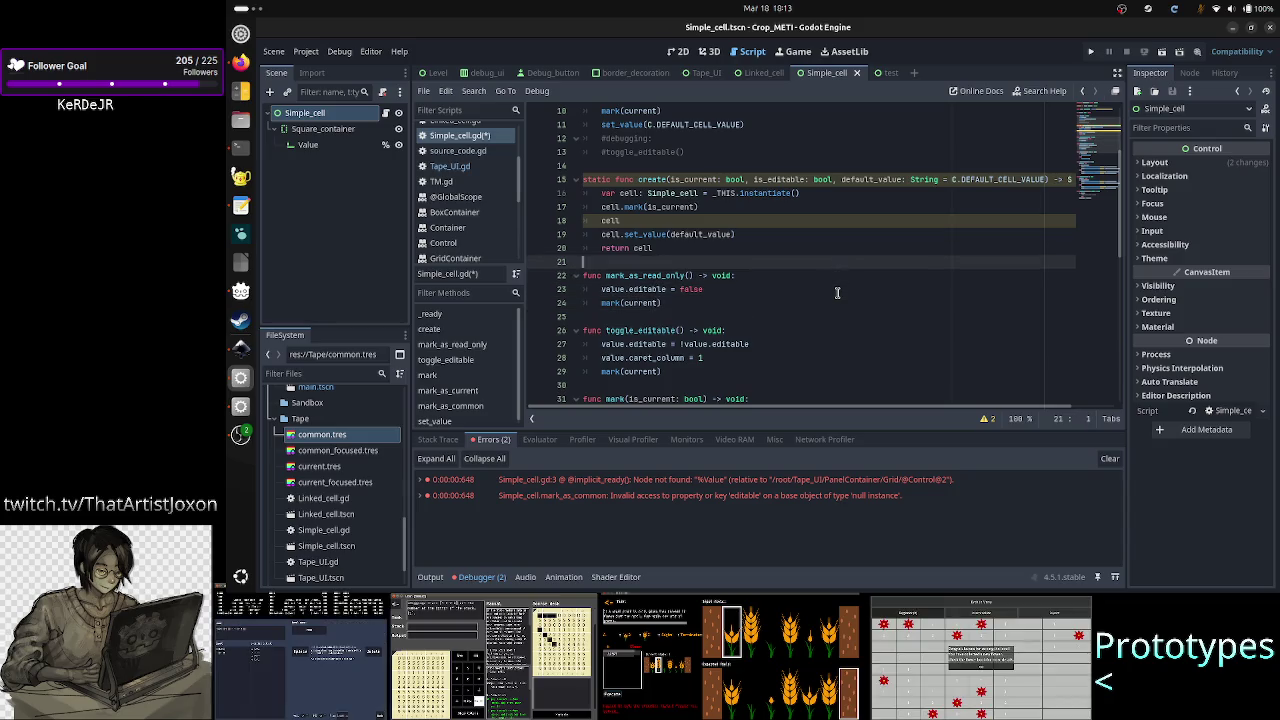
key("shift+Left")
key("shift+Left")
key("shift+Left")
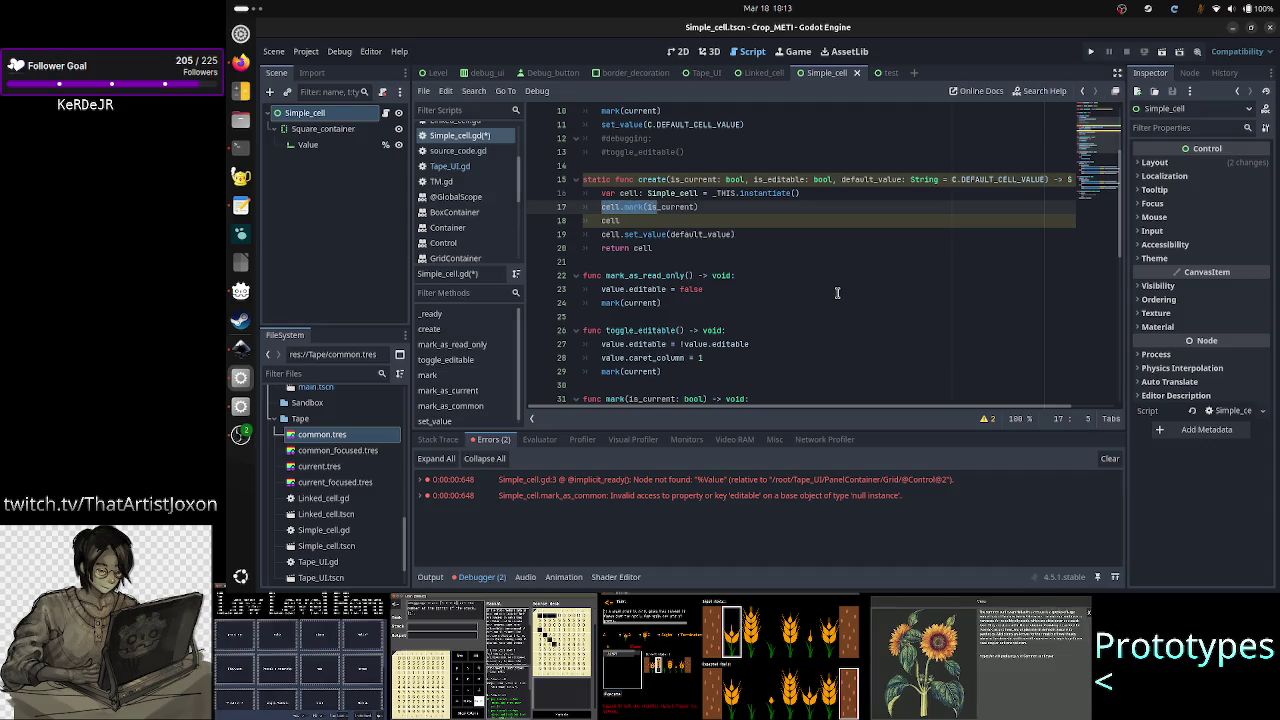
key("Down")
key("Down")
key("shift+Right")
key("shift+Right")
key("shift+Right")
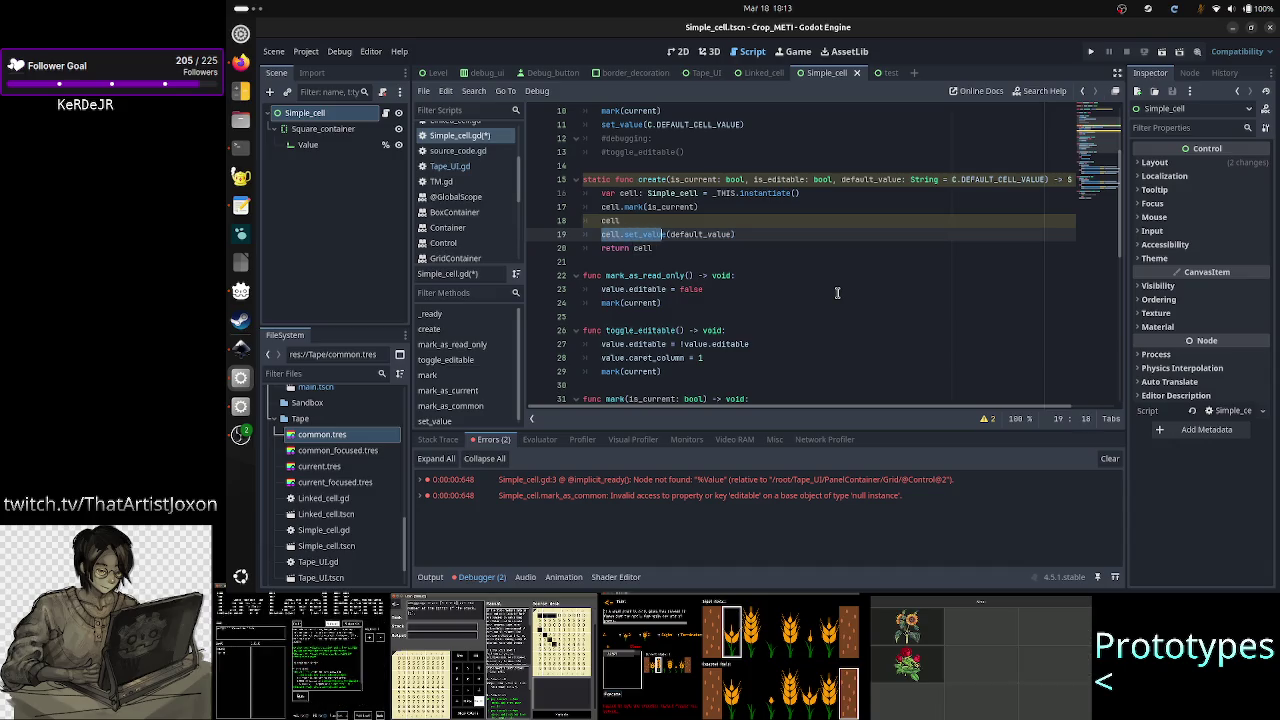
key("Down")
key("Down")
key("Down")
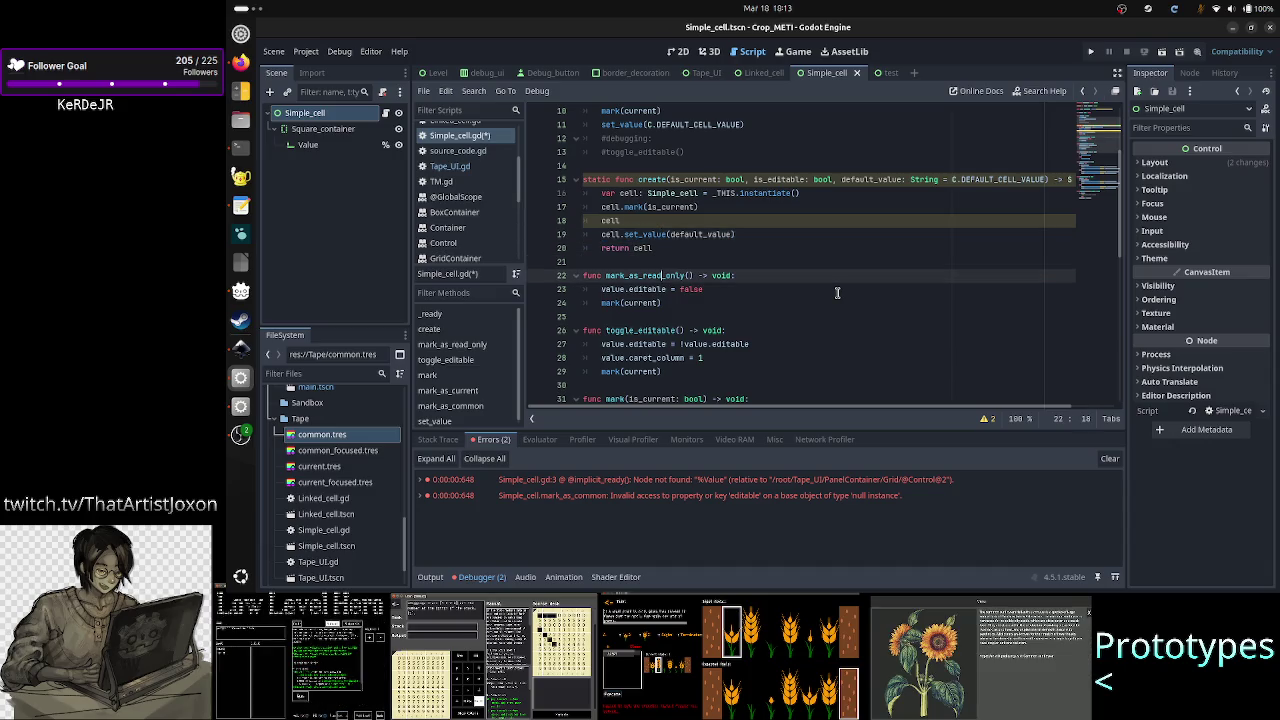
key("Down")
key("Down")
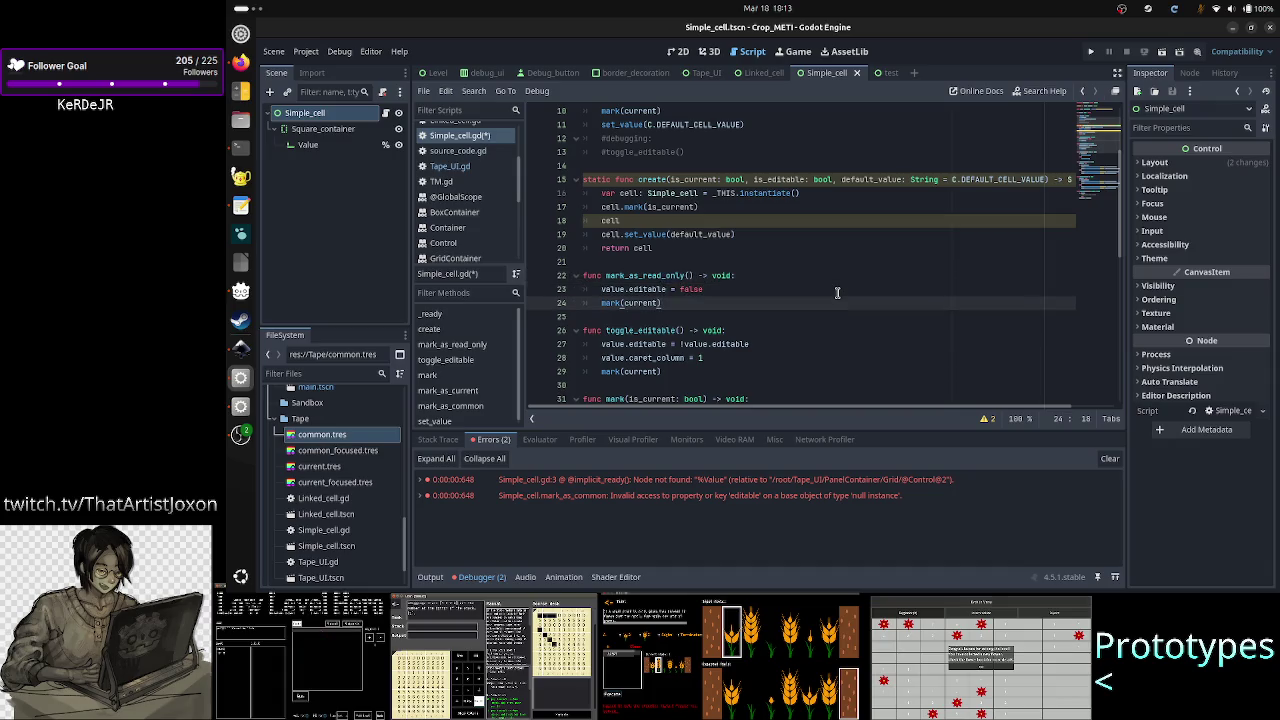
key("ctrl+shift+Left")
key("ctrl+shift+Left")
key("ctrl+shift+Left")
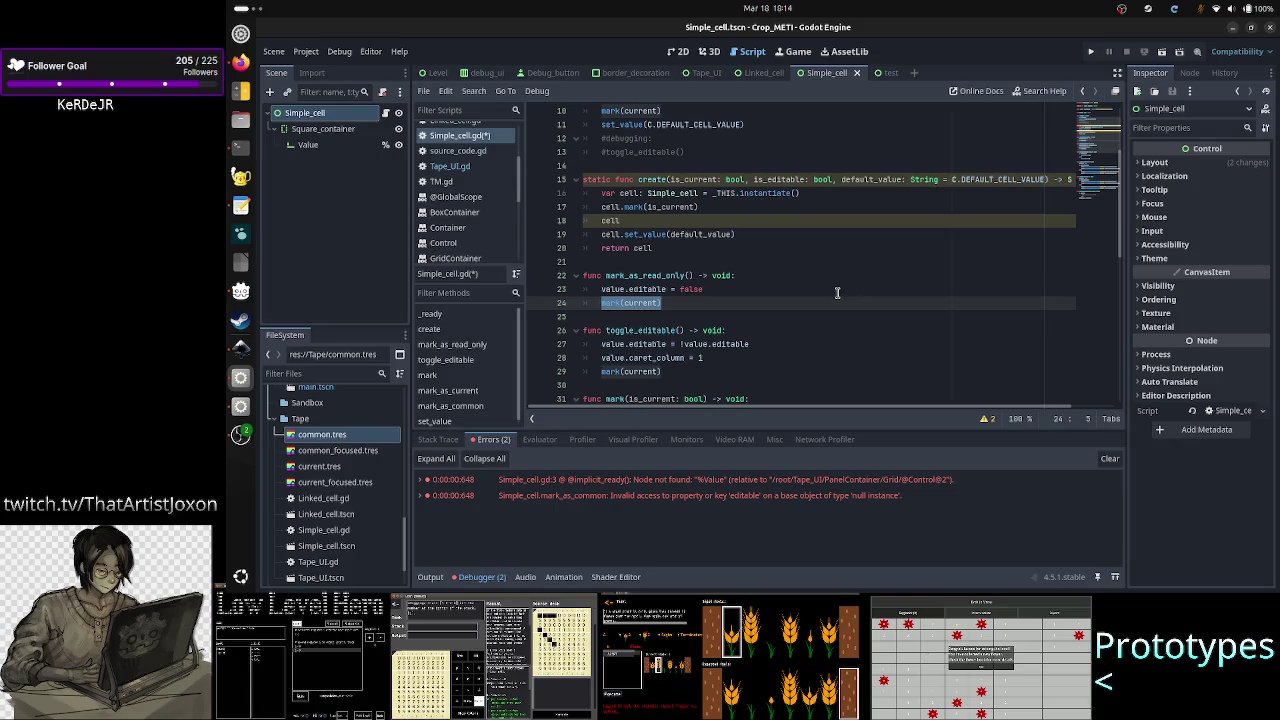
- Browse mark_as_current and mark_as_common, selecting the editable style-override branches on lines 39–44
key("Down")
key("Down")
key("Down")
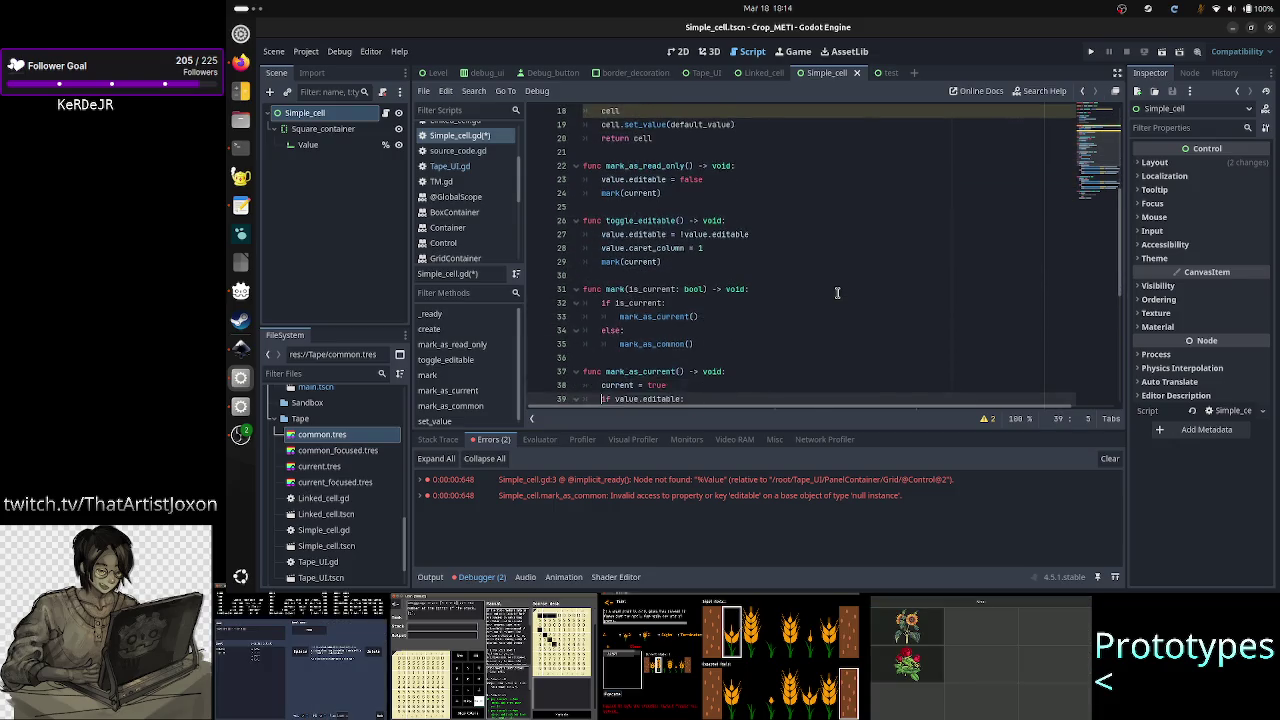
key("Down")
key("Down")
key("Down")
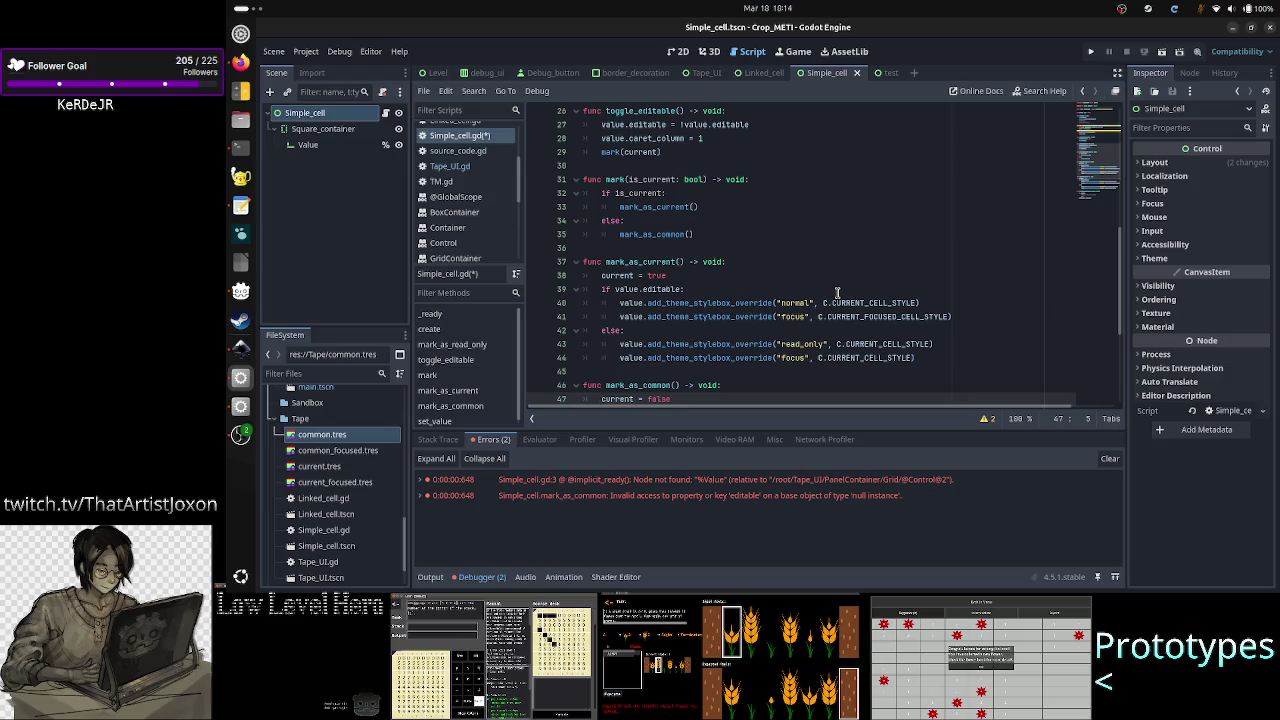
key("Up")
key("Up")
key("Up")
key("Up")
key("shift+Down")
key("shift+Down")
key("shift+Down")
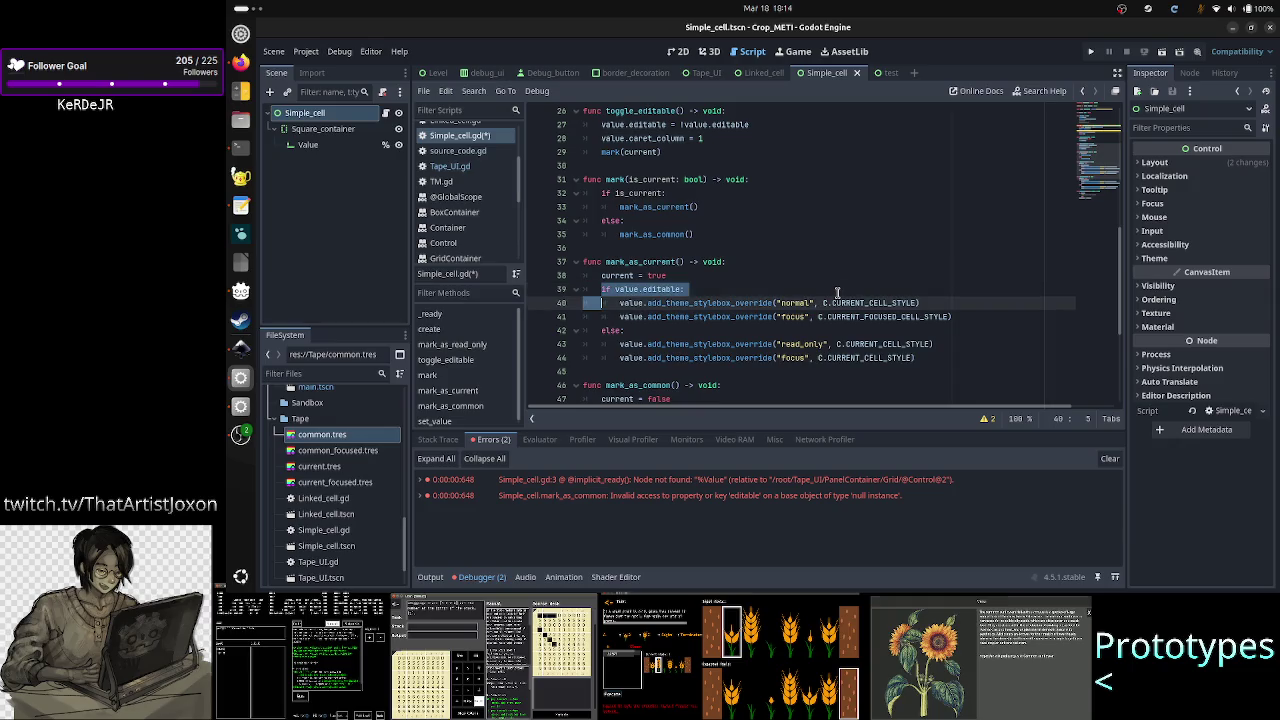
key("shift+Left")
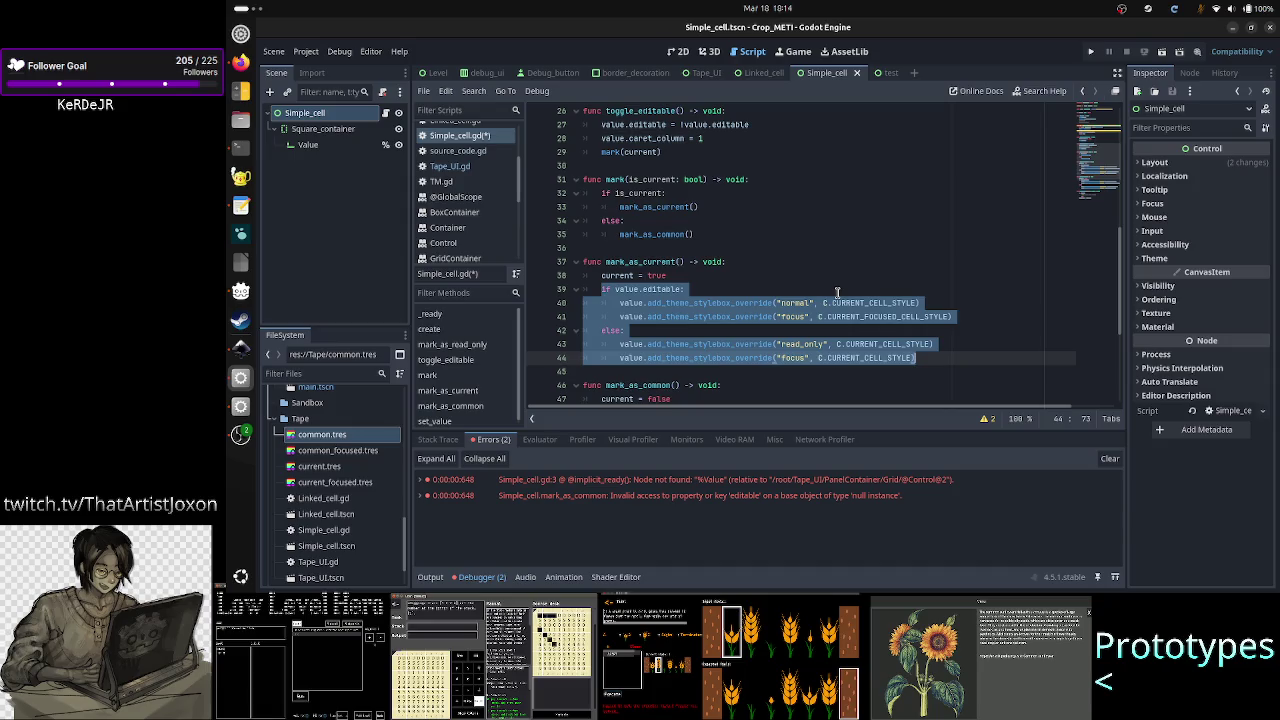
- Select current = true on line 38, then bring up Firefox's Twitch stream manager tab
key("Up")
key("Up")
key("Up")
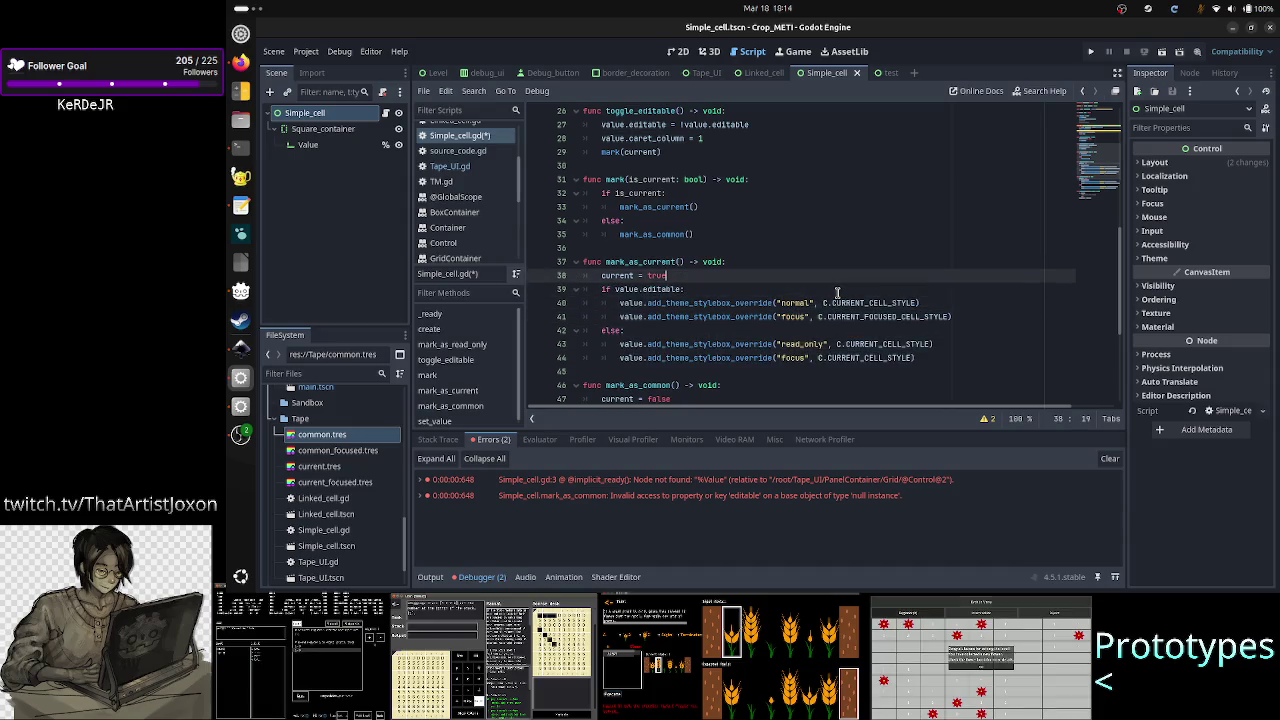
key("shift+Left")
key("shift+Left")
key("shift+Left")
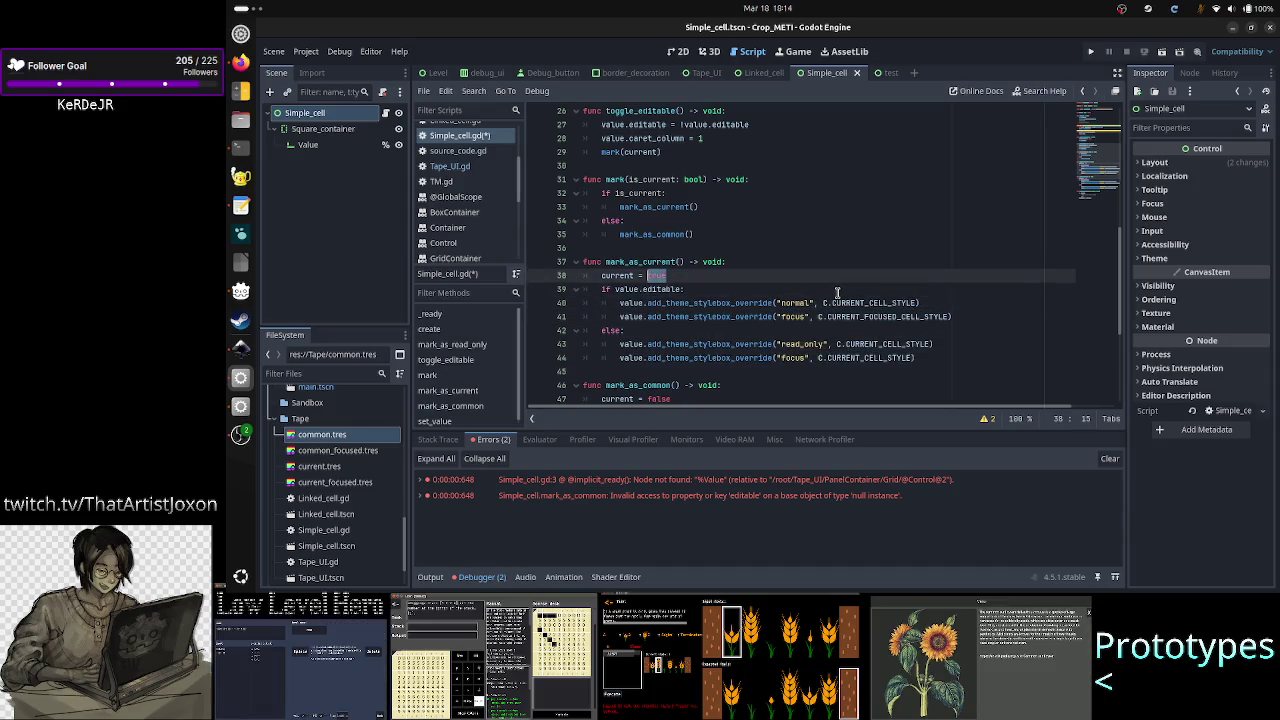
key("shift+Left")
key("shift+Left")
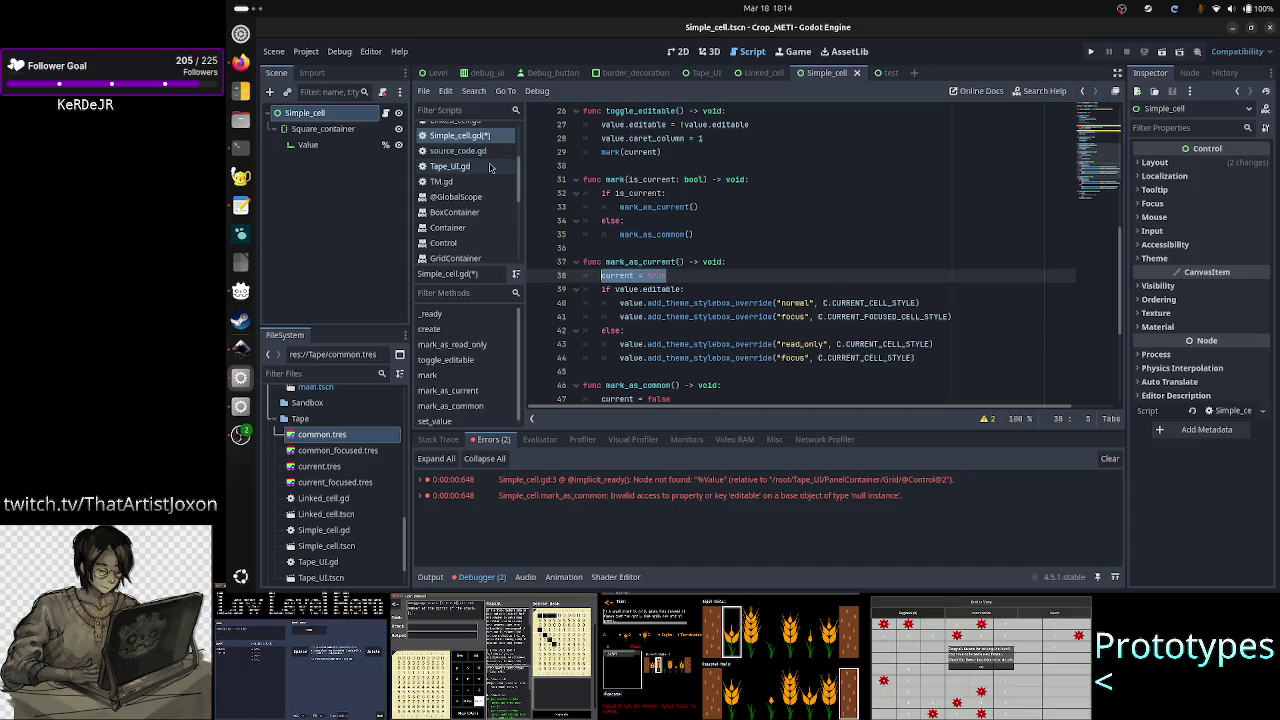
left_click(240, 62)
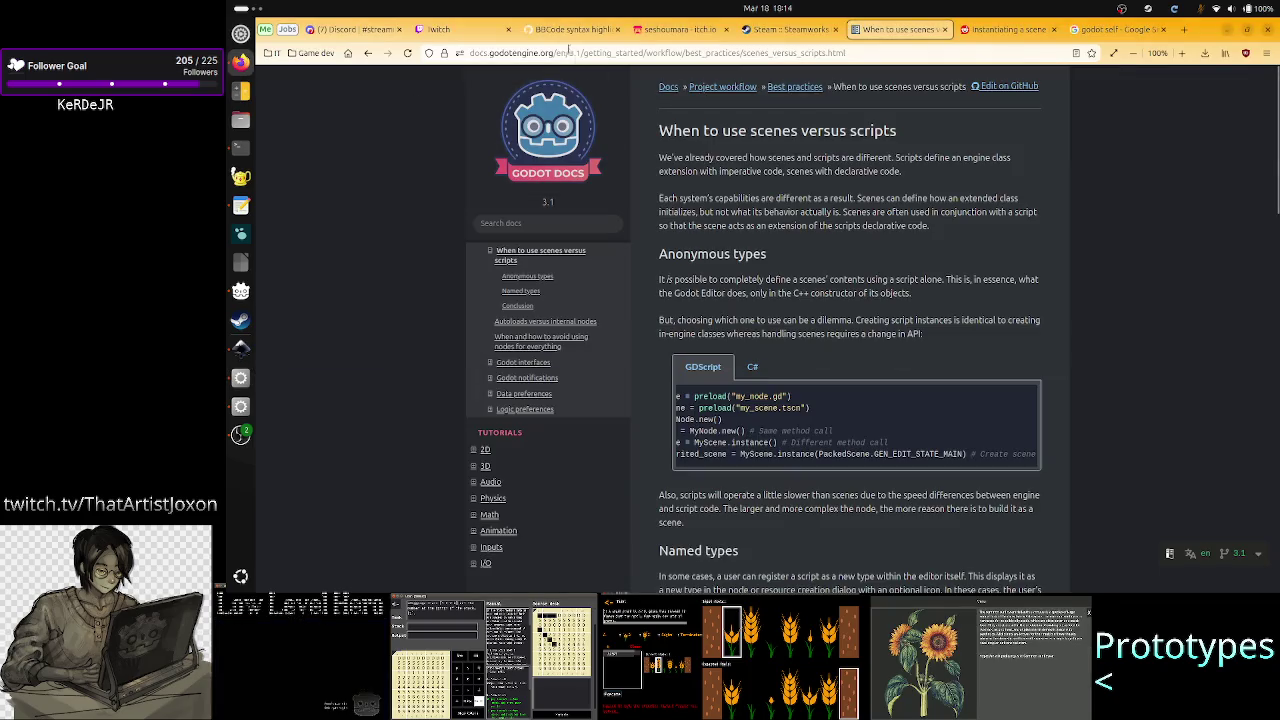
left_click(440, 29)
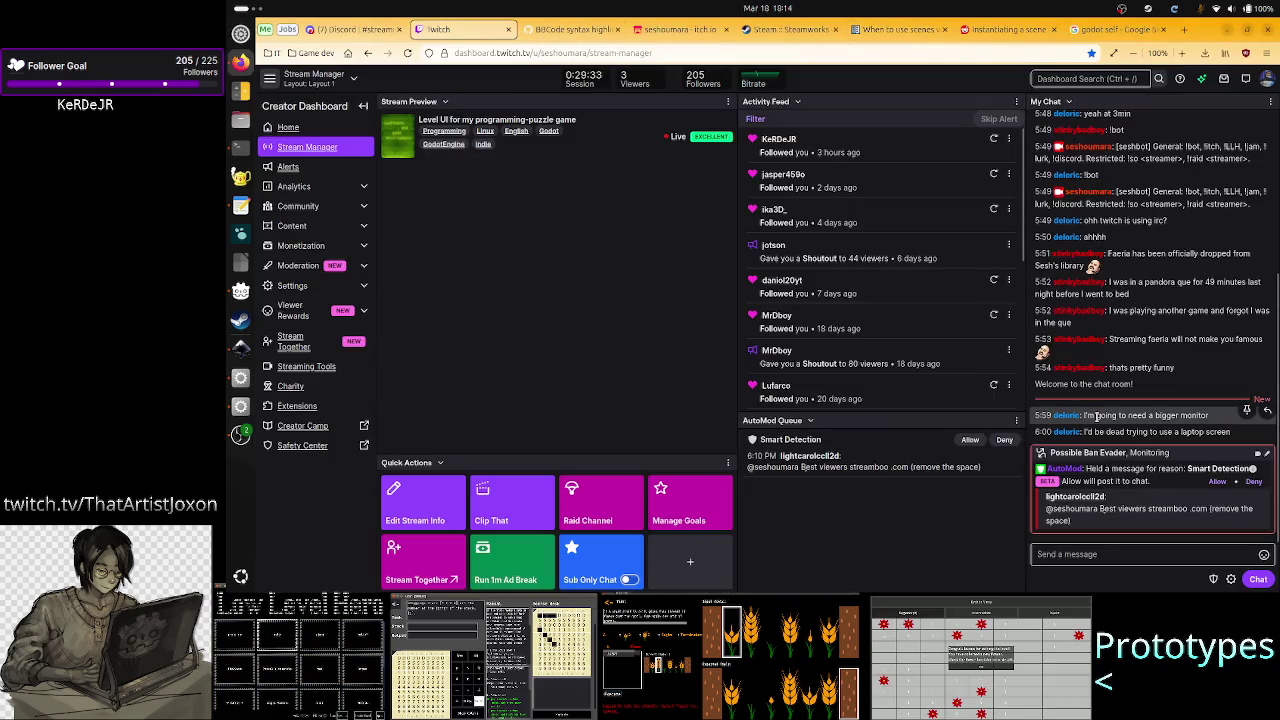
scroll(1130, 397, "up", 5)
scroll(1130, 397, "down", 5)
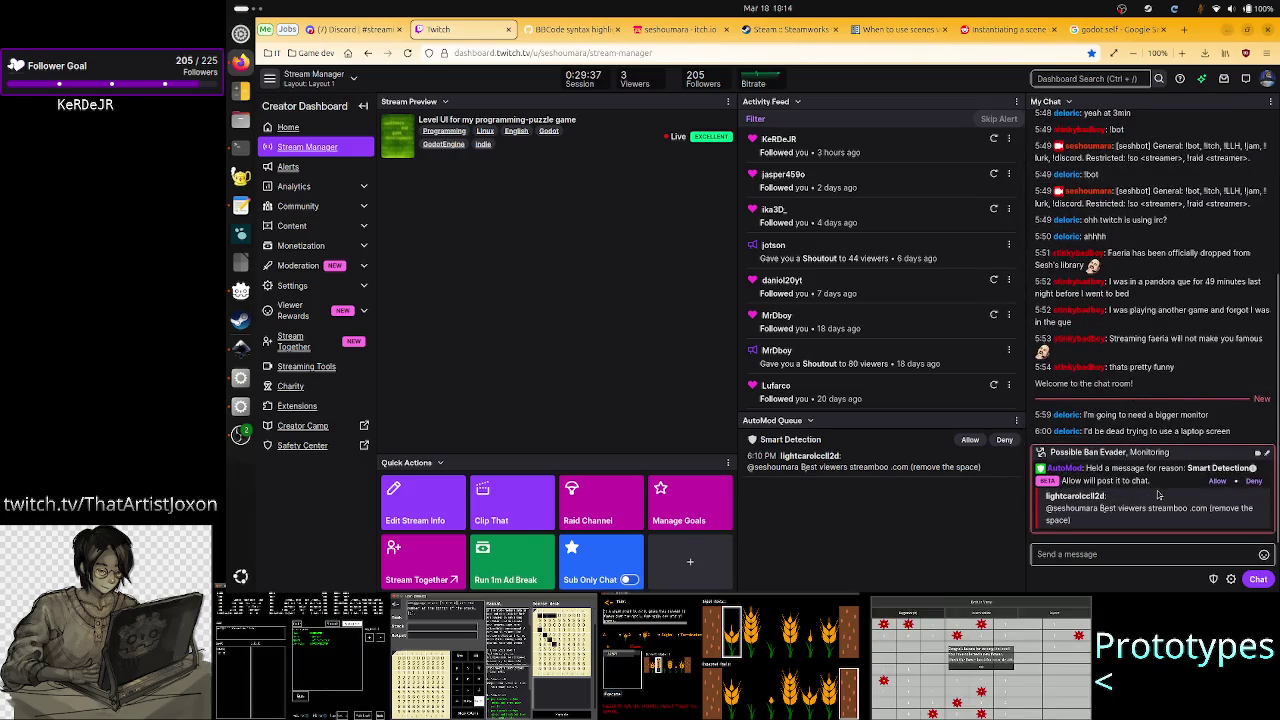
left_click(1082, 497)
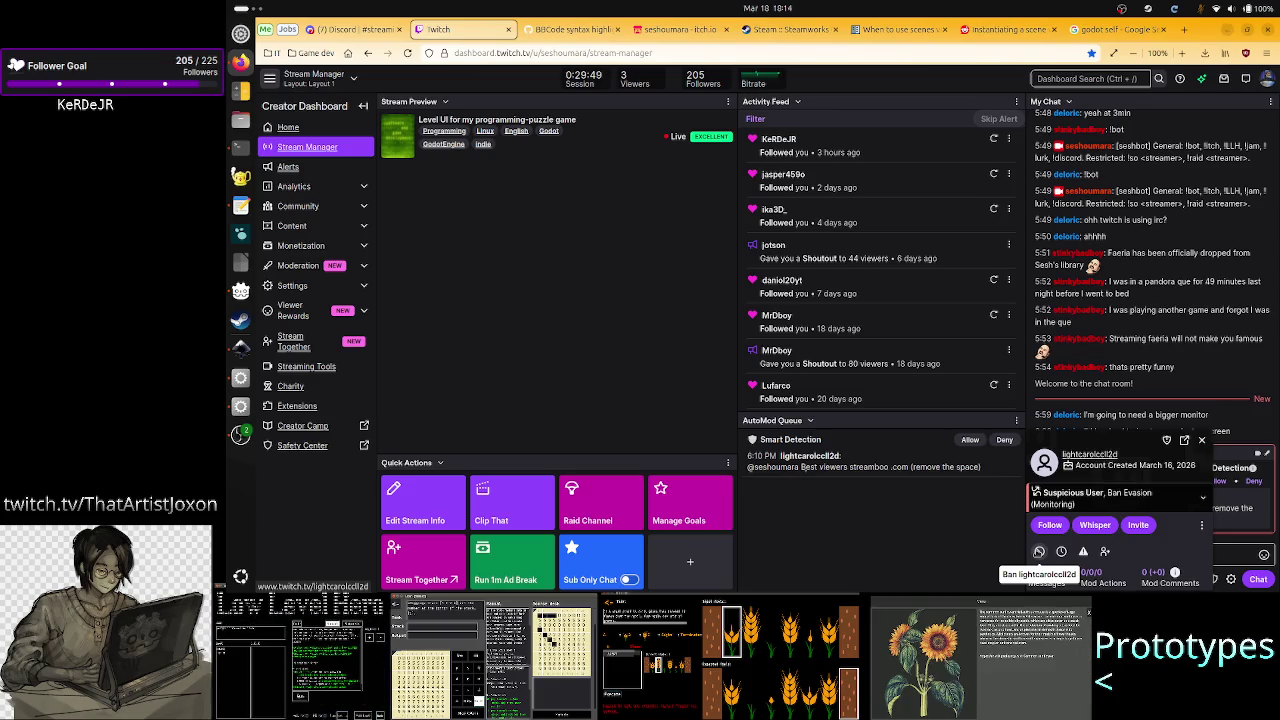
left_click(1039, 551)
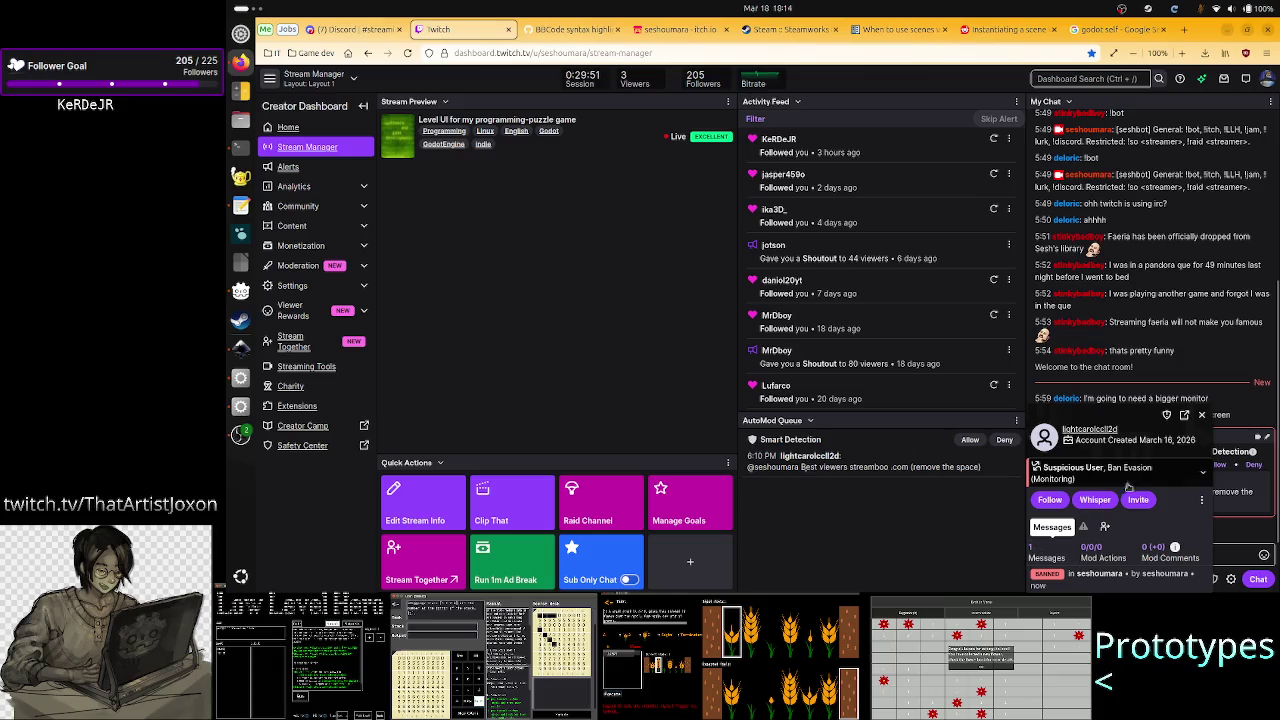
left_click(1201, 416)
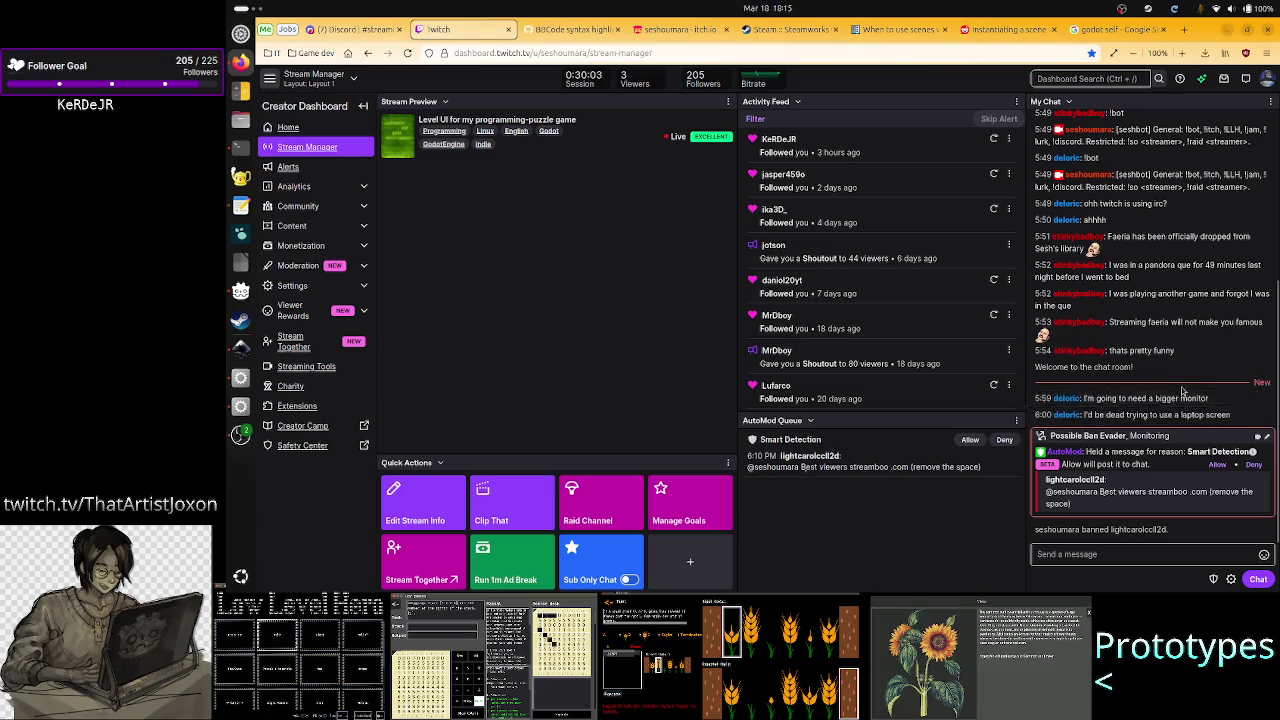
scroll(1180, 392, "up", 5)
scroll(1182, 388, "down", 5)
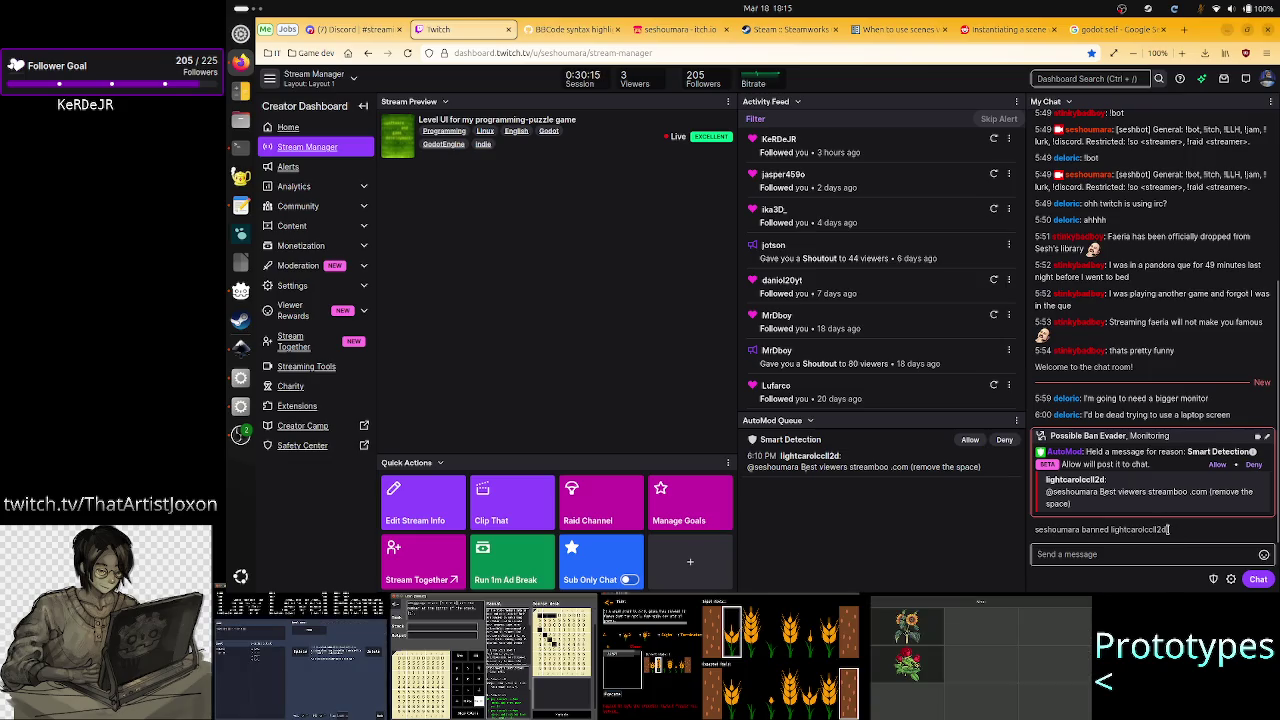
left_click_drag(1168, 530, 1036, 532)
left_click(1042, 531)
left_click(1168, 538)
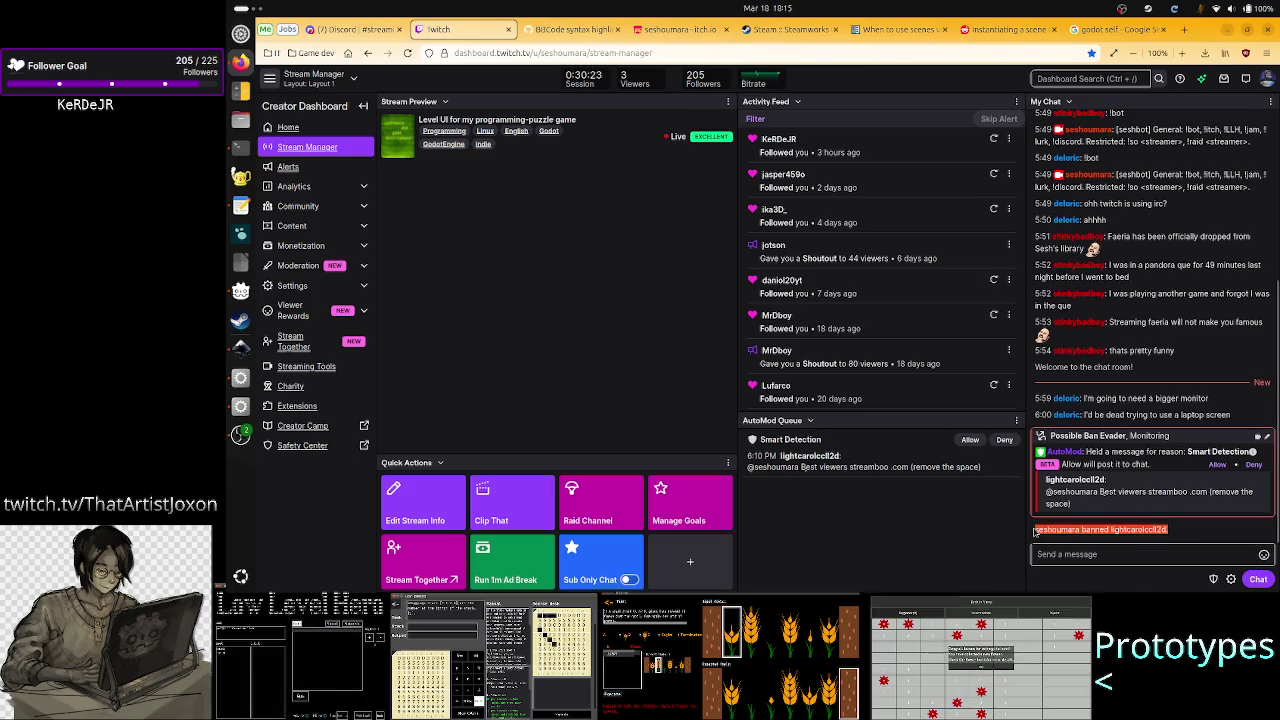
left_click(1168, 532)
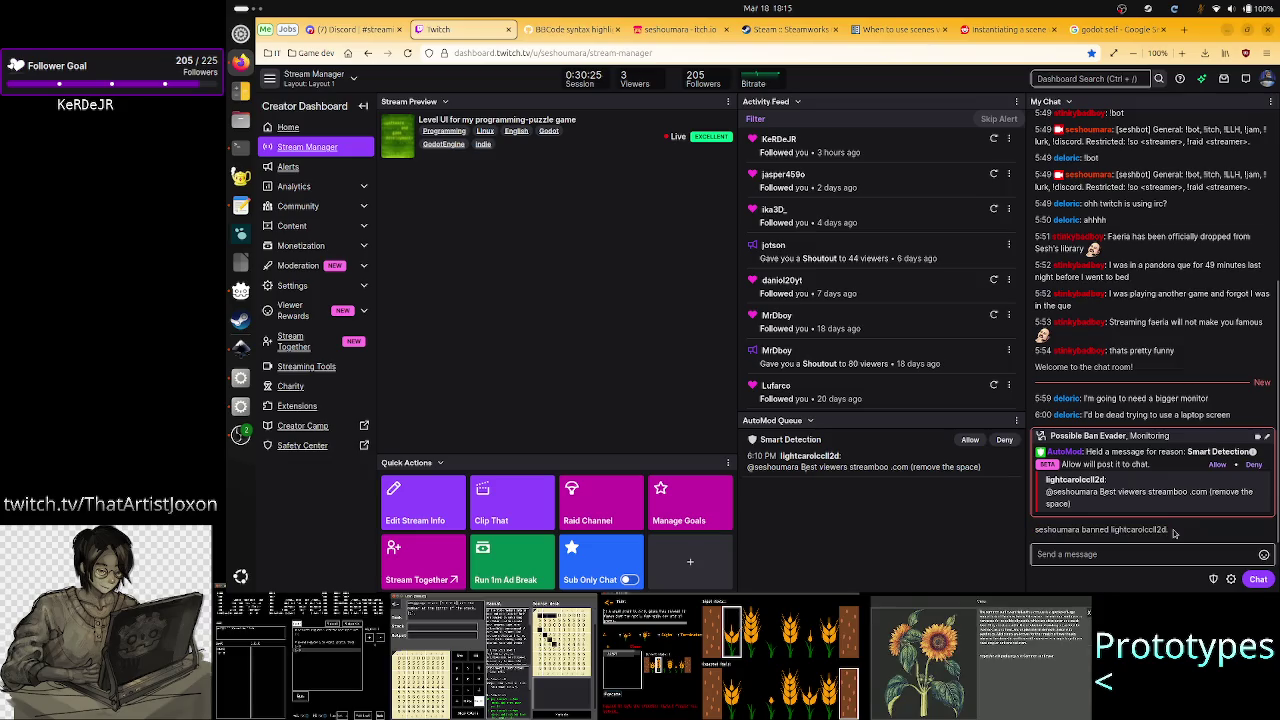
triple_click(1107, 530)
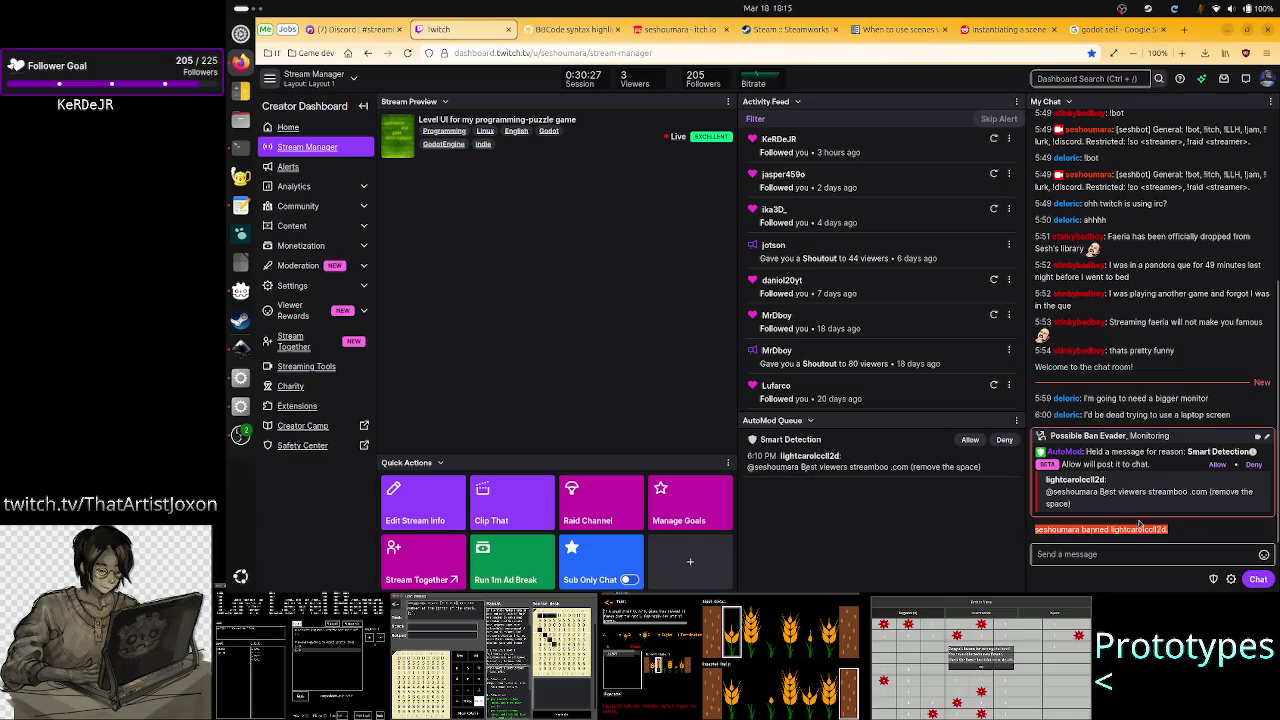
left_click(1184, 533)
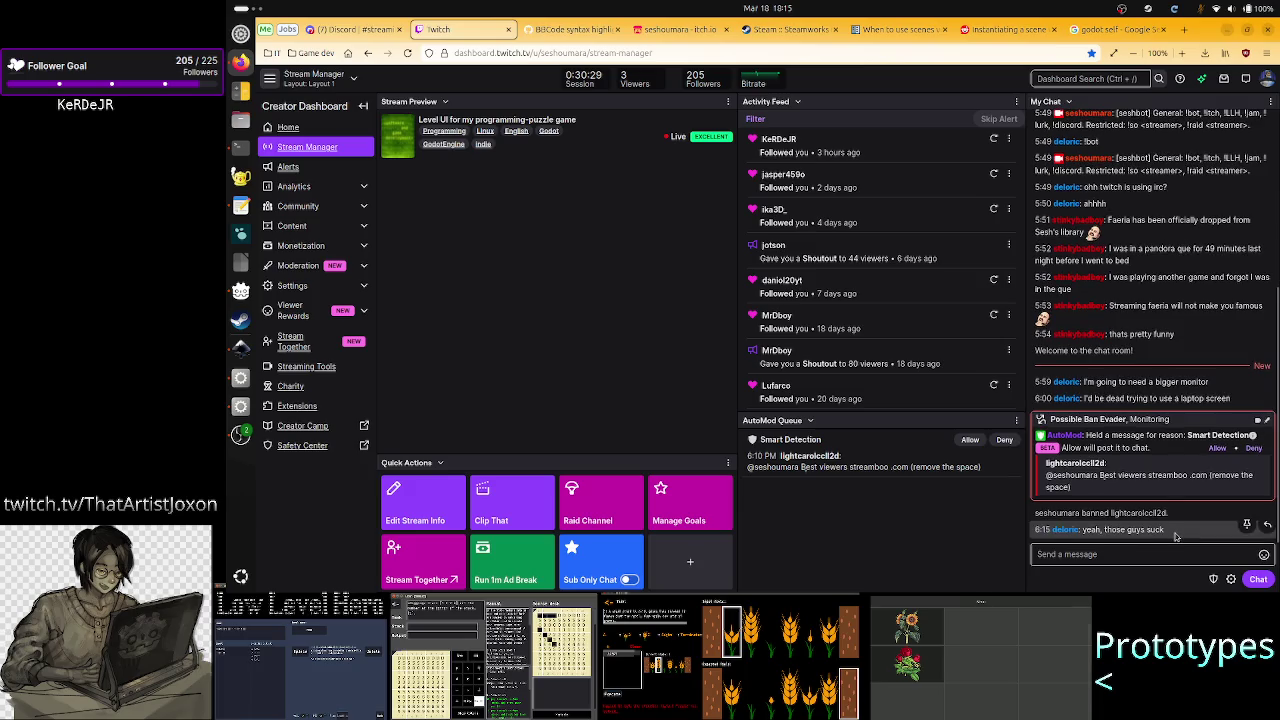
left_click_drag(1170, 513, 1046, 513)
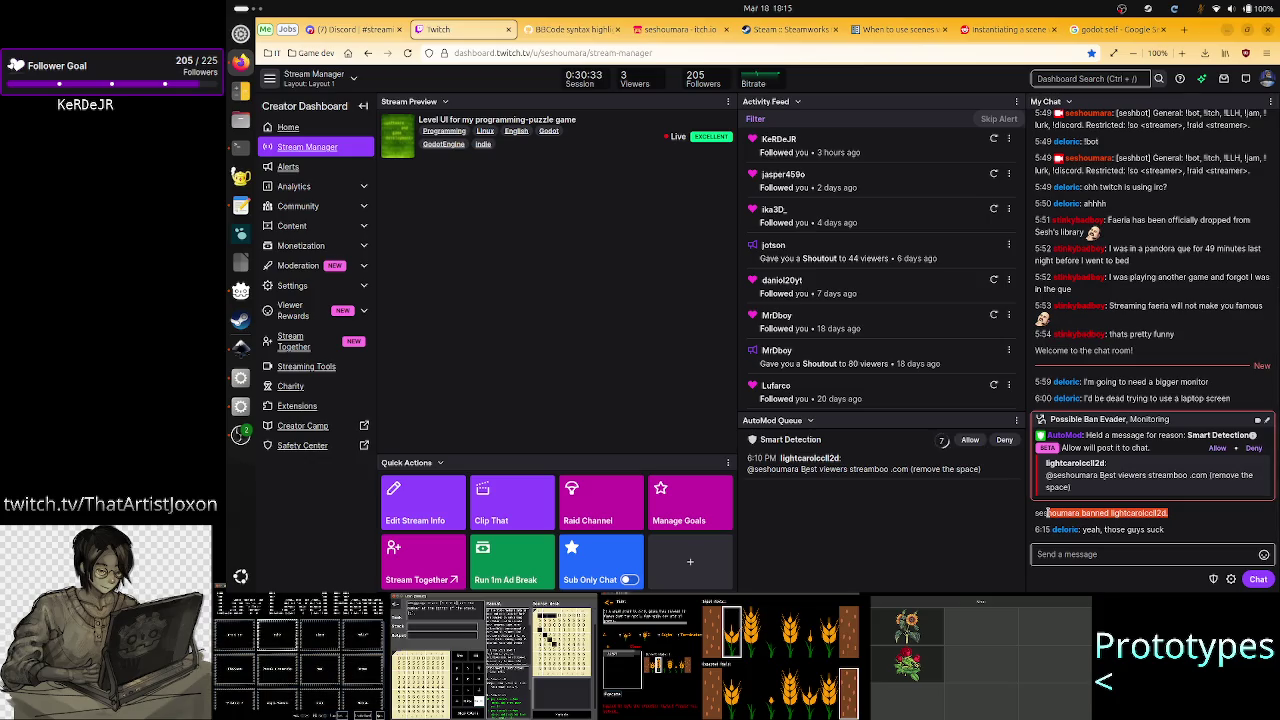
left_click(1047, 513)
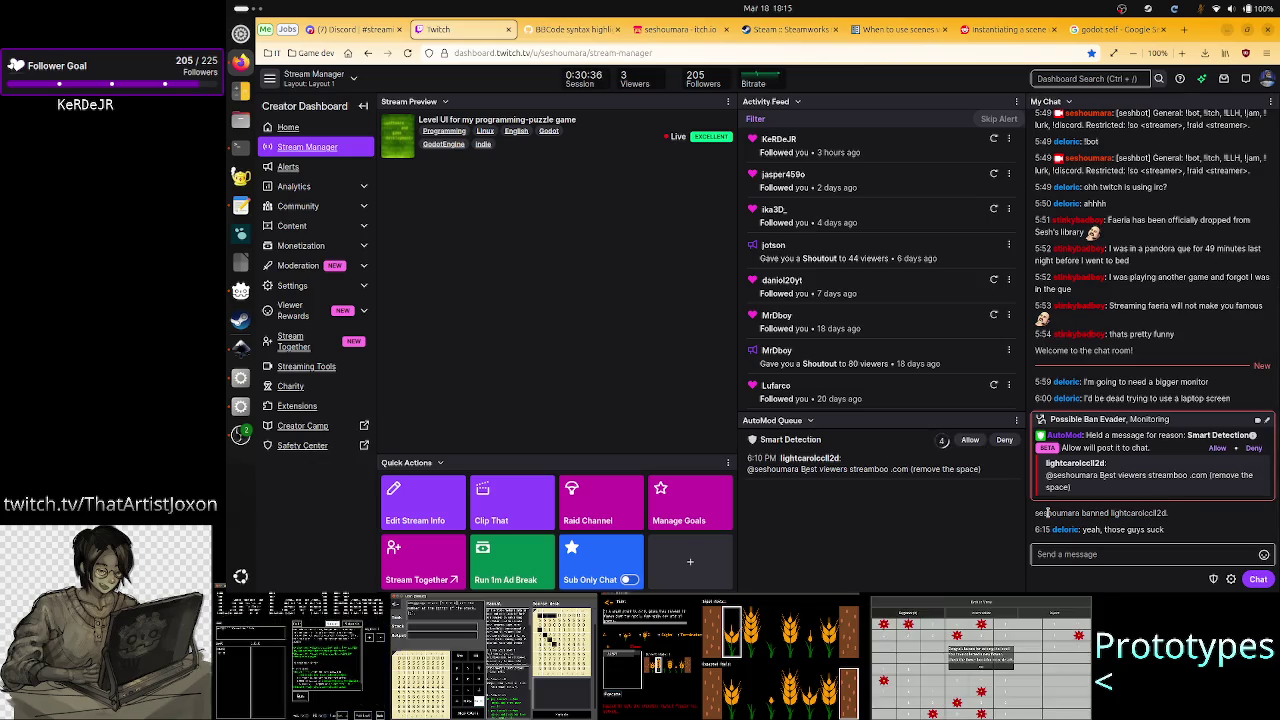
- Deny the suspicious AutoMod-held message, then select and deselect the ban notice and 6:15 chat lines
left_click(1003, 441)
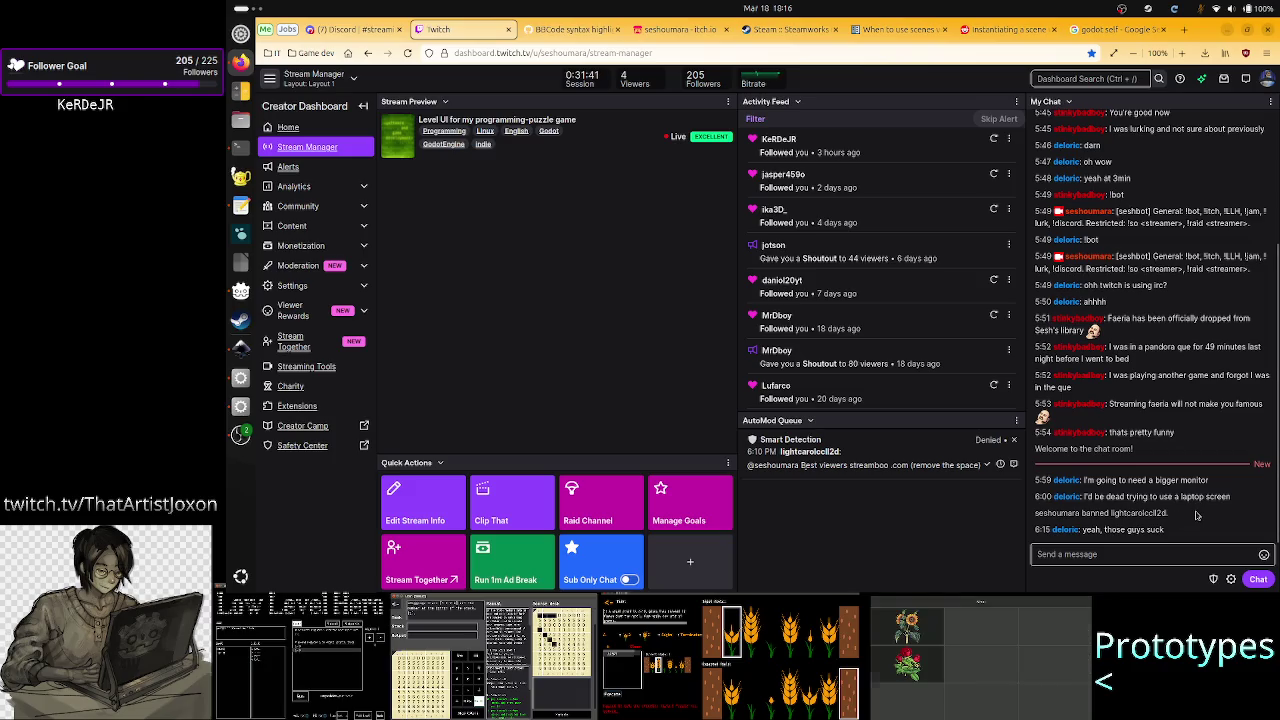
left_click_drag(1165, 511, 1035, 516)
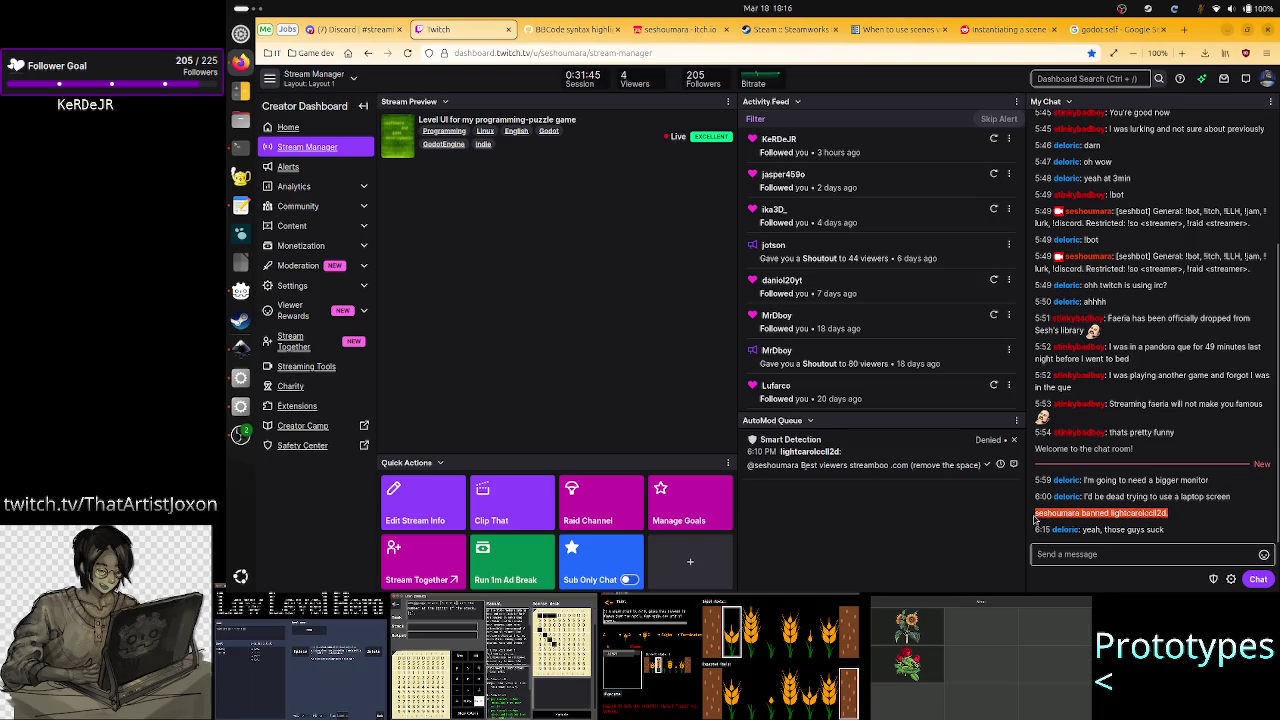
left_click(1172, 516)
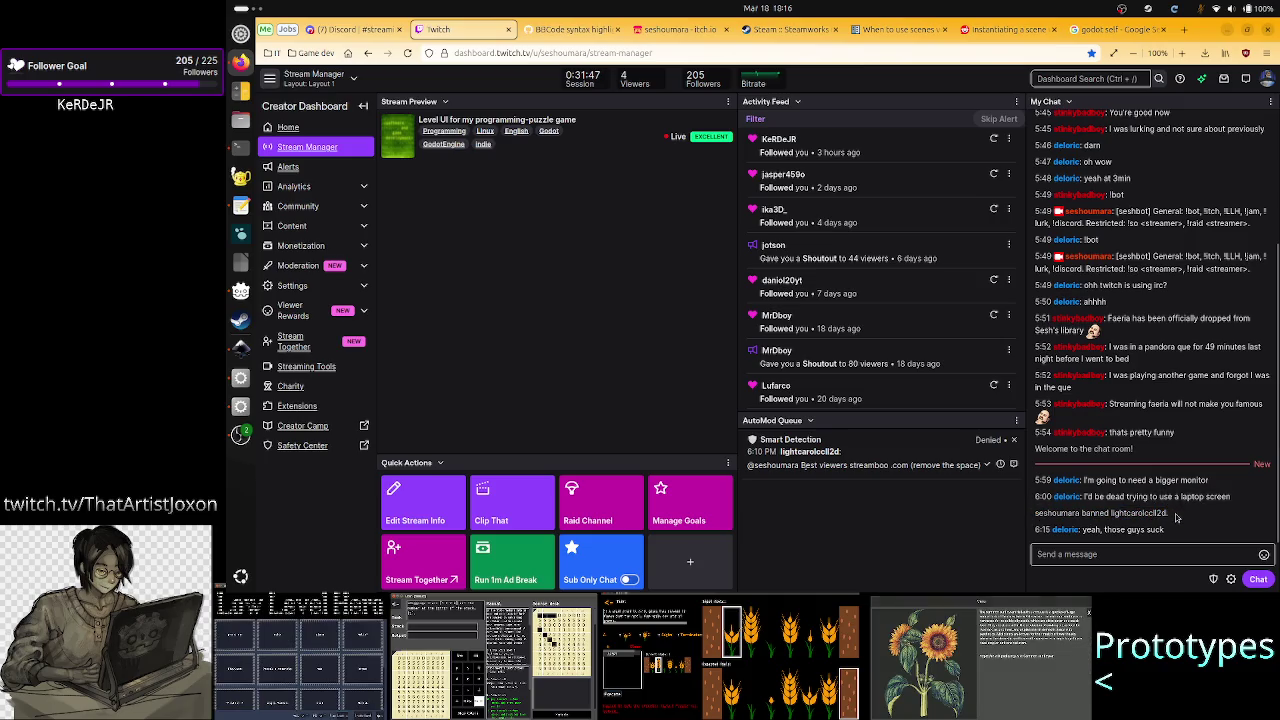
left_click_drag(1174, 516, 1036, 516)
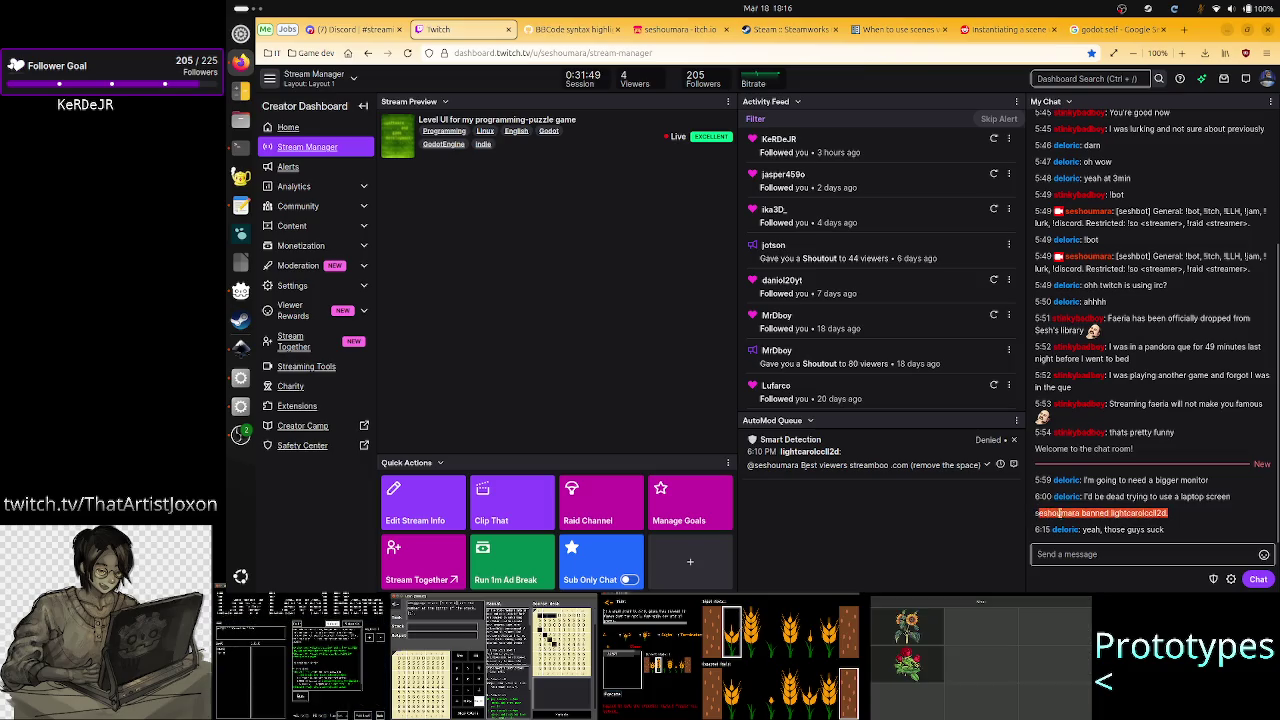
left_click(1155, 513)
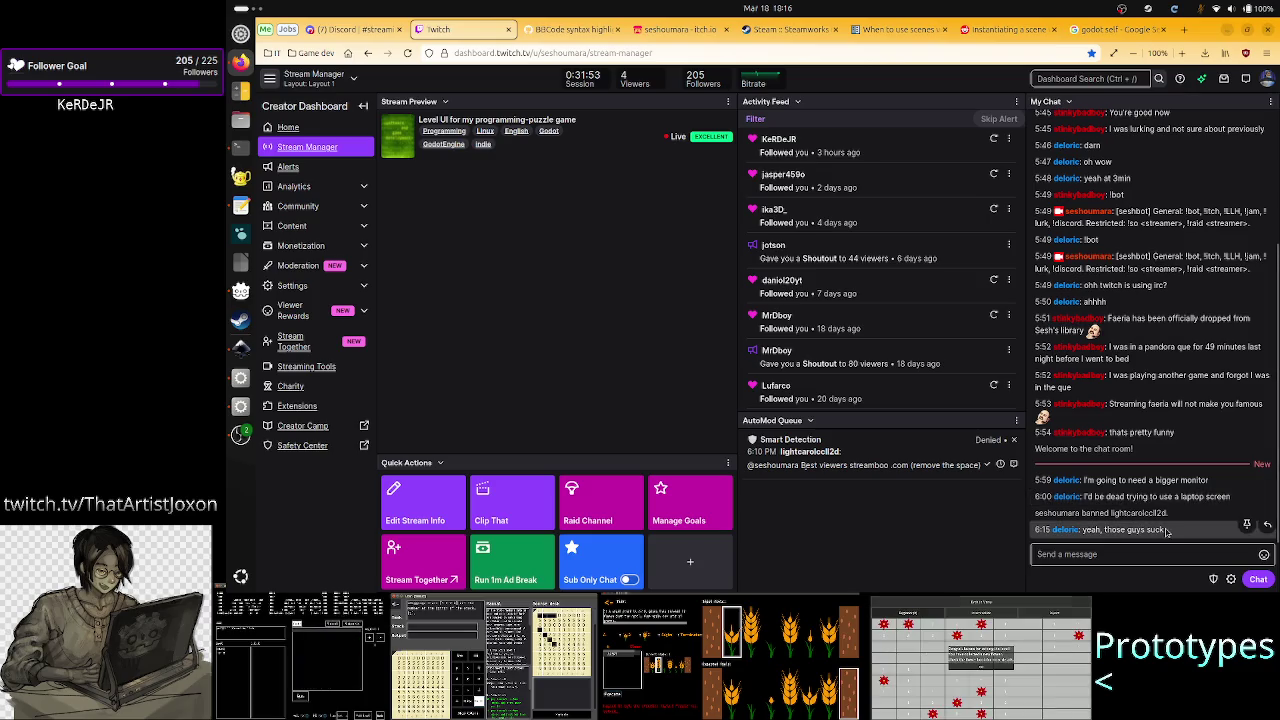
left_click_drag(1166, 530, 1110, 529)
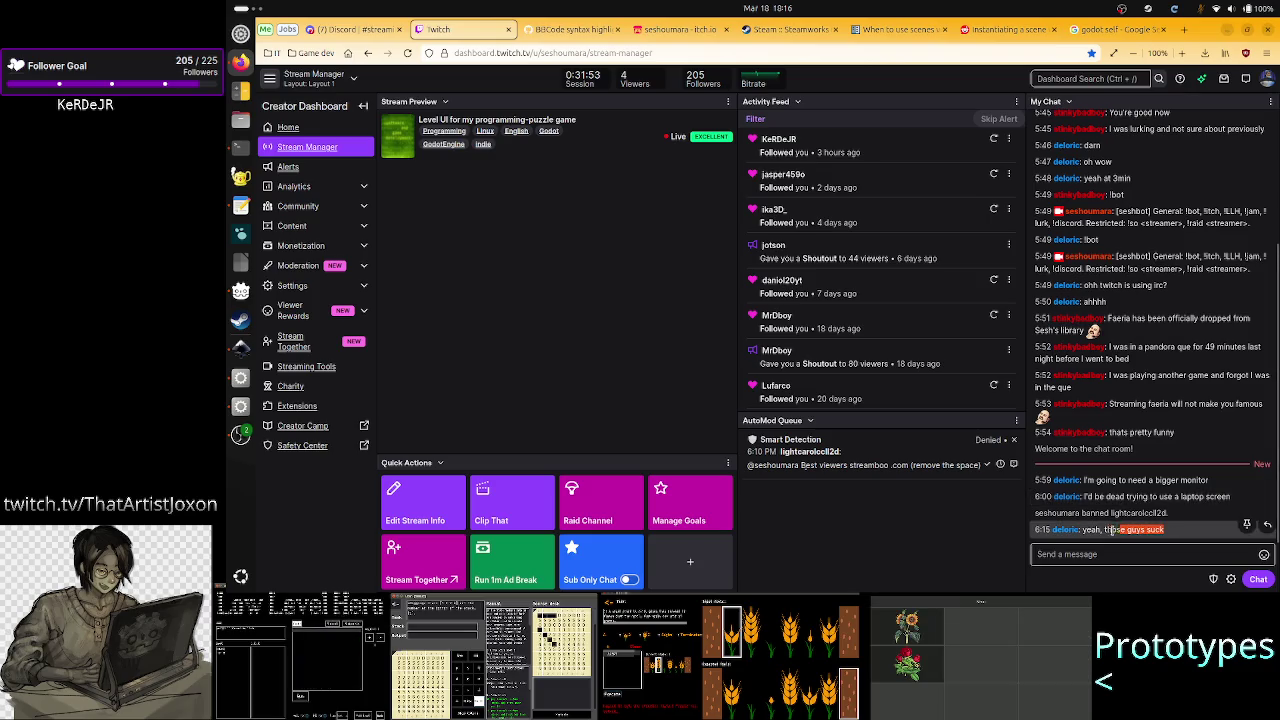
left_click(1201, 542)
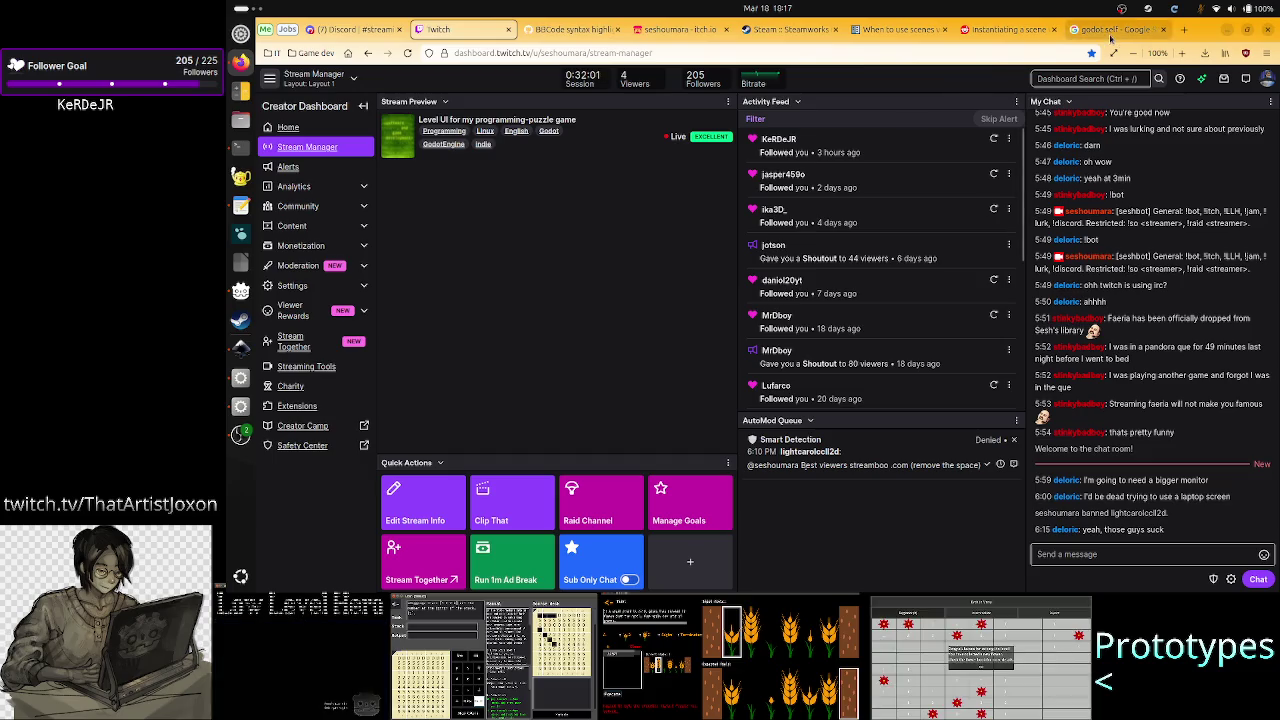
- Close the 'godot self' search results tab and return to the Godot editor
left_click(1111, 38)
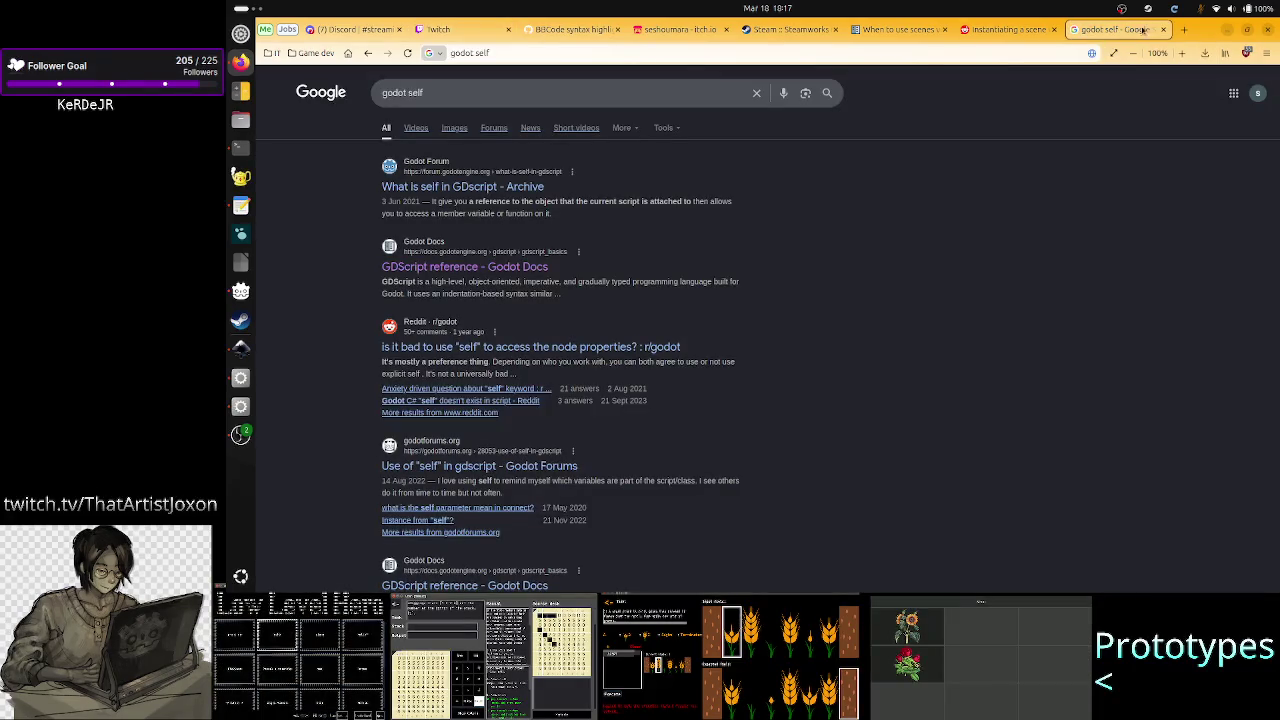
left_click(1163, 29)
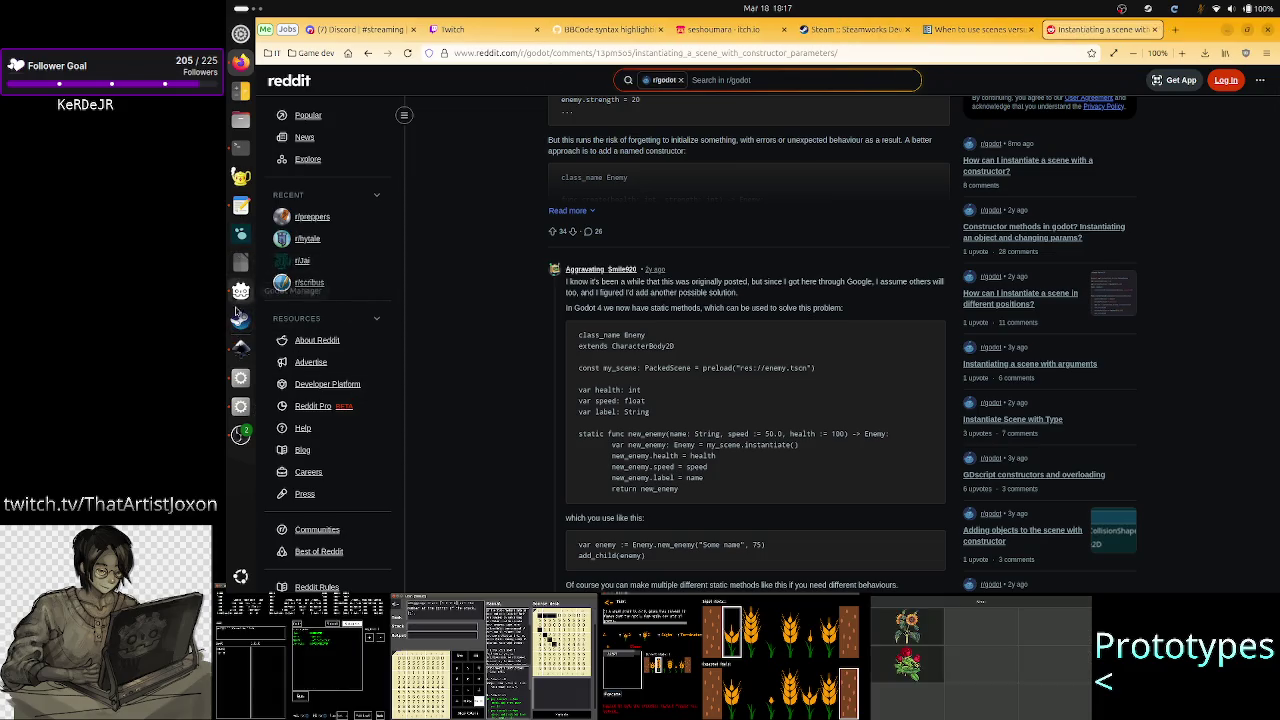
left_click(240, 378)
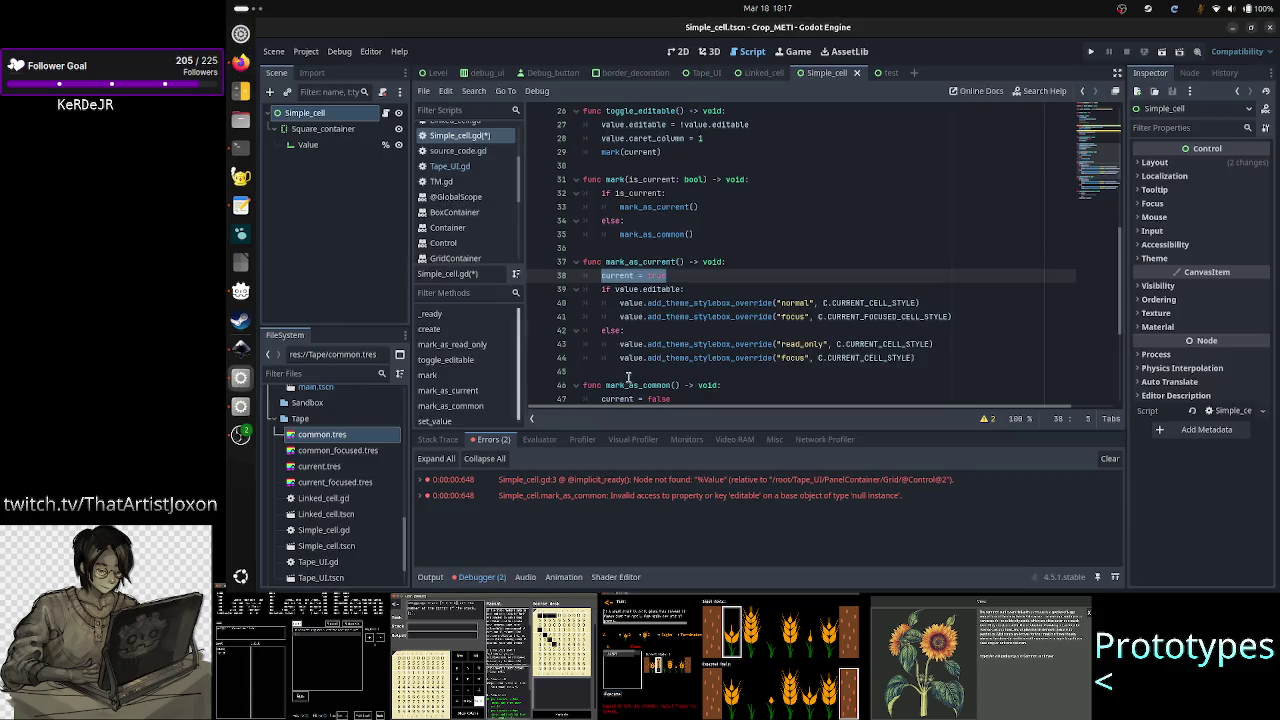
- Collapse the Output panel to enlarge the script, then select the mark_as_current name on line 37
left_click(433, 578)
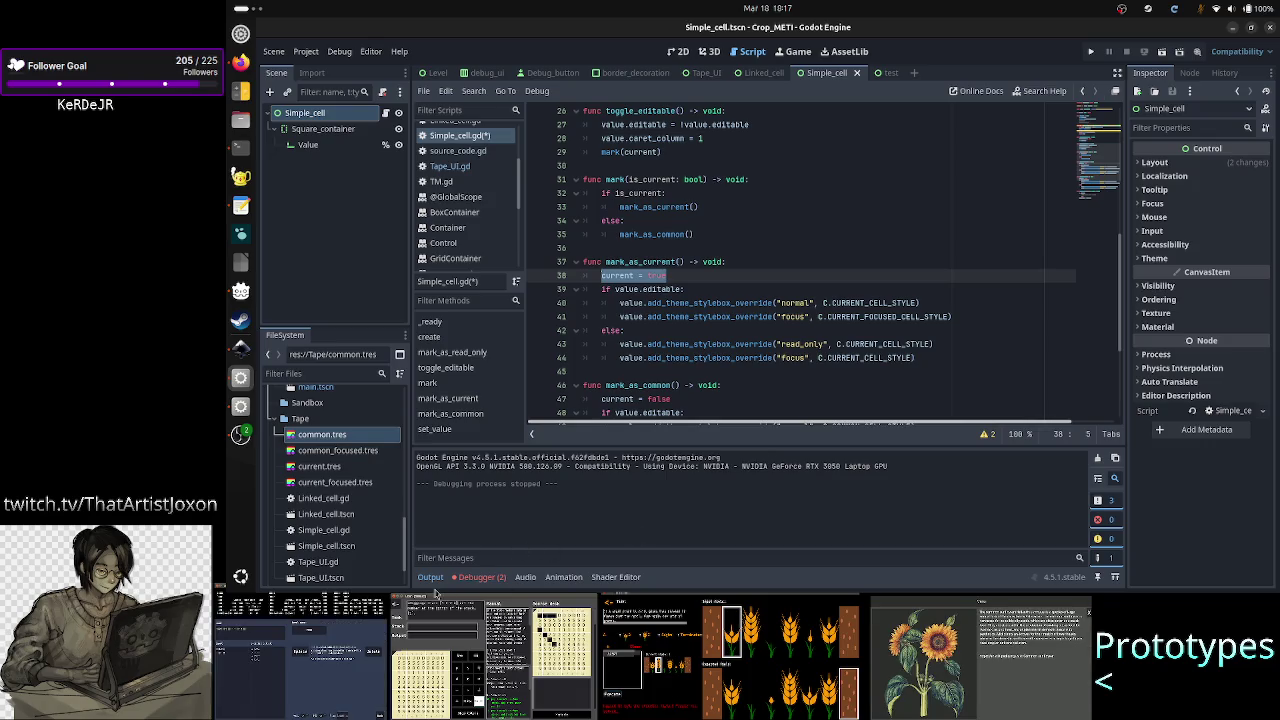
left_click(431, 577)
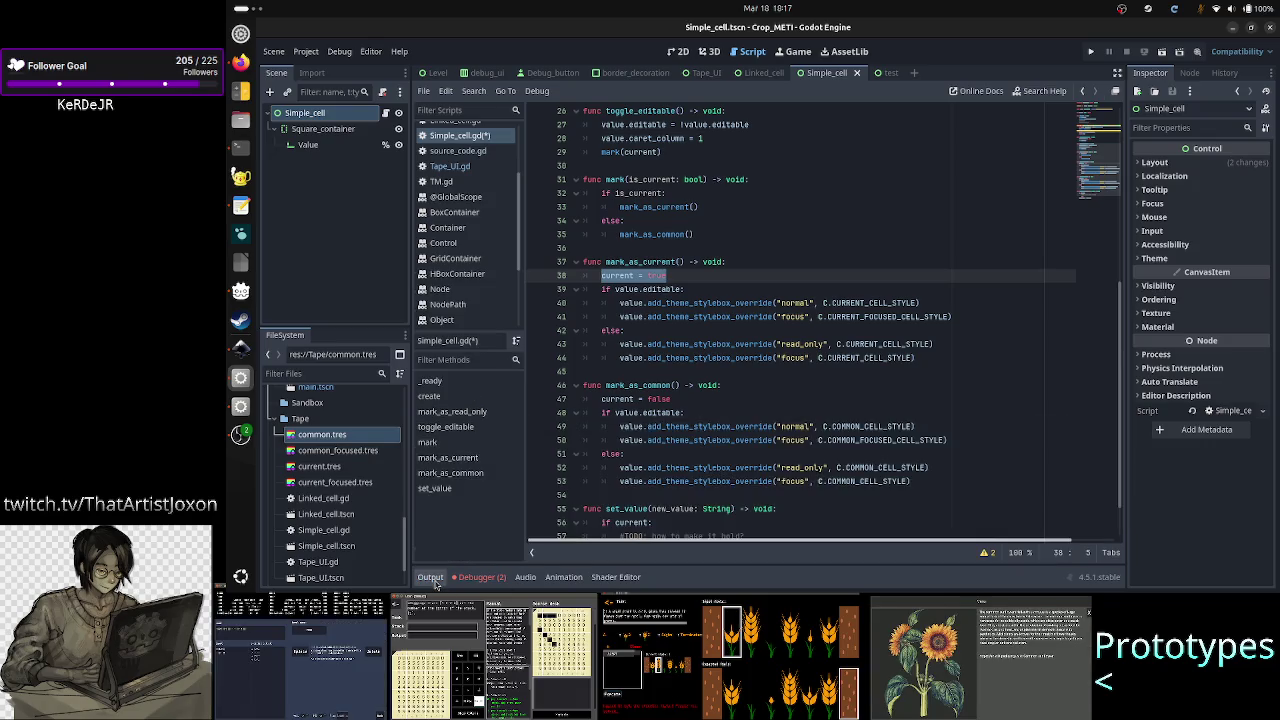
left_click(765, 340)
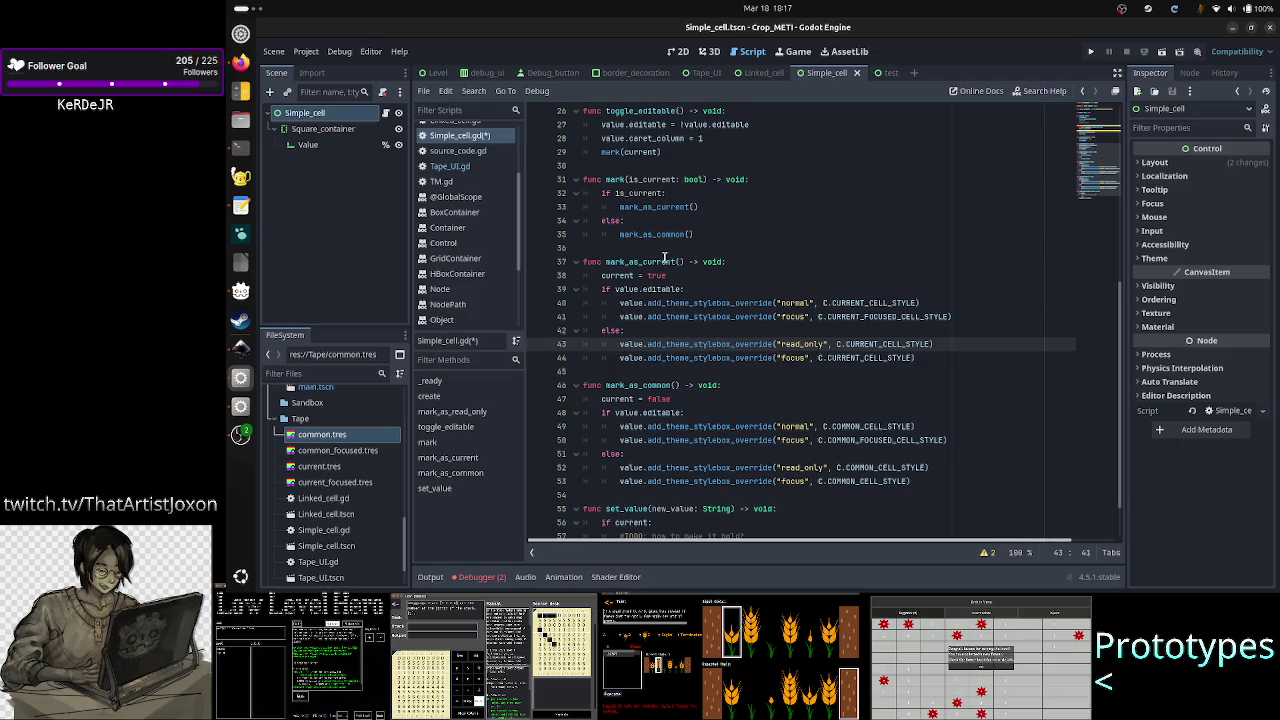
double_click(664, 260)
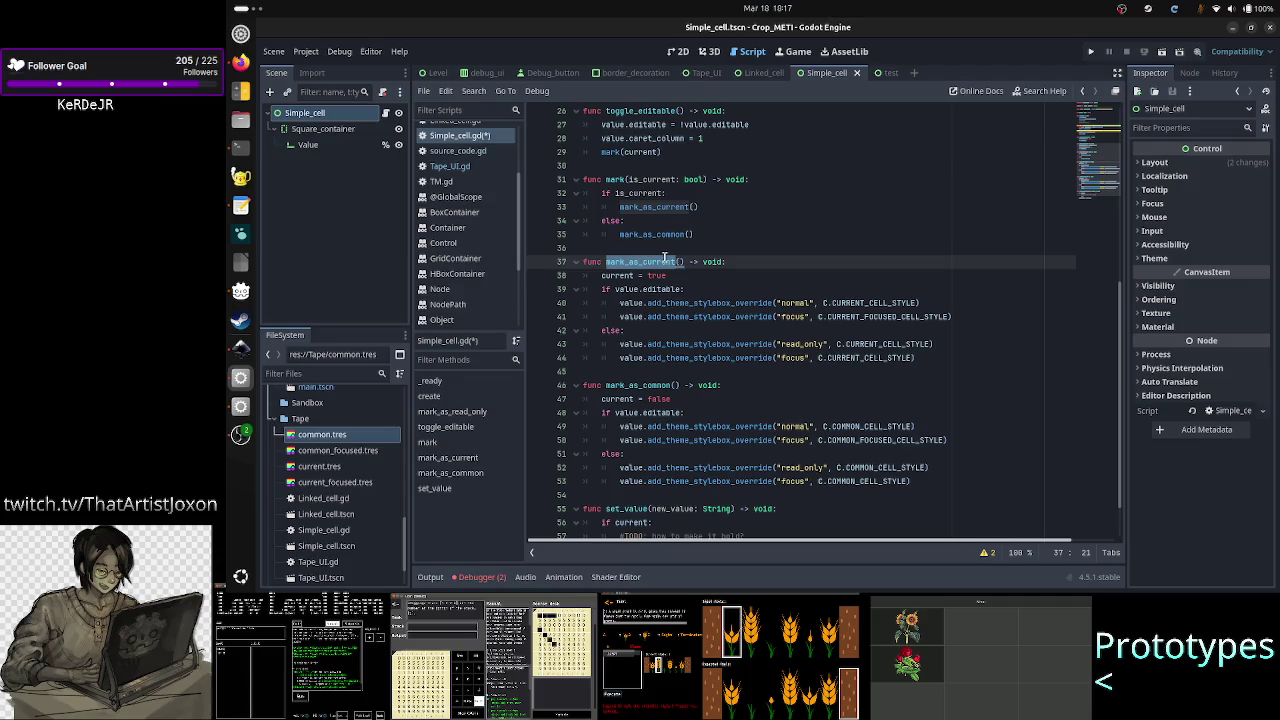
left_click(846, 300)
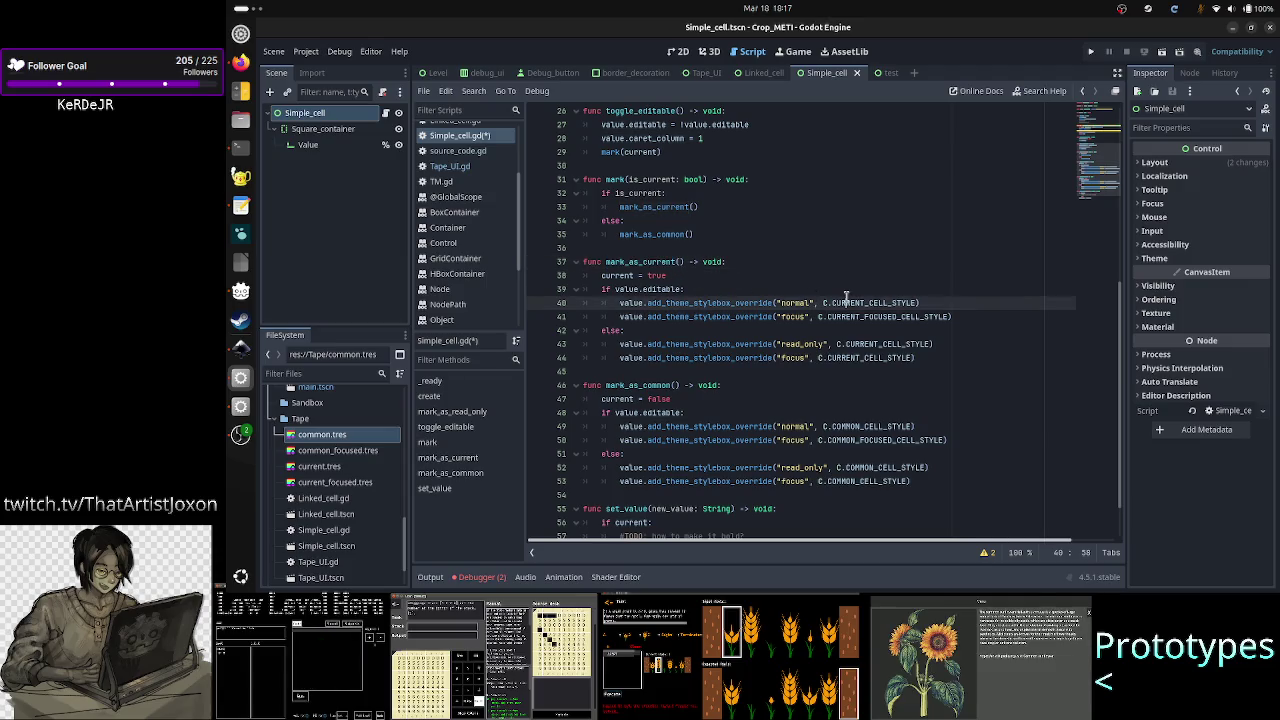
left_click(844, 316)
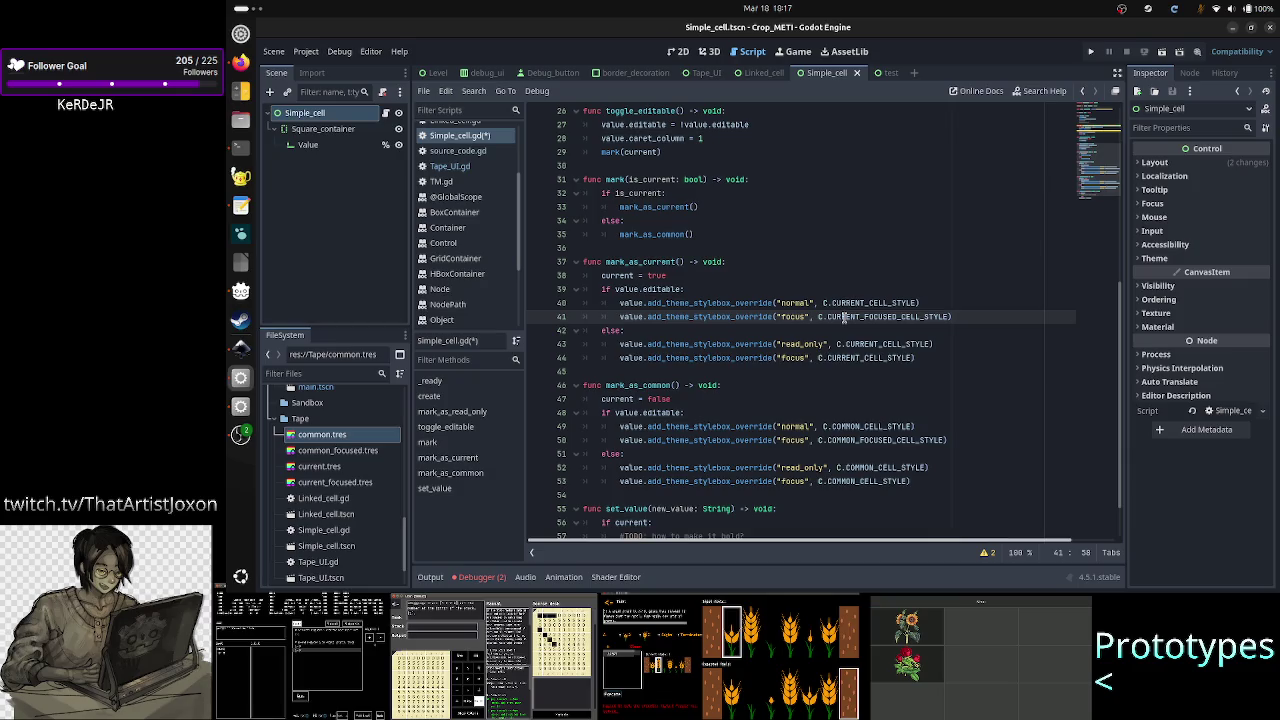
double_click(664, 289)
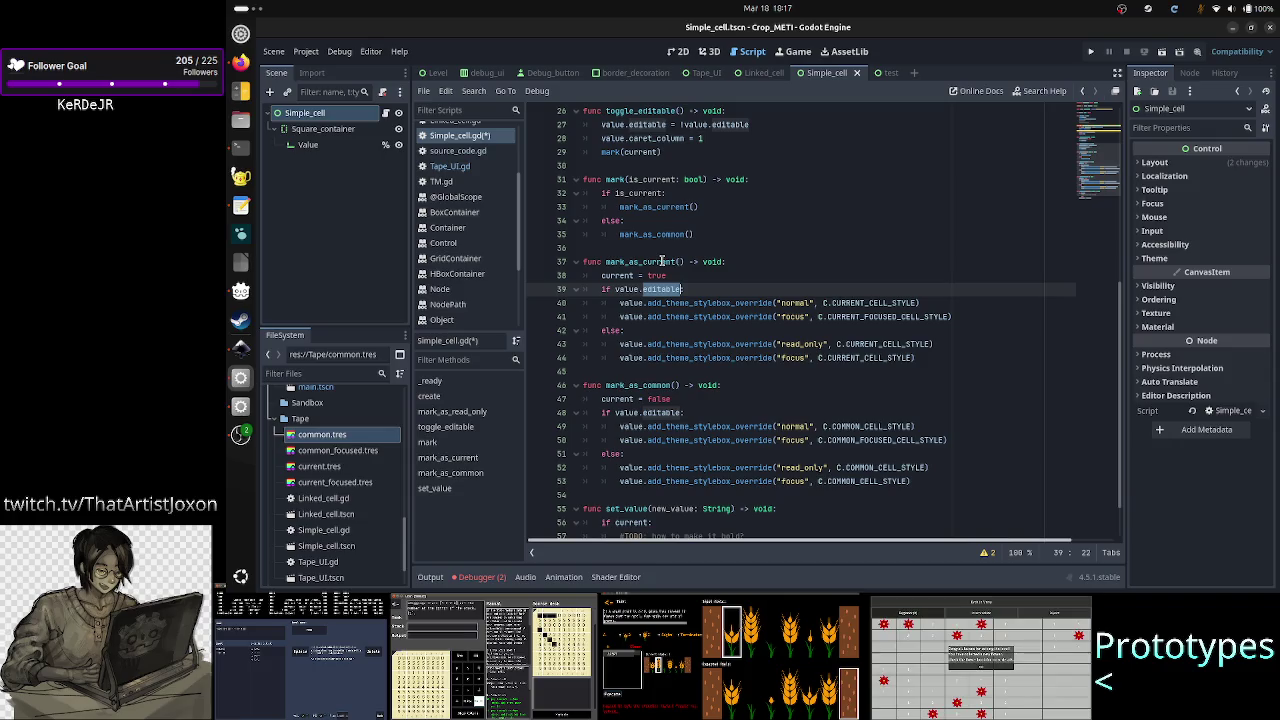
mouse_move(606, 261)
left_mouse_down()
mouse_move(668, 262)
mouse_move(682, 362)
left_mouse_up()
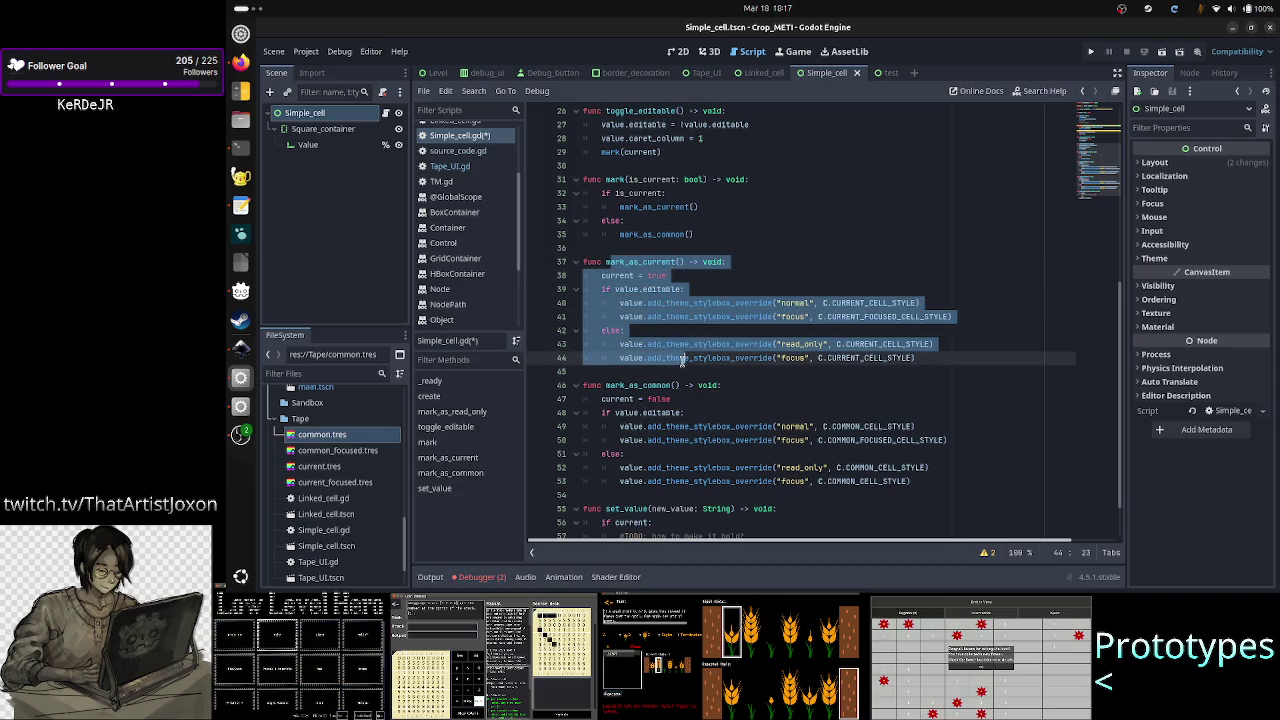
left_click(720, 280)
left_click_drag(688, 288, 598, 291)
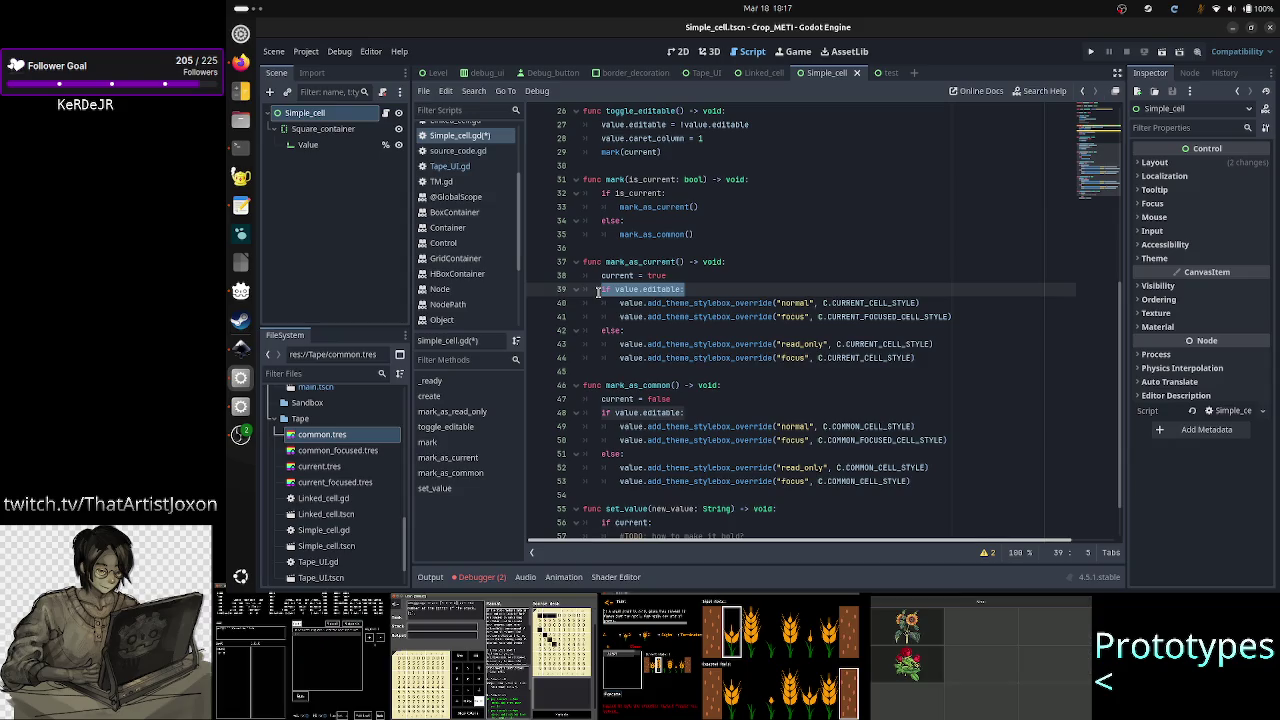
left_click(697, 279)
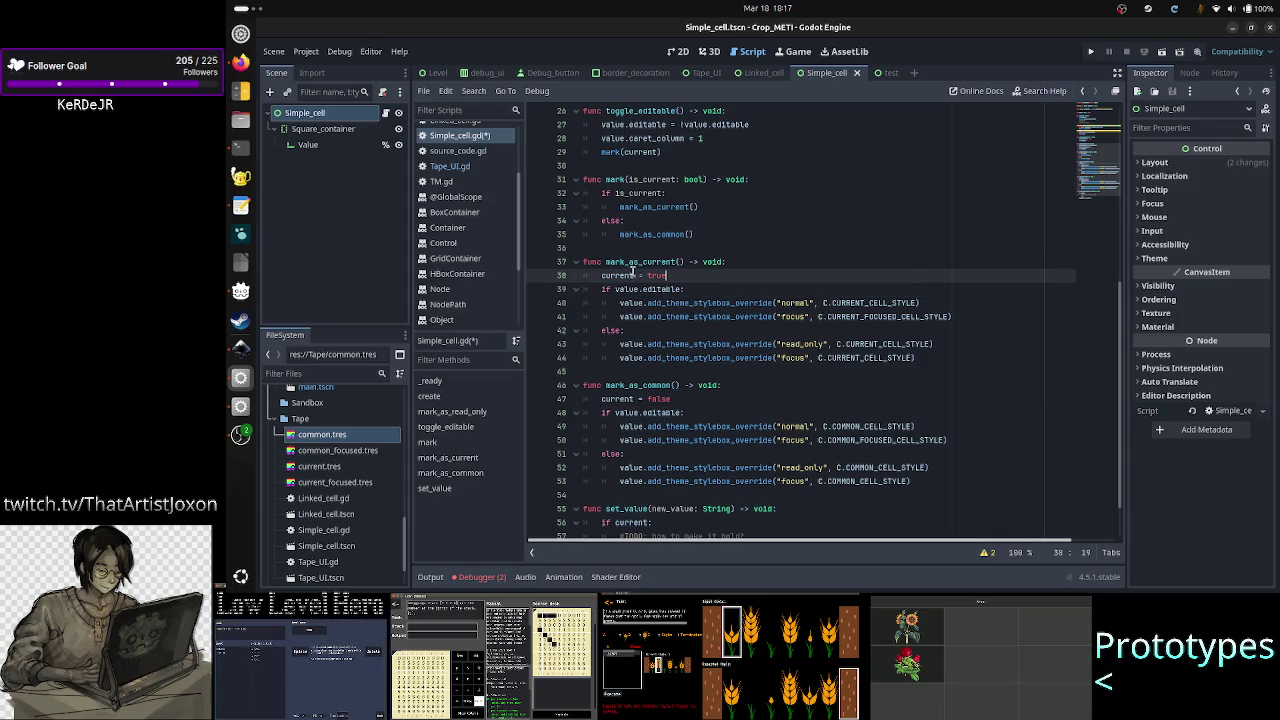
left_click_drag(620, 262, 669, 261)
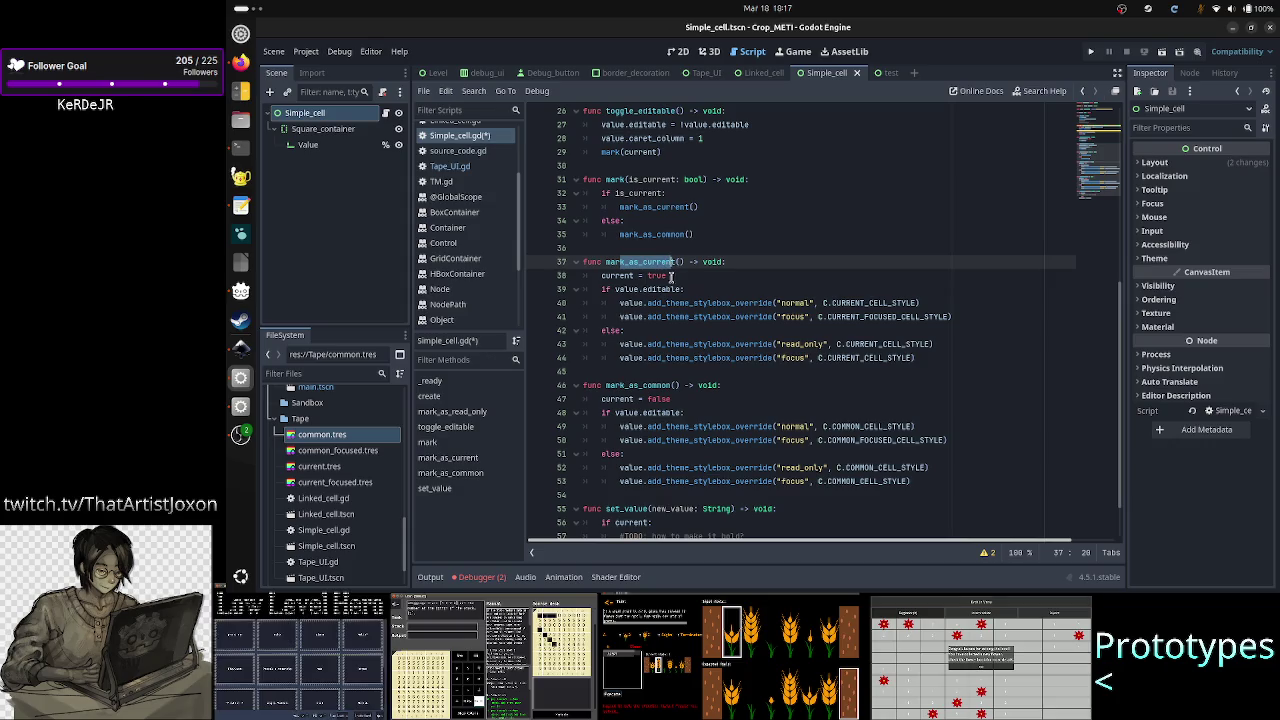
left_click_drag(674, 275, 598, 275)
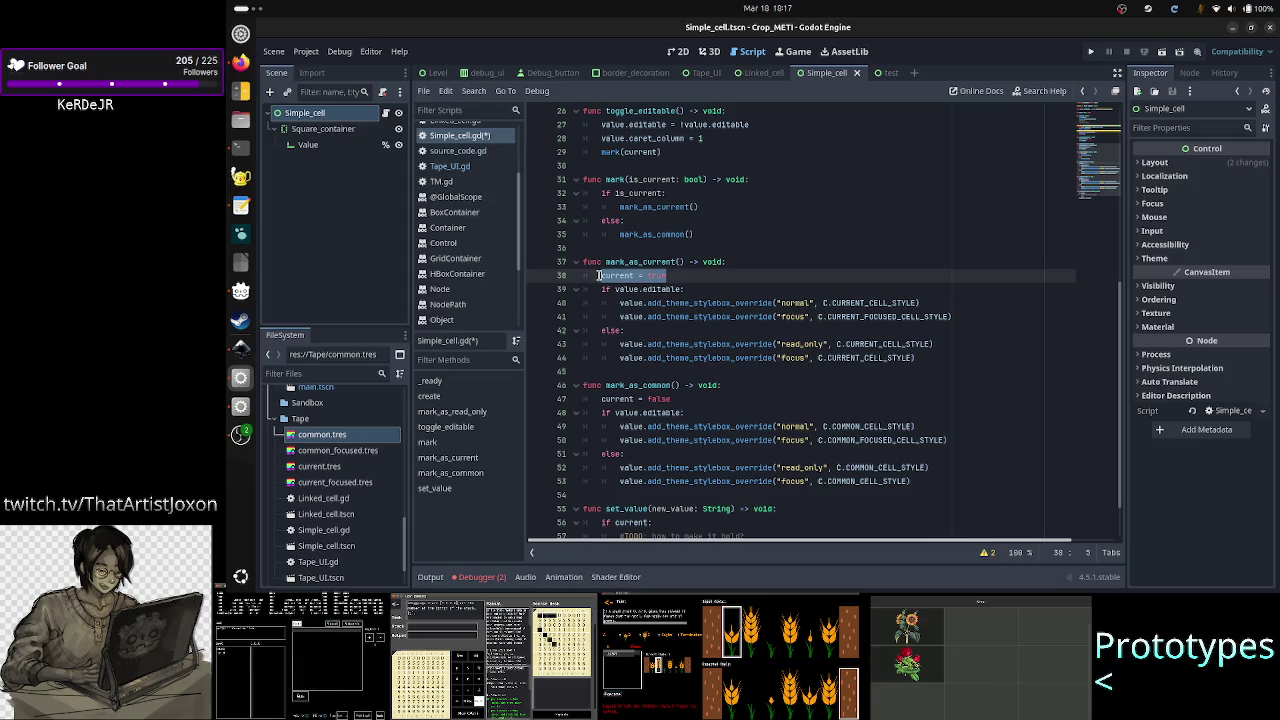
double_click(651, 262)
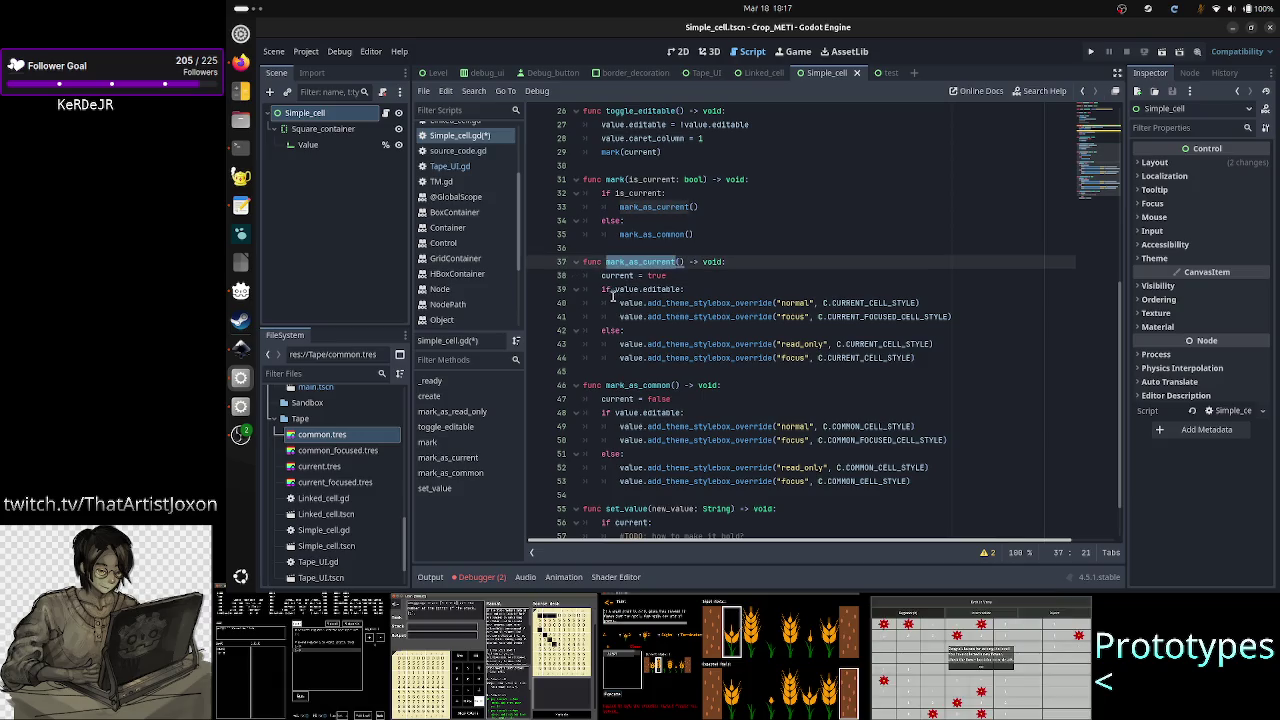
mouse_move(601, 289)
left_mouse_down()
mouse_move(700, 312)
mouse_move(741, 357)
left_mouse_up()
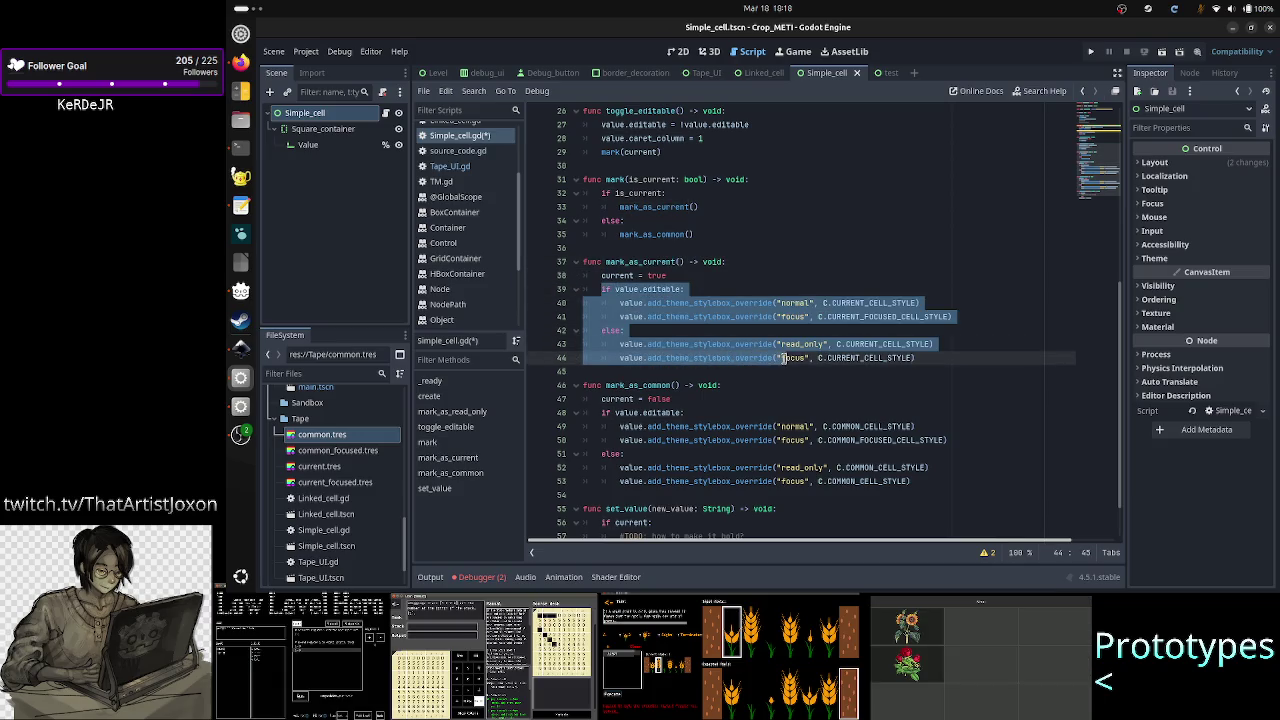
double_click(662, 289)
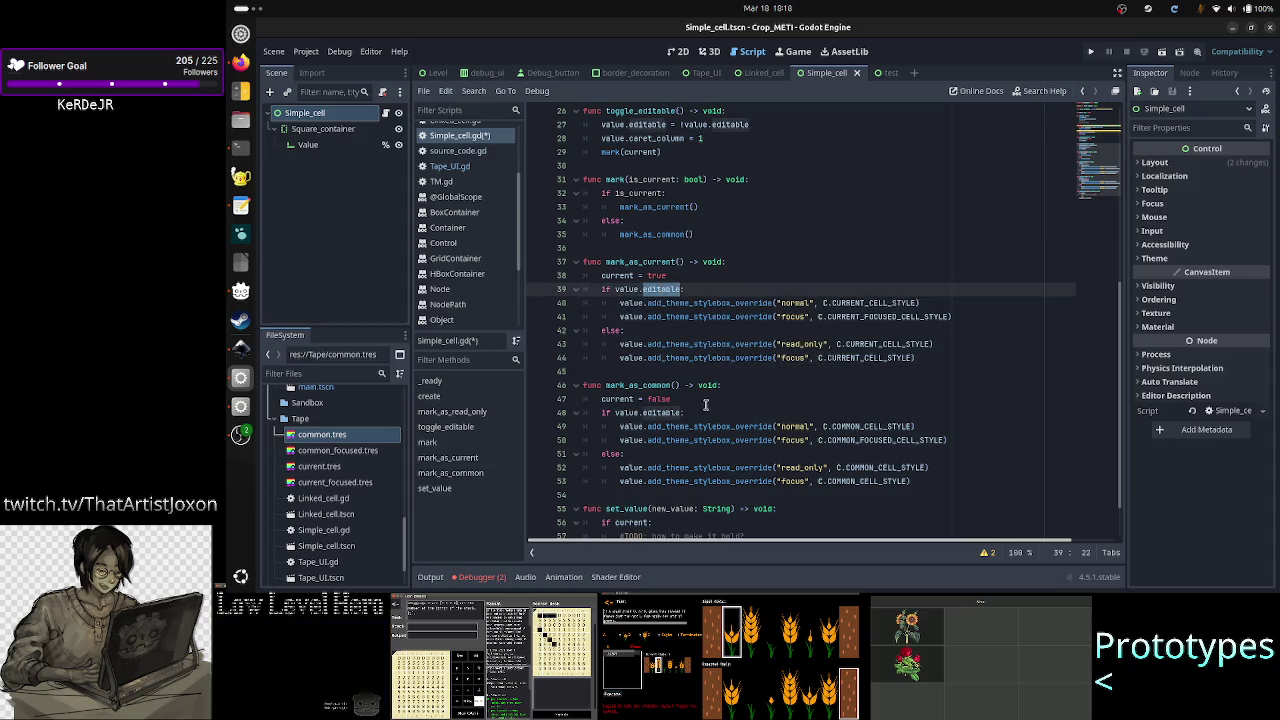
double_click(614, 384)
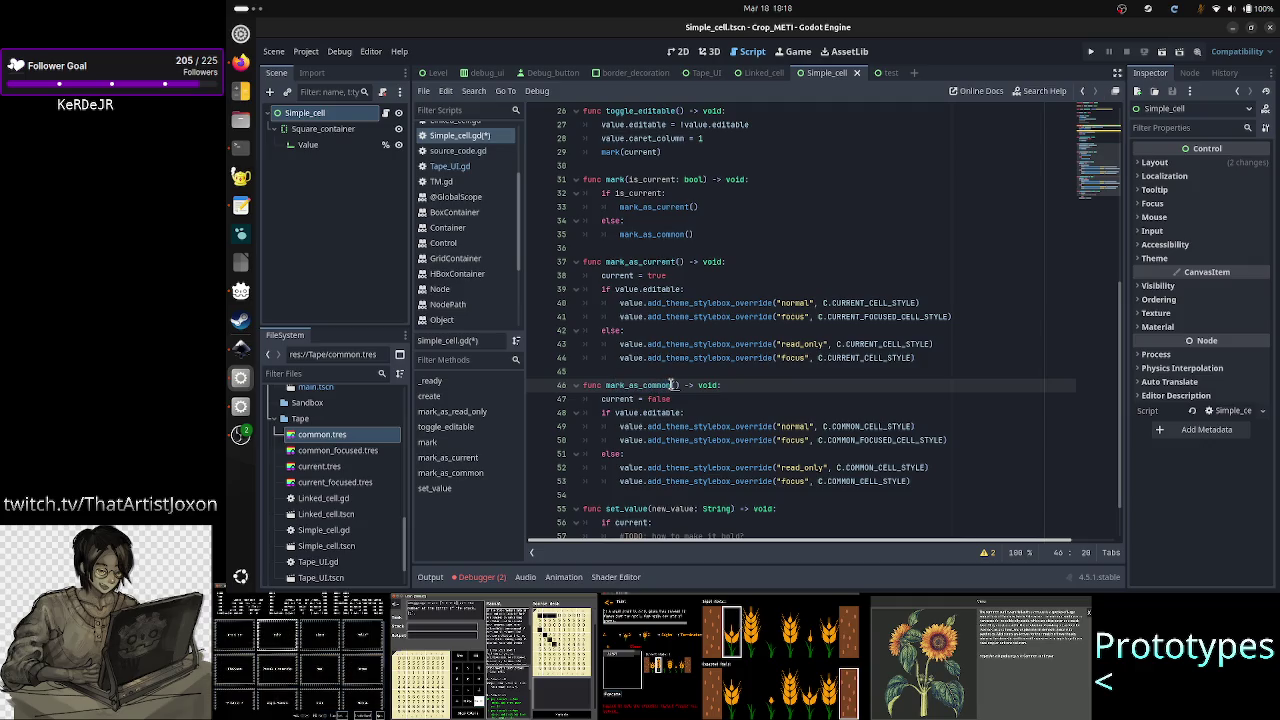
mouse_move(601, 289)
left_mouse_down()
mouse_move(700, 344)
mouse_move(925, 362)
left_mouse_up()
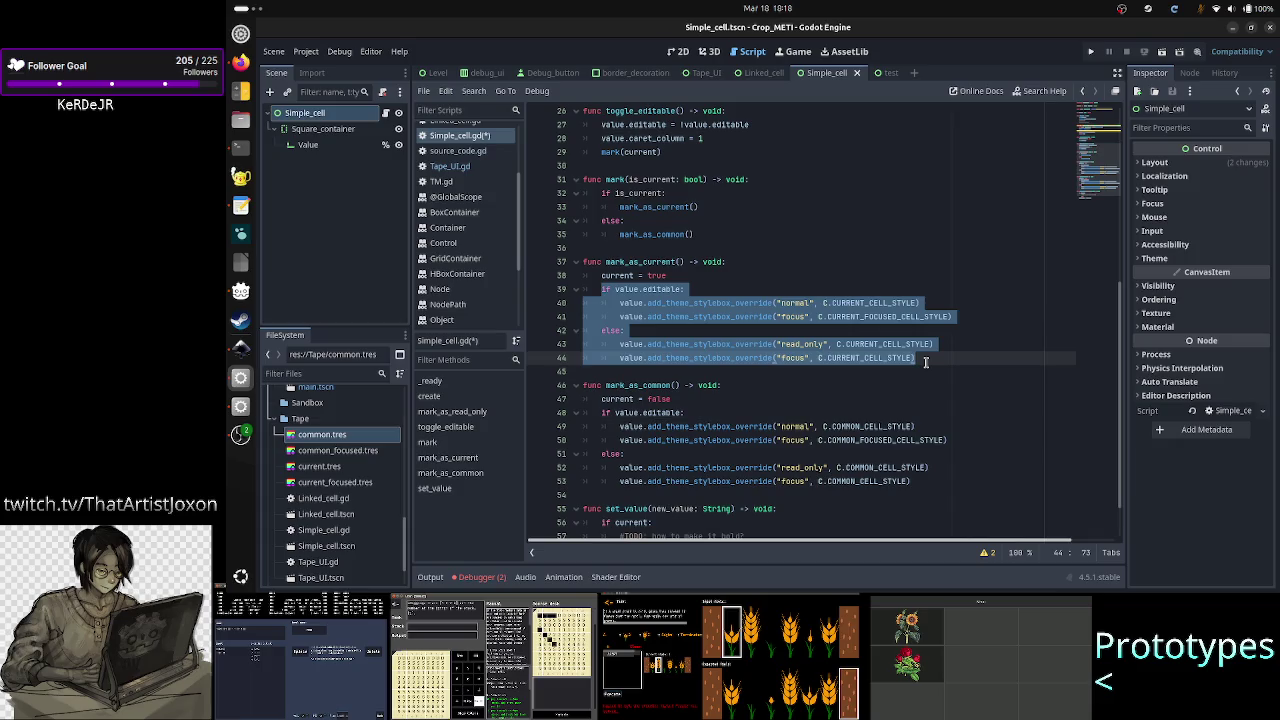
left_click(650, 262)
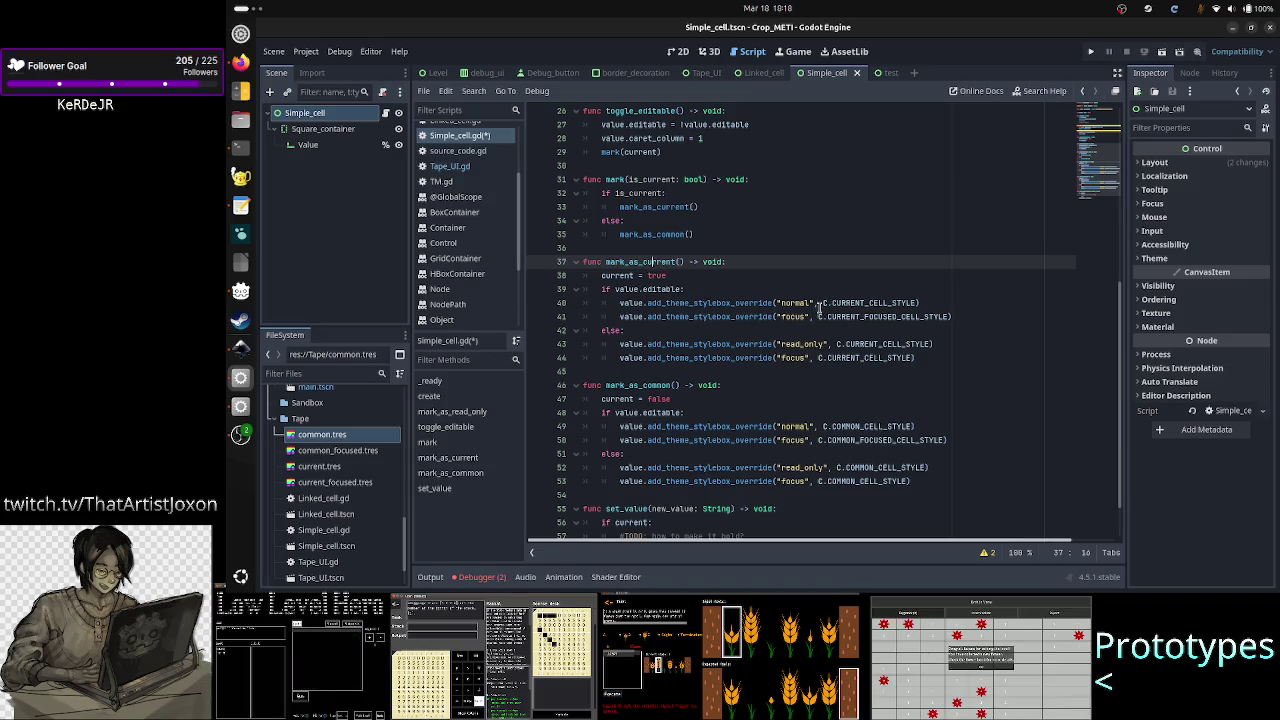
left_click(616, 276)
left_click_drag(616, 276, 693, 280)
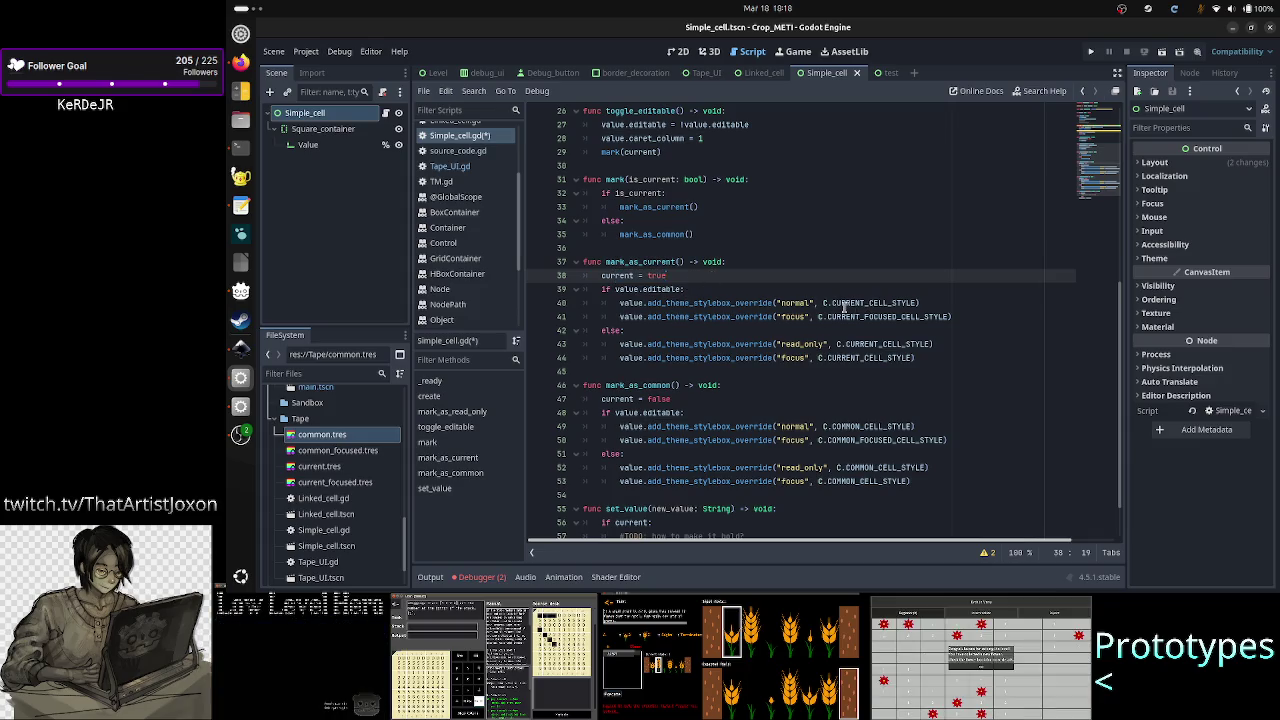
left_click_drag(824, 301, 918, 302)
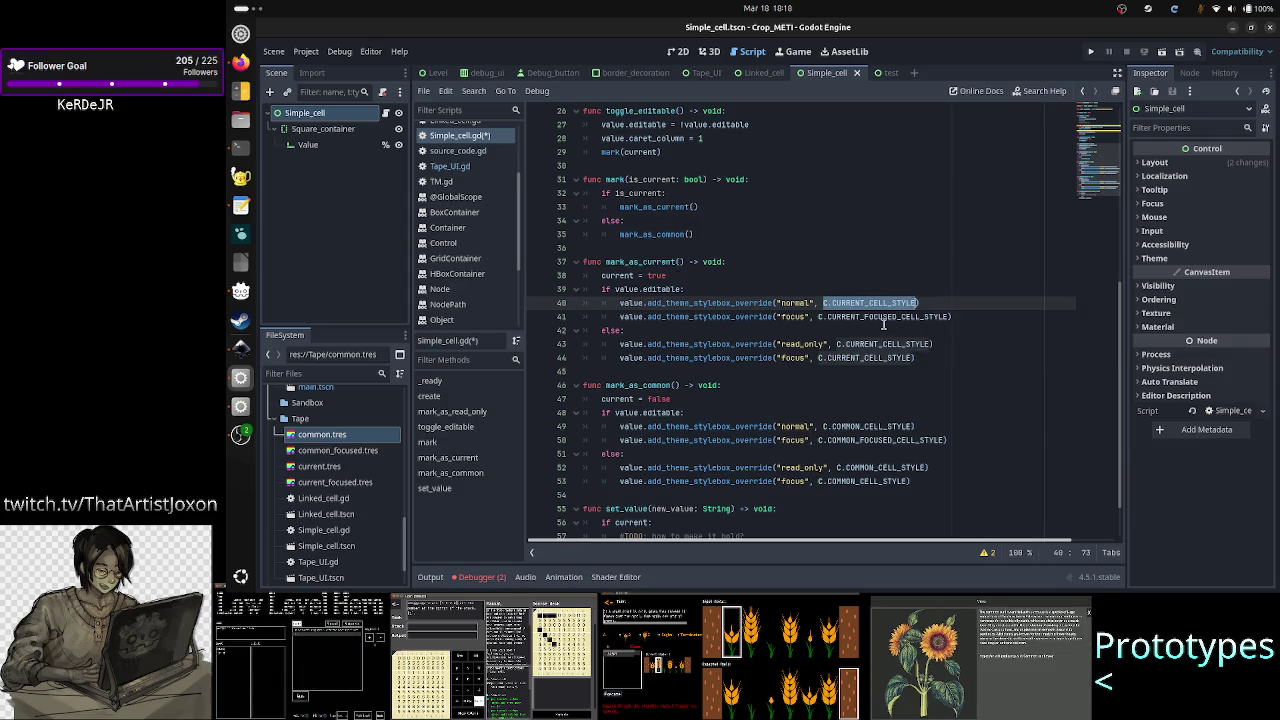
left_click(884, 318)
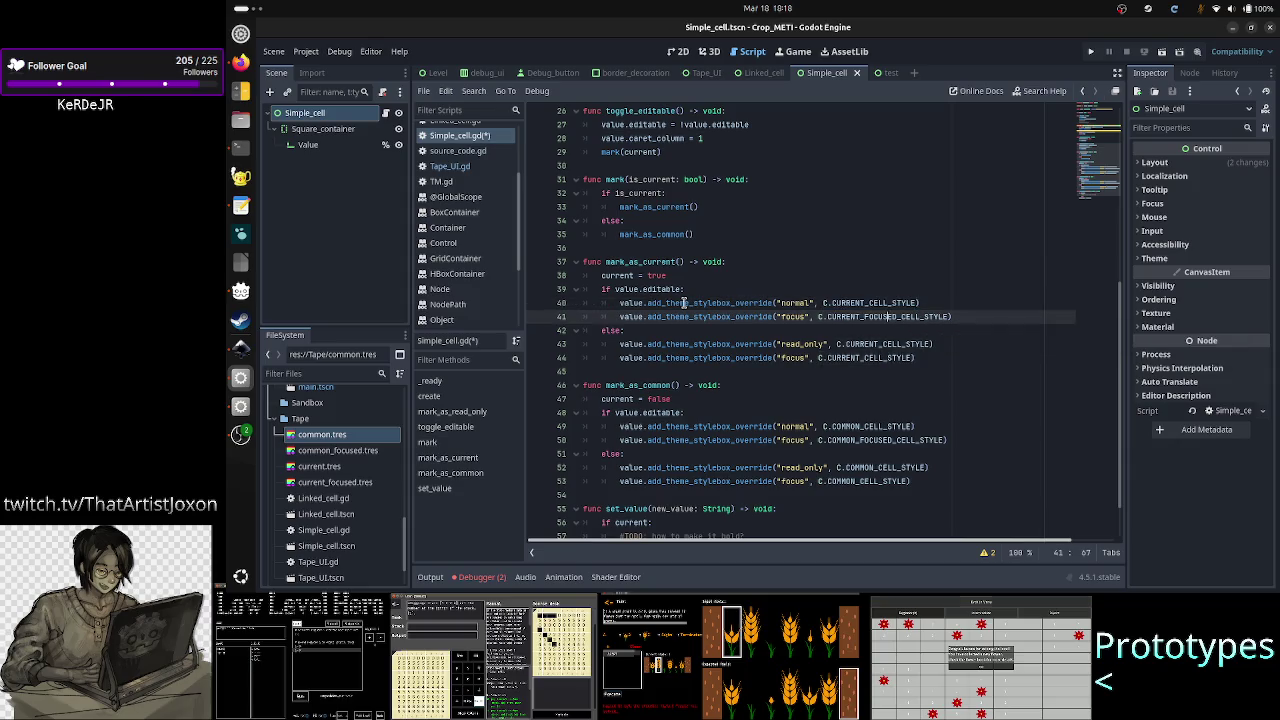
double_click(645, 289)
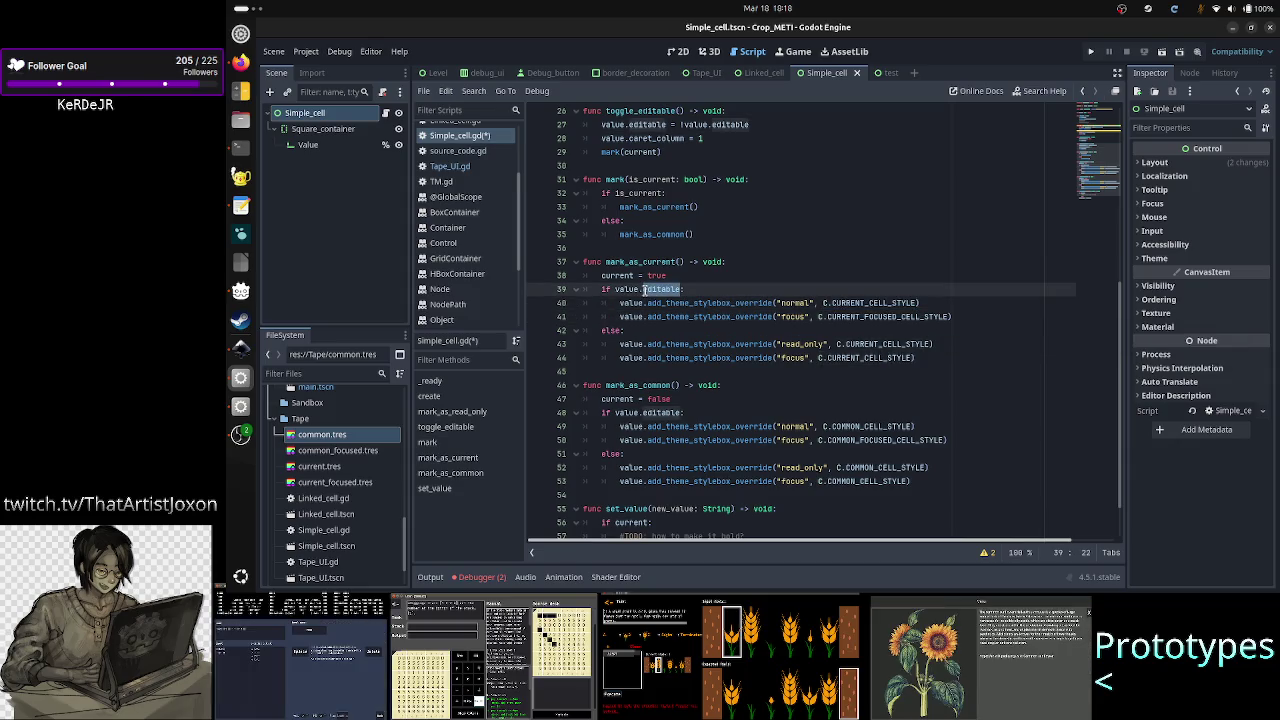
double_click(648, 261)
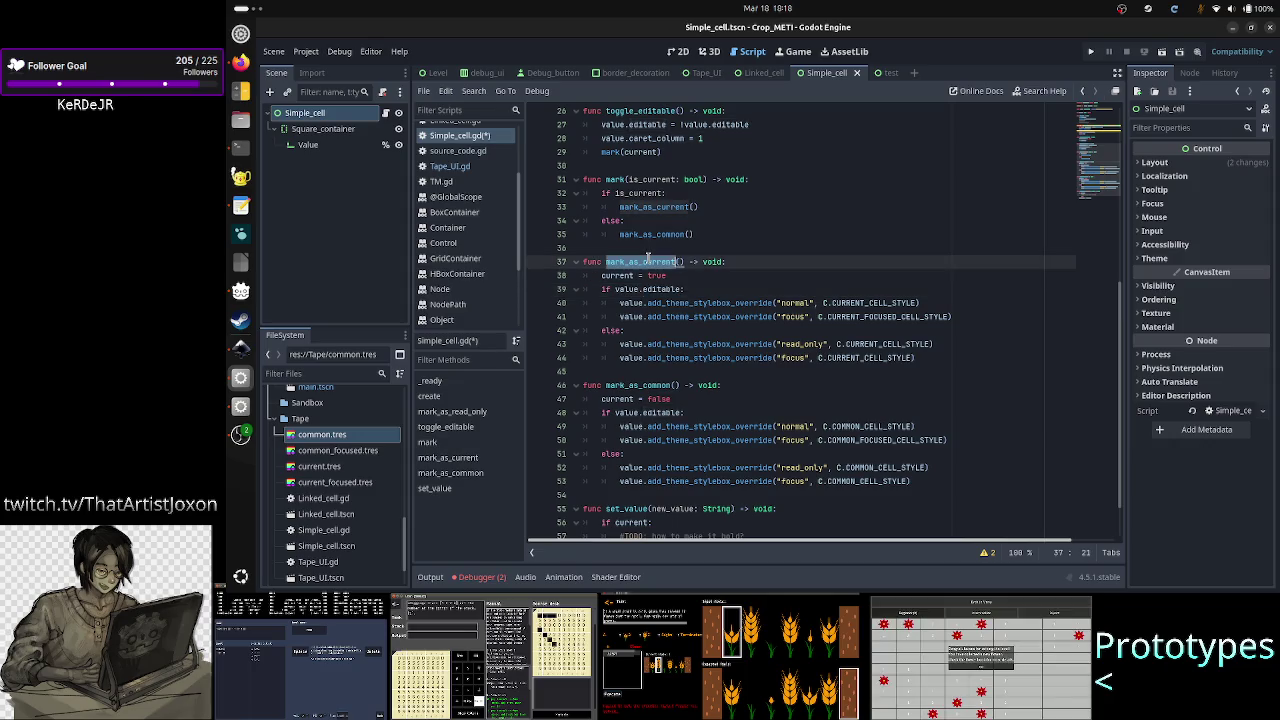
double_click(672, 289)
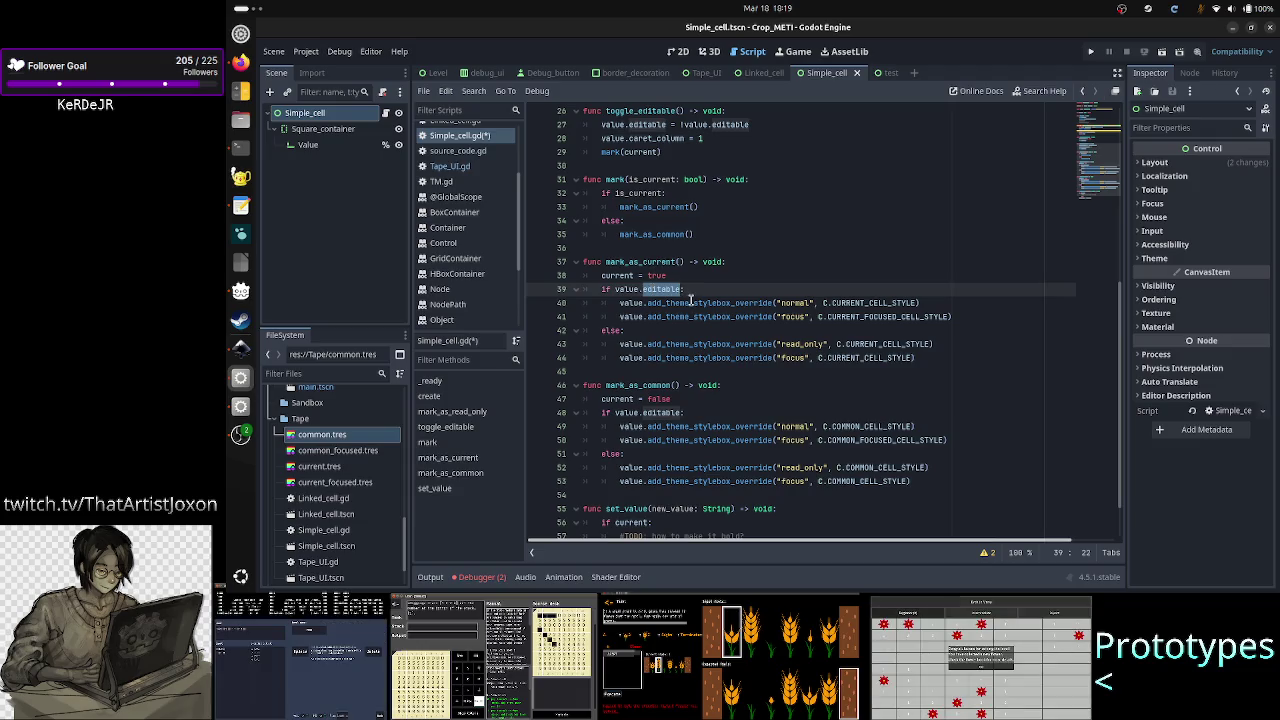
mouse_move(690, 299)
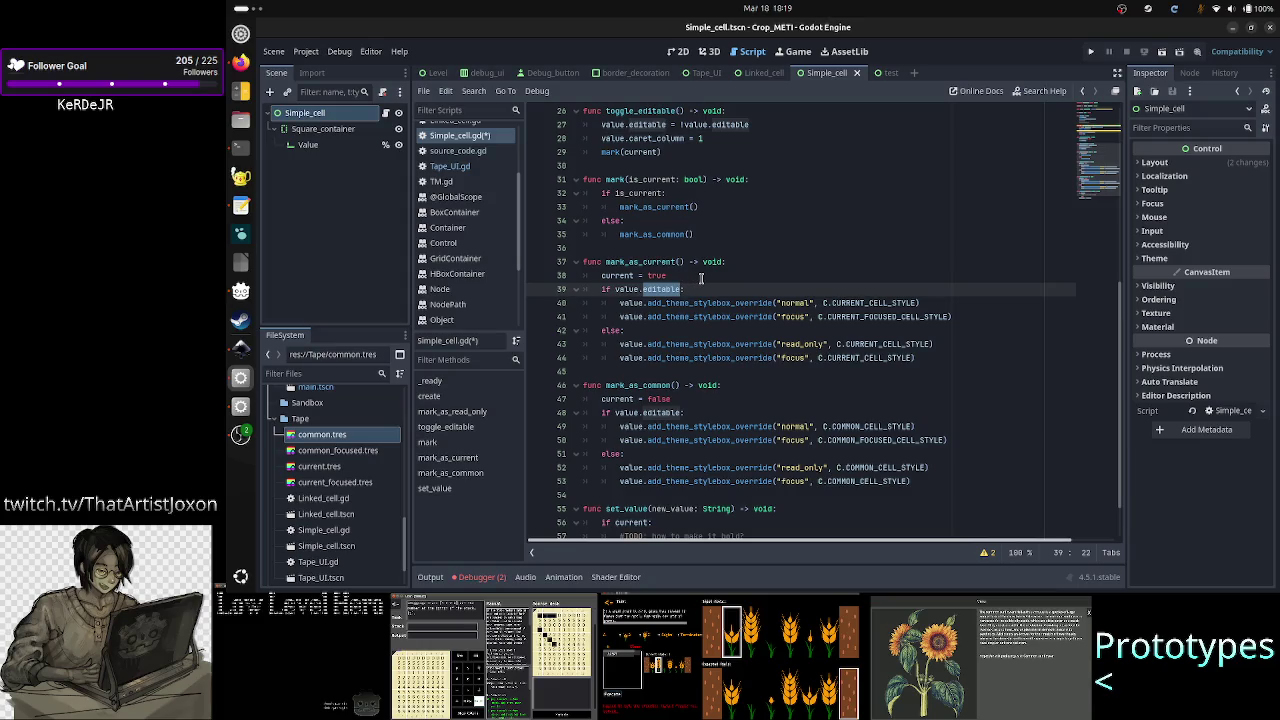
left_click(701, 278)
key("Up")
key("Up")
key("Up")
key("Up")
key("Up")
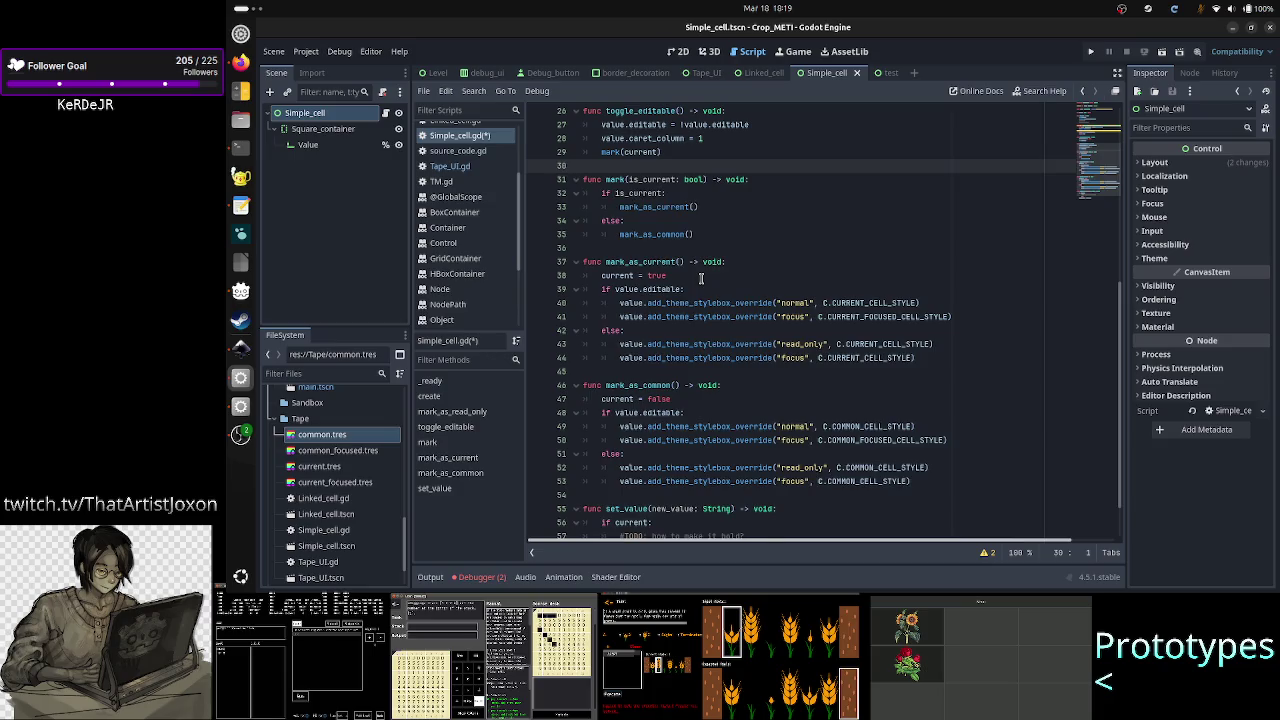
- Add the header 'func update_styles() -> void:' on a new line after line 30
key("Return")
type("update_")
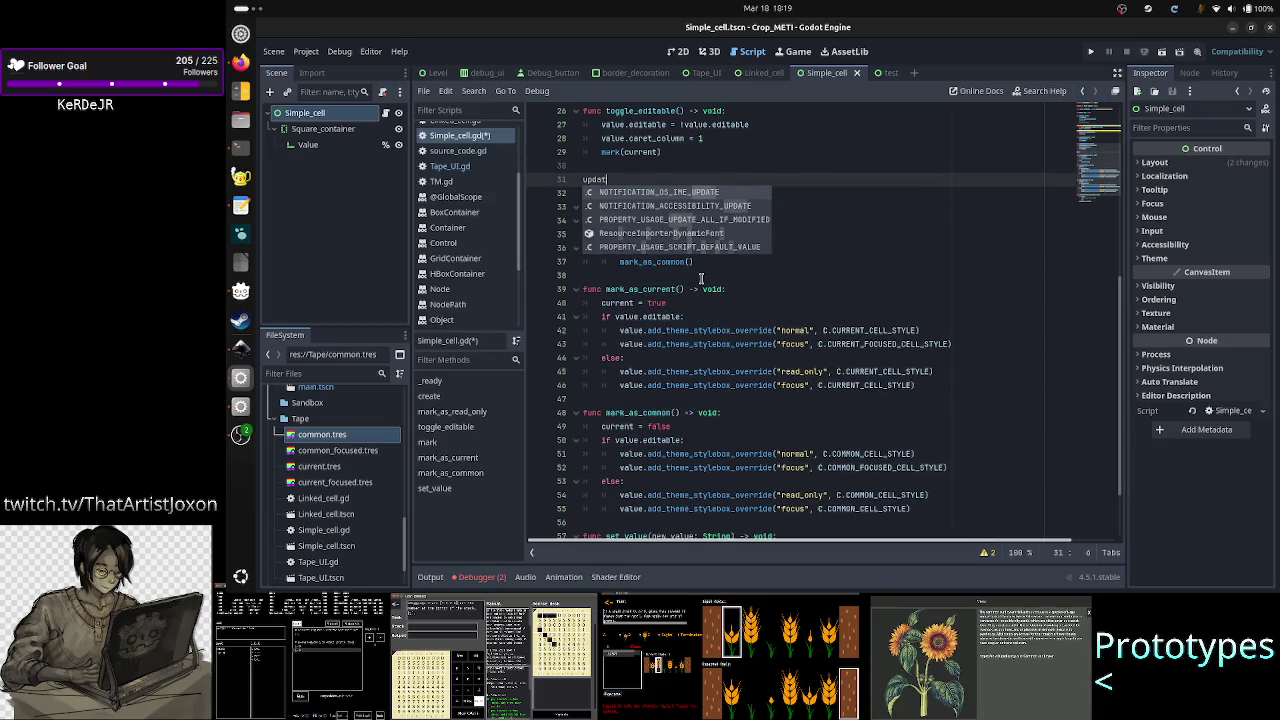
key("BackSpace")
key("BackSpace")
key("BackSpace")
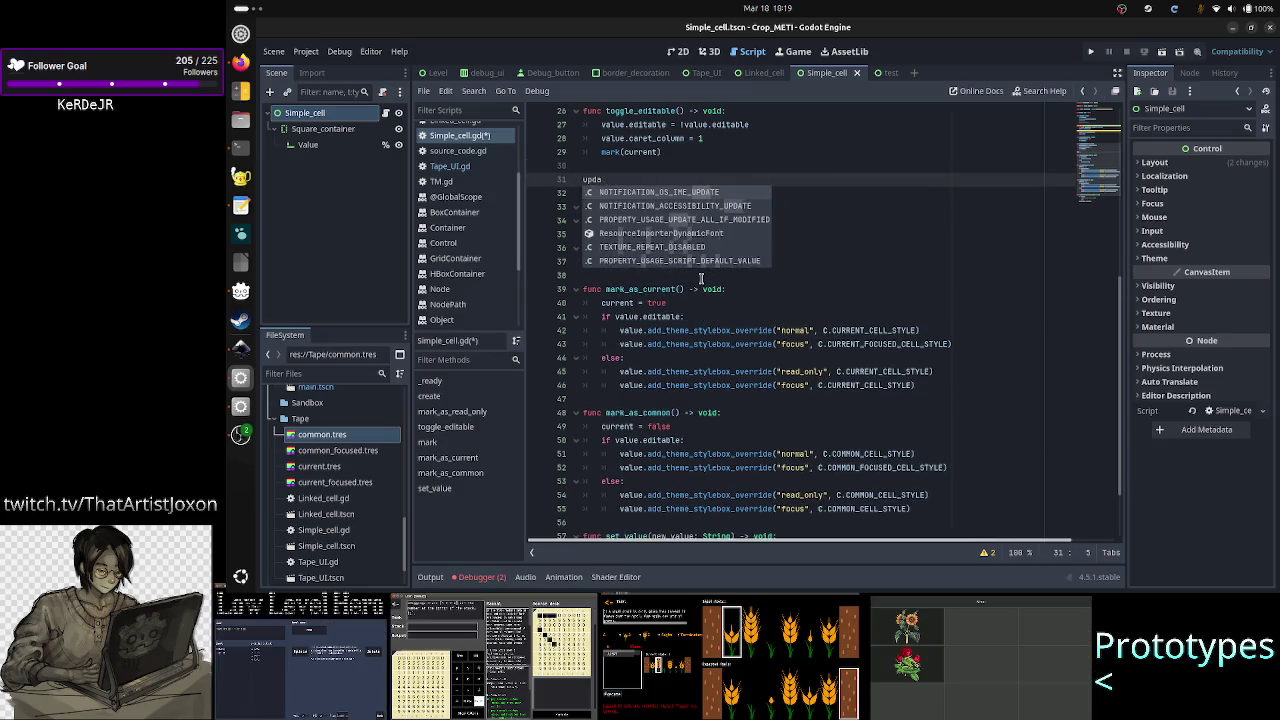
type("func")
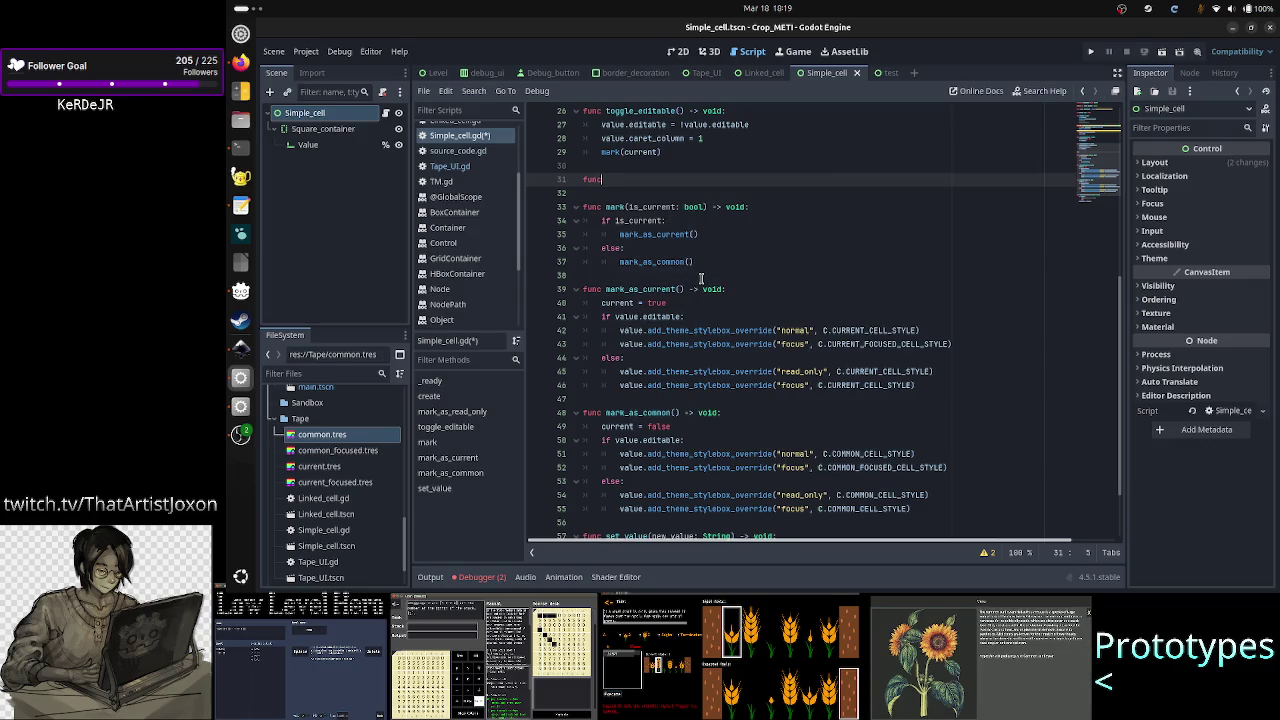
type(" update_styles(")
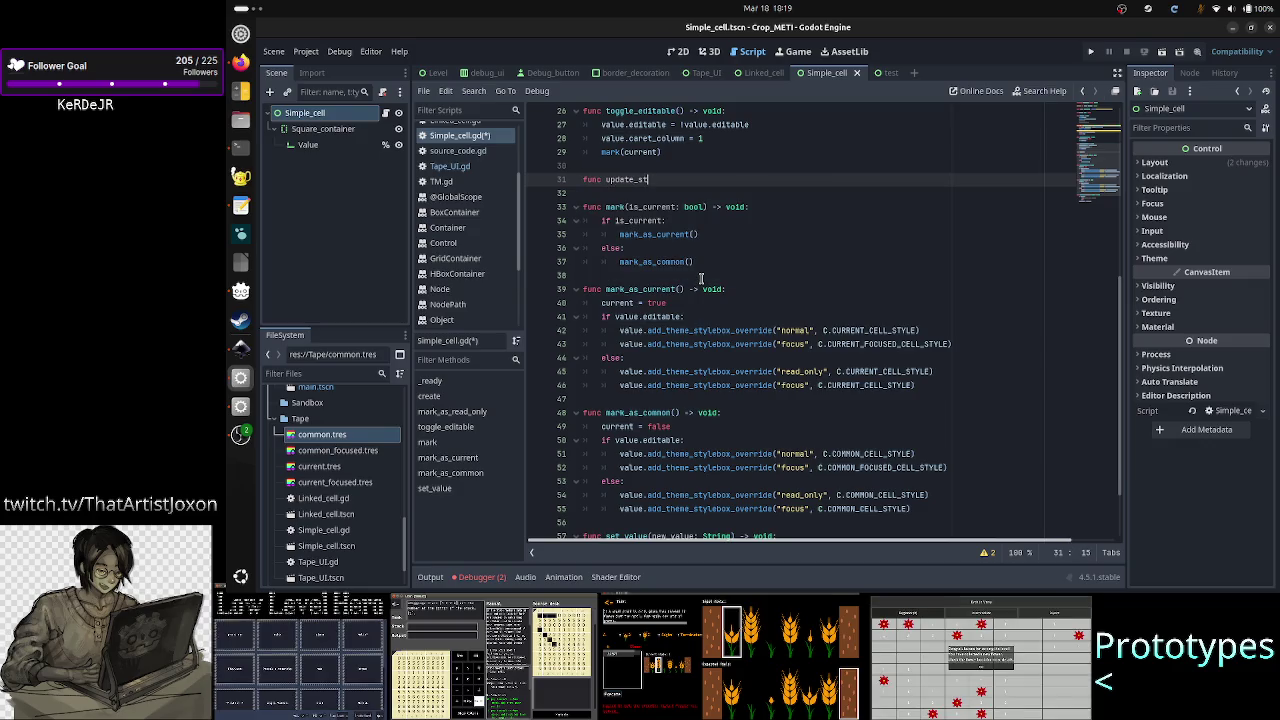
type(") -")
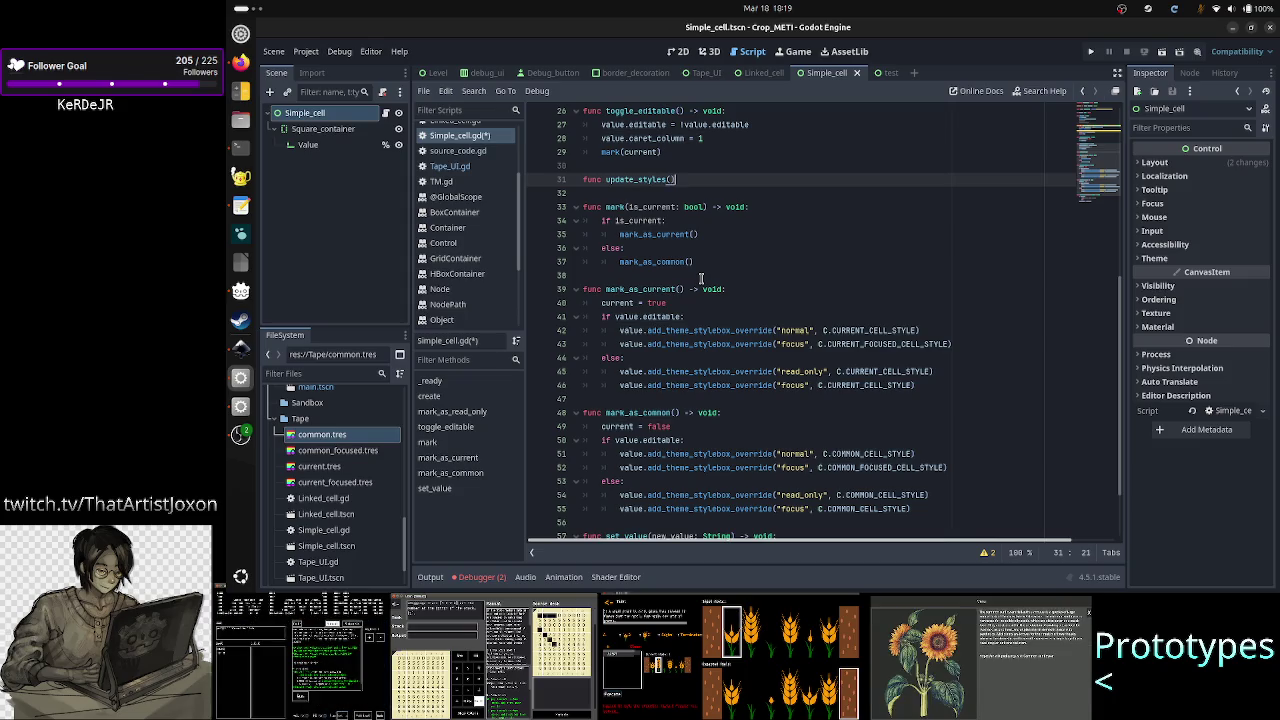
type("> void")
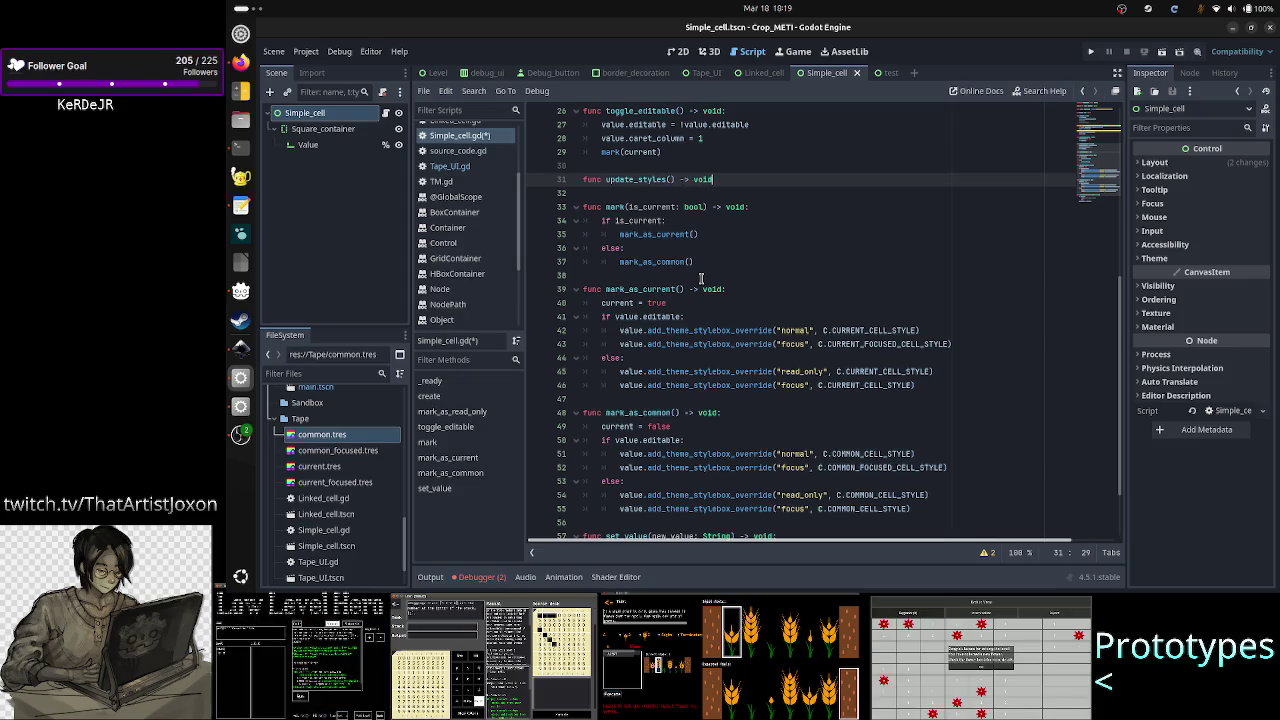
type(":")
key("Down")
key("Down")
key("Down")
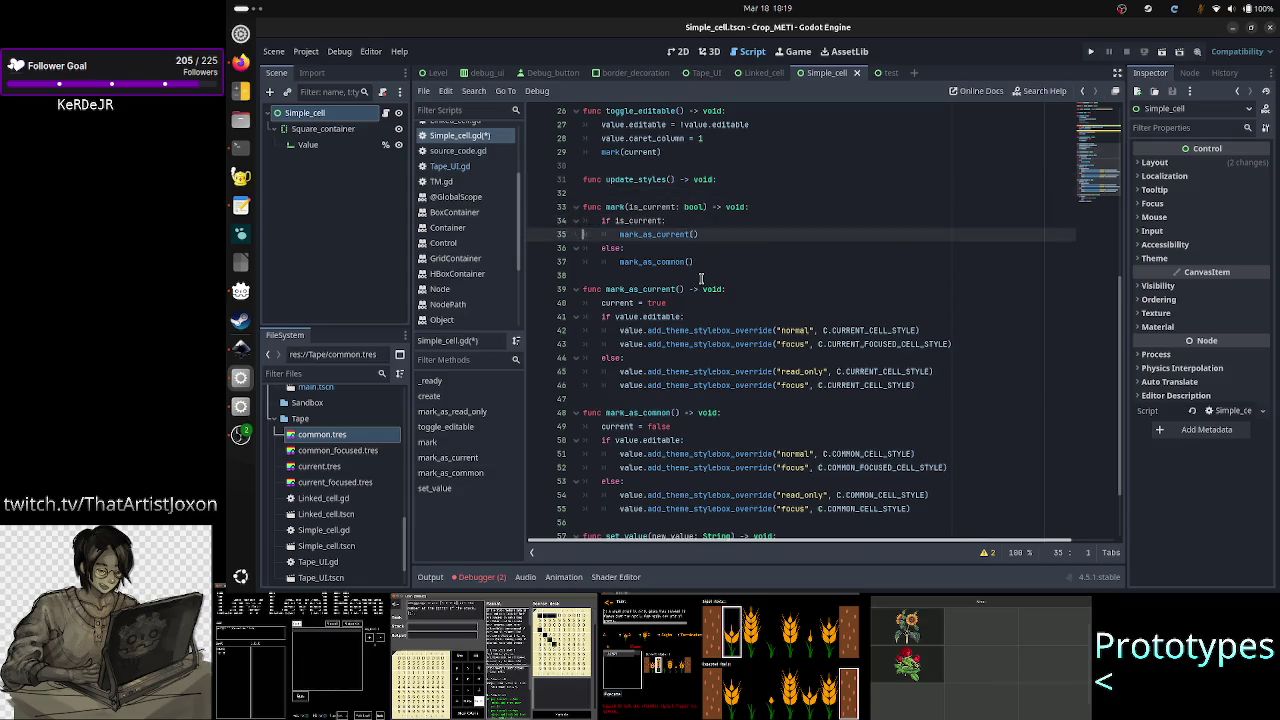
- Inspect the CURRENT_CELL_STYLE and COMMON_CELL_STYLE constants, then return to the update_styles header
key("Down")
key("Down")
key("Down")
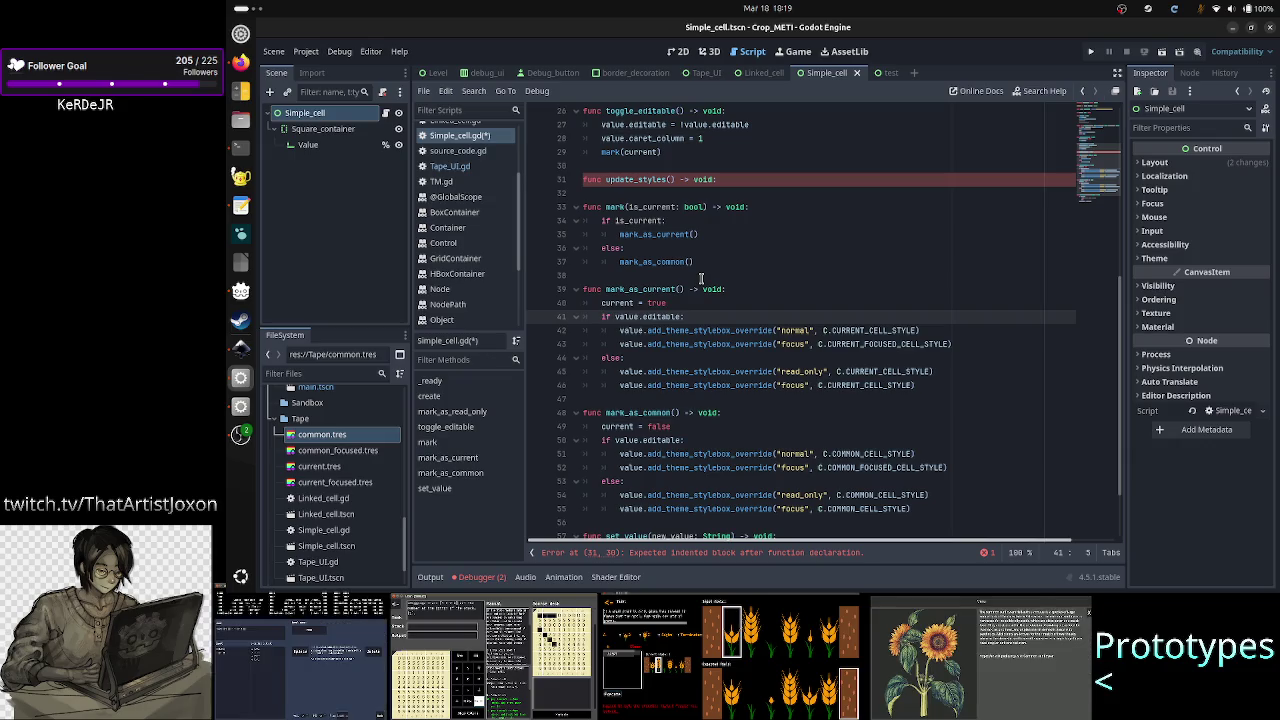
key("Down")
key("Down")
key("Down")
key("Down")
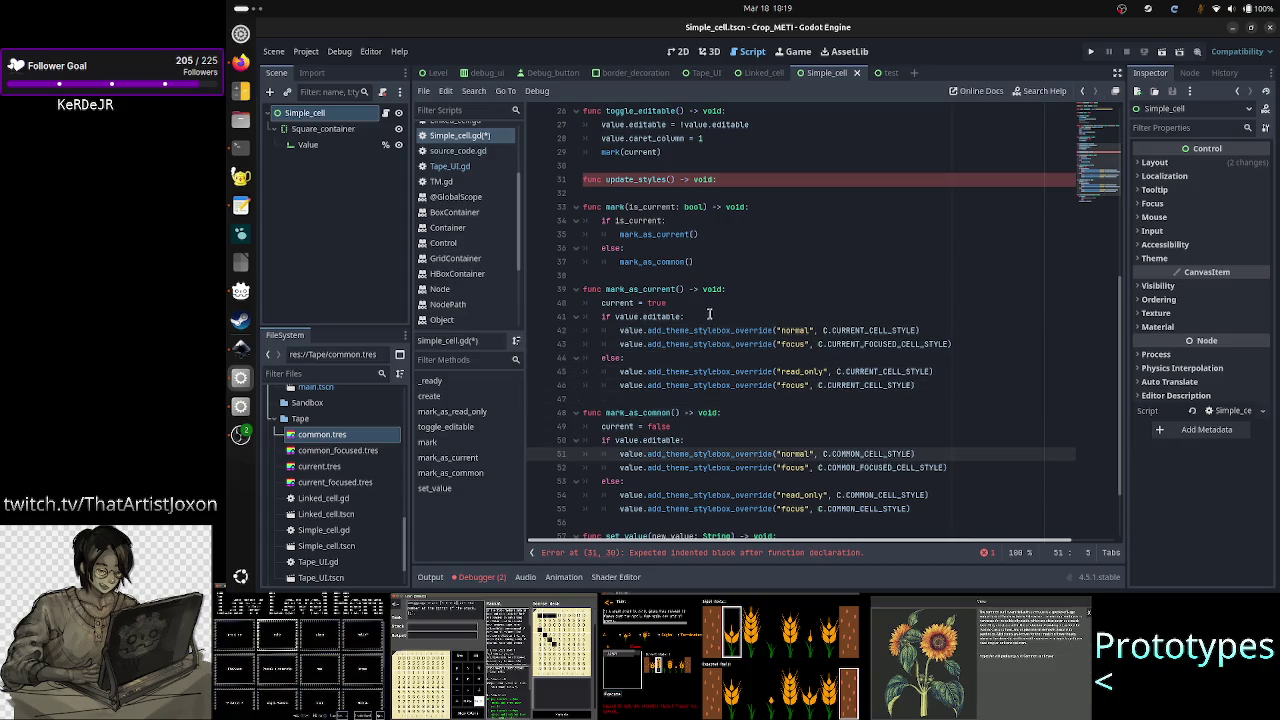
double_click(835, 329)
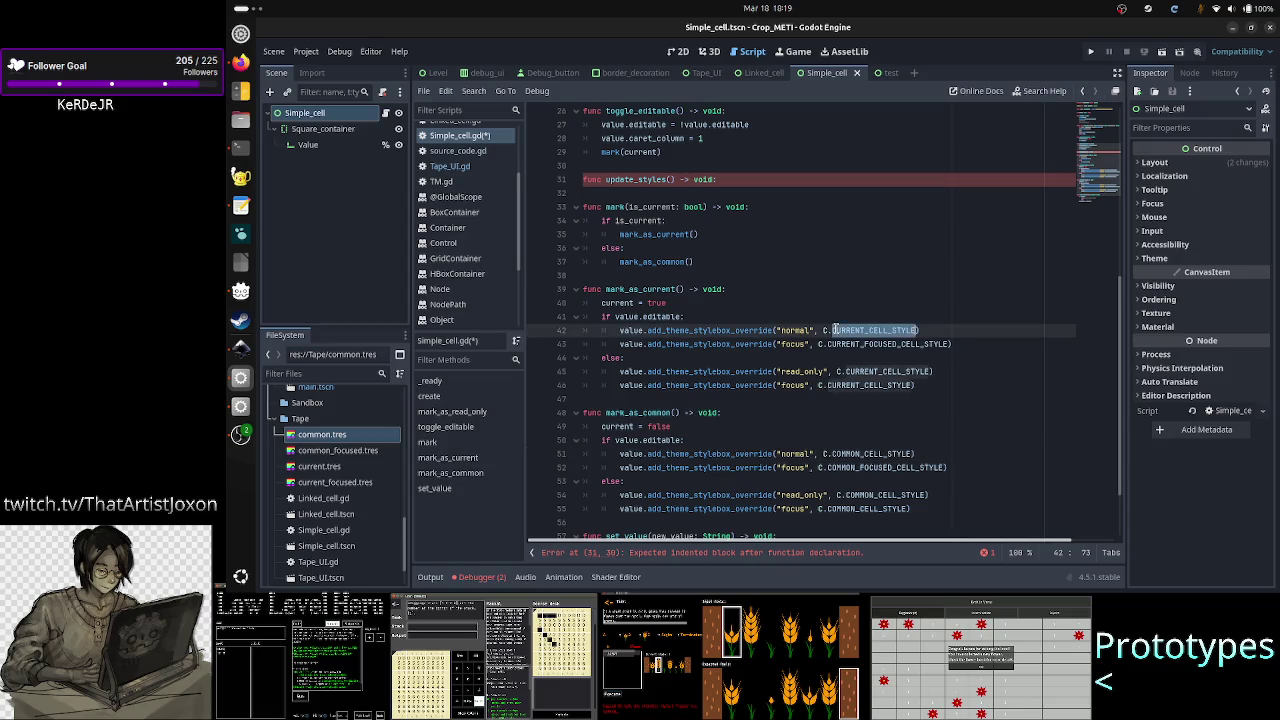
double_click(836, 452)
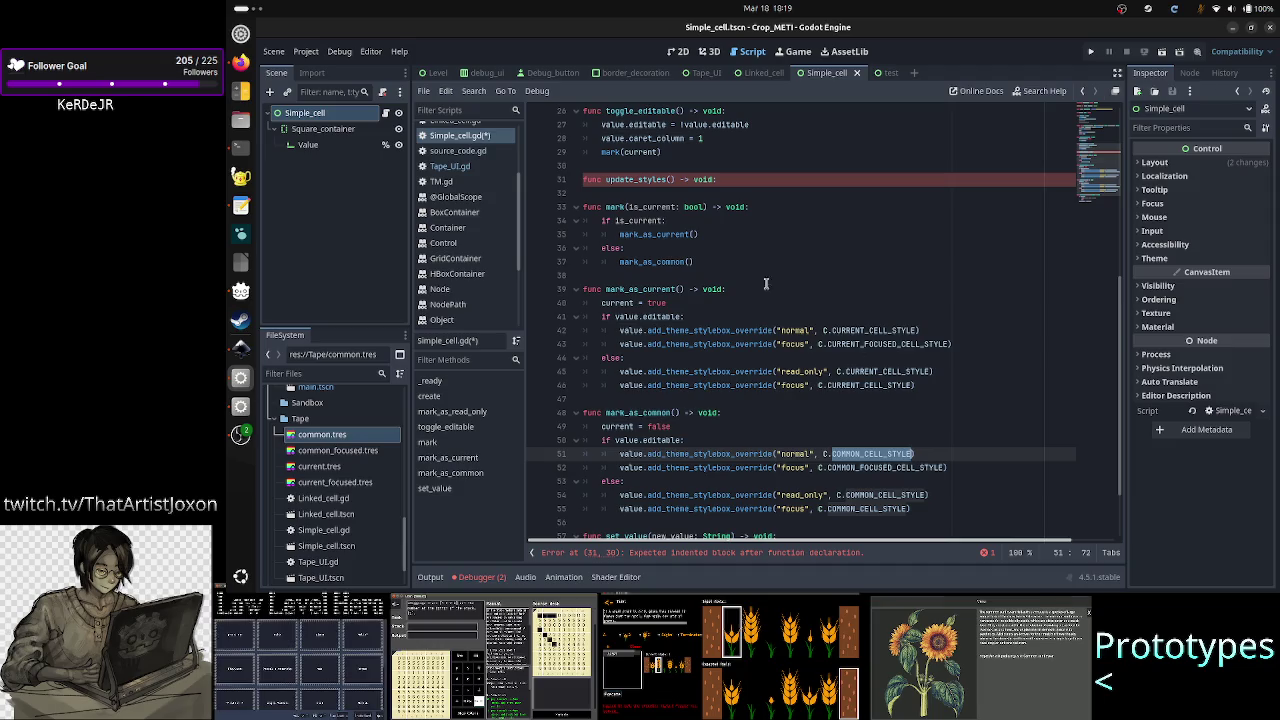
left_click(744, 179)
- Start update_styles' body with the line 'if current = true'
key("Return")
type("if")
type("current")
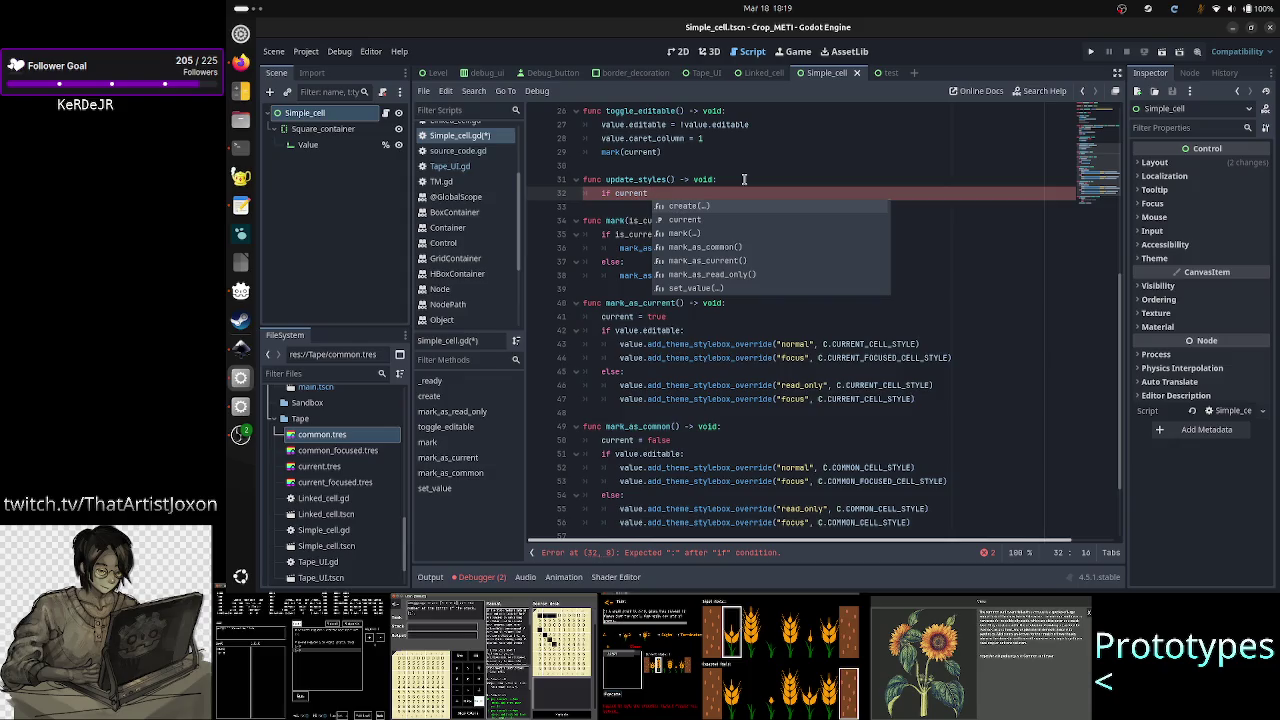
type(" = true")
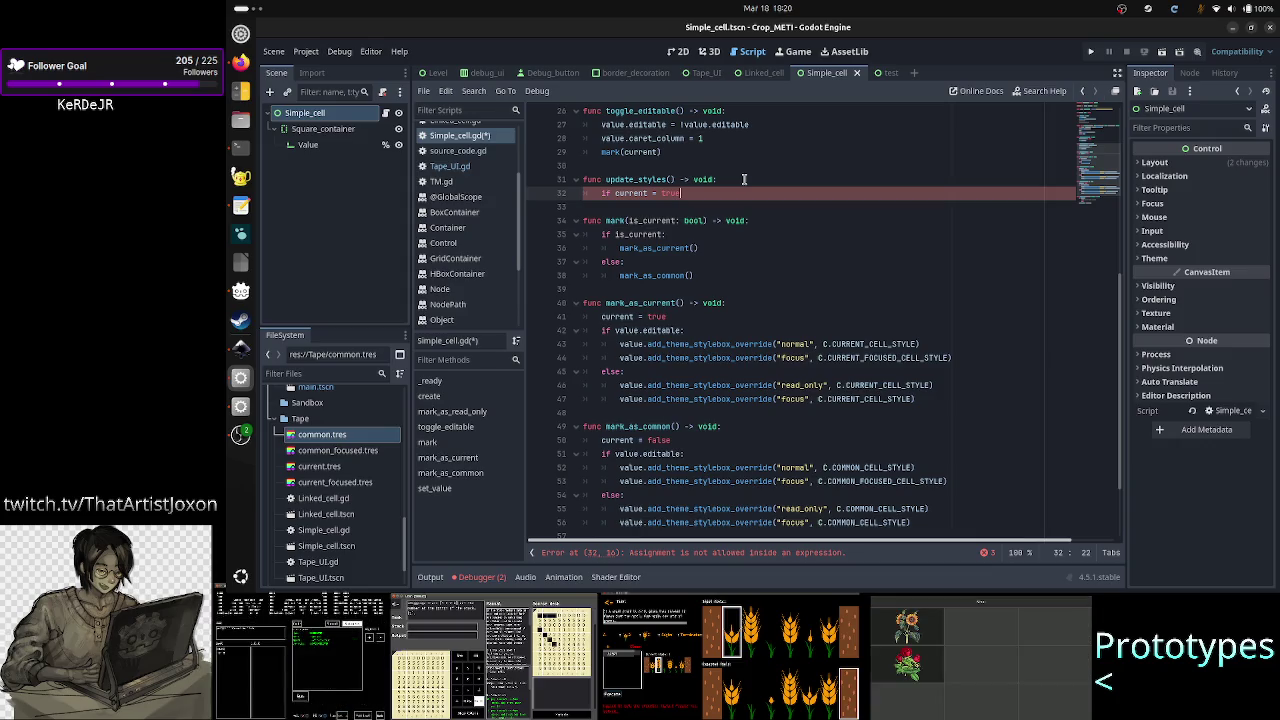
- Select mark_as_current and its styling branch to review what should move into update_styles
double_click(643, 302)
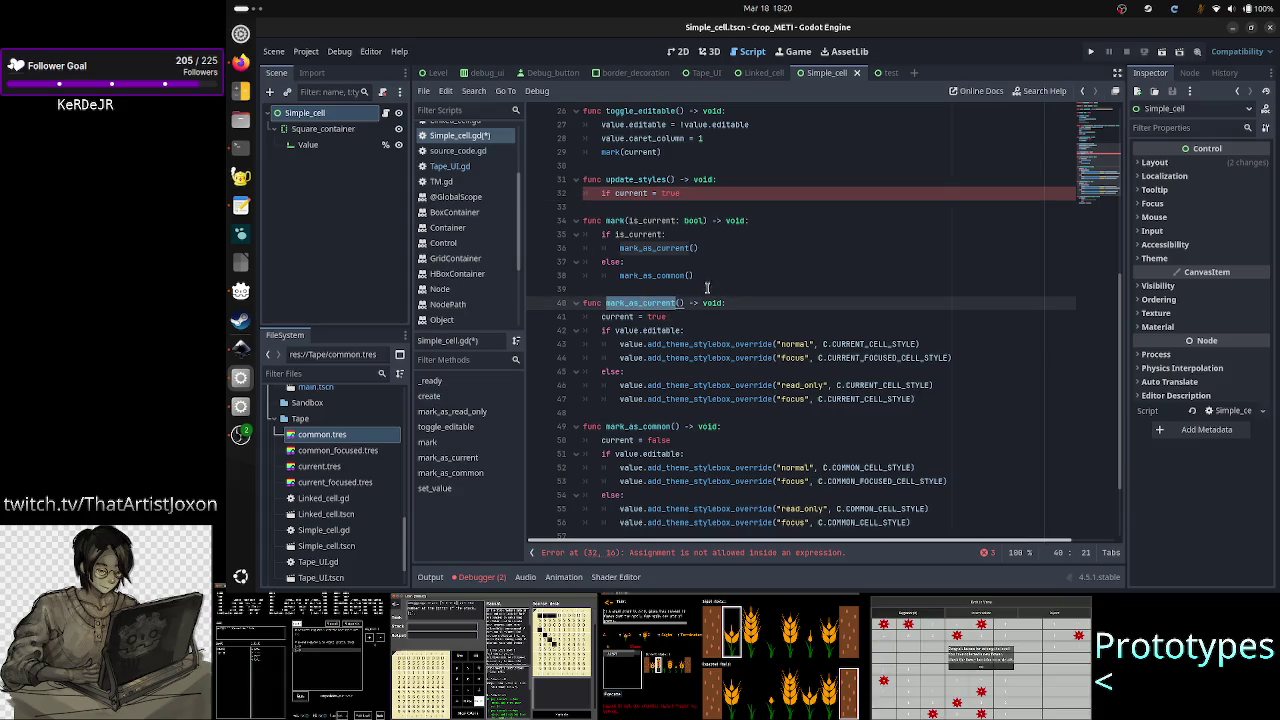
scroll(749, 257, "up", 5)
scroll(749, 257, "down", 4)
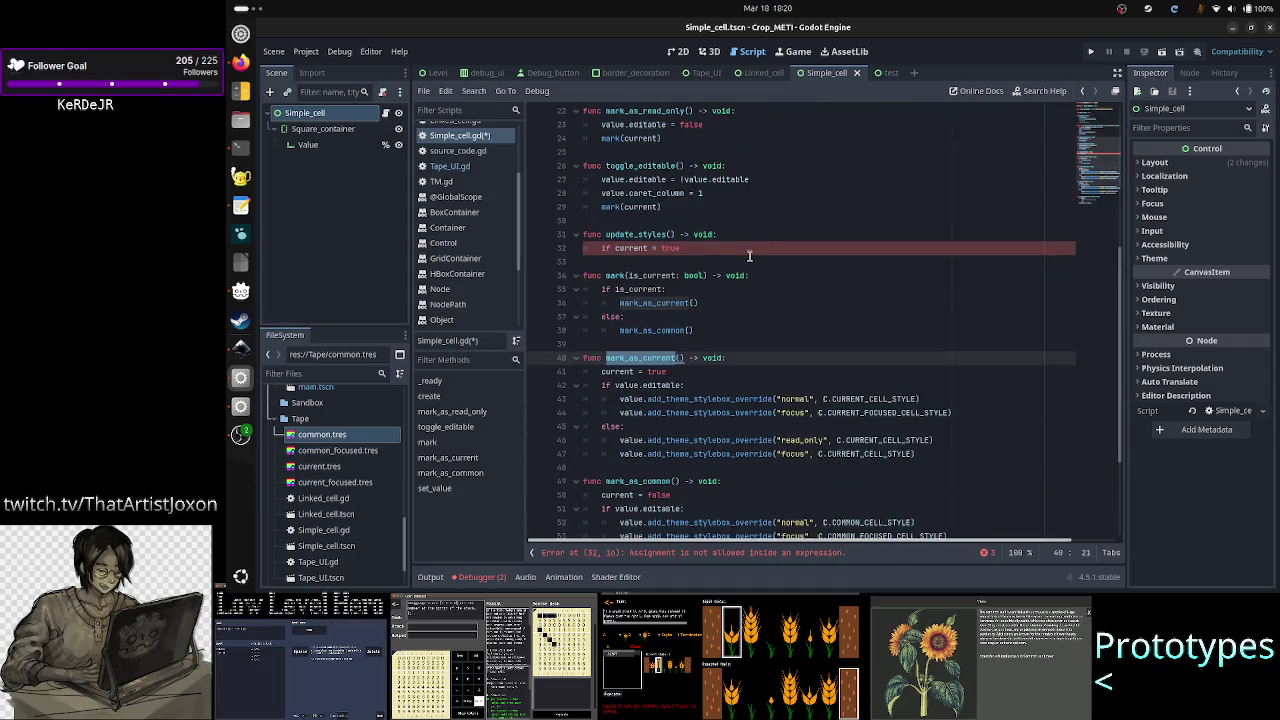
mouse_move(603, 383)
left_mouse_down()
mouse_move(760, 413)
mouse_move(790, 423)
mouse_move(795, 442)
mouse_move(858, 455)
left_mouse_up()
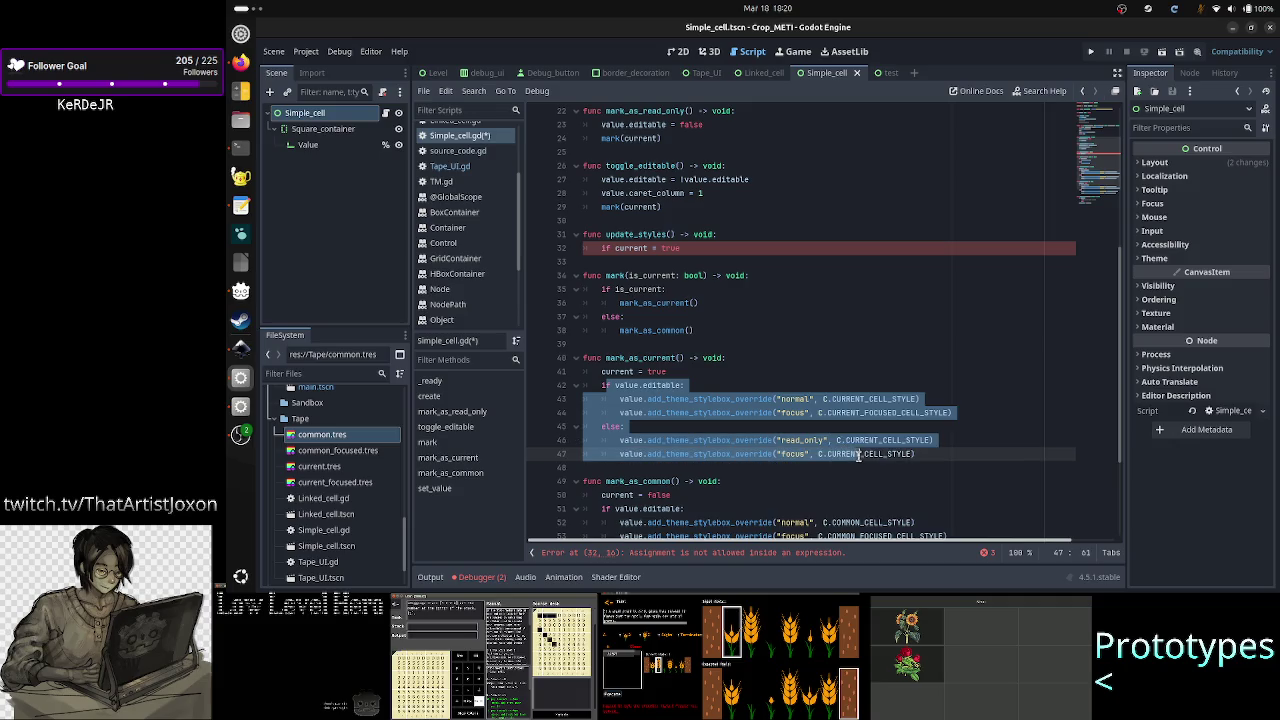
double_click(648, 357)
scroll(757, 274, "up", 7)
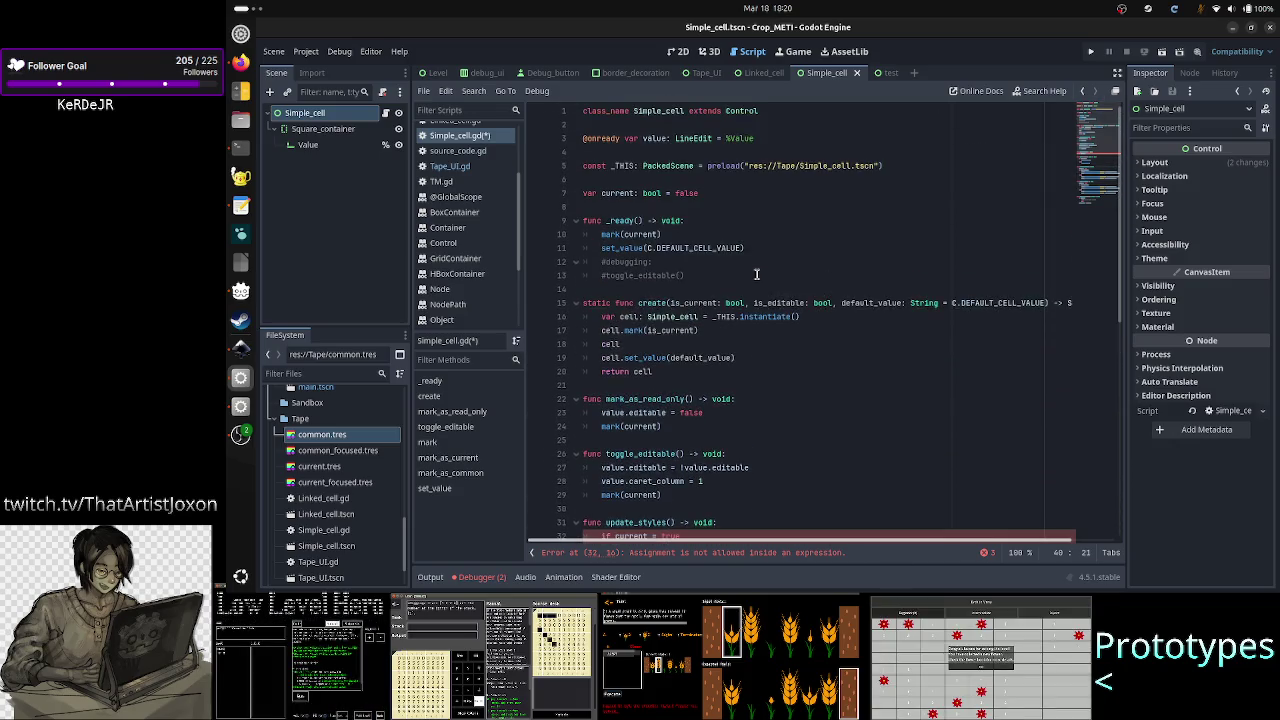
double_click(613, 194)
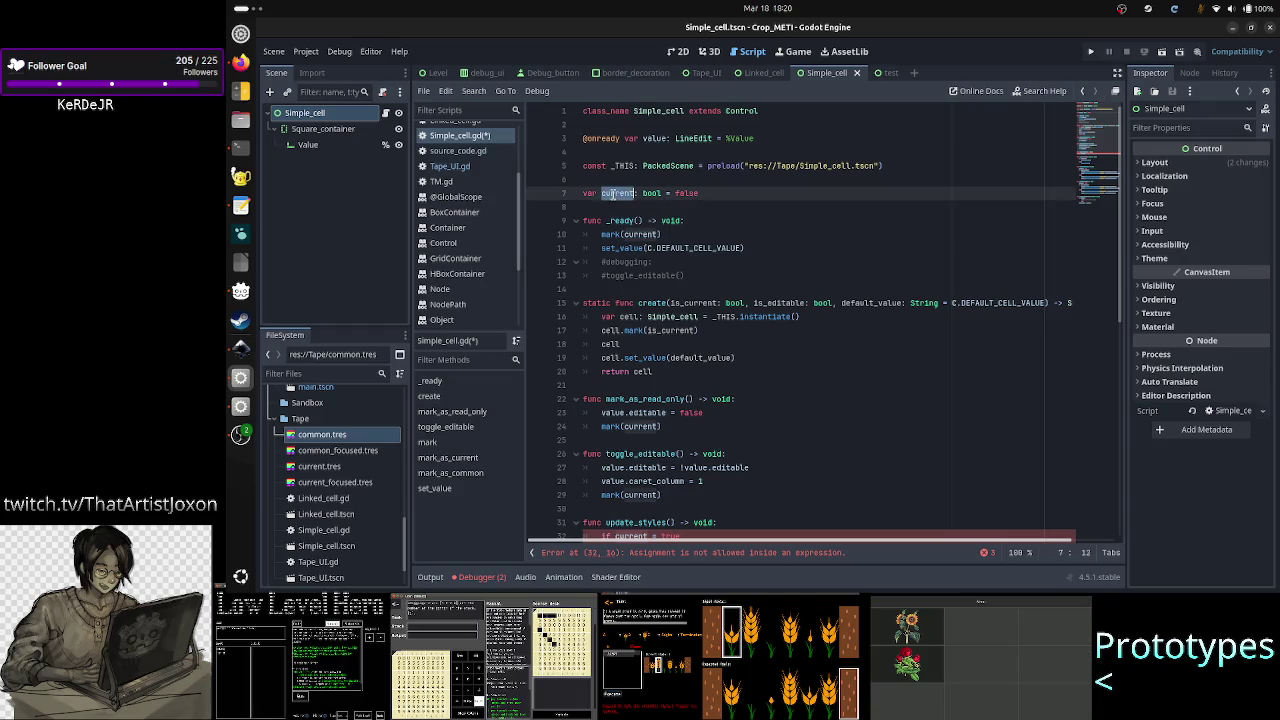
left_click(706, 193)
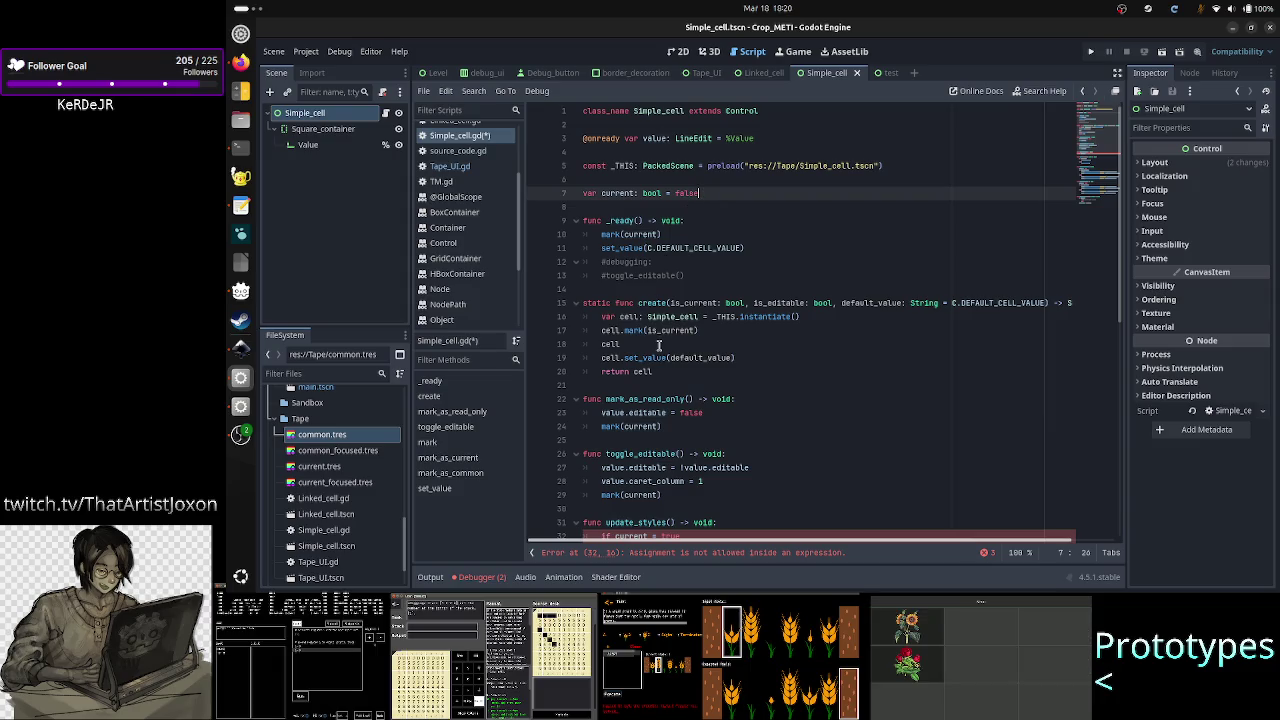
scroll(659, 344, "down", 6)
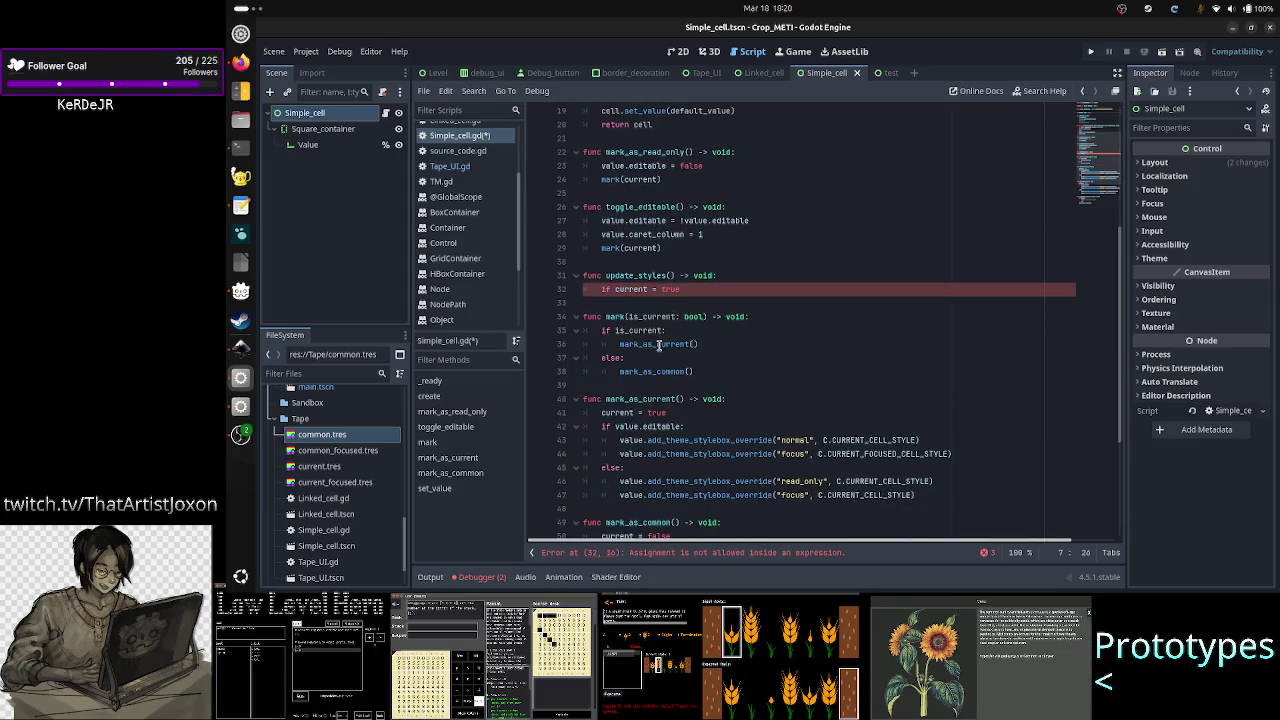
scroll(659, 344, "down", 1)
double_click(662, 385)
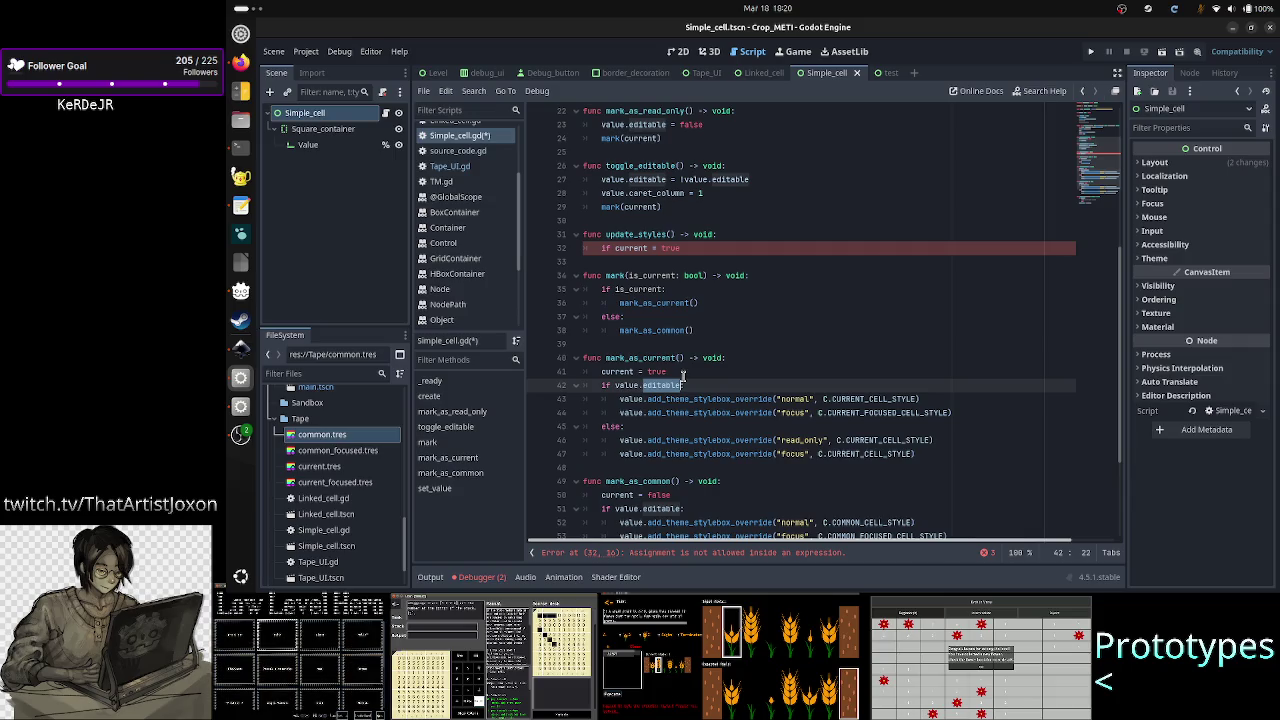
scroll(683, 375, "up", 7)
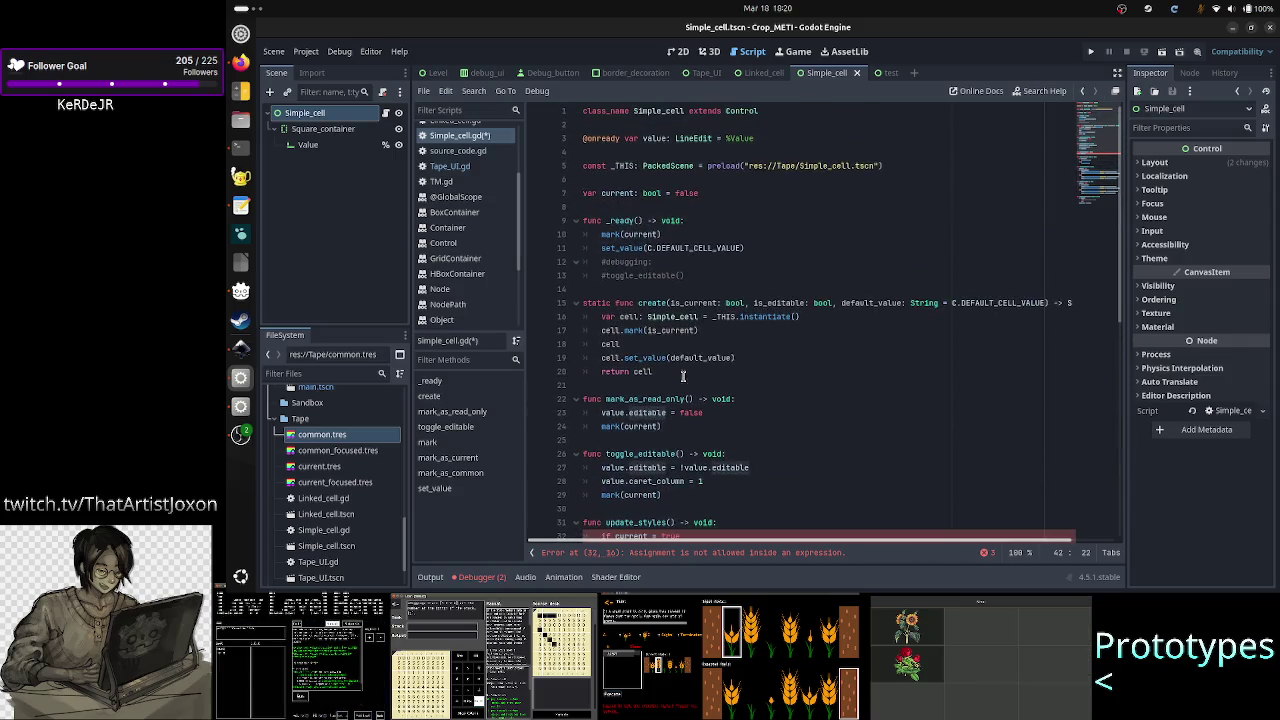
left_click(704, 193)
left_click_drag(704, 193, 580, 192)
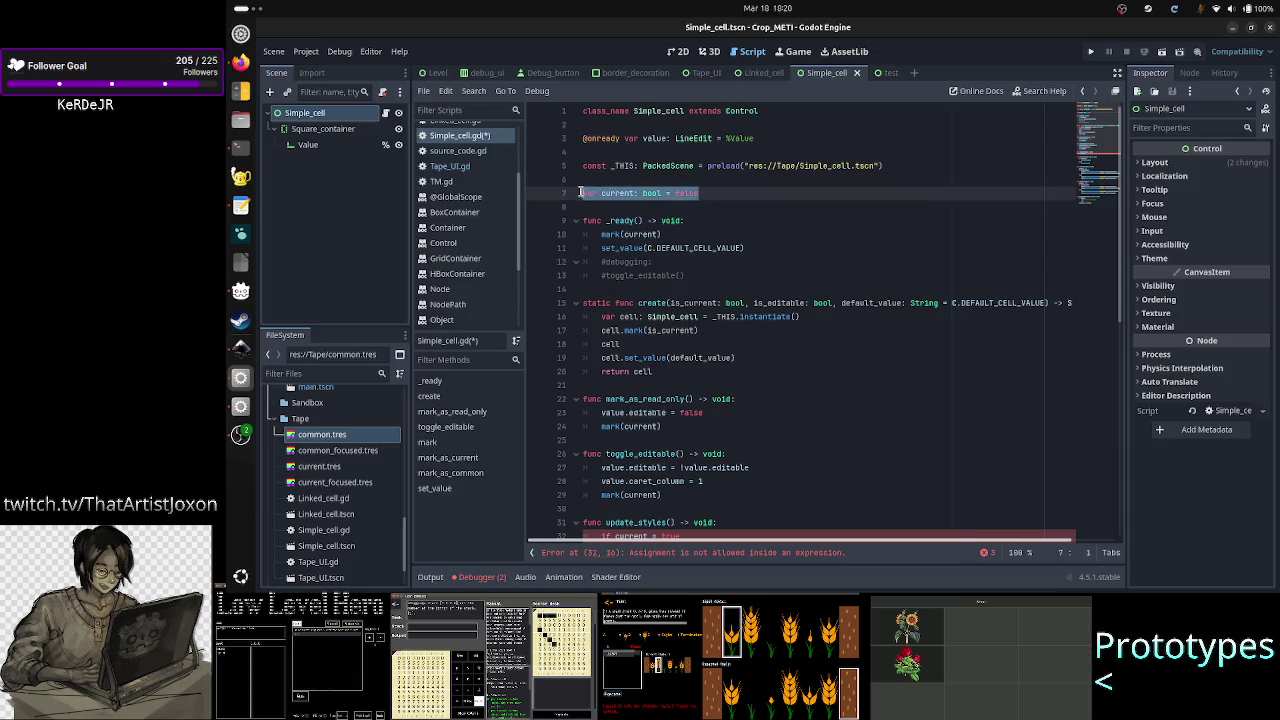
double_click(655, 138)
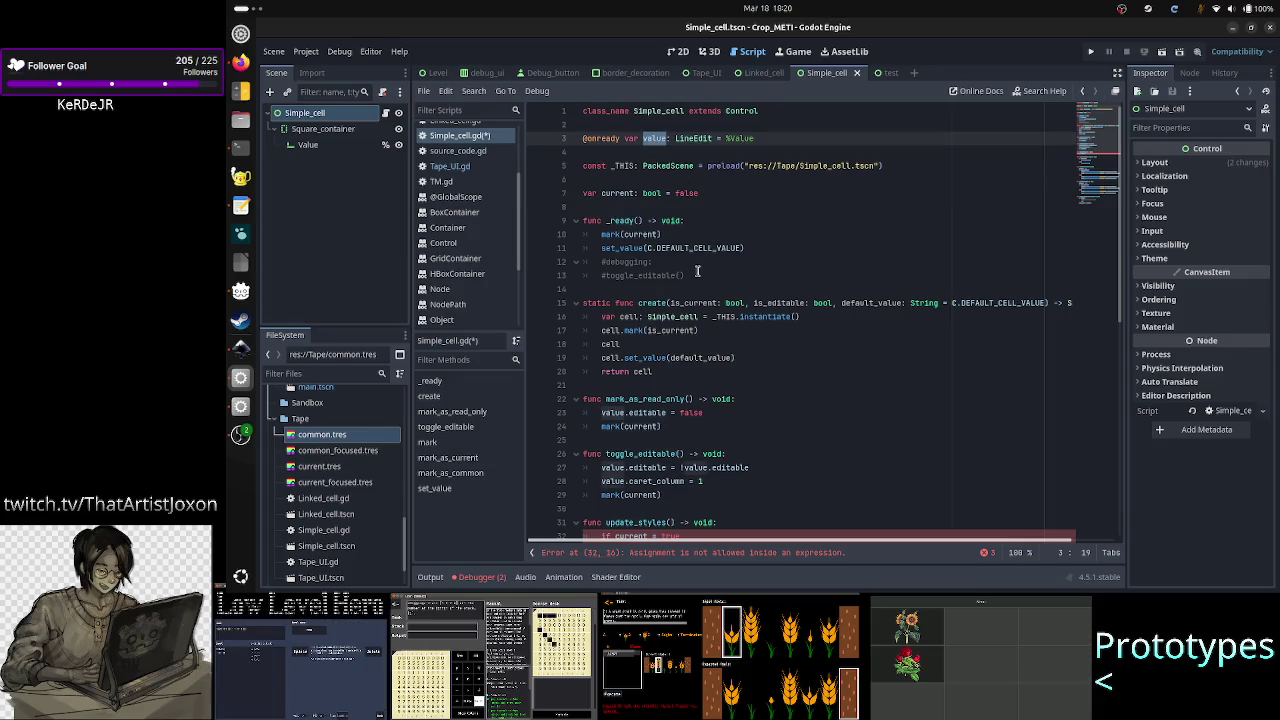
left_click(642, 204)
scroll(682, 263, "down", 6)
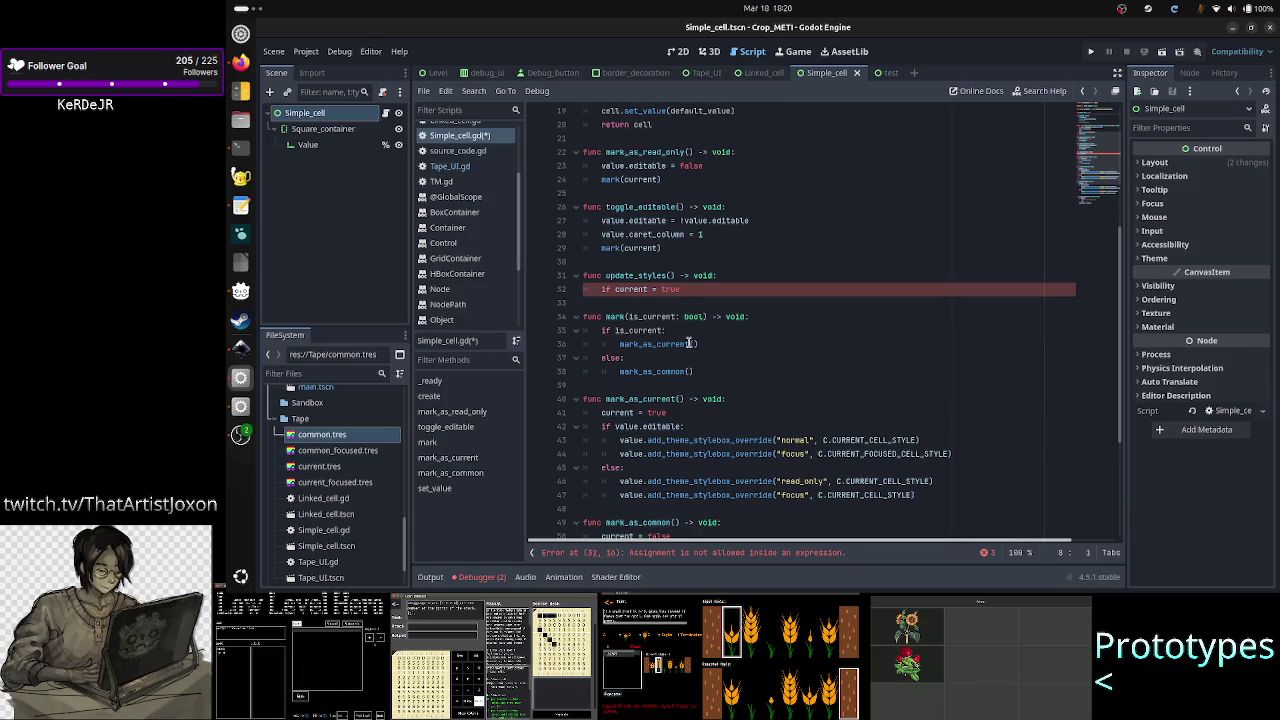
- Move mark_as_current's stylebox if/else block into update_styles, replacing the invalid 'if current = true' line
scroll(689, 343, "down", 2)
scroll(689, 343, "down", 1)
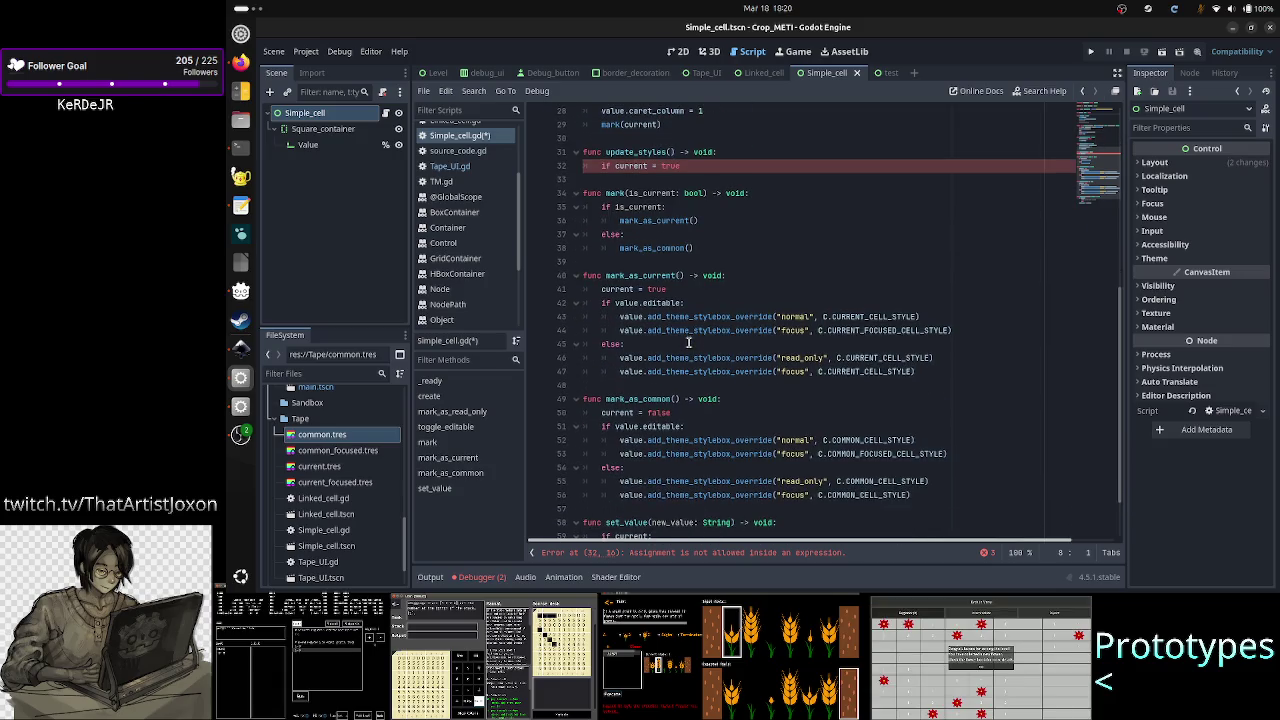
left_click(746, 287)
key("Down")
key("Home")
key("shift+Down")
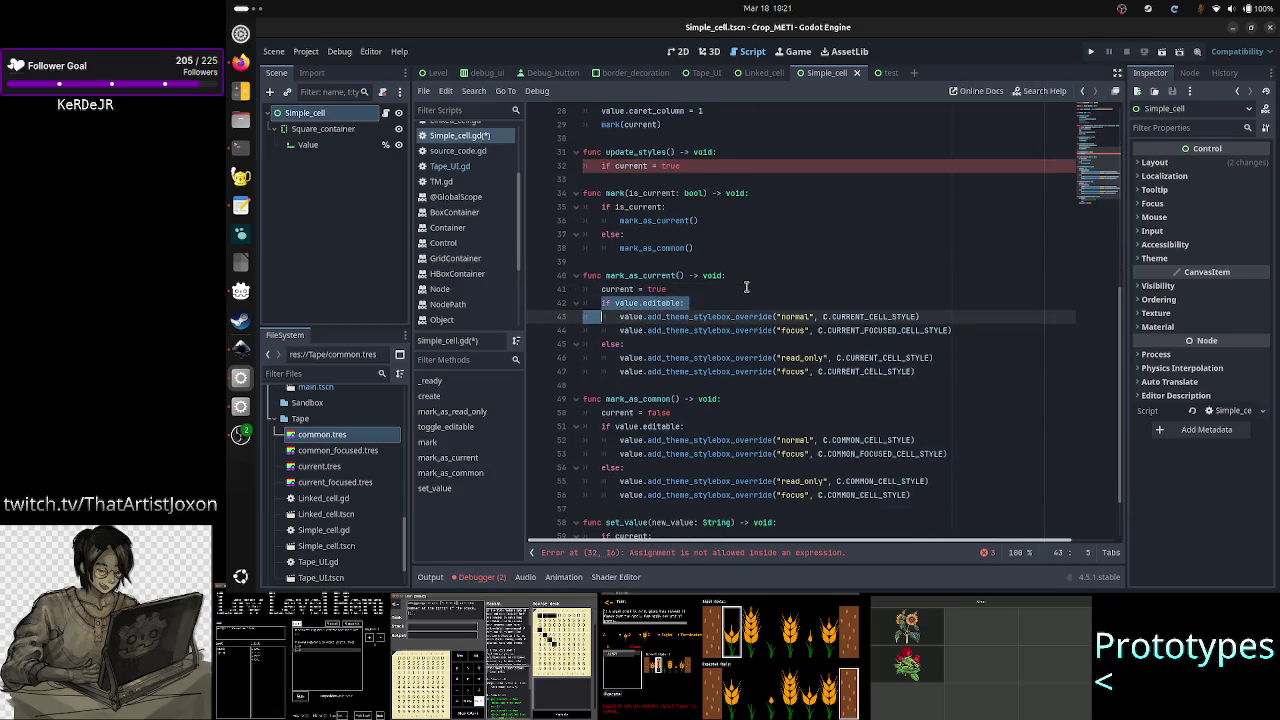
key("shift+Down")
key("shift+Down")
key("shift+Down")
key("shift+Down")
key("shift+End")
key("ctrl+c")
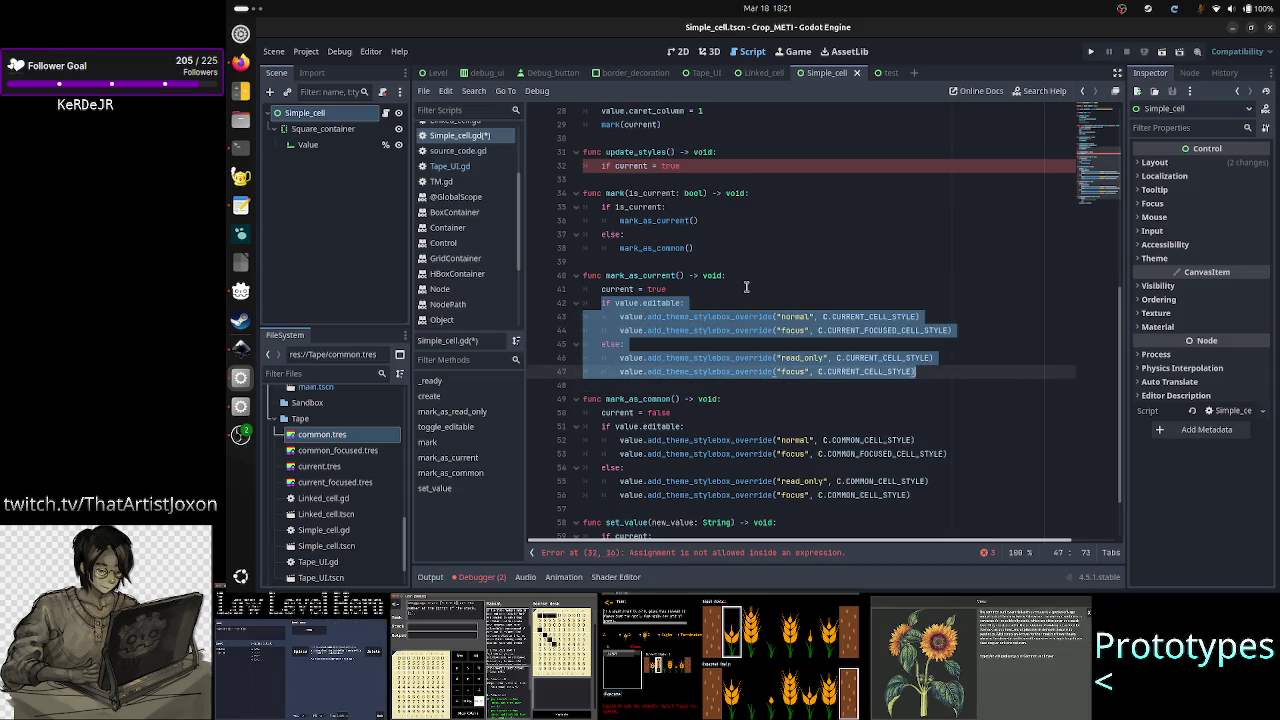
key("BackSpace")
key("Up")
key("Up")
key("Up")
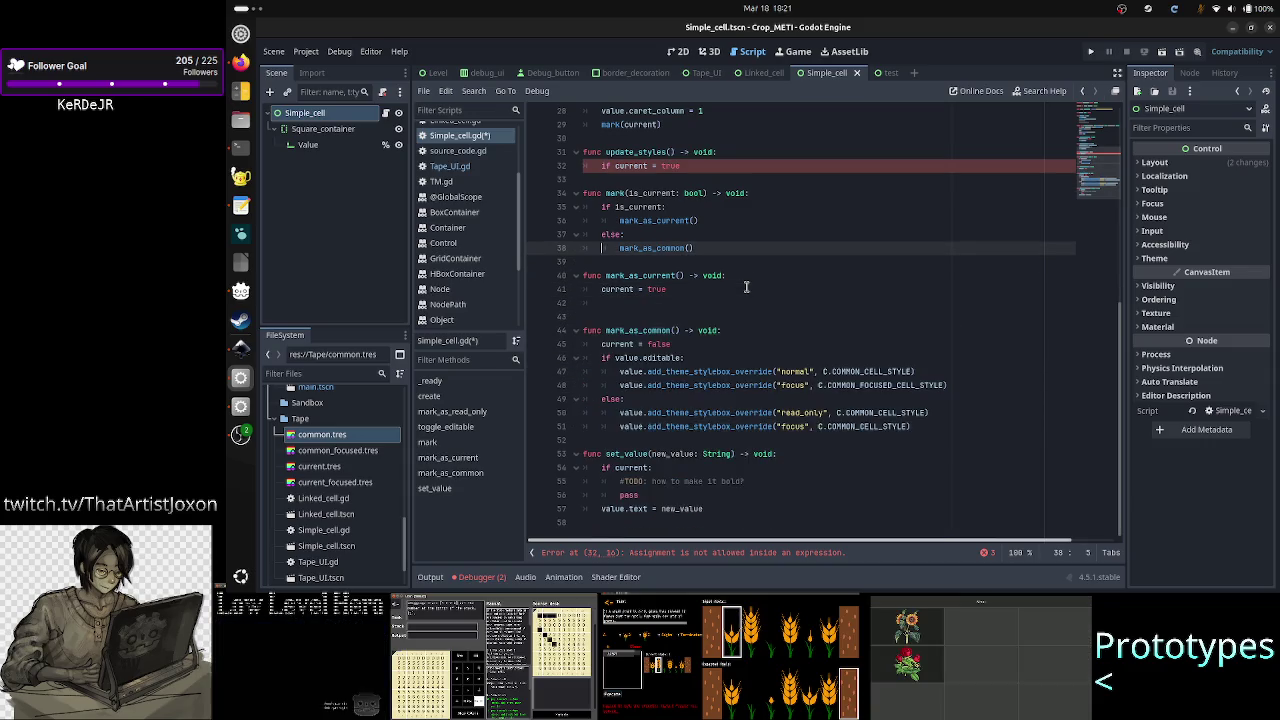
key("shift+End")
key("BackSpace")
key("ctrl+v")
- Add 'if current:' above the pasted block and indent the block beneath it
key("Up")
key("Up")
key("Up")
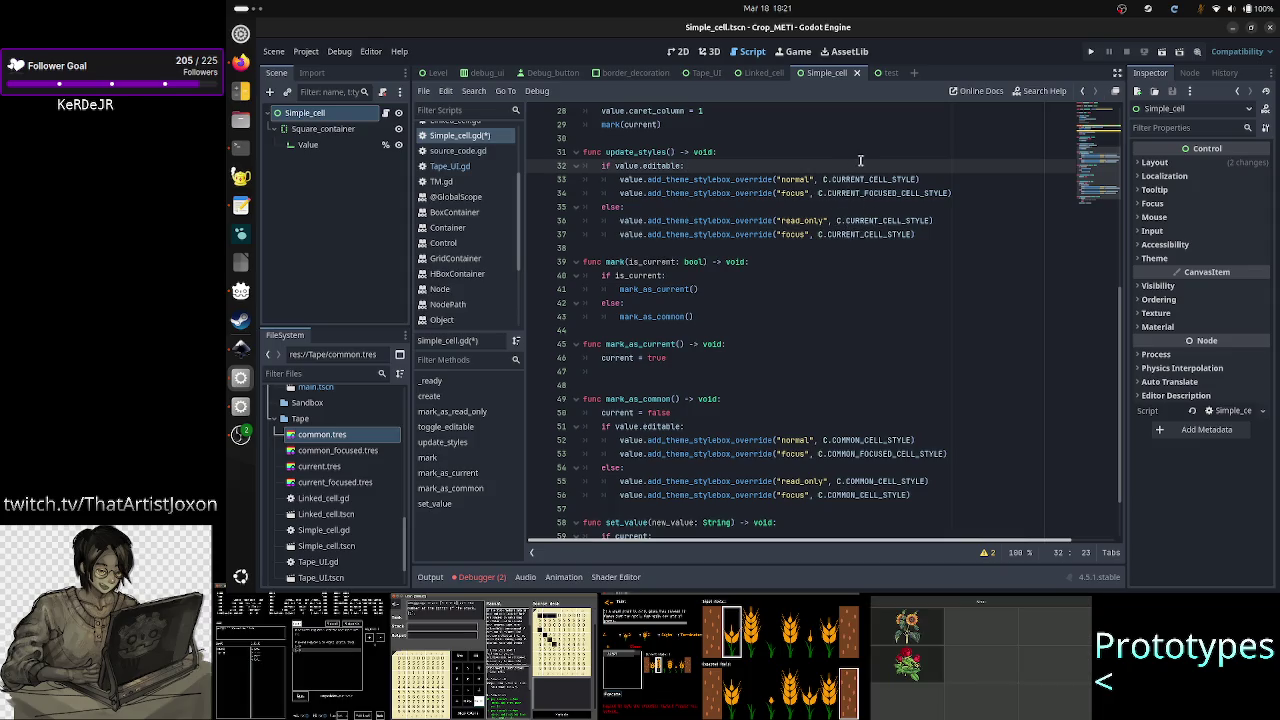
key("Right")
key("Up")
key("ctrl+shift+Return")
type("if ")
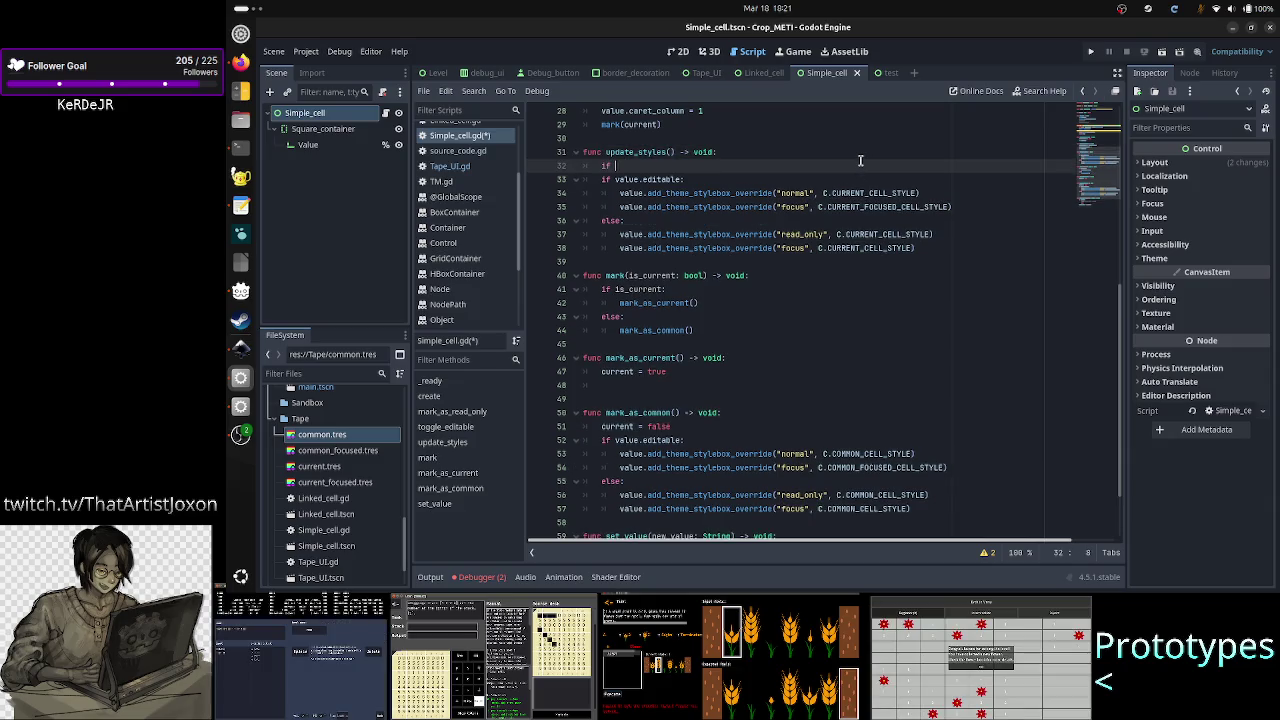
type("current:")
key("Right")
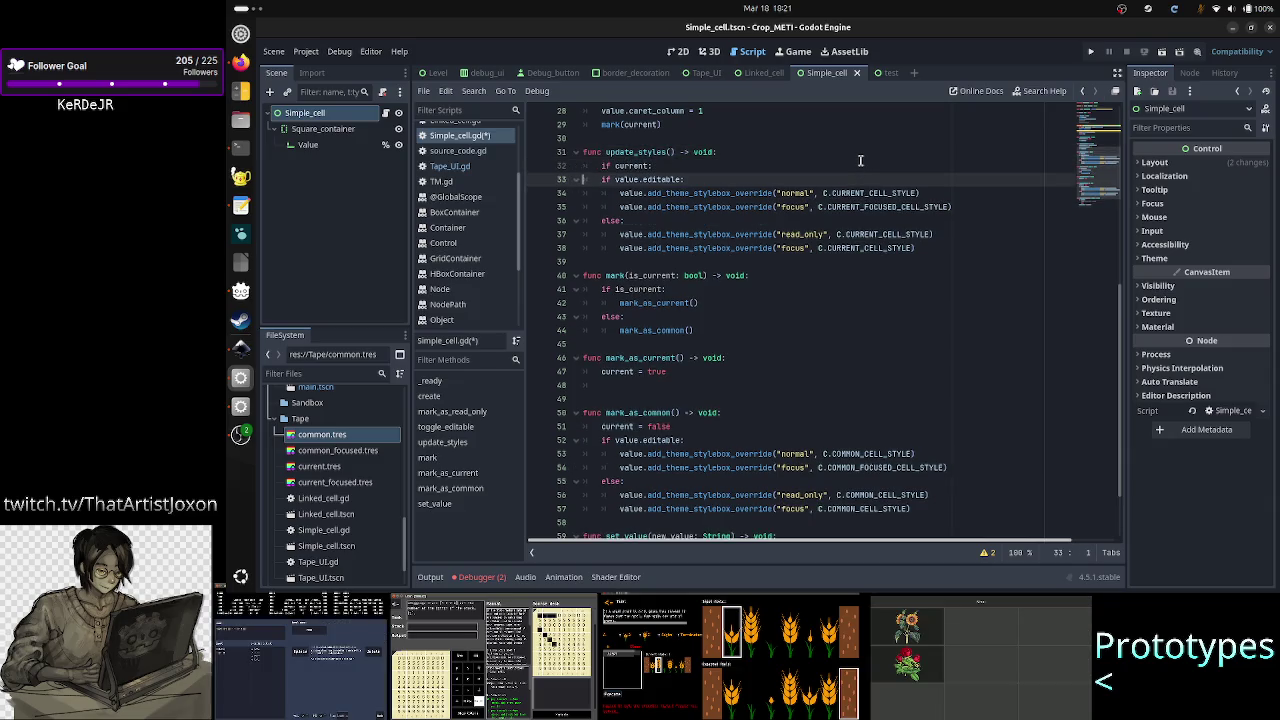
key("shift+Down")
key("shift+Down")
key("shift+Down")
key("shift+Left")
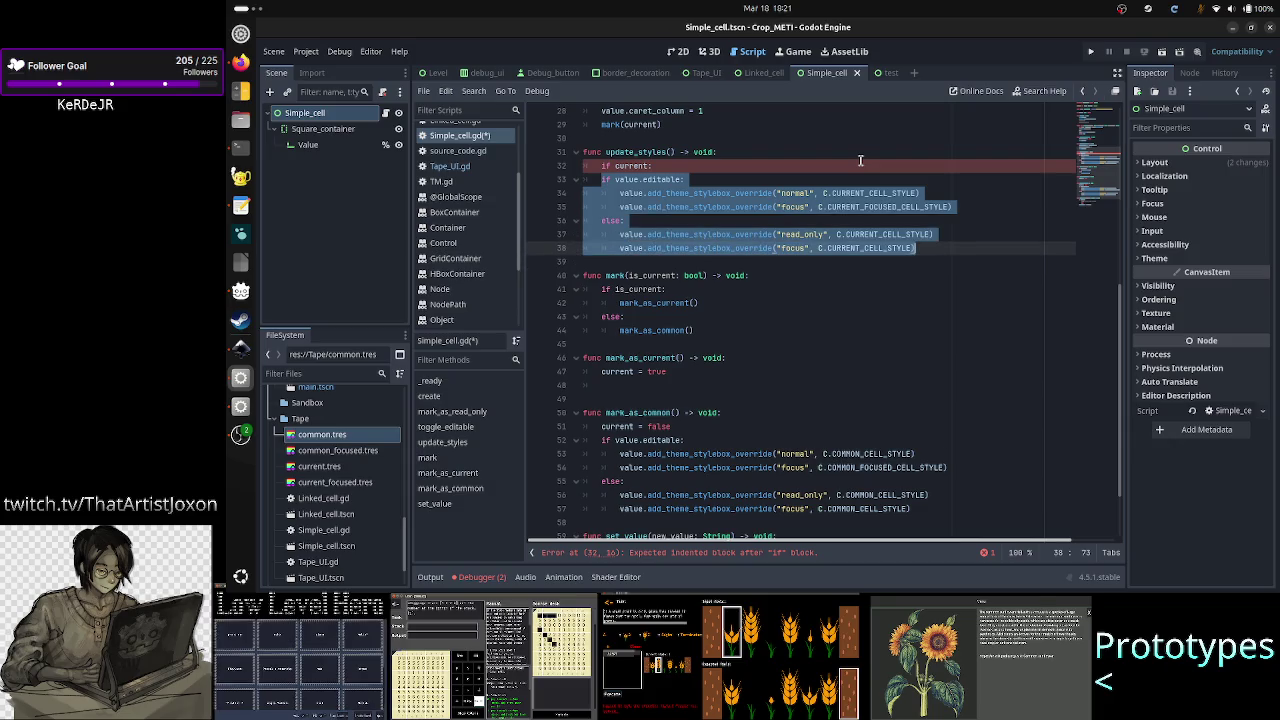
key("ctrl+k")
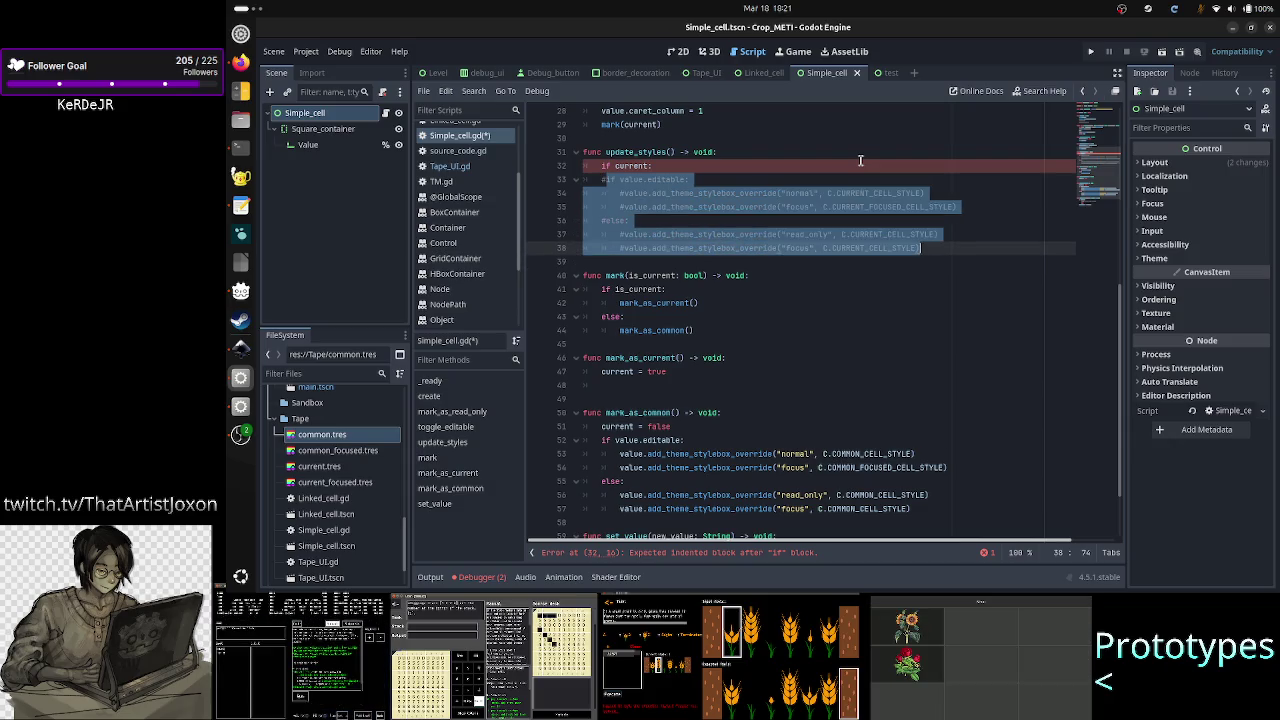
key("ctrl+z")
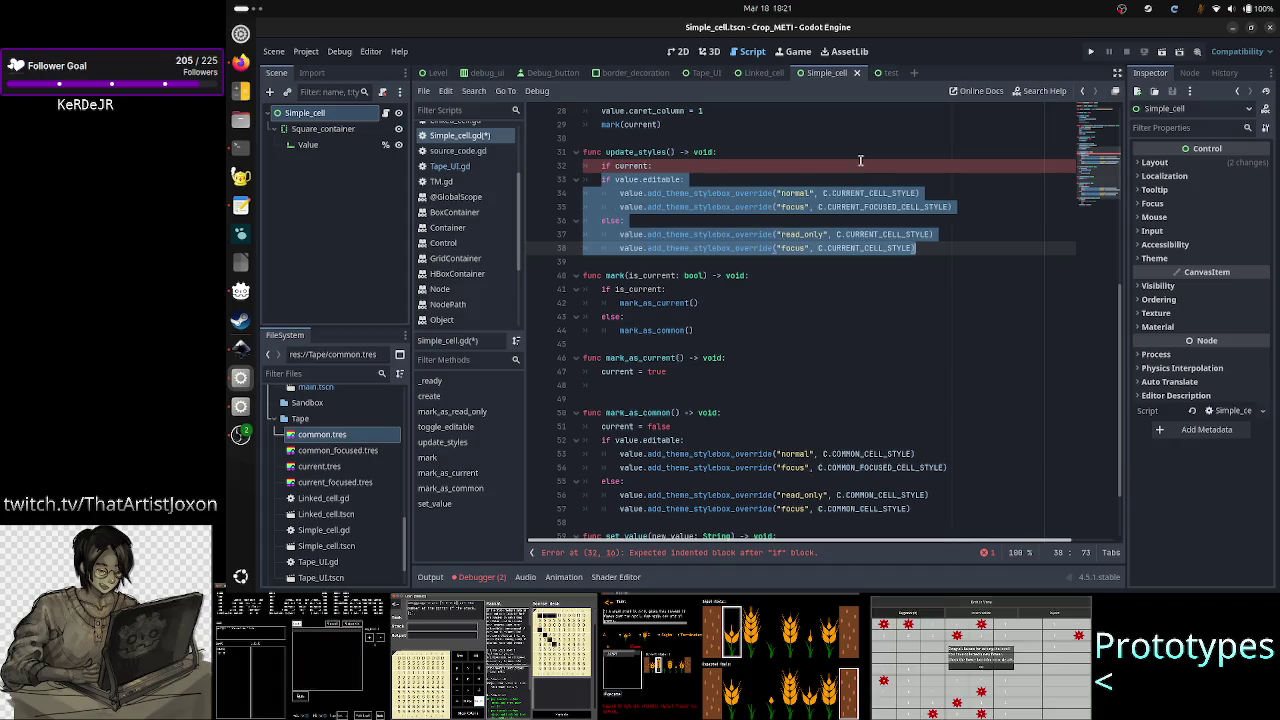
key("Tab")
- Open a new line after the indented block for an else branch
key("Up")
key("Down")
key("Down")
key("Down")
key("Up")
key("Up")
key("End")
key("Return")
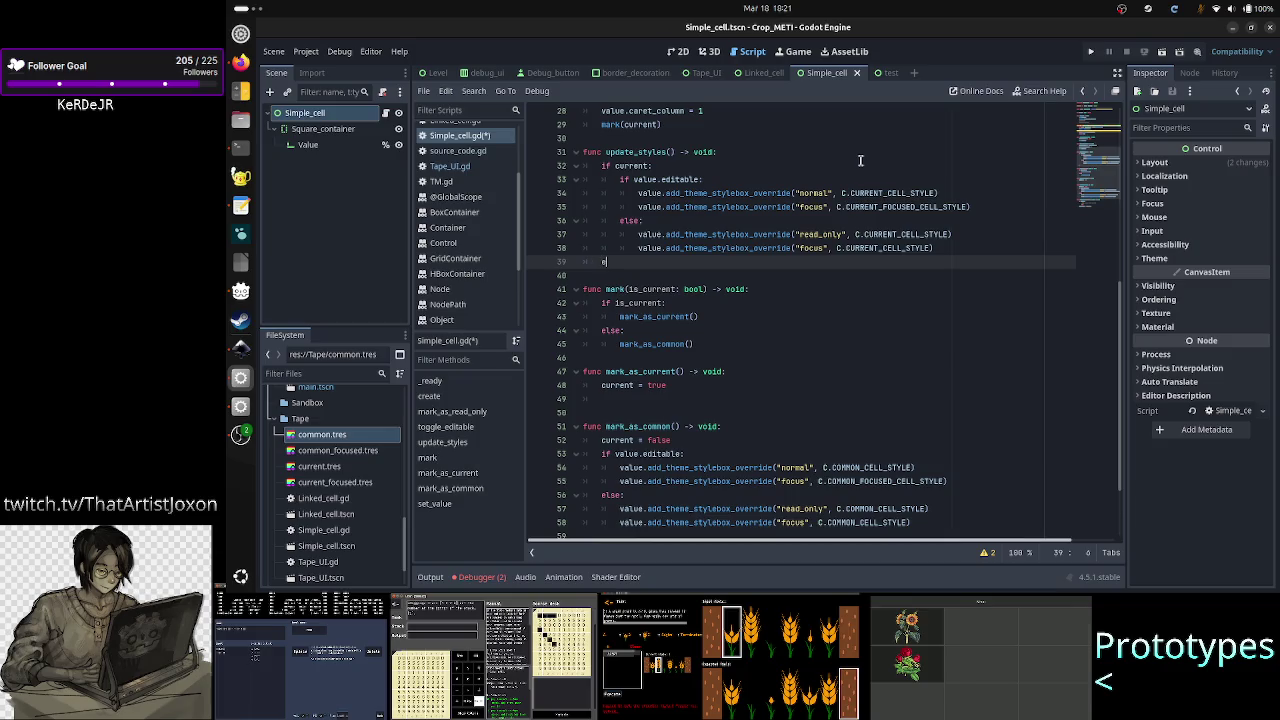
- Type 'else:' and move mark_as_common's stylebox block beneath it
type("lse")
key("Return")
key("Down")
key("Down")
key("Down")
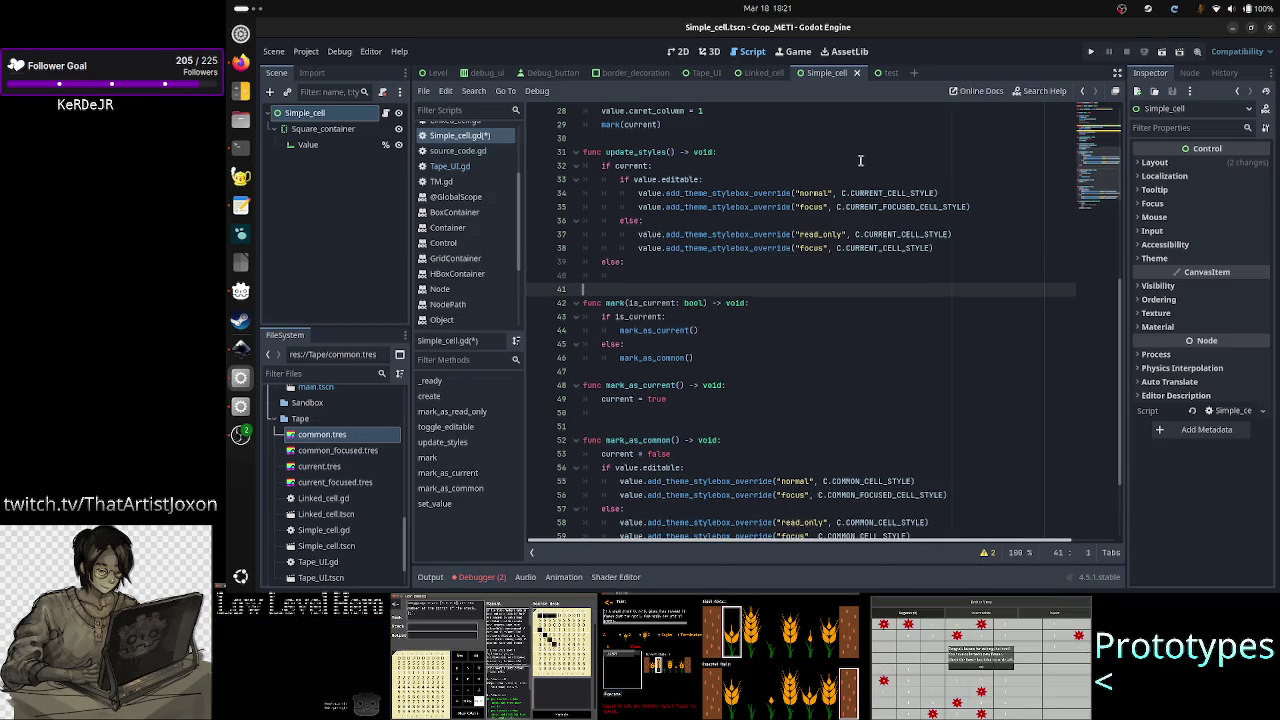
key("Home")
key("shift+Down")
key("shift+Down")
key("shift+Down")
key("shift+Up")
key("shift+Up")
key("shift+Up")
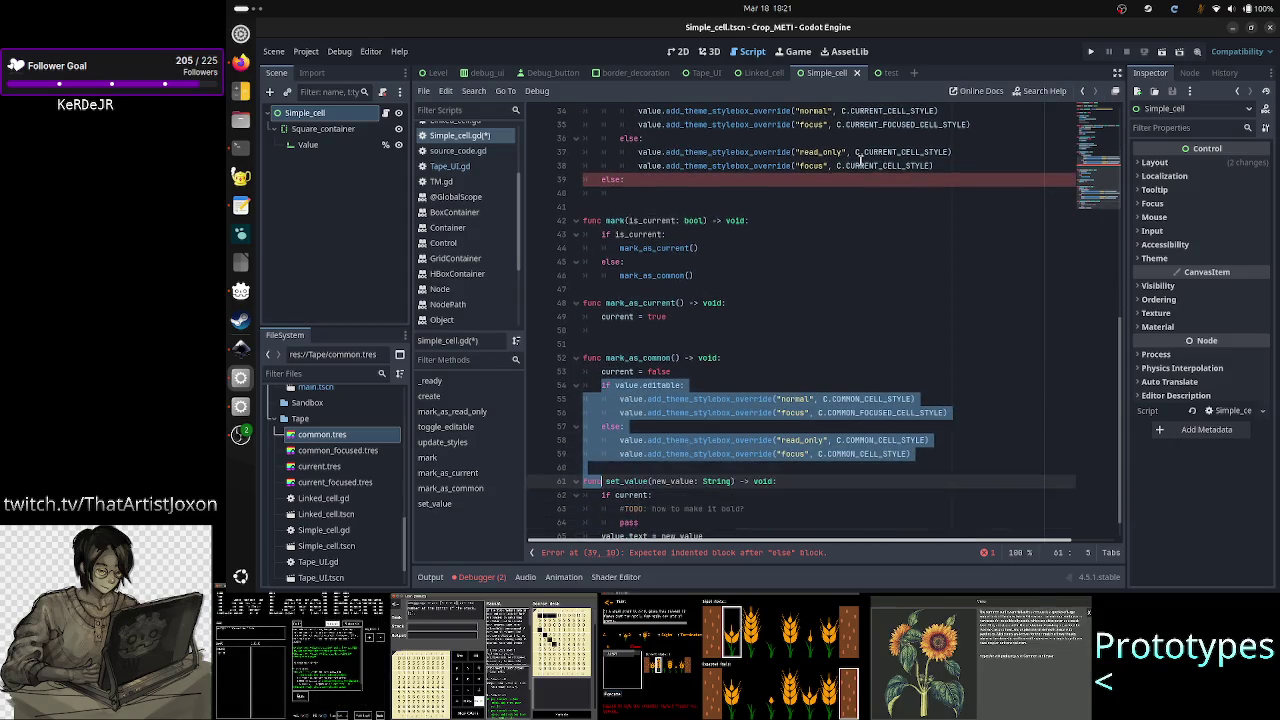
key("shift+End")
key("ctrl+x")
key("Up")
key("Up")
key("Up")
key("Down")
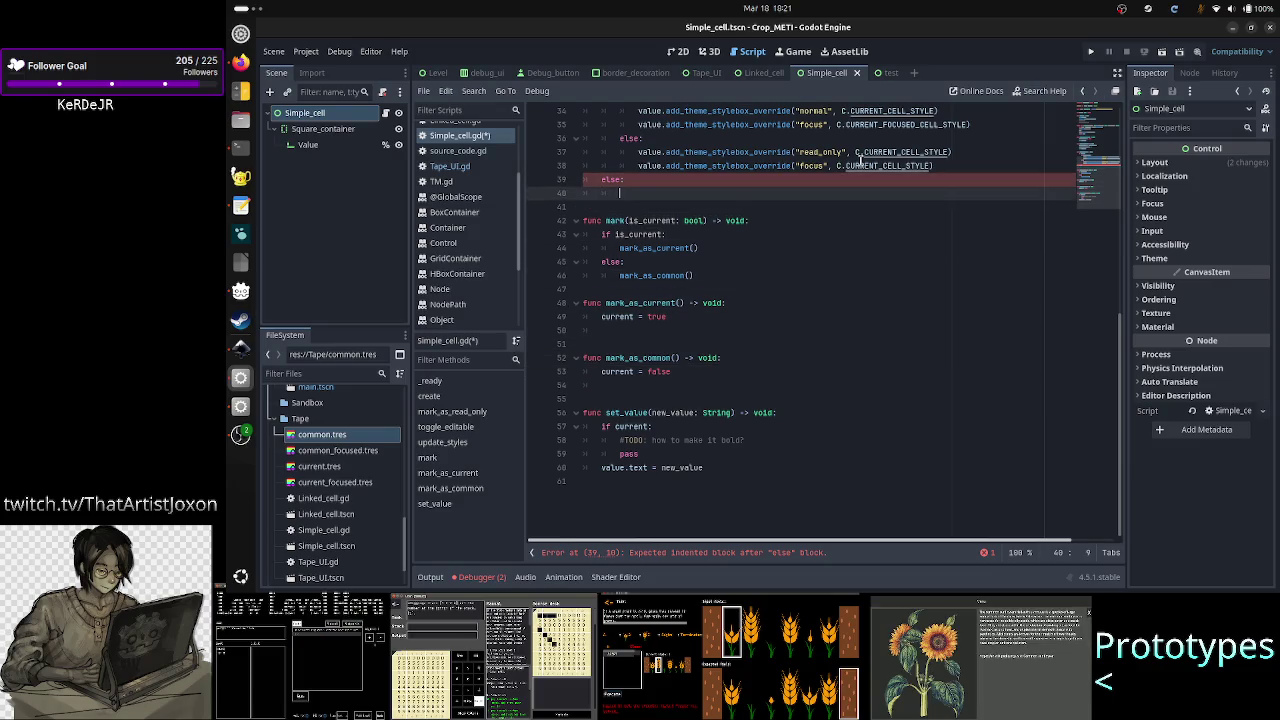
key("ctrl+v")
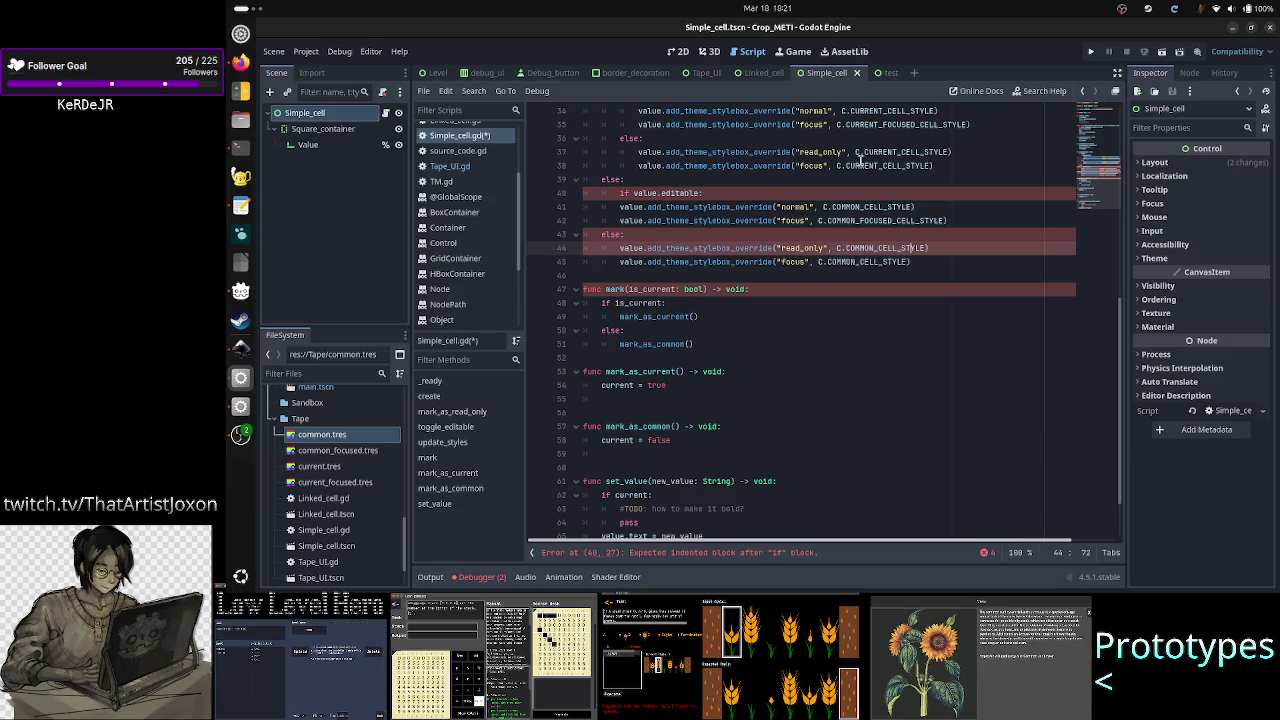
- Fix the pasted block's indentation so it sits correctly under else
key("Up")
key("Up")
key("Up")
key("Down")
key("Down")
key("Down")
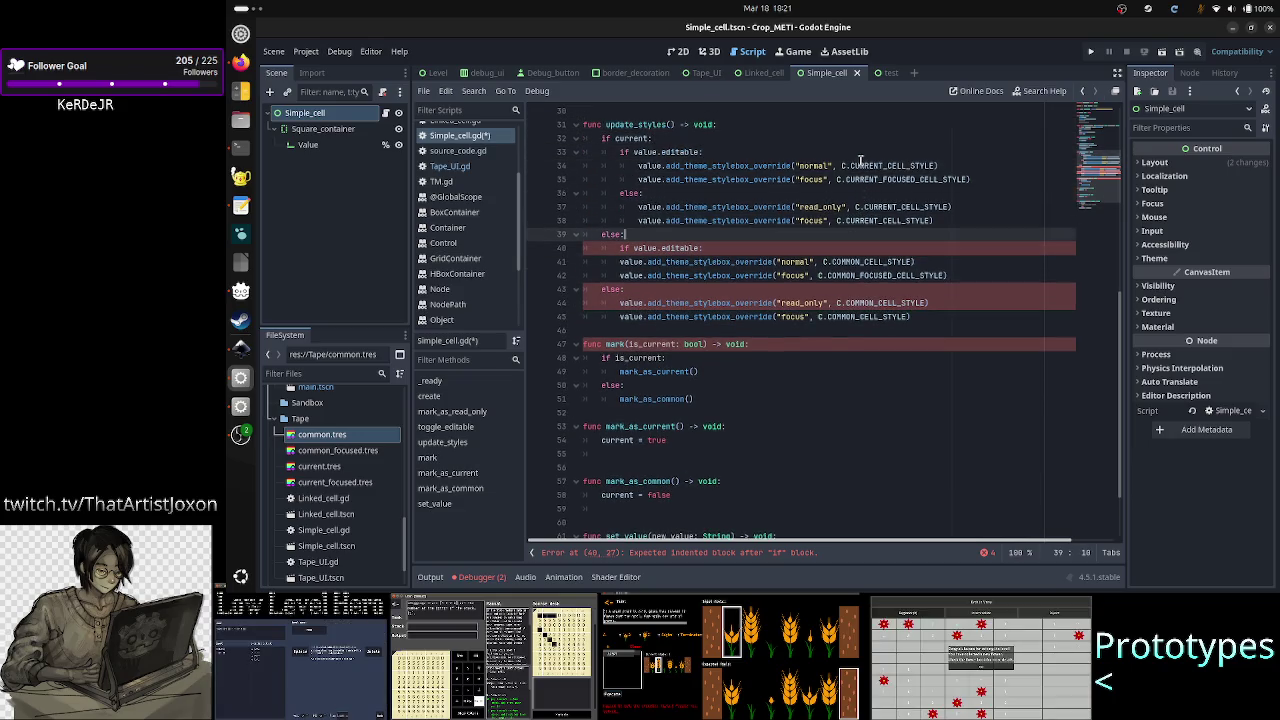
key("Home")
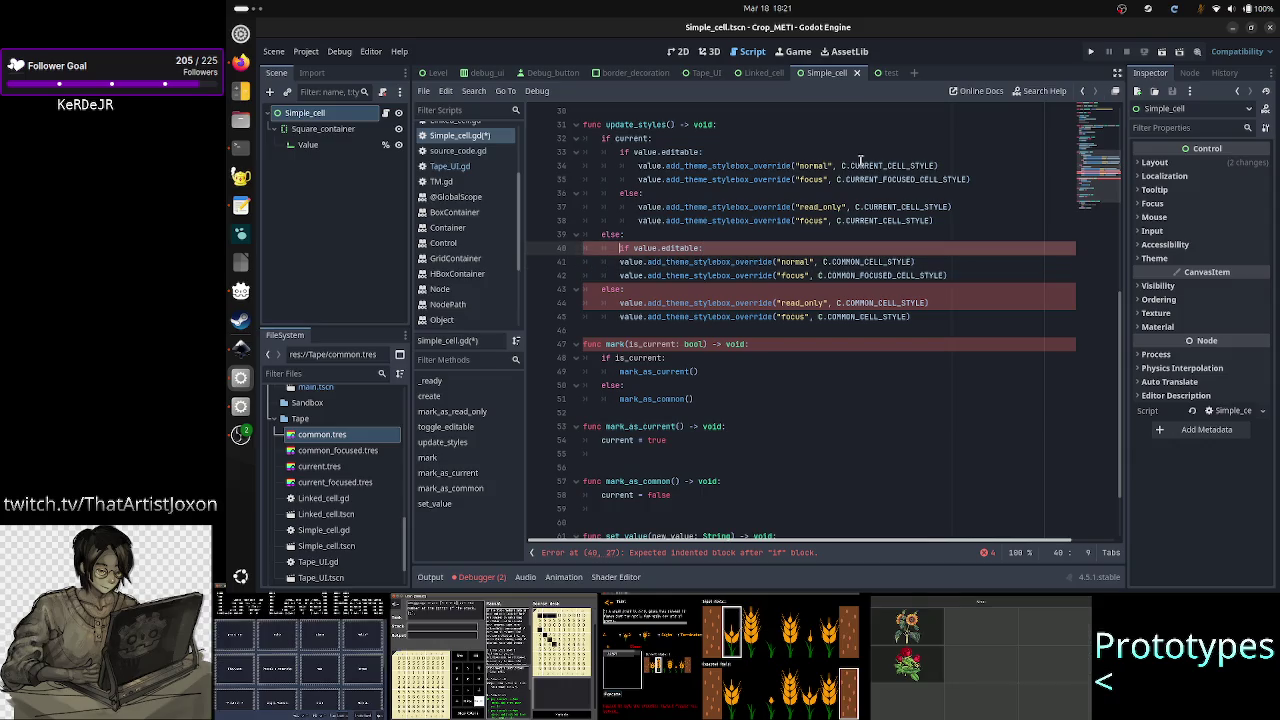
key("shift+Down")
key("shift+Tab")
key("shift+Down")
key("shift+Down")
key("shift+Down")
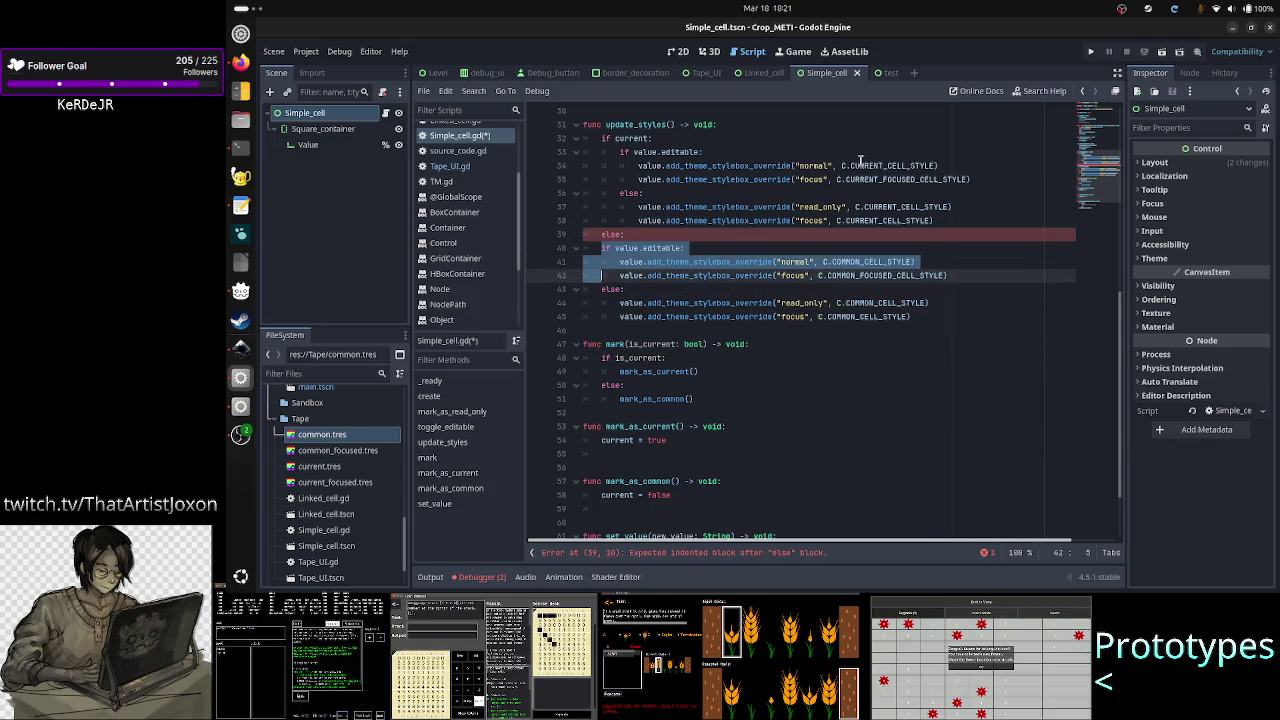
key("shift+End")
key("Tab")
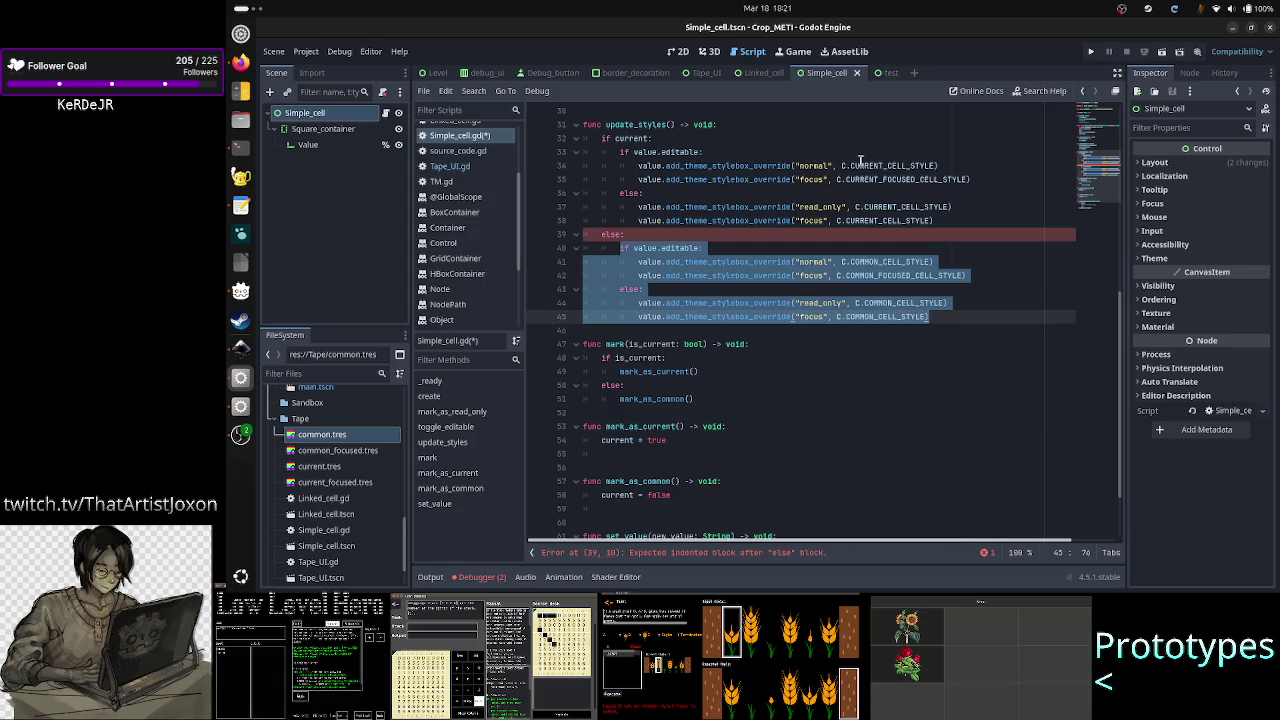
key("Down")
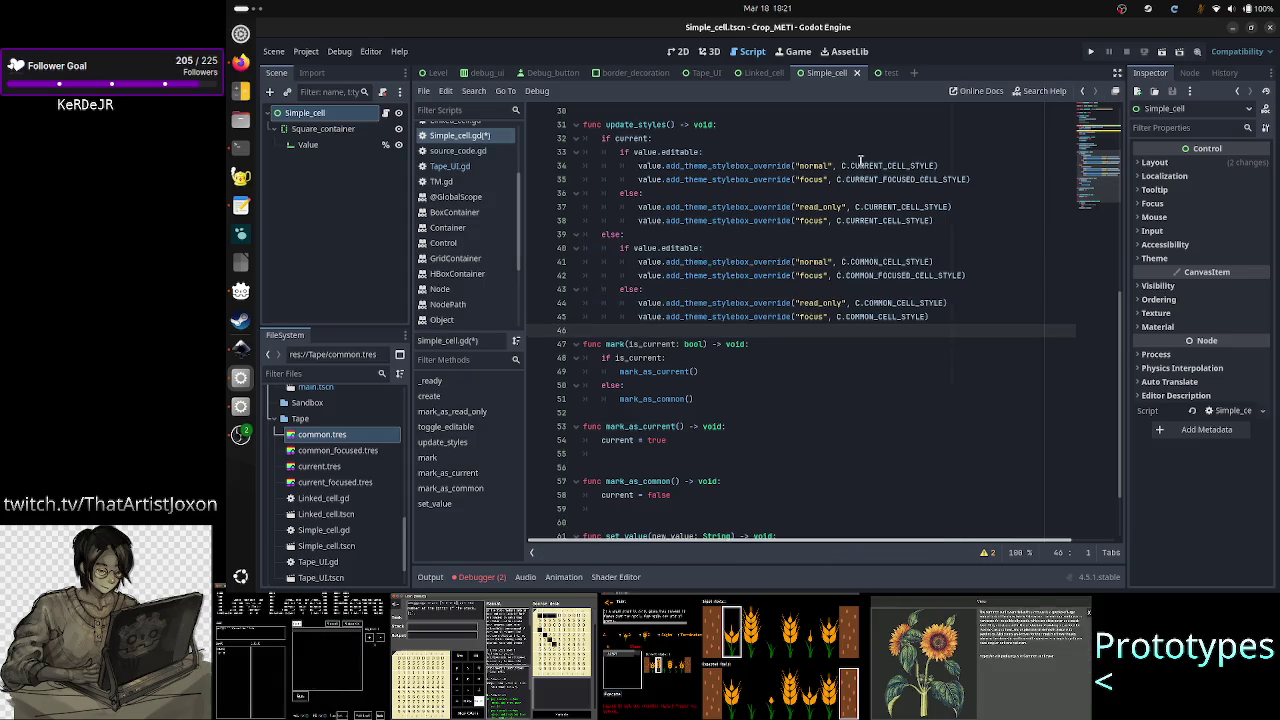
- Move down to mark_as_current and begin selecting it
key("Down")
key("Down")
key("Down")
key("End")
key("Down")
key("Down")
key("shift+Down")
key("shift+Down")
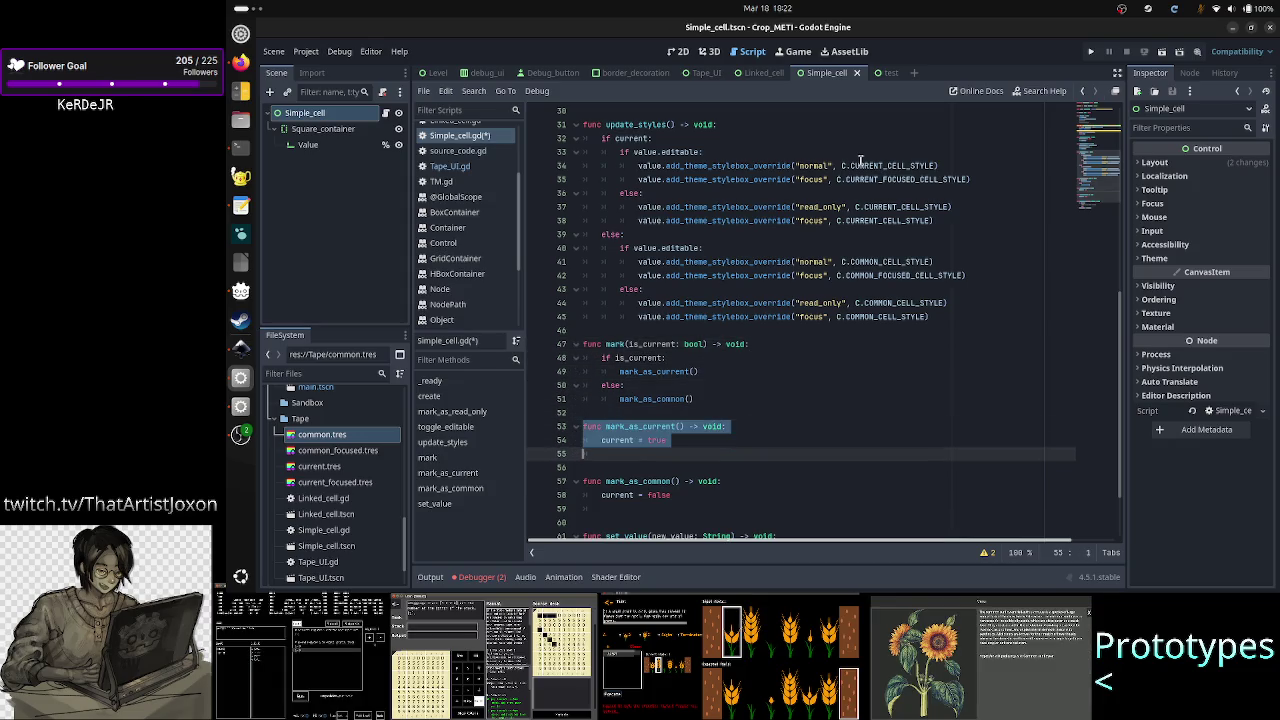
- Delete the mark_as_current and mark_as_common functions and the leftover blank line
key("shift+Down")
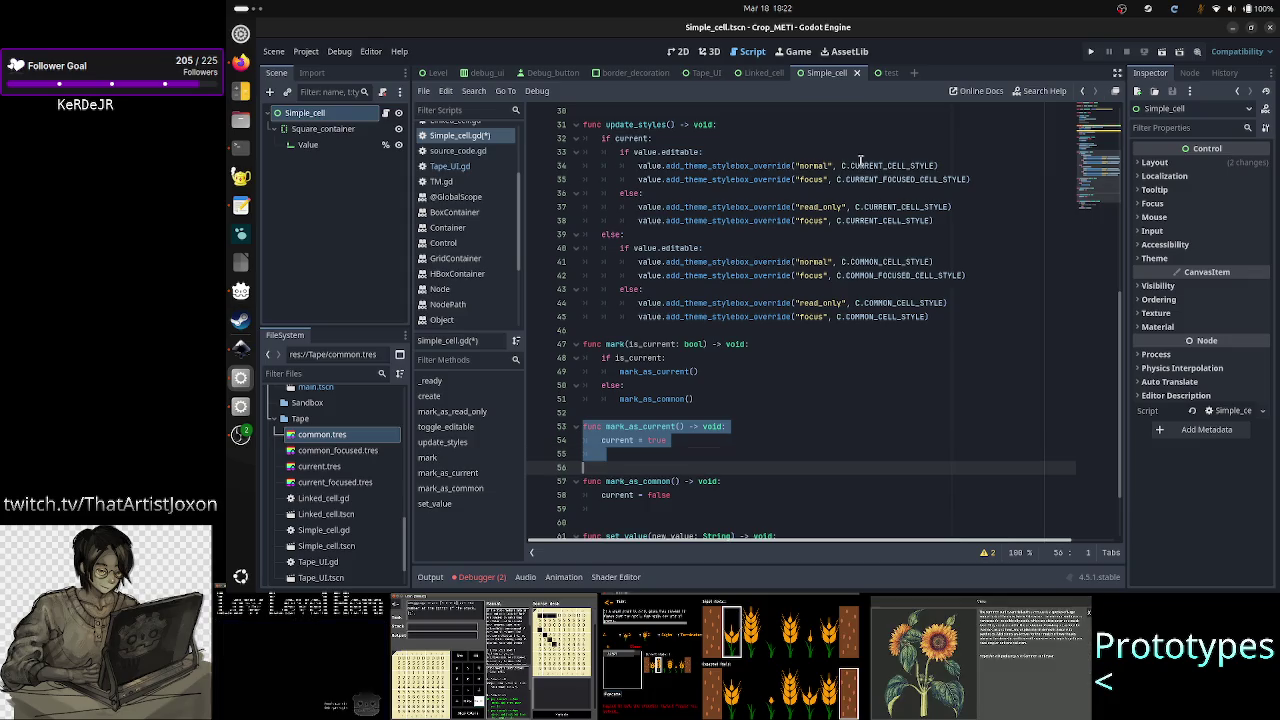
key("shift+Down")
key("shift+Down")
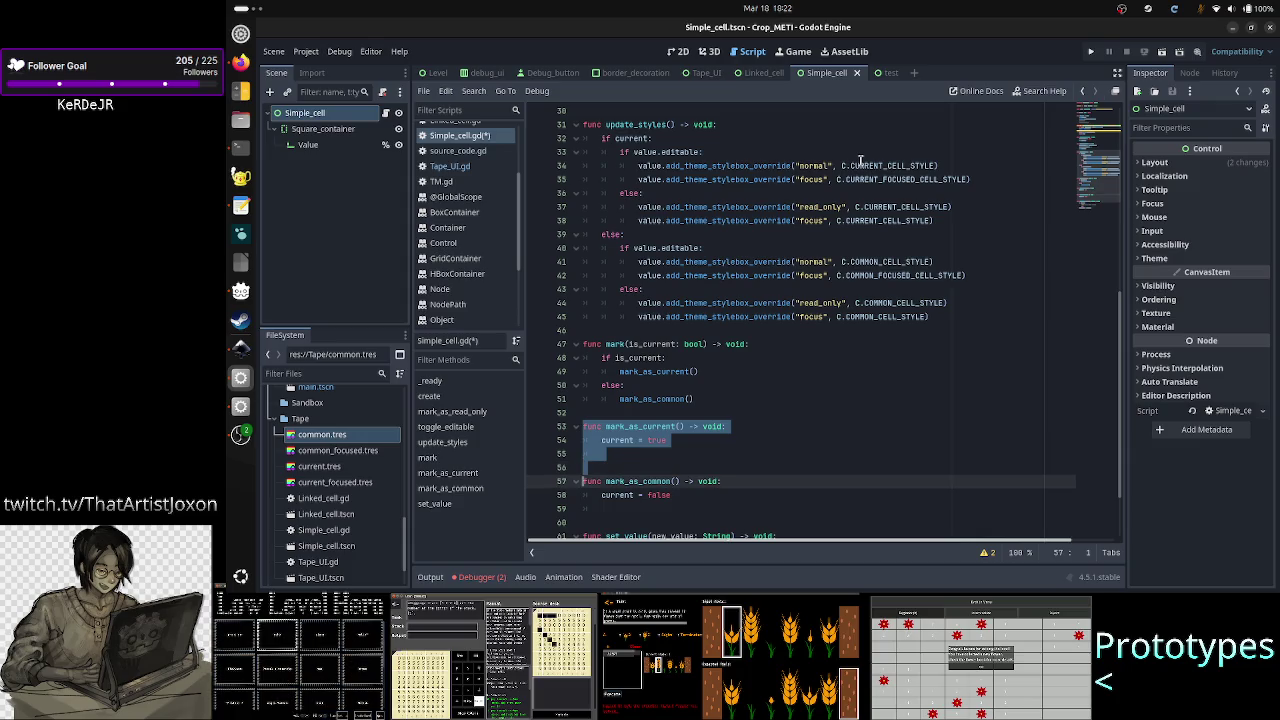
key("shift+Down")
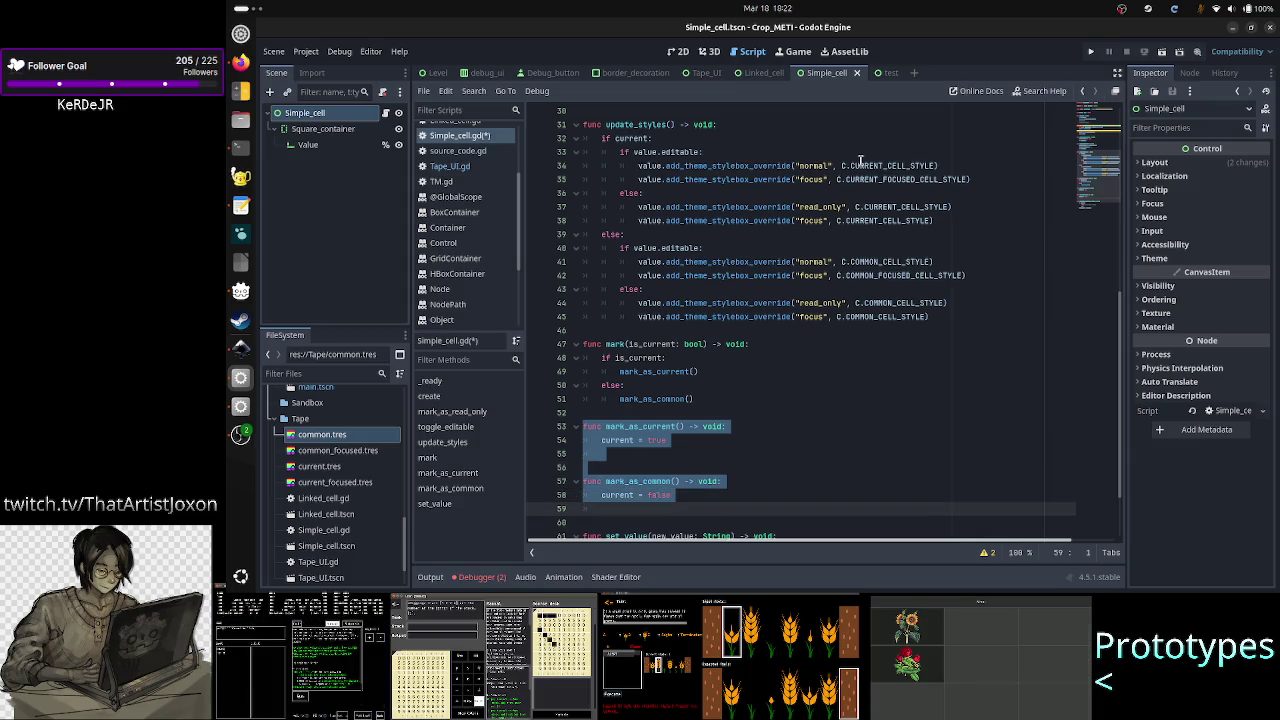
key("Delete")
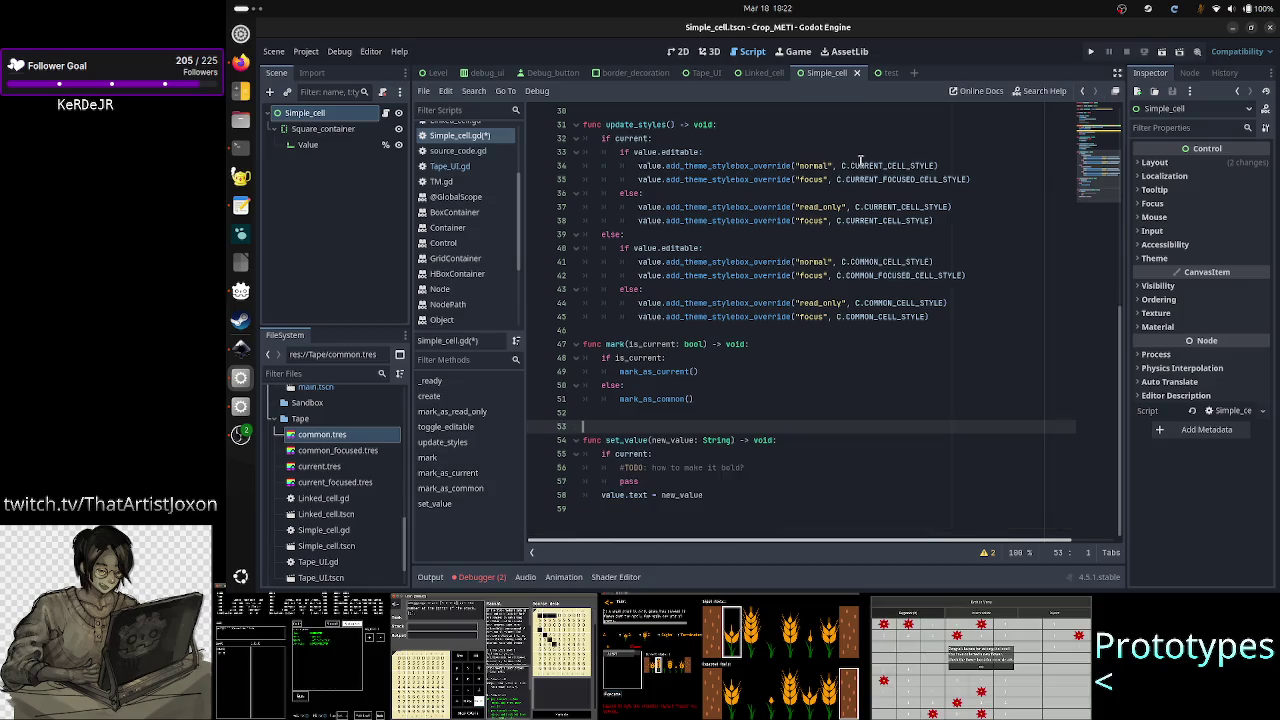
key("BackSpace")
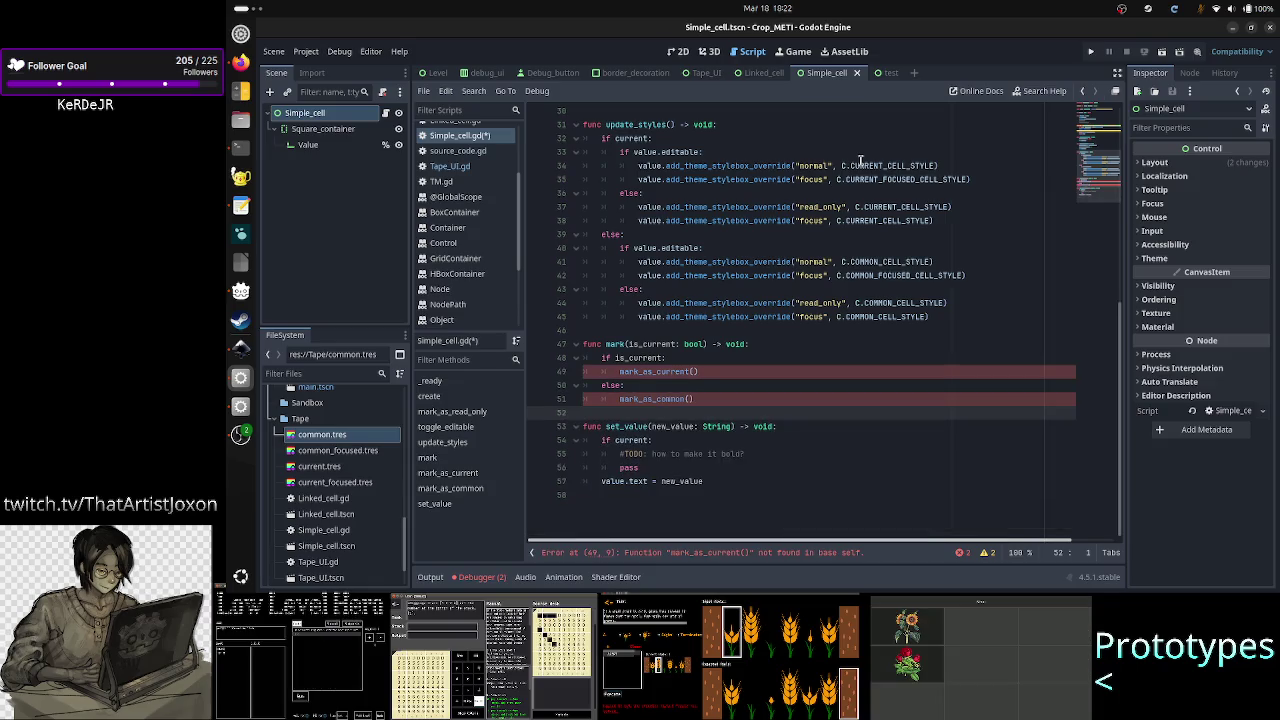
- Delete the mark() function and its trailing blank line
key("Up")
key("Up")
key("Up")
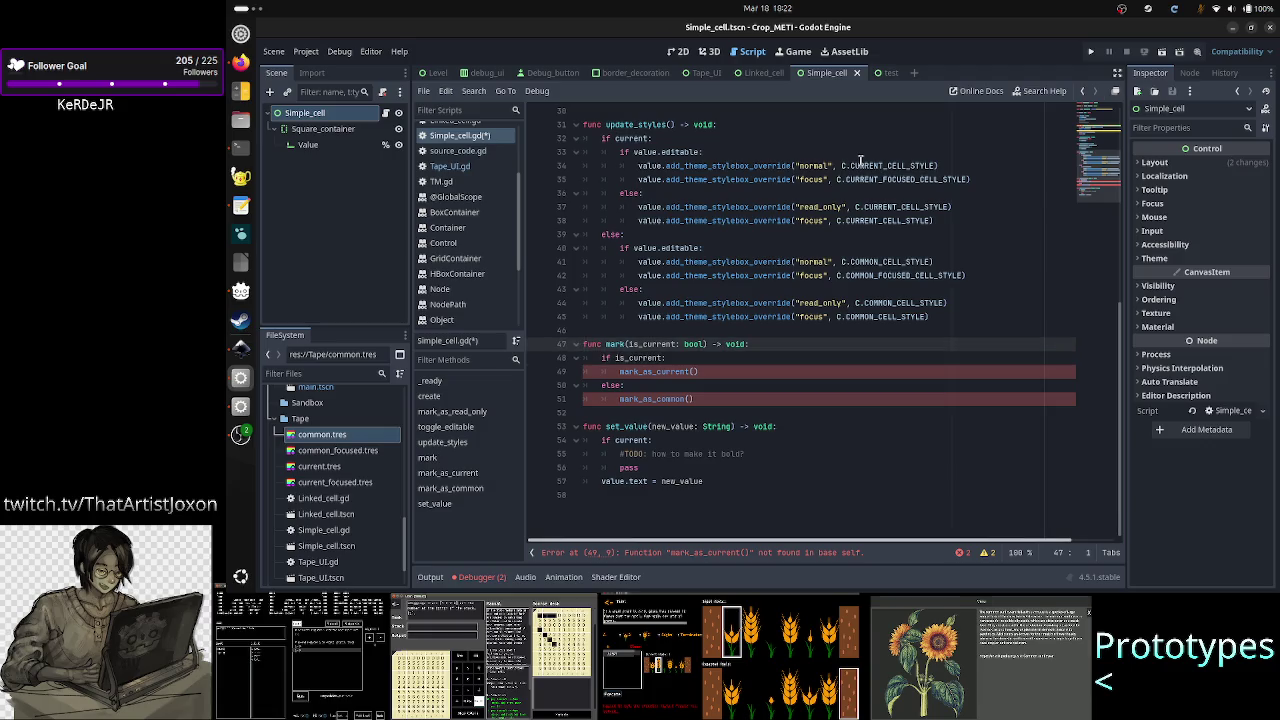
key("shift+Down")
key("shift+Down")
key("shift+Down")
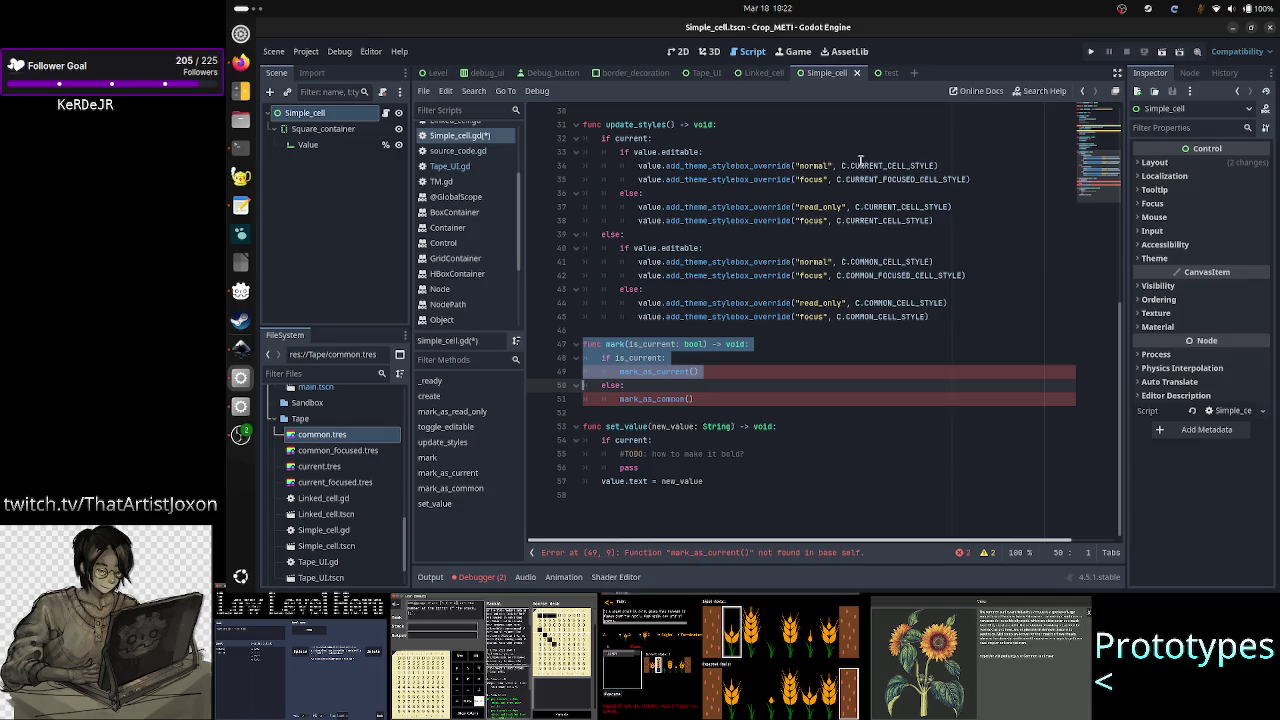
key("shift+Down")
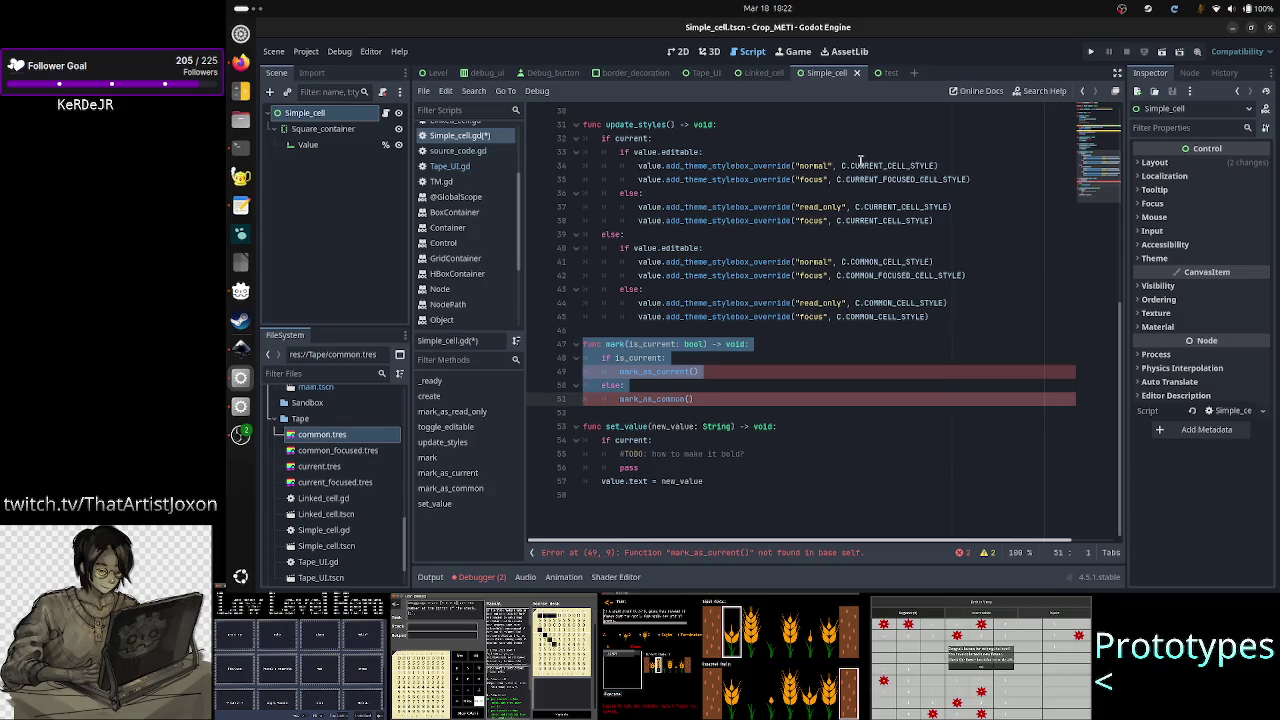
key("shift+Down")
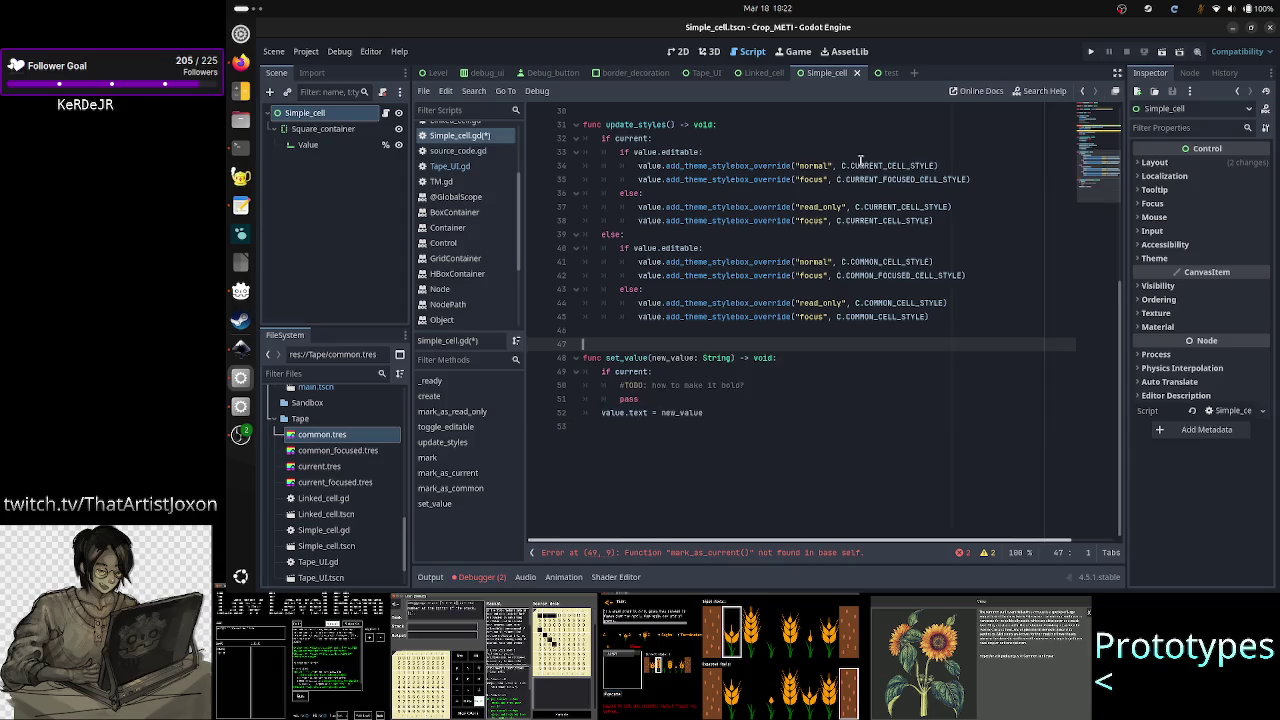
key("BackSpace")
key("BackSpace")
key("Up")
key("Up")
key("Up")
key("Up")
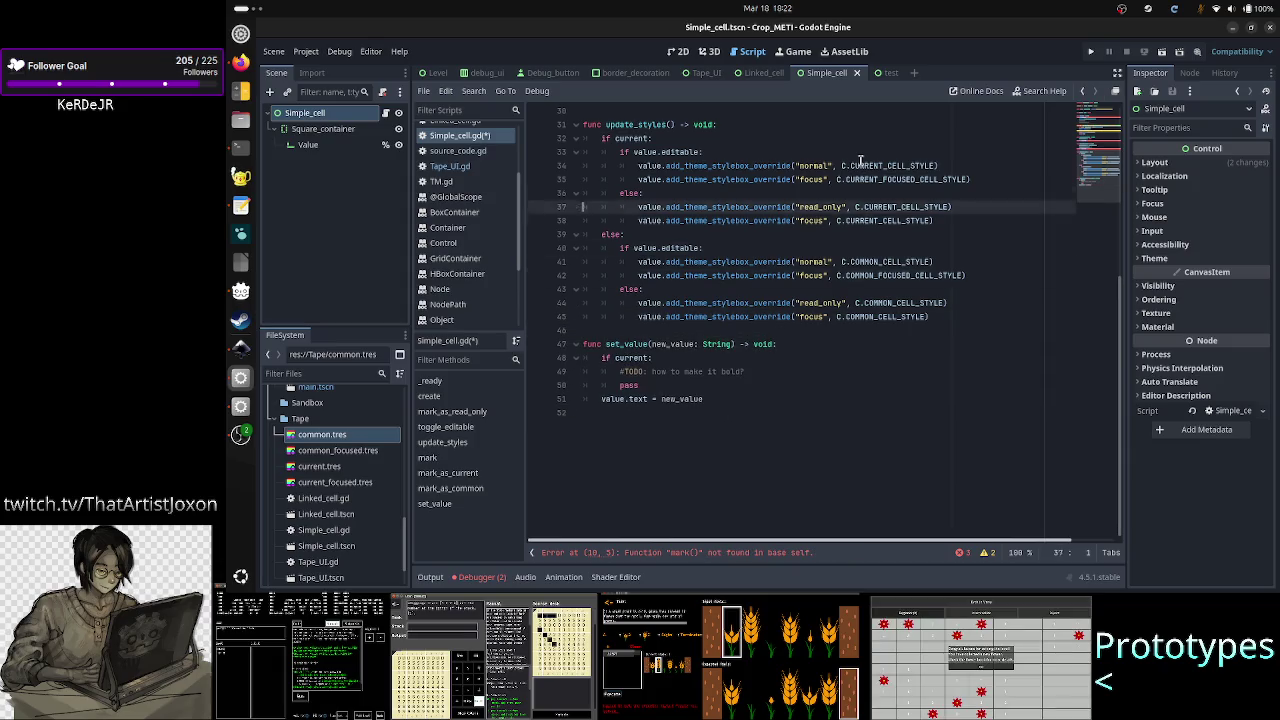
key("Up")
key("Up")
key("Up")
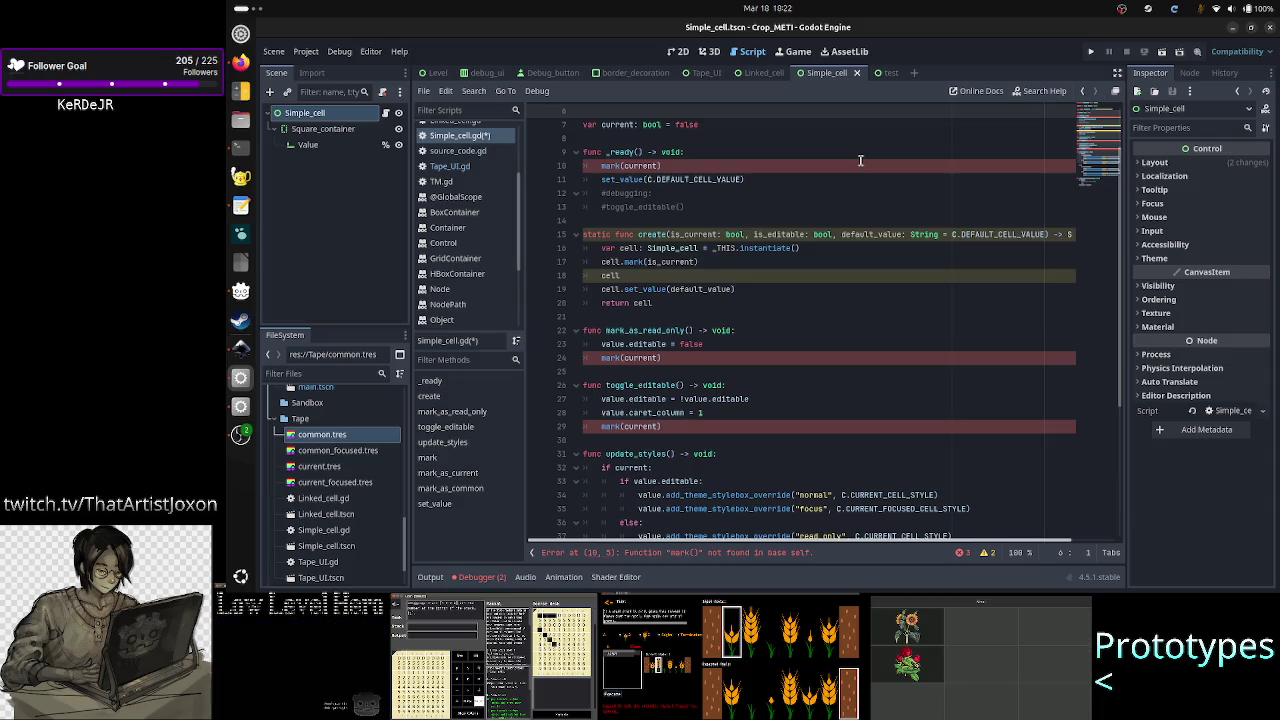
key("Up")
key("Up")
key("Up")
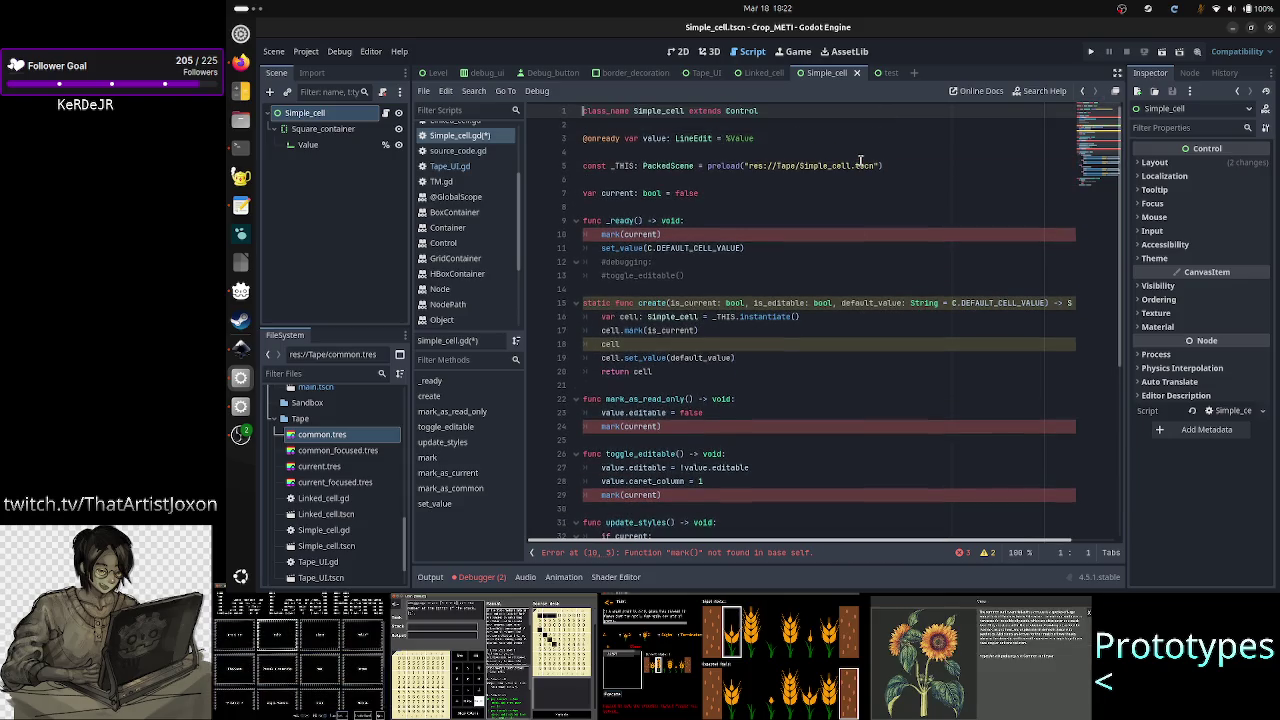
key("Down")
key("Down")
key("Down")
key("Up")
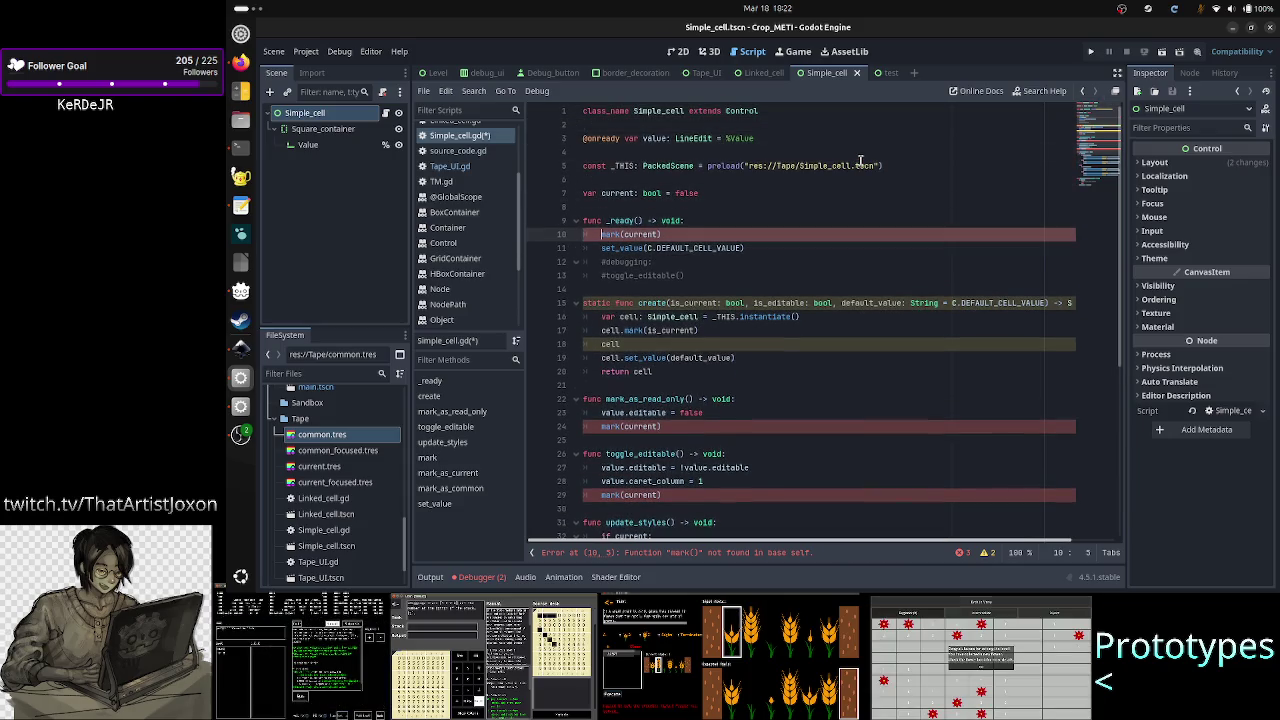
key("Home")
key("shift+Down")
key("shift+Left")
key("shift+Left")
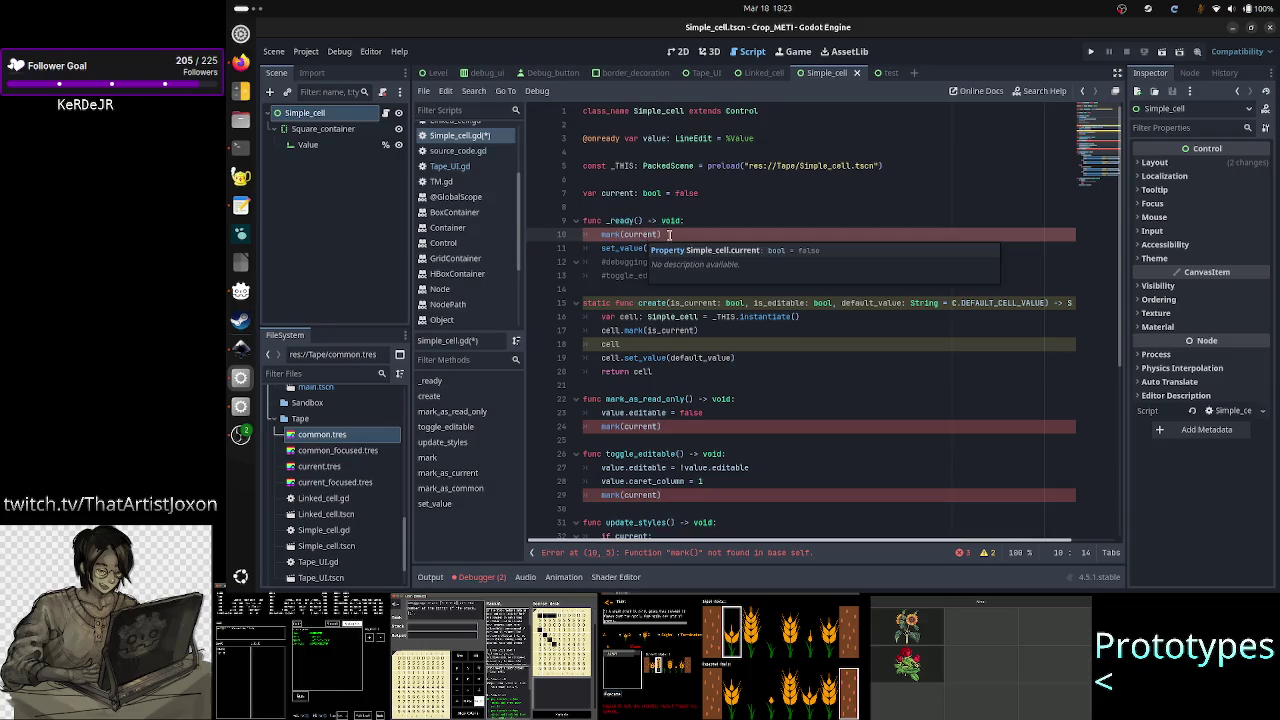
- Replace the mark(current) calls on lines 10 and 24 with update_styles()
left_click(640, 234)
left_click_drag(602, 234, 670, 237)
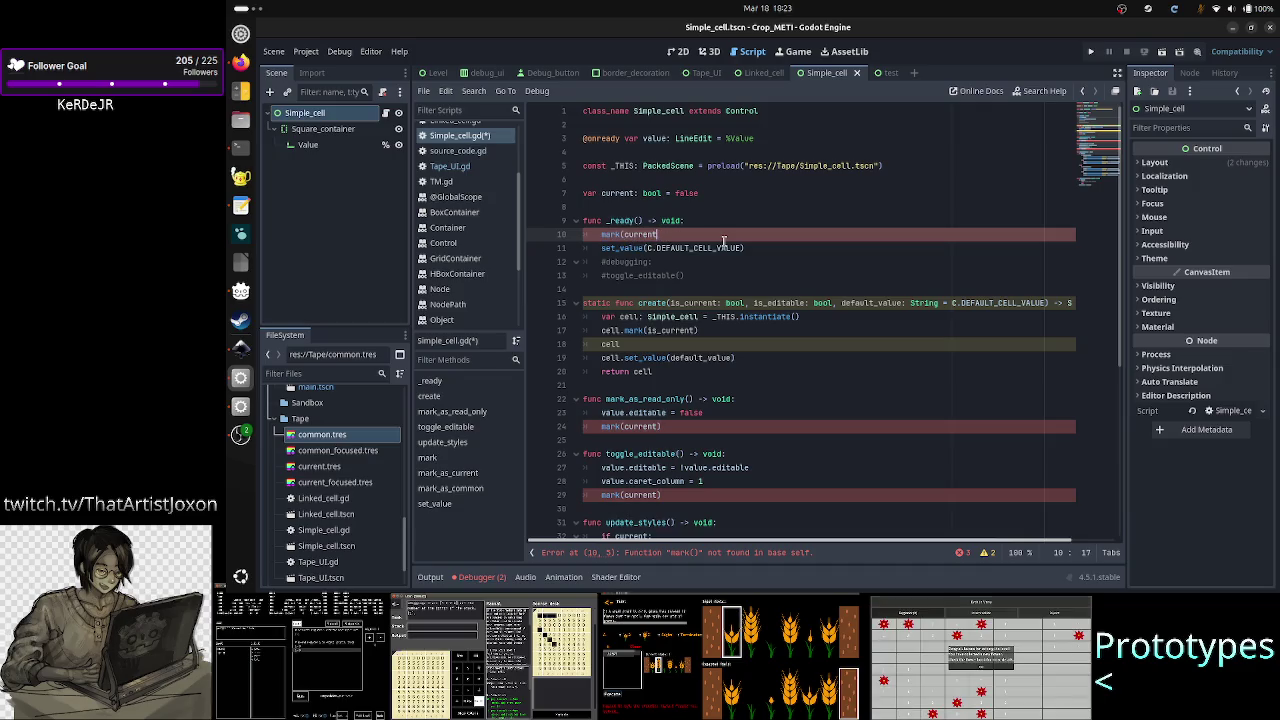
key("BackSpace")
key("BackSpace")
key("BackSpace")
key("BackSpace")
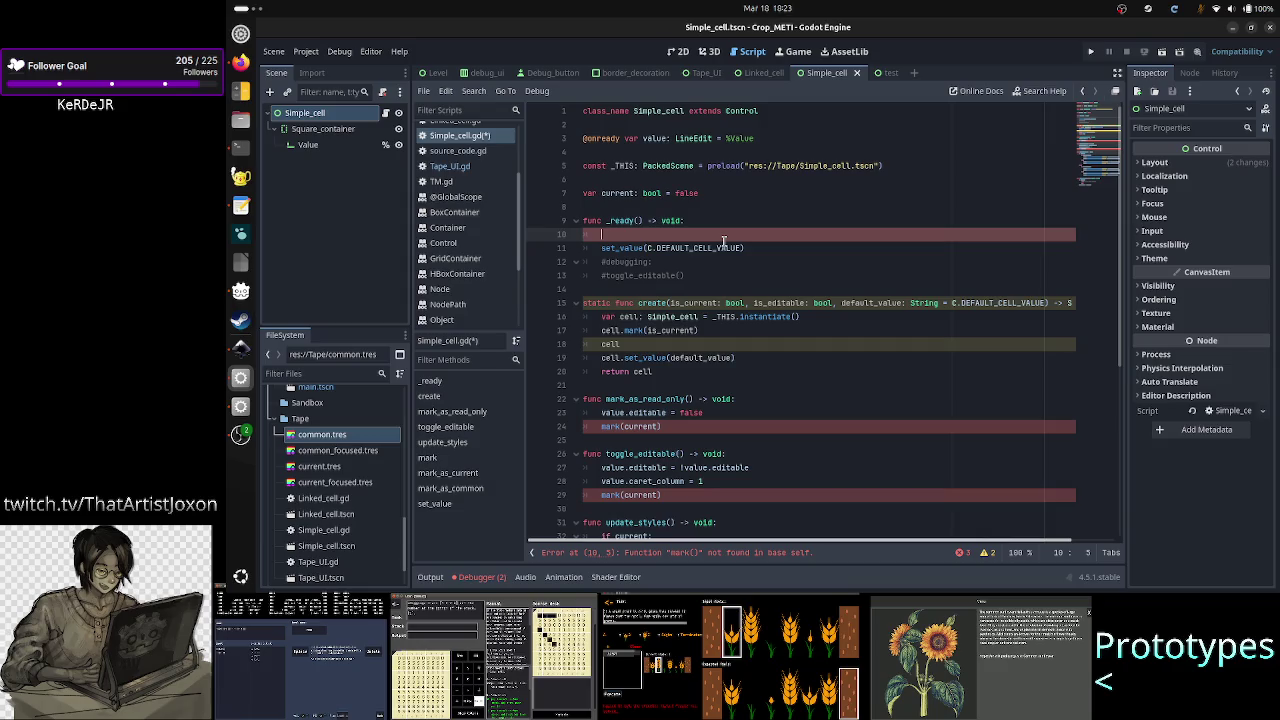
type("upd")
key("Return")
key("Down")
key("Home")
key("Home")
key("Down")
key("Down")
key("Down")
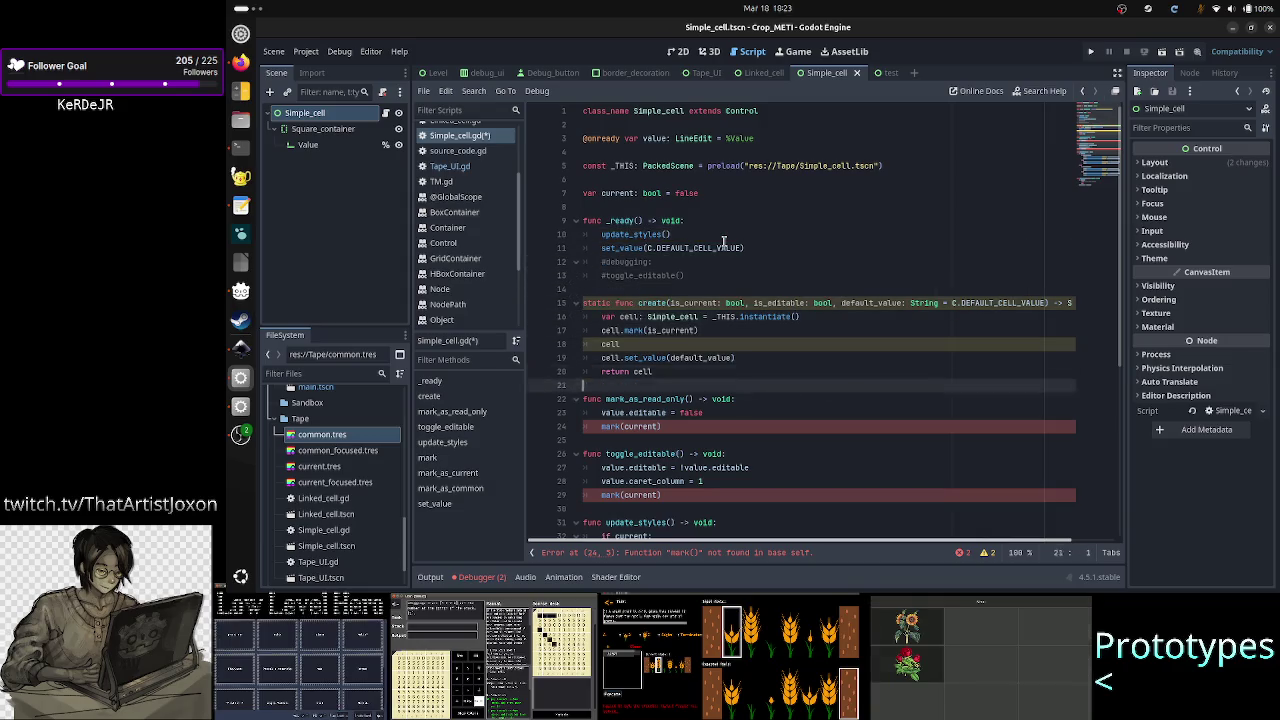
key("Down")
key("Home")
key("shift+End")
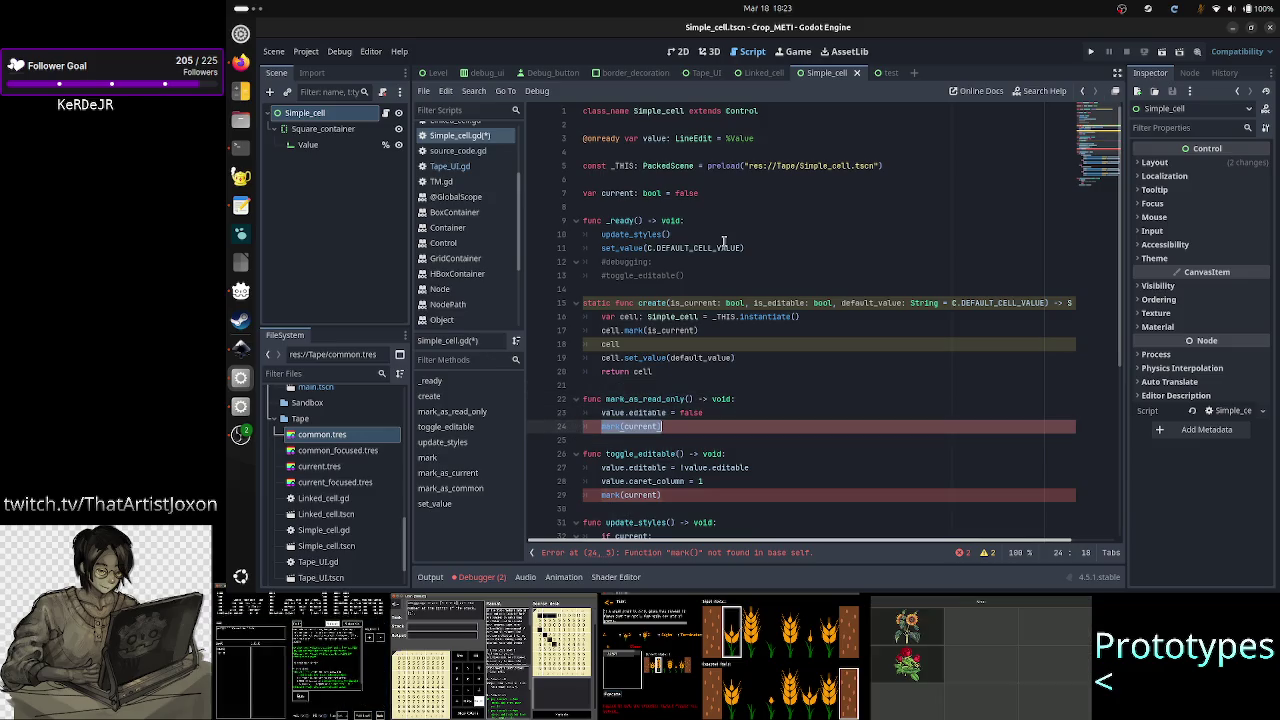
key("BackSpace")
type("date_")
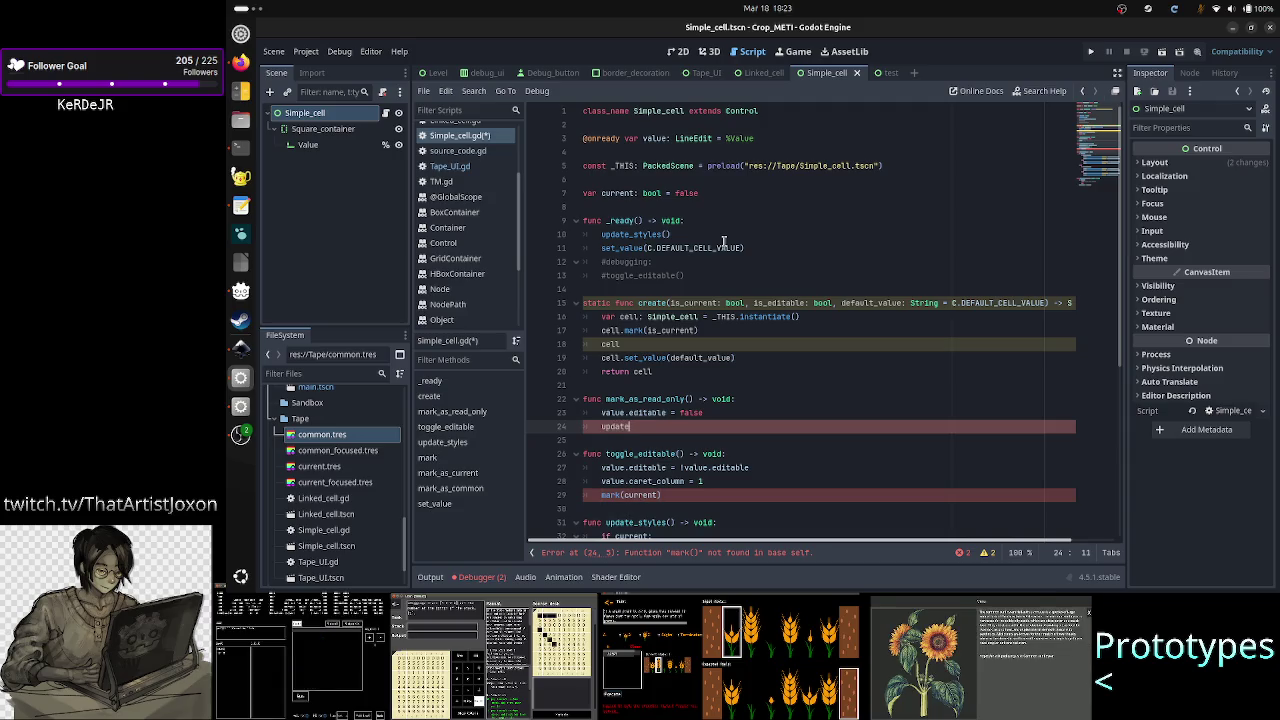
key("Return")
key("Return")
- Replace the mark(current) call on line 29 with update_styles()
key("Down")
key("Down")
key("Down")
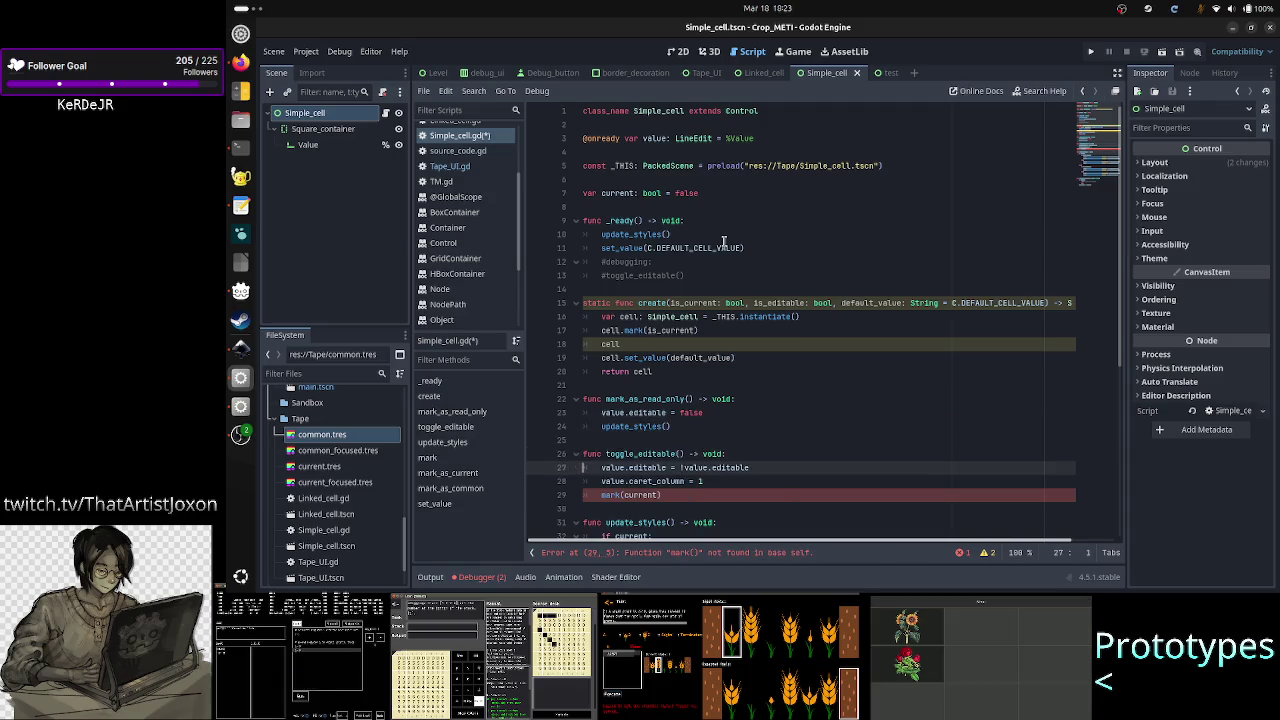
key("Home")
key("shift+Down")
key("Up")
key("Right")
key("Right")
key("Right")
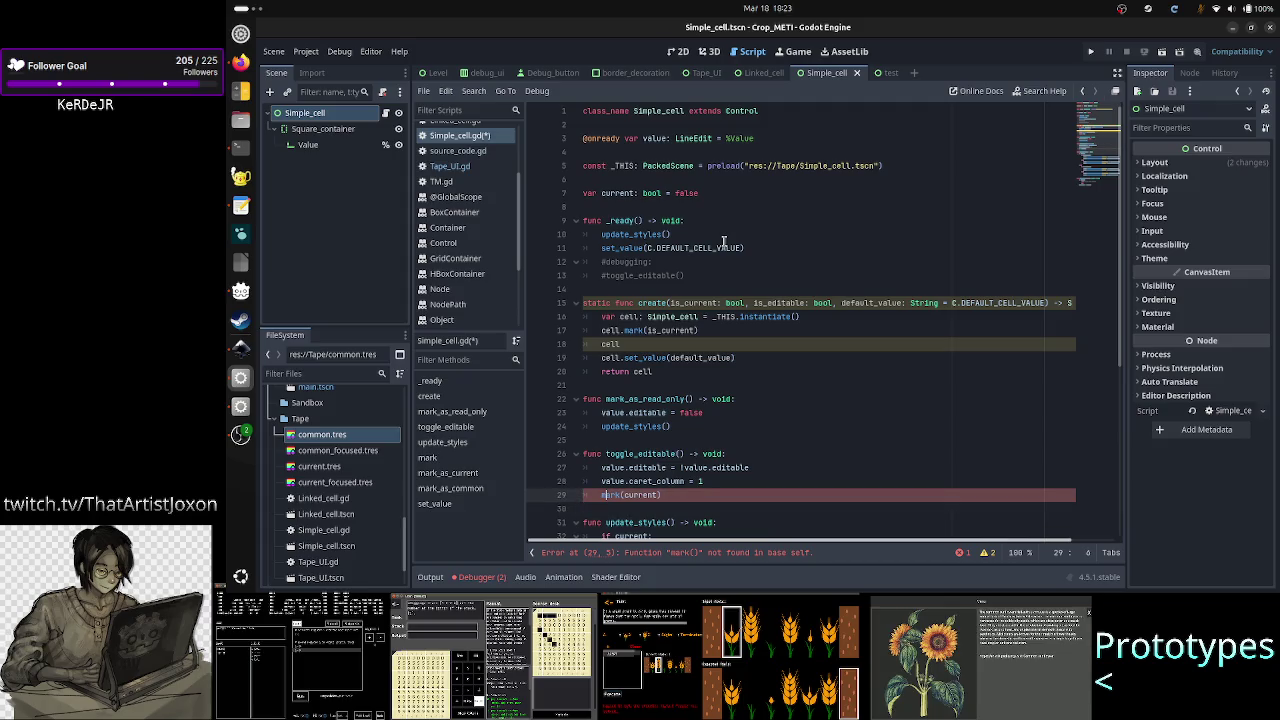
key("shift+End")
key("BackSpace")
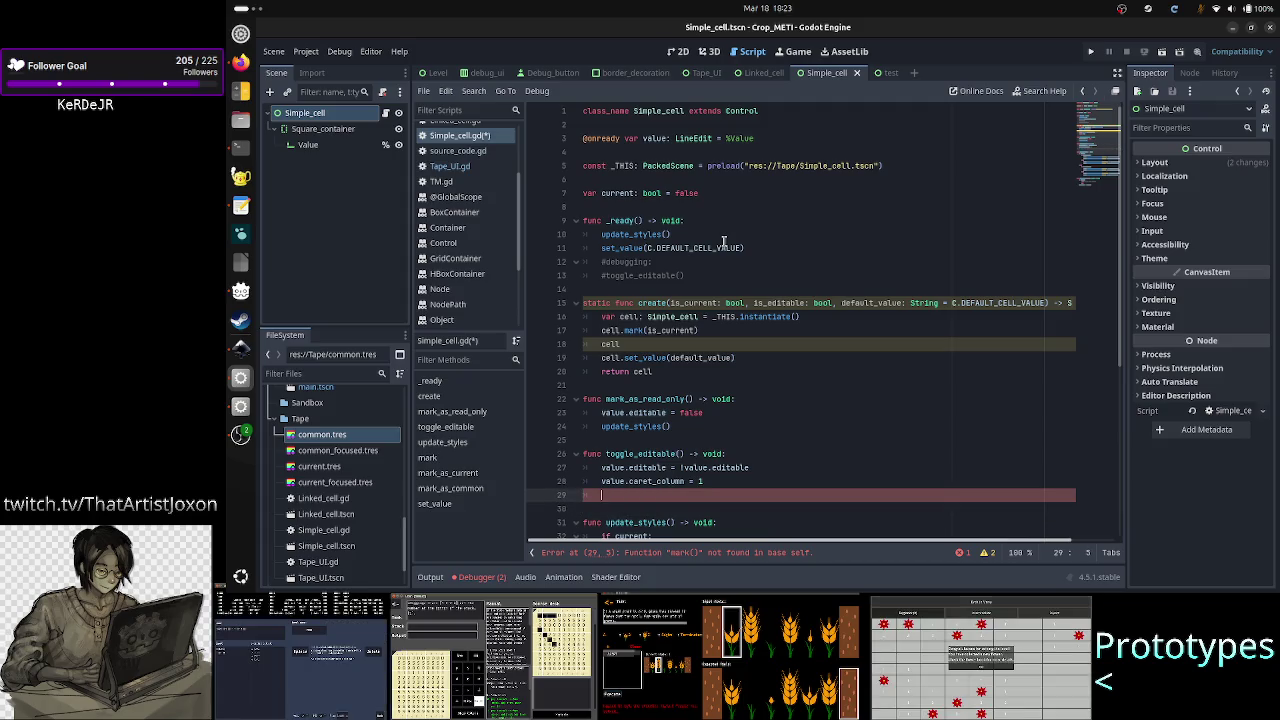
type("up")
key("Return")
- In create(), turn the cell.mark( call on line 17 into a cell.current = assignment
key("Down")
key("Down")
key("Down")
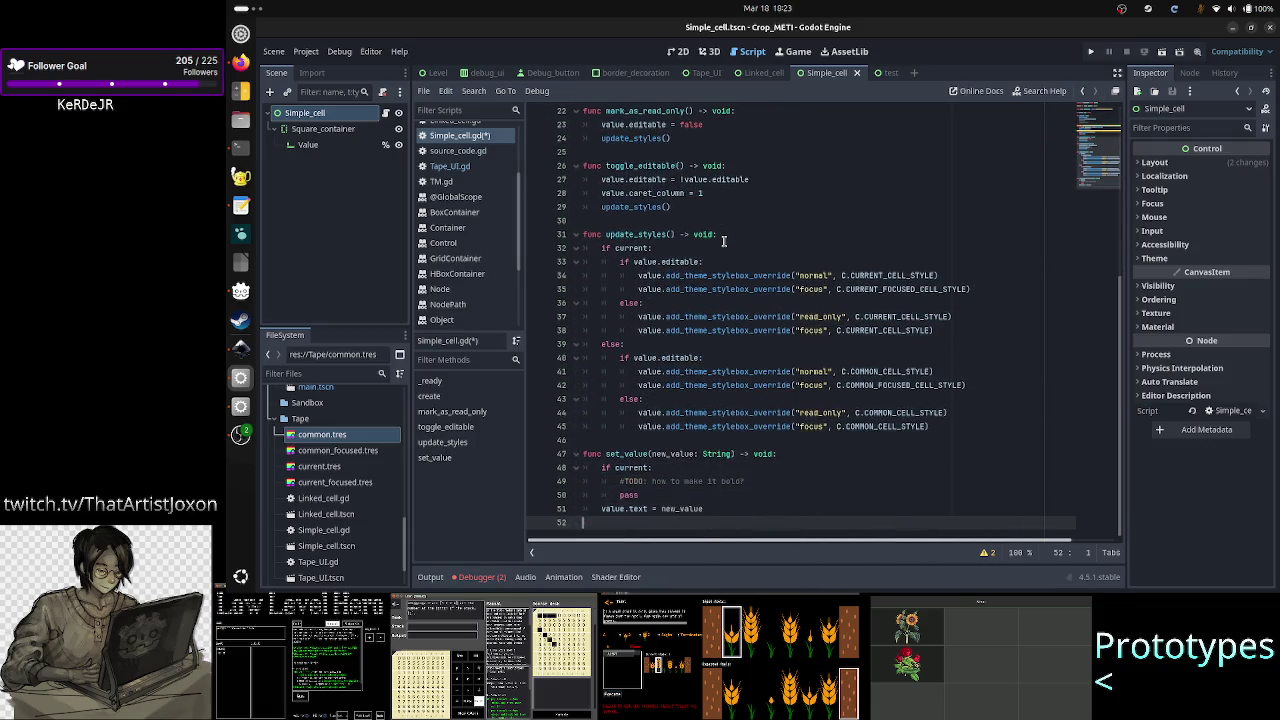
key("Down")
key("Down")
key("Down")
key("Up")
key("Up")
key("Up")
key("Up")
key("Up")
key("Up")
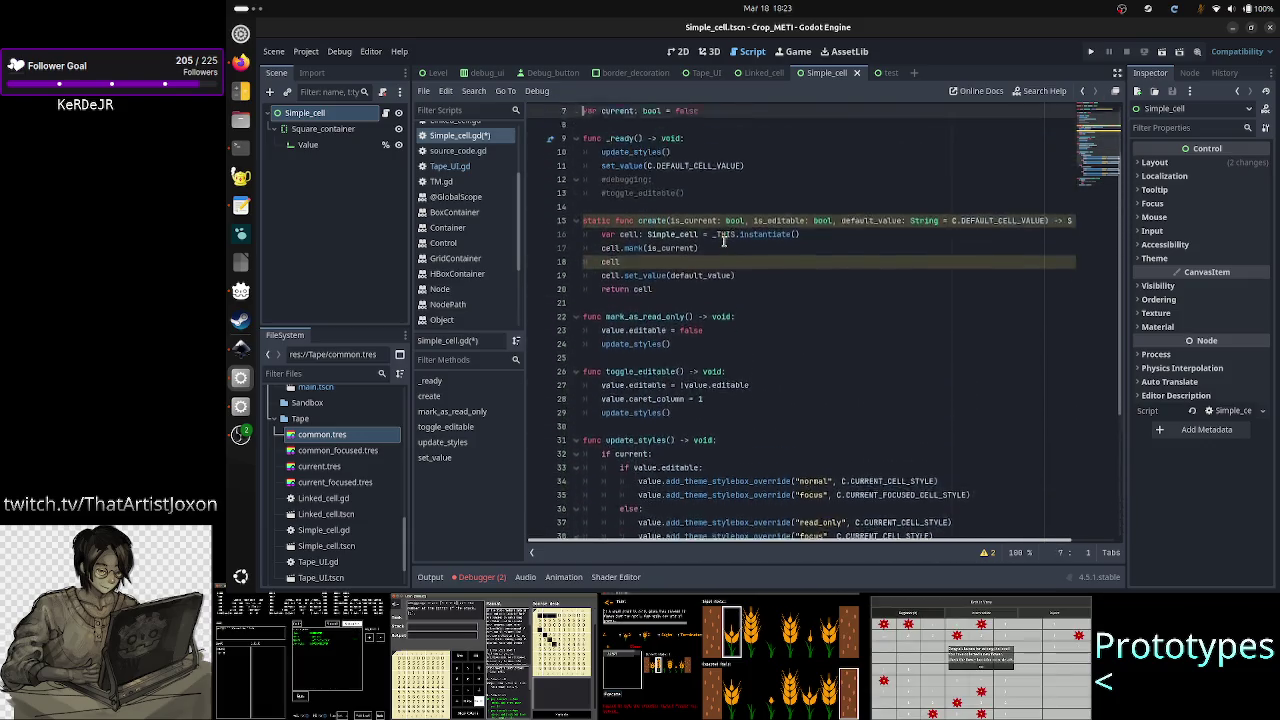
key("Down")
key("Down")
key("Down")
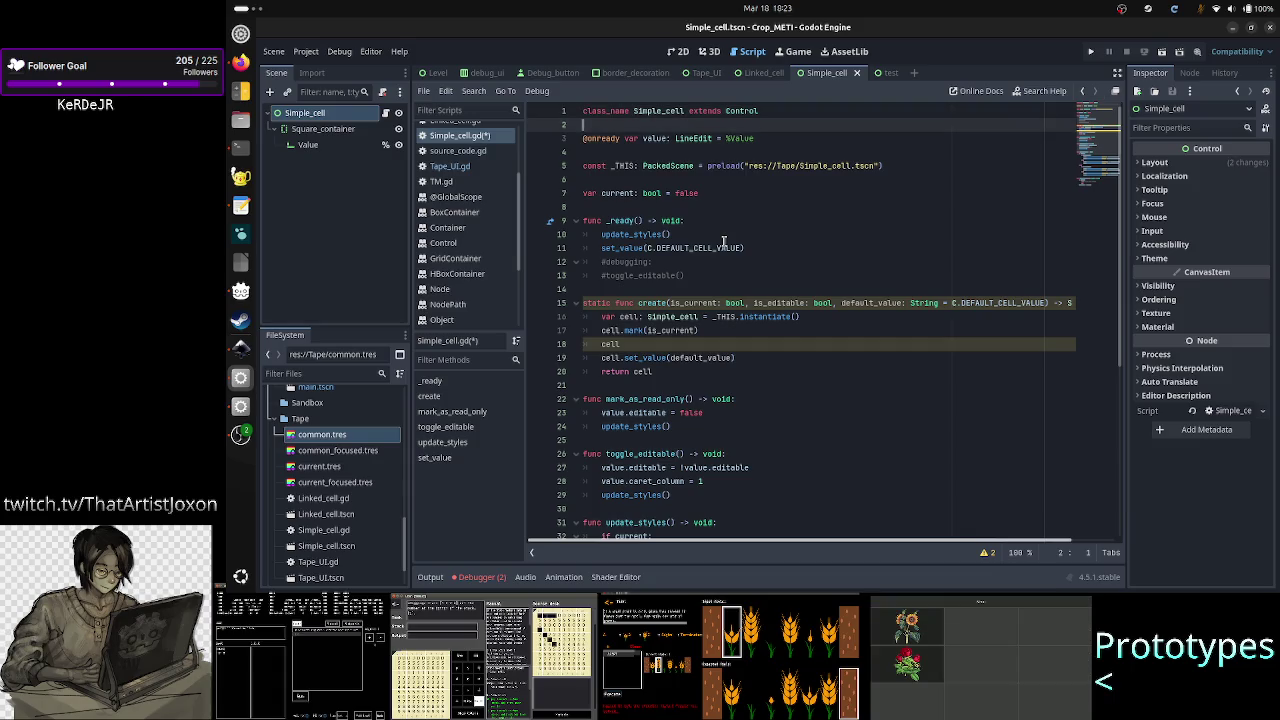
key("Up")
key("ctrl+Right")
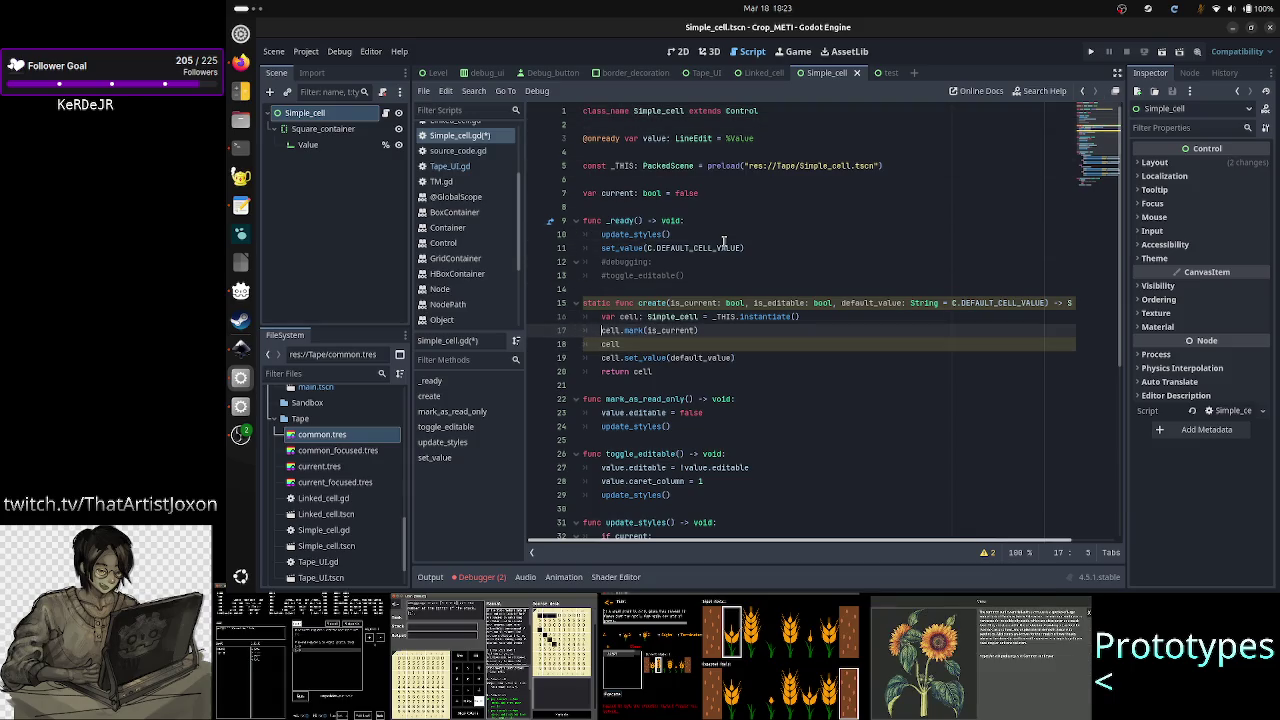
key("ctrl+Left")
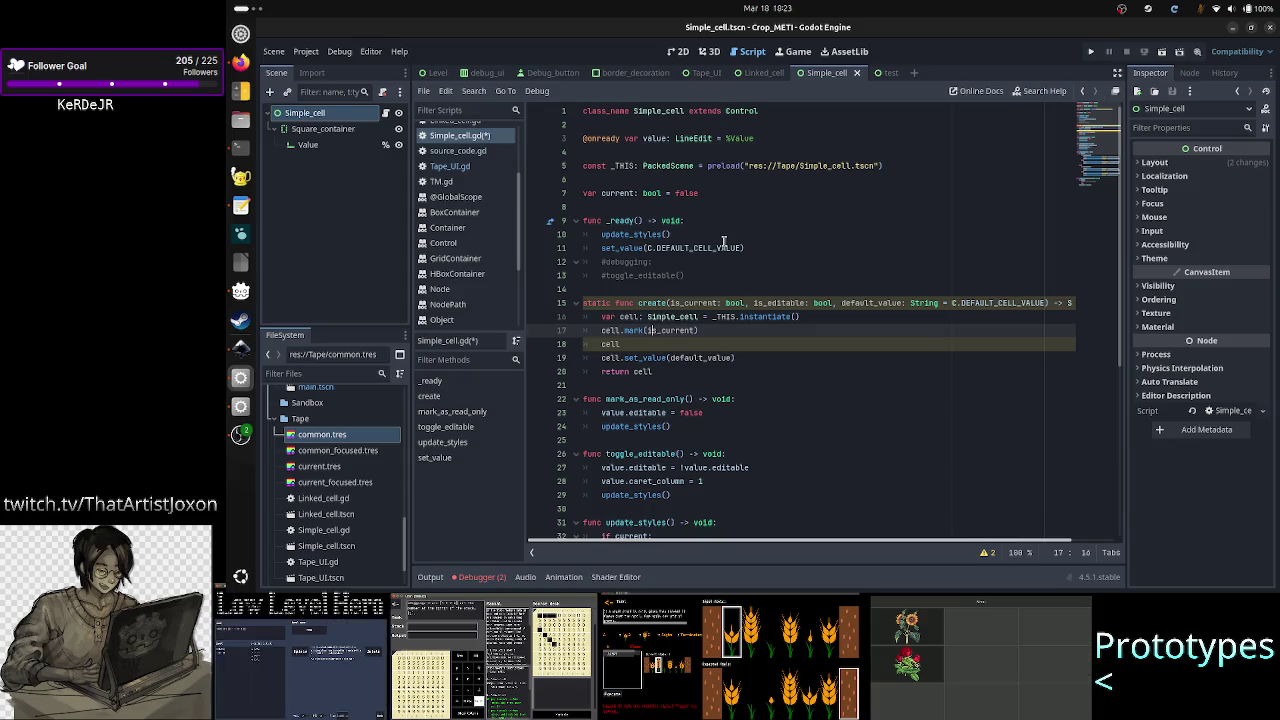
key("ctrl+Left")
key("BackSpace")
key("BackSpace")
key("BackSpace")
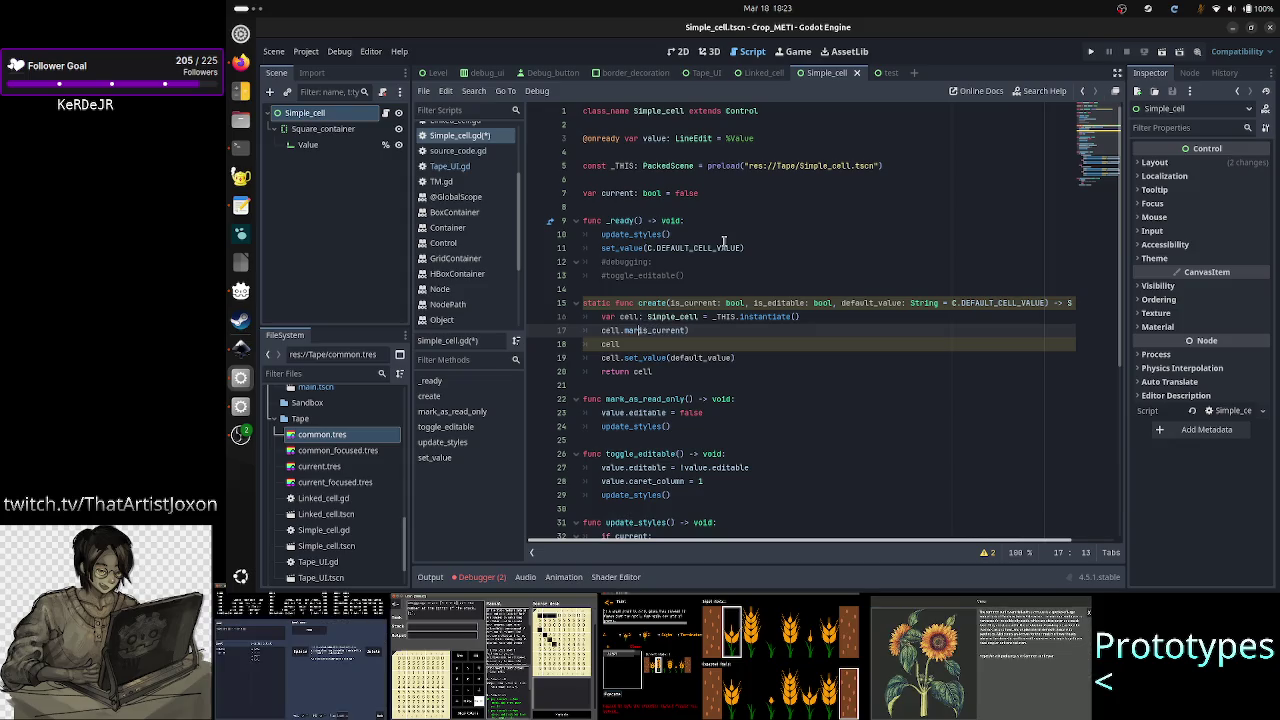
type("current ")
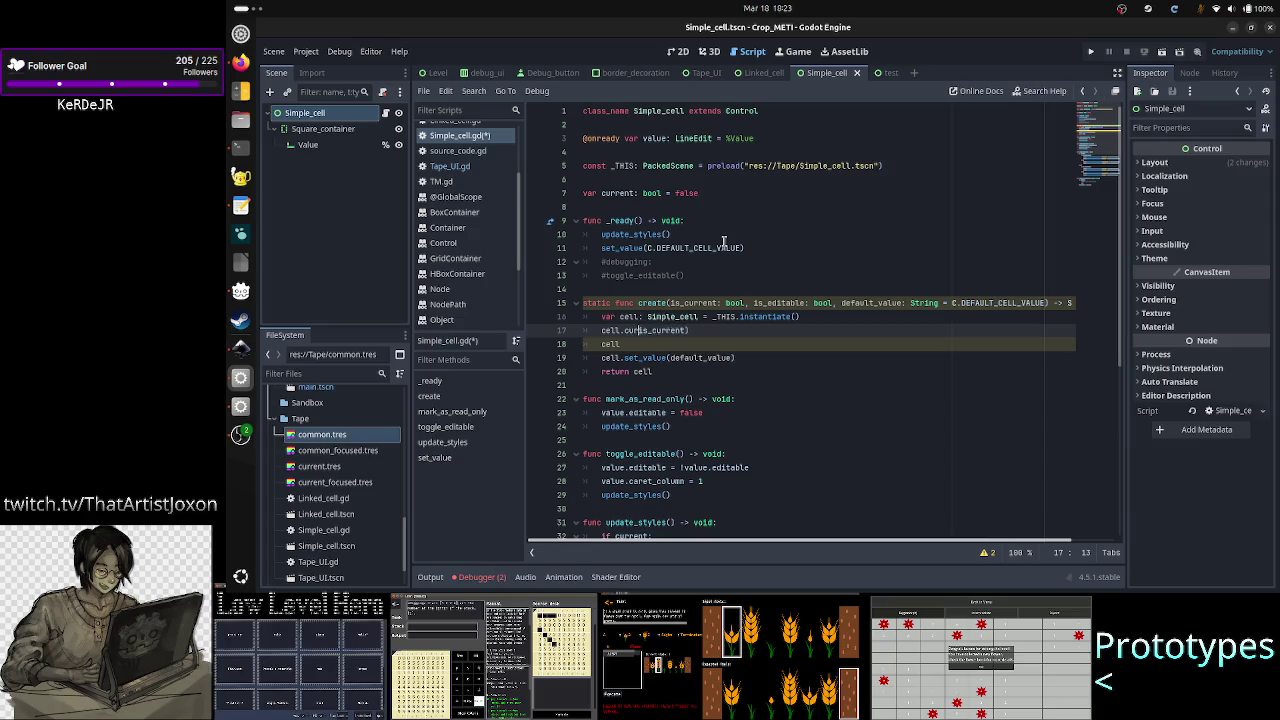
type("=")
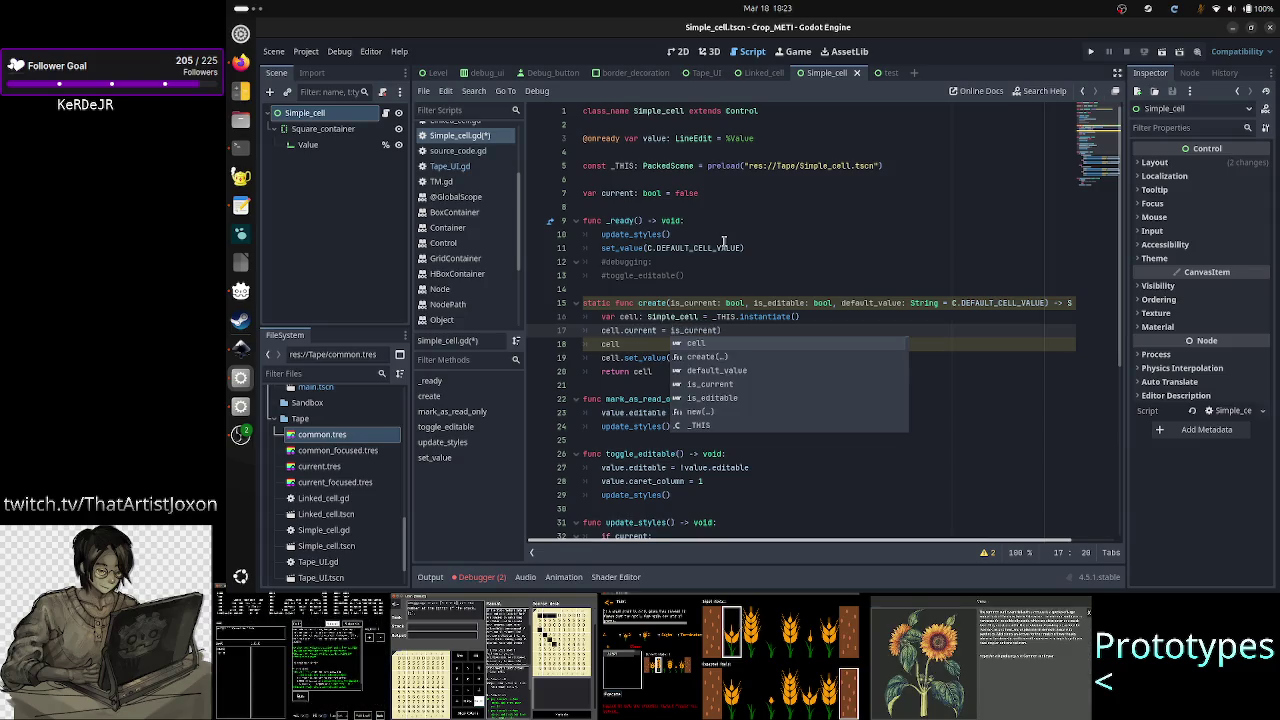
key("End")
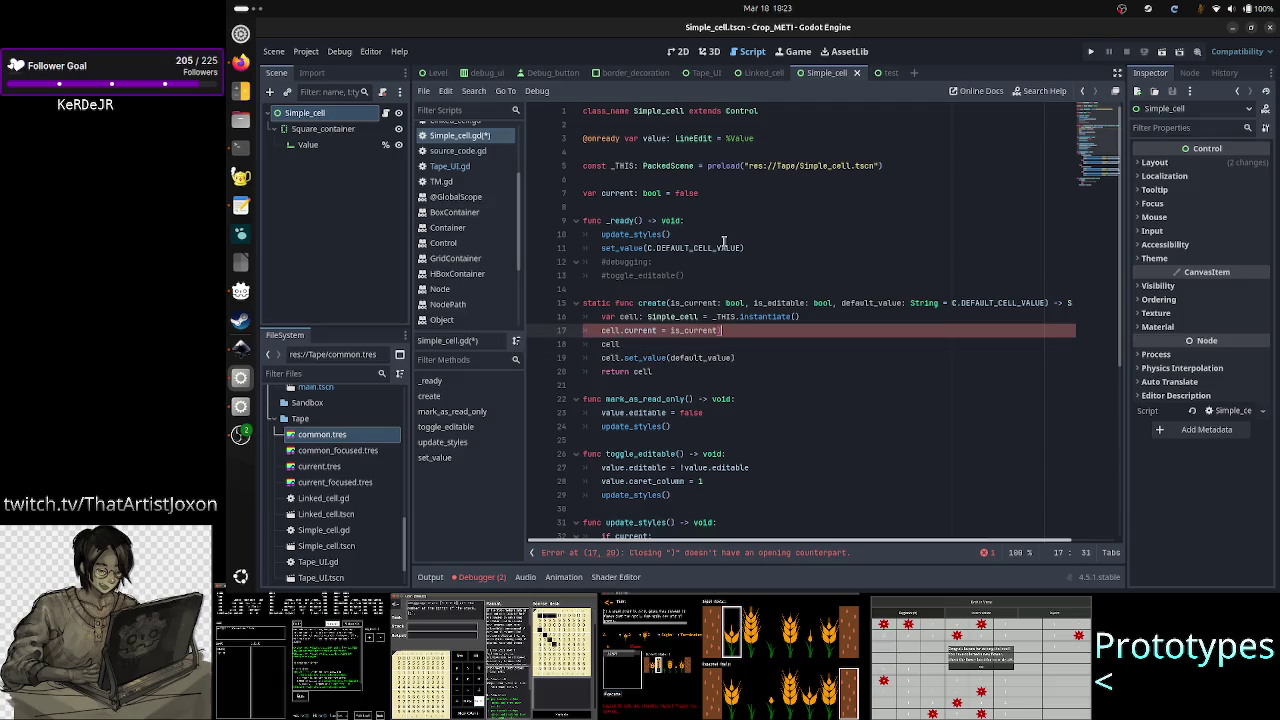
- Delete the stray ')' and partial 'cell' line, and add cell.update_styles() after set_value
key("Down")
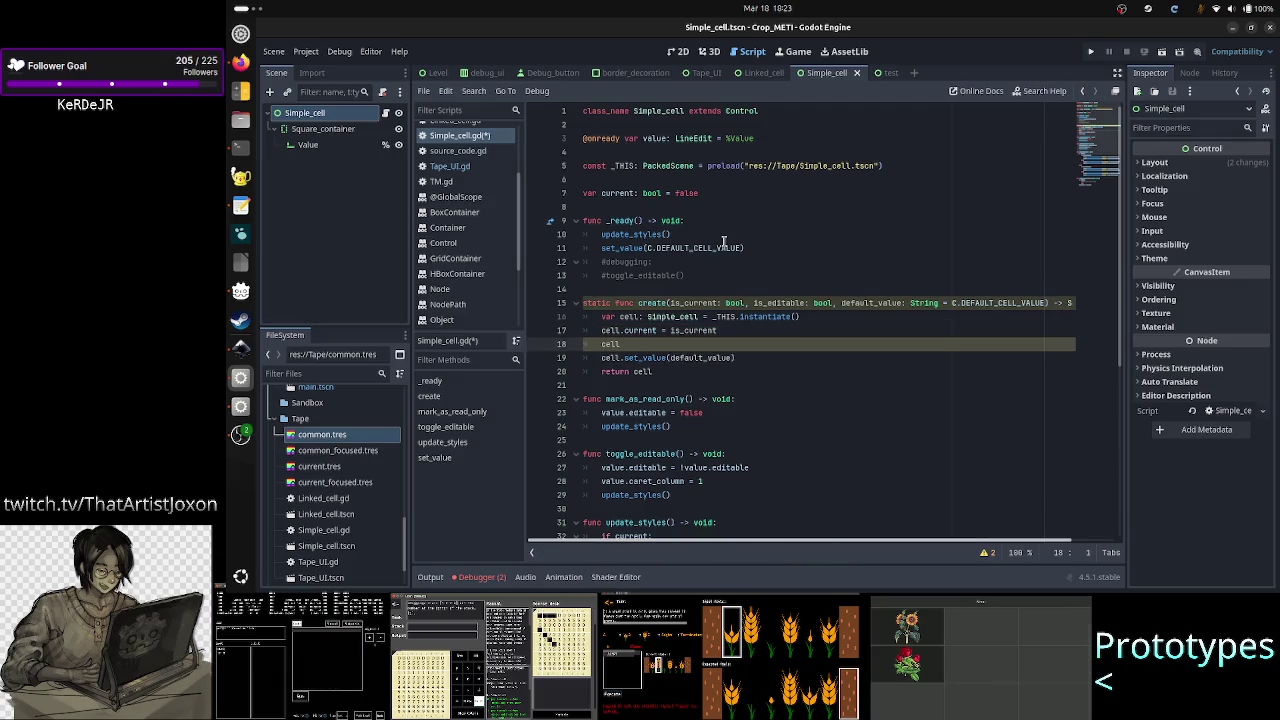
key("Down")
key("Left")
key("BackSpace")
key("BackSpace")
key("BackSpace")
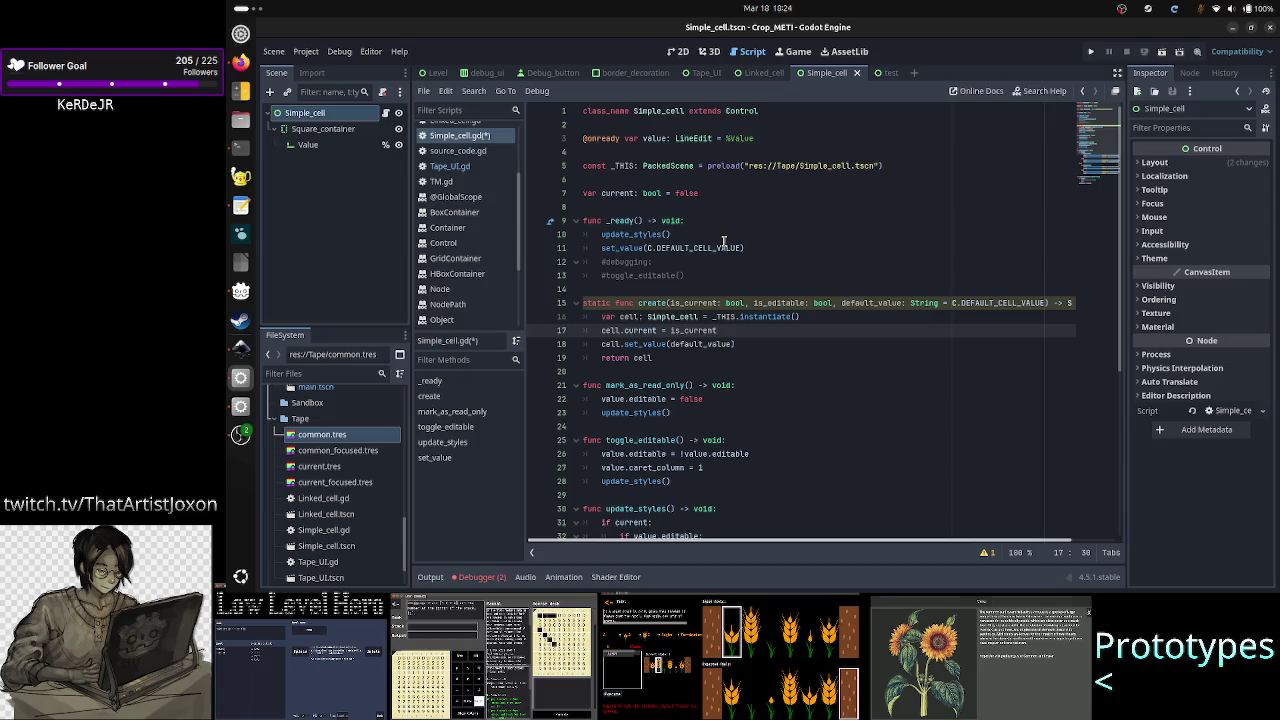
key("Down")
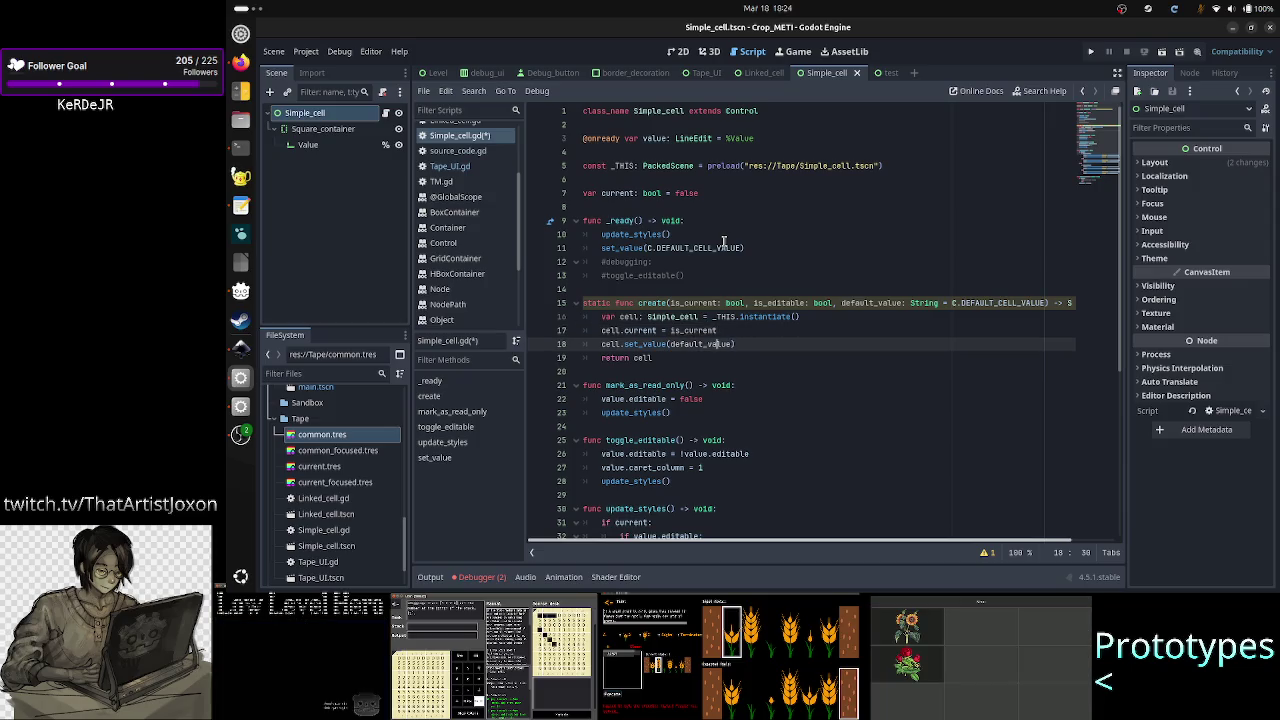
key("Return")
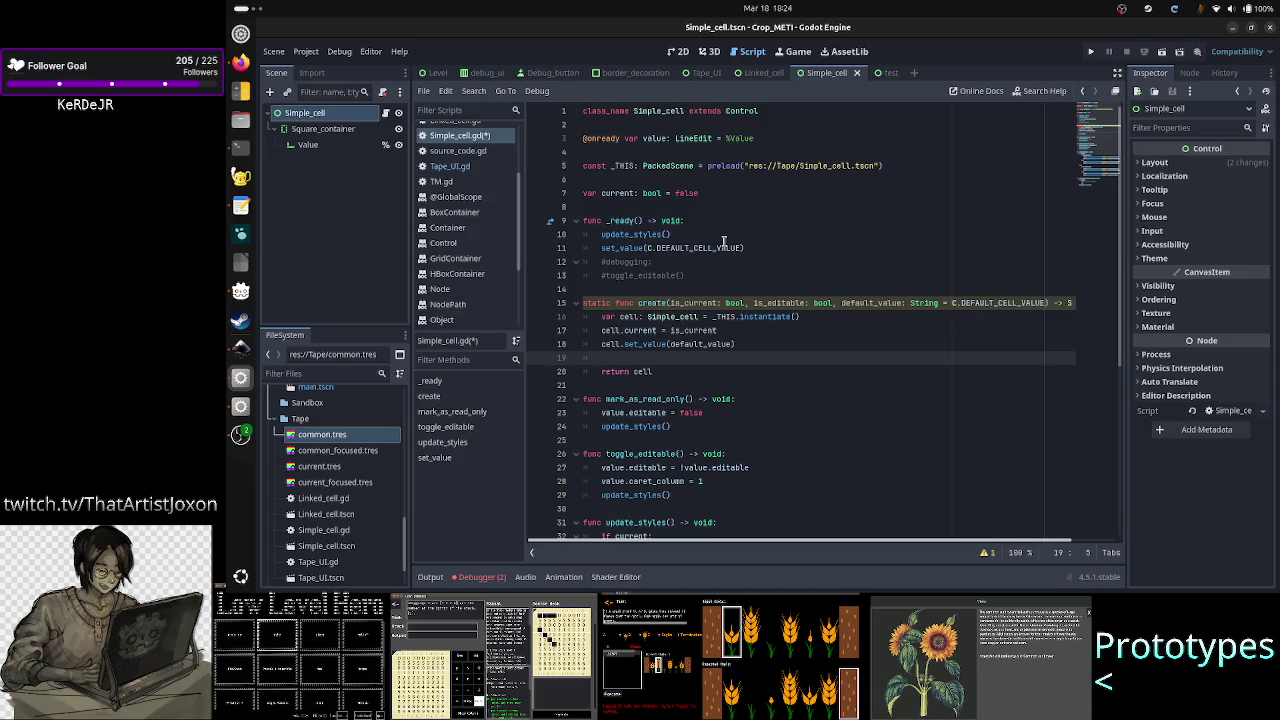
type("up")
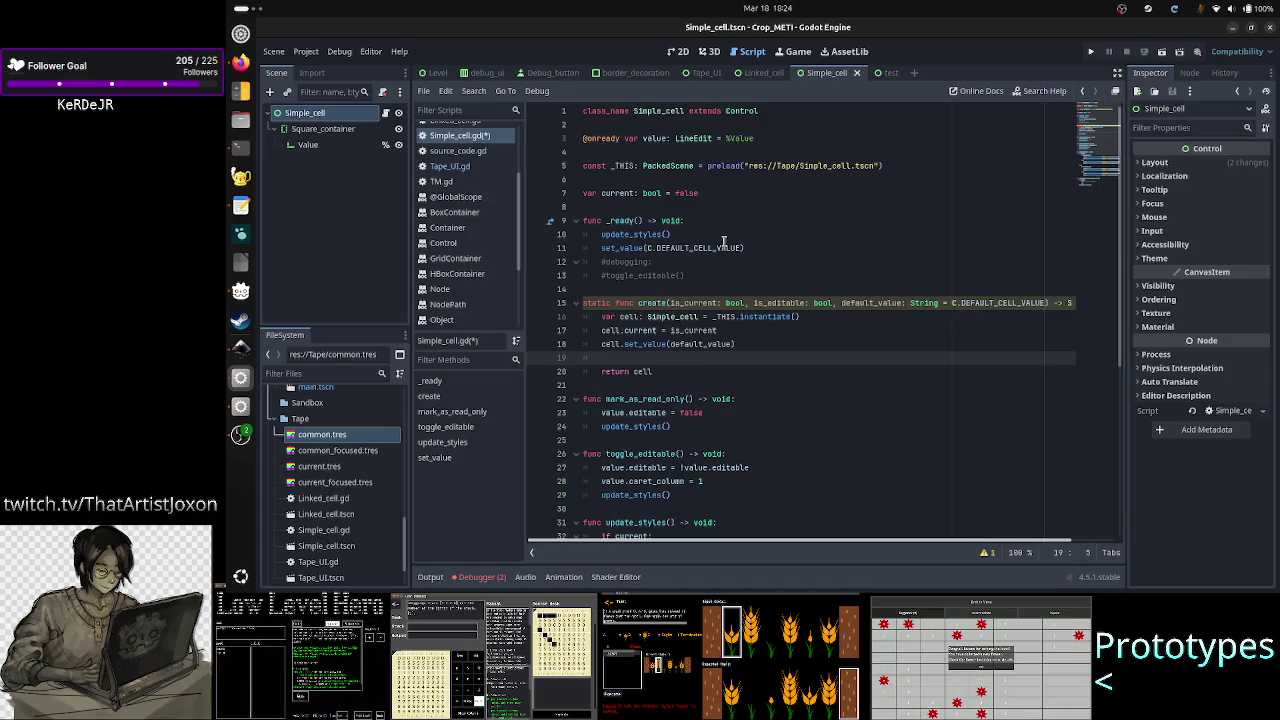
type("cell.upd")
key("Return")
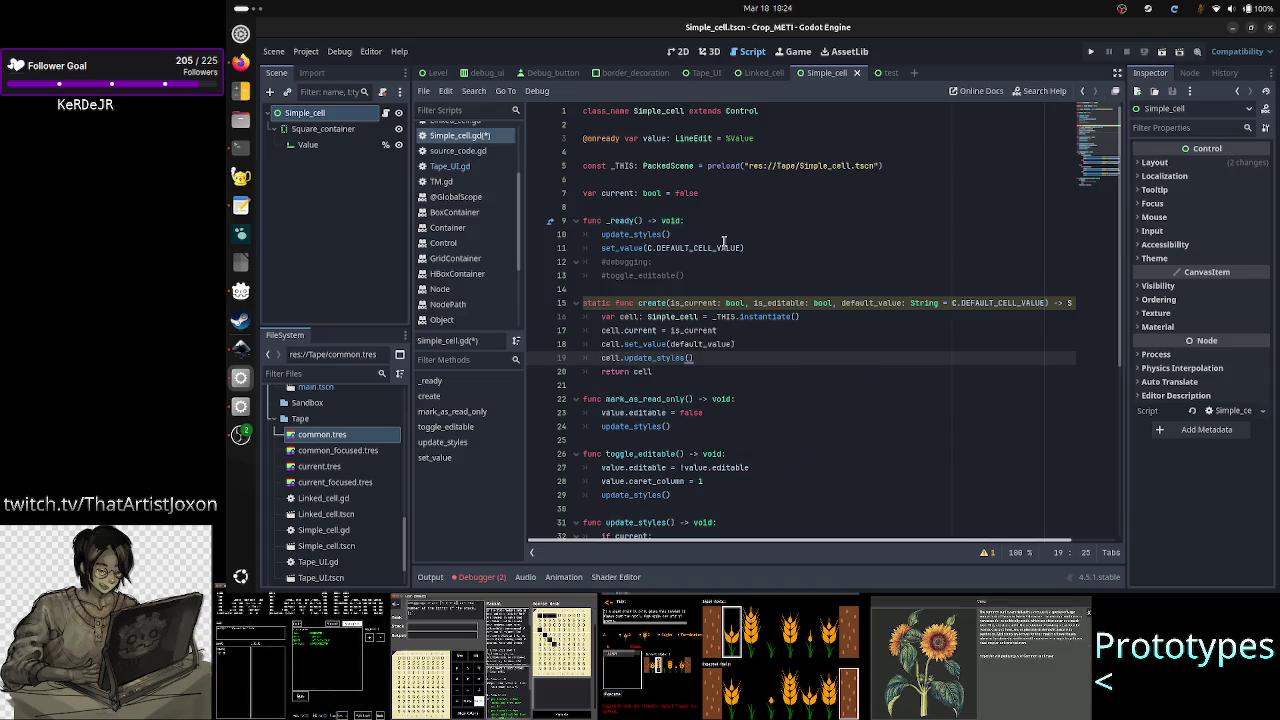
key("Down")
key("Down")
key("Down")
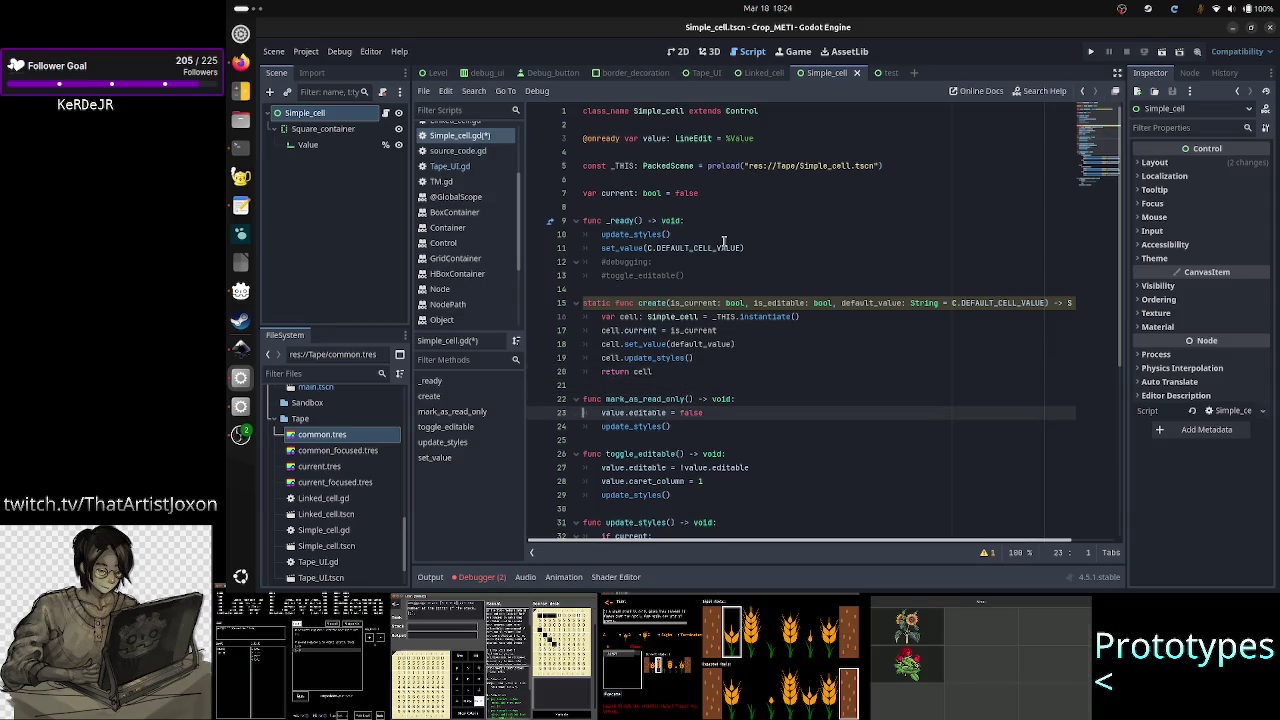
- Add a 'func mark_as_editable() -> void:' header below mark_as_read_only()
key("Down")
key("Down")
key("Down")
key("shift+Down")
key("shift+Down")
key("shift+Down")
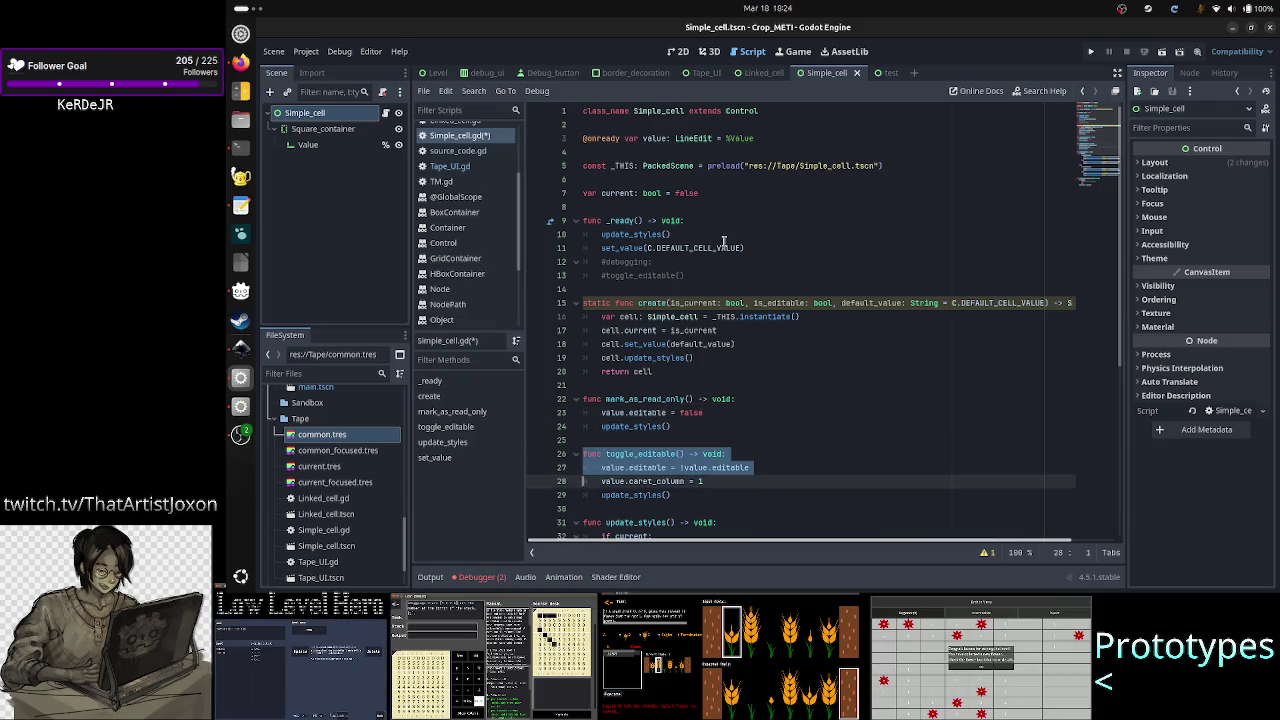
key("Escape")
key("Up")
key("Up")
key("Up")
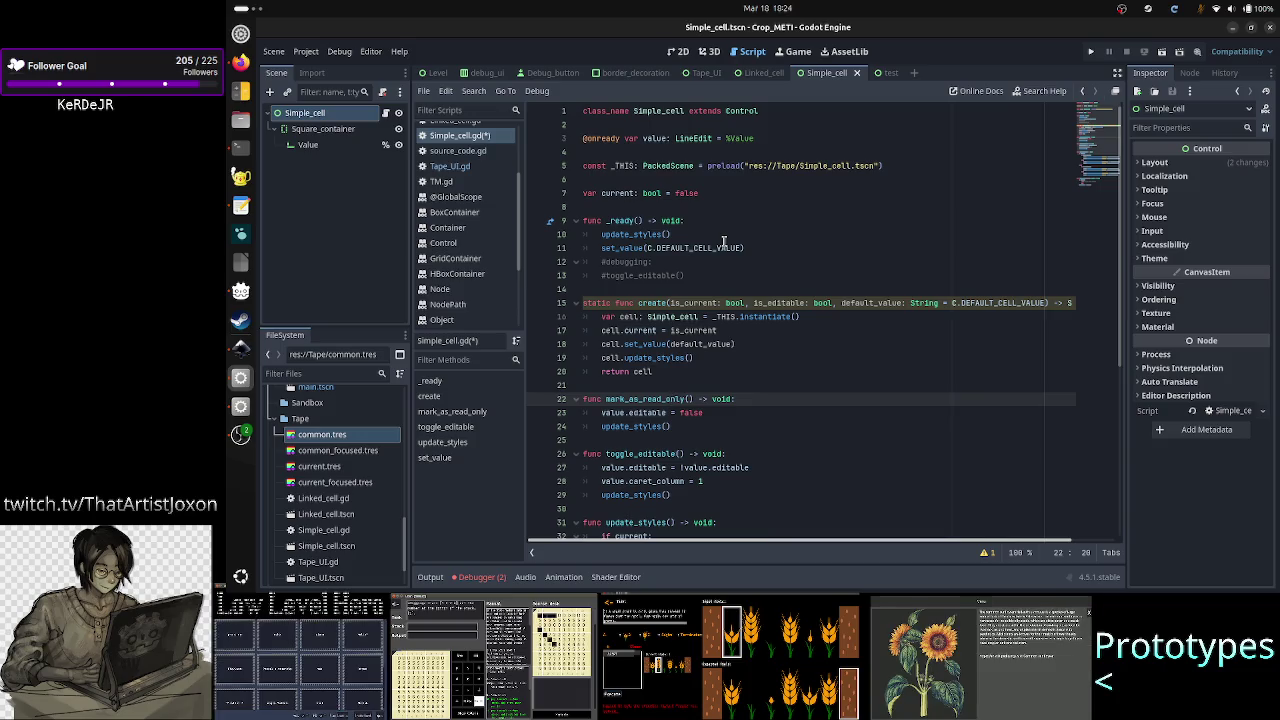
key("Down")
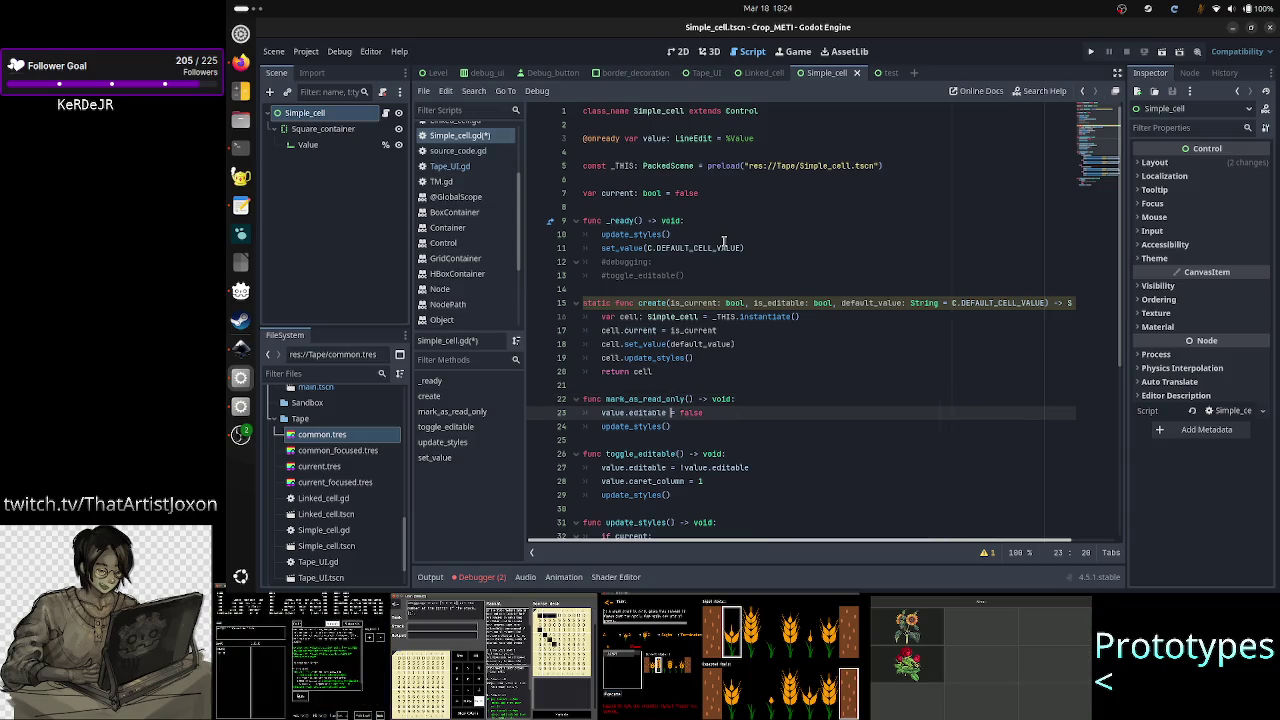
key("Right")
key("Right")
key("Right")
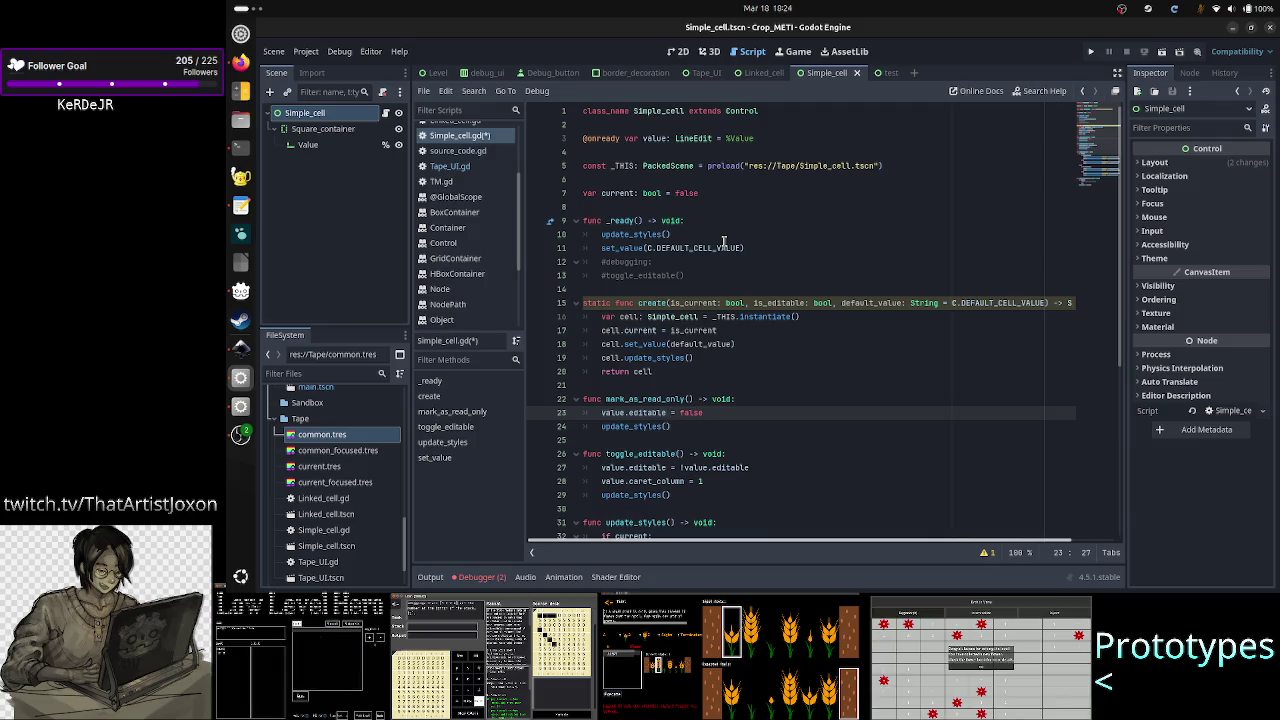
key("Down")
key("Return")
key("Return")
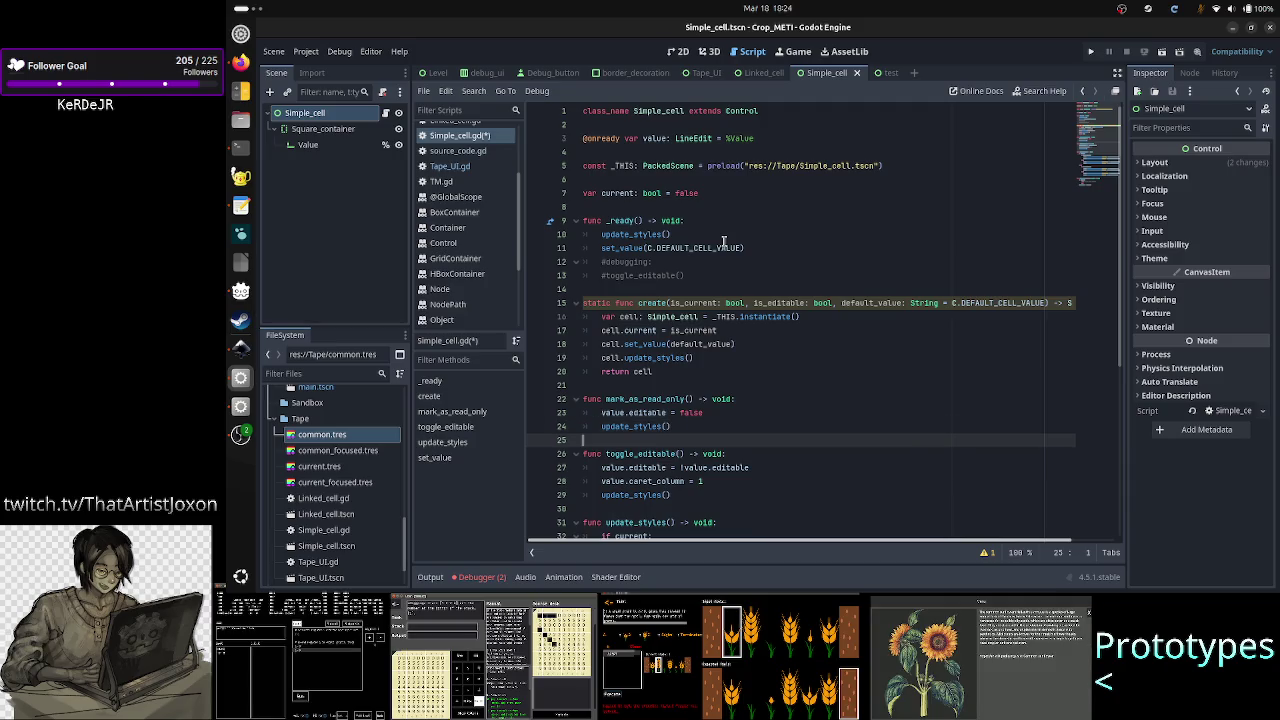
type("f")
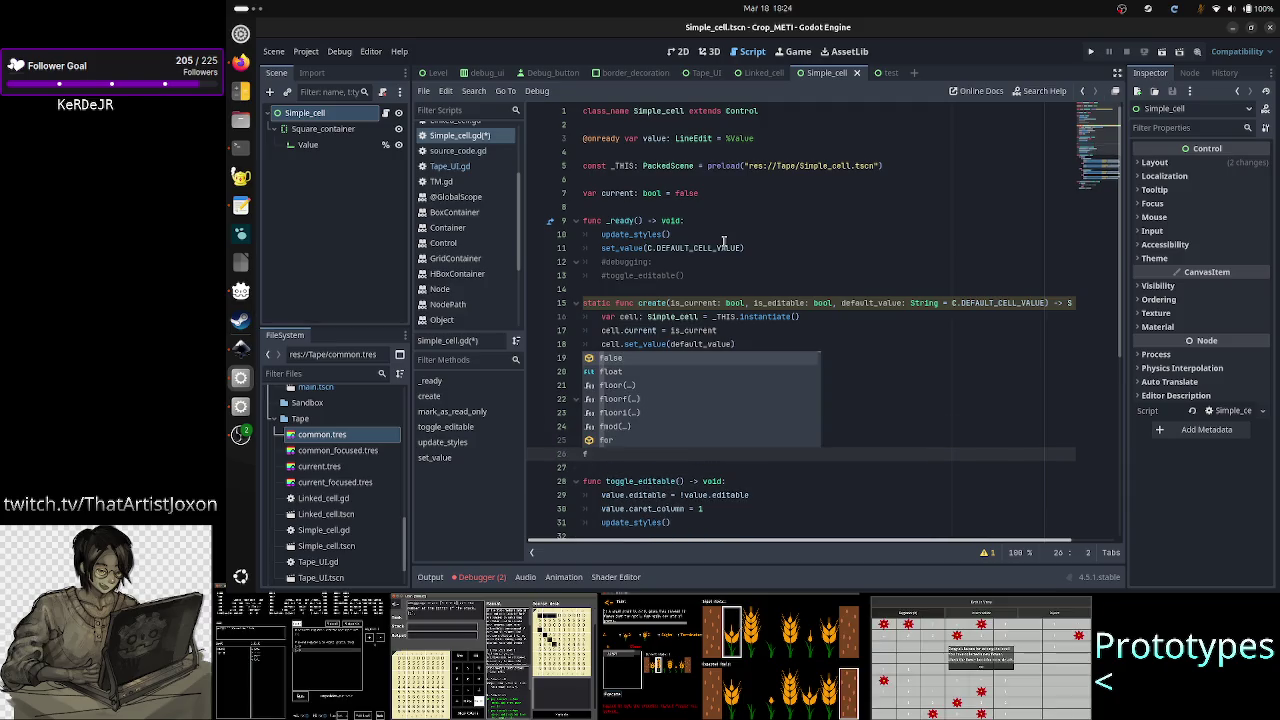
type("unc mark")
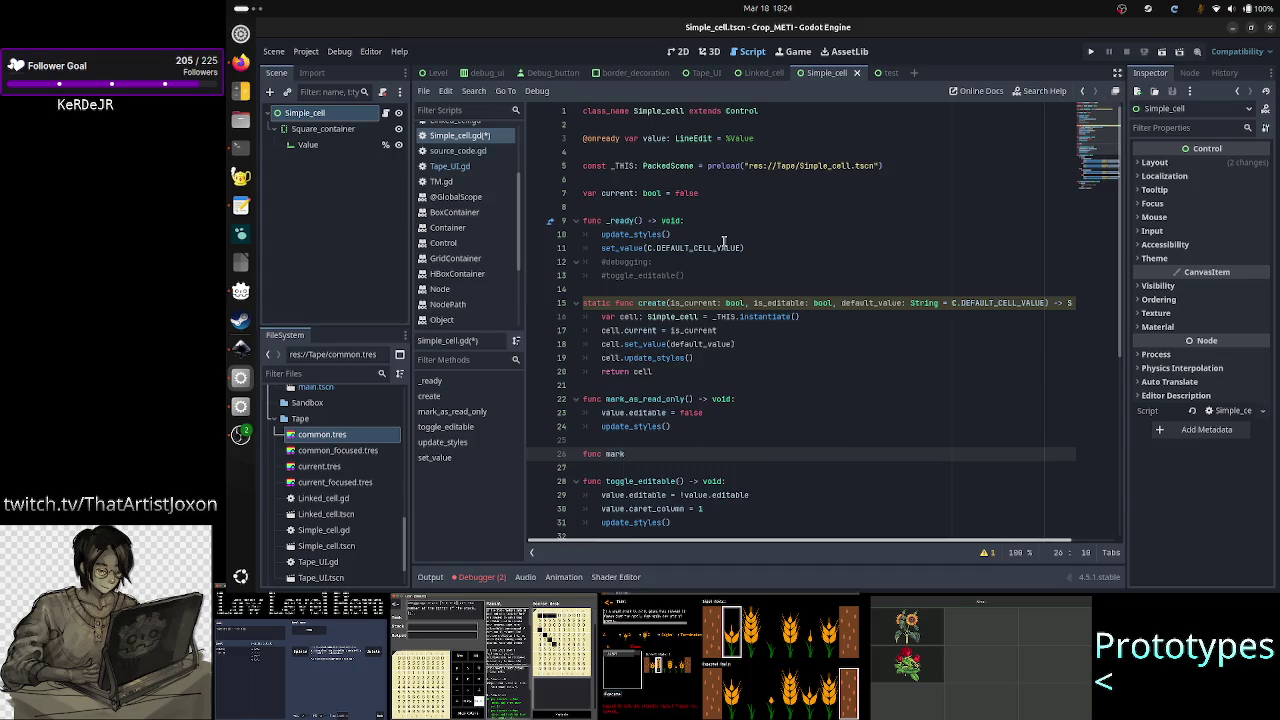
type("_as_edita")
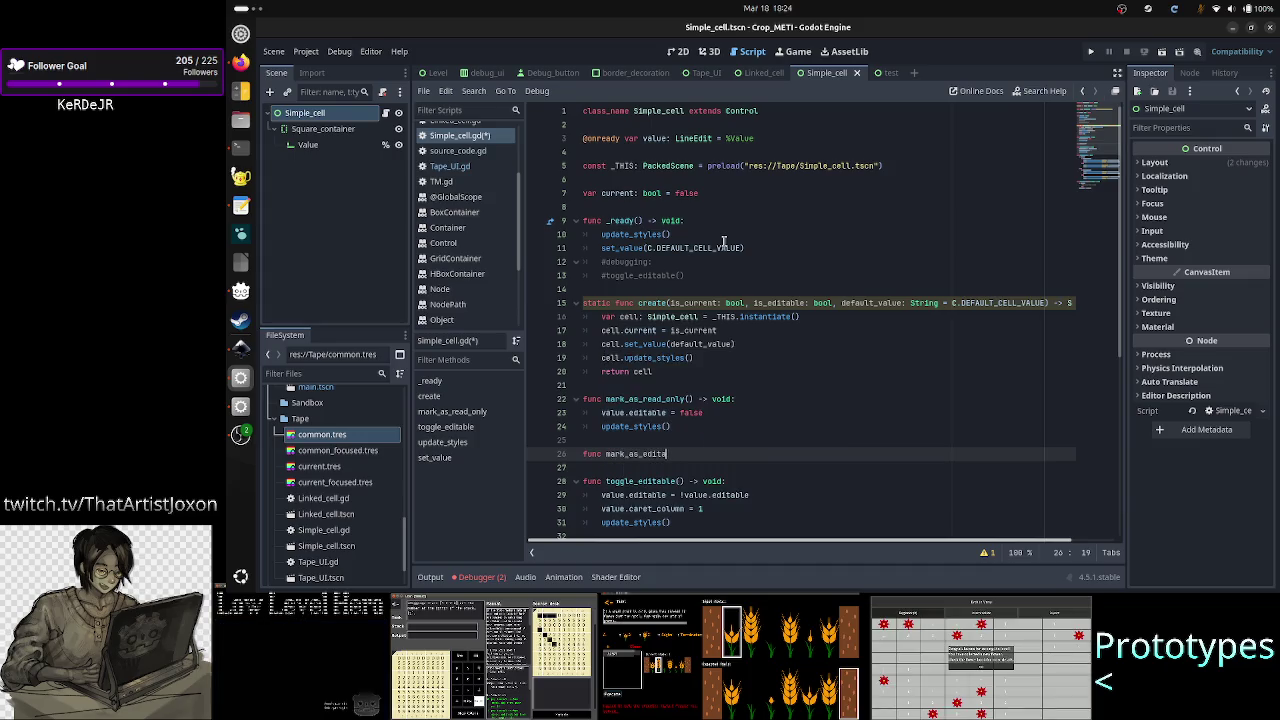
type("ble() -> void")
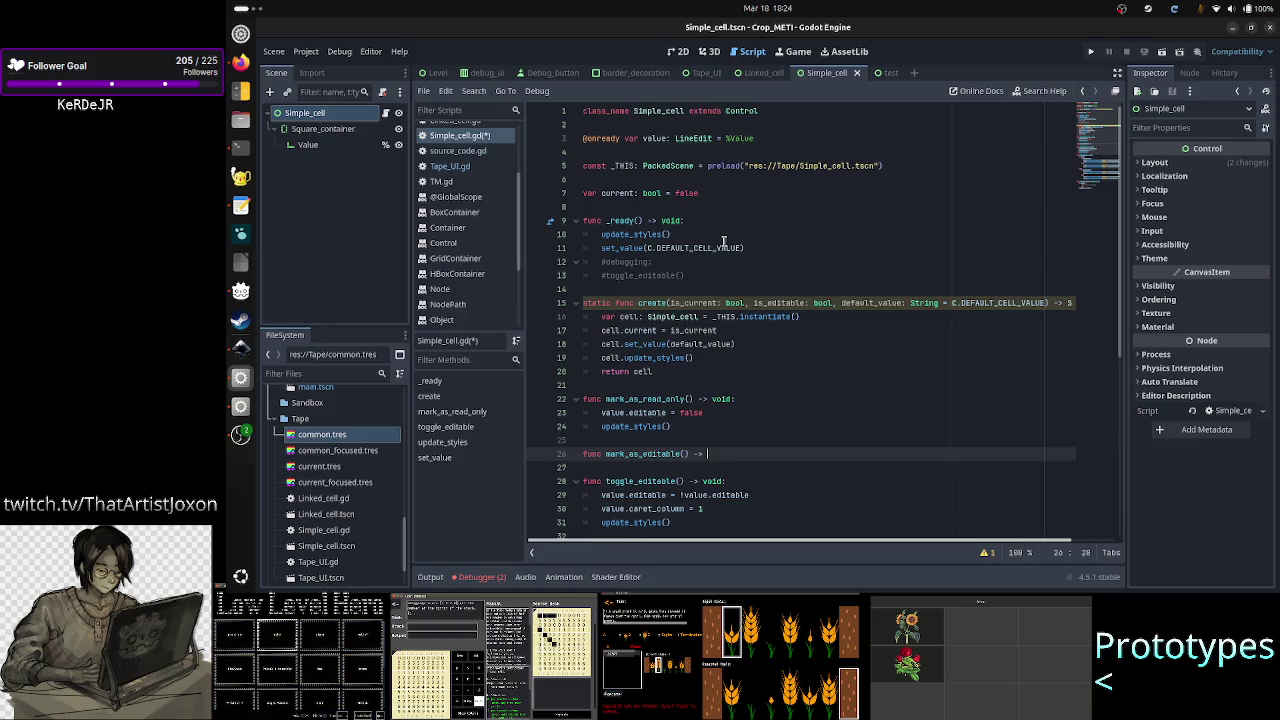
type(":")
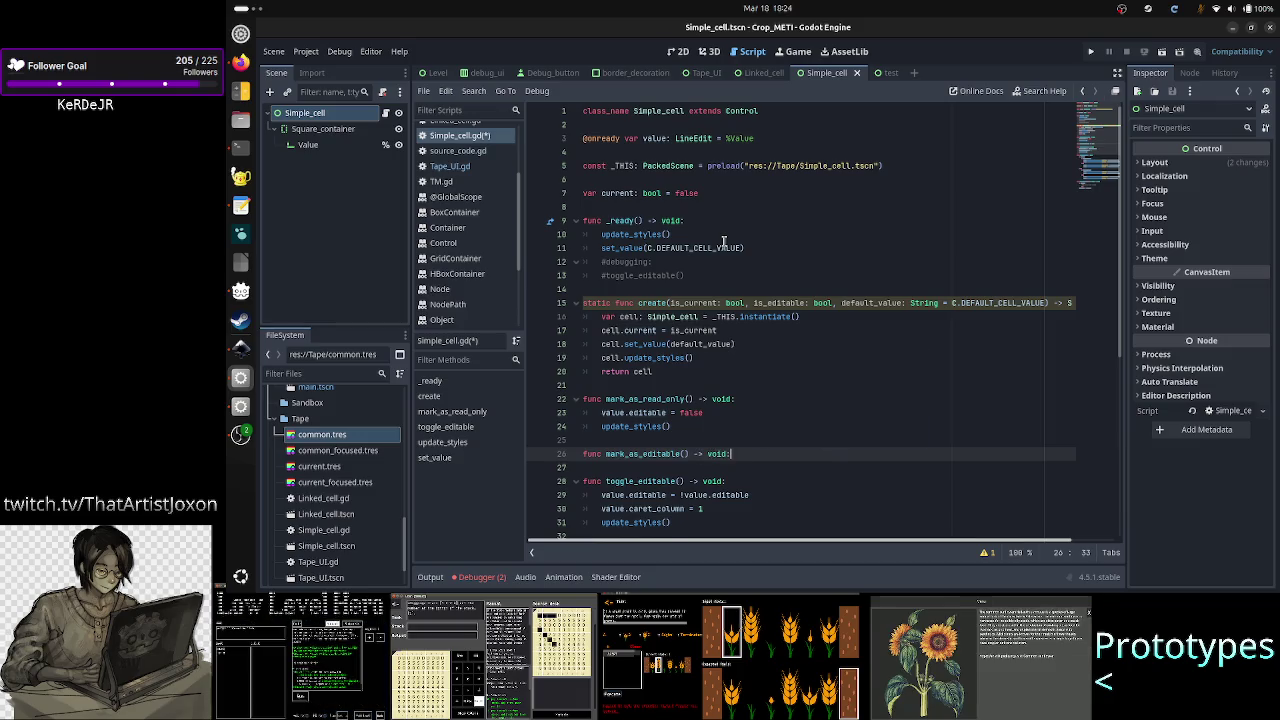
key("Return")
- Fill mark_as_editable with value.editable = true followed by update_styles()
type(".edi")
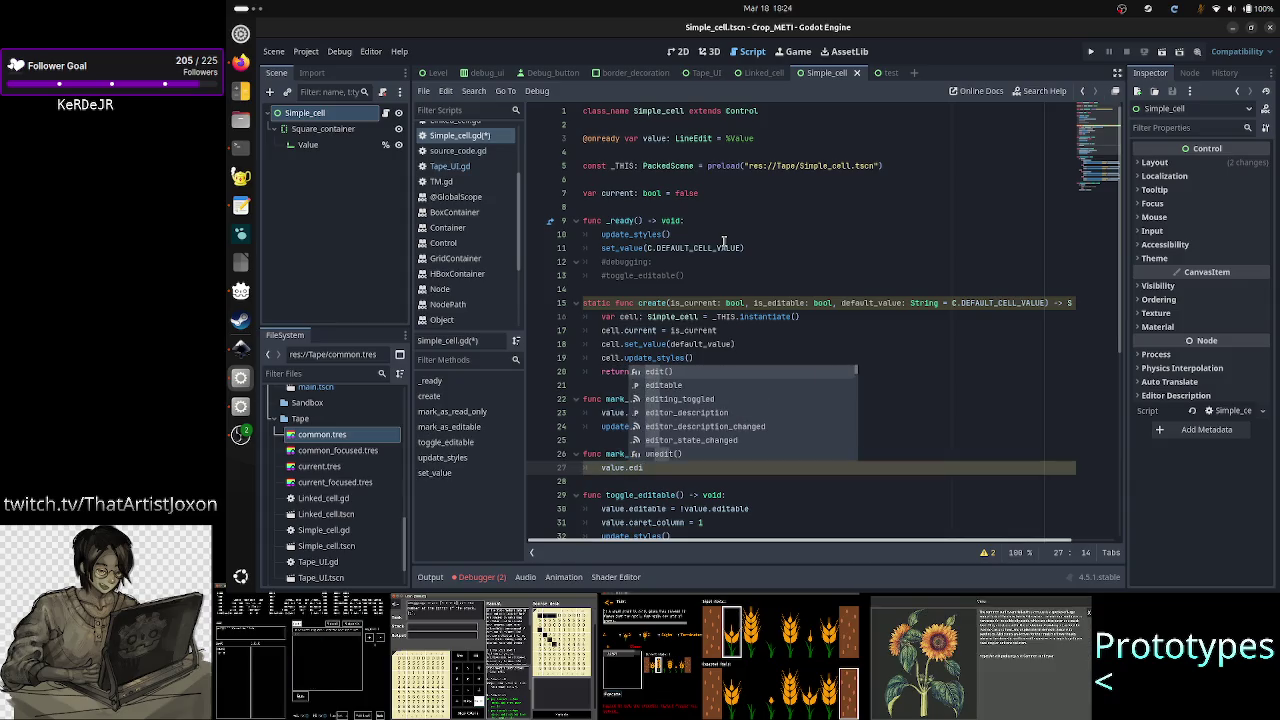
key("Down")
key("Return")
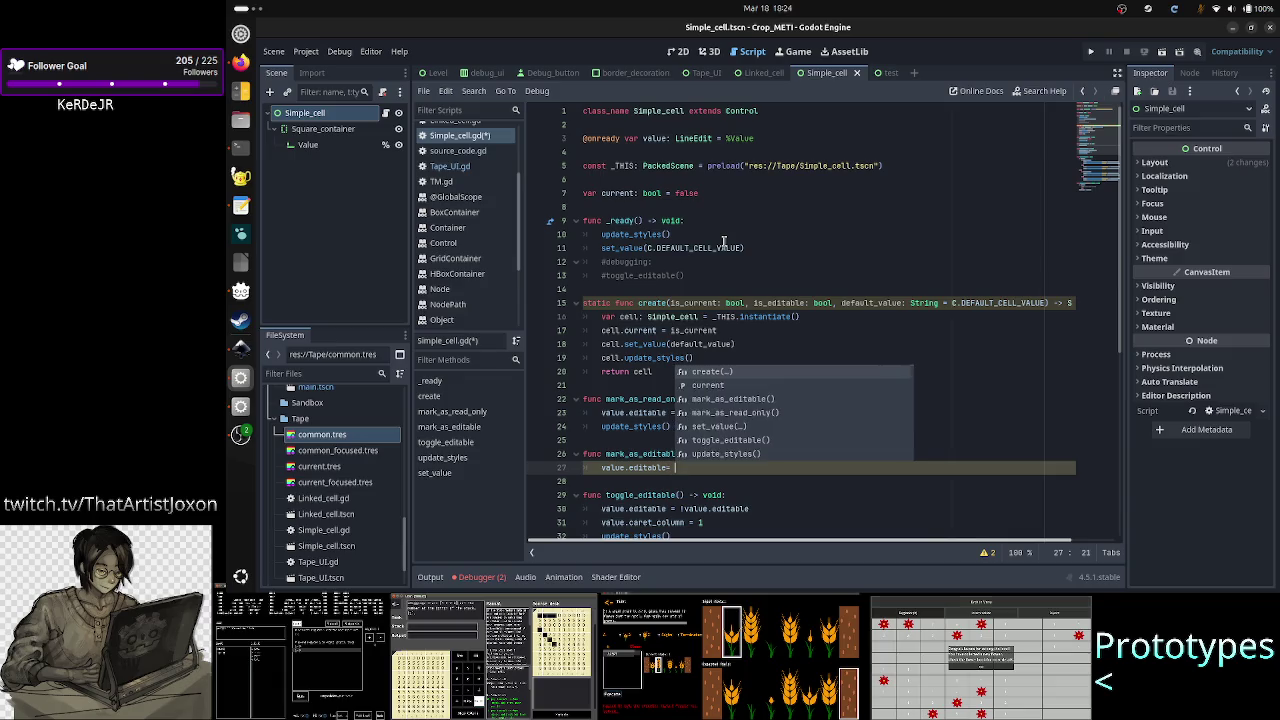
type("= true")
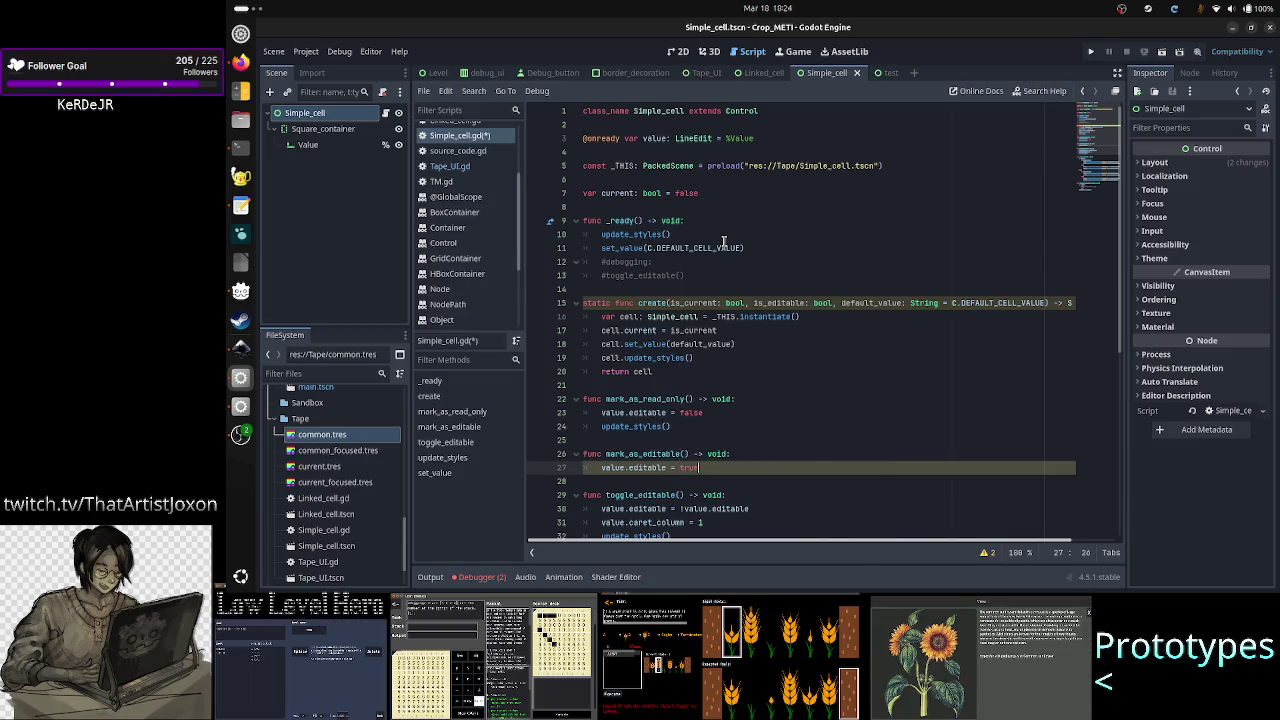
key("Return")
type("updat")
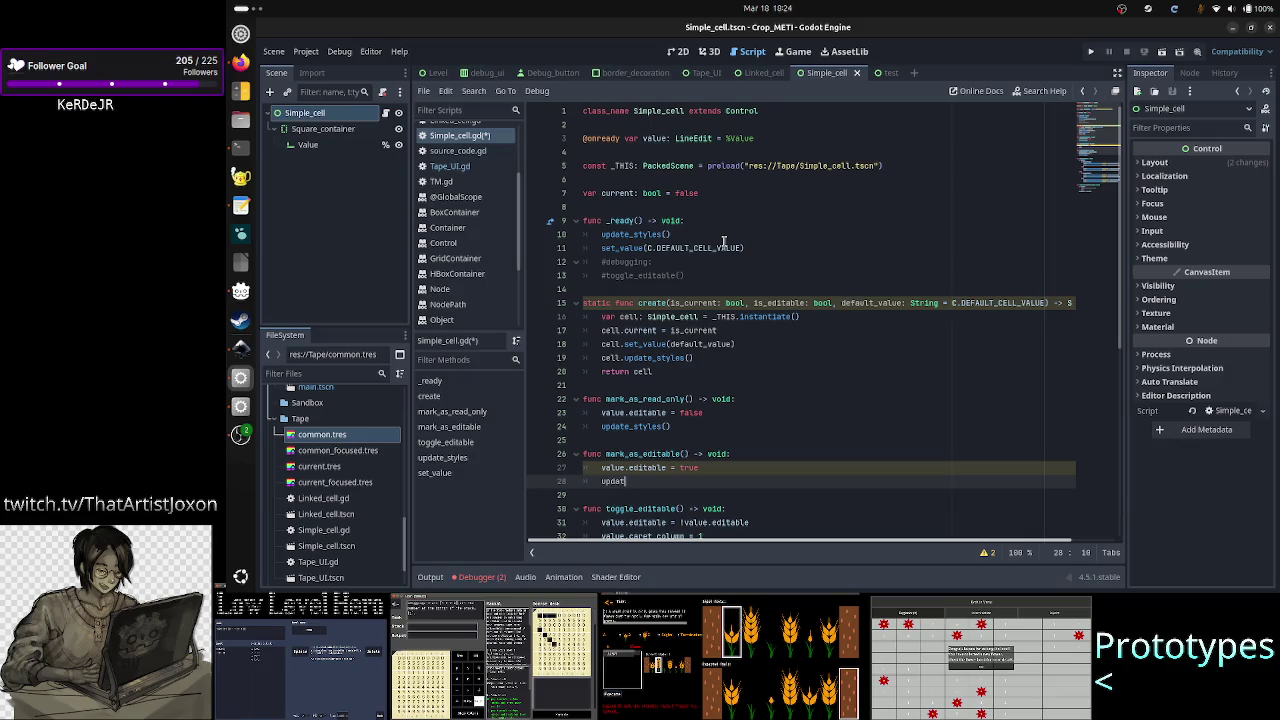
type("e")
key("Return")
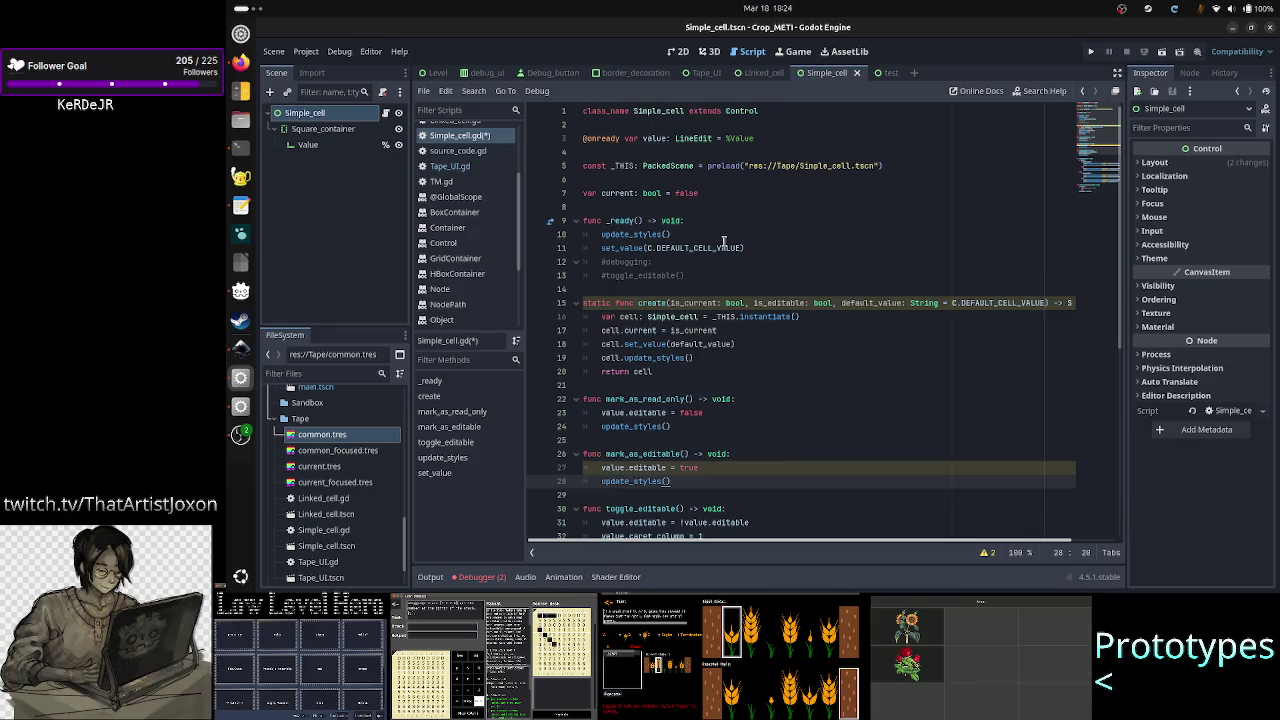
key("Down")
key("Down")
key("Down")
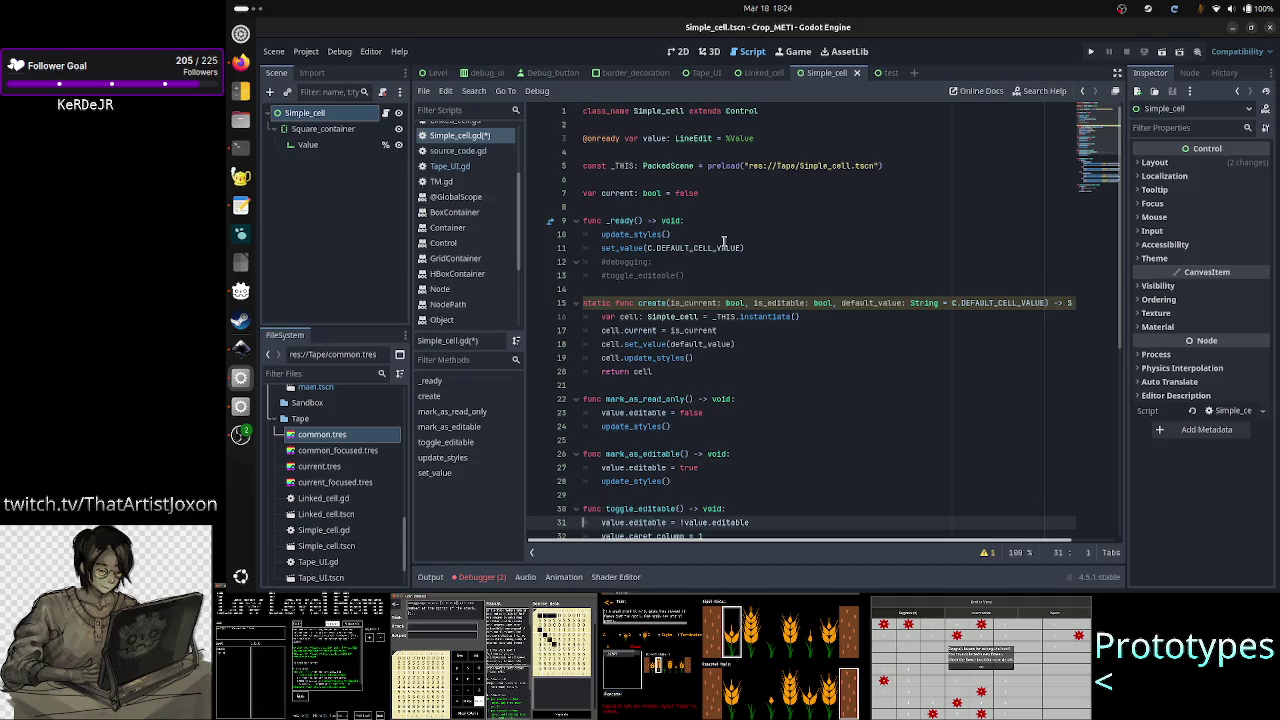
- Delete the caret_column assignment line from toggle_editable
key("Down")
key("Down")
key("Down")
key("Up")
key("Up")
key("Up")
key("Down")
key("Down")
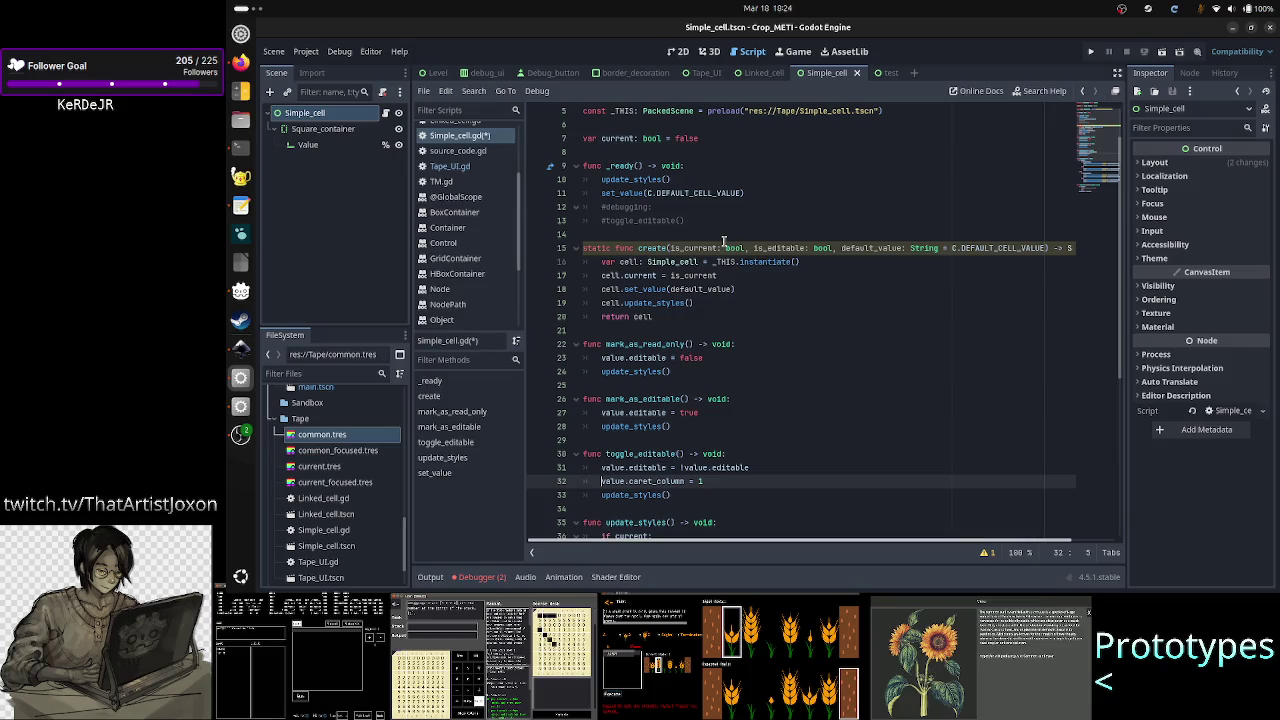
key("Home")
key("shift+End")
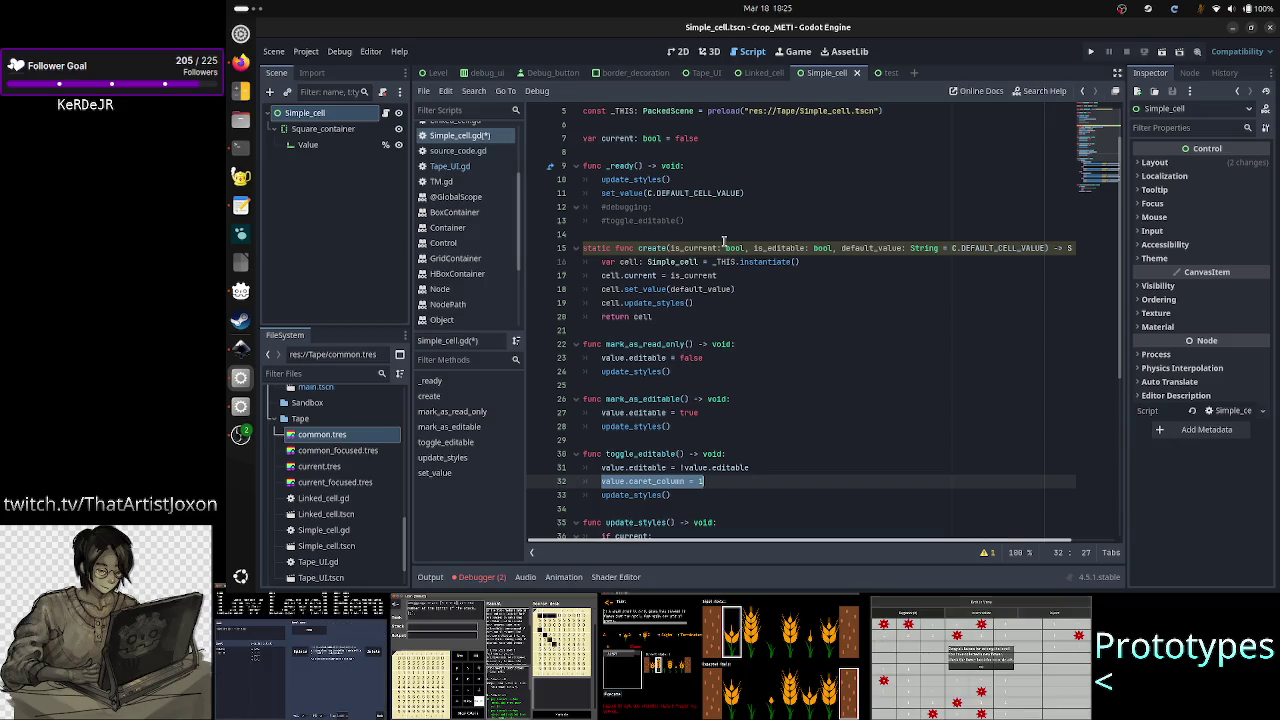
key("BackSpace")
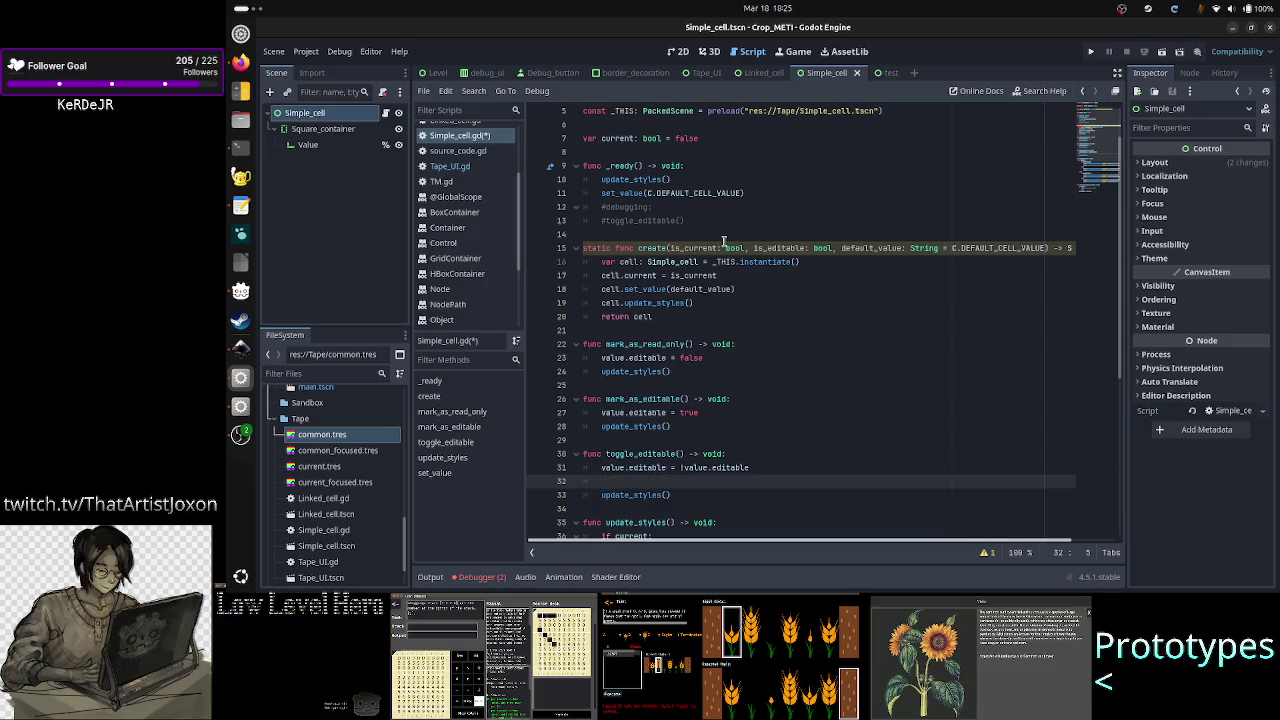
key("BackSpace")
- Add value.caret_column = 1 after value.editable = true in mark_as_editable()
key("Up")
key("Up")
key("Up")
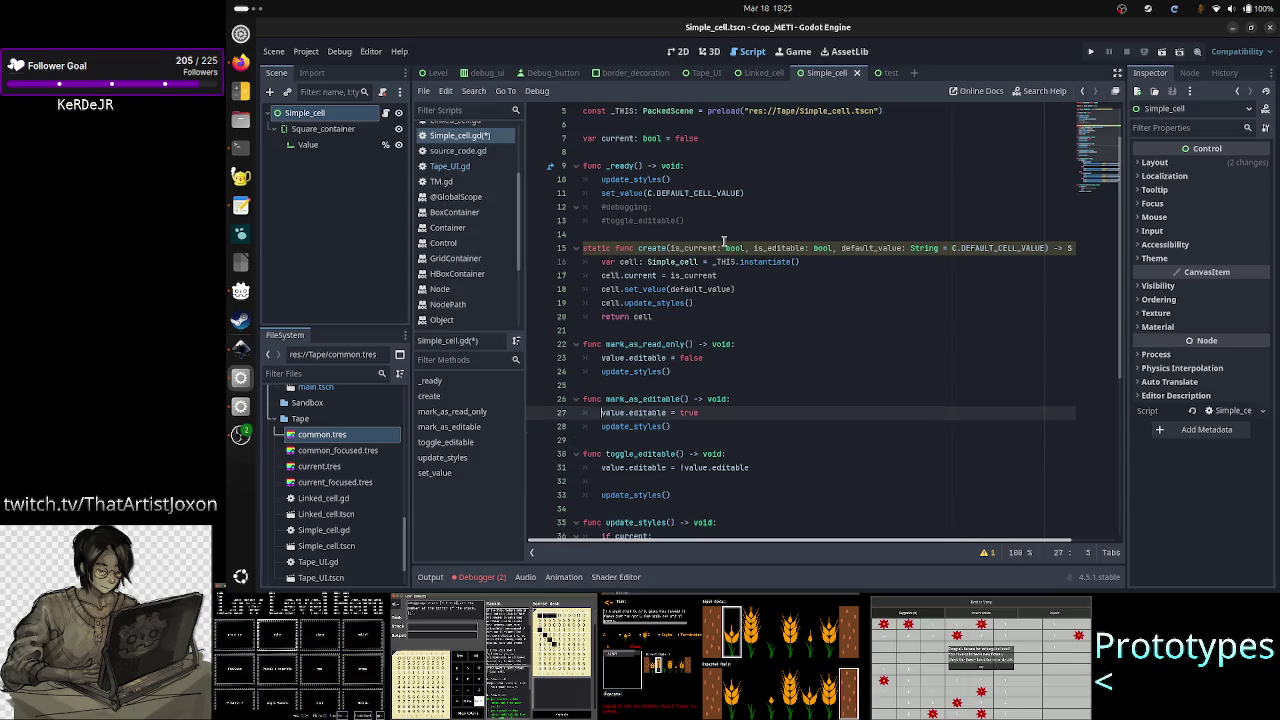
key("Up")
key("Up")
key("Up")
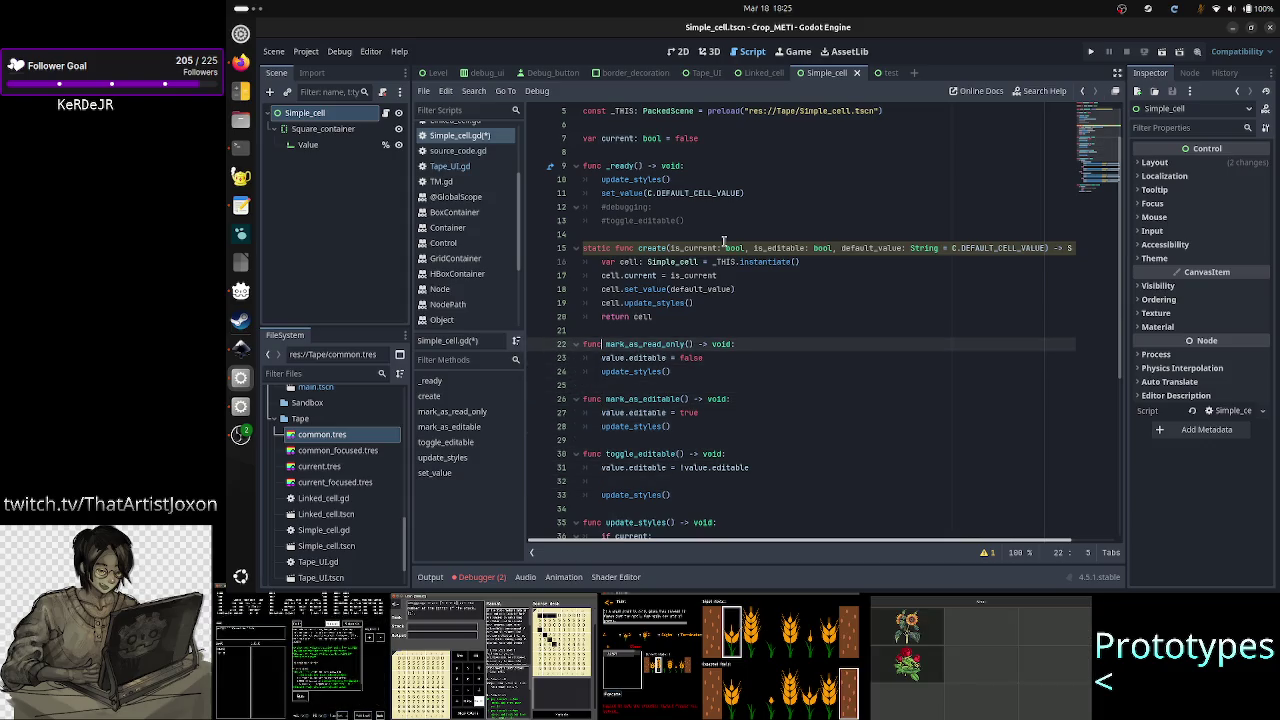
key("Down")
key("Down")
key("Down")
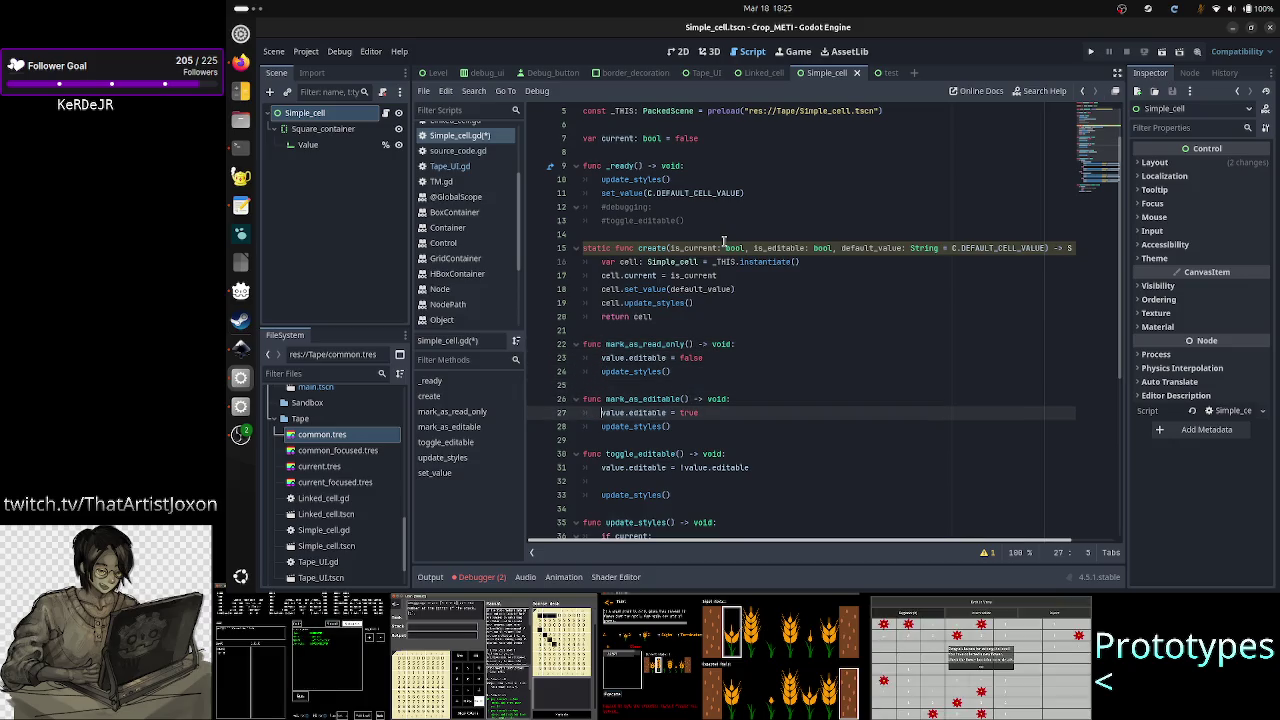
key("End")
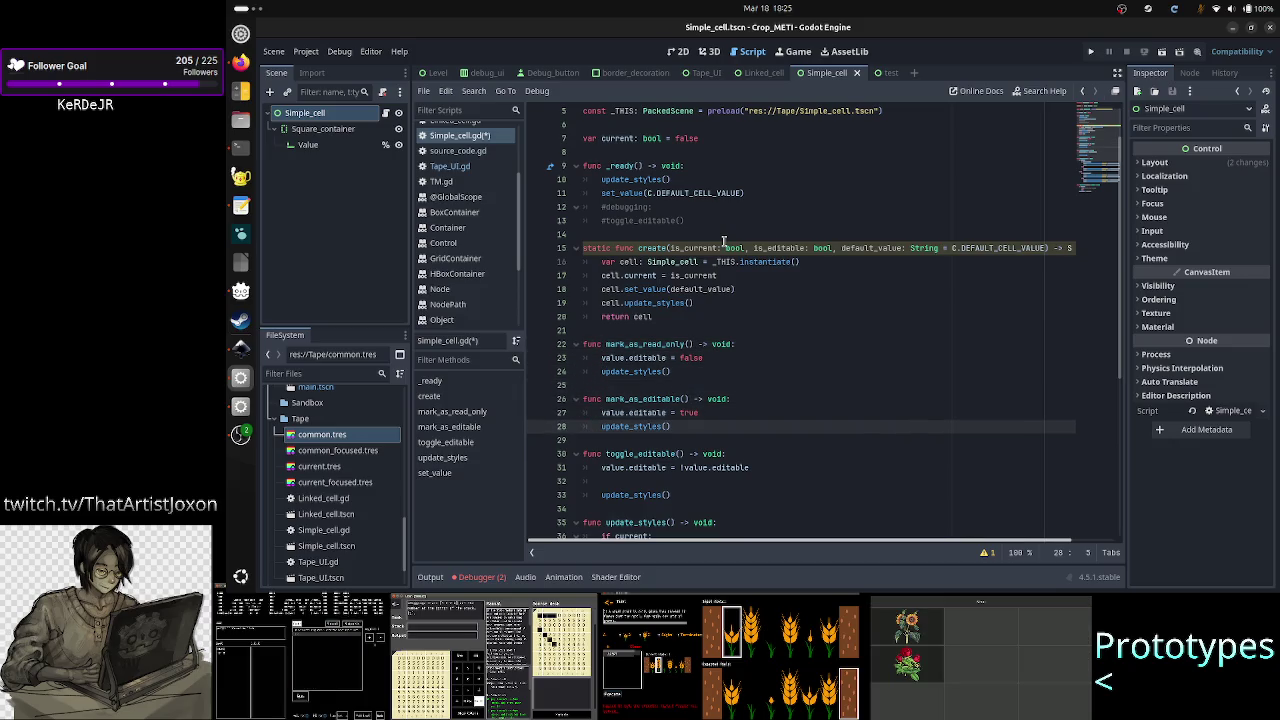
key("Return")
type("value.caret_column = 1")
- Delete the whole toggle_editable function and its leftover empty line
key("Down")
key("Down")
key("Down")
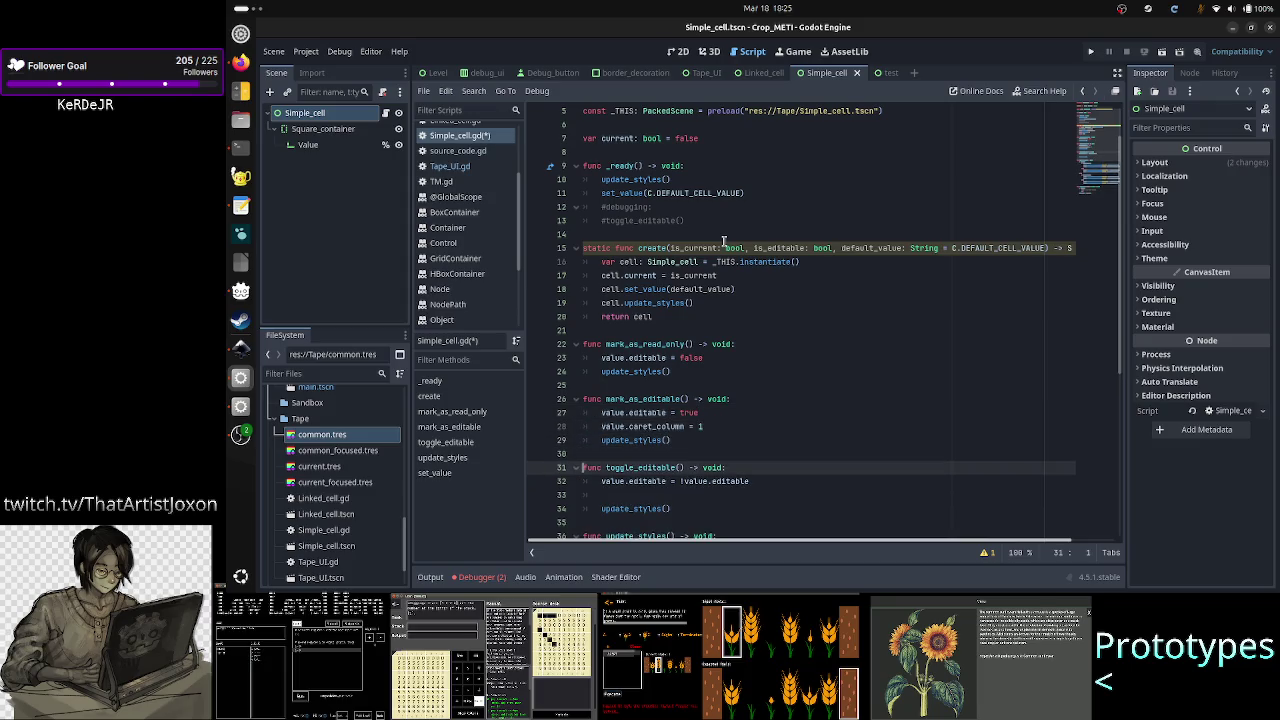
key("Up")
key("Up")
key("Up")
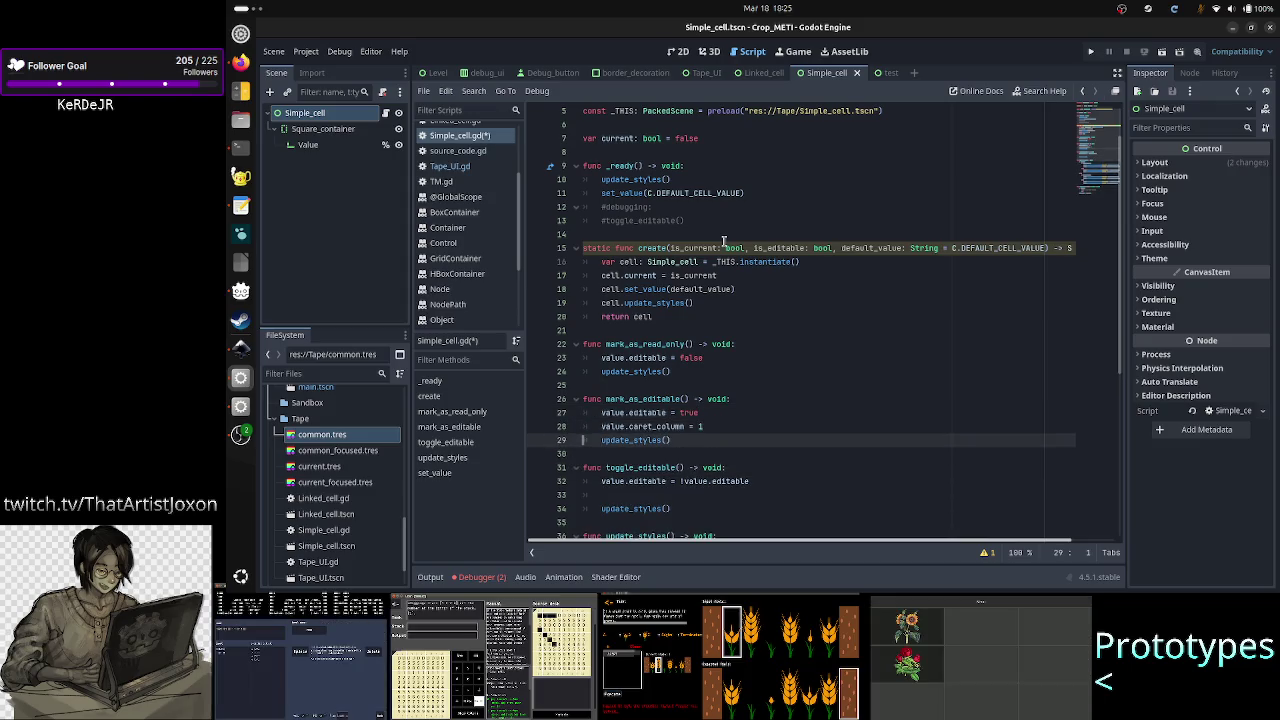
key("Down")
key("Down")
key("Down")
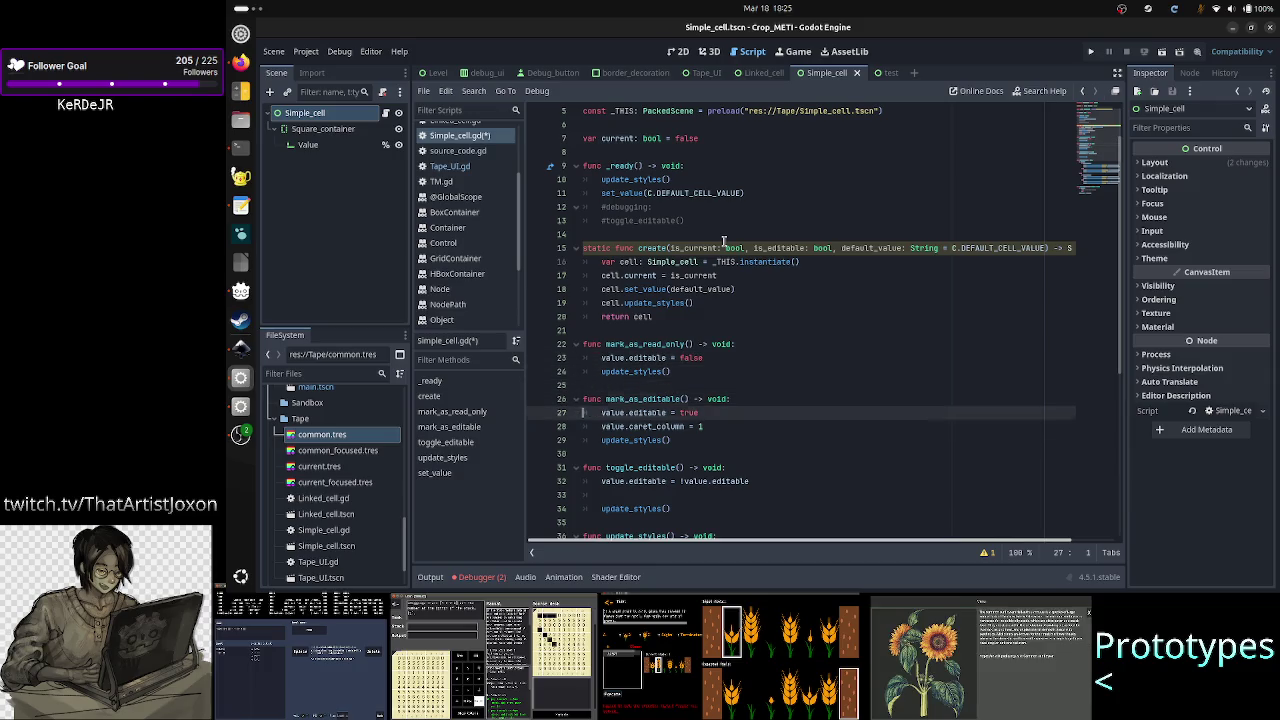
key("Home")
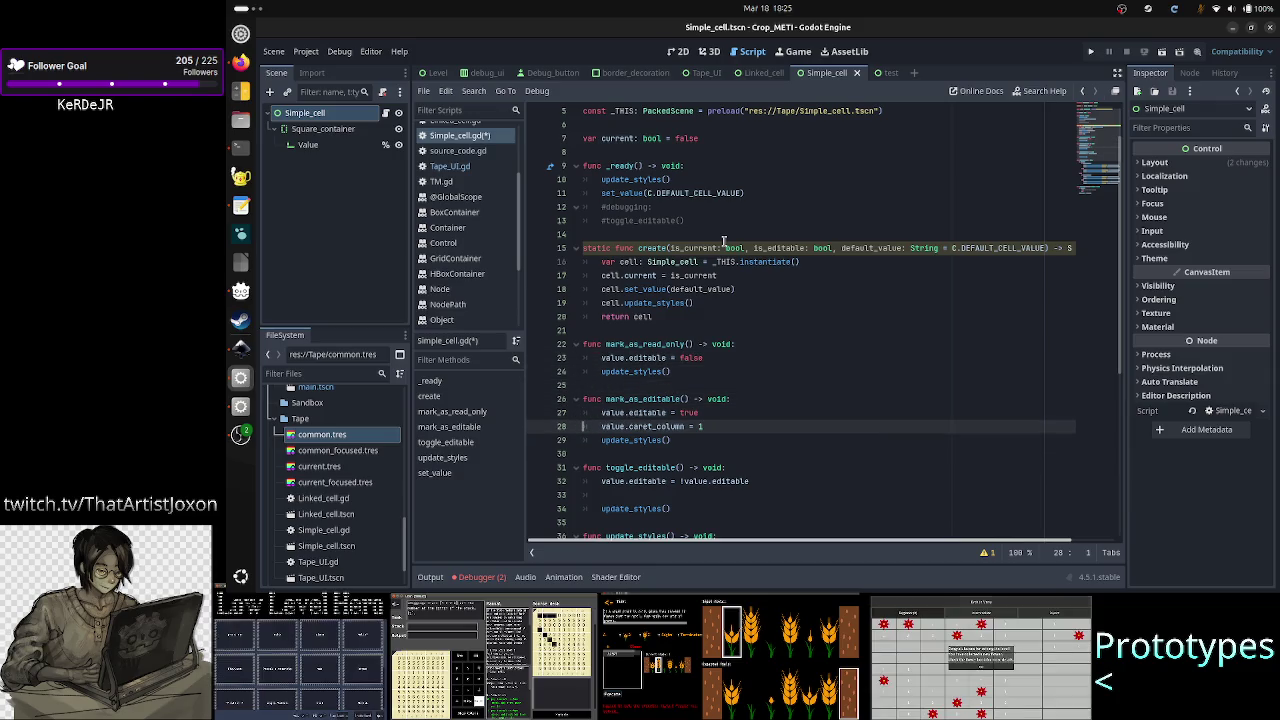
key("Right")
key("Right")
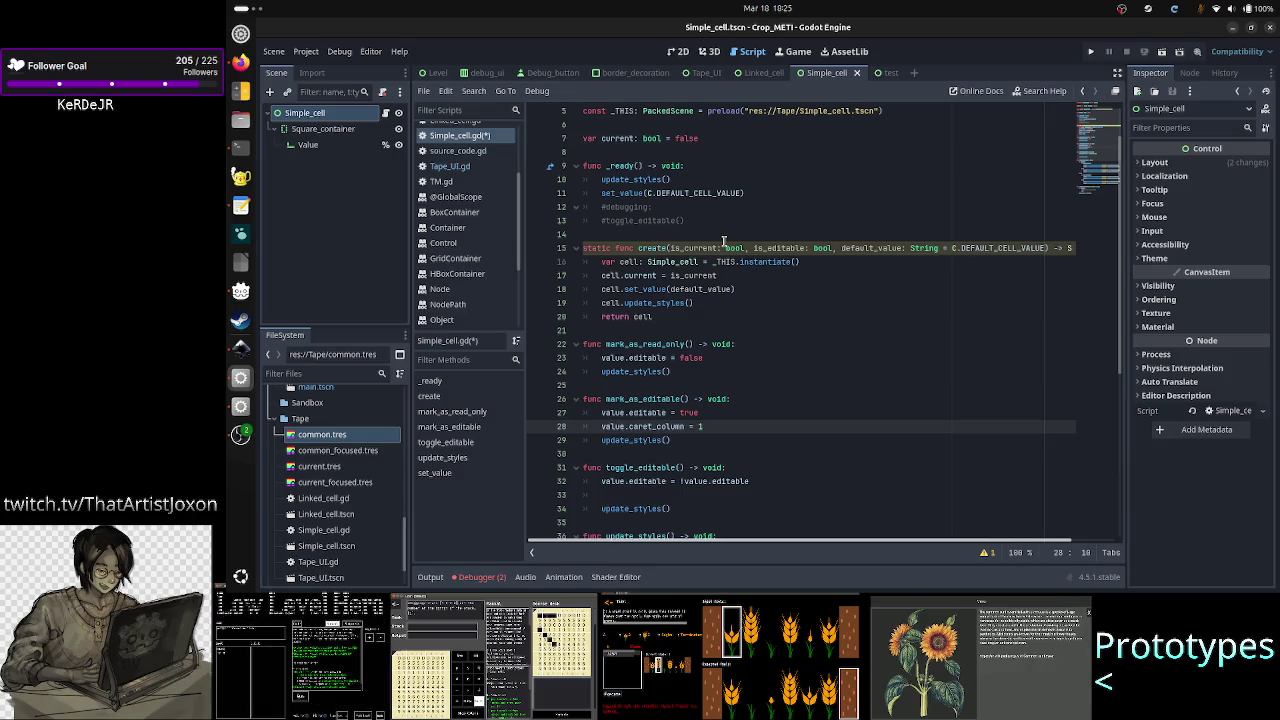
key("Down")
key("Down")
key("Down")
key("Up")
key("Up")
key("Up")
key("Up")
key("Up")
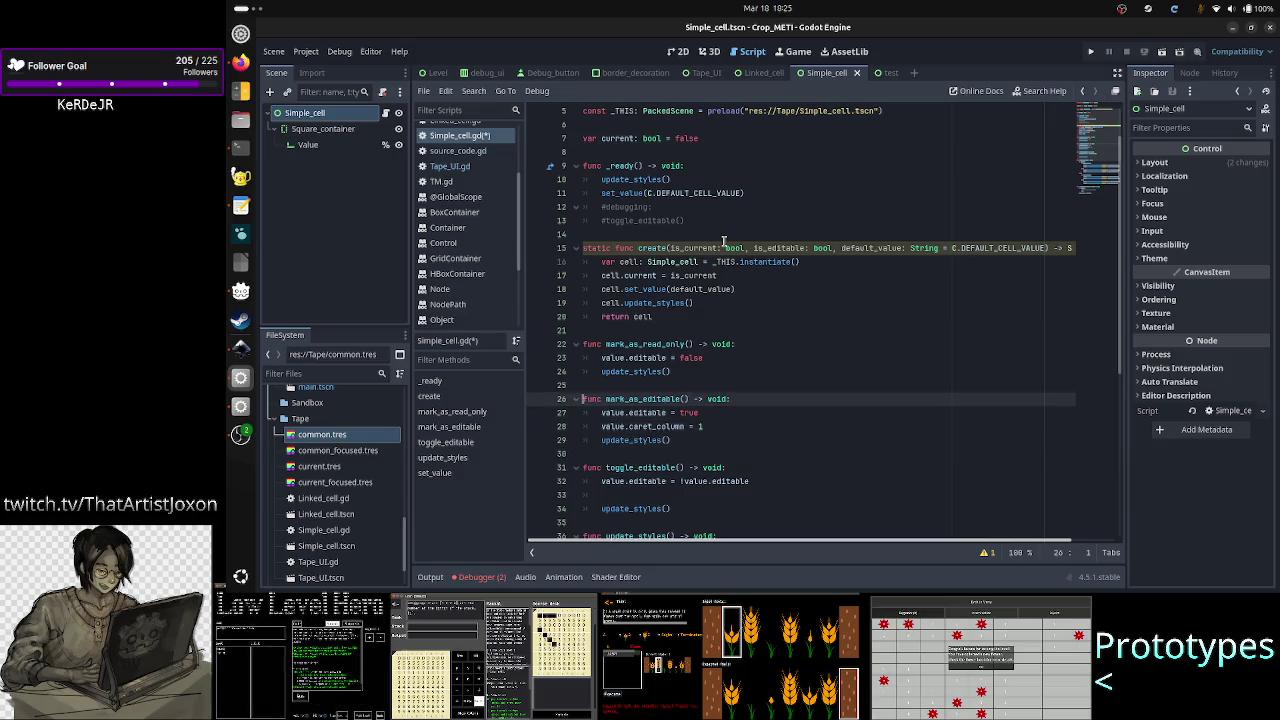
key("Down")
key("Down")
key("Down")
key("Down")
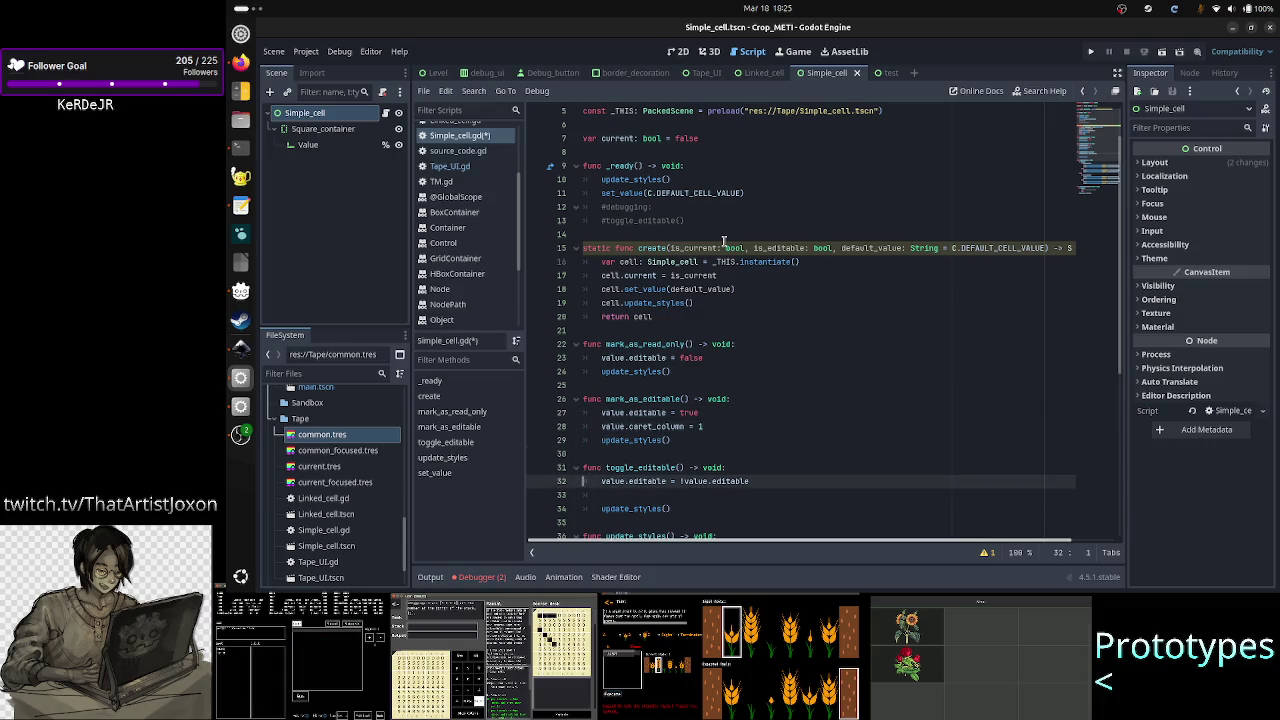
key("shift+Down")
key("shift+Down")
key("shift+Down")
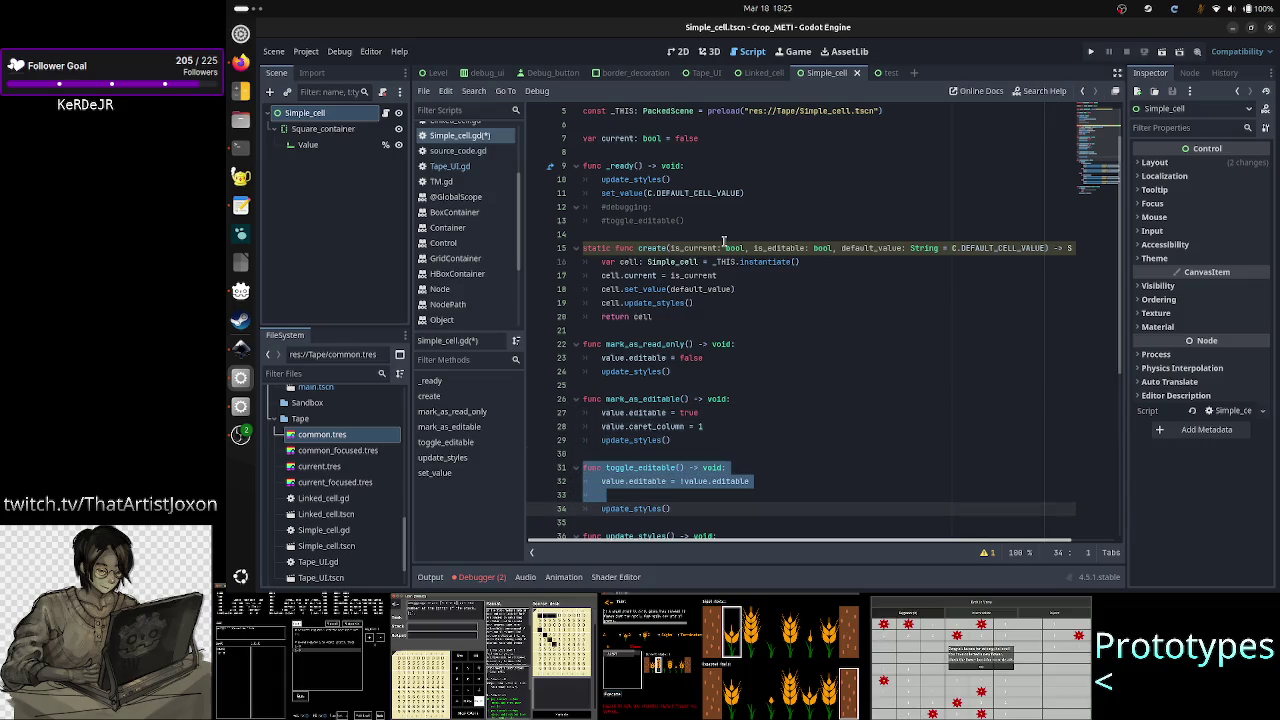
key("shift+Down")
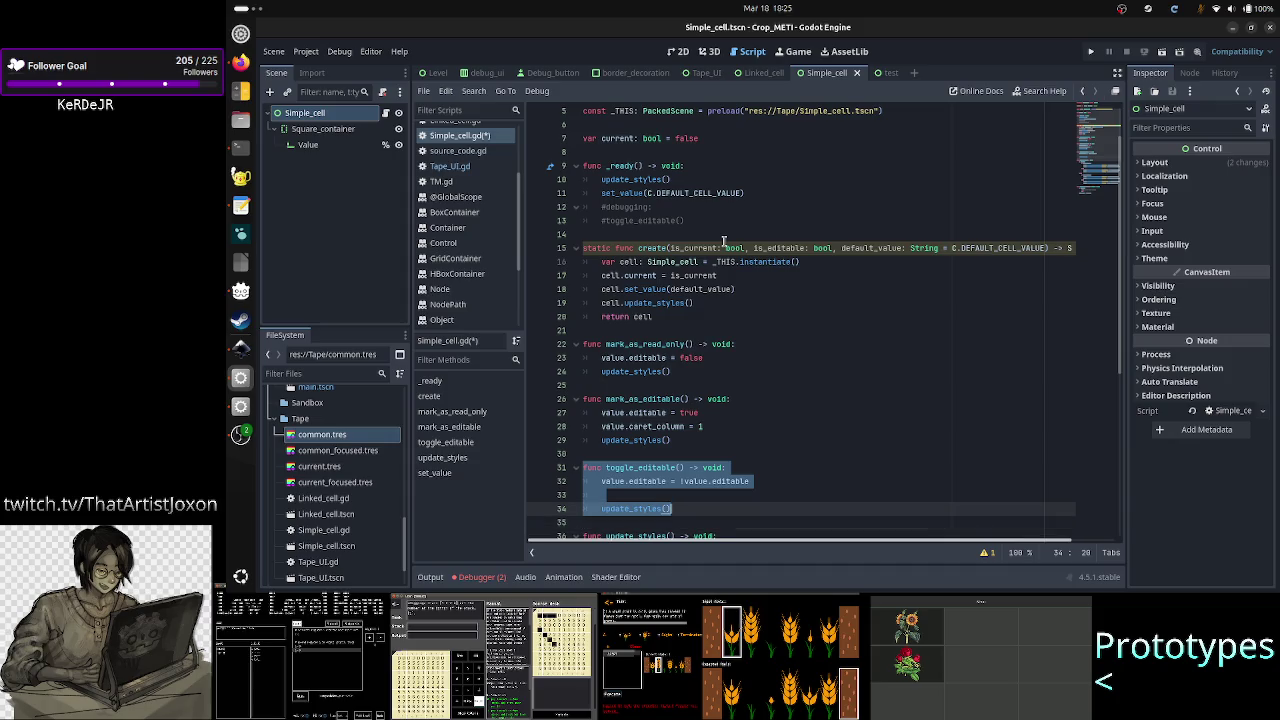
key("Delete")
key("Up")
key("BackSpace")
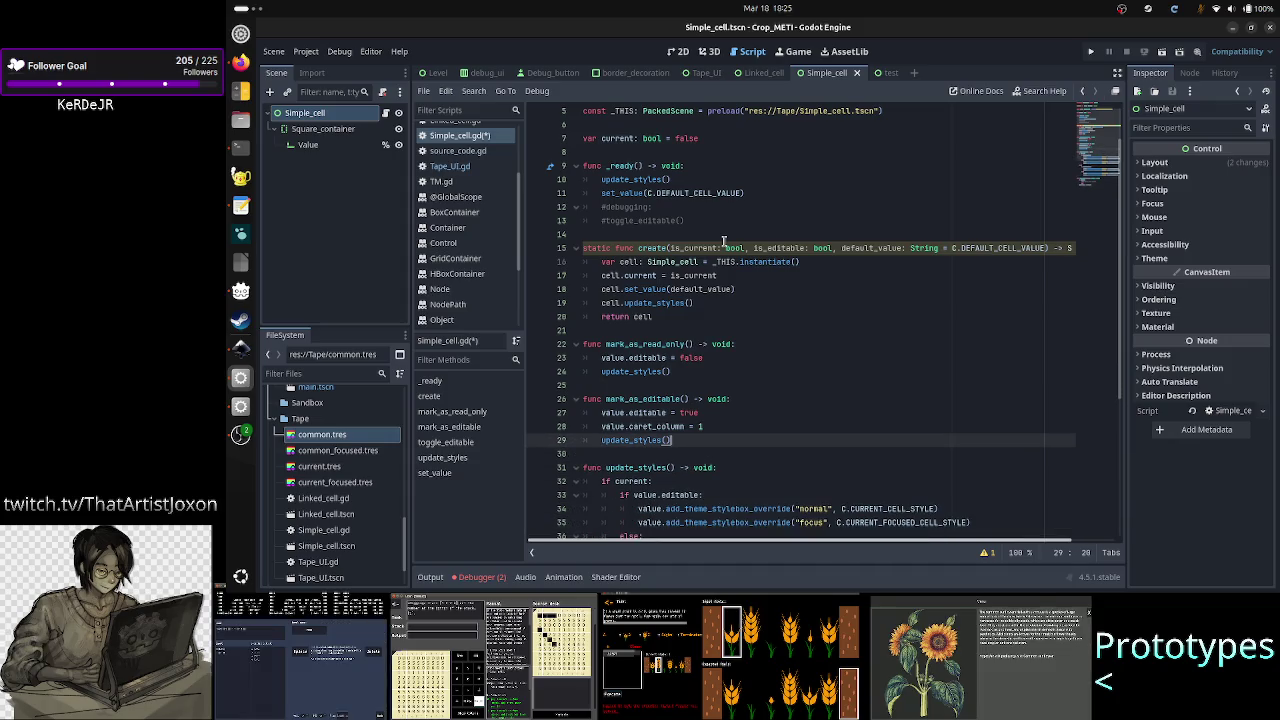
- Delete the commented toggle_editable call in _ready
key("Up")
key("Up")
key("Up")
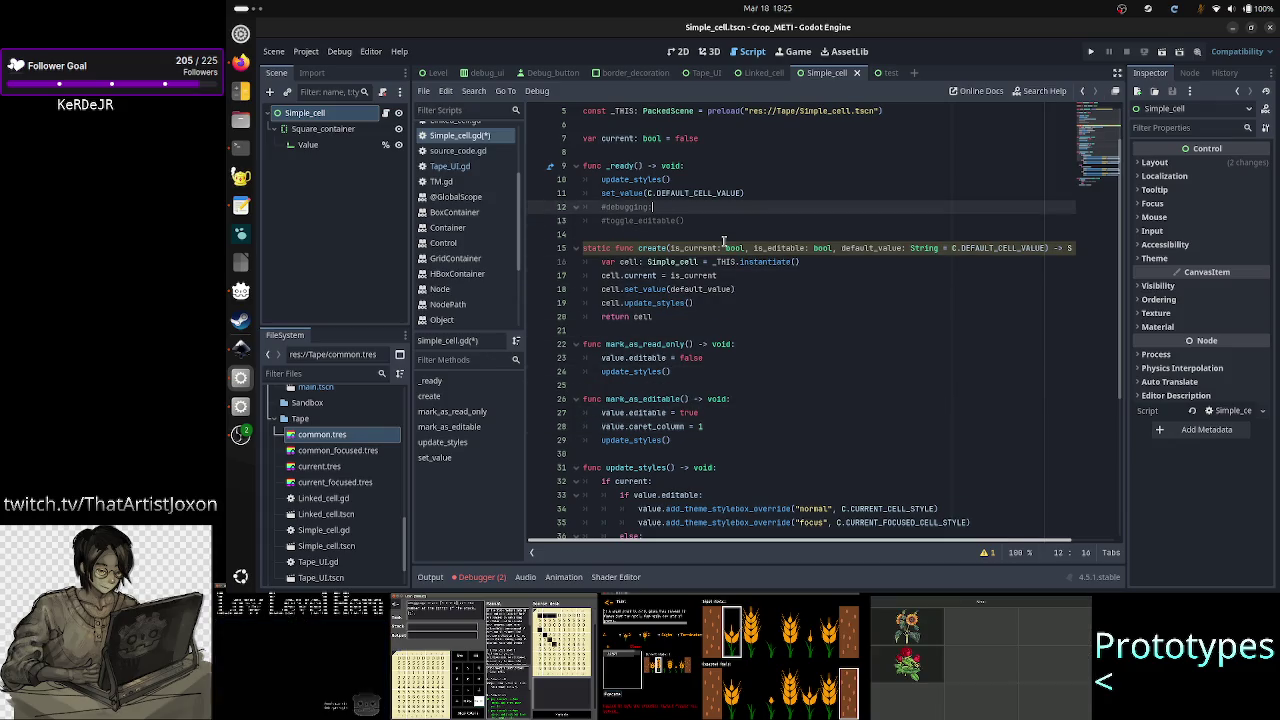
key("Home")
key("shift+End")
key("BackSpace")
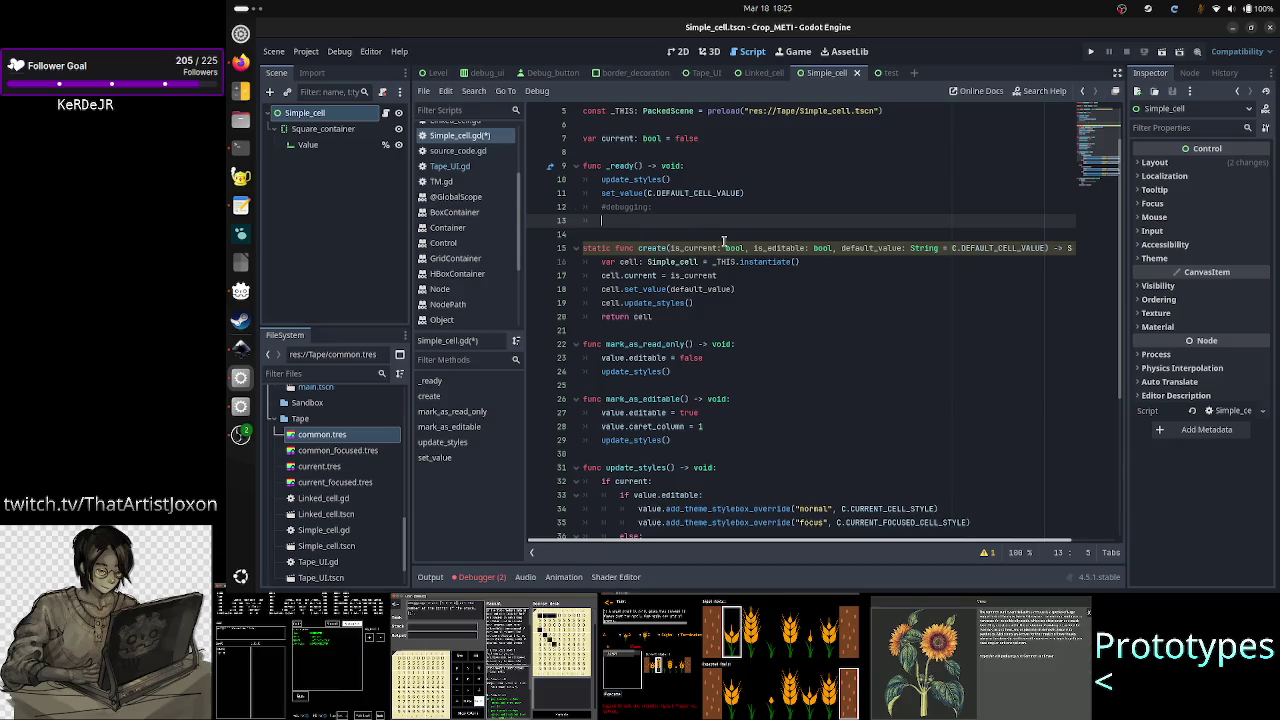
- Insert mark_as_editable() in _ready and comment it out with Ctrl+K
type("ma")
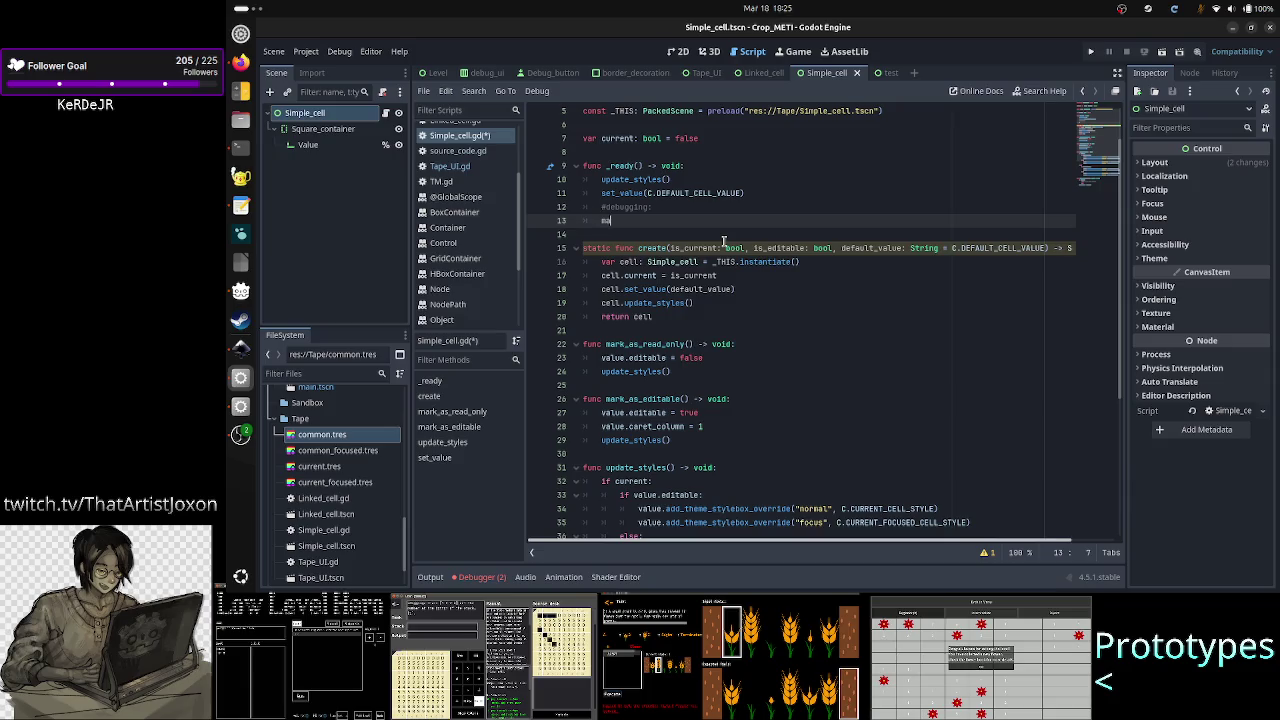
type("rk_as")
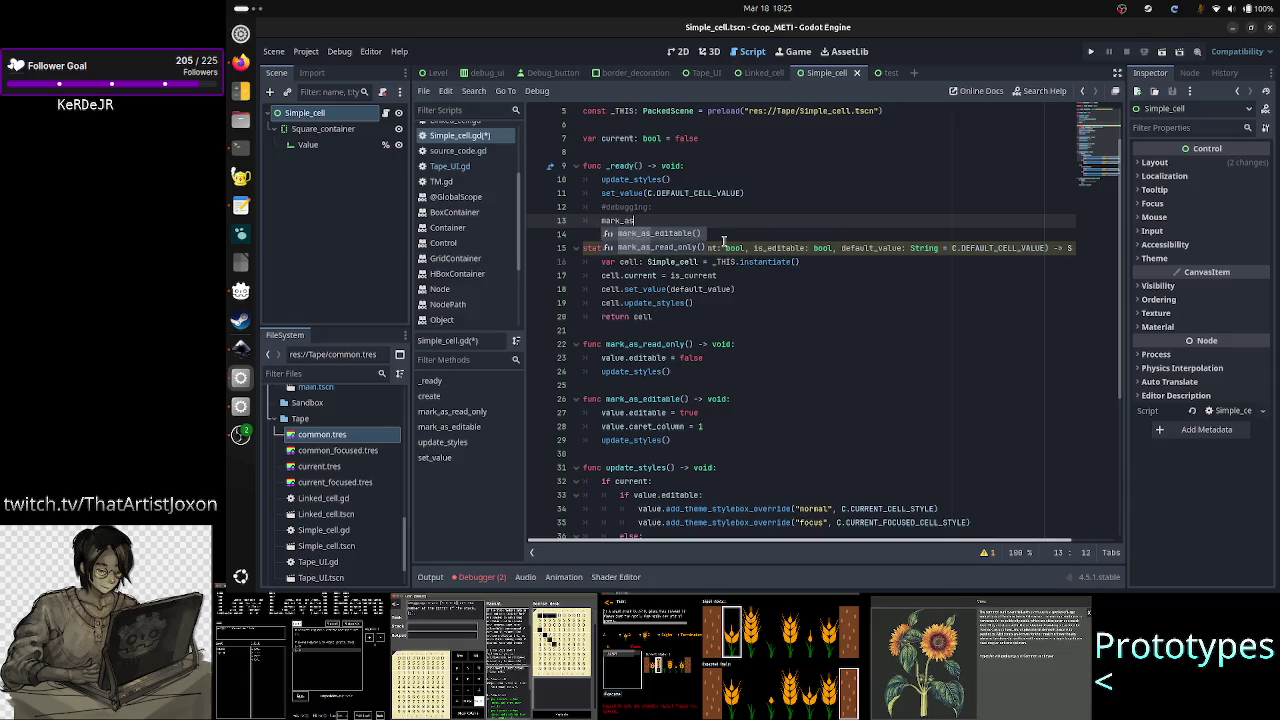
key("Return")
key("Home")
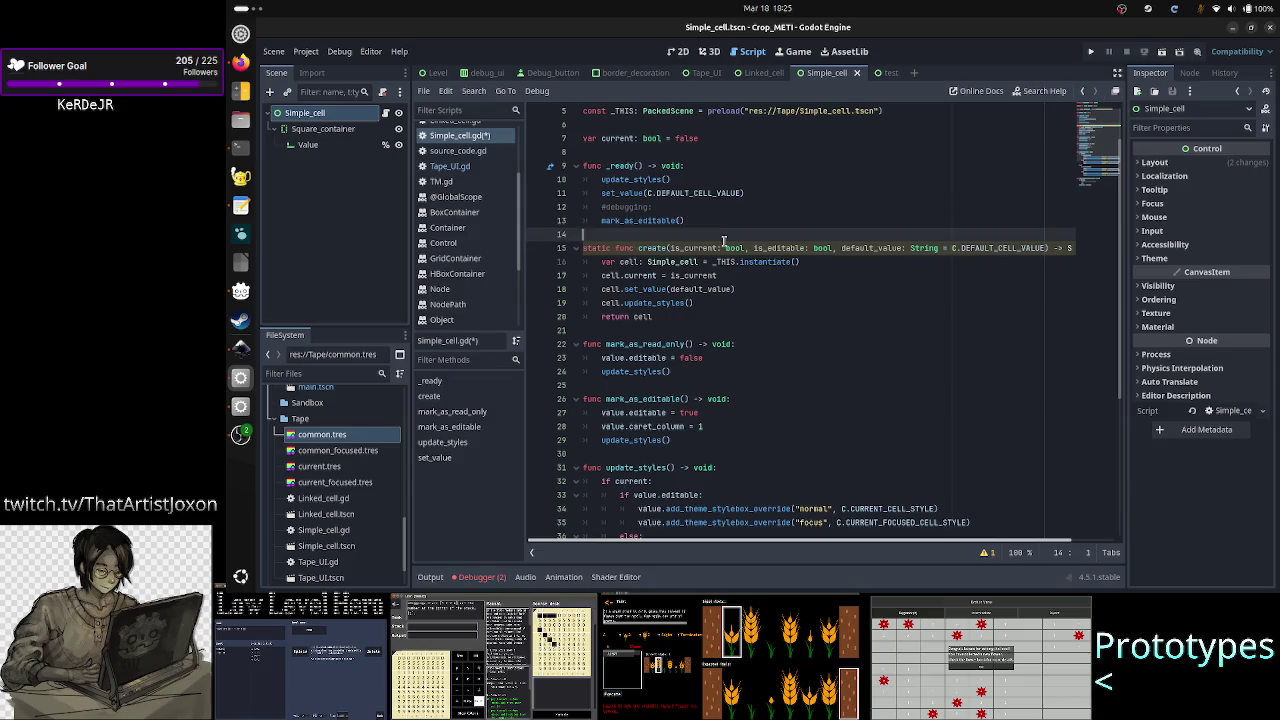
key("ctrl+k")
key("Up")
key("Up")
key("Up")
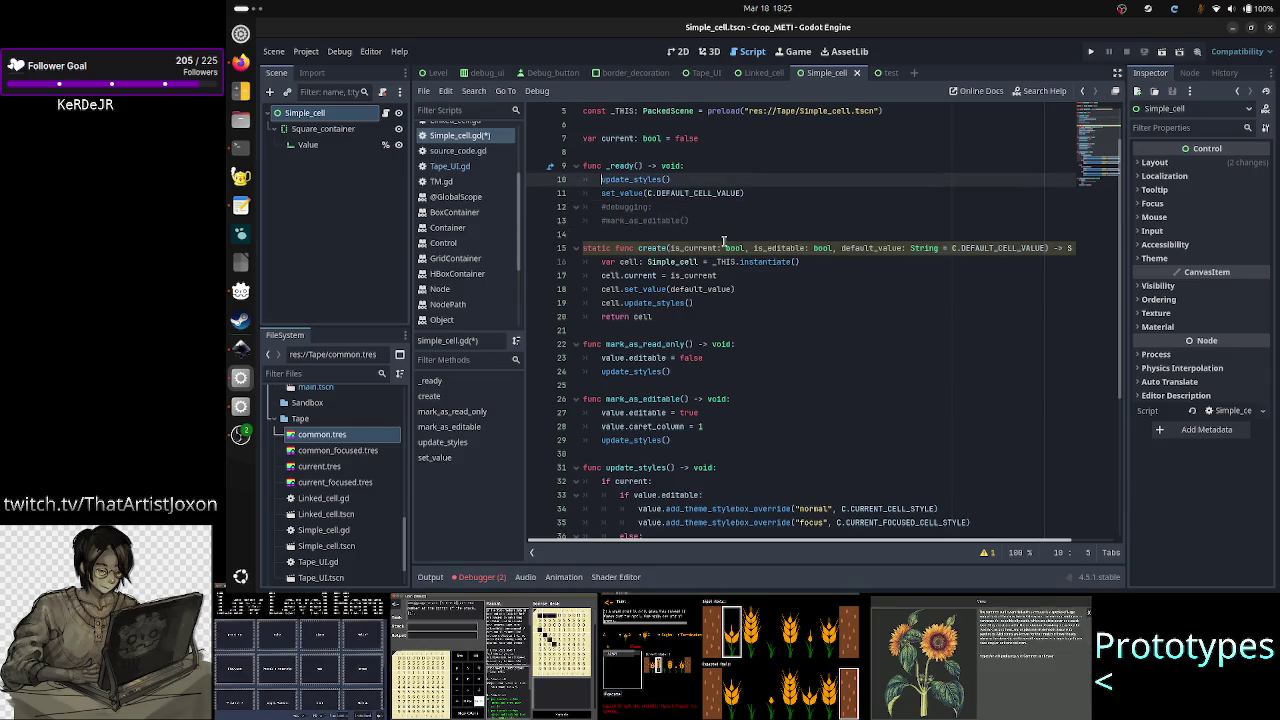
- Delete the update_styles() call at the start of _ready
key("shift+Down")
key("shift+Left")
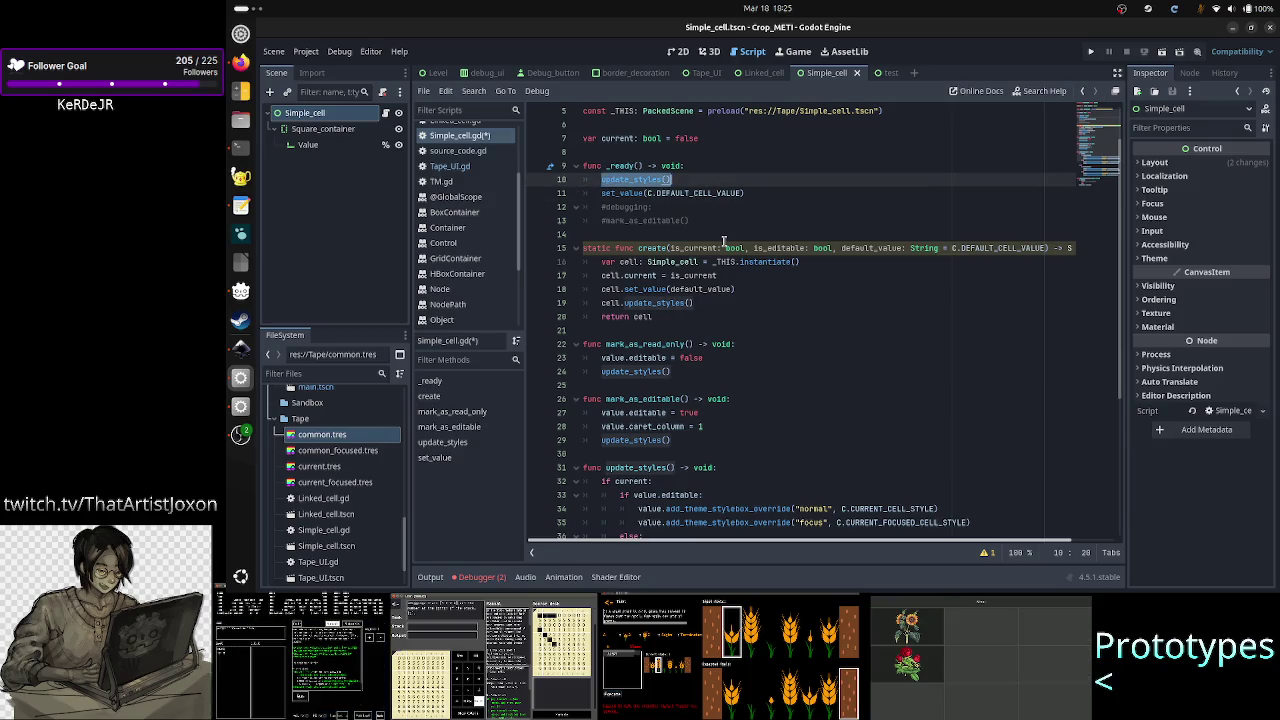
key("BackSpace")
key("BackSpace")
key("BackSpace")
key("Down")
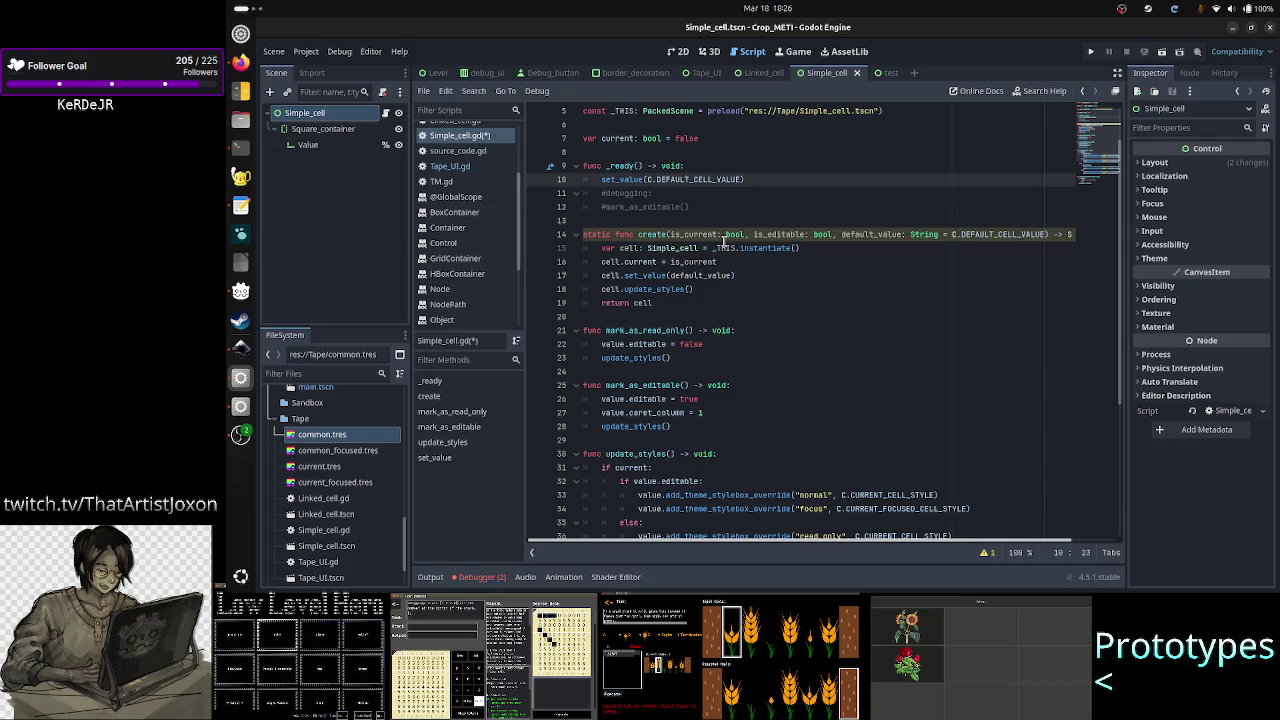
- Add update_styles() on a new line below #mark_as_editable() in _ready and save Simple_cell.gd
key("Down")
key("Down")
key("shift+Left")
key("shift+Left")
key("shift+Left")
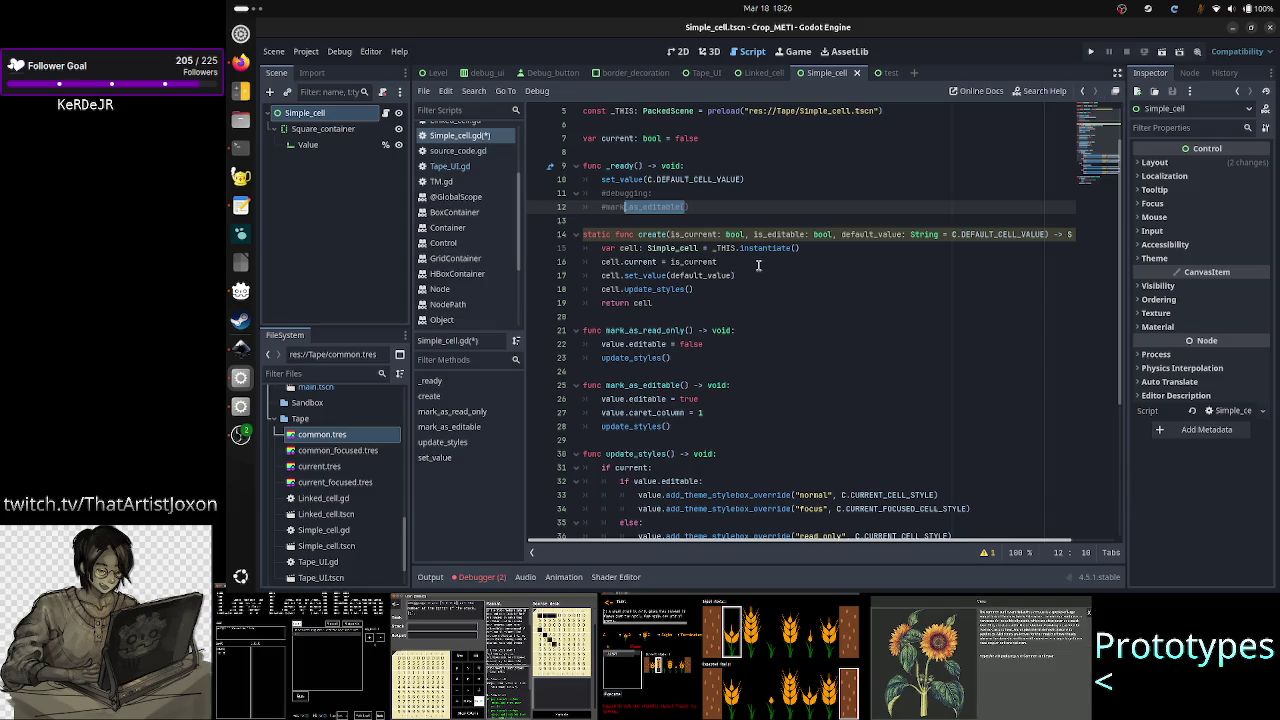
key("End")
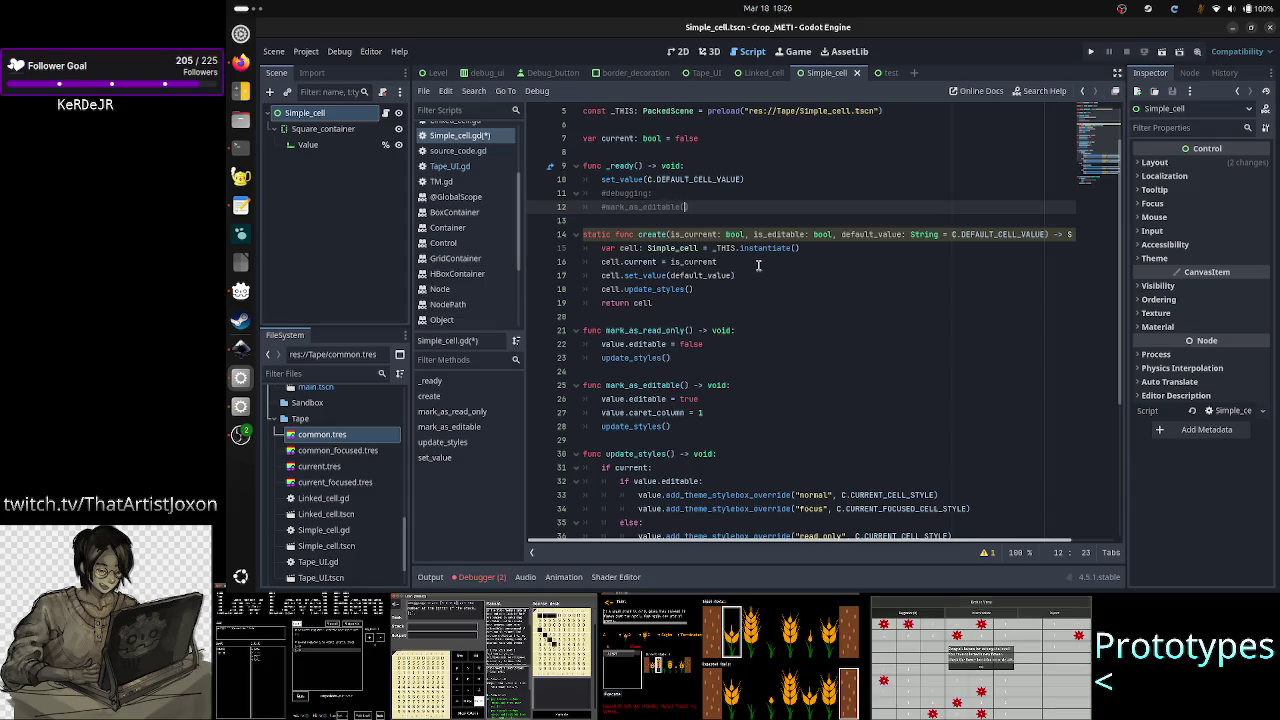
key("Return")
type("update_styles()")
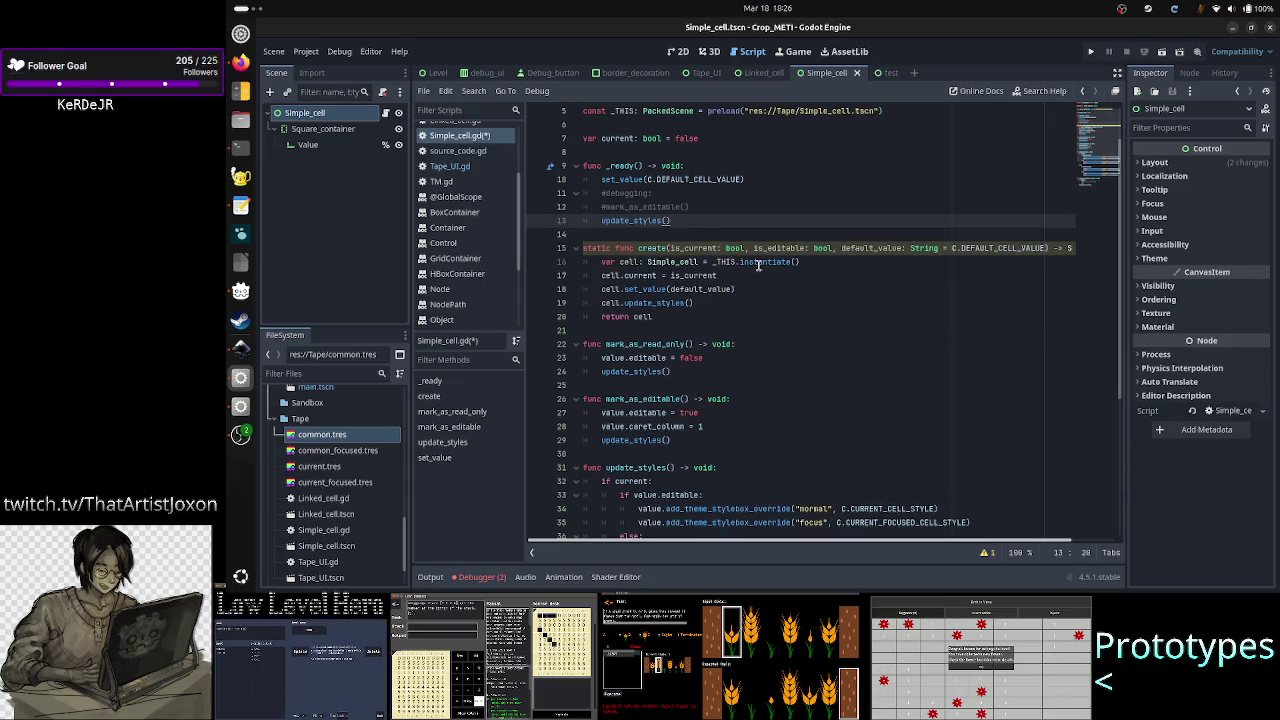
key("Down")
key("ctrl+s")
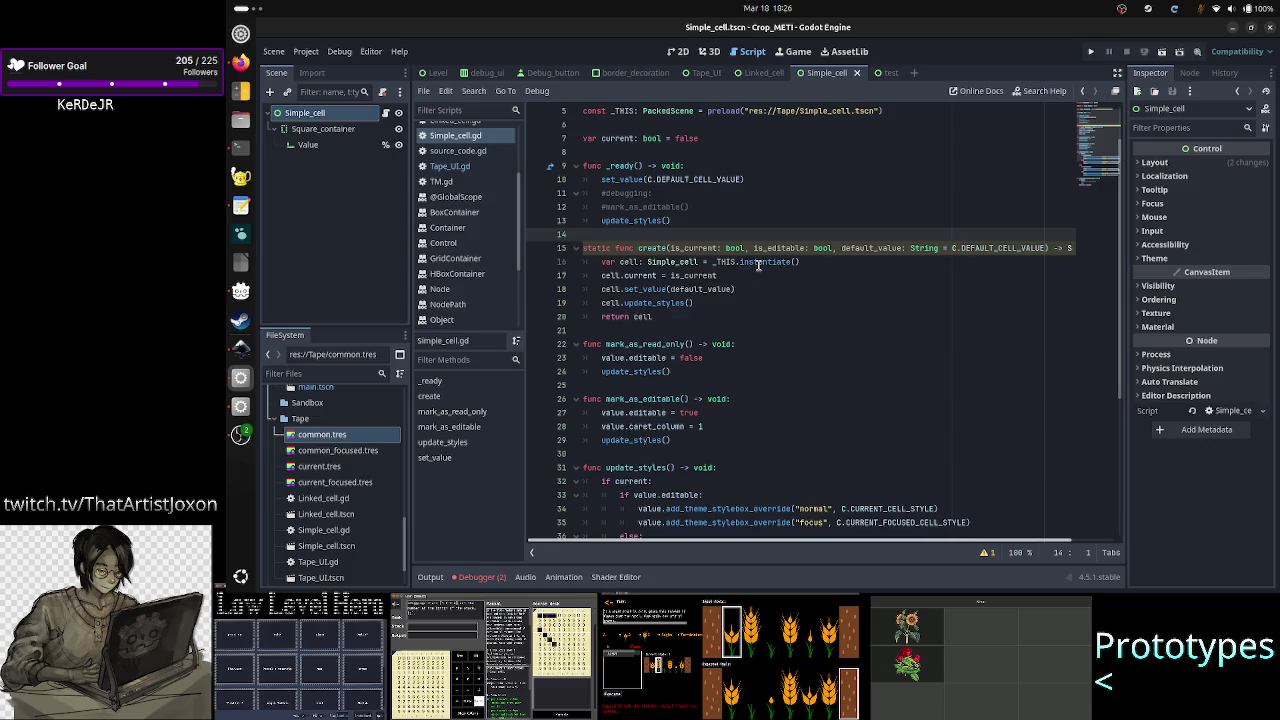
key("Down")
key("Down")
key("Down")
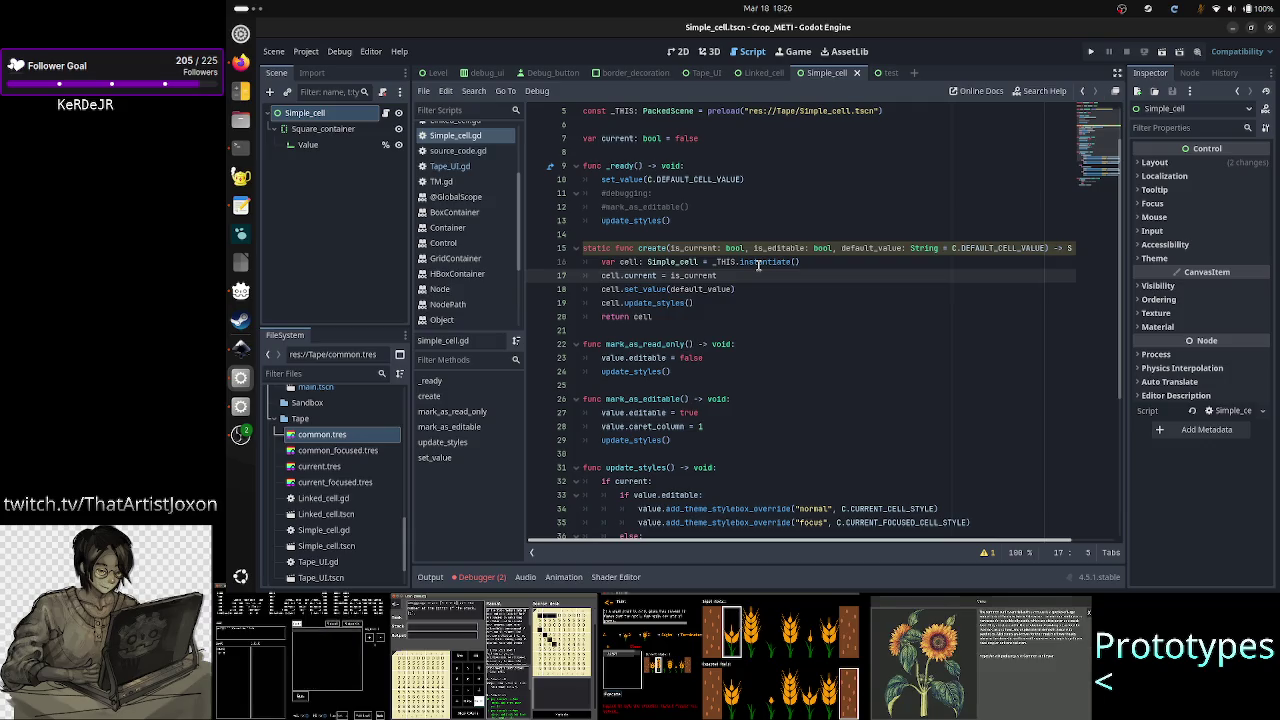
key("Right")
key("Down")
key("Up")
key("Home")
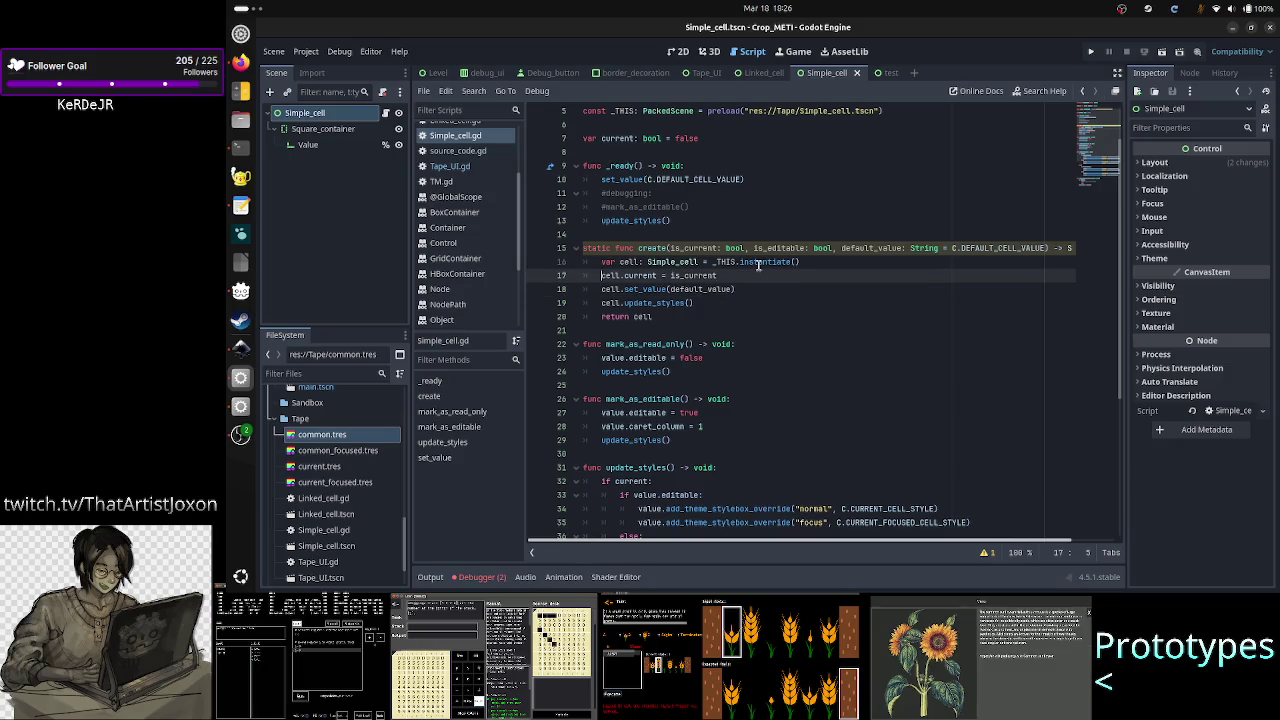
key("Down")
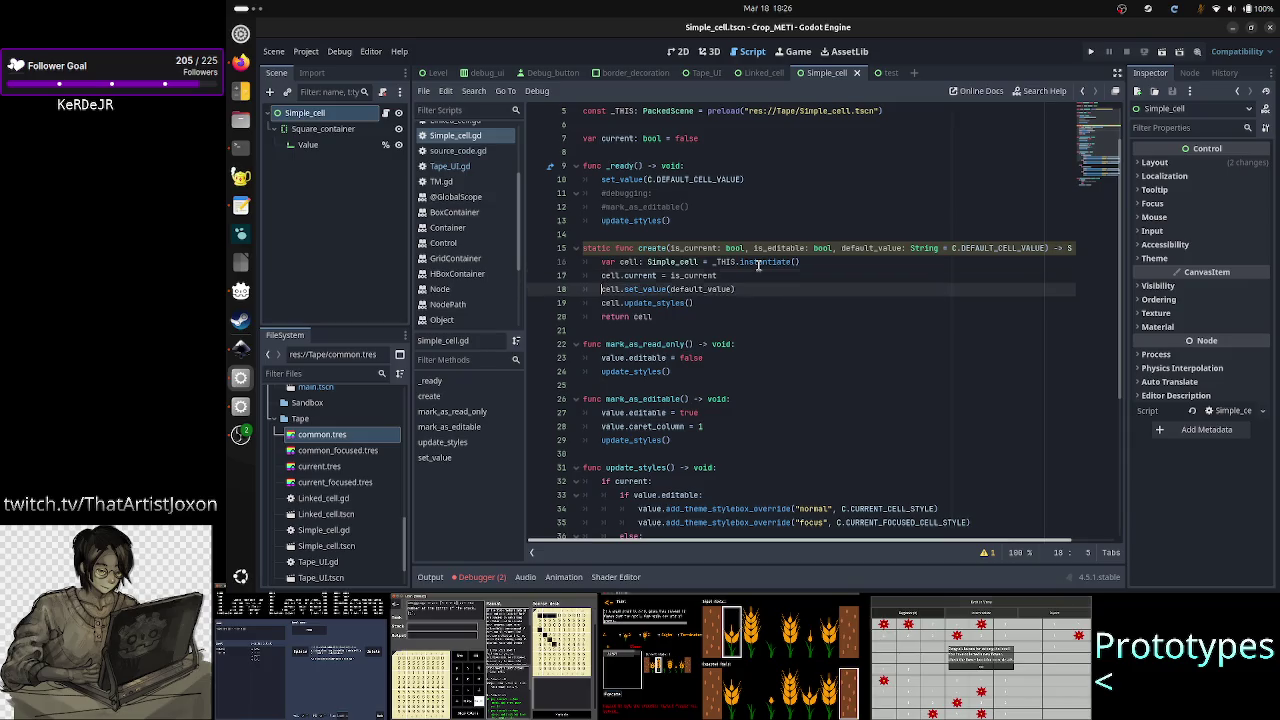
key("Up")
key("ctrl+Return")
type("ell.mark")
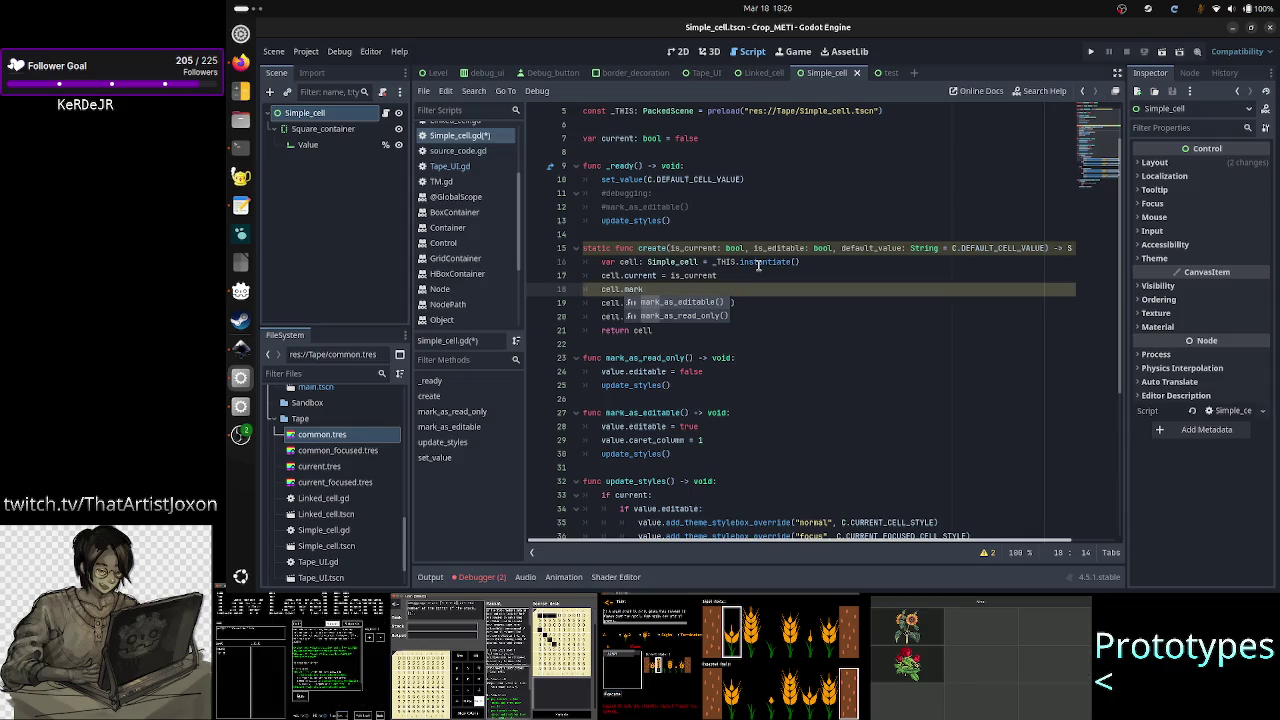
key("Escape")
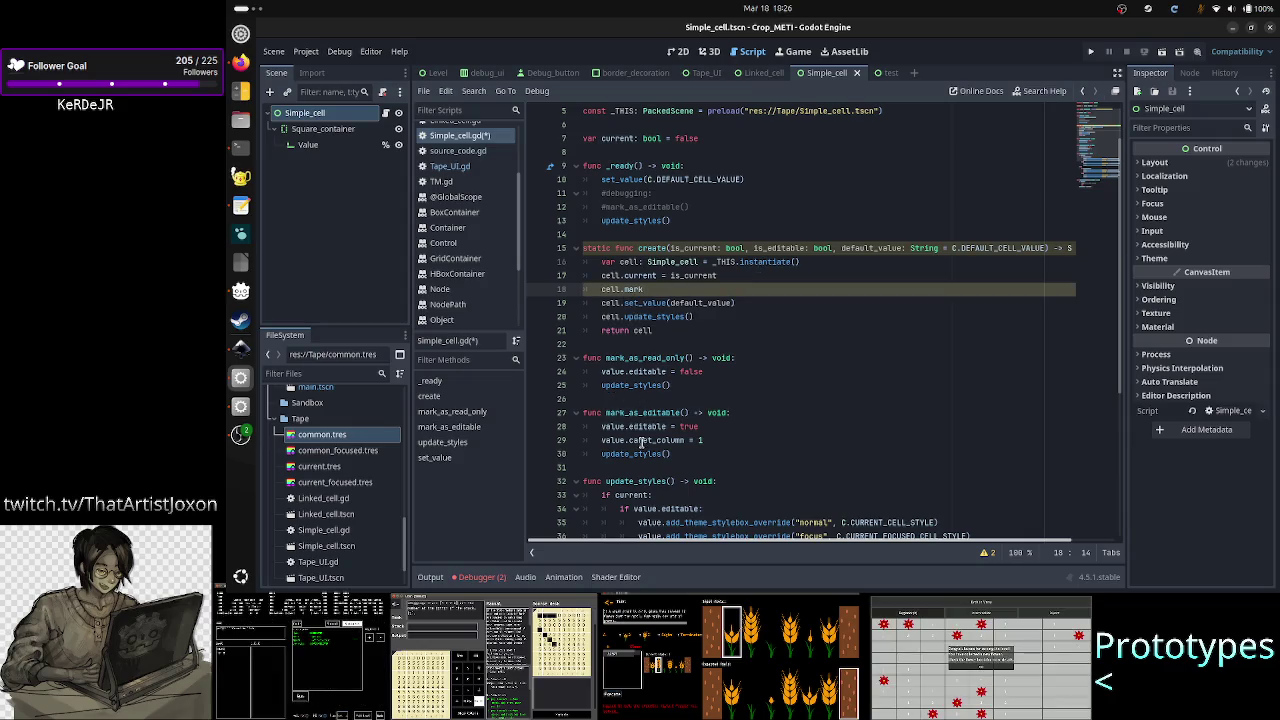
double_click(783, 248)
left_click(771, 347)
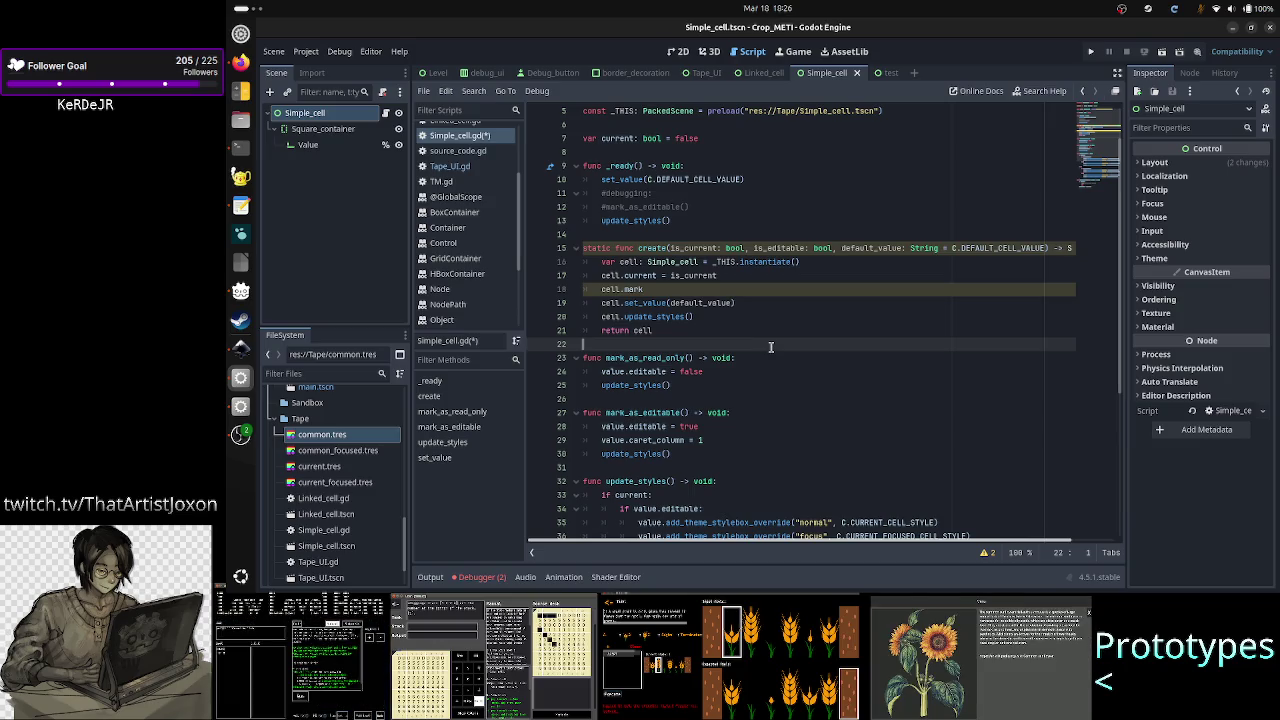
key("Return")
key("Return")
key("Up")
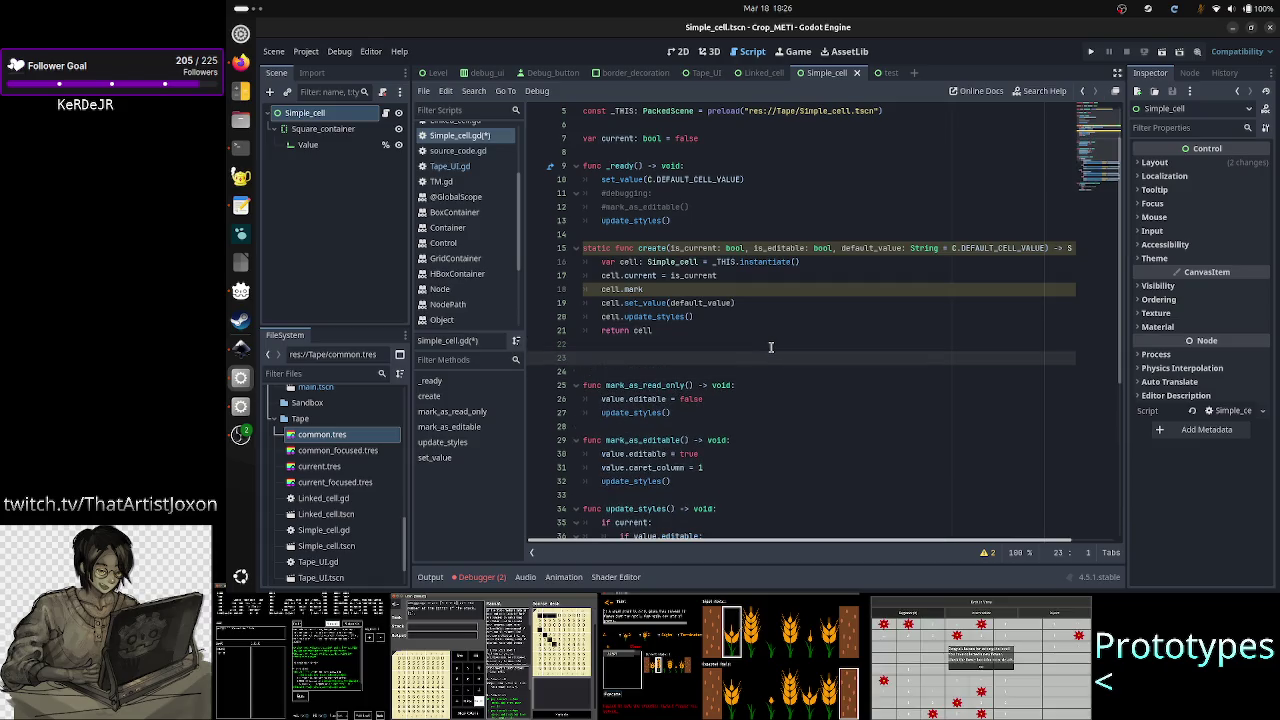
- Type the header 'func mark_editability(' on line 23 below create()
type("fu")
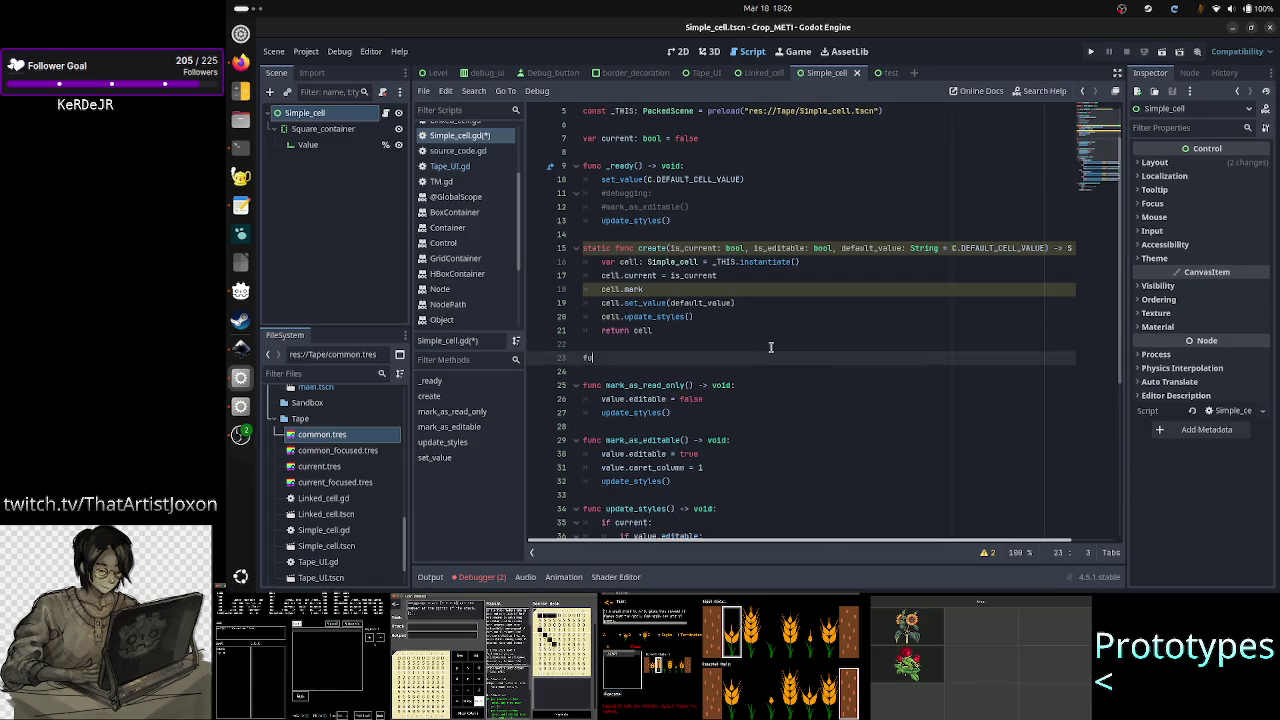
type("nc mark")
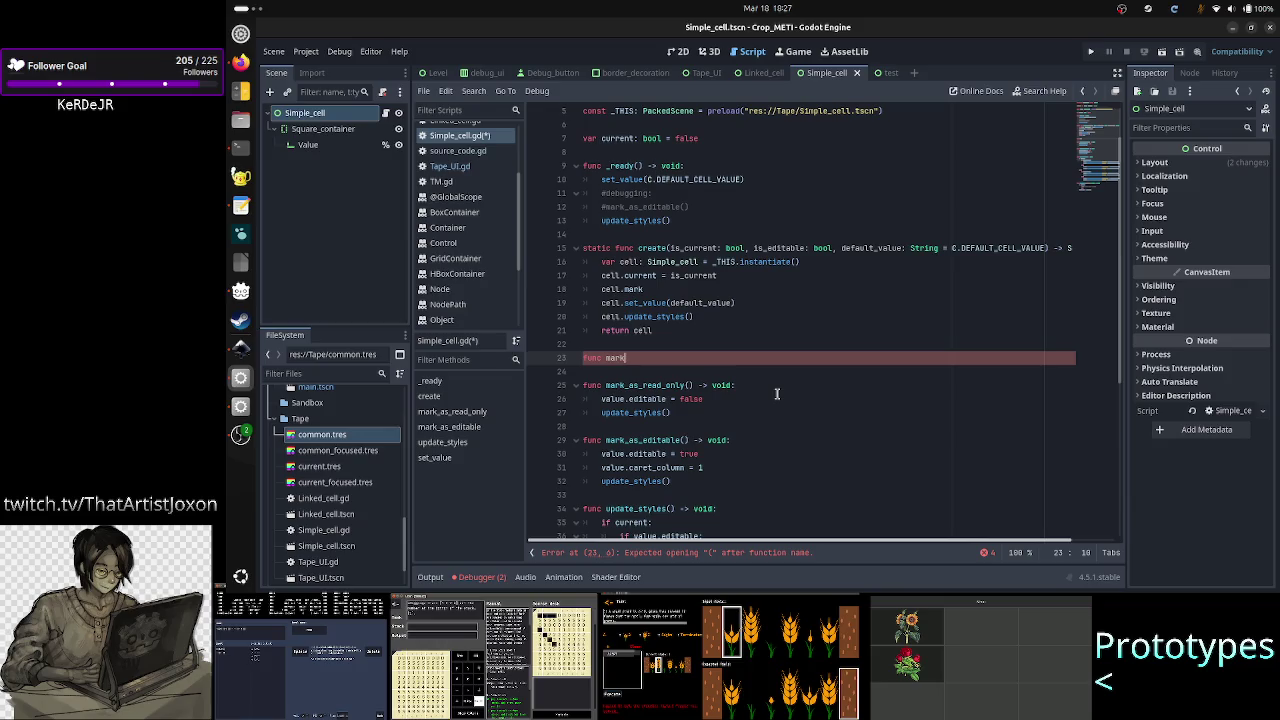
type("_")
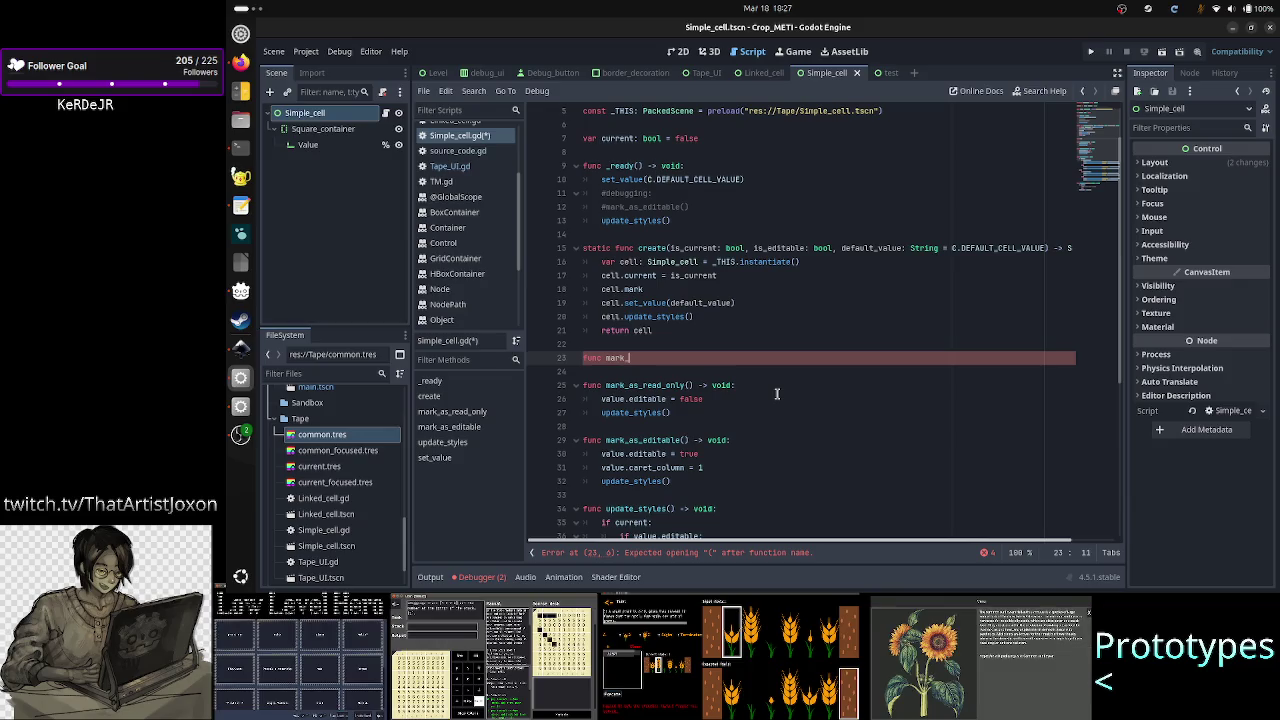
type("editabili")
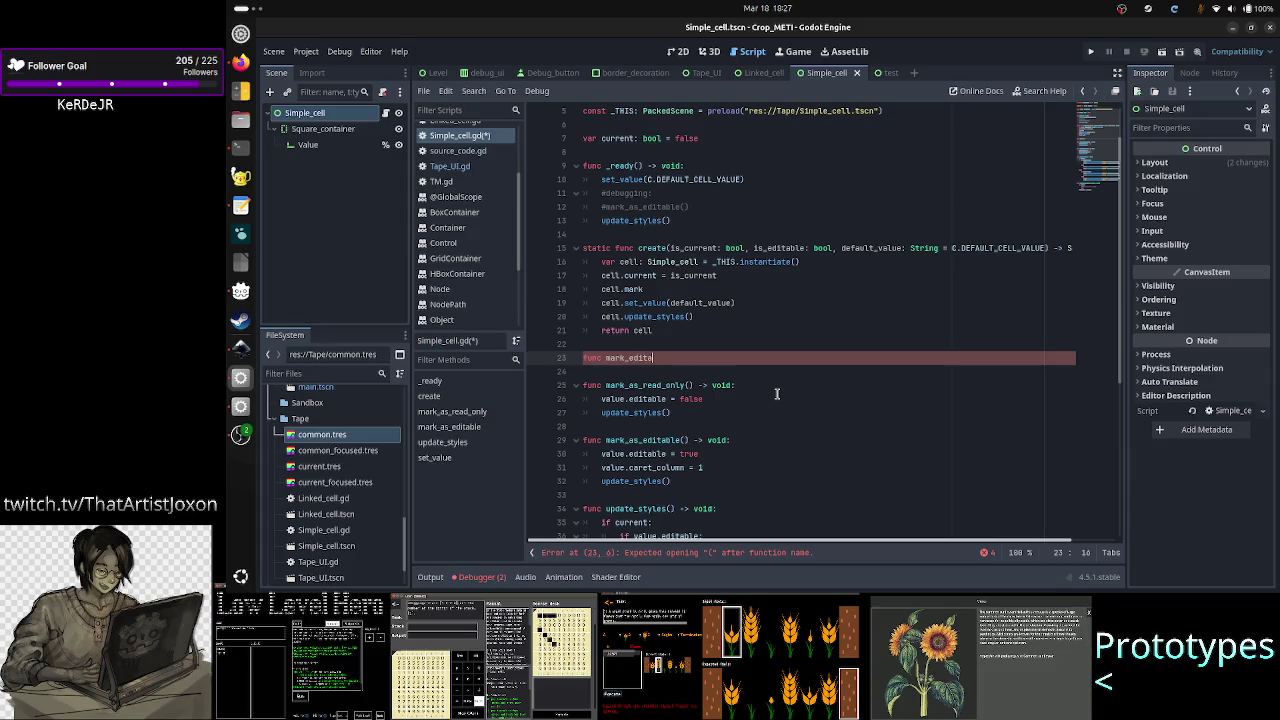
type("ty(")
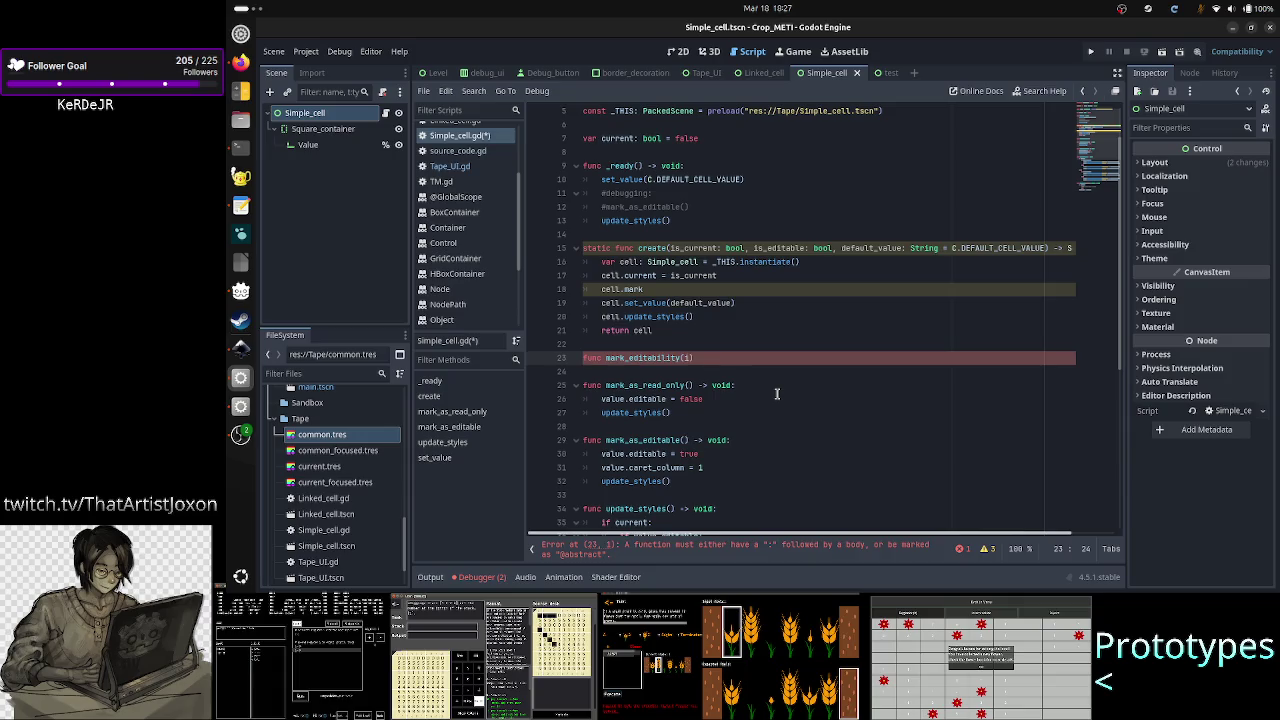
- Try set_int, mark_as_interactive and 'mark set' as the line 23 name, deleting each back to func
key("BackSpace")
key("BackSpace")
key("BackSpace")
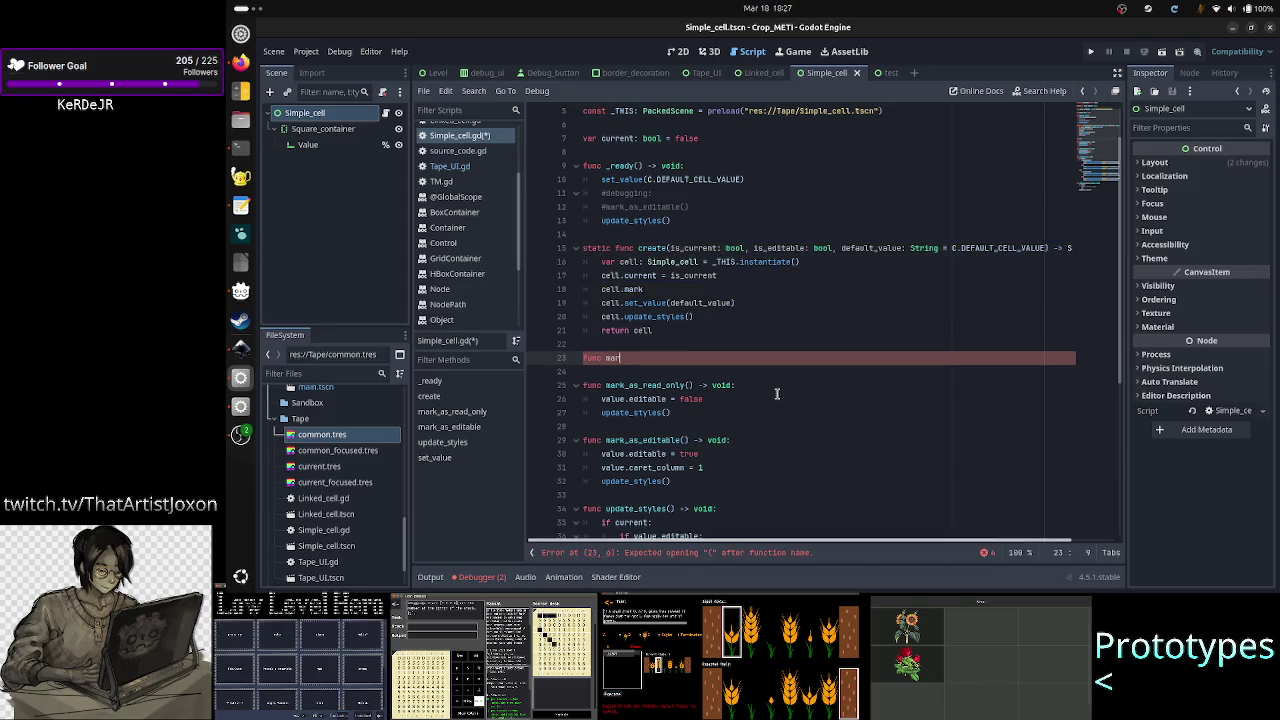
key("BackSpace")
key("BackSpace")
key("BackSpace")
type("set_i")
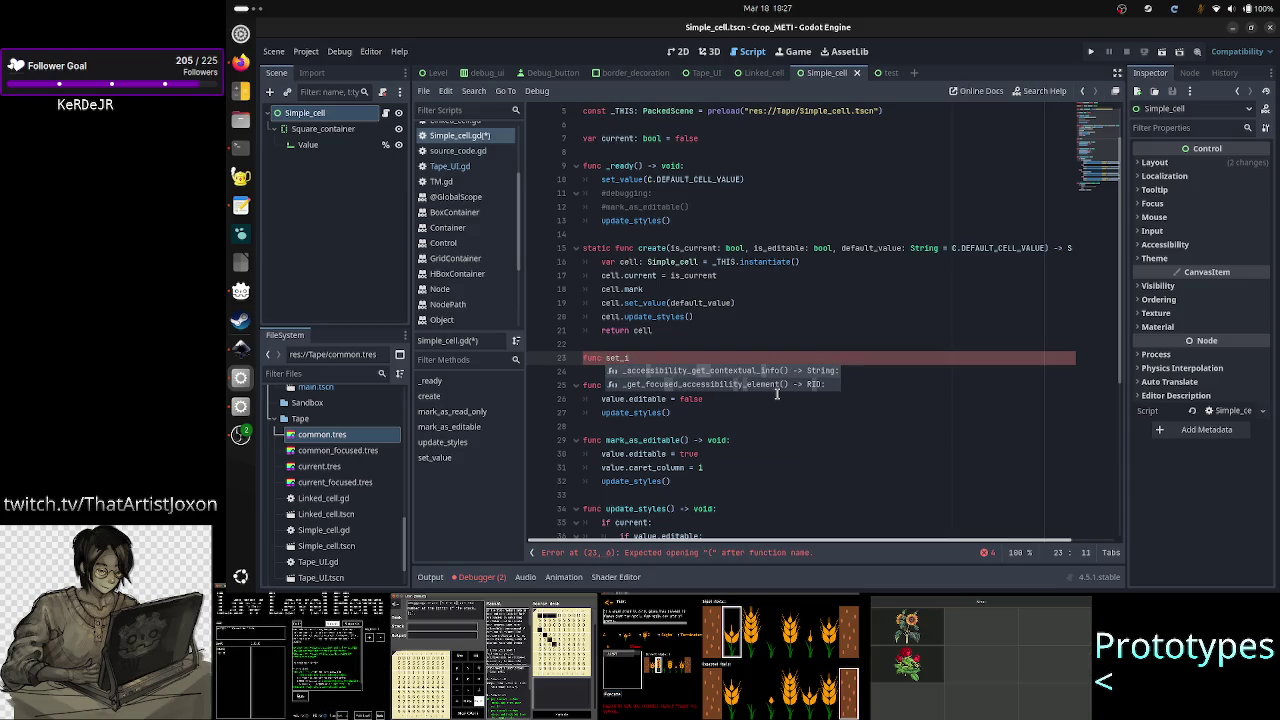
type("nt")
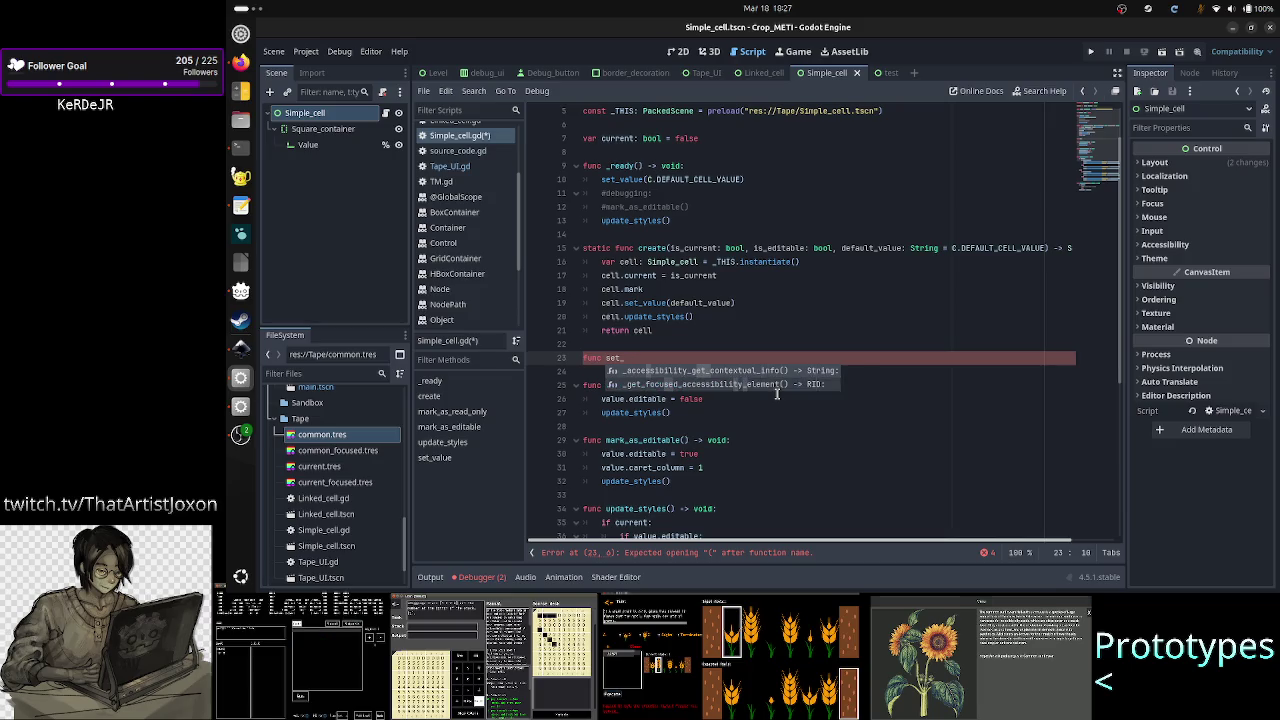
key("BackSpace")
key("BackSpace")
key("BackSpace")
type("mark_as_intera")
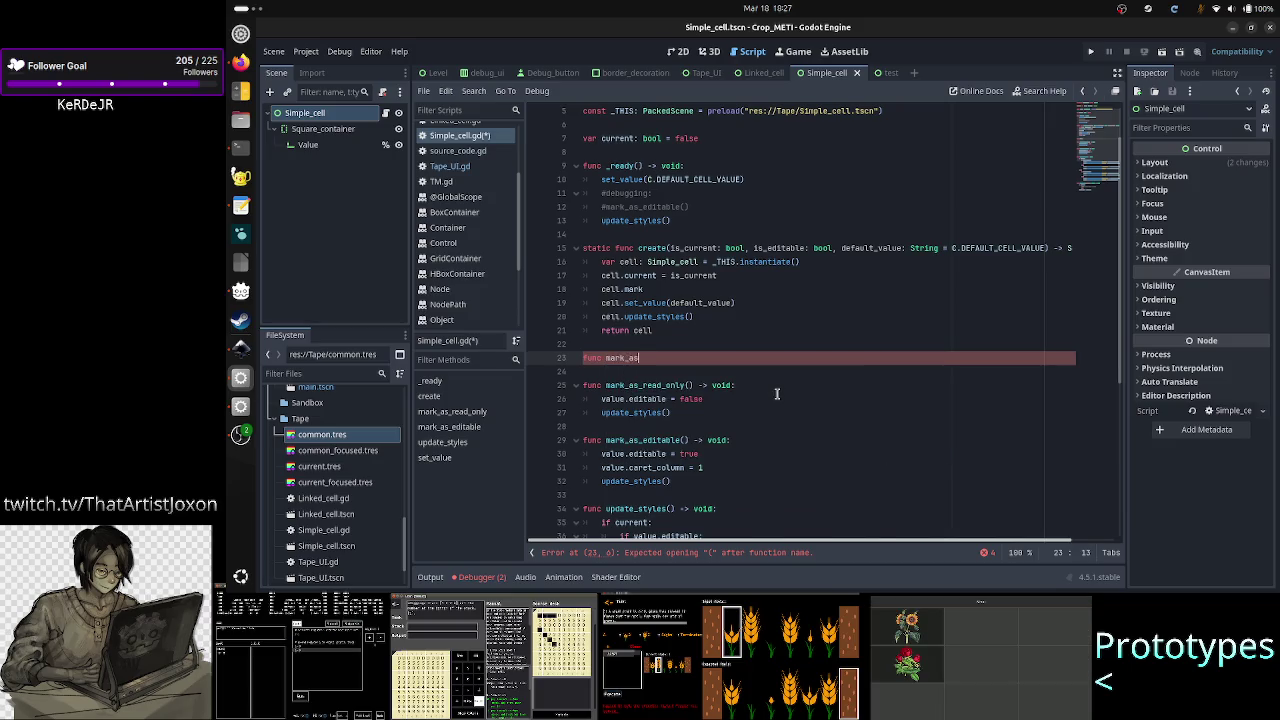
type("ctive(")
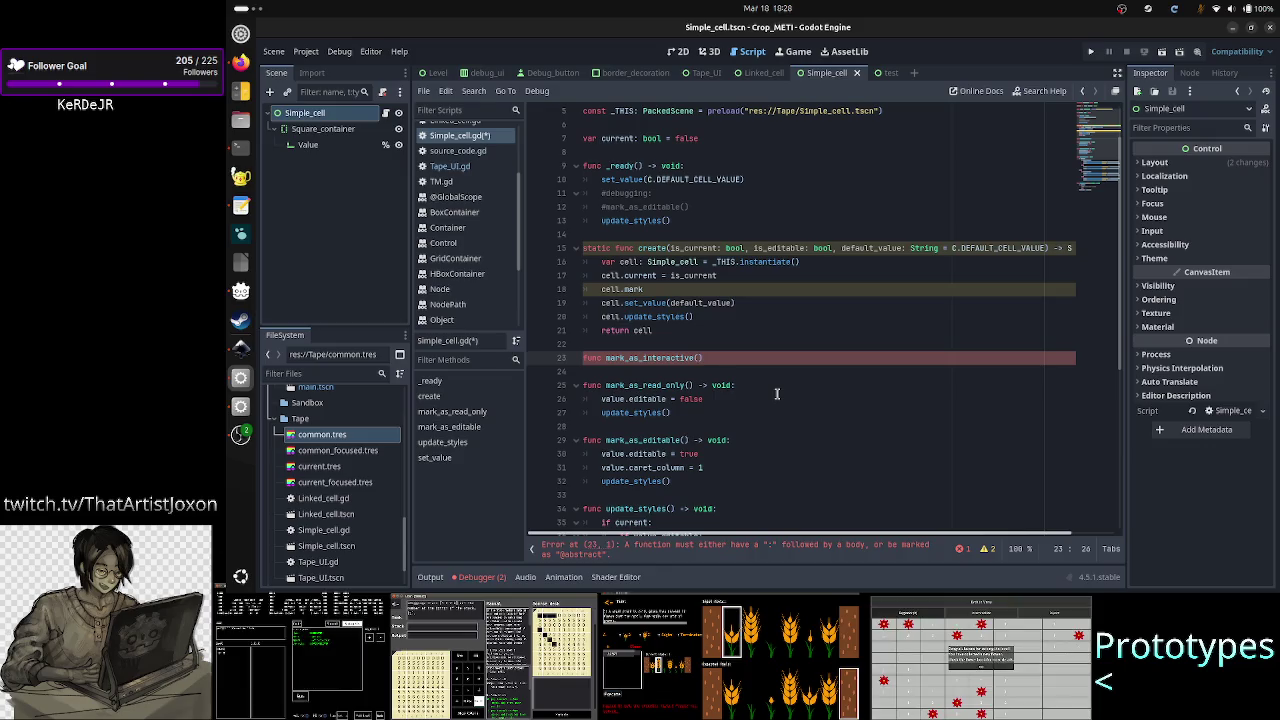
key("BackSpace")
key("BackSpace")
key("BackSpace")
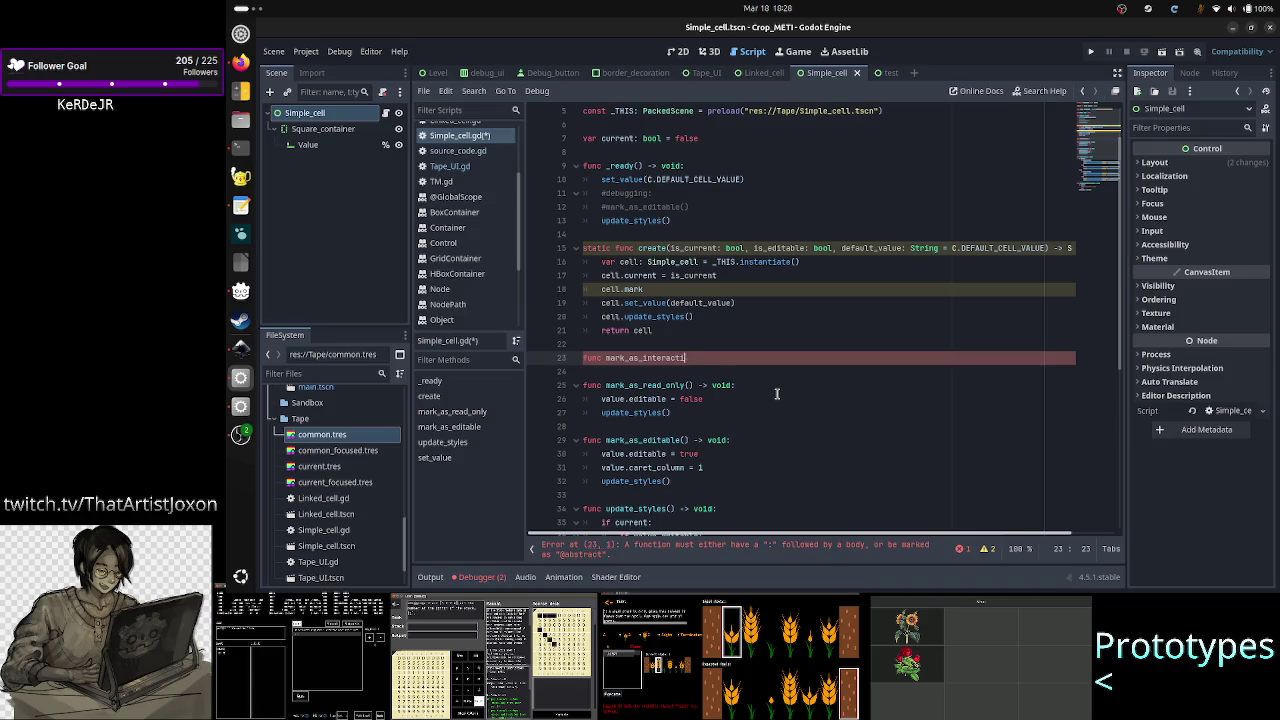
key("BackSpace")
key("BackSpace")
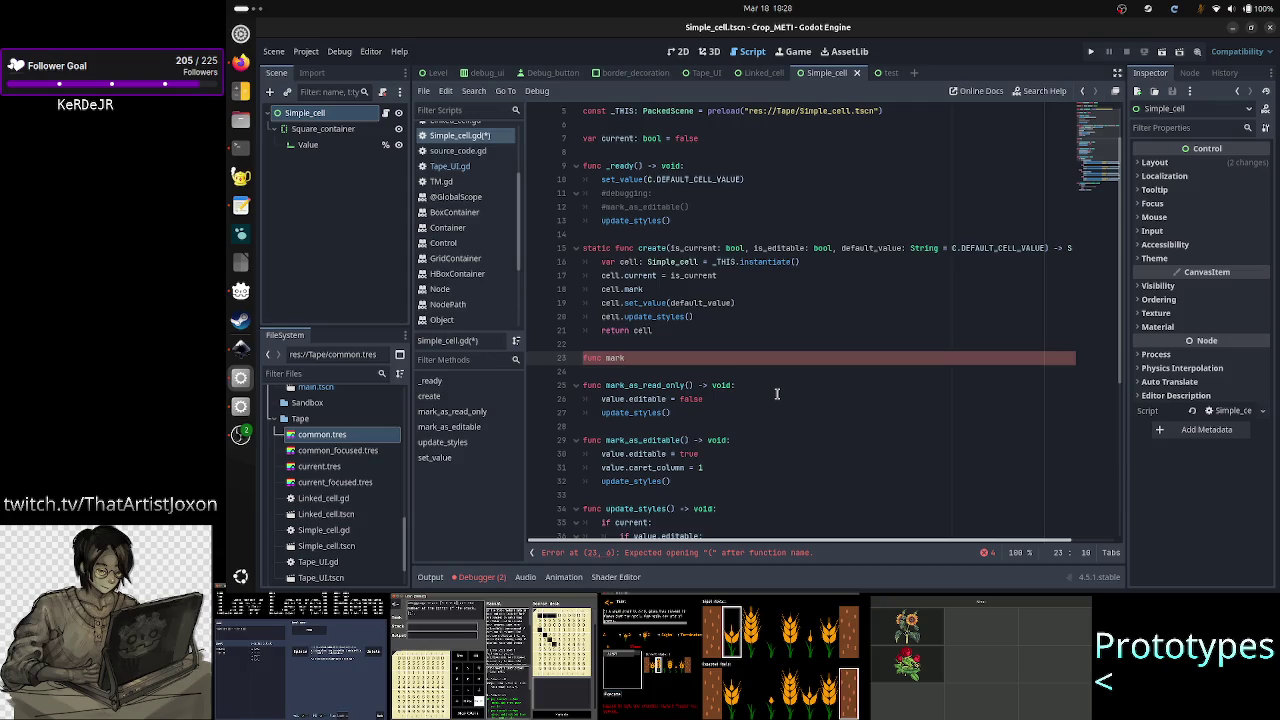
key("BackSpace")
key("BackSpace")
key("BackSpace")
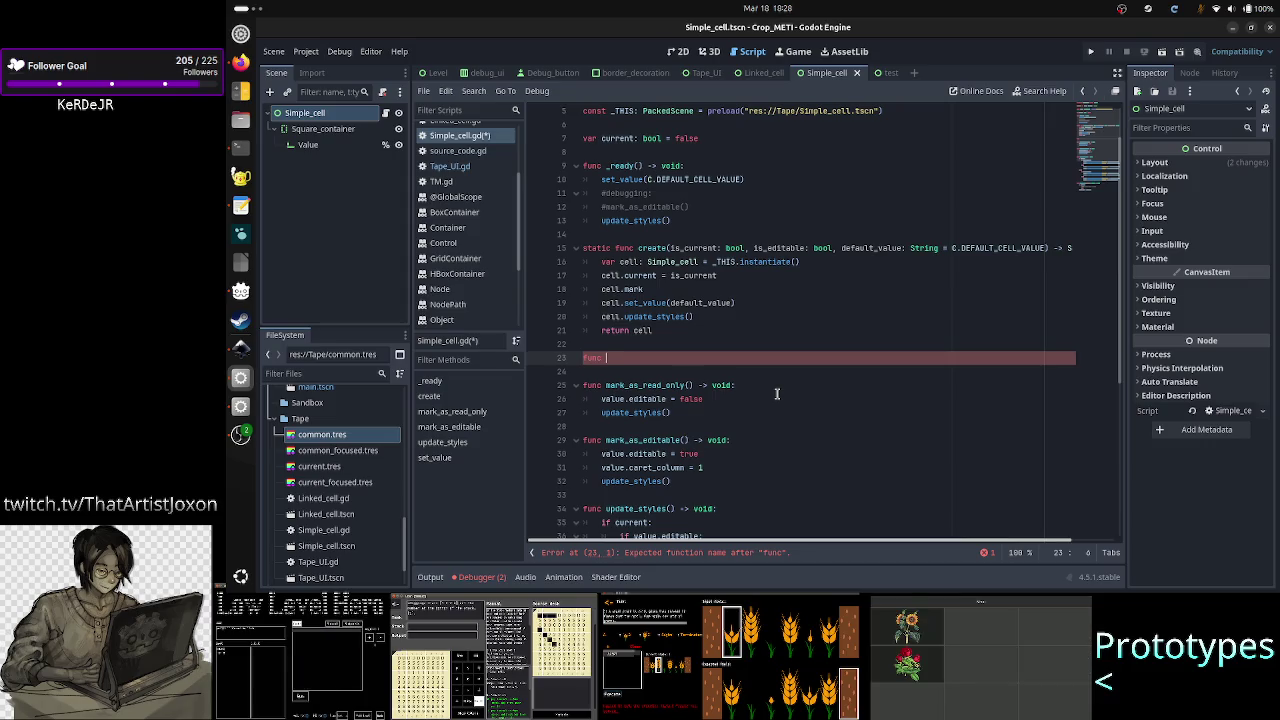
type("mark set")
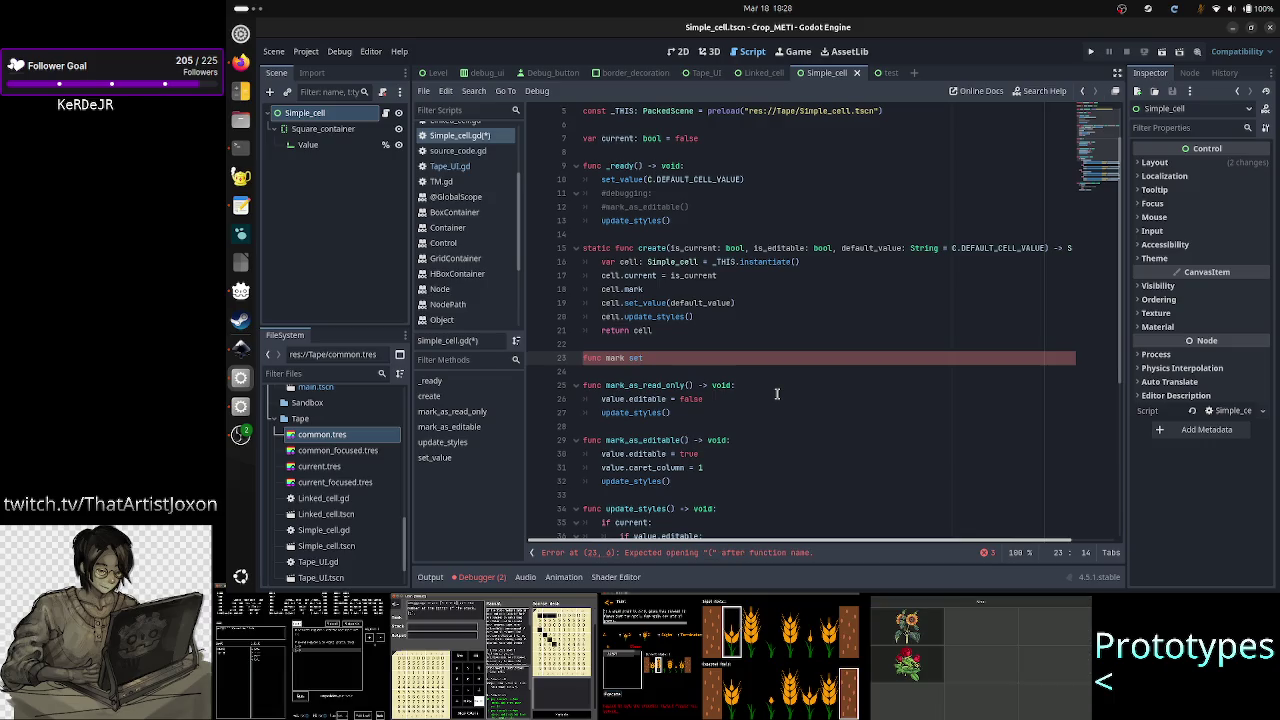
key("BackSpace")
key("BackSpace")
key("BackSpace")
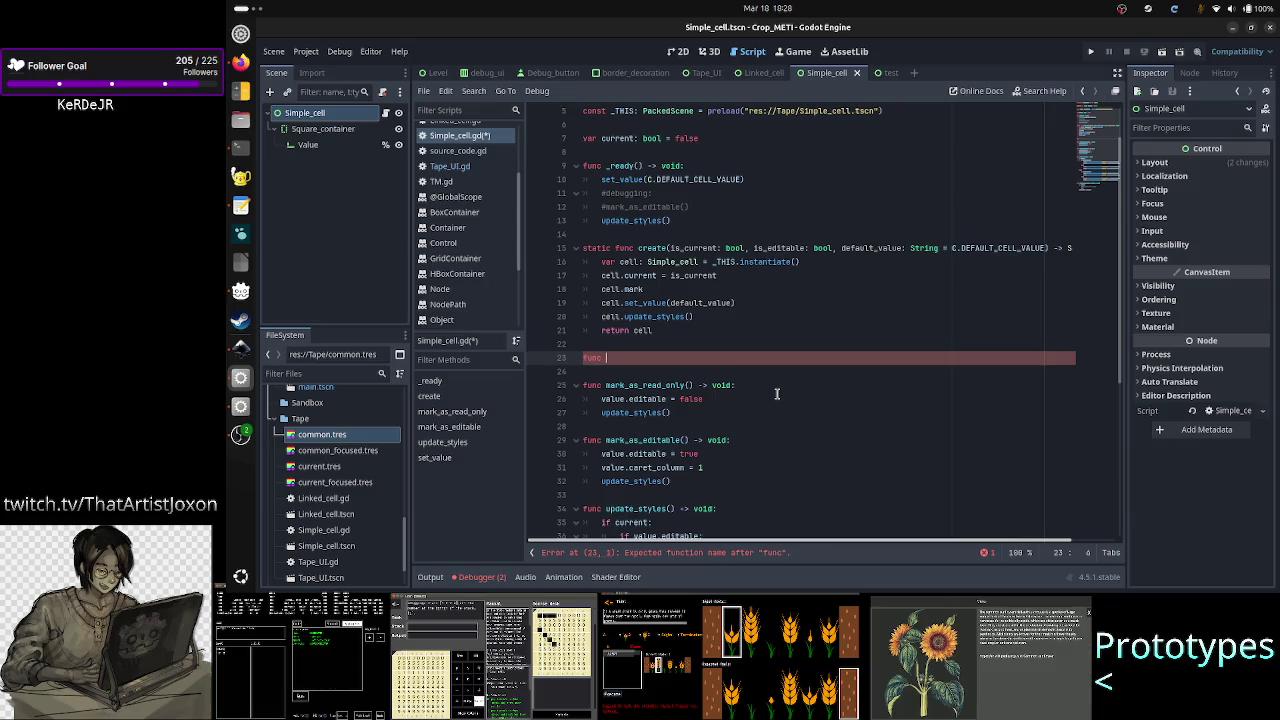
double_click(650, 440)
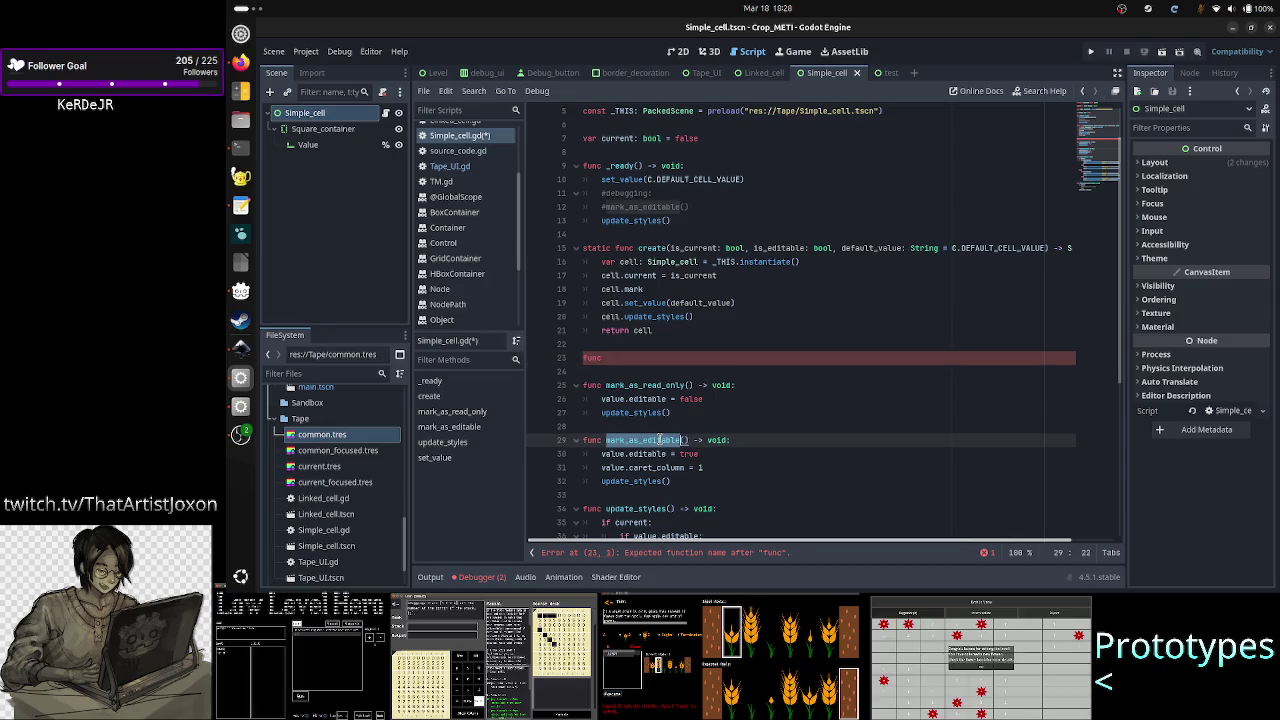
- Reselect the mark_as_editable name, then try app and updat as the line 23 function name
left_click(651, 440)
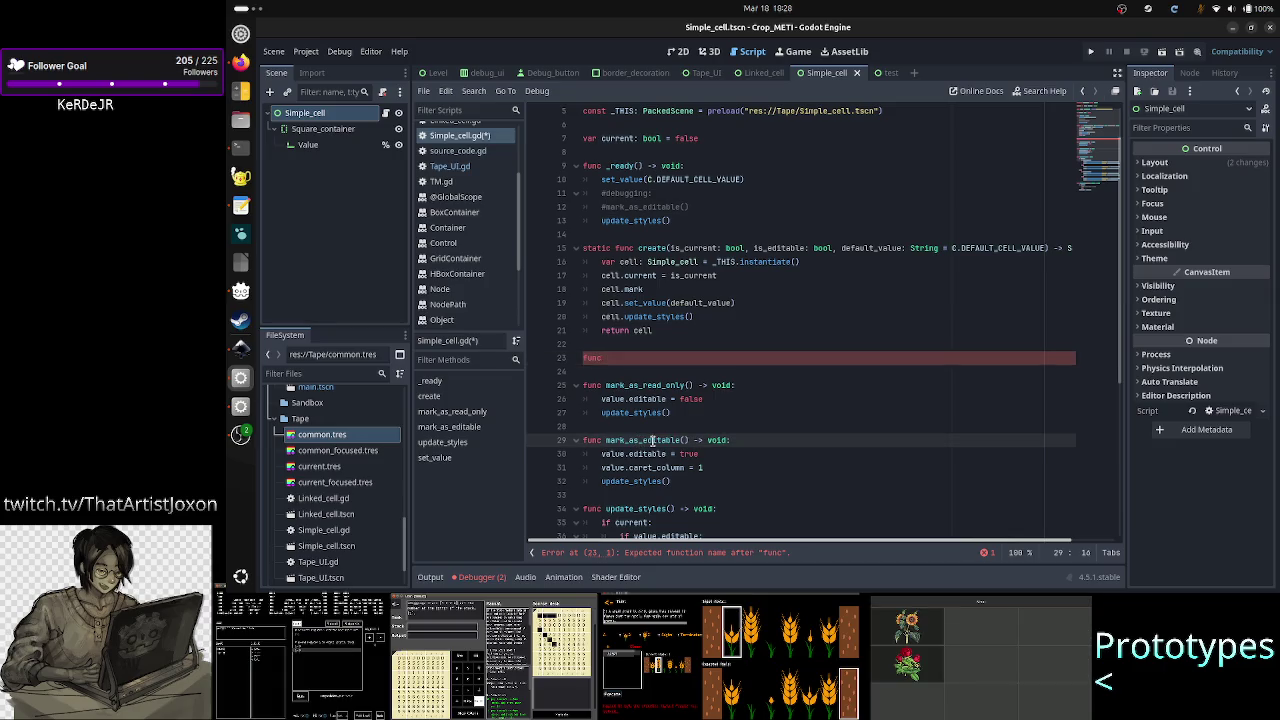
double_click(652, 440)
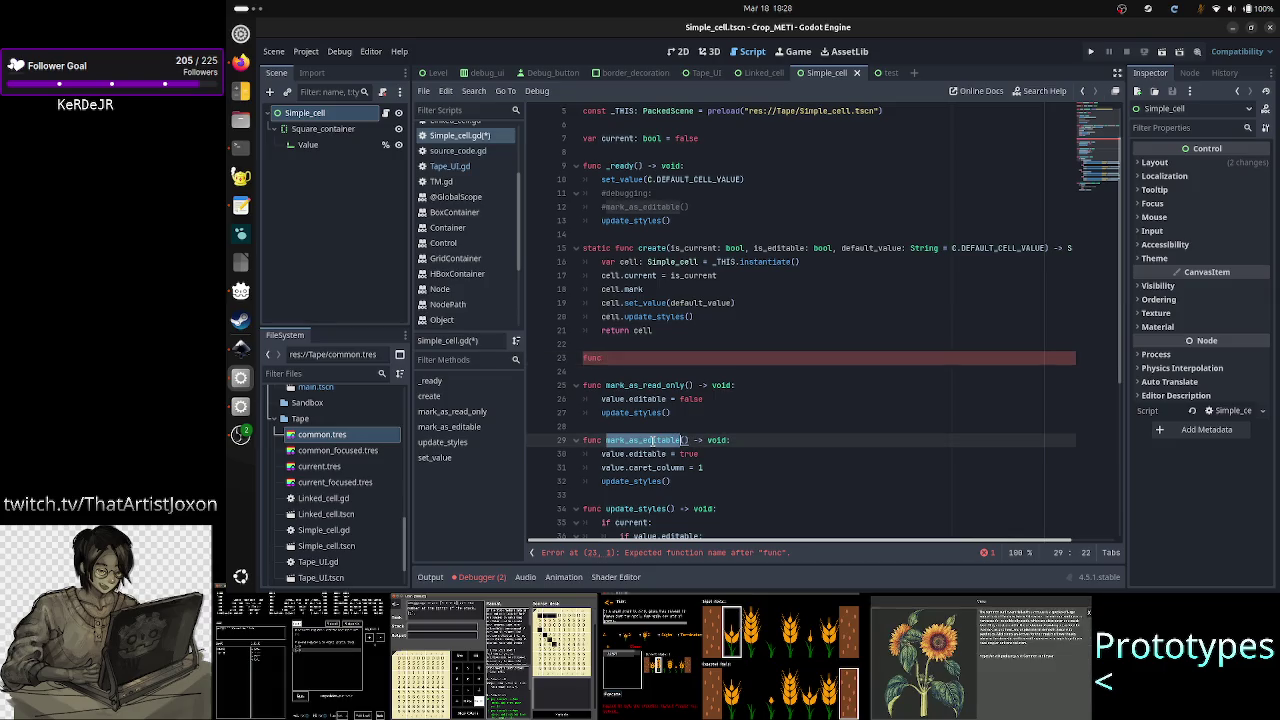
left_click(684, 357)
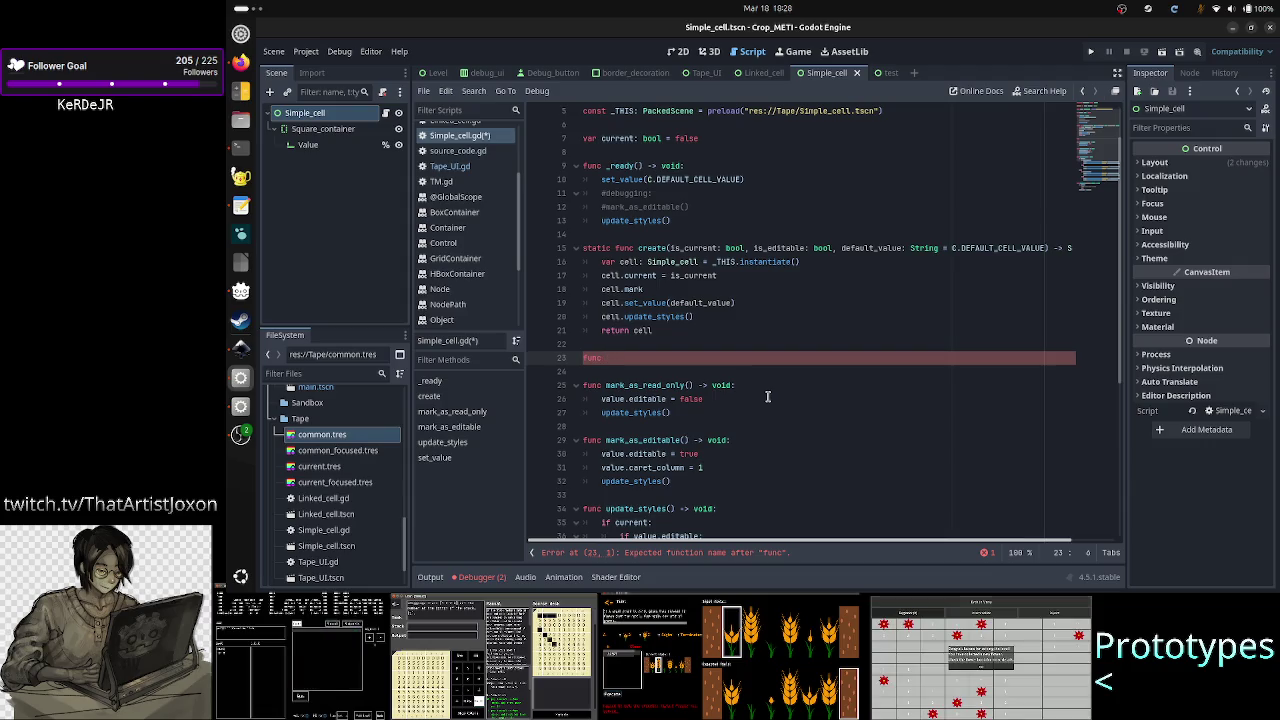
type("app")
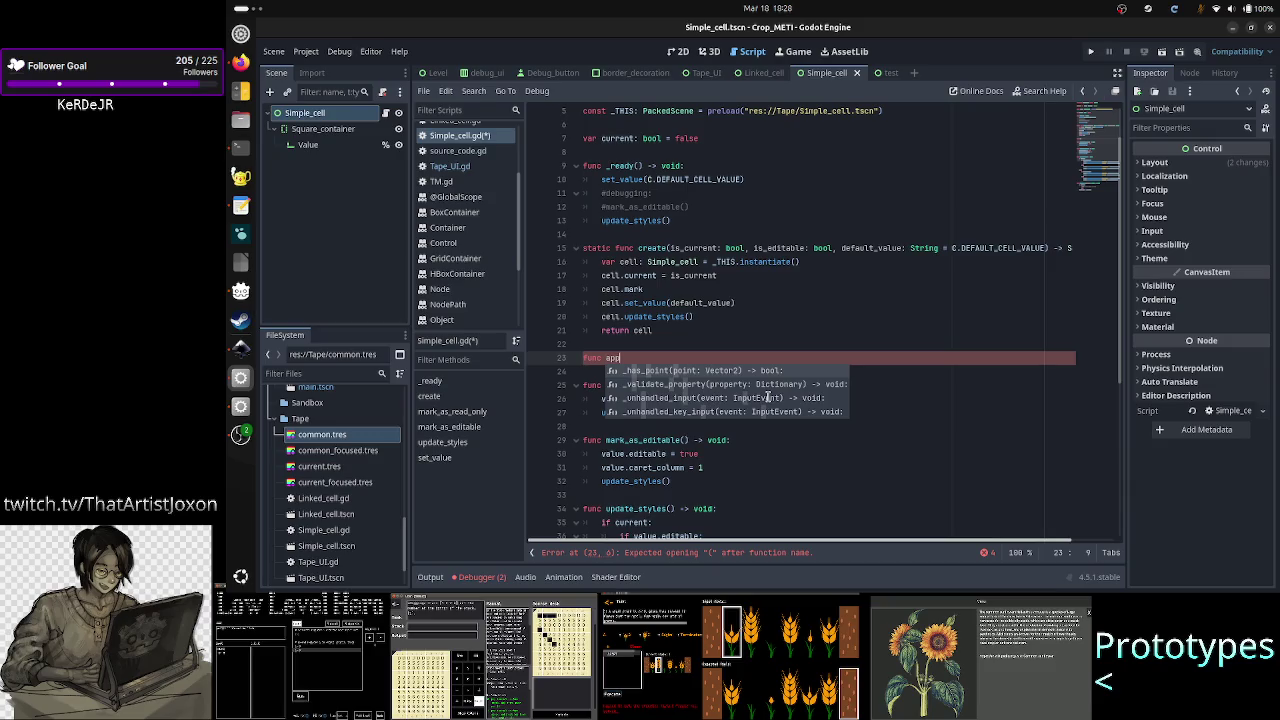
key("BackSpace")
key("BackSpace")
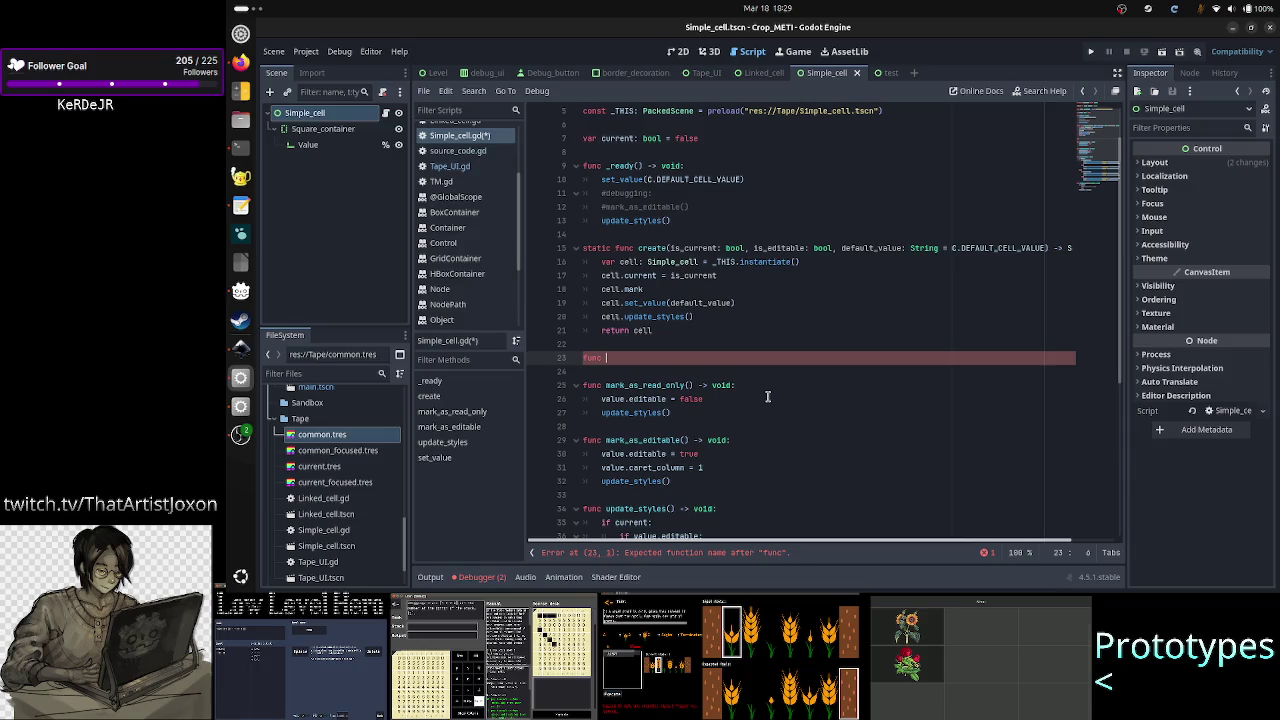
type("updat")
key("BackSpace")
key("BackSpace")
key("BackSpace")
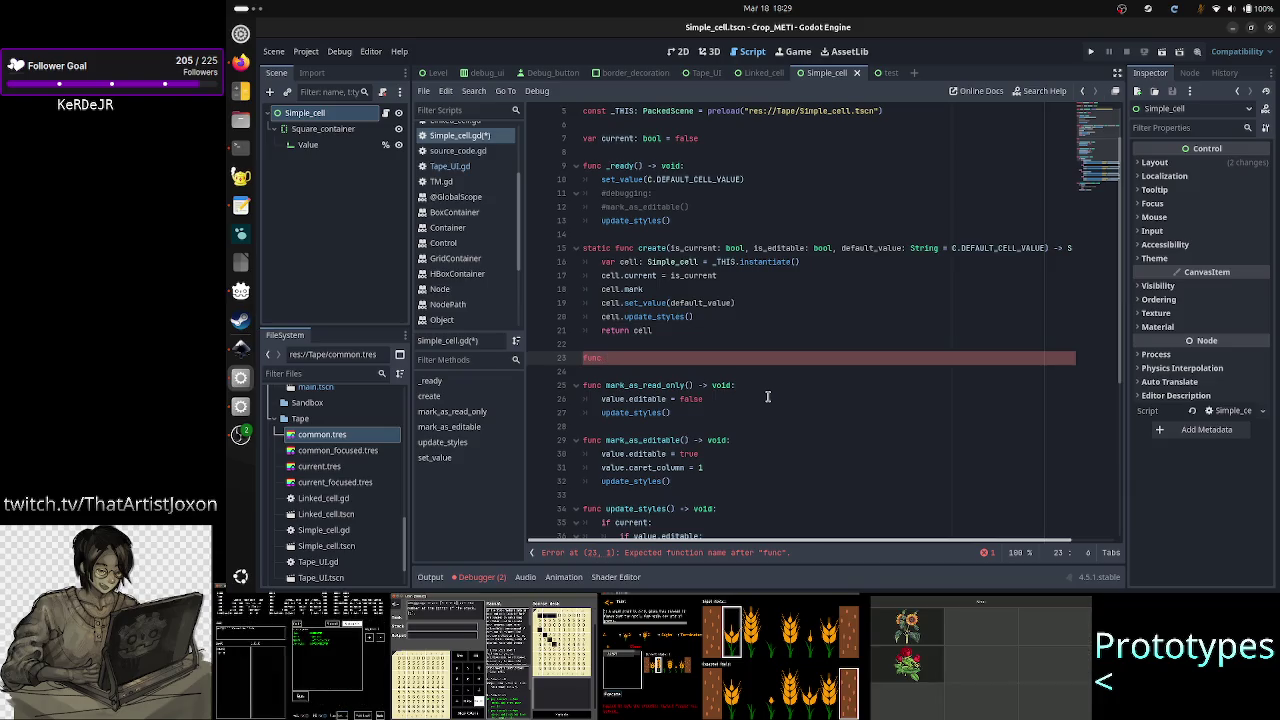
- Discard the update() attempt and name the line 23 function starting with change
type("a")
key("BackSpace")
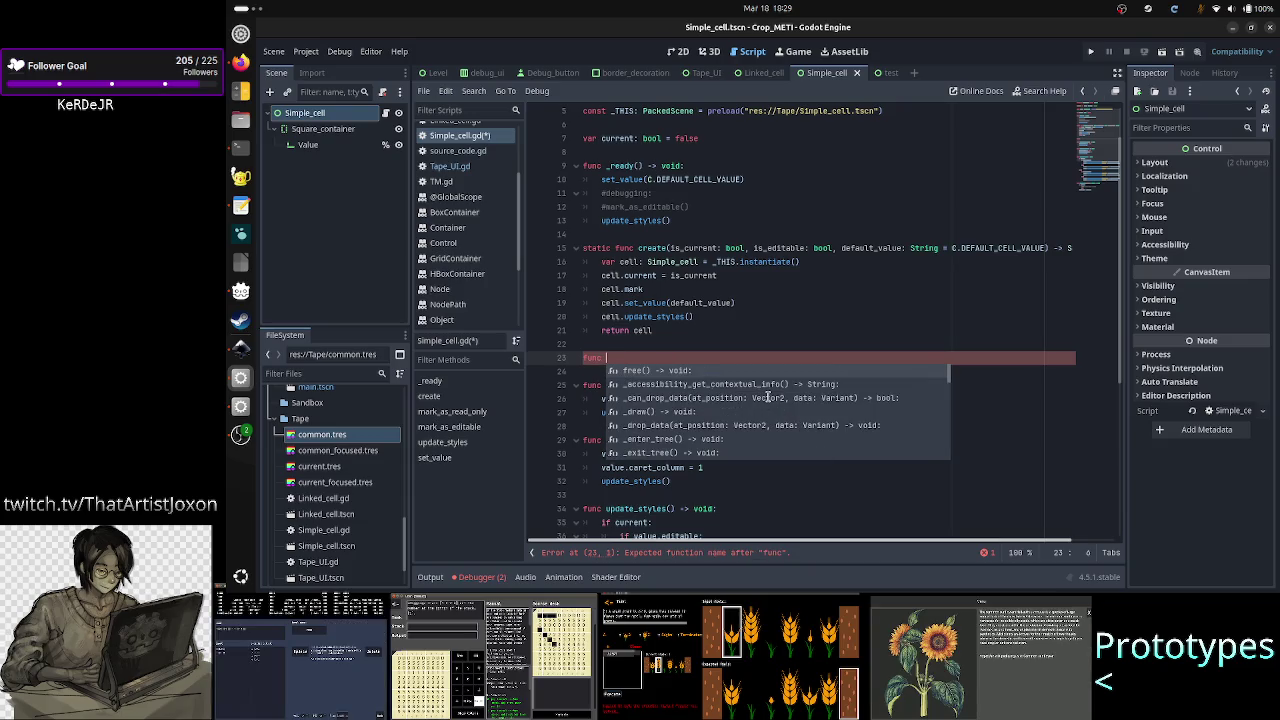
type("update(")
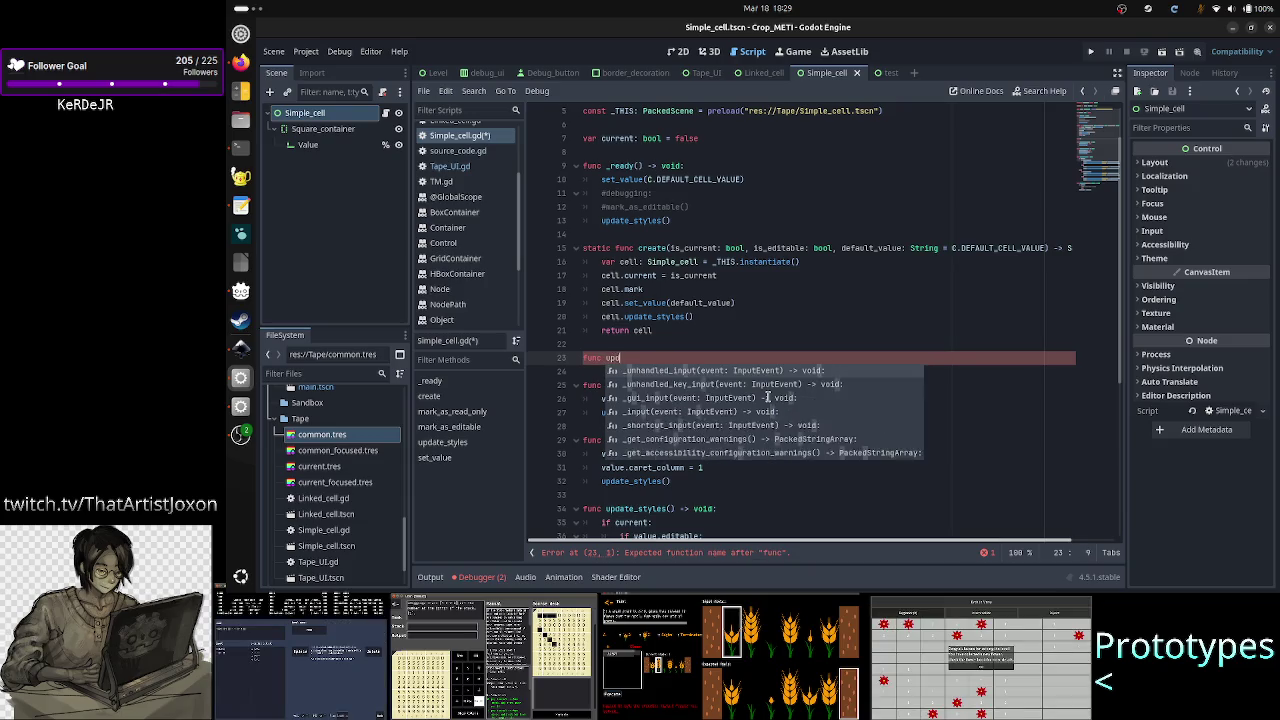
key("BackSpace")
key("BackSpace")
key("BackSpace")
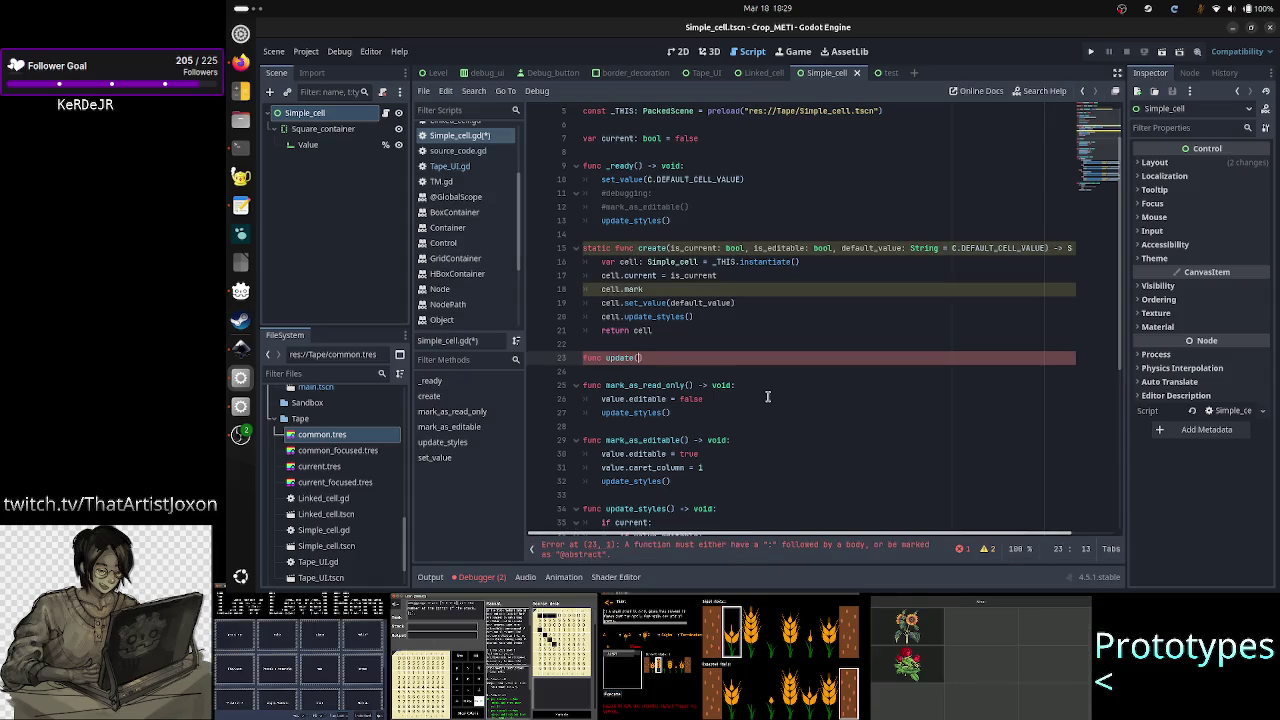
key("BackSpace")
type("change_editabl")
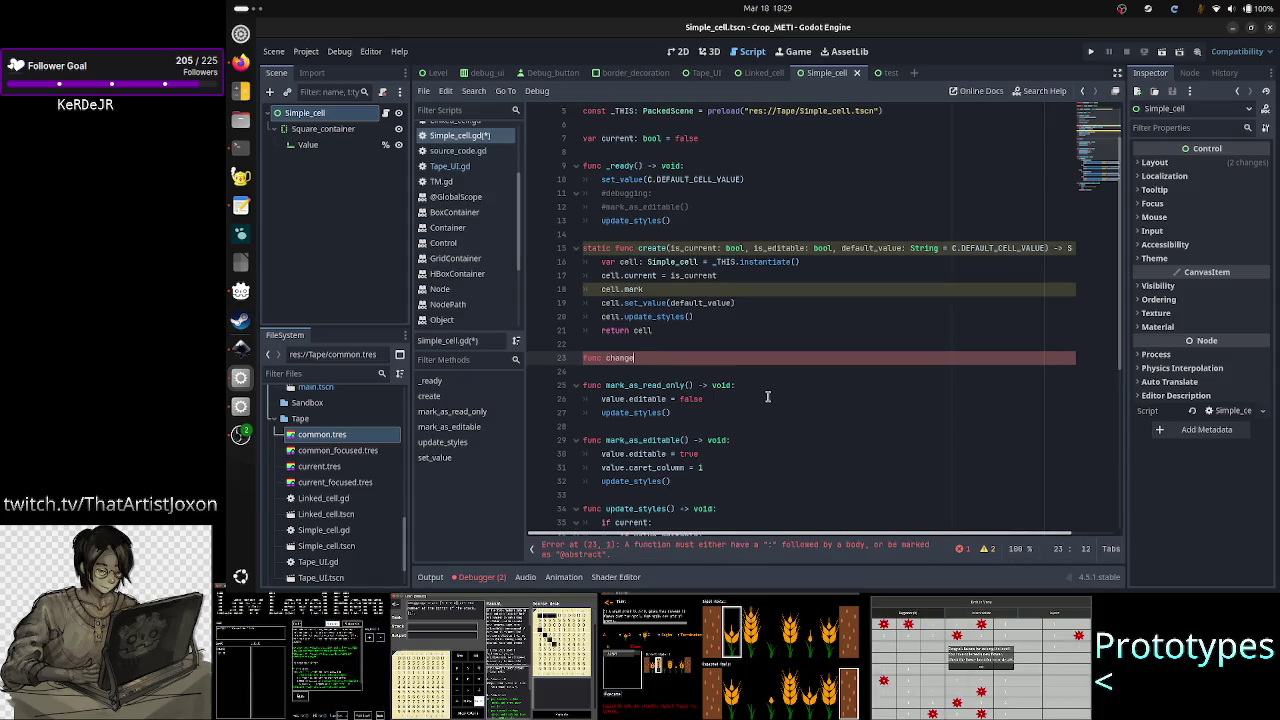
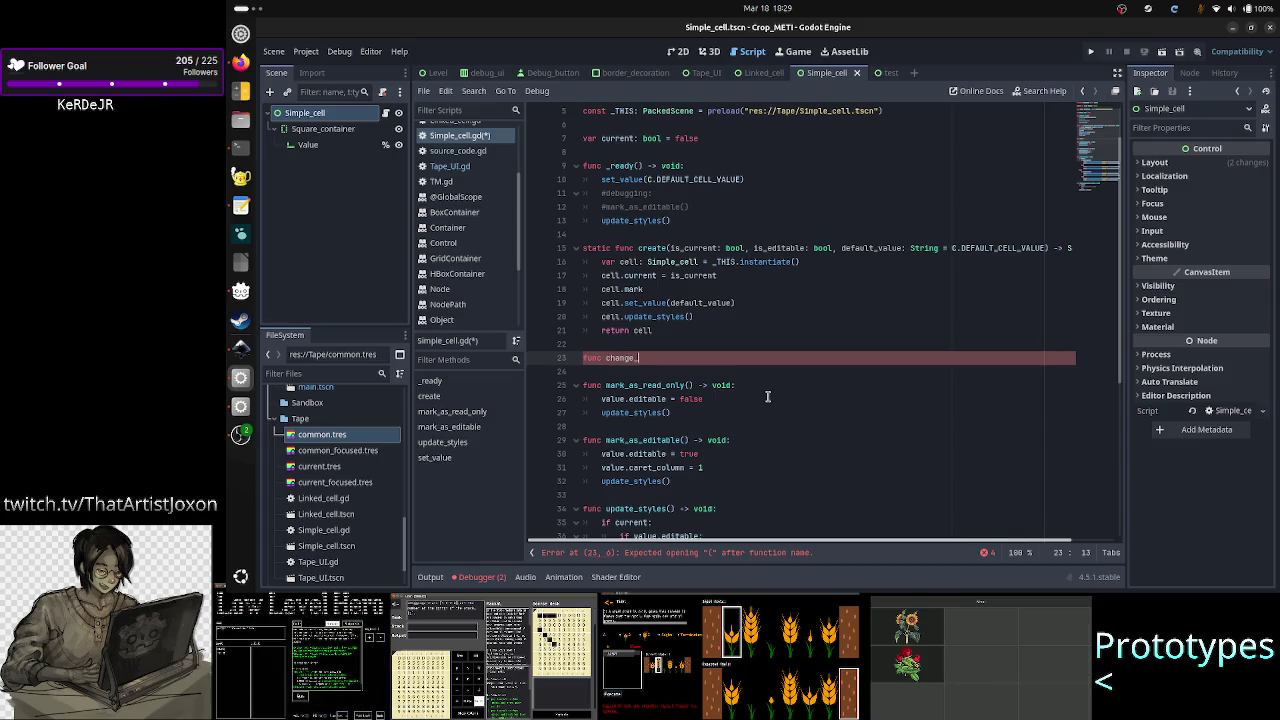
- Declare 'func change_editable(is_editable: bool) -> void:' in Simple_cell.gd
type("e")
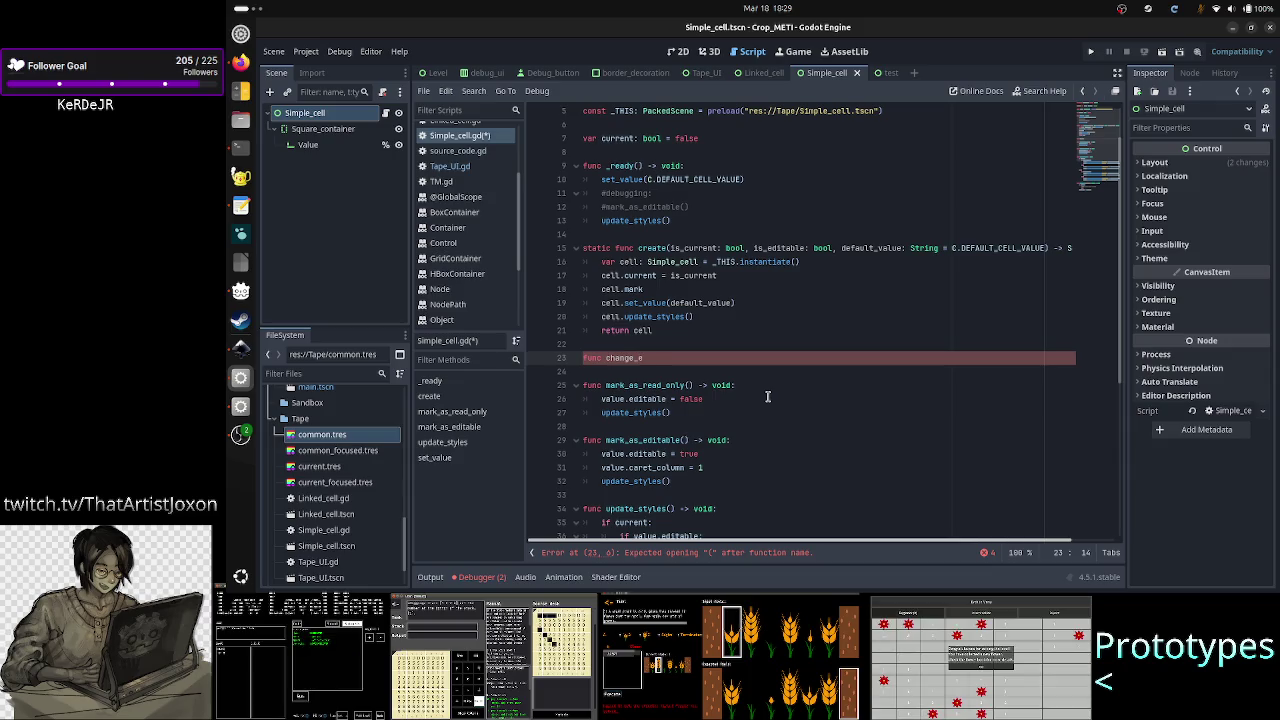
type("dita")
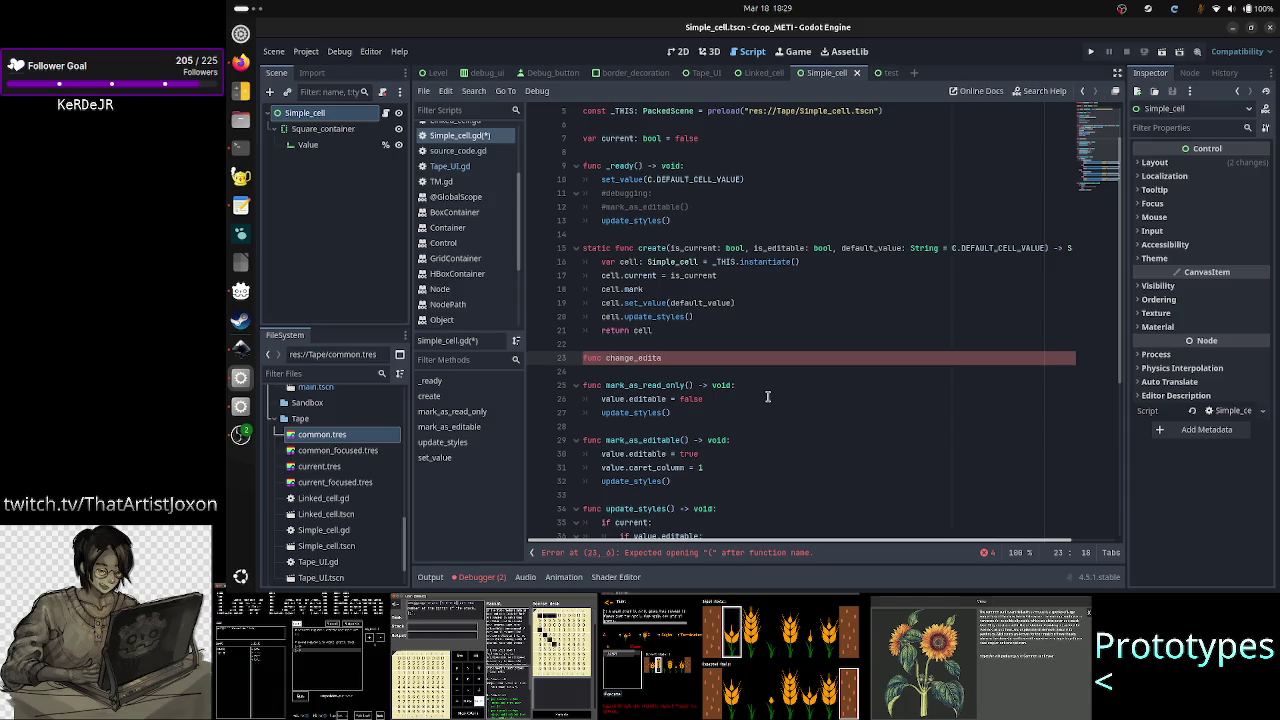
type("b")
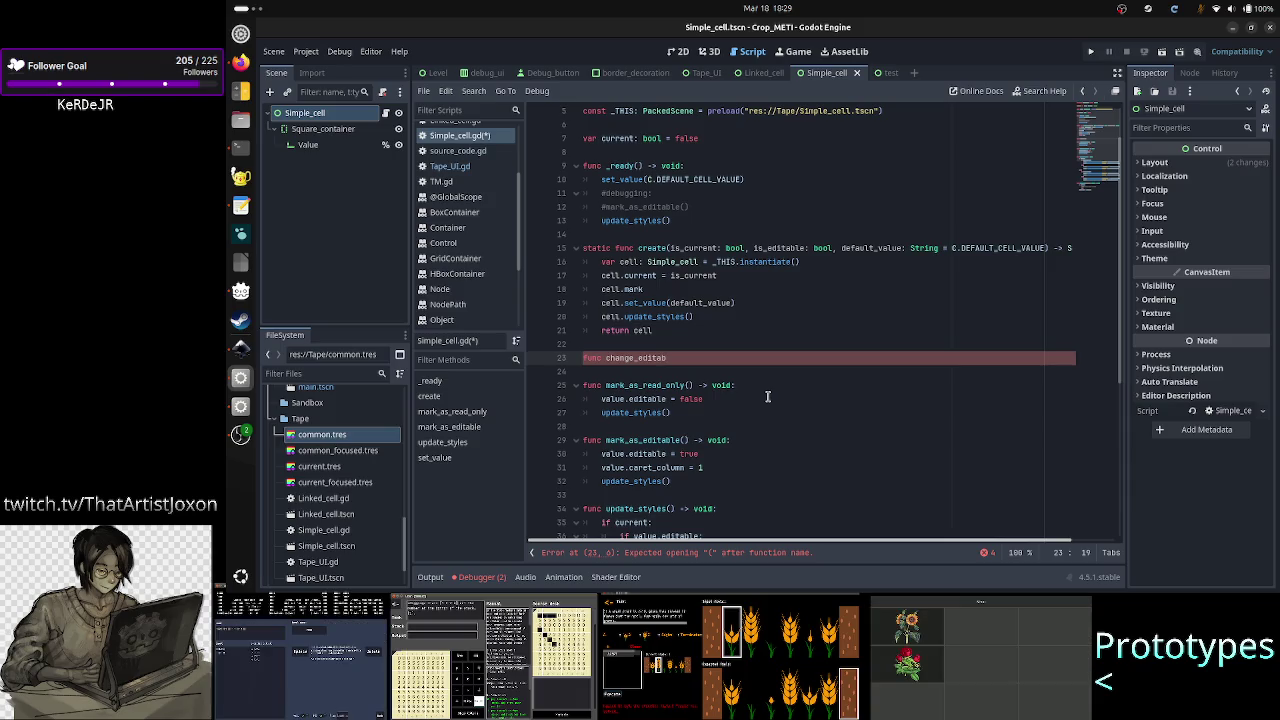
type("le(")
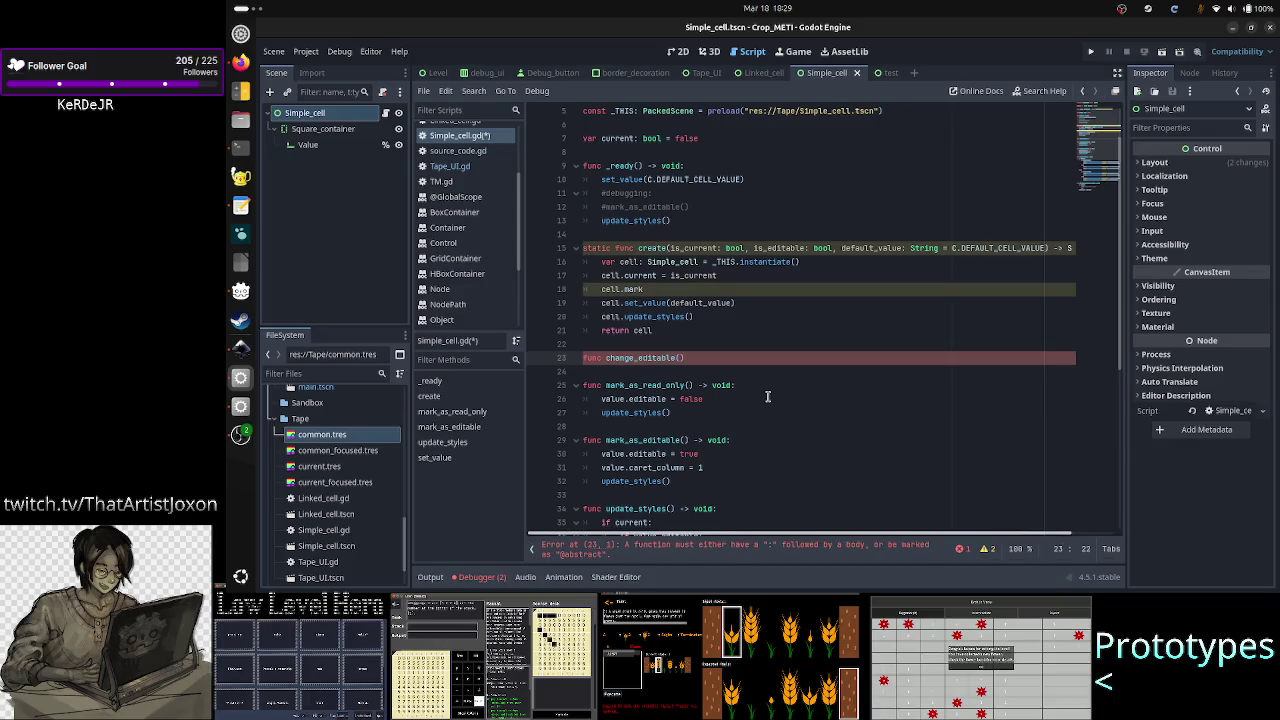
type("is_editable:")
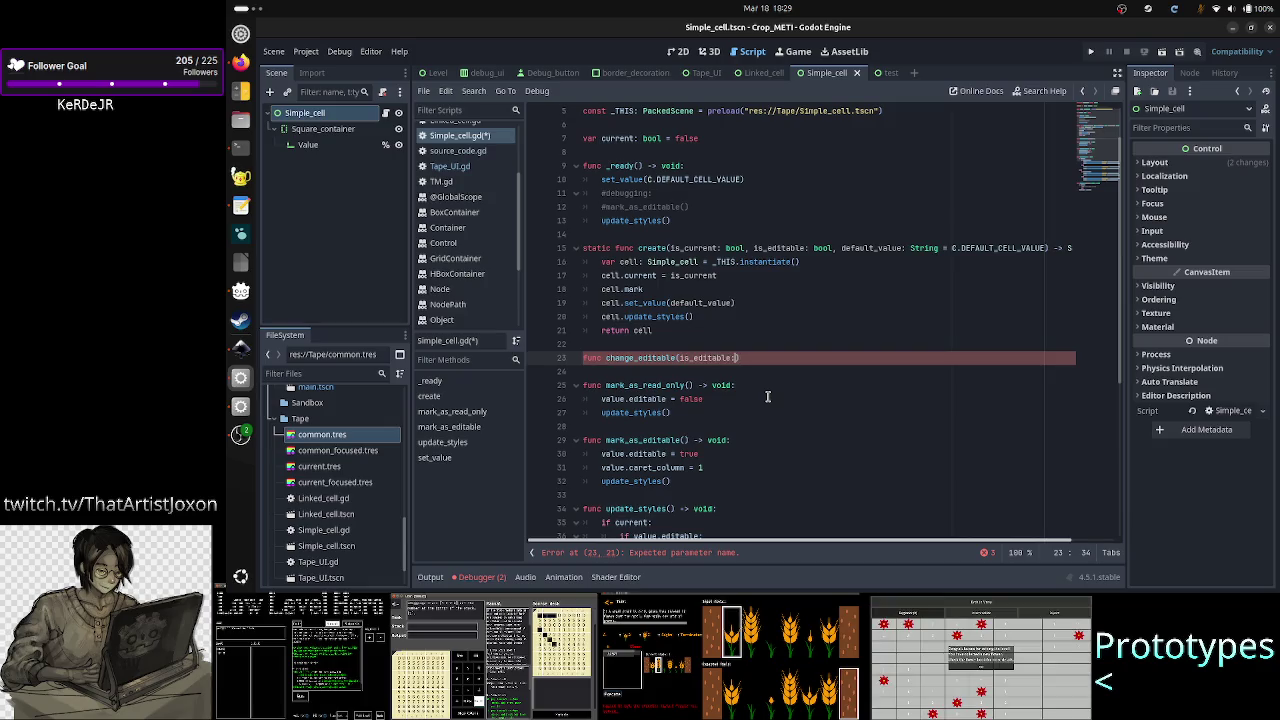
type("ool)")
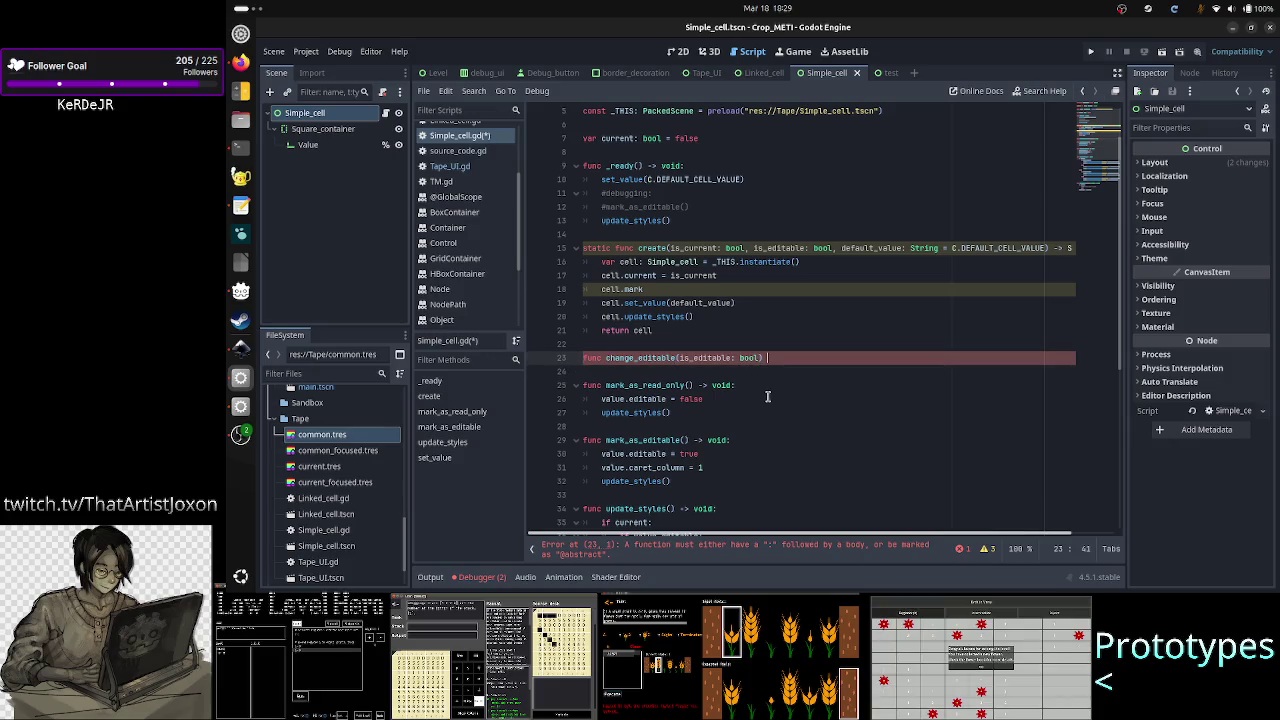
key("BackSpace")
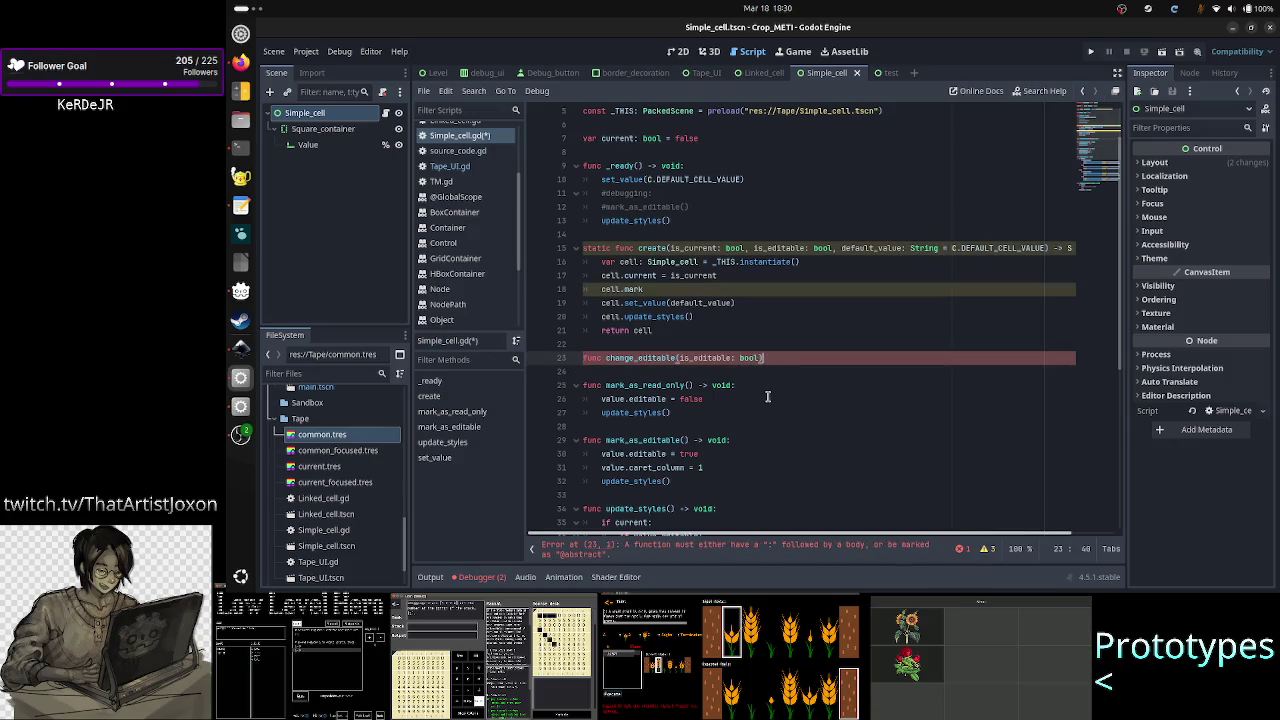
type("-> v")
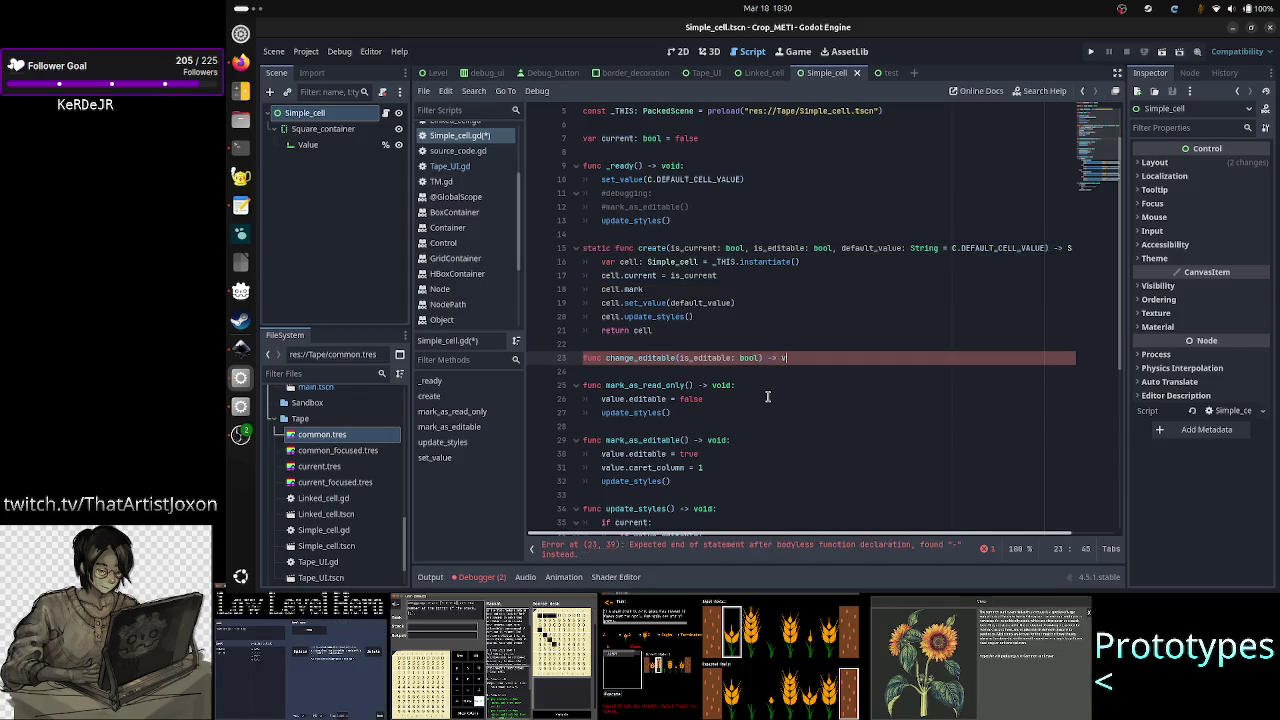
type("oid:")
key("Return")
type("if is_e")
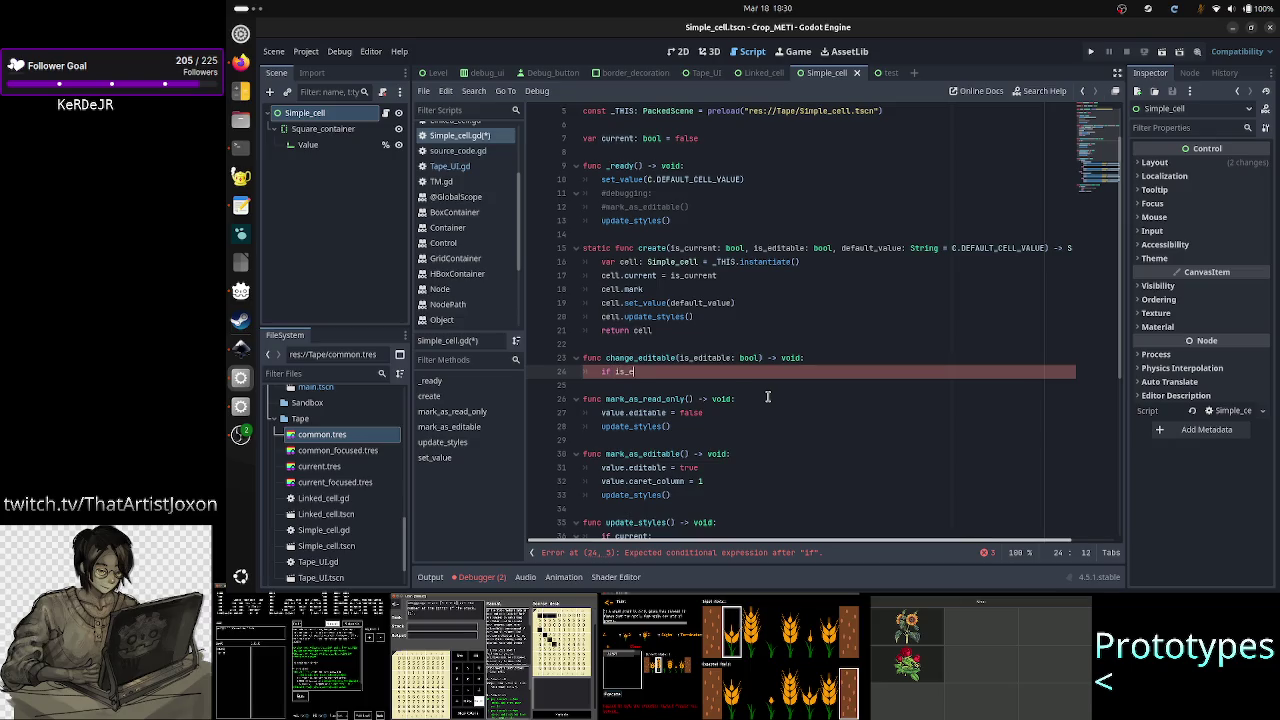
- Add an 'if is_editable:' line, then begin a 'value.edi' line above it
type("ditable:")
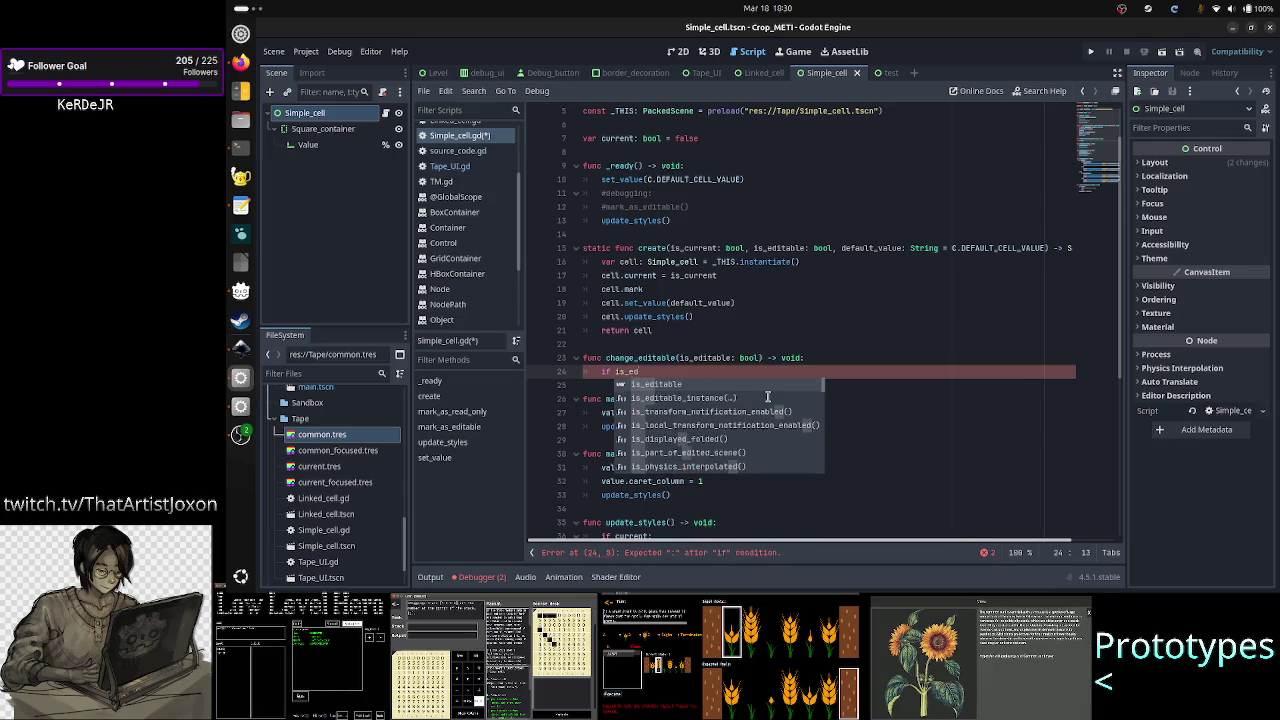
key("Return")
key("Down")
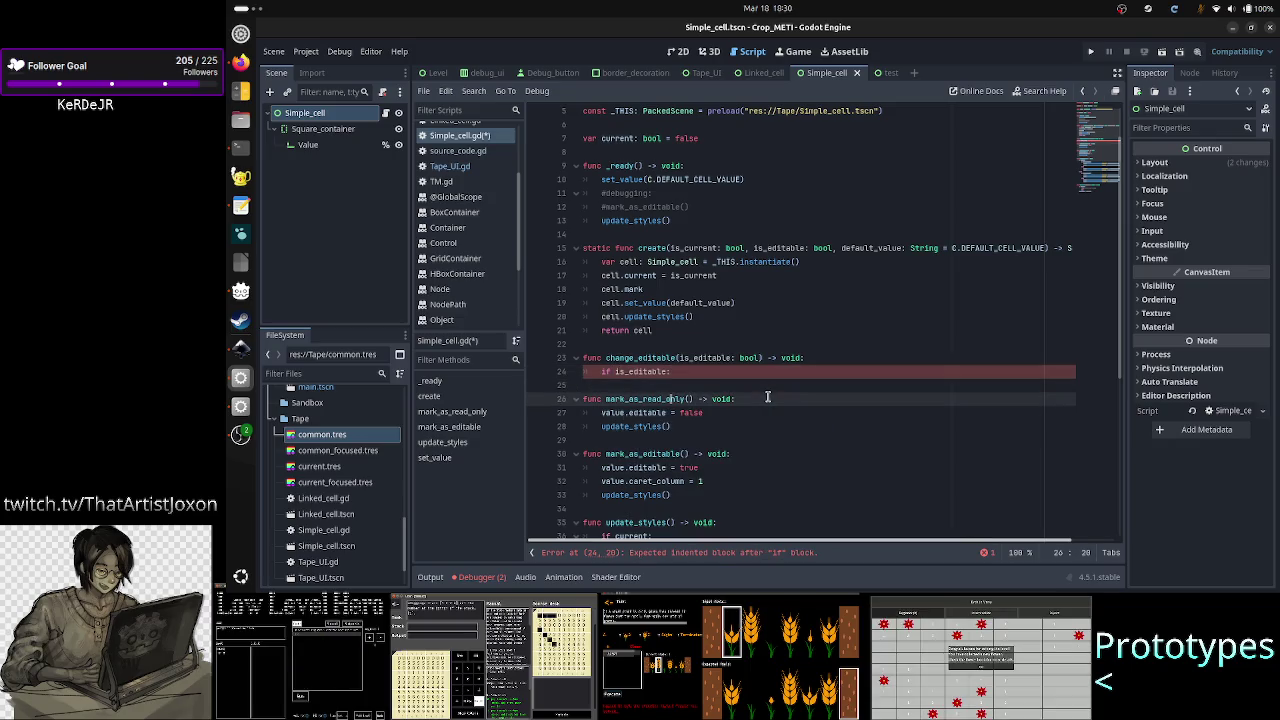
key("Down")
key("Down")
key("Down")
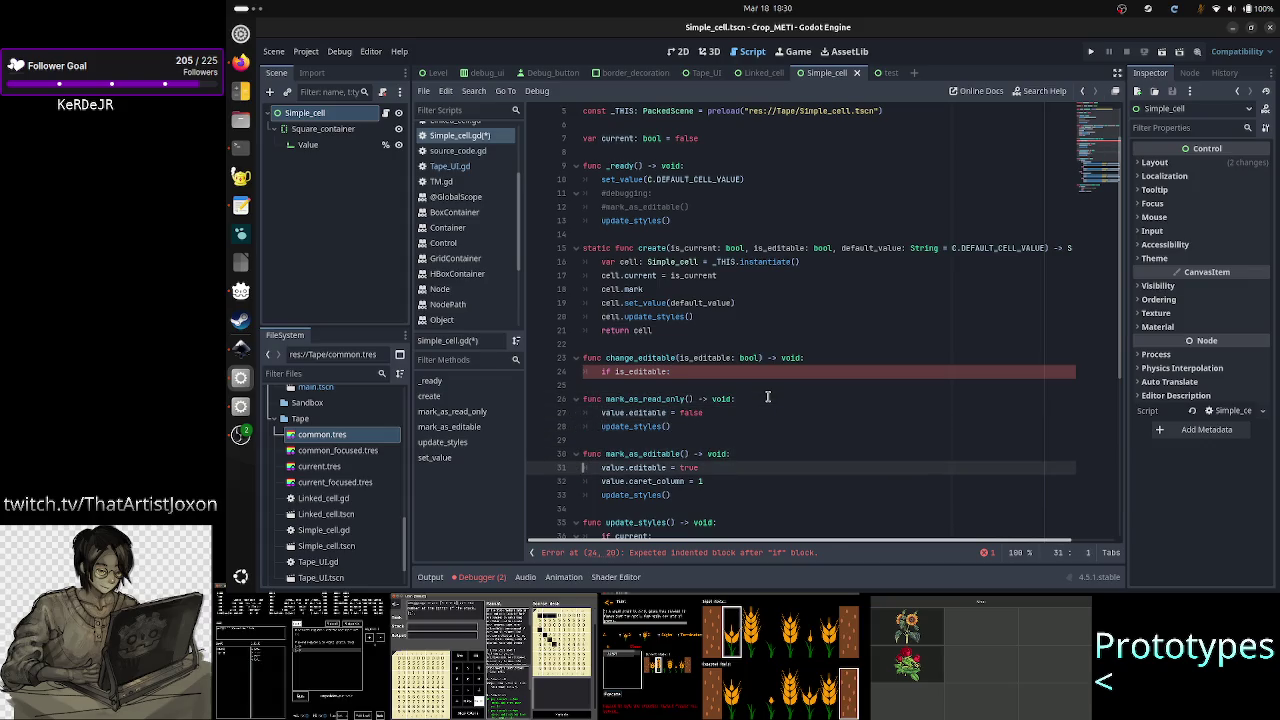
key("Up")
key("Up")
key("Up")
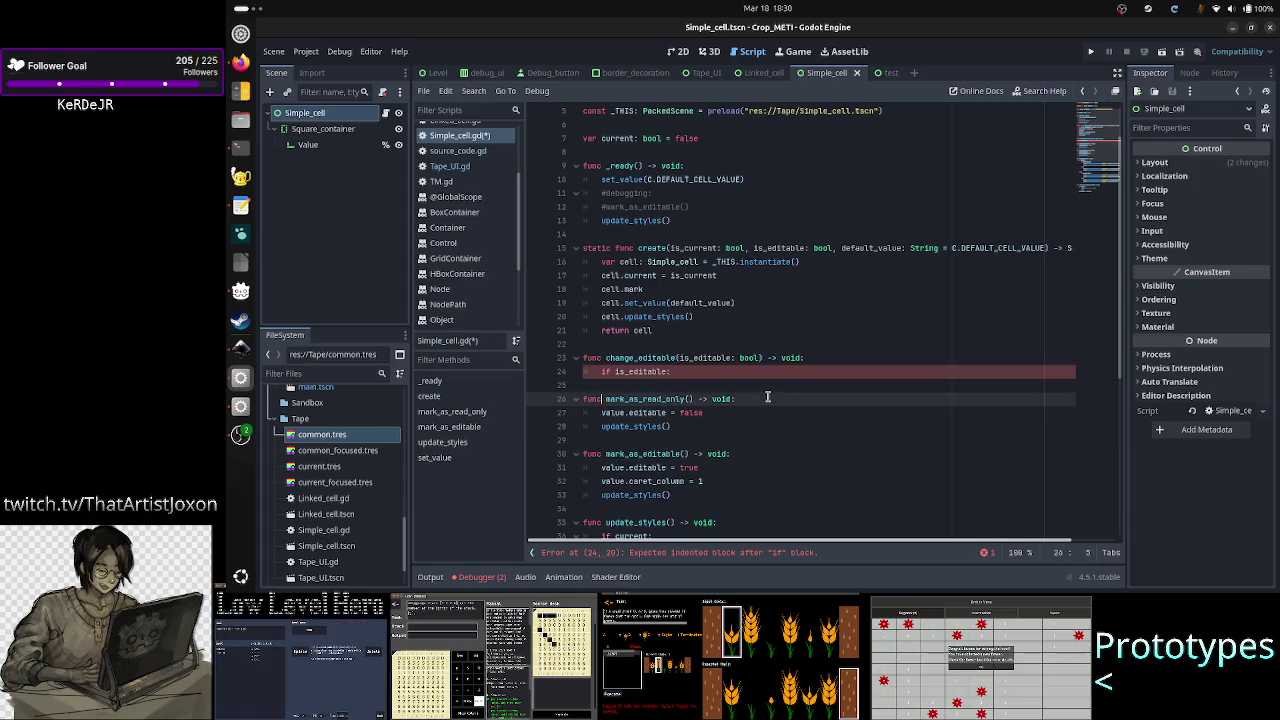
key("Down")
key("Down")
key("Down")
key("Down")
key("Up")
key("Up")
key("Up")
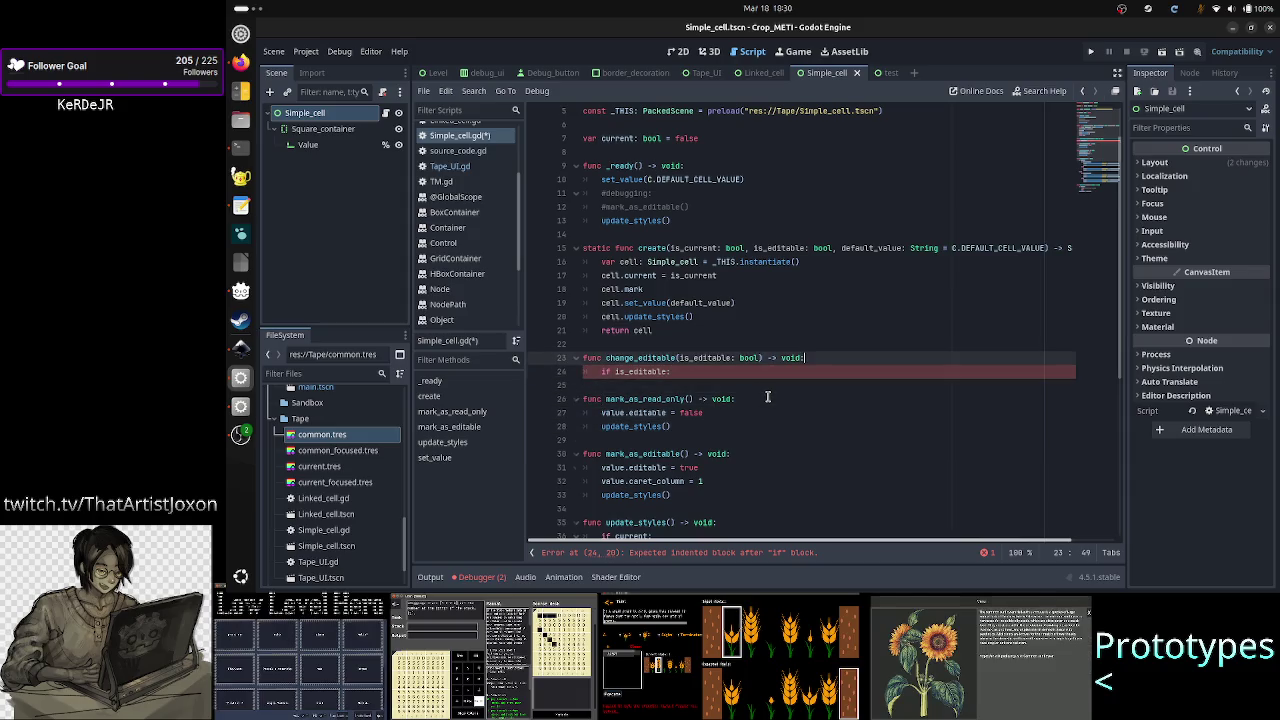
key("ctrl+shift+Return")
type("value.edi")
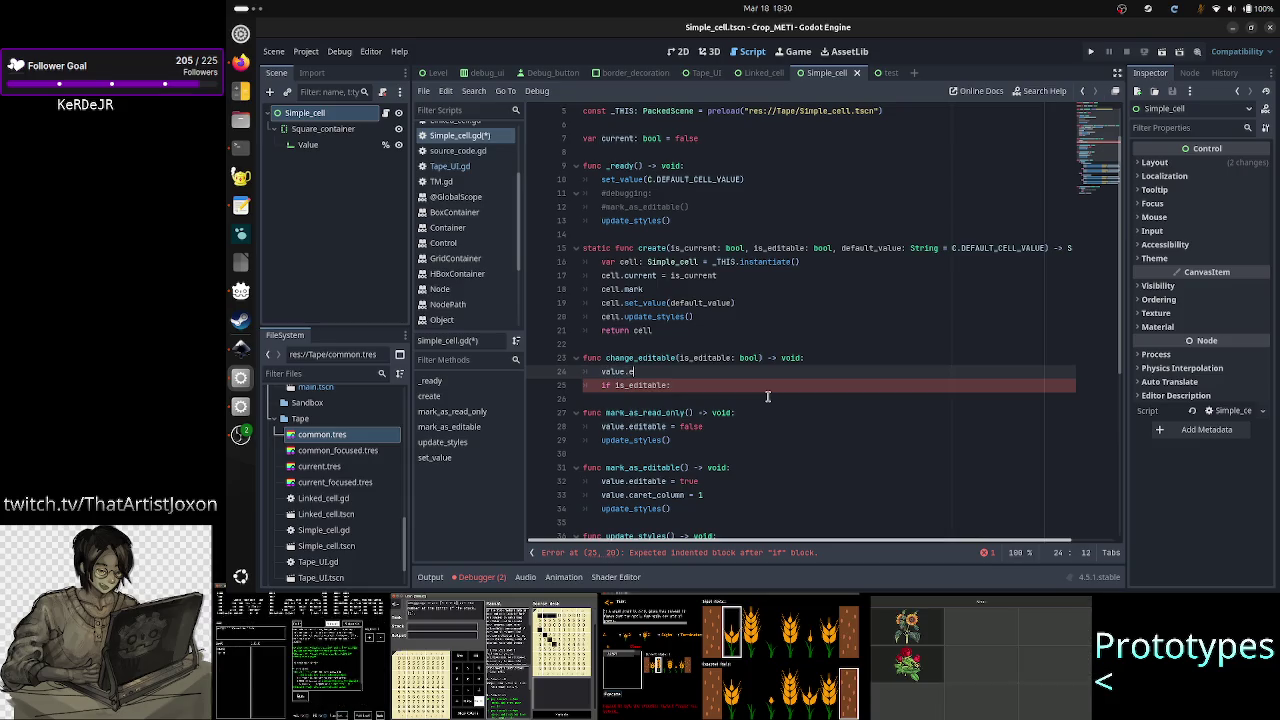
- Complete the line 'value.editable = is_editable' in change_editable
key("Down")
key("Return")
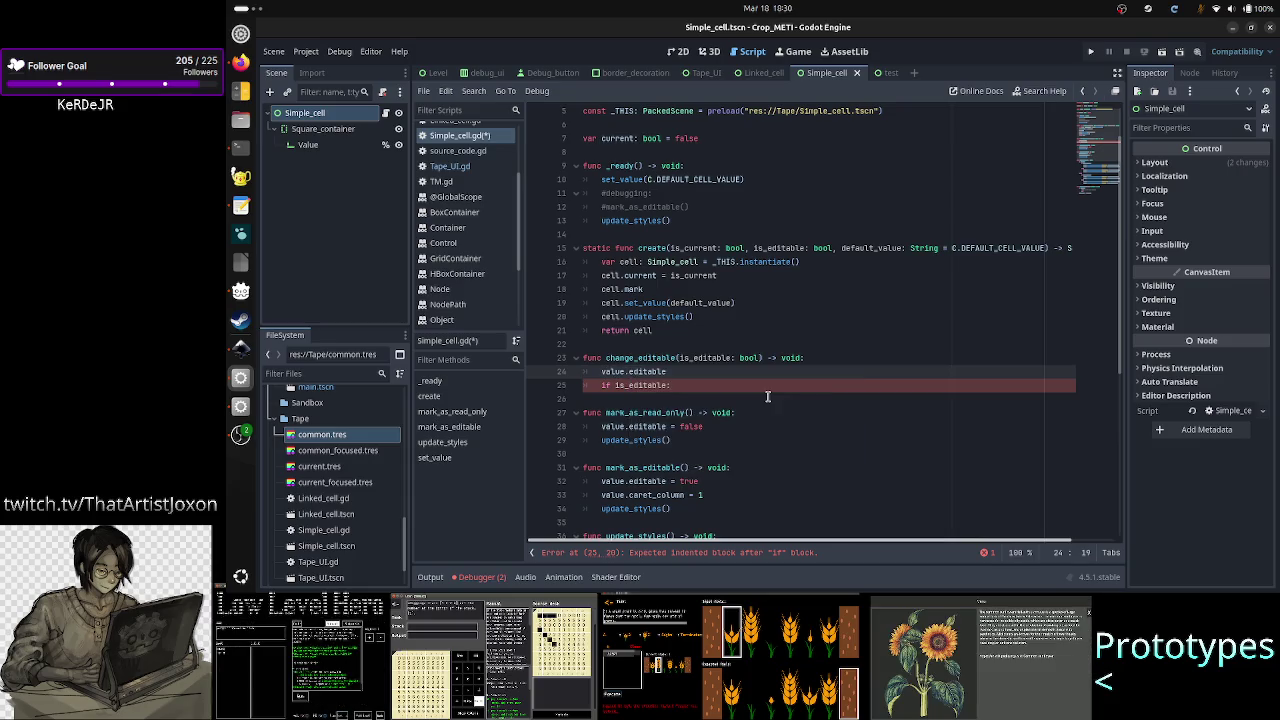
type("= is_ed")
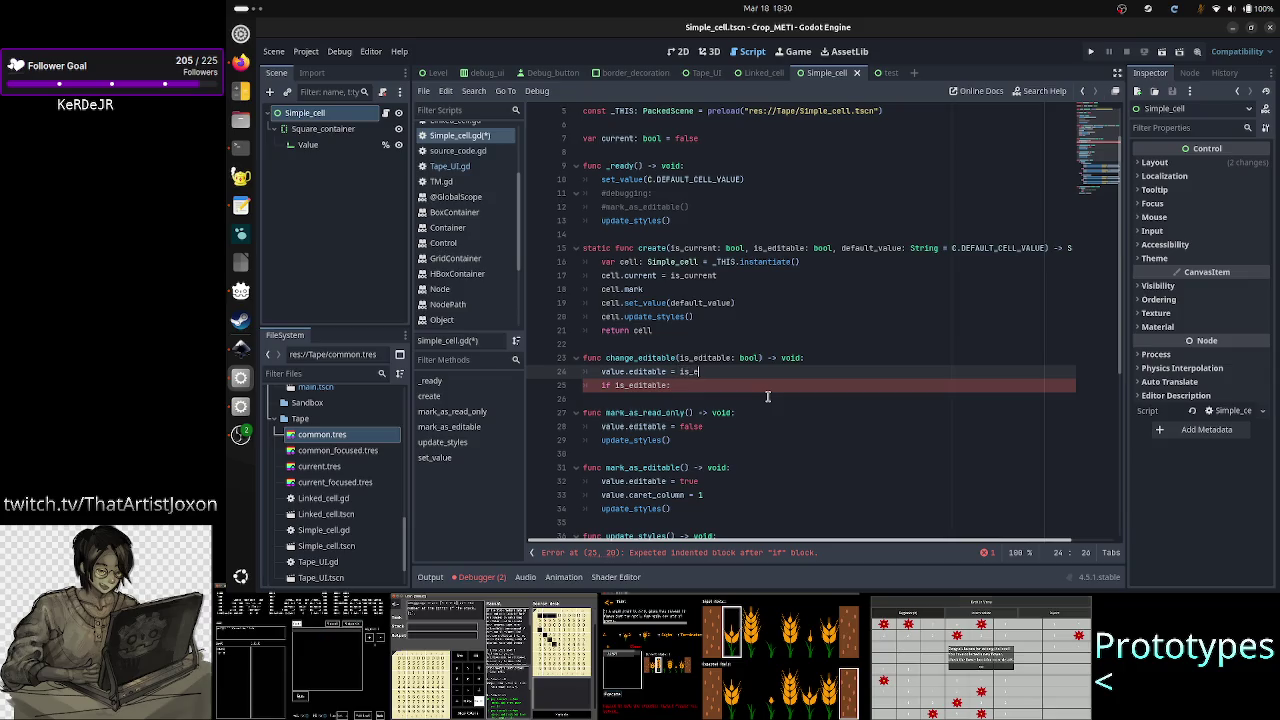
key("Return")
key("Home")
key("shift+End")
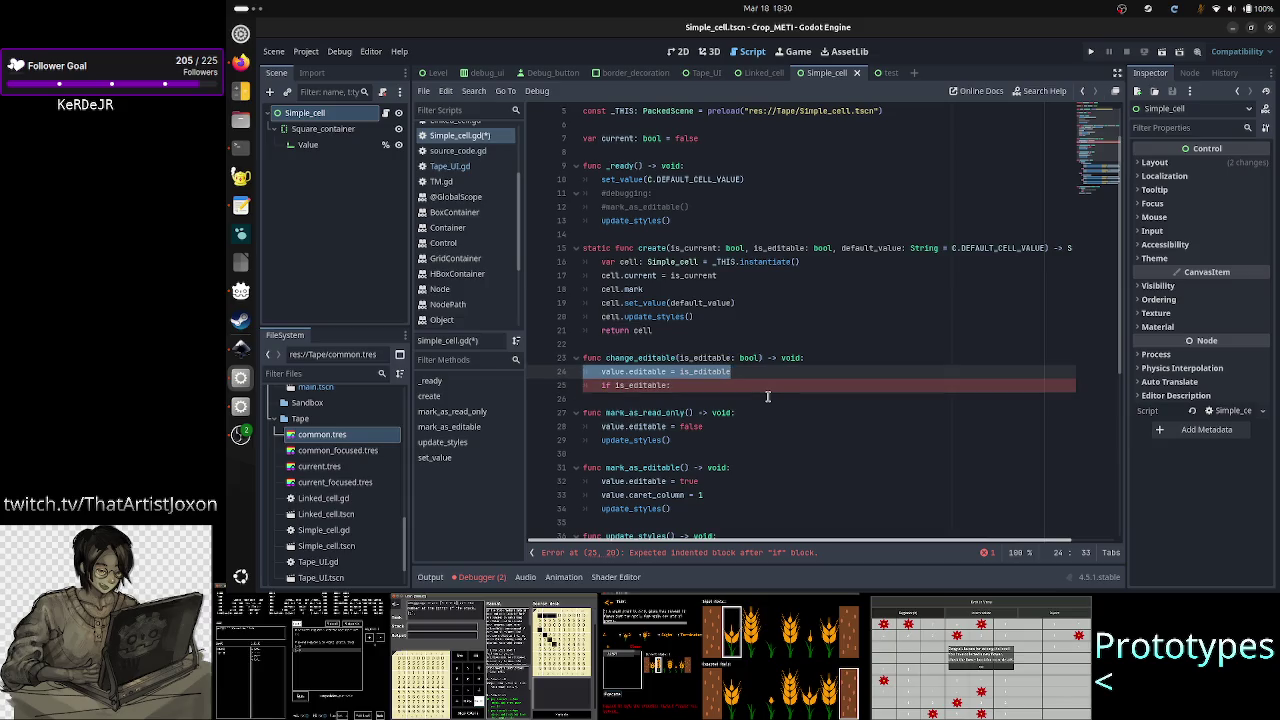
key("End")
- Replace the unfinished 'if is_editable:' line with an update_styles() call
key("Down")
key("Down")
key("Down")
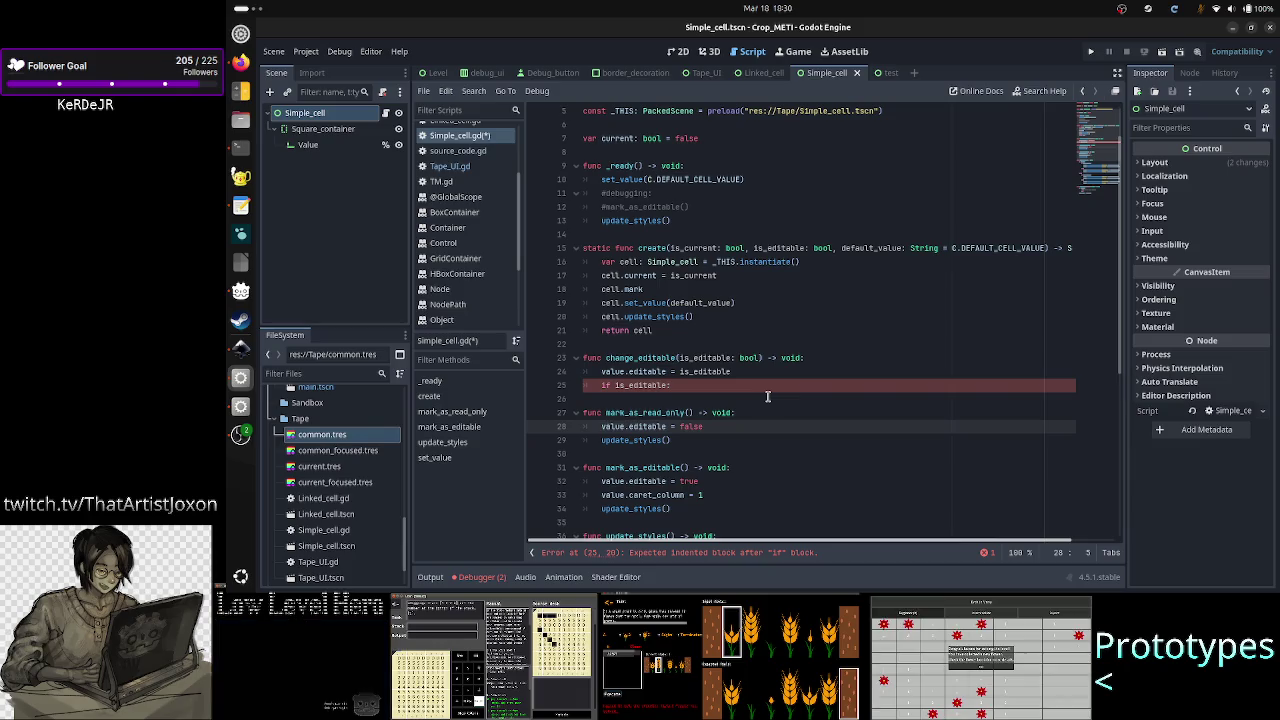
key("Up")
key("Up")
key("Up")
key("Down")
key("Down")
key("Down")
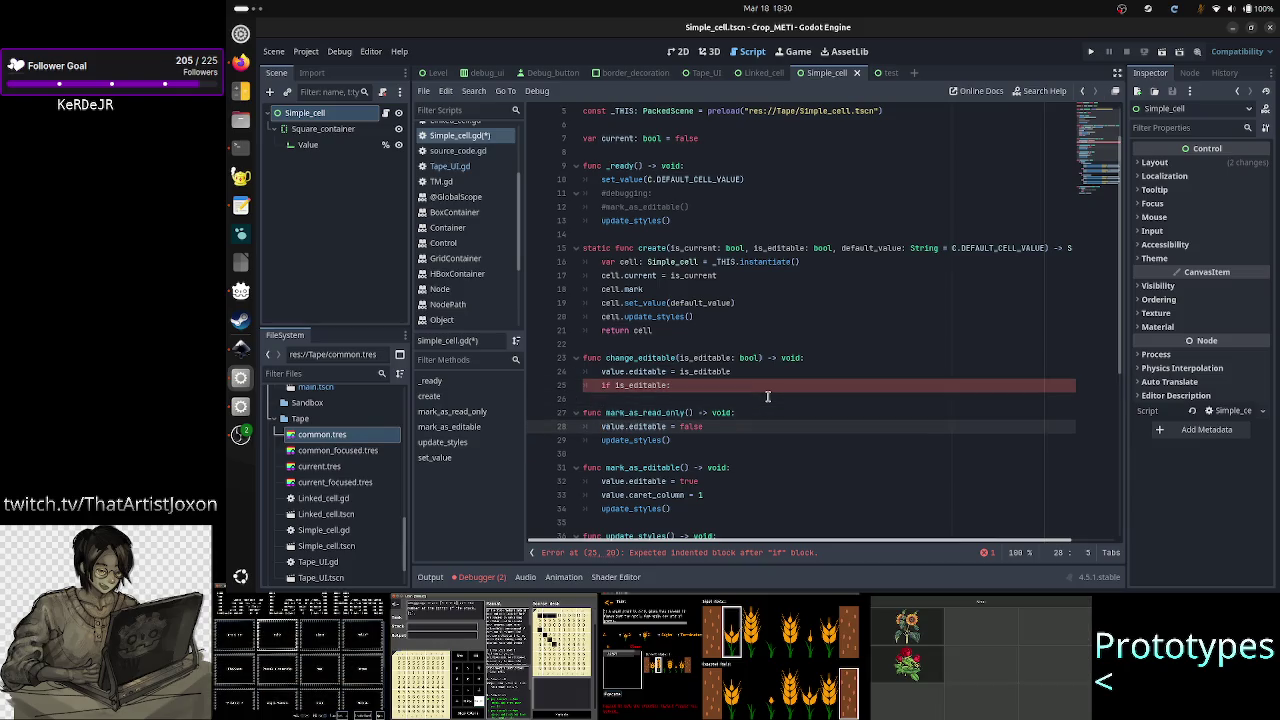
key("Down")
key("Down")
key("Down")
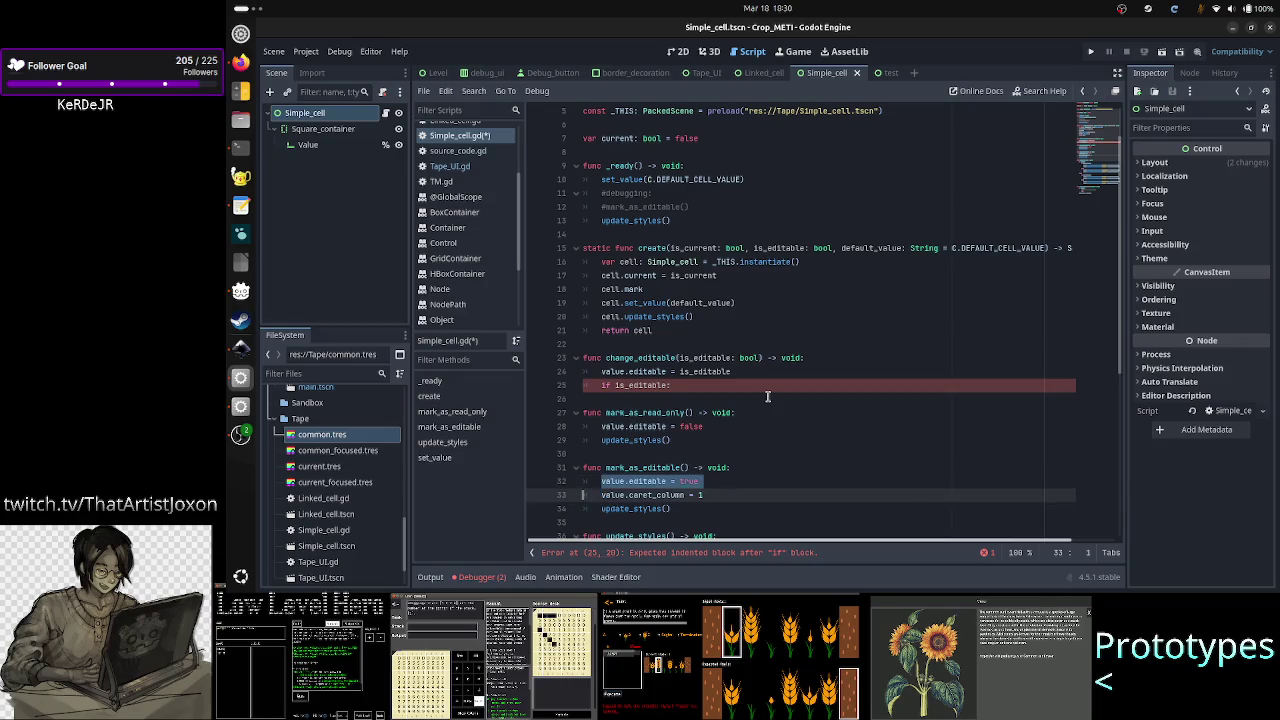
key("Up")
key("Up")
key("Up")
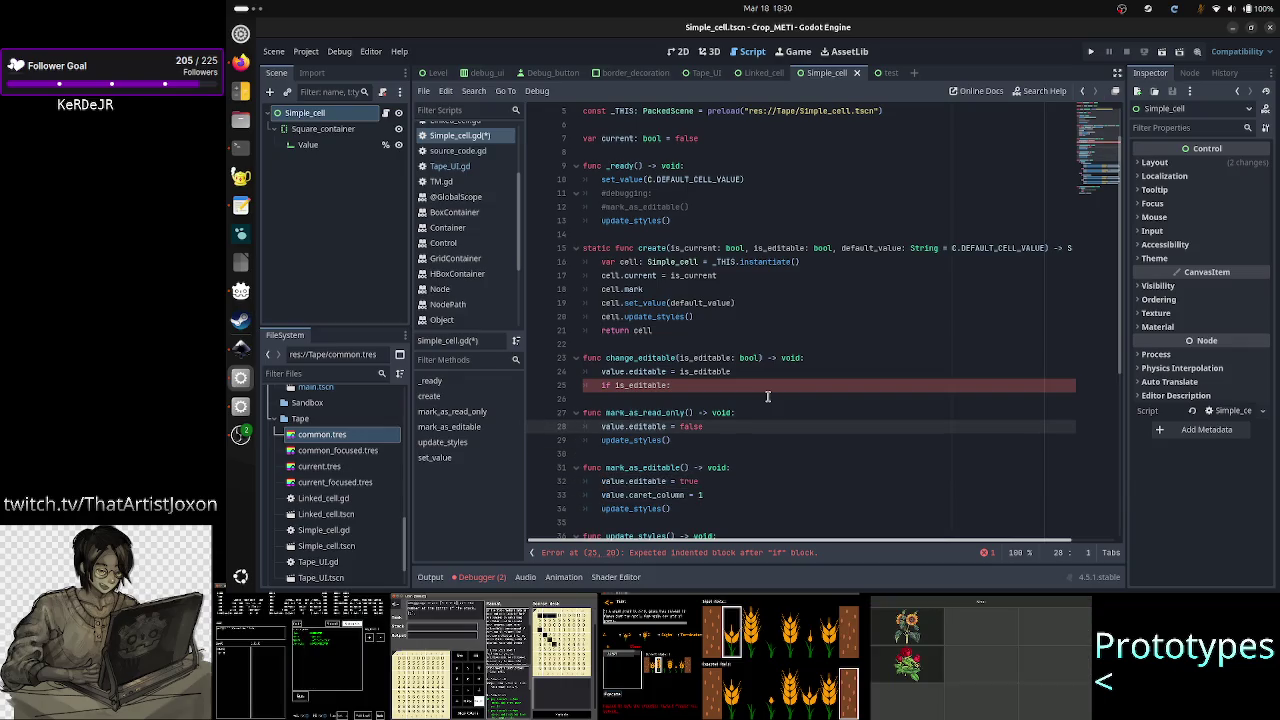
key("Up")
key("Up")
key("Up")
key("Up")
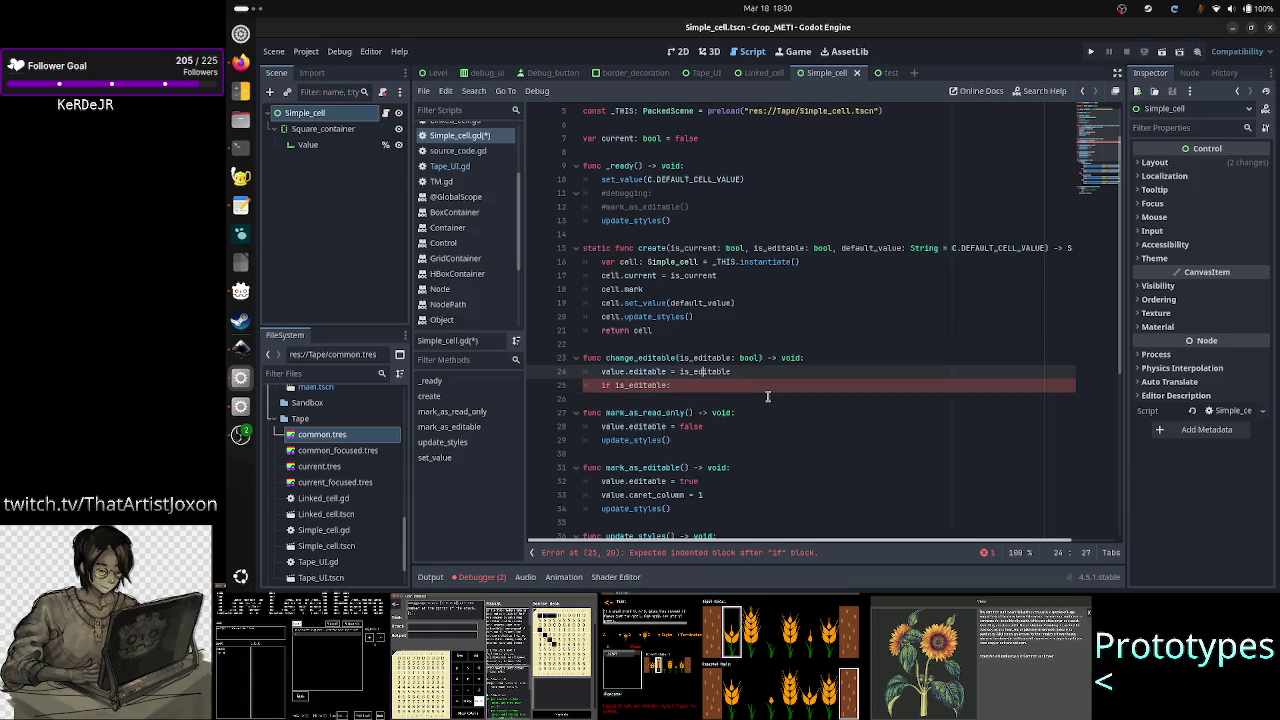
key("Right")
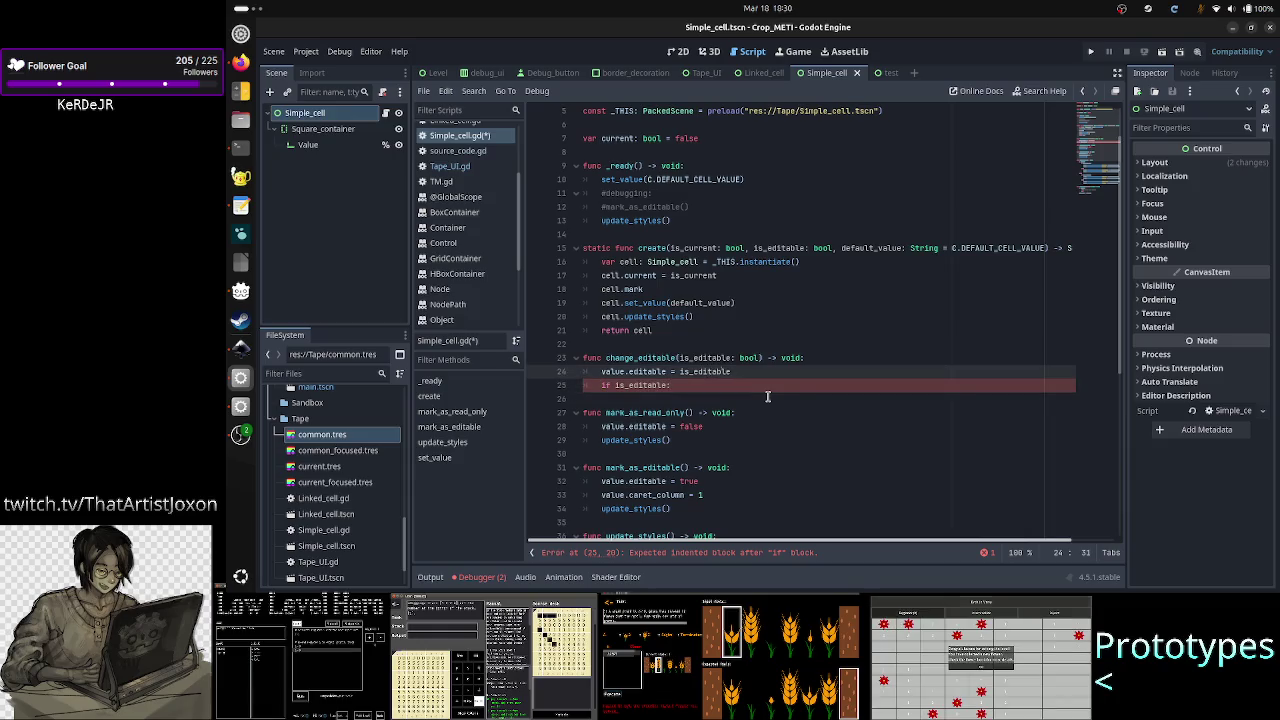
key("Down")
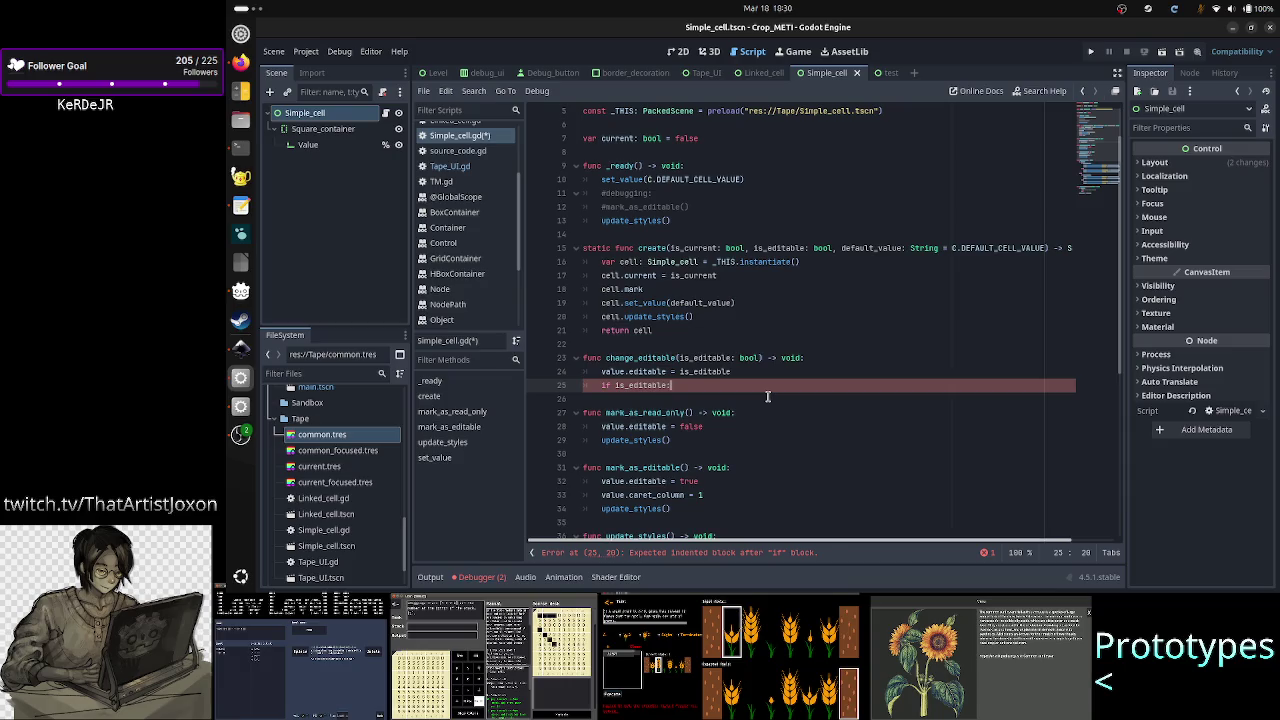
key("BackSpace")
key("BackSpace")
key("BackSpace")
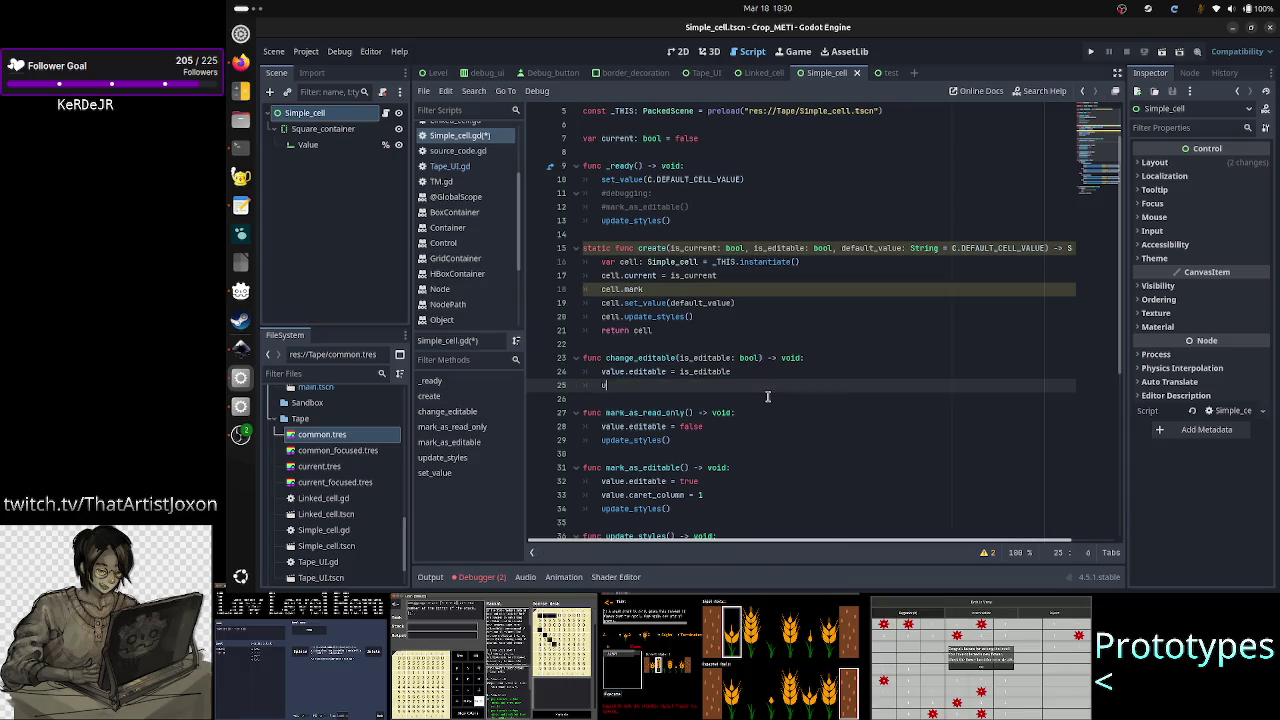
type("update")
key("Return")
key("Down")
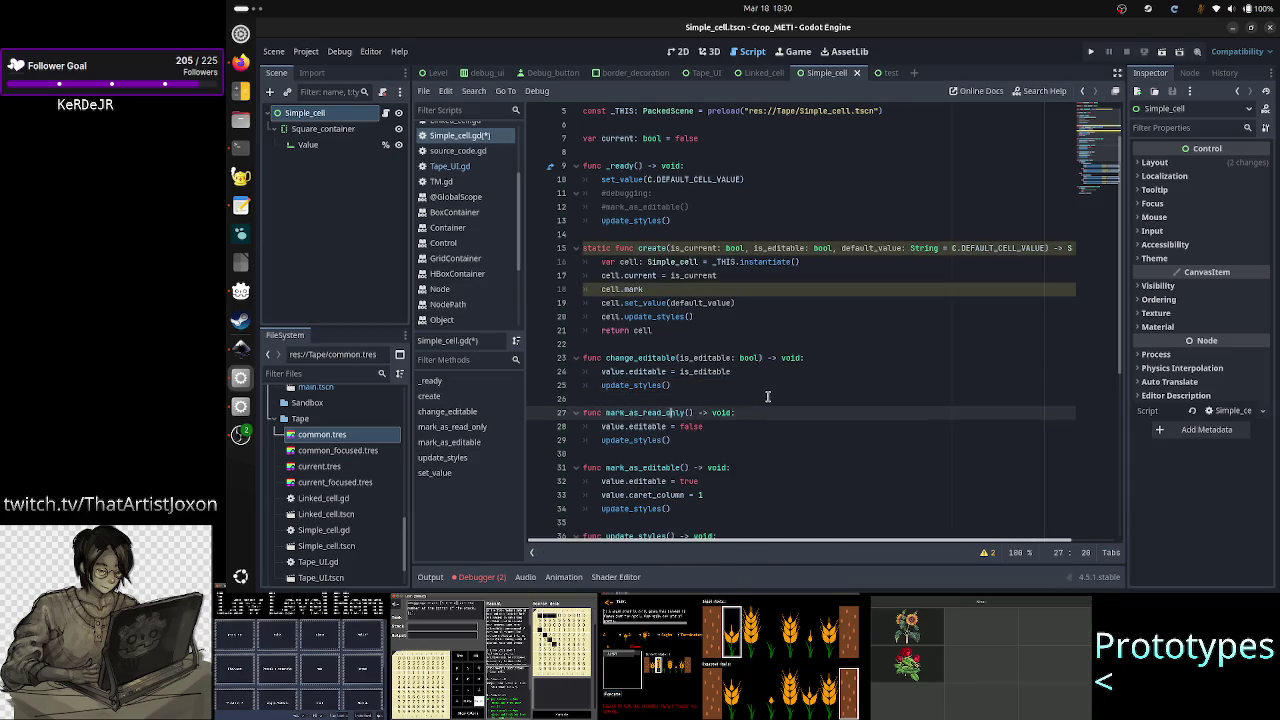
key("Down")
key("Down")
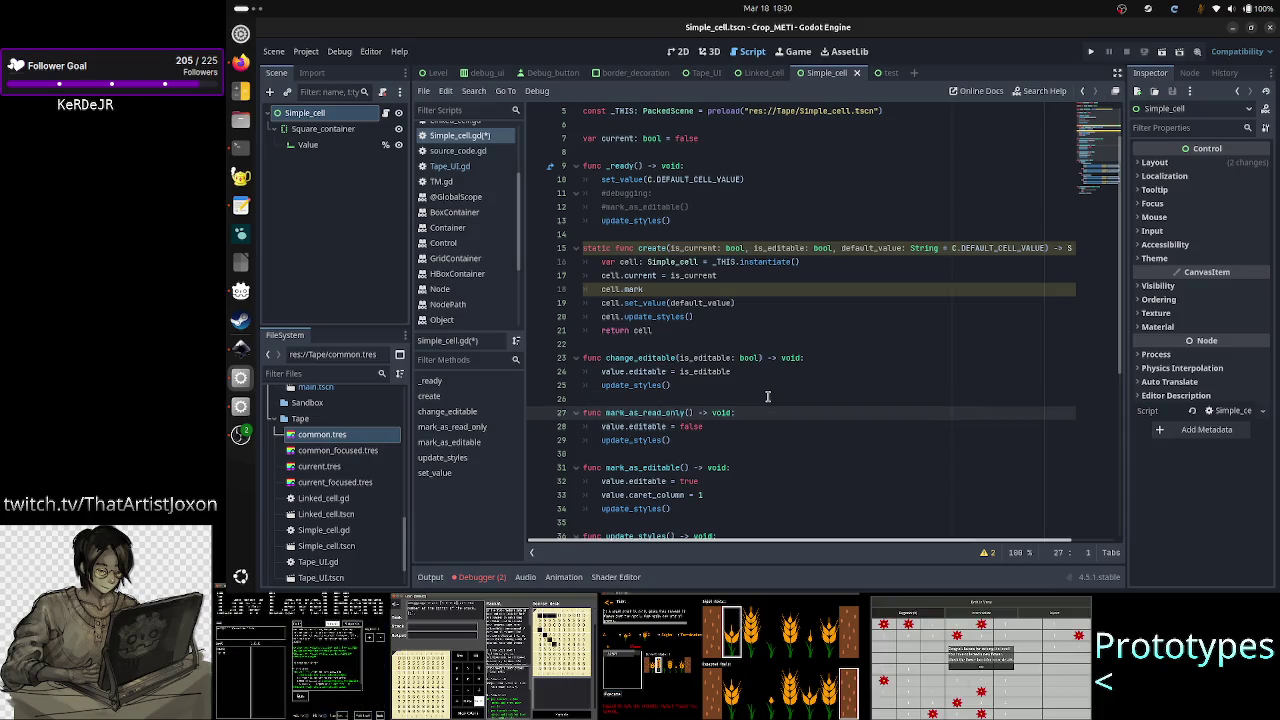
- Delete the old mark_as_read_only and mark_as_editable functions
key("Up")
key("shift+Down")
key("shift+Down")
key("shift+Down")
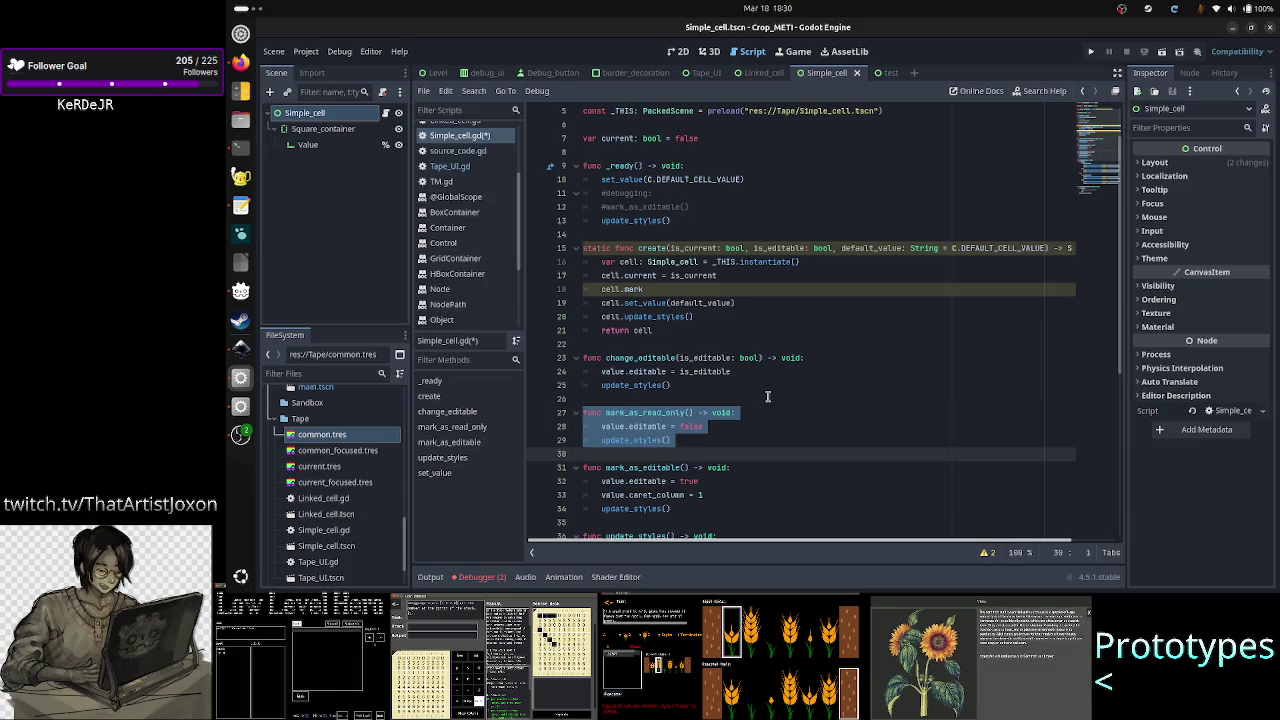
key("Delete")
key("Delete")
key("Down")
key("Down")
key("Home")
key("shift+End")
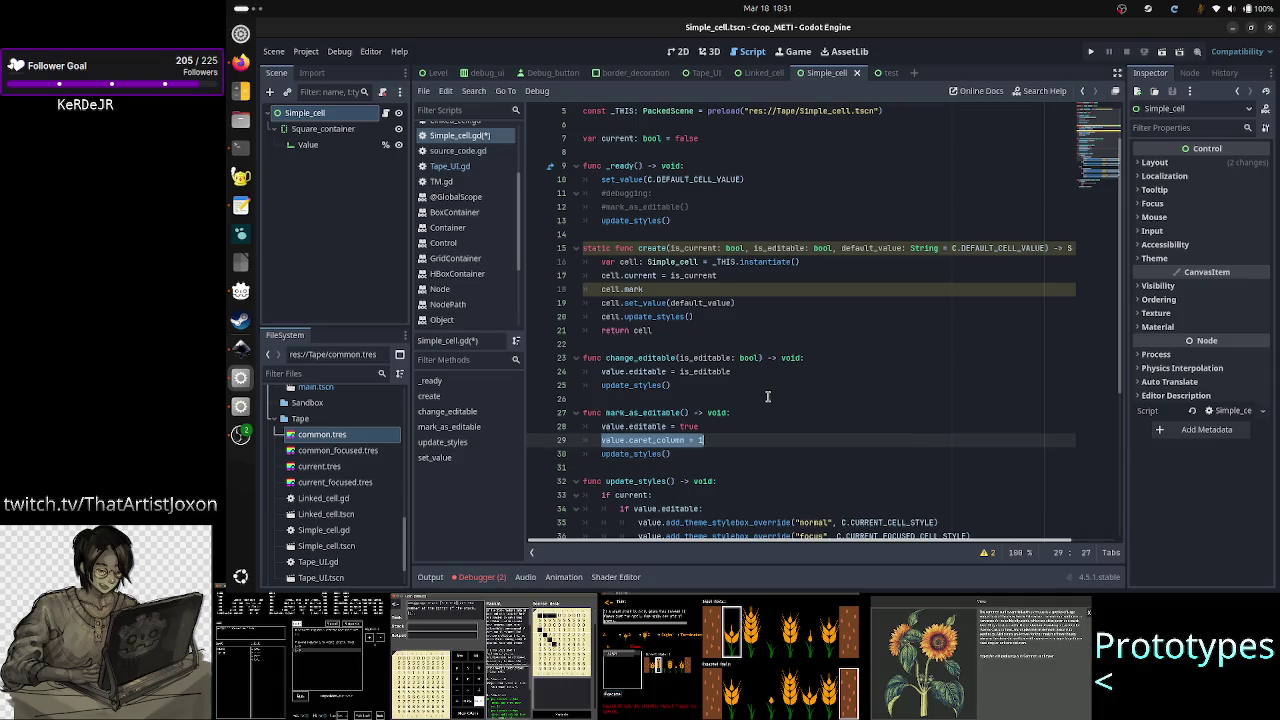
key("shift+Right")
key("Delete")
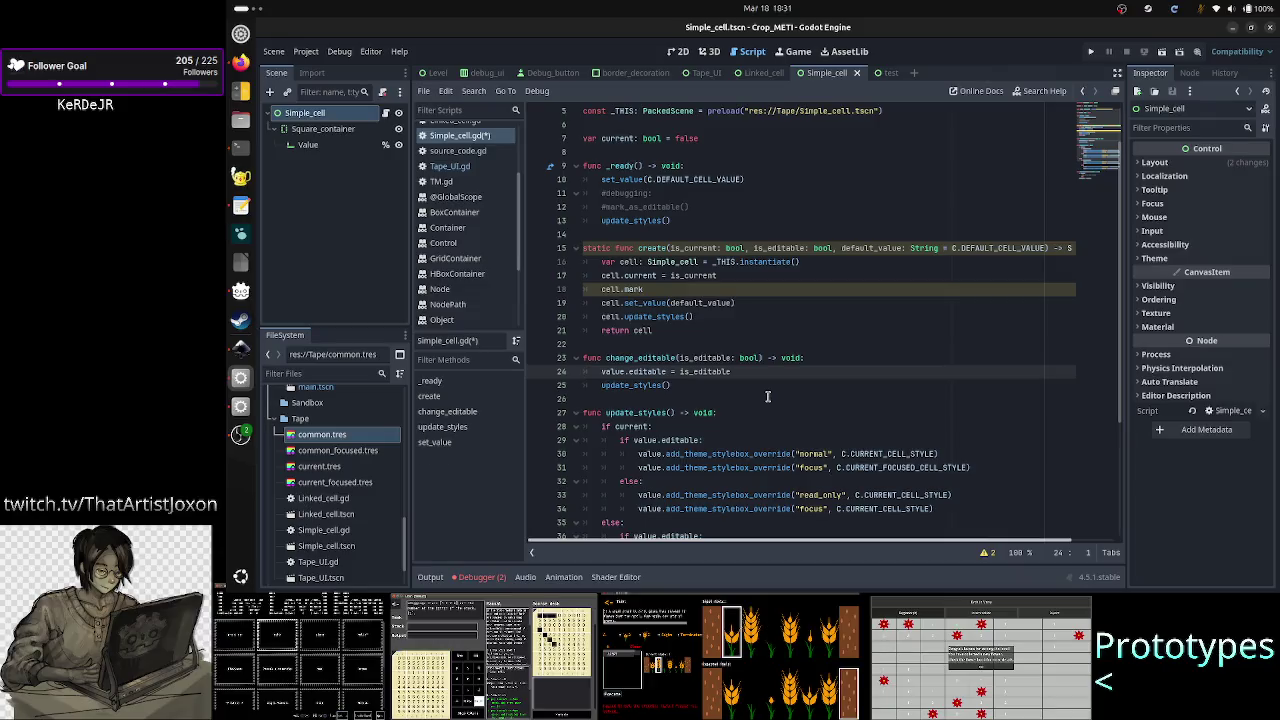
key("Up")
key("Up")
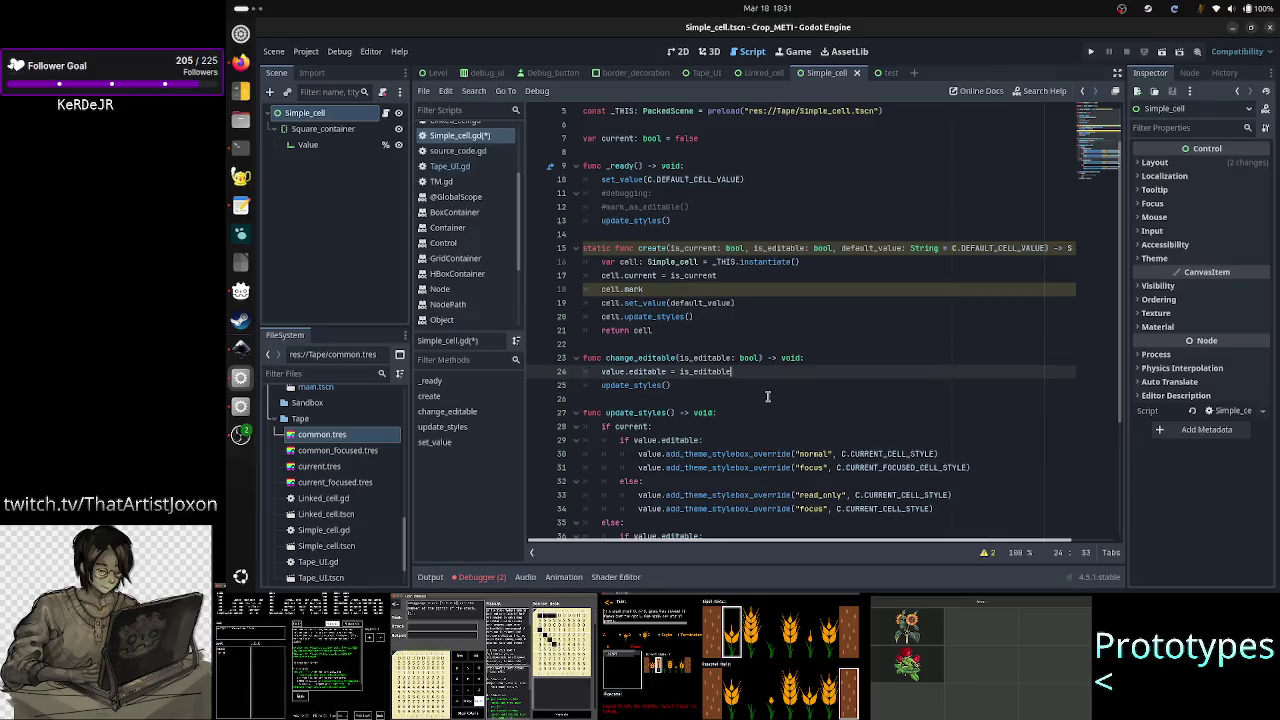
- Add 'if is_editable:' with 'value.caret_column = 1' after the editable assignment
key("End")
key("Return")
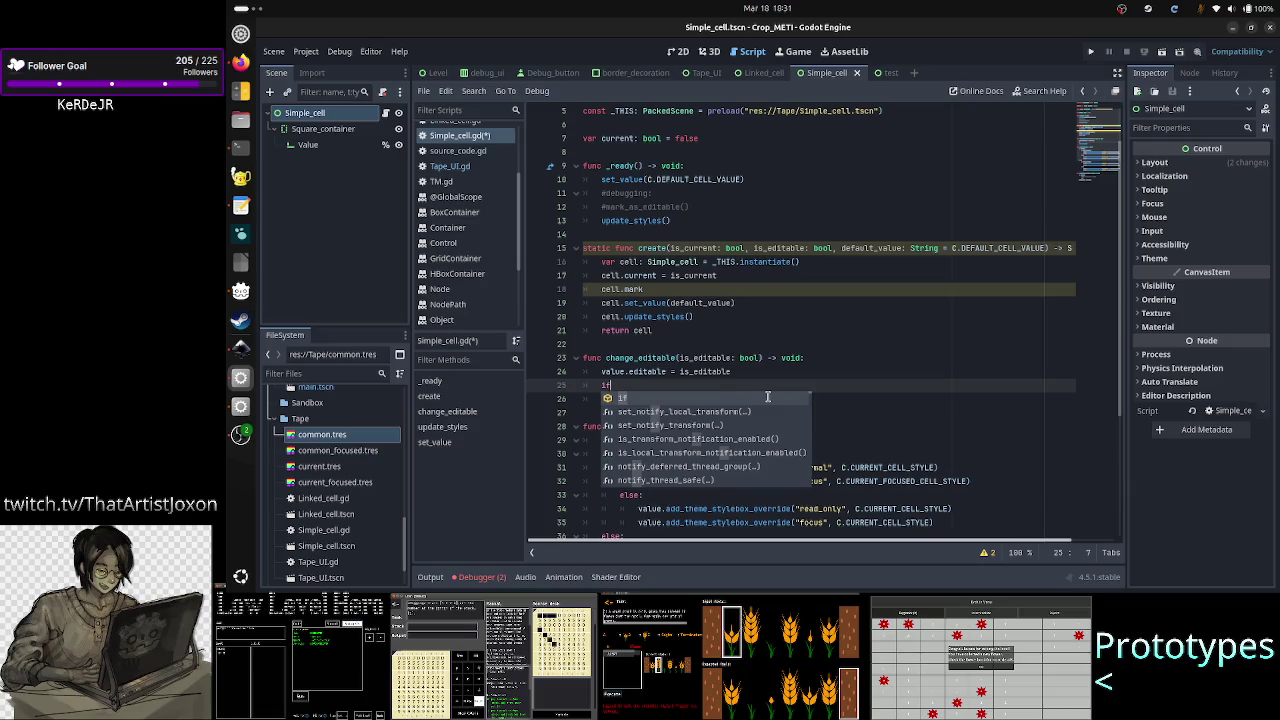
type("is")
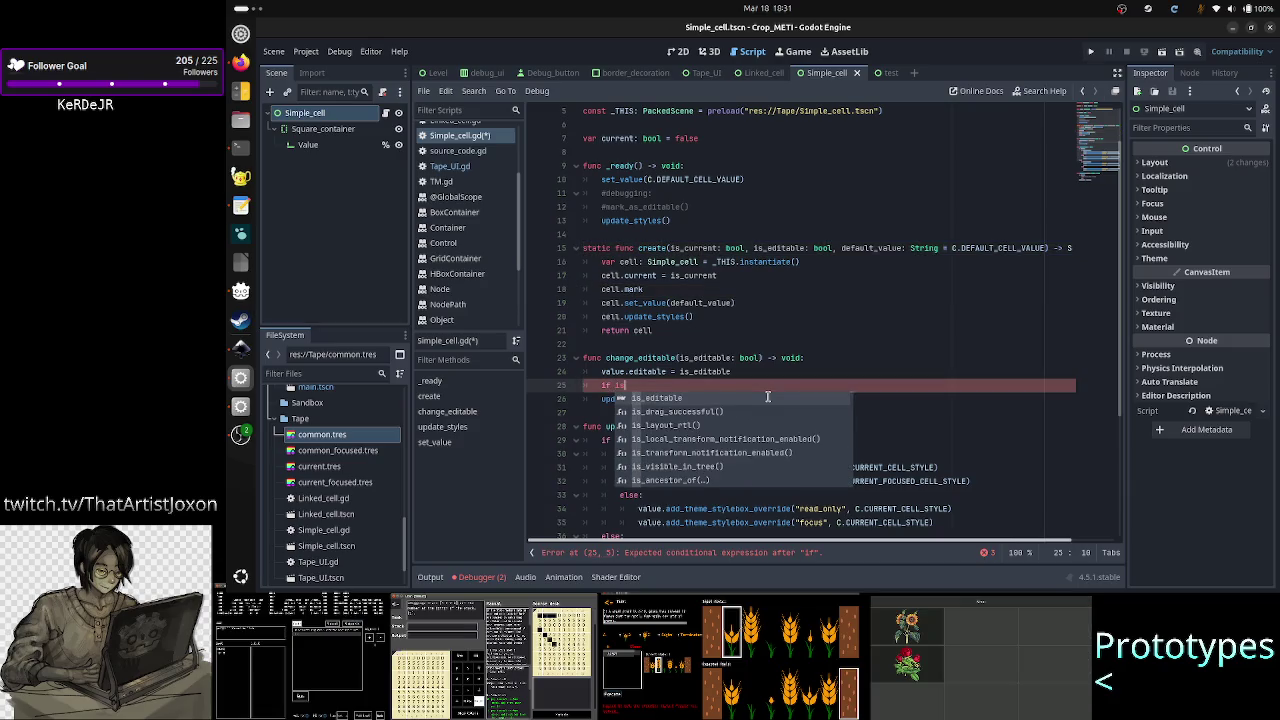
key("Return")
type(":")
key("Return")
type("value.caret_column = 1")
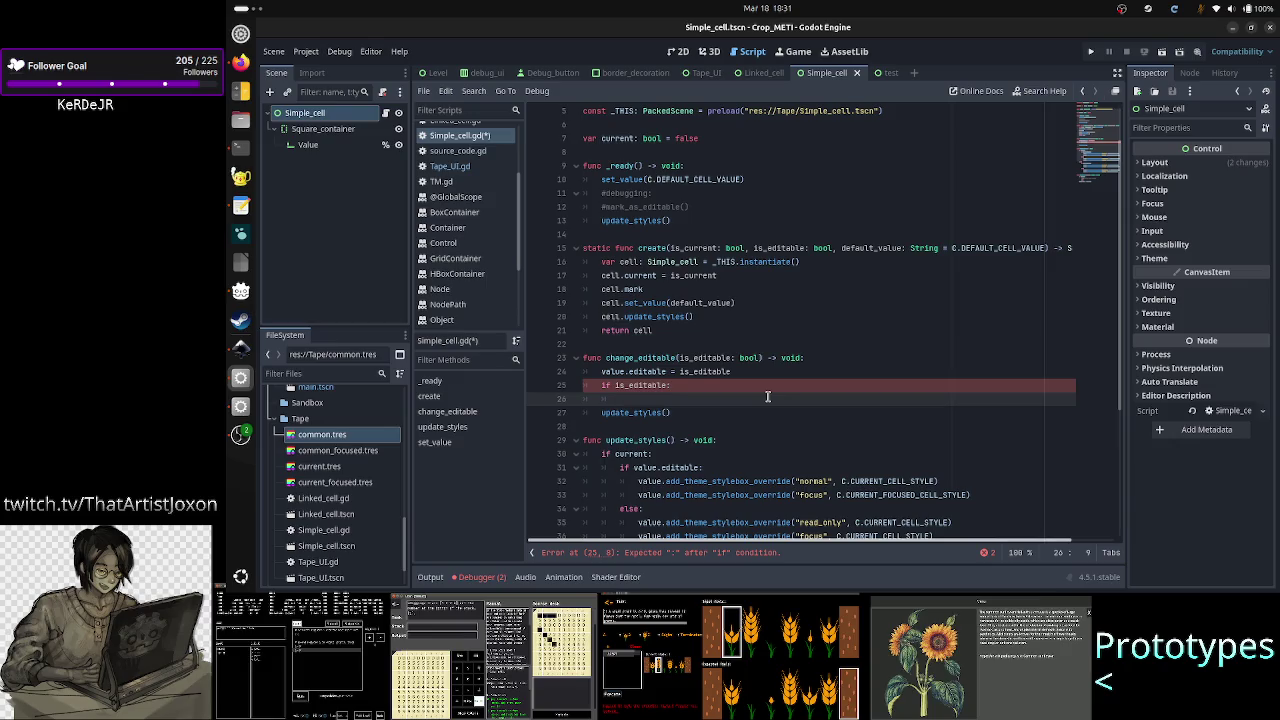
key("Down")
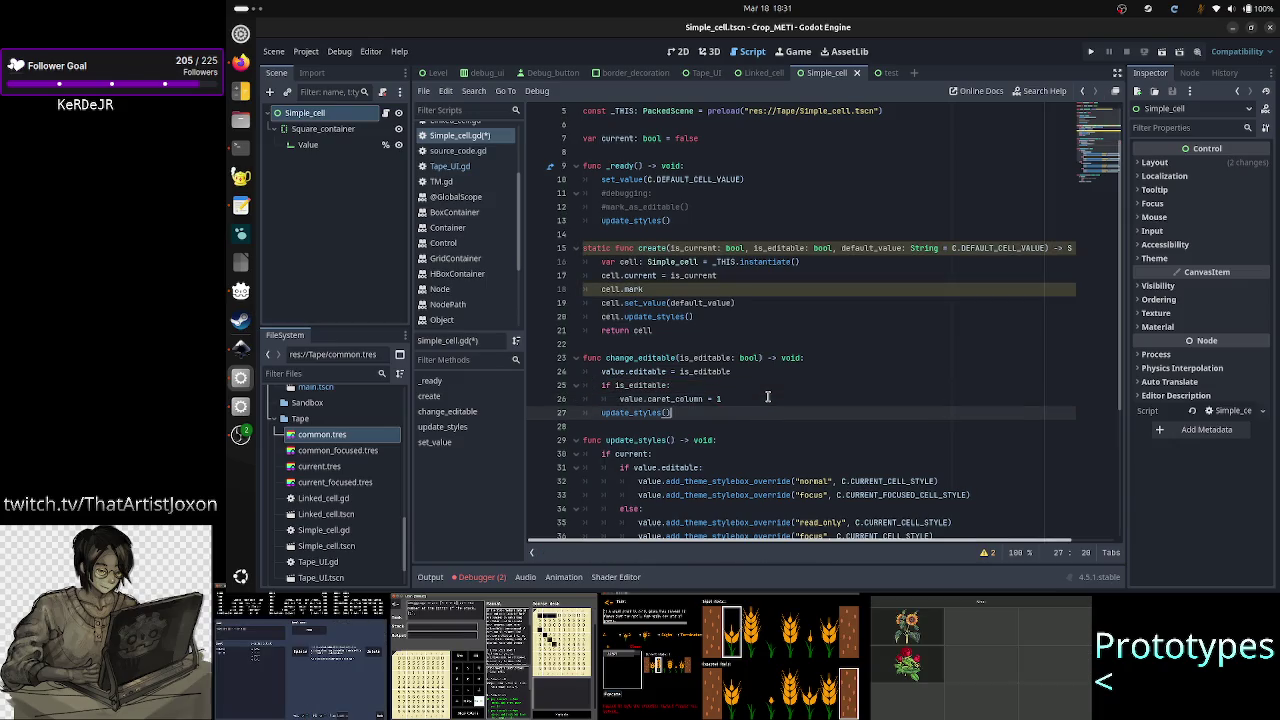
key("Up")
key("Up")
key("Up")
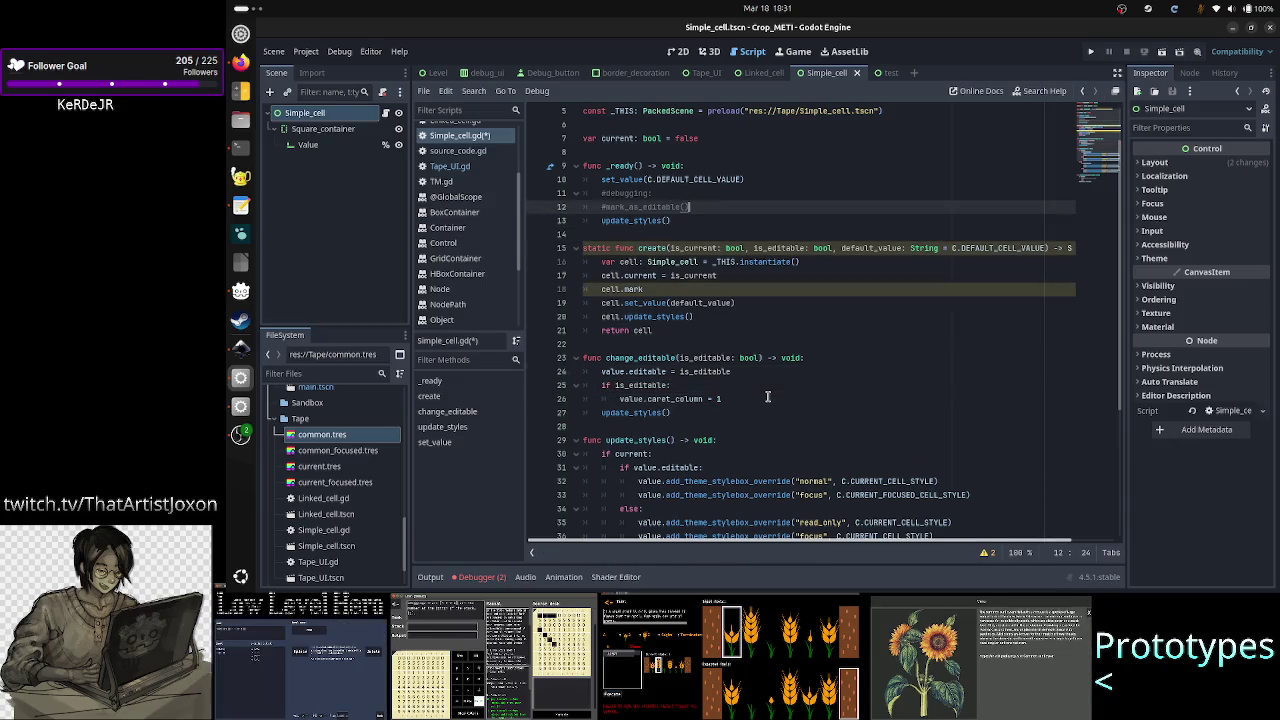
- Replace the _ready debug call with a commented-out change_editable(true)
key("BackSpace")
key("BackSpace")
key("BackSpace")
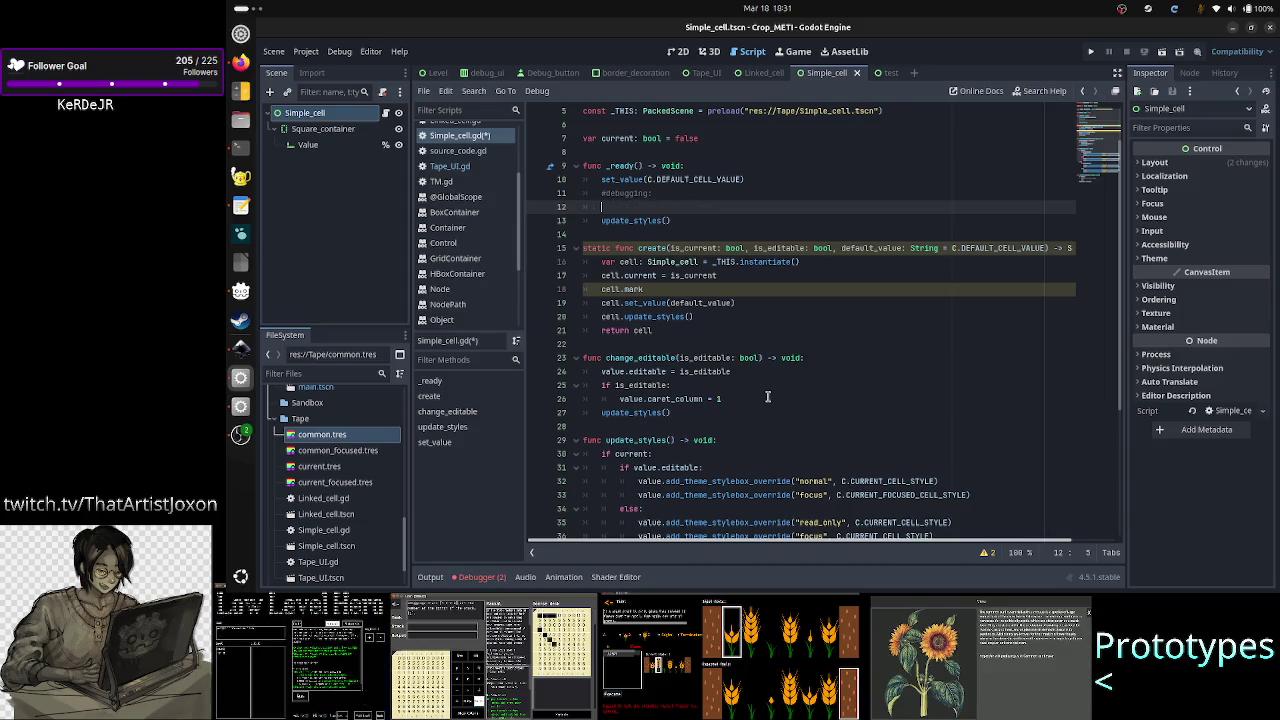
type("change")
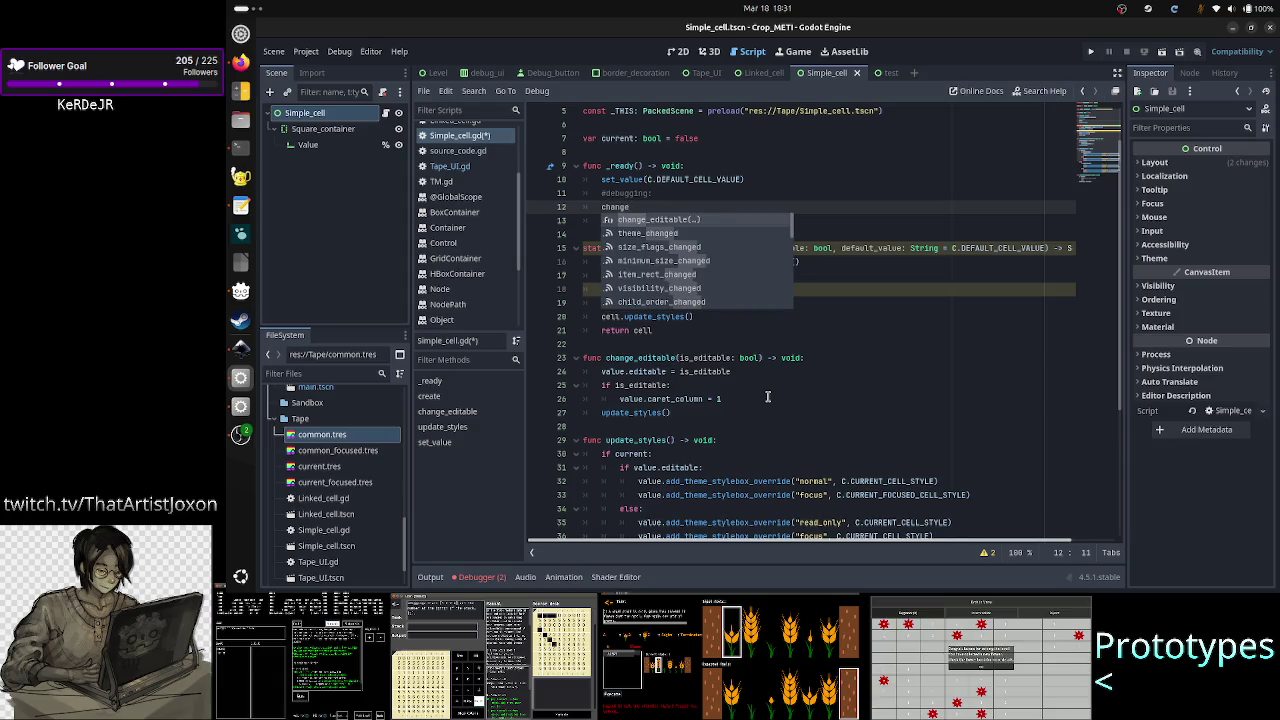
key("Return")
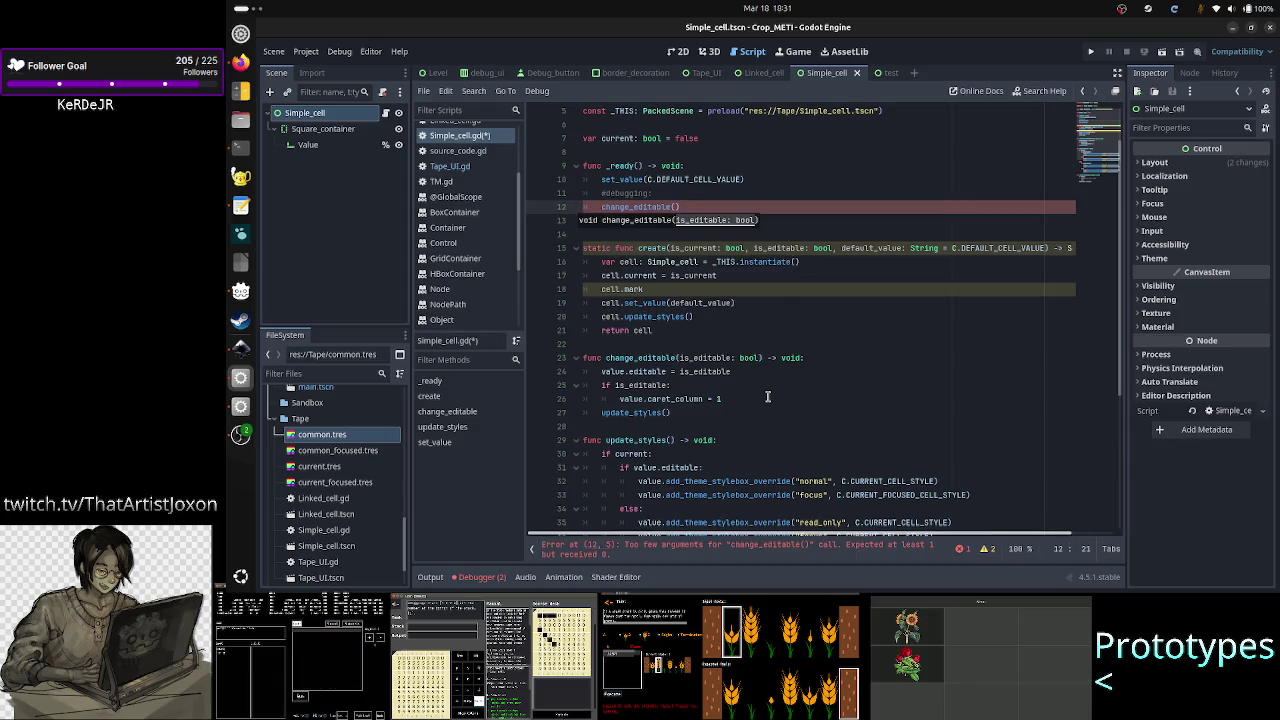
type("true")
key("Home")
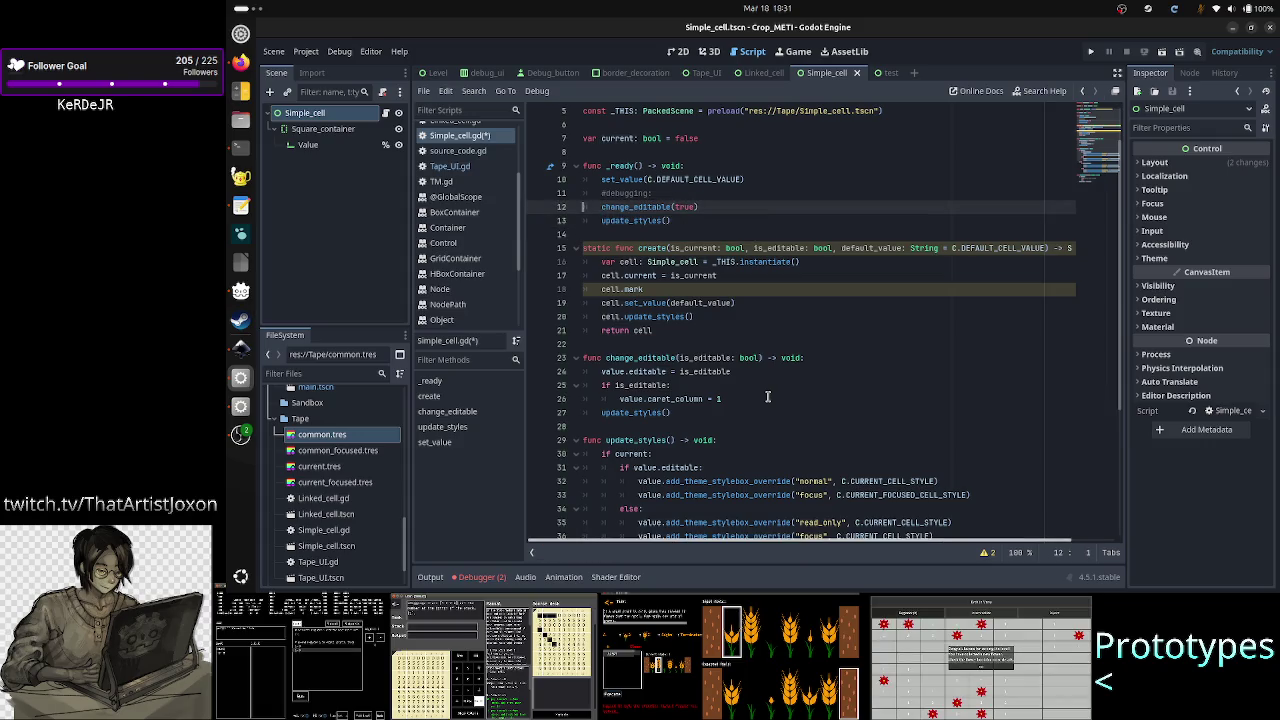
key("ctrl+k")
- In create(), change 'cell.mark' to 'cell.change_editable(is_editable)'
key("Down")
key("Down")
key("Down")
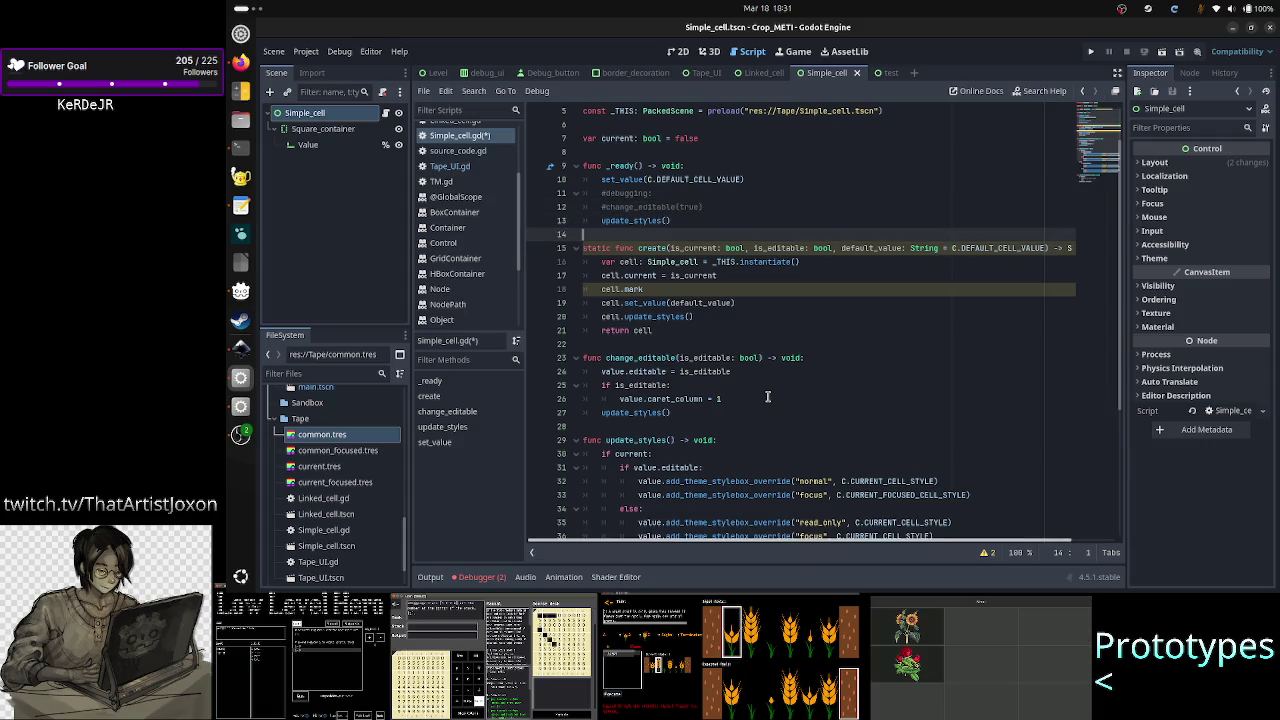
key("Down")
key("Down")
key("Down")
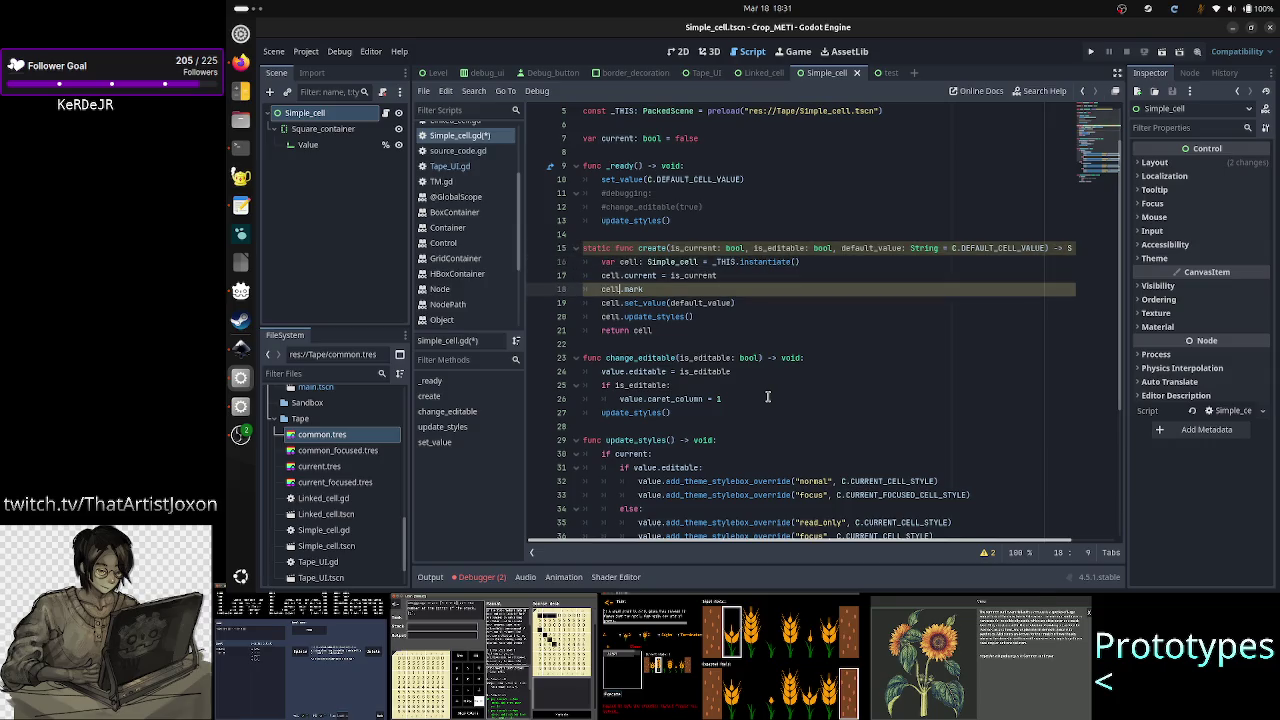
key("Right")
key("Right")
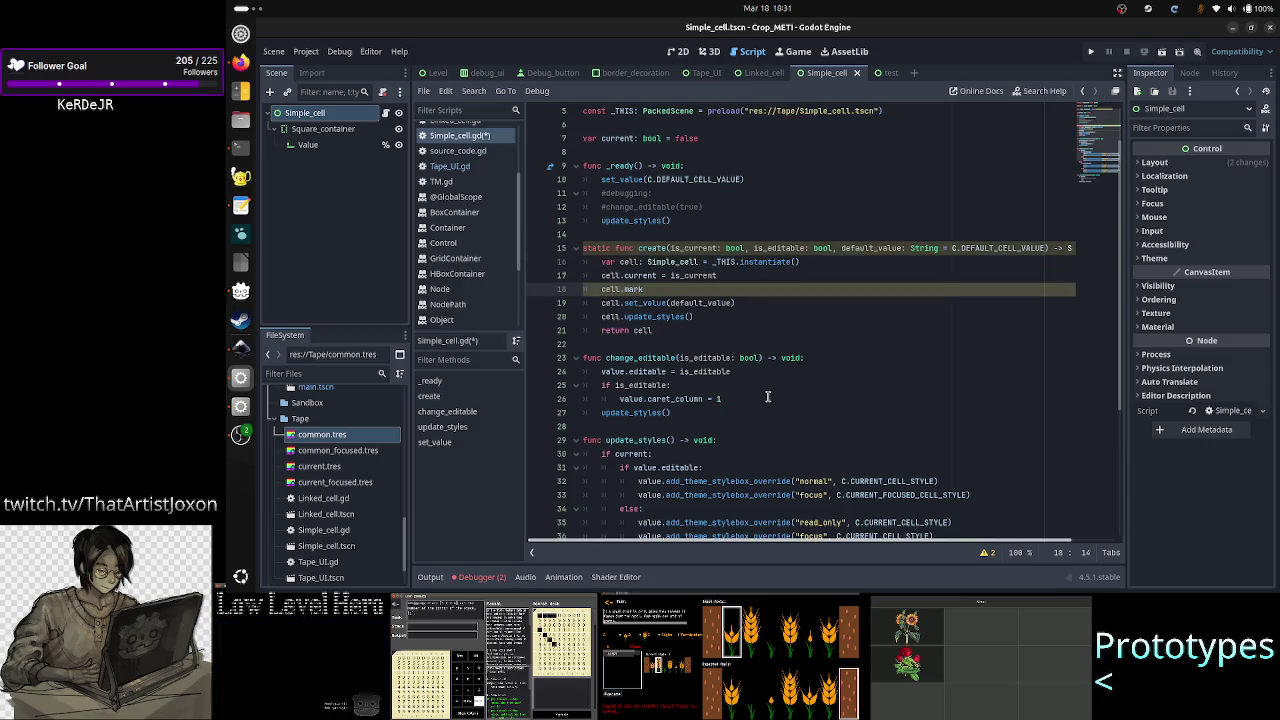
key("BackSpace")
key("BackSpace")
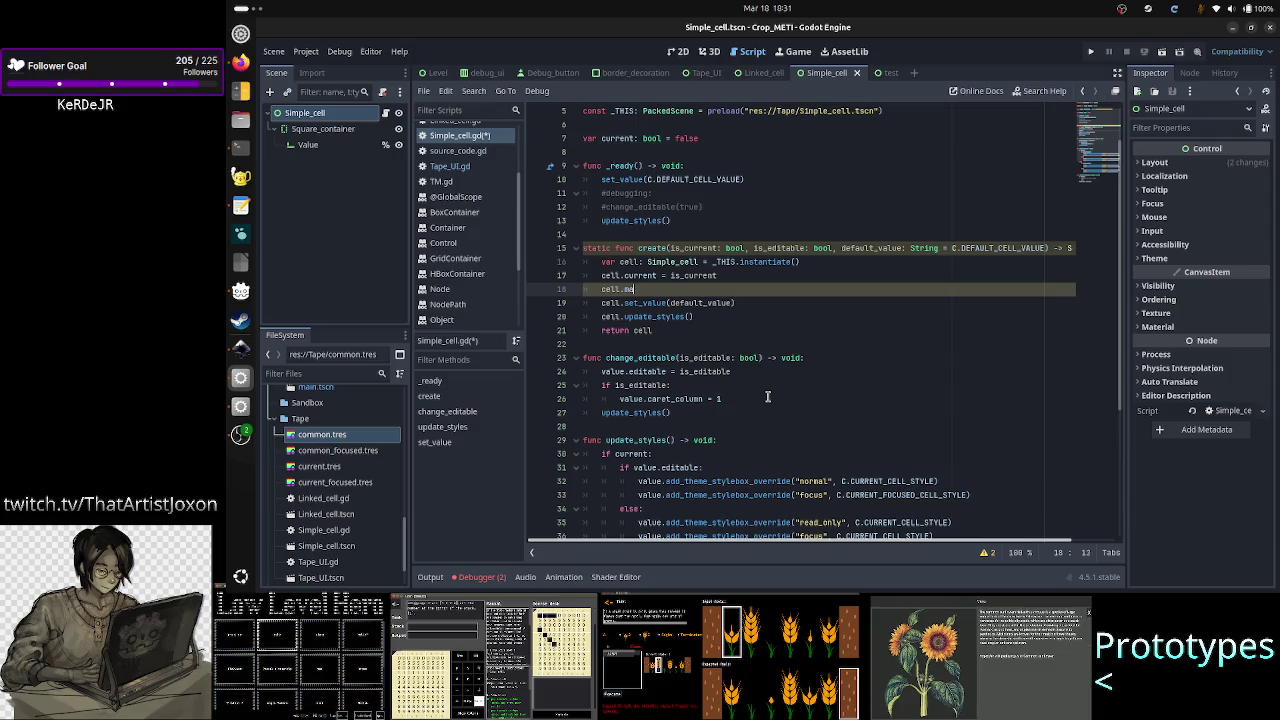
type("change_")
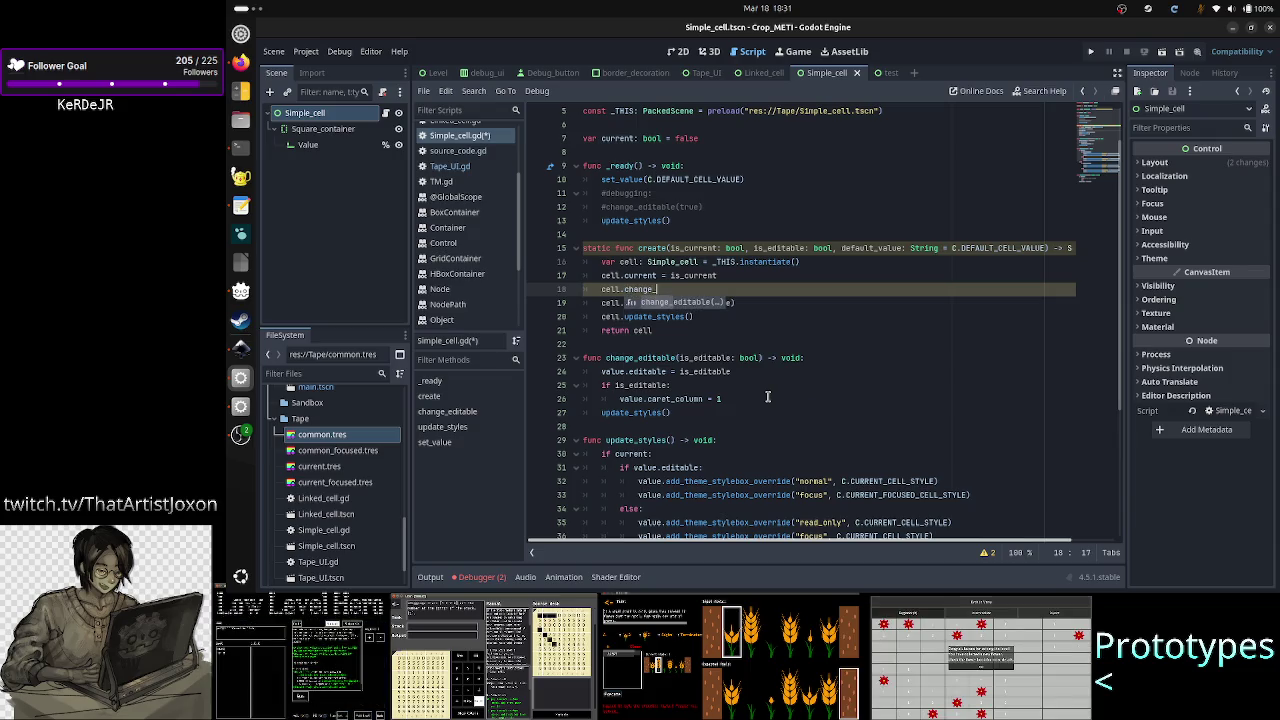
key("Return")
type("is_ed)")
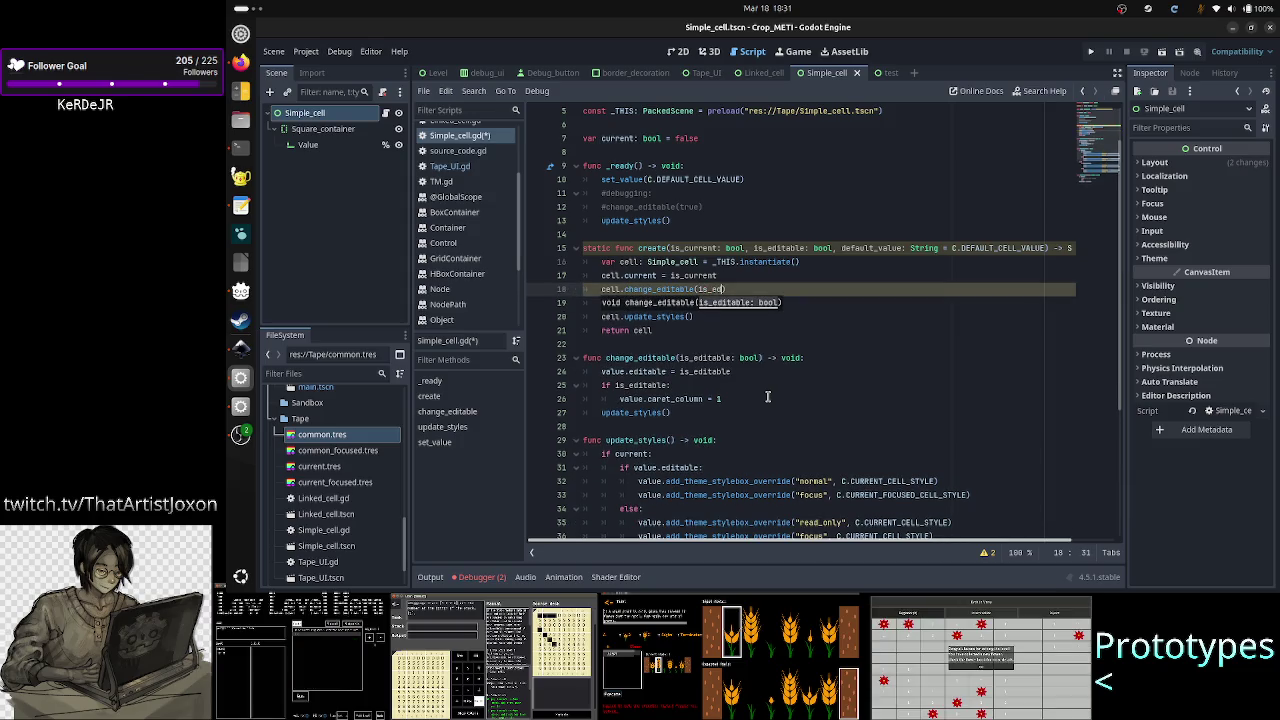
key("ctrl+space")
key("Return")
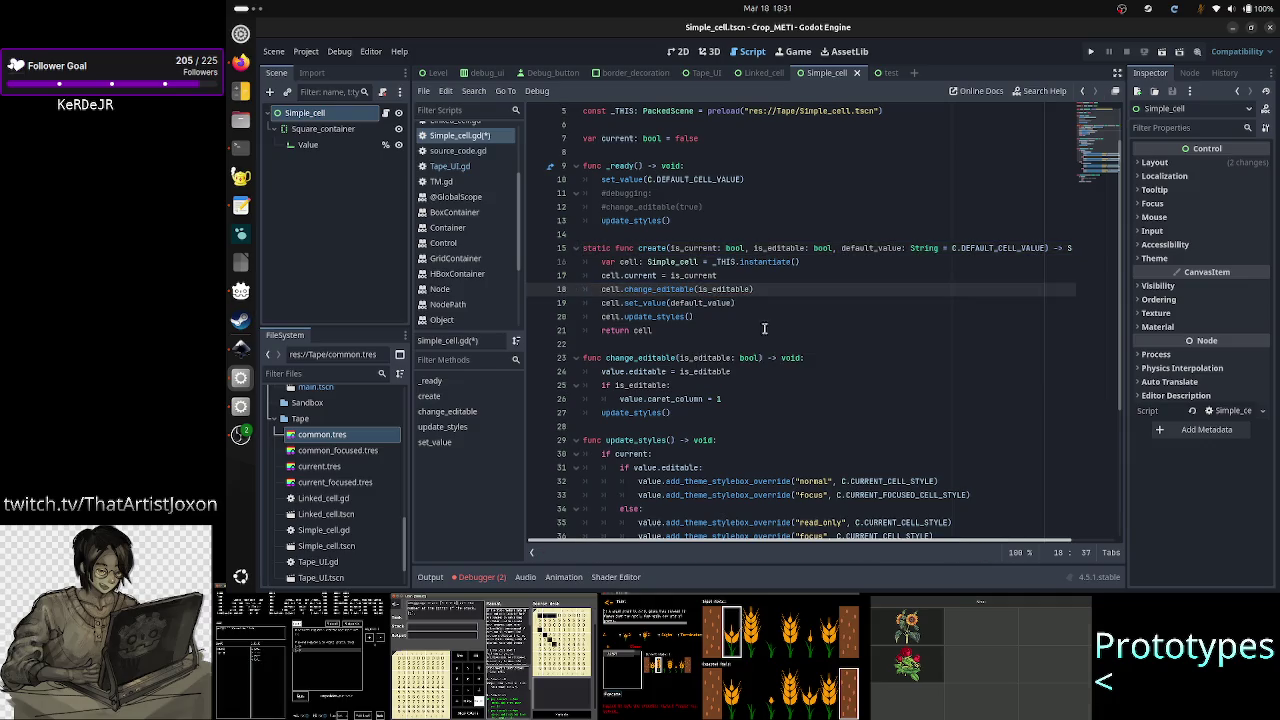
- Check where is_editable, is_current and default_value are used, then select the cell.update_styles() line
double_click(780, 247)
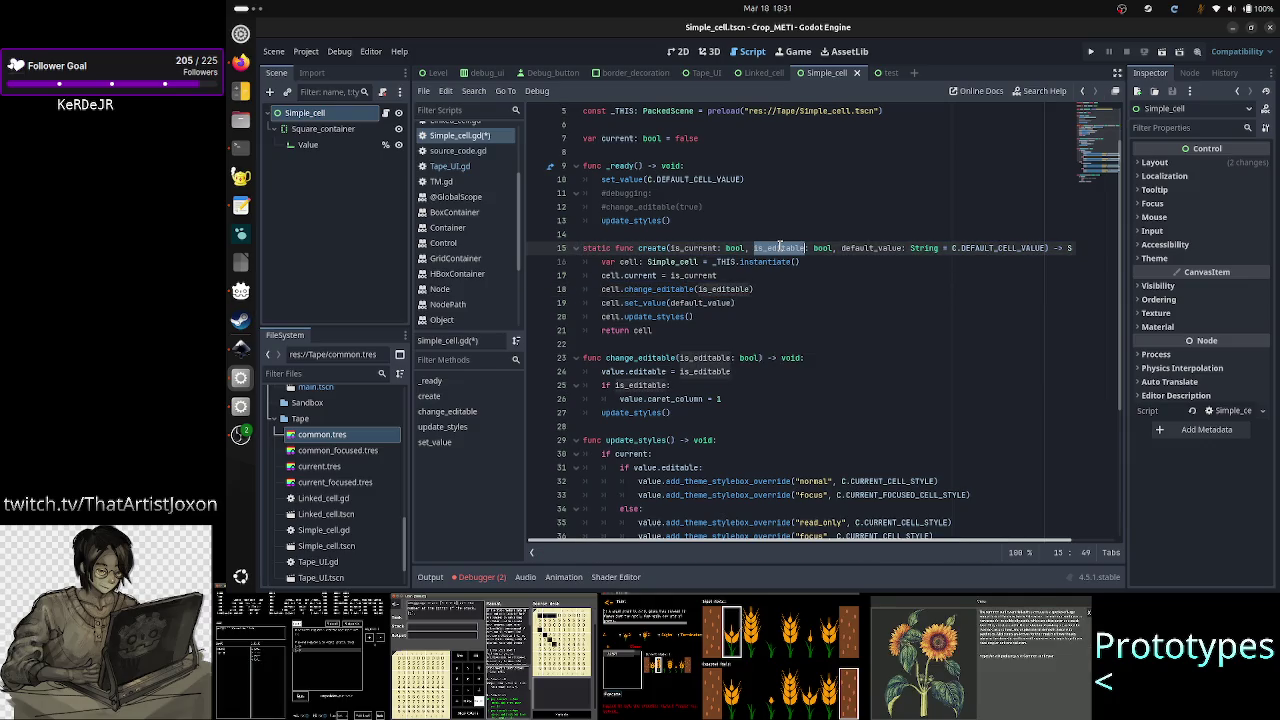
double_click(697, 247)
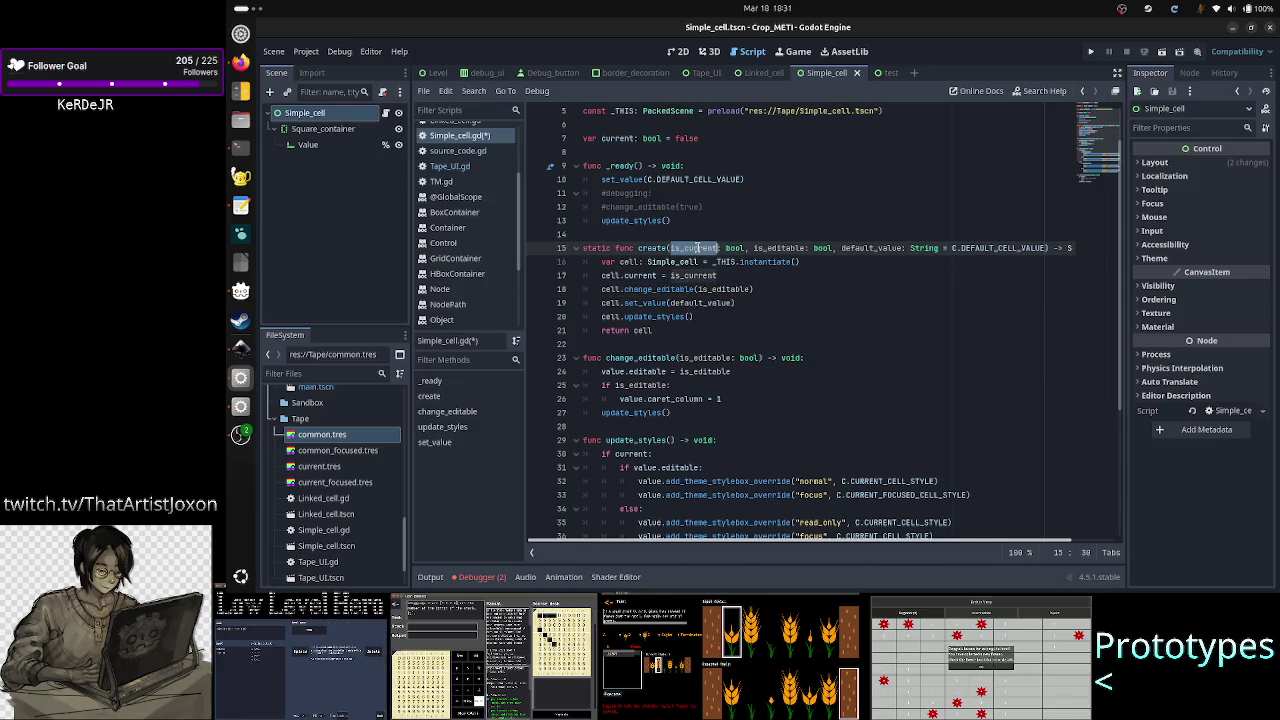
double_click(787, 247)
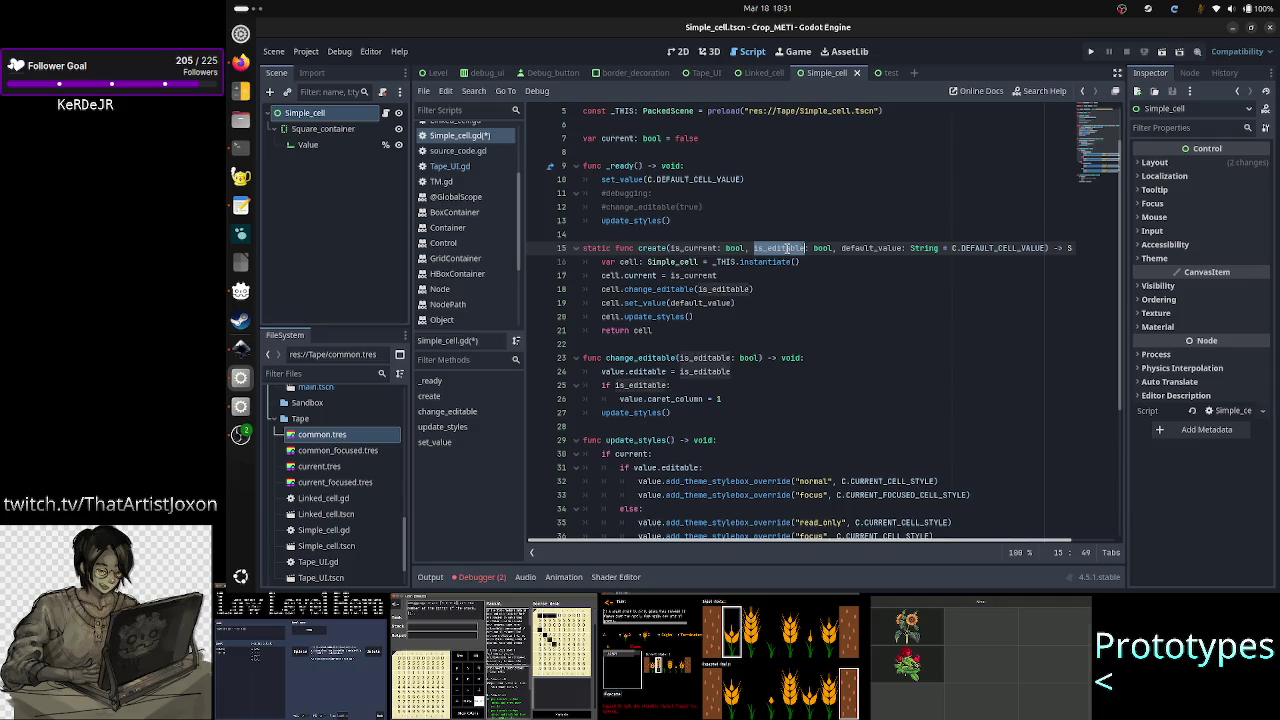
double_click(870, 247)
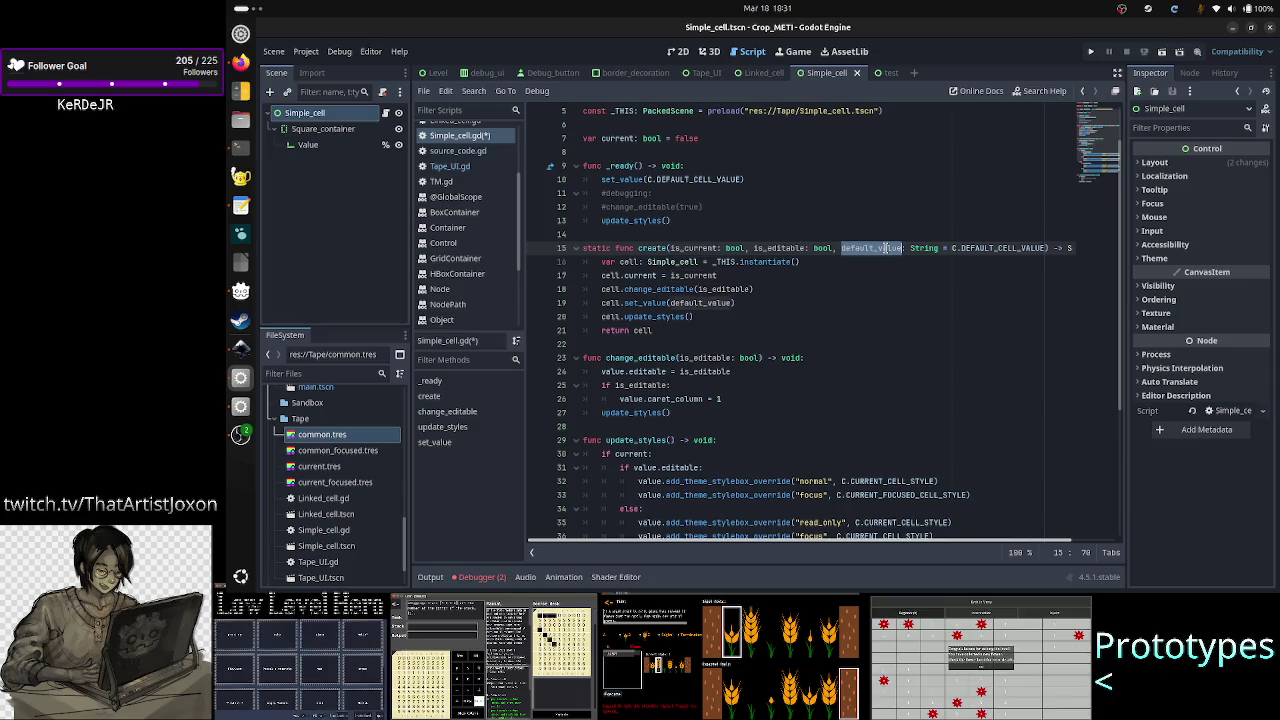
left_click(752, 302)
key("Down")
key("shift+End")
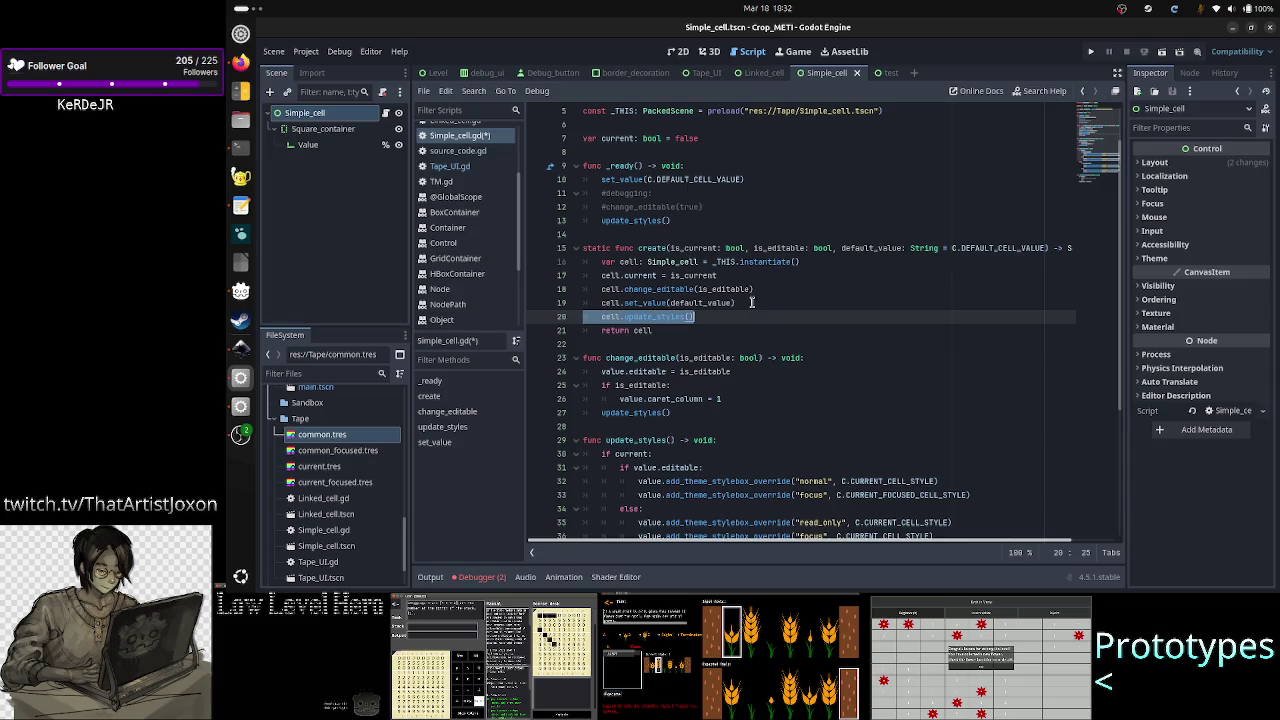
key("Right")
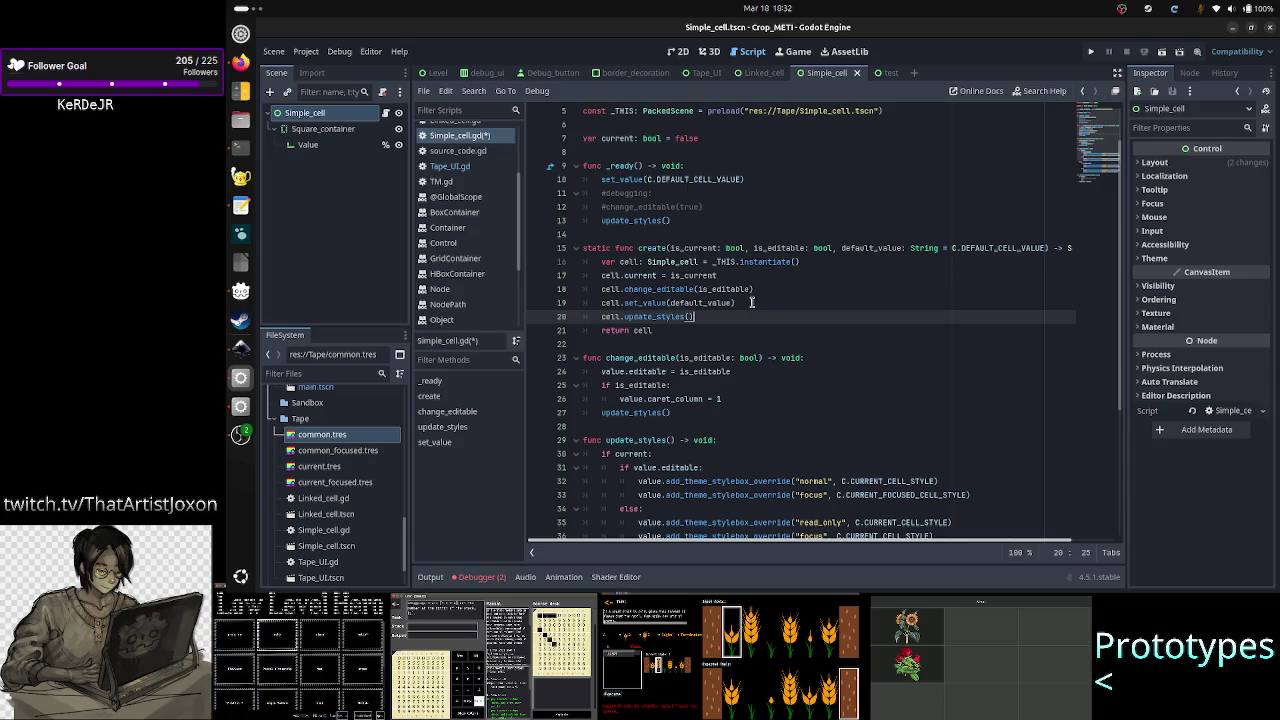
- Remove the cell.update_styles() call from create(), leaving a blank line after set_value
double_click(672, 289)
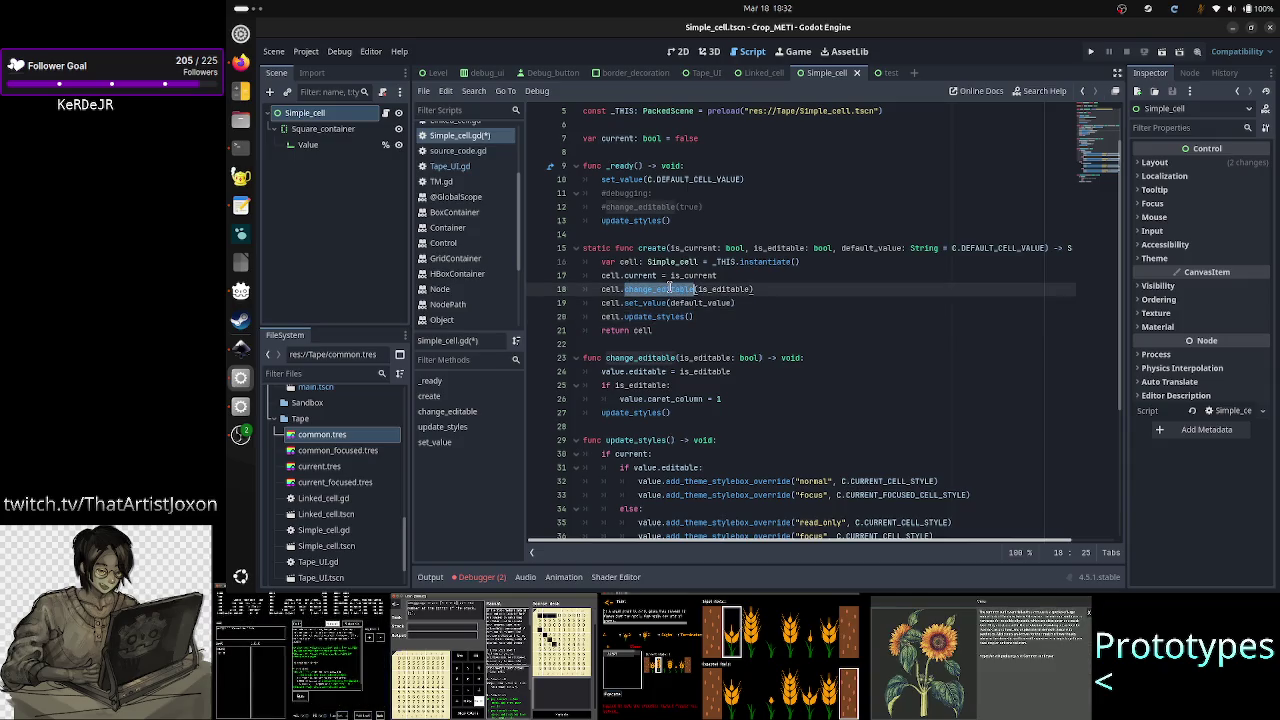
double_click(643, 413)
scroll(660, 410, "down", 5)
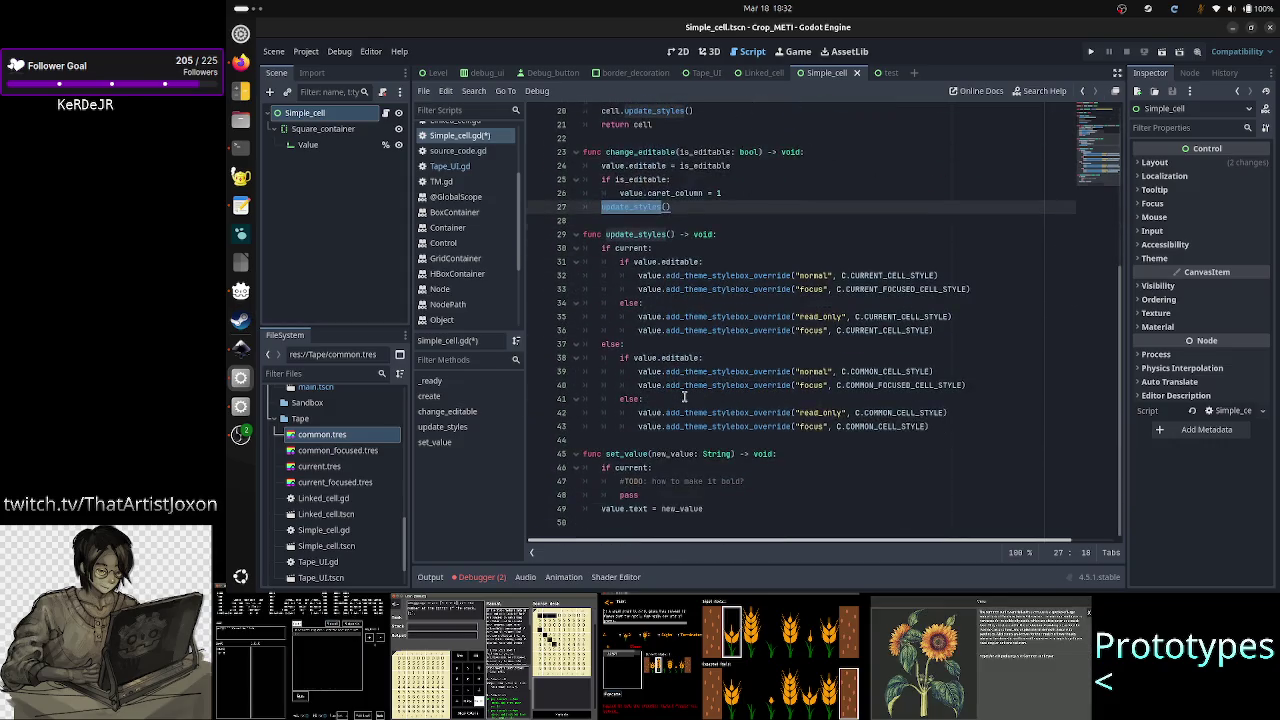
scroll(733, 428, "up", 6)
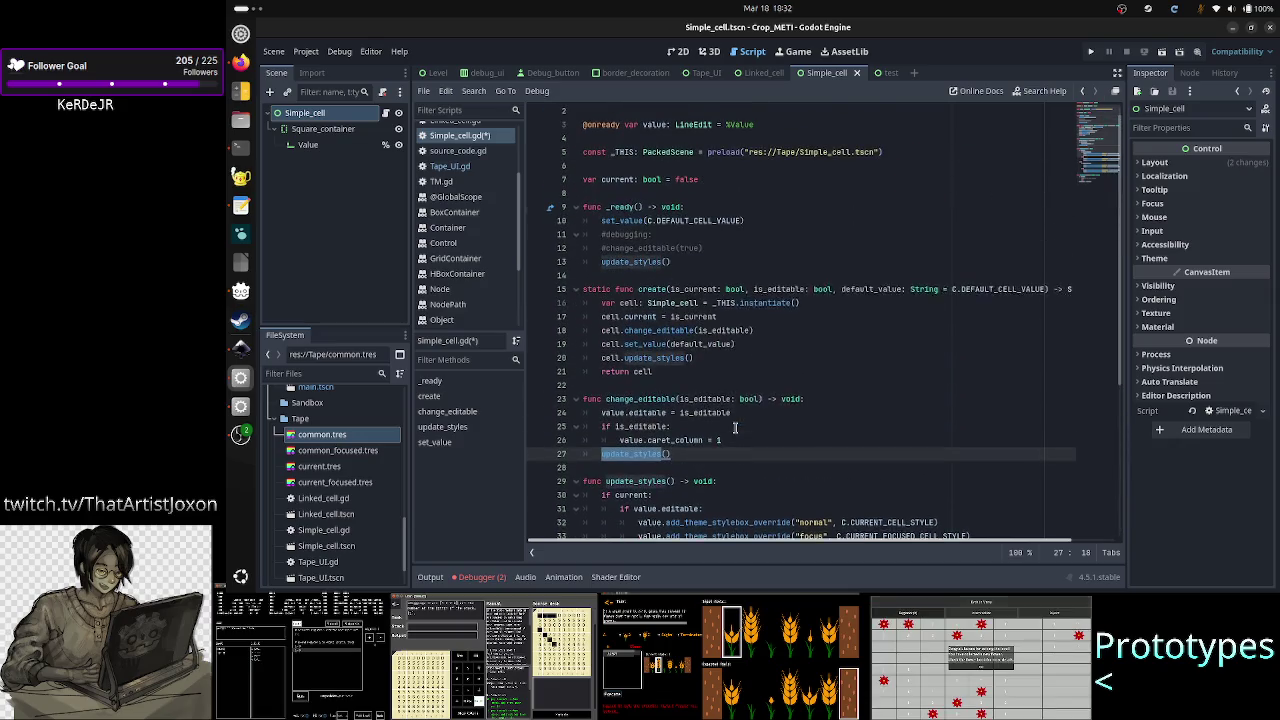
left_click(763, 341)
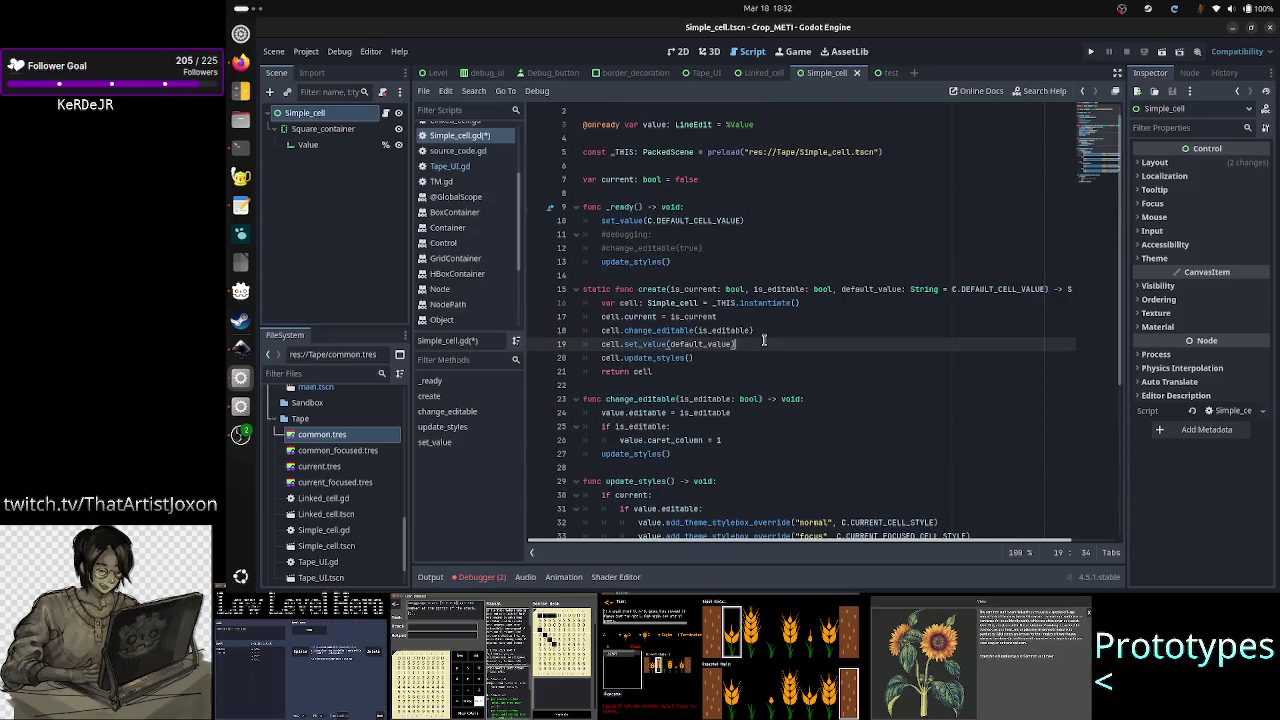
key("Return")
key("Down")
key("shift+End")
key("BackSpace")
key("BackSpace")
key("BackSpace")
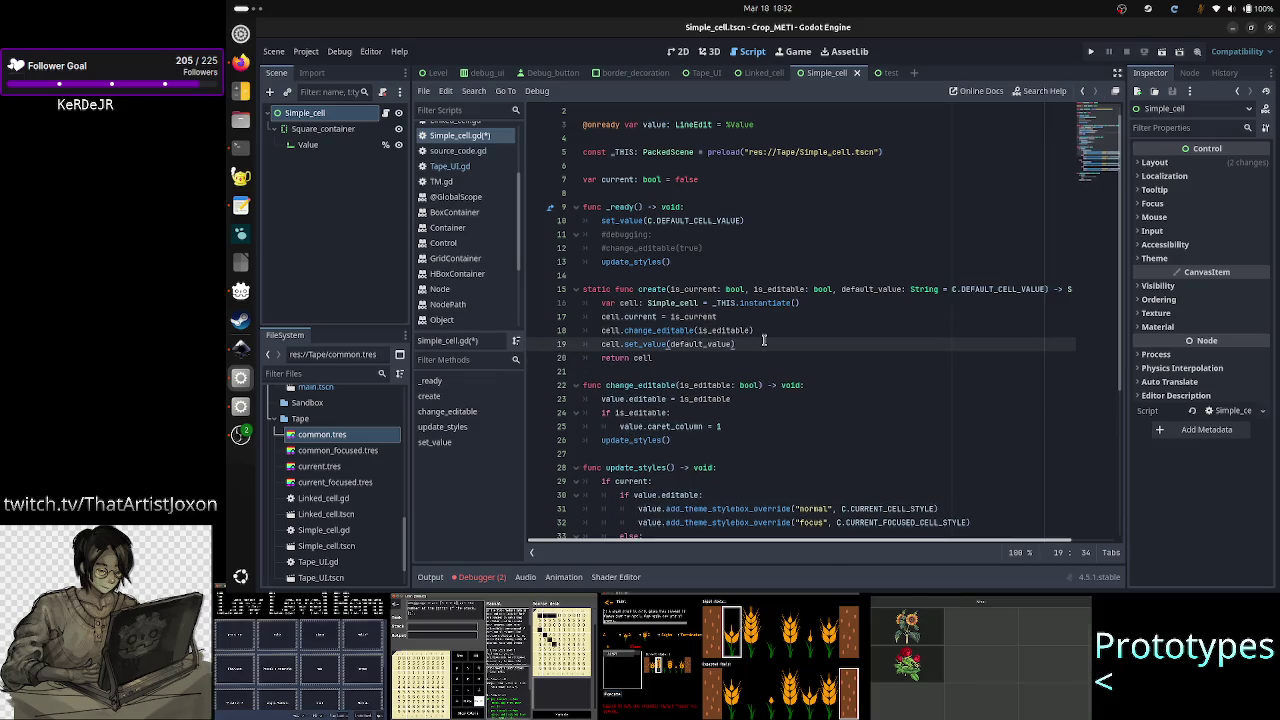
- Save Simple_cell.gd and switch to Tape_UI.gd
key("Down")
key("Down")
key("ctrl+s")
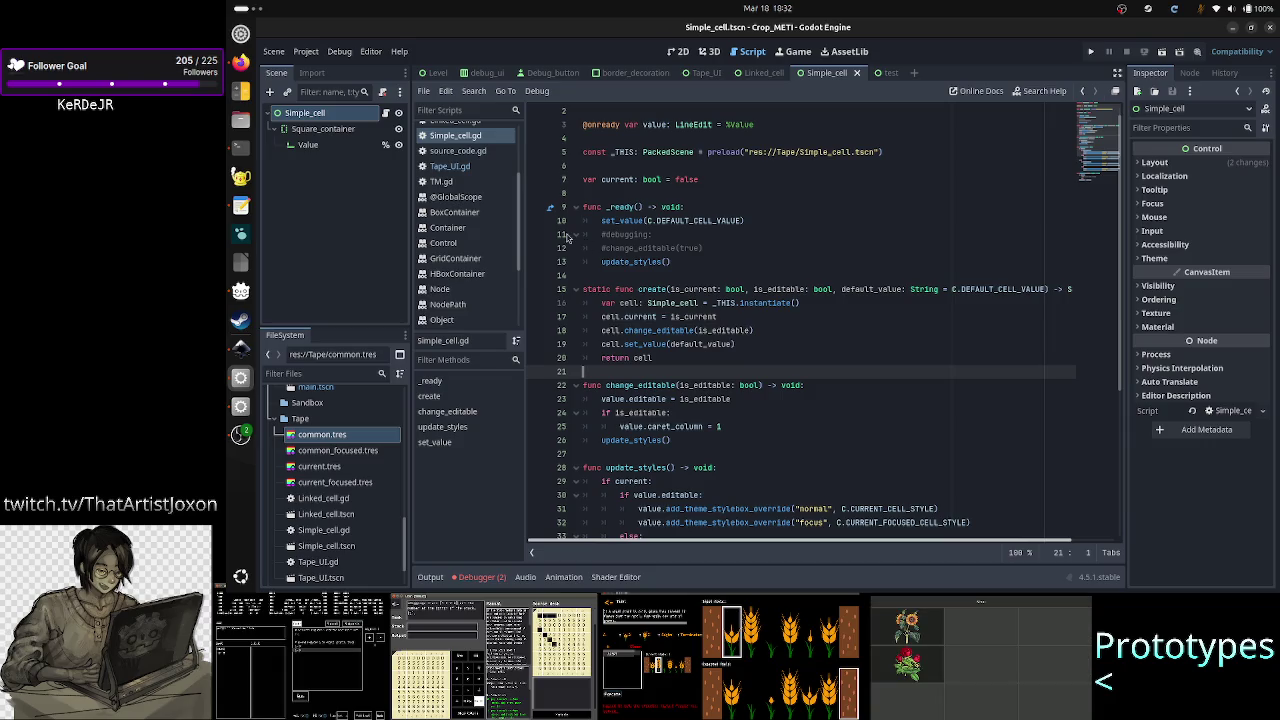
left_click(450, 166)
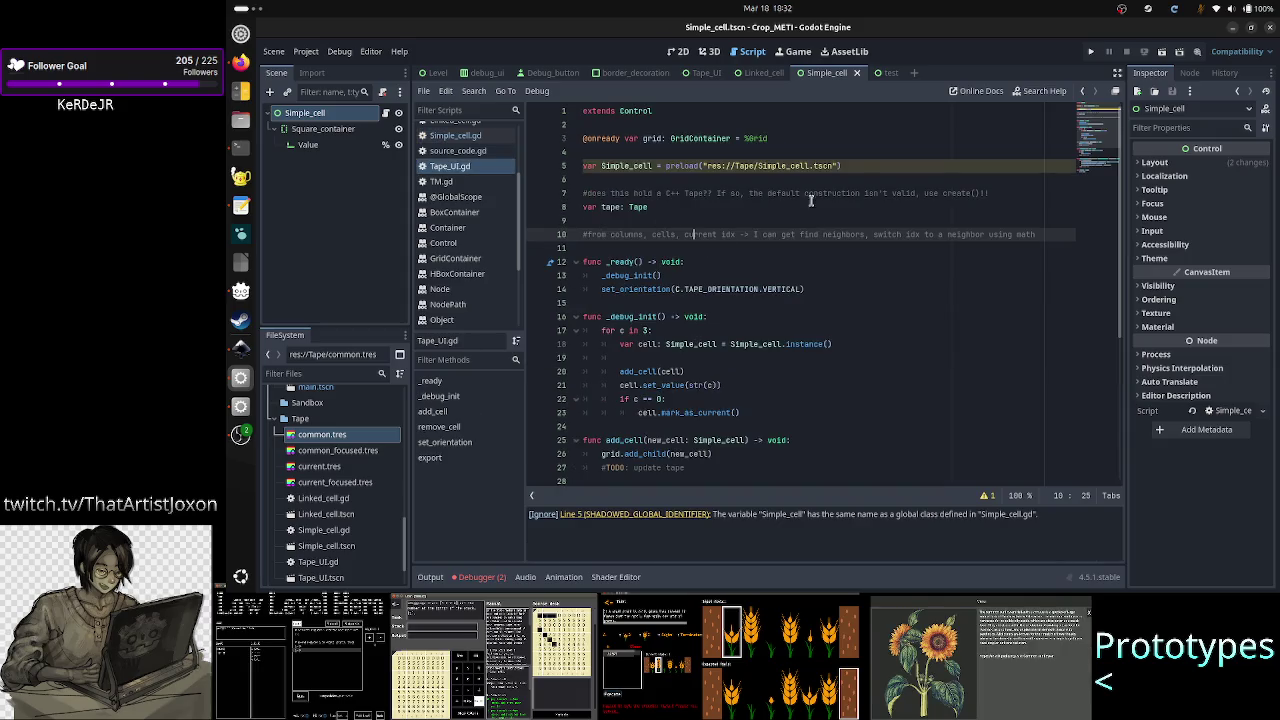
- Delete the Simple_cell preload line and the leftover blank line in Tape_UI.gd
left_click(873, 165)
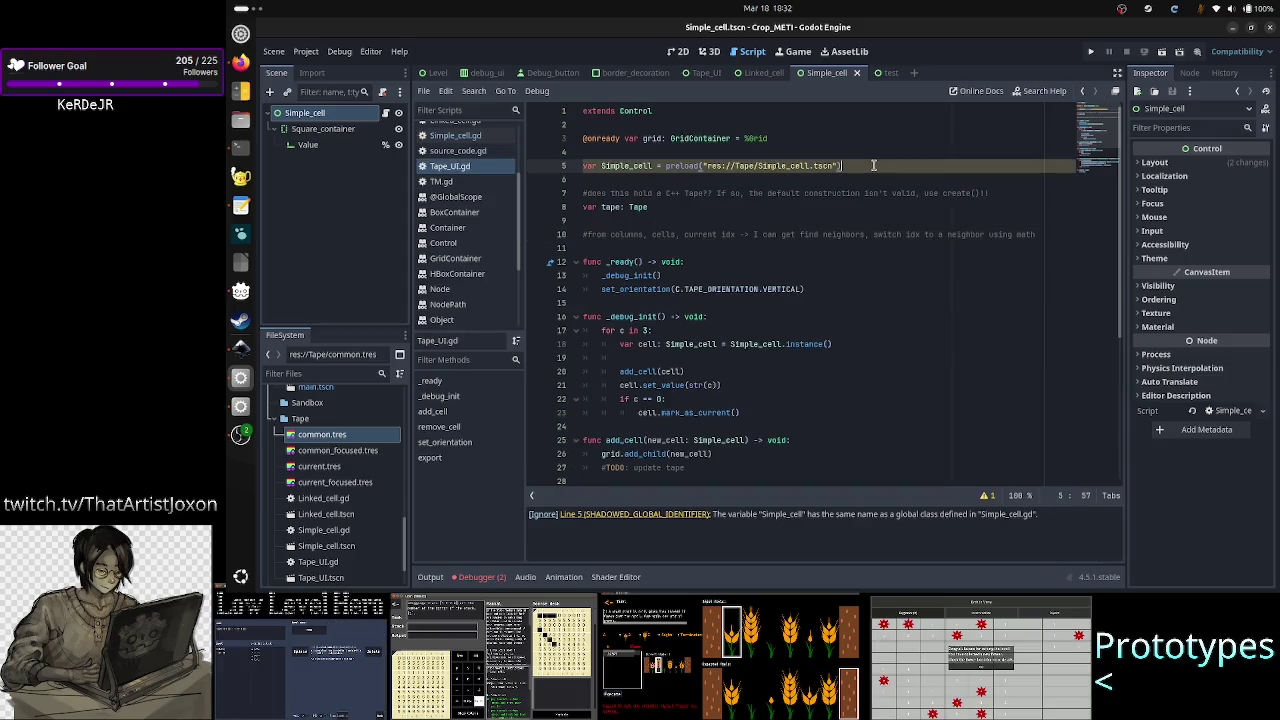
key("Home")
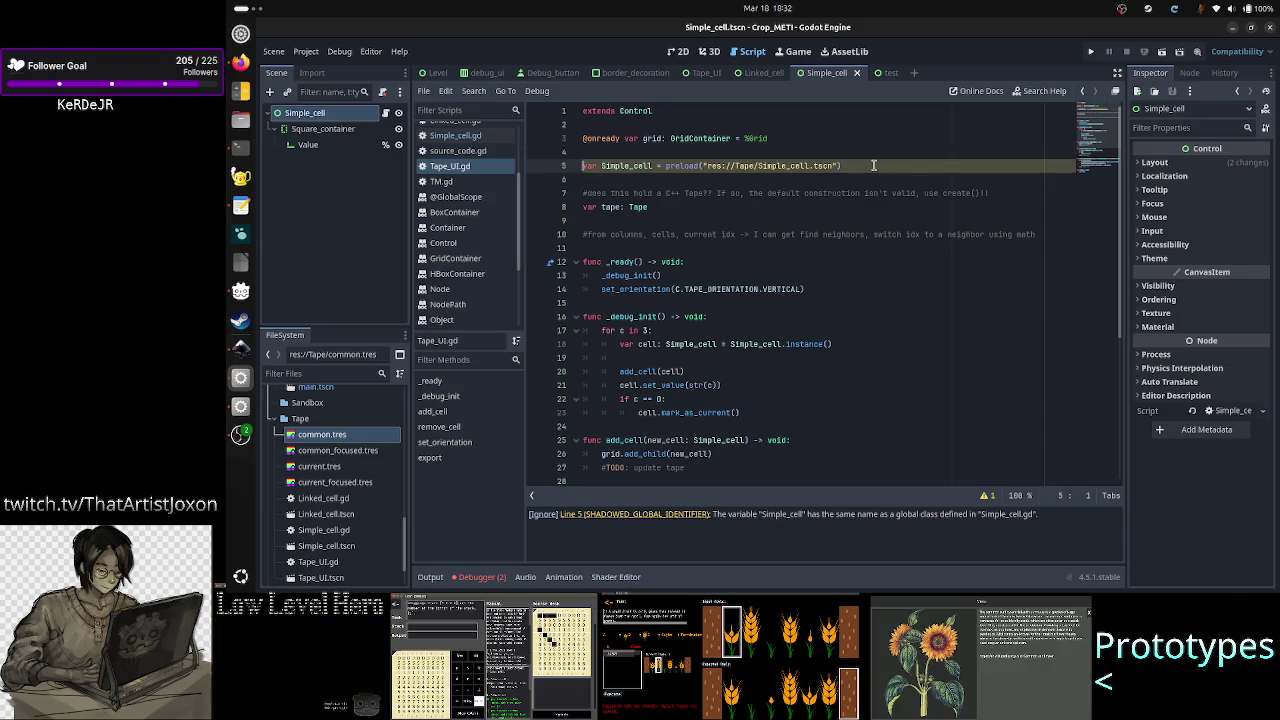
key("shift+Down")
key("shift+Left")
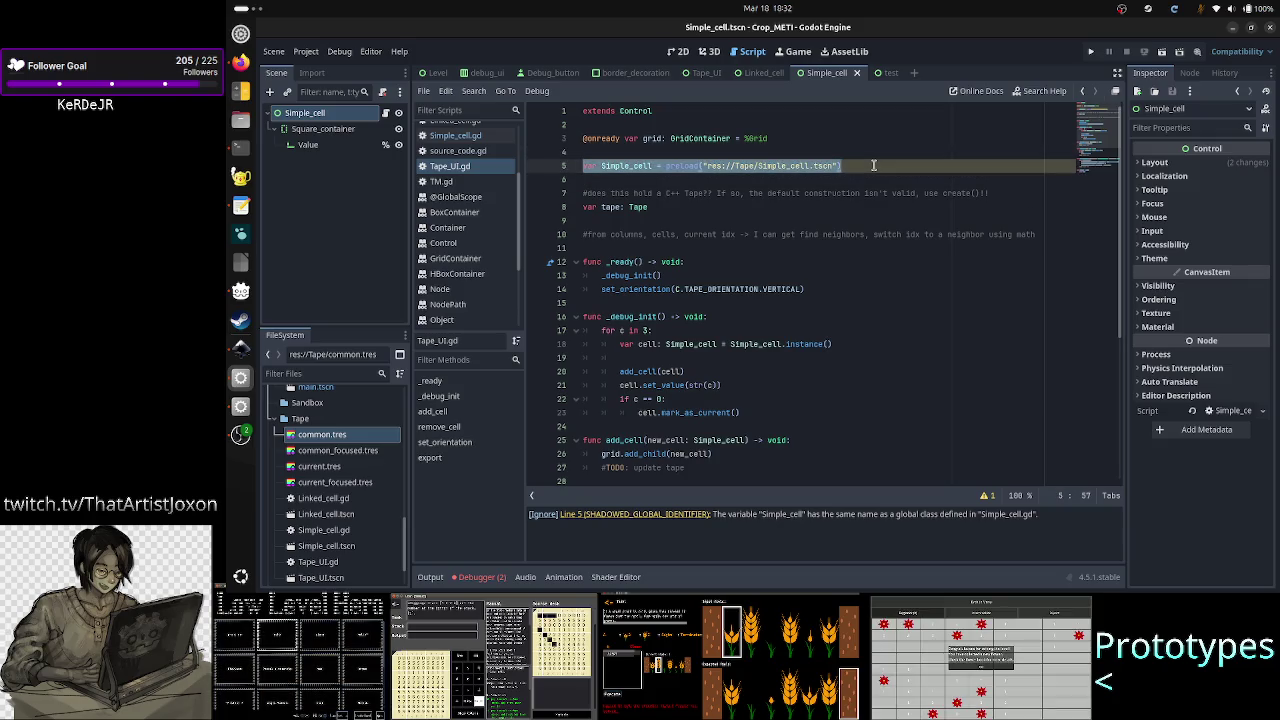
key("BackSpace")
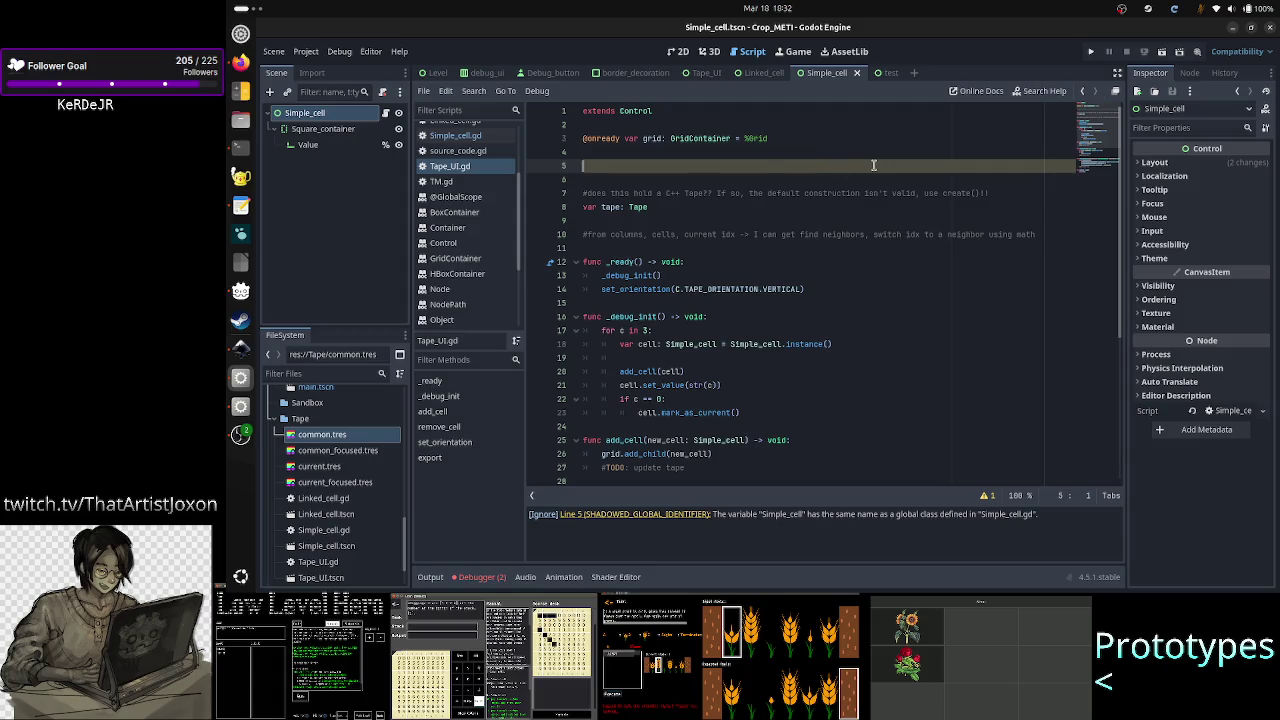
key("BackSpace")
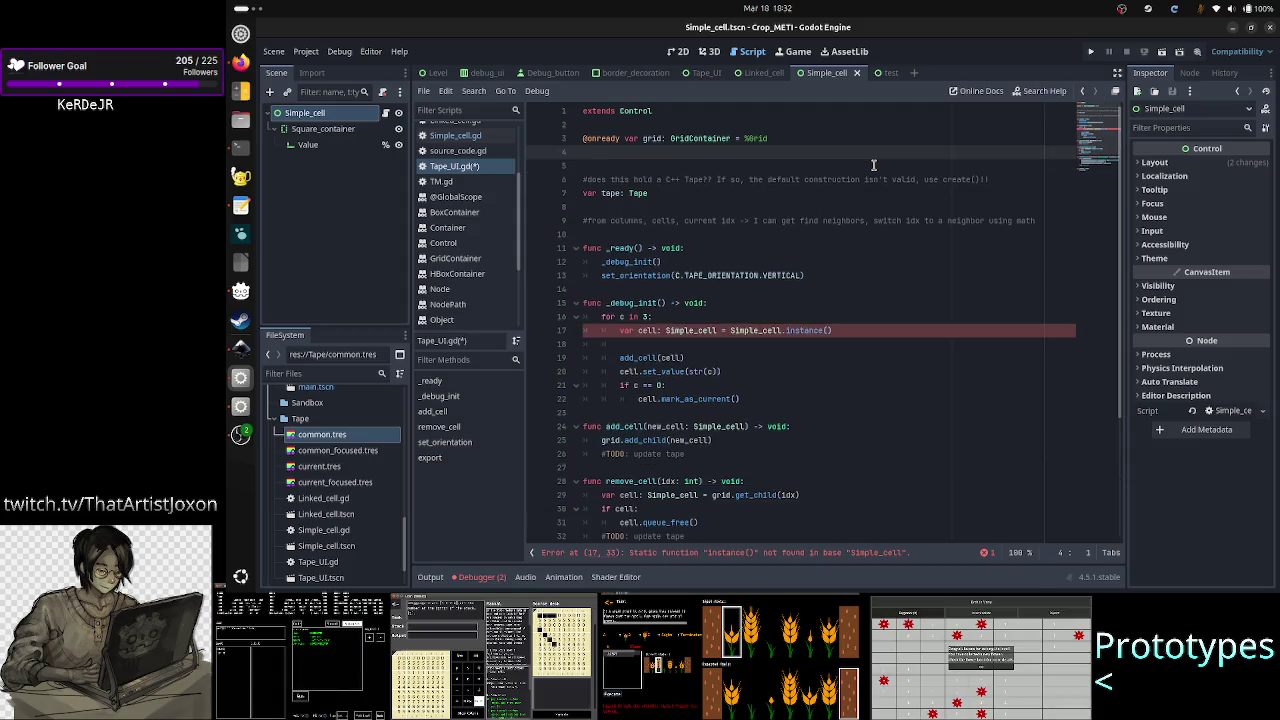
key("BackSpace")
- Erase the Simple_cell.instance() call from the cell creation line in _debug_init
key("Up")
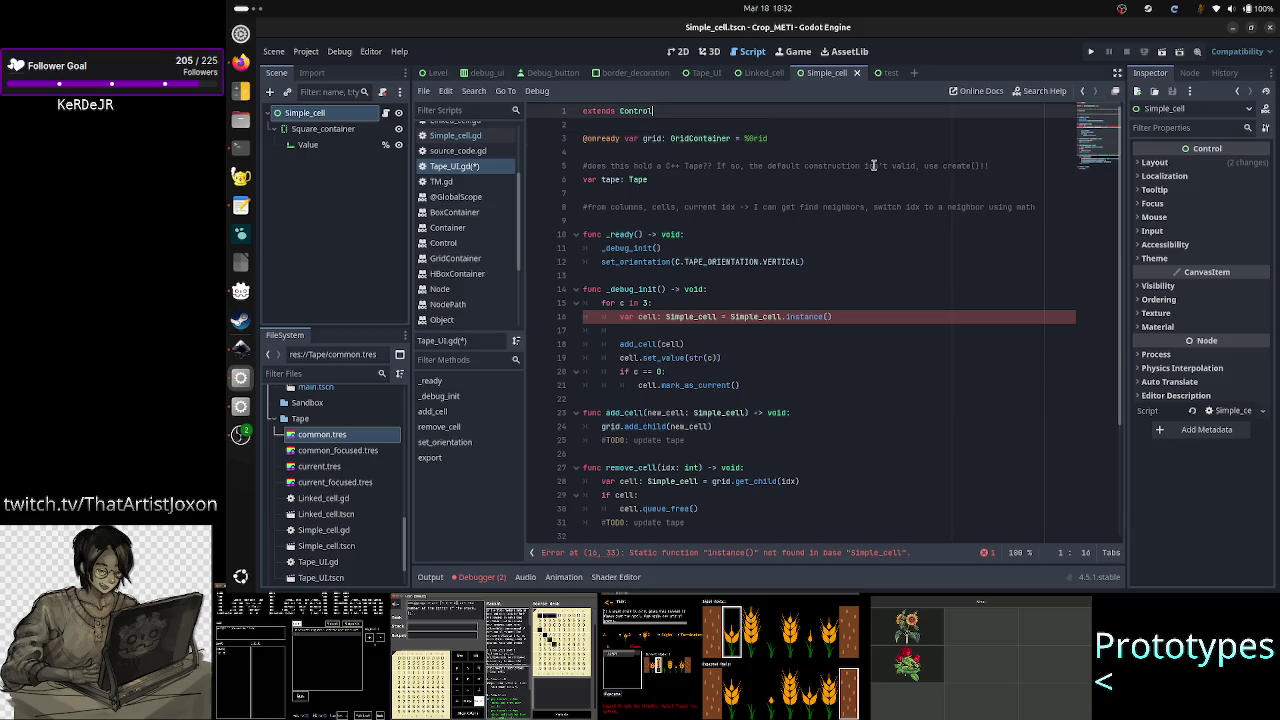
key("Down")
key("Down")
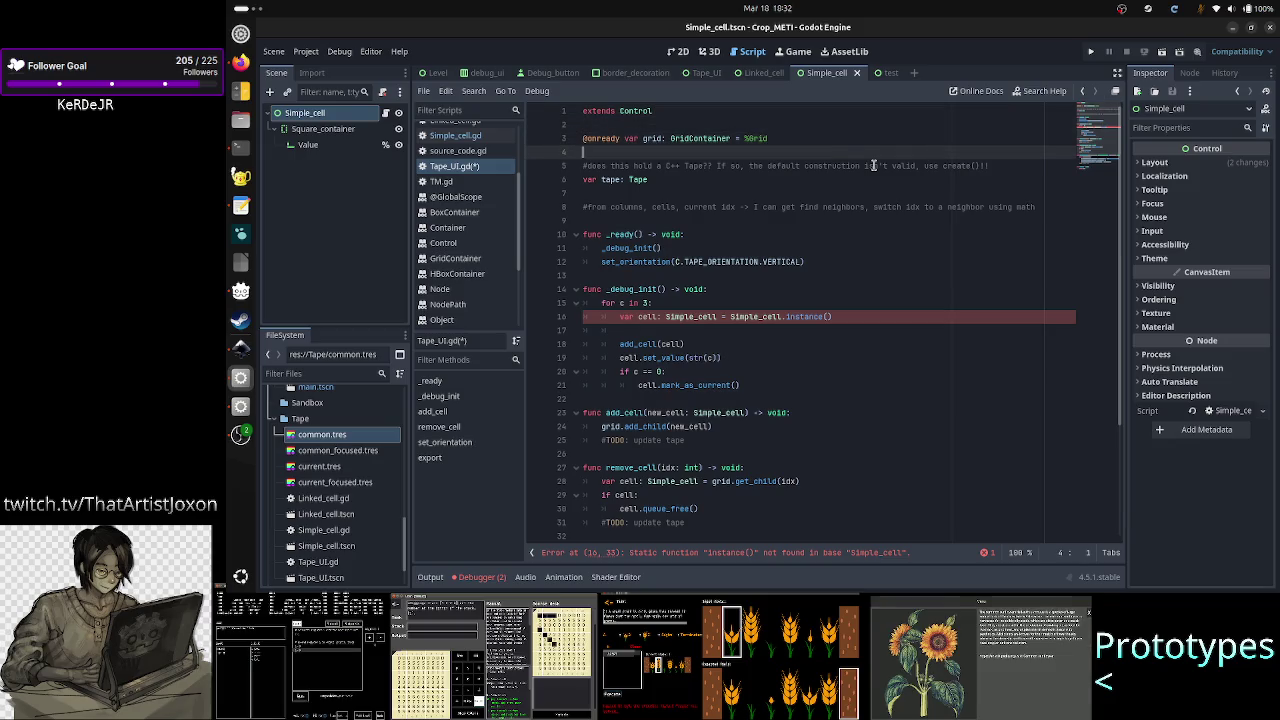
key("Down")
key("Down")
key("End")
key("Down")
key("Down")
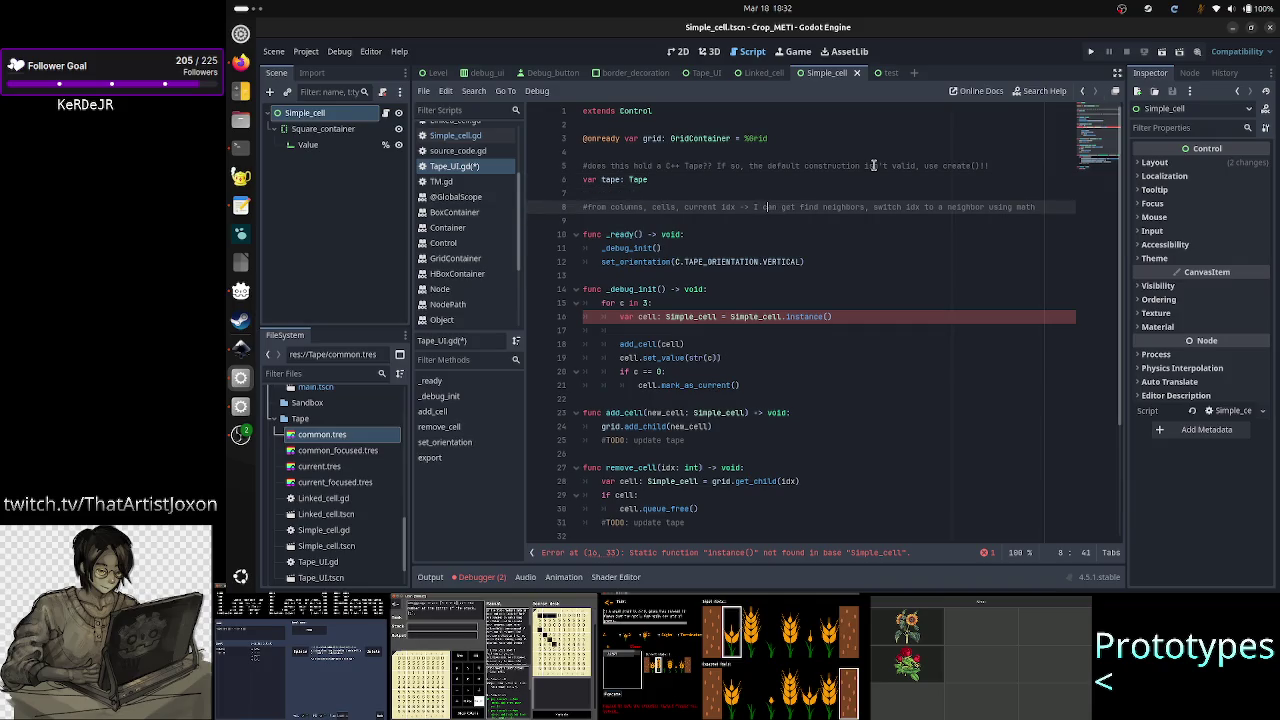
key("Down")
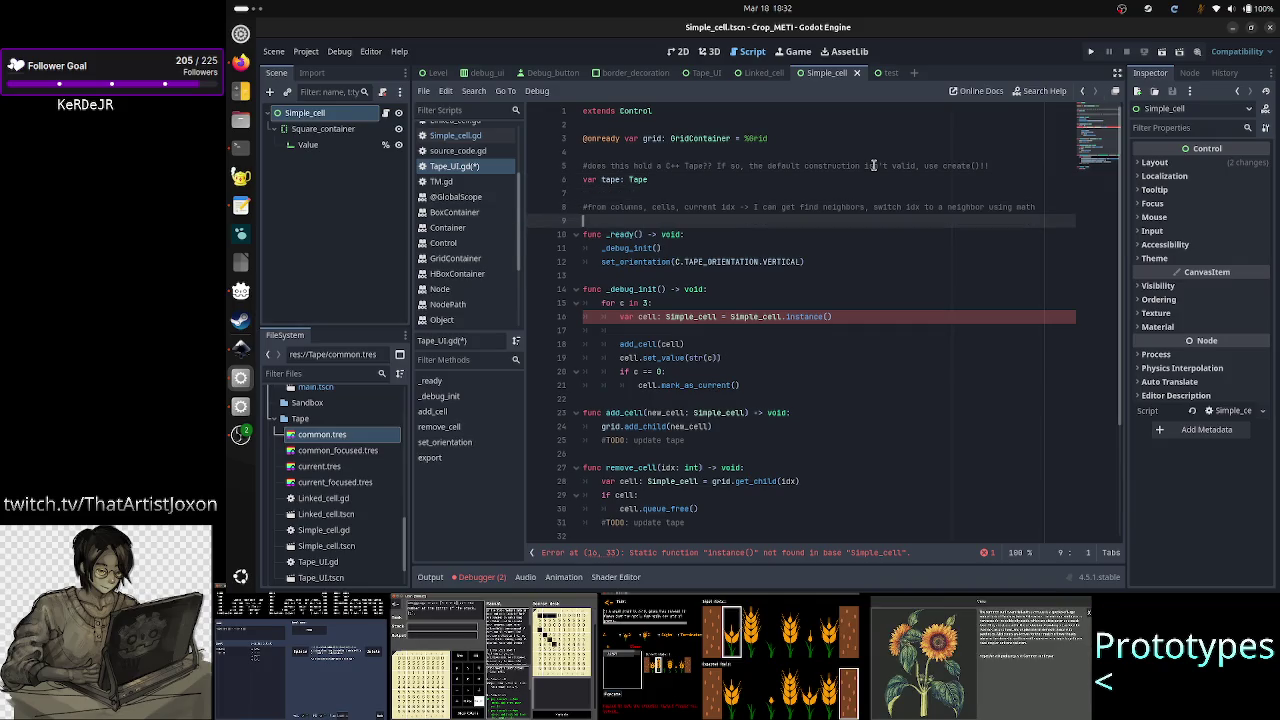
key("Down")
key("Down")
key("Down")
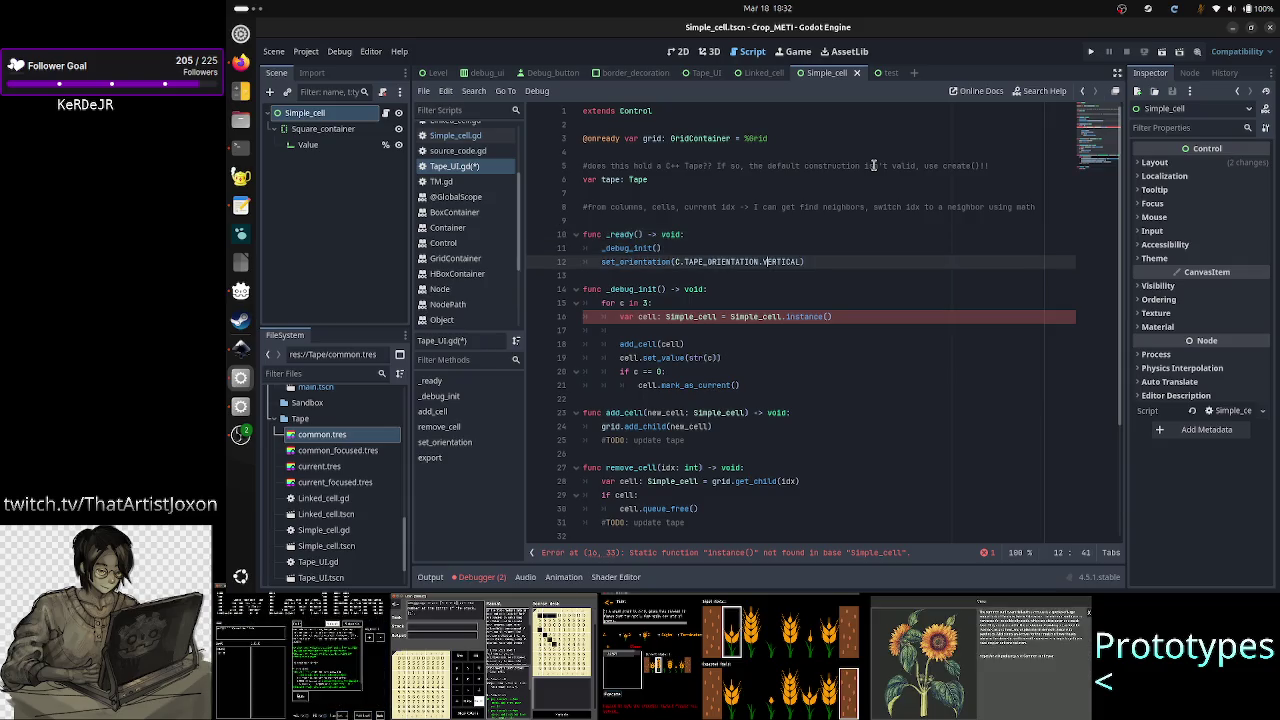
key("Down")
key("Down")
key("Down")
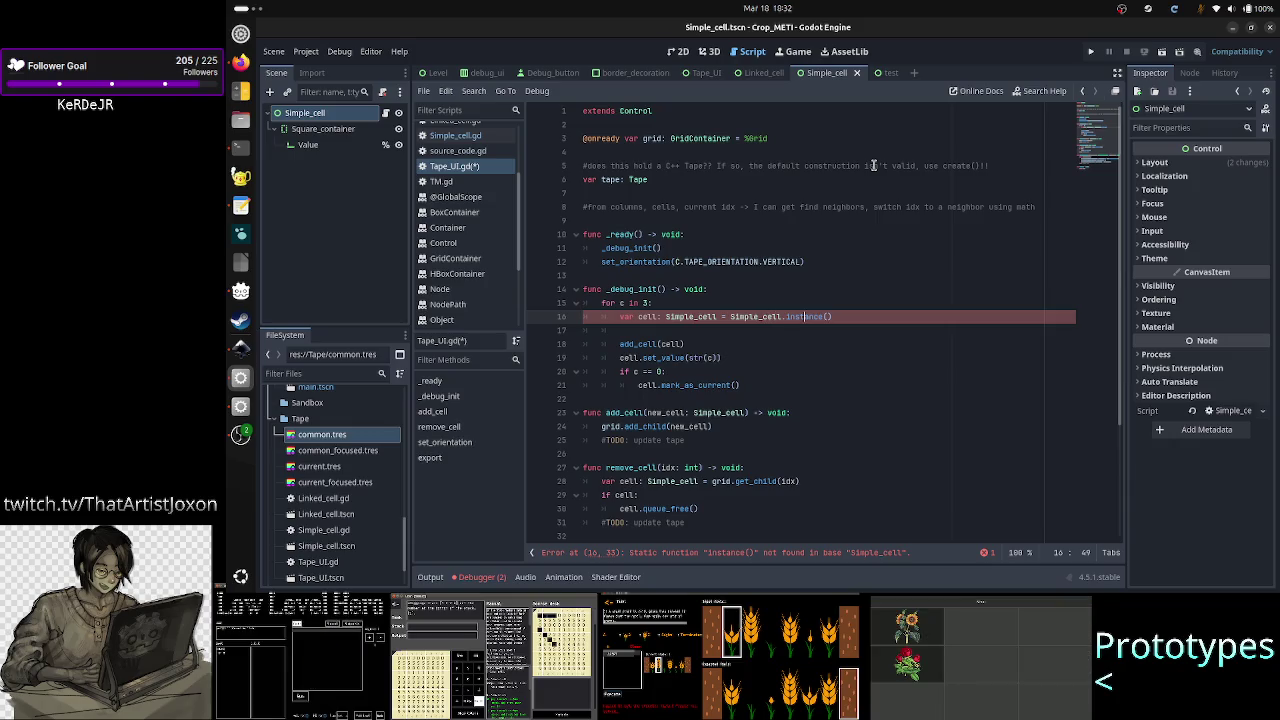
key("End")
key("Left")
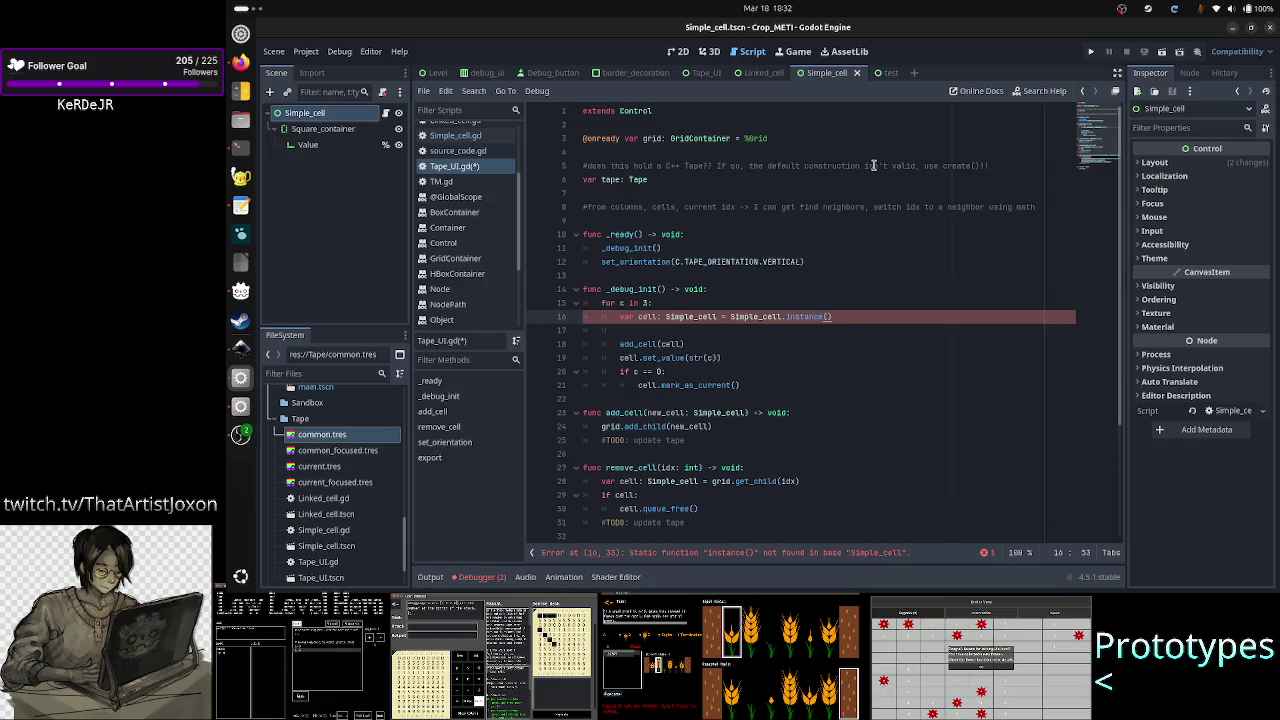
key("BackSpace")
key("BackSpace")
key("BackSpace")
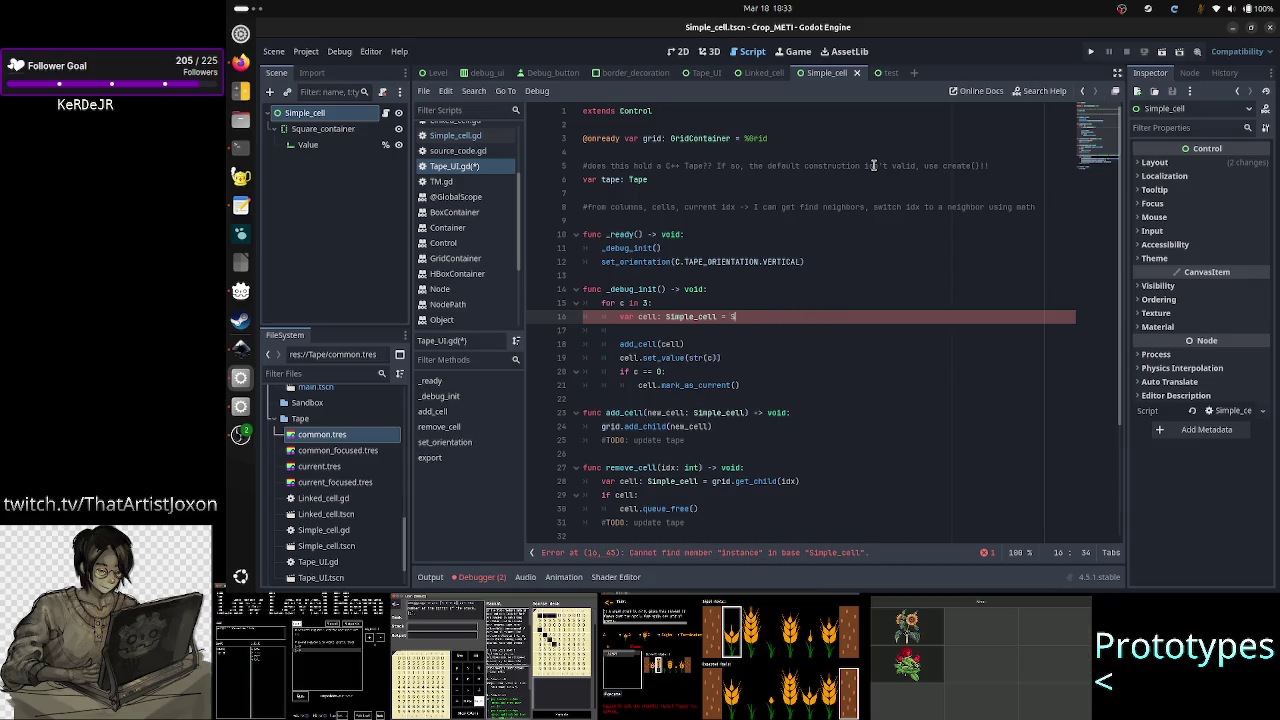
- Rewrite line 16 to assign 'Simple_cell.create(c == 0, true)' and start a new line
key("BackSpace")
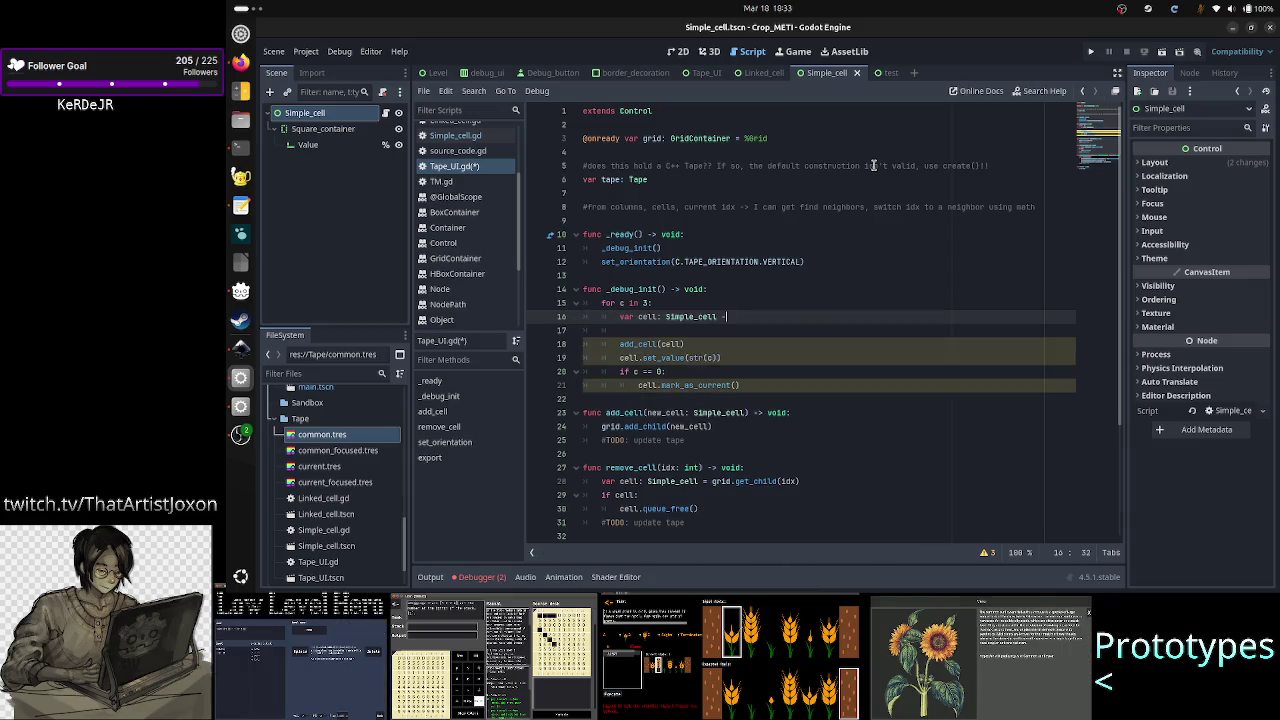
type("= S")
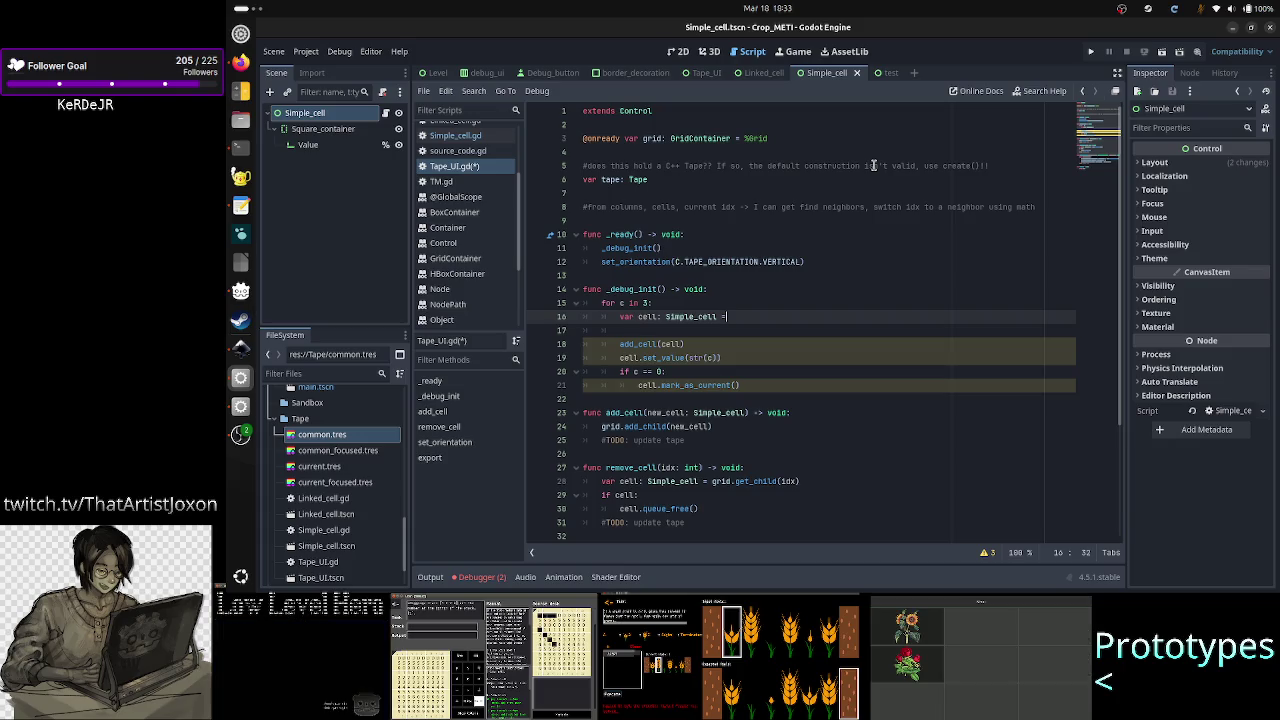
type("imple_cell.")
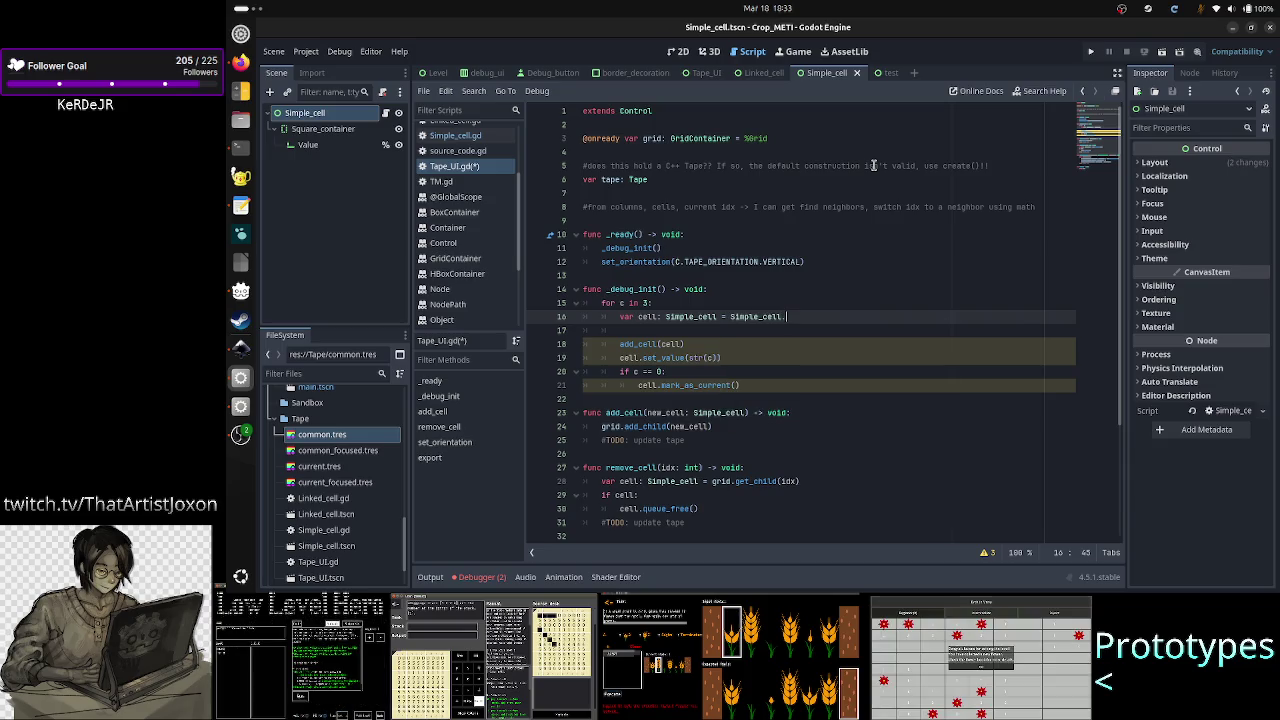
type("create(")
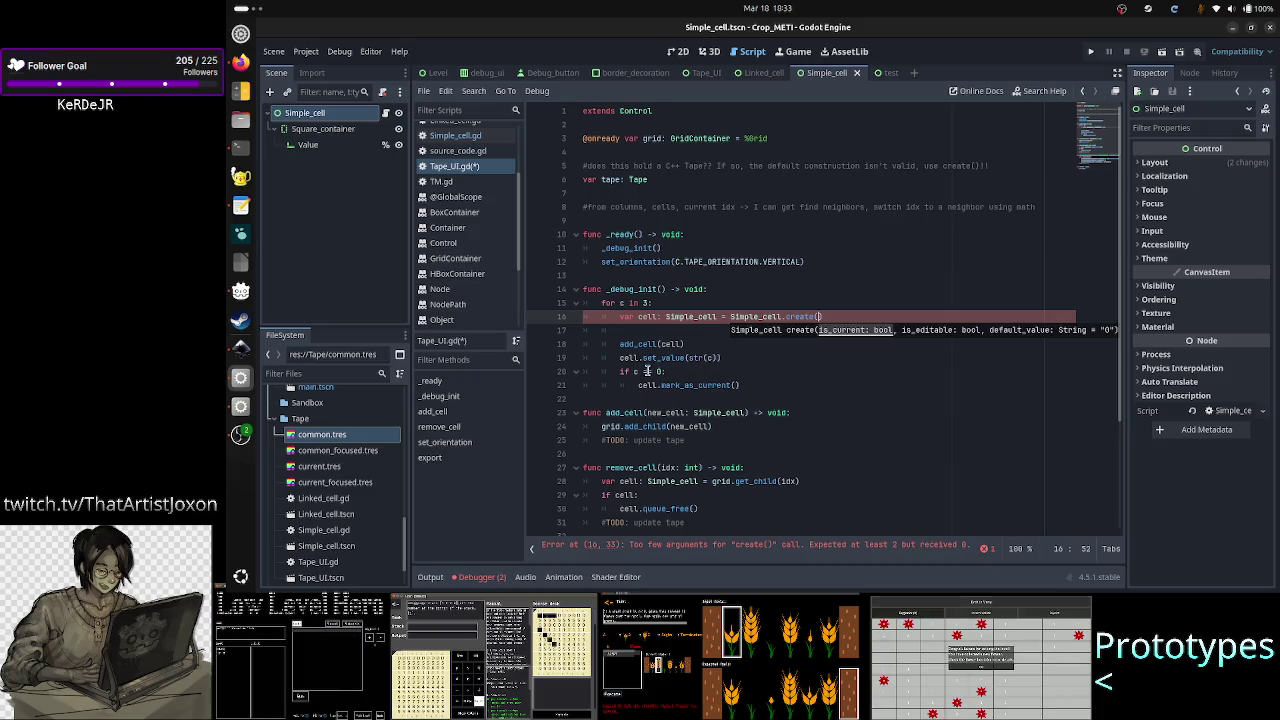
type("c == 0,")
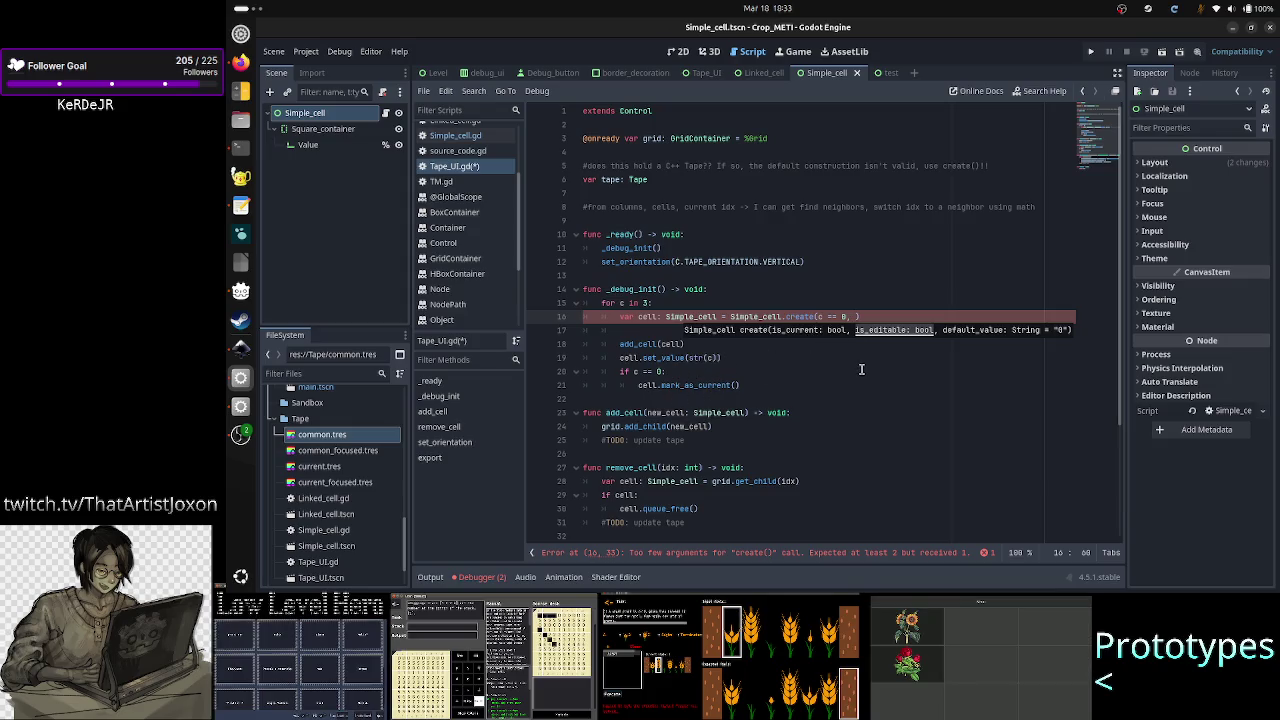
type("false")
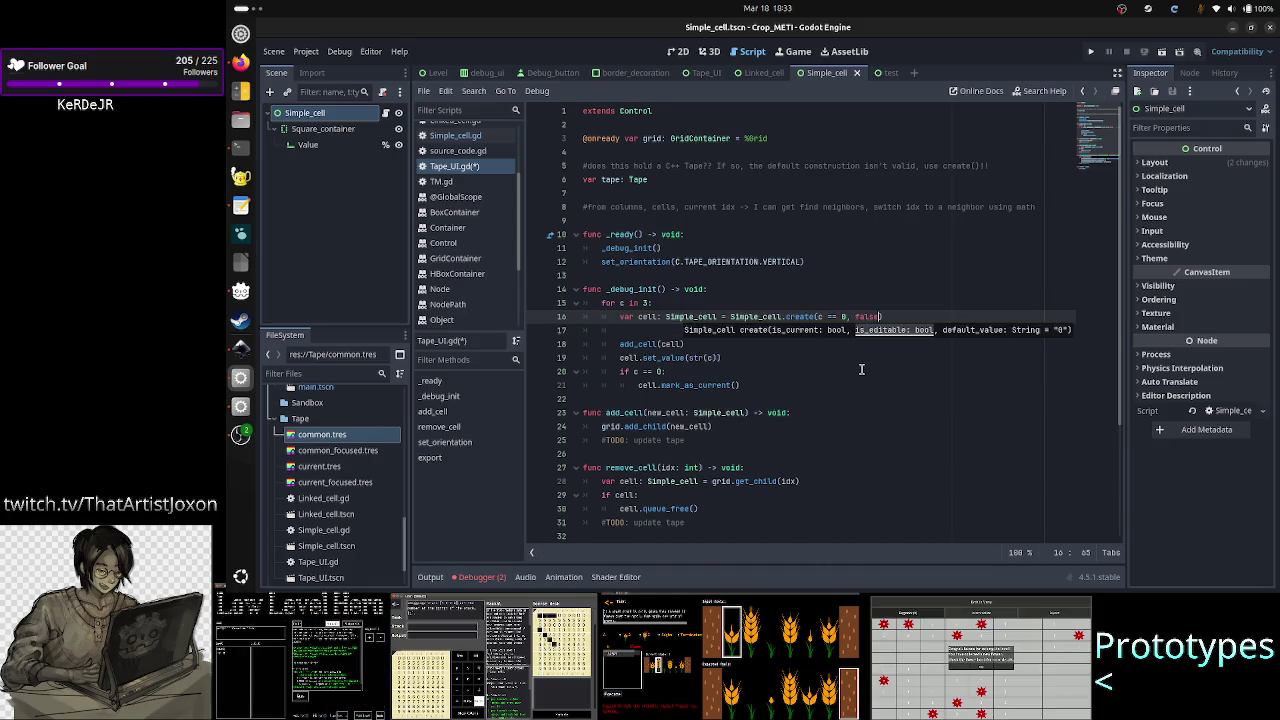
key("BackSpace")
key("BackSpace")
key("BackSpace")
type("true")
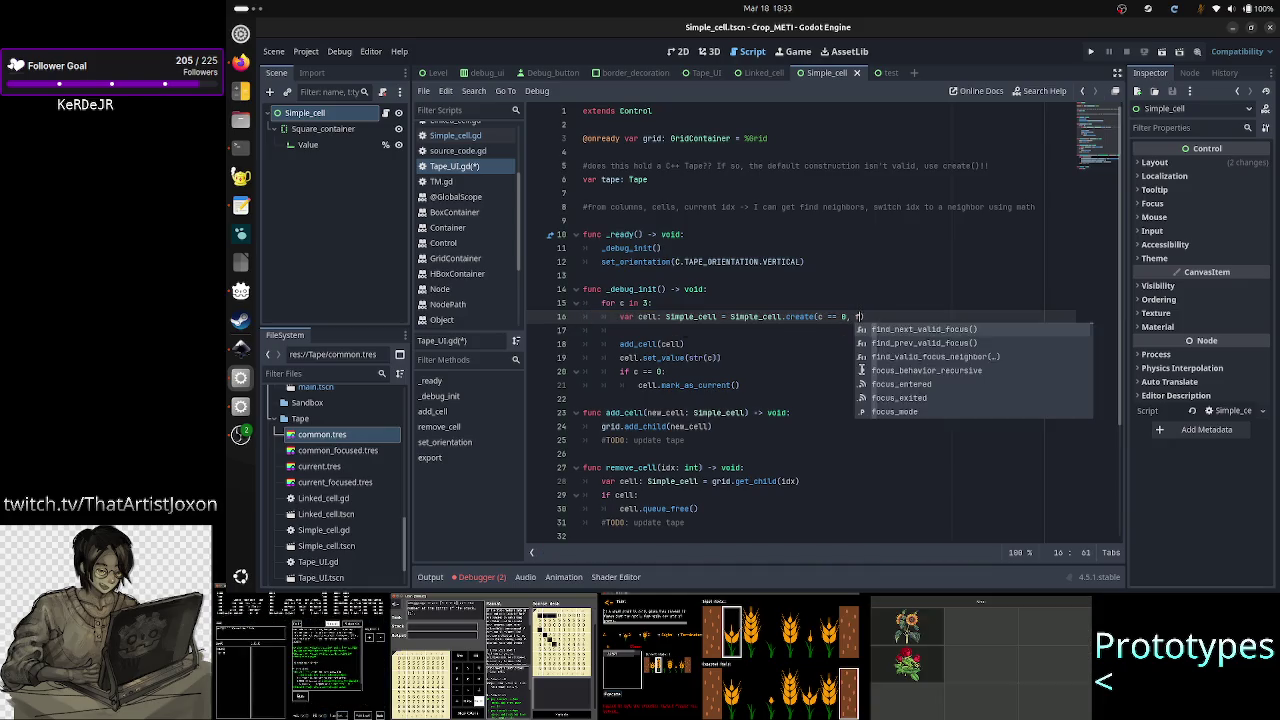
type(",")
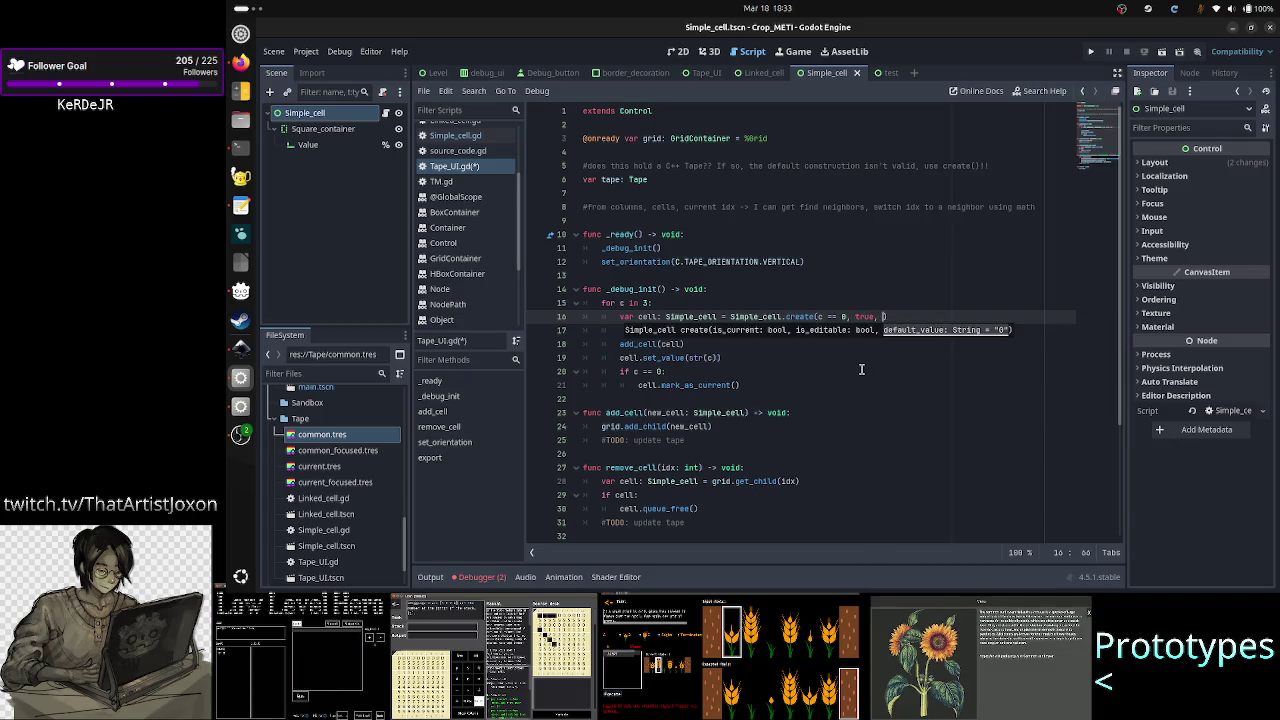
key("BackSpace")
key("BackSpace")
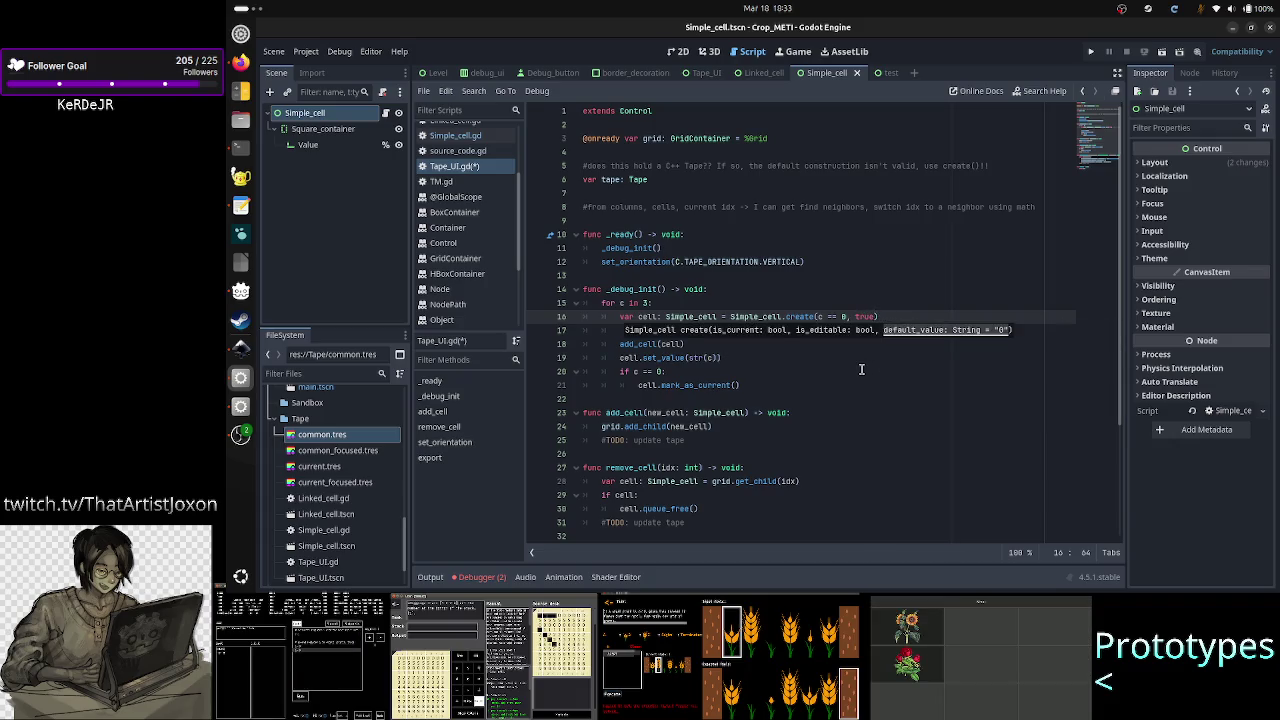
key("End")
key("Return")
key("Escape")
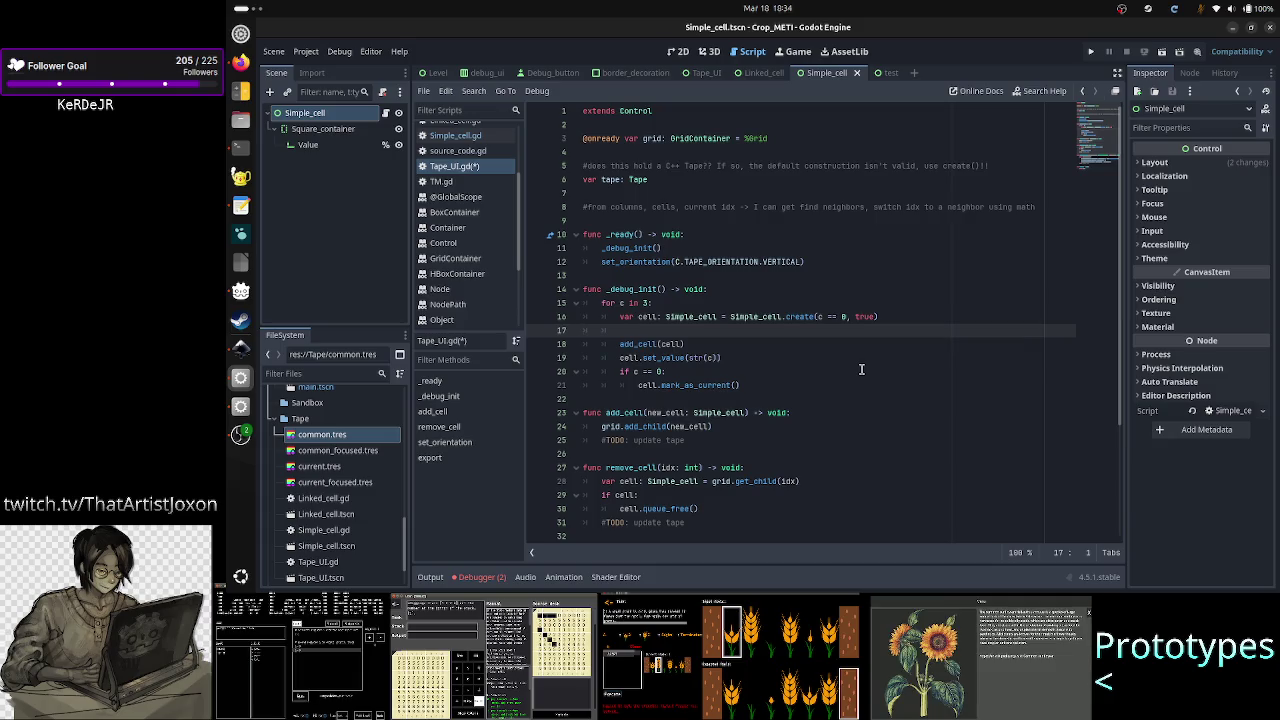
- Cut the set_value and mark_as_current lines from the loop and remove leftover blank lines
key("Down")
key("Down")
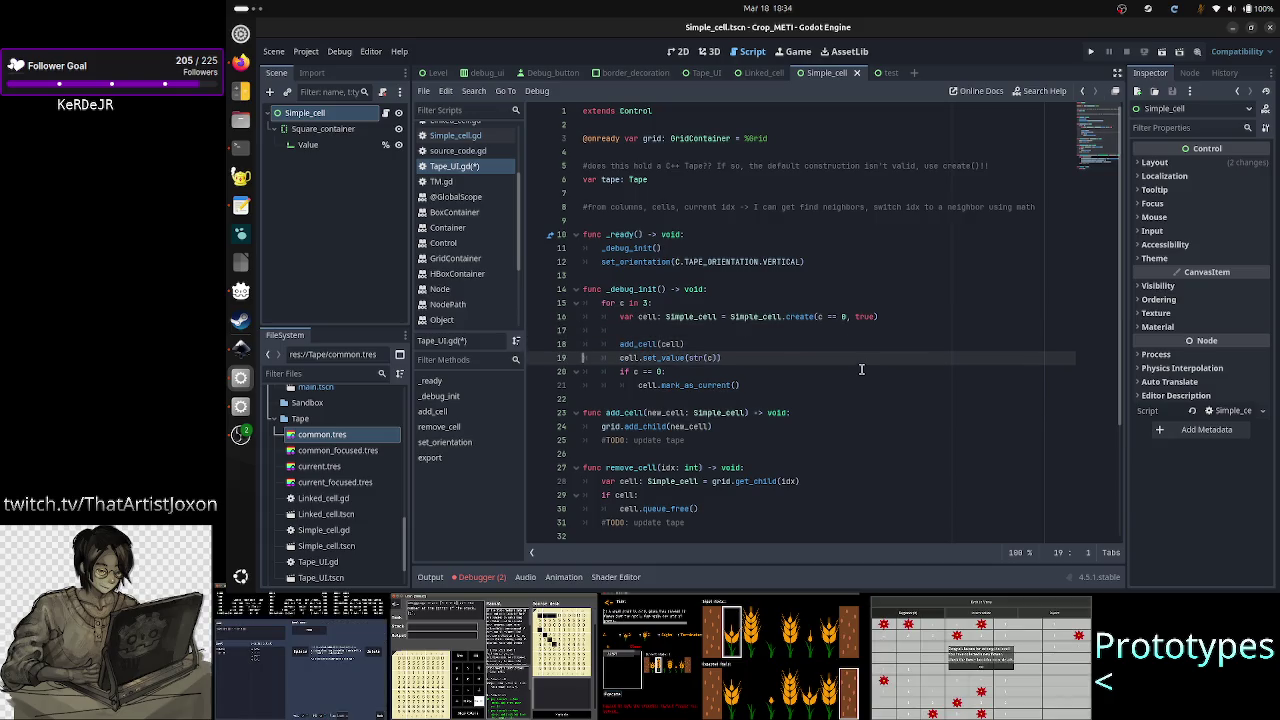
key("shift+Down")
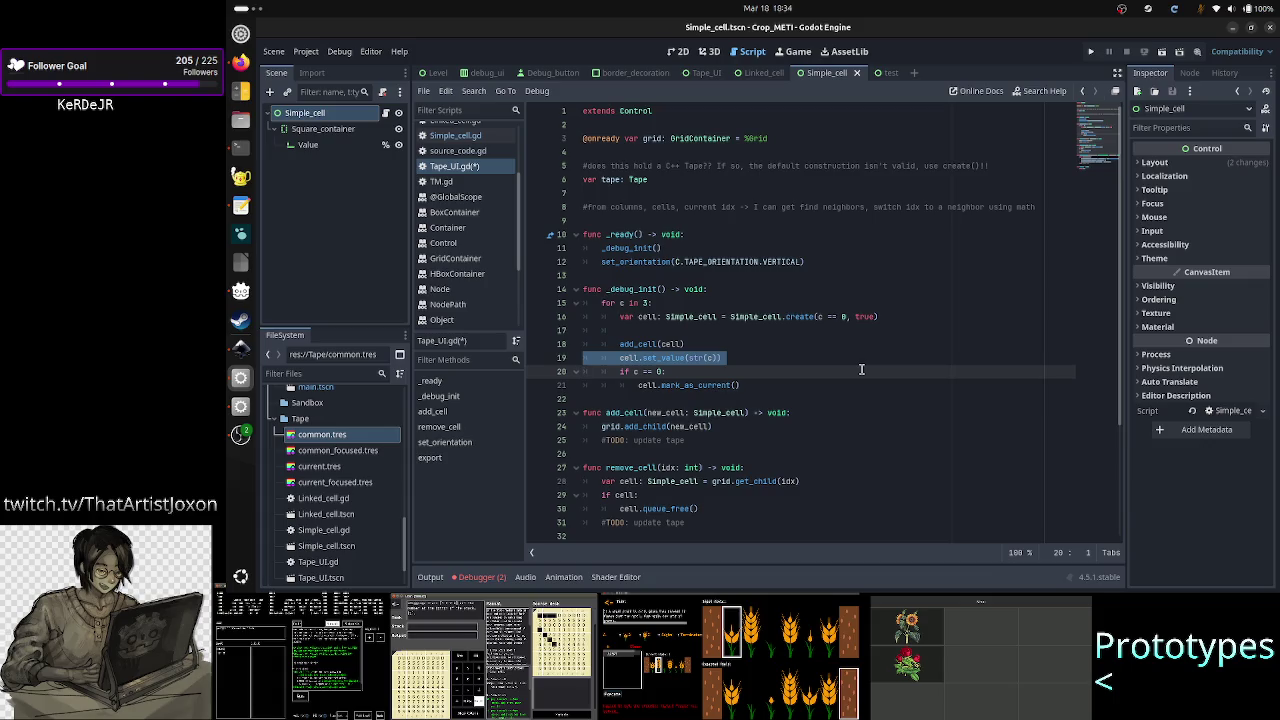
key("shift+Down")
key("shift+End")
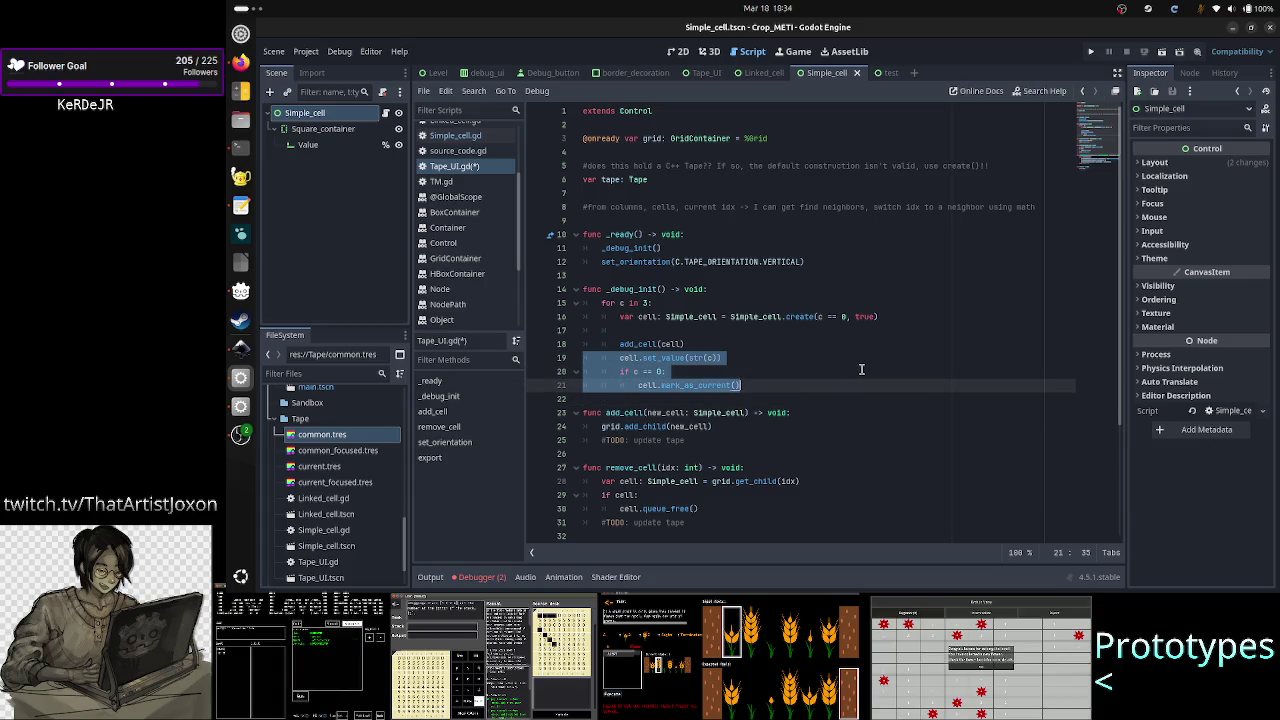
key("ctrl+x")
key("BackSpace")
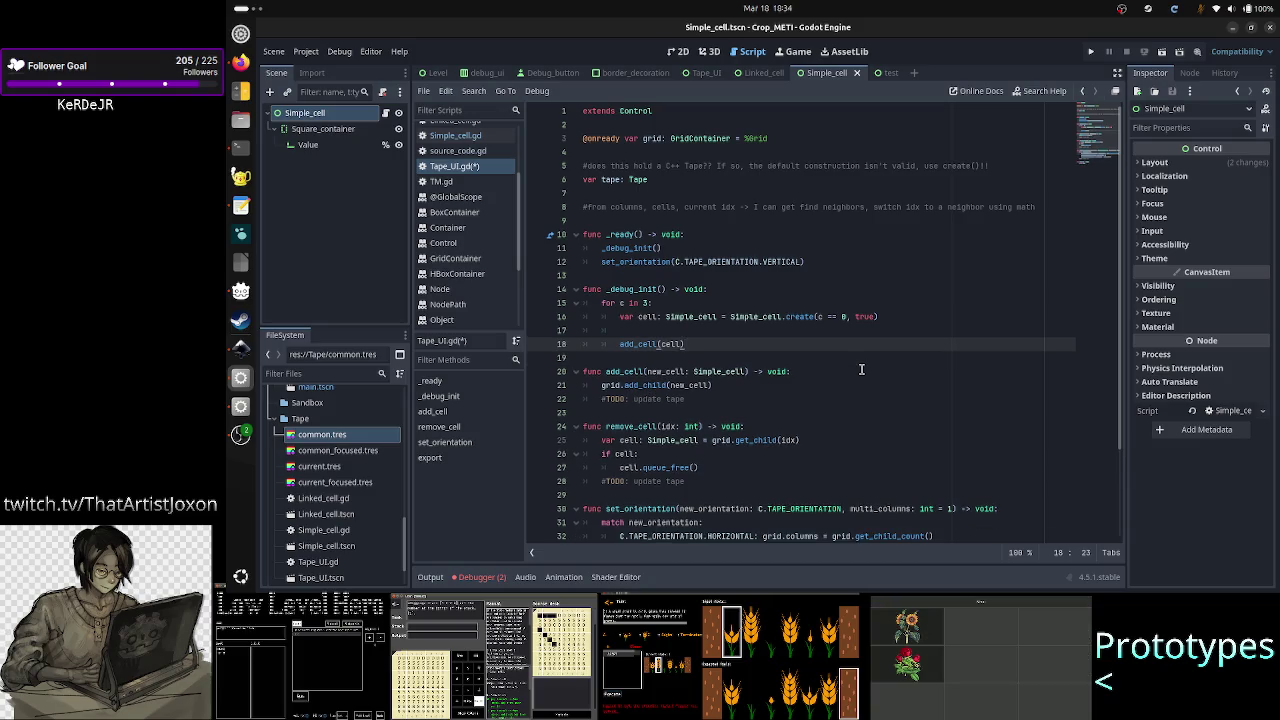
key("Up")
key("BackSpace")
key("BackSpace")
key("BackSpace")
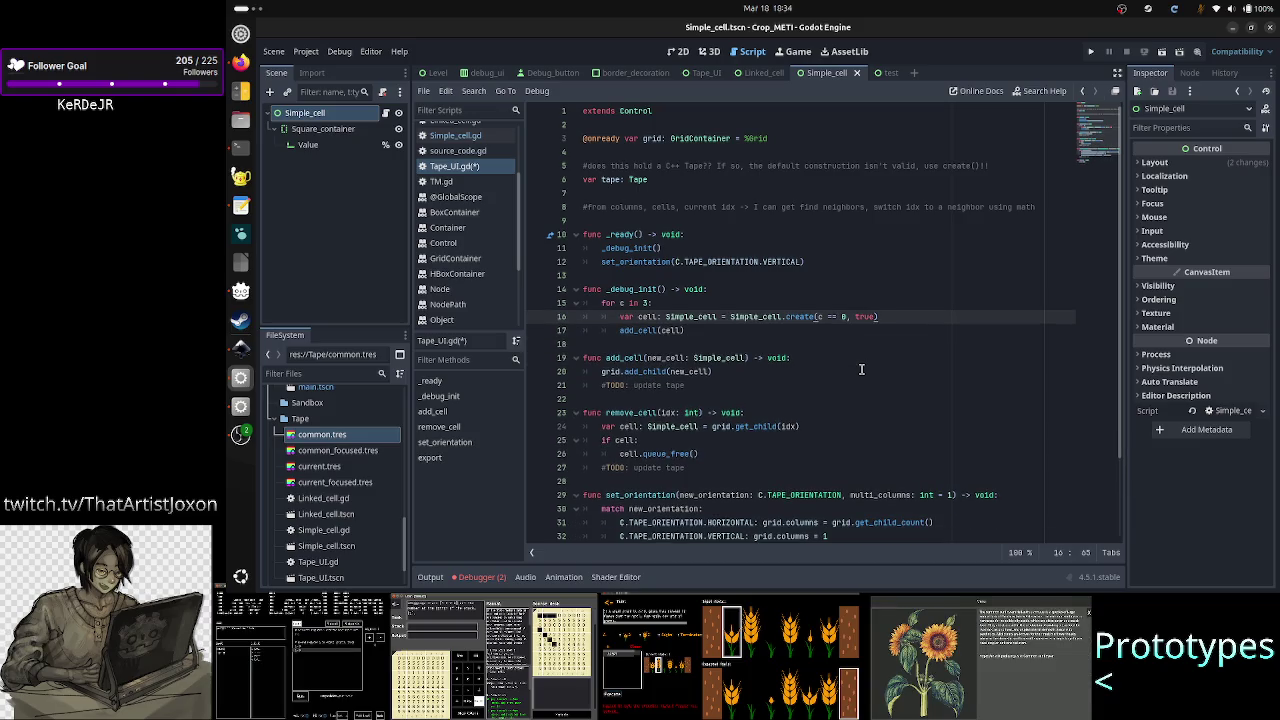
- Review the remaining create and add_cell loop lines and save Tape_UI.gd
key("Up")
key("Up")
key("Right")
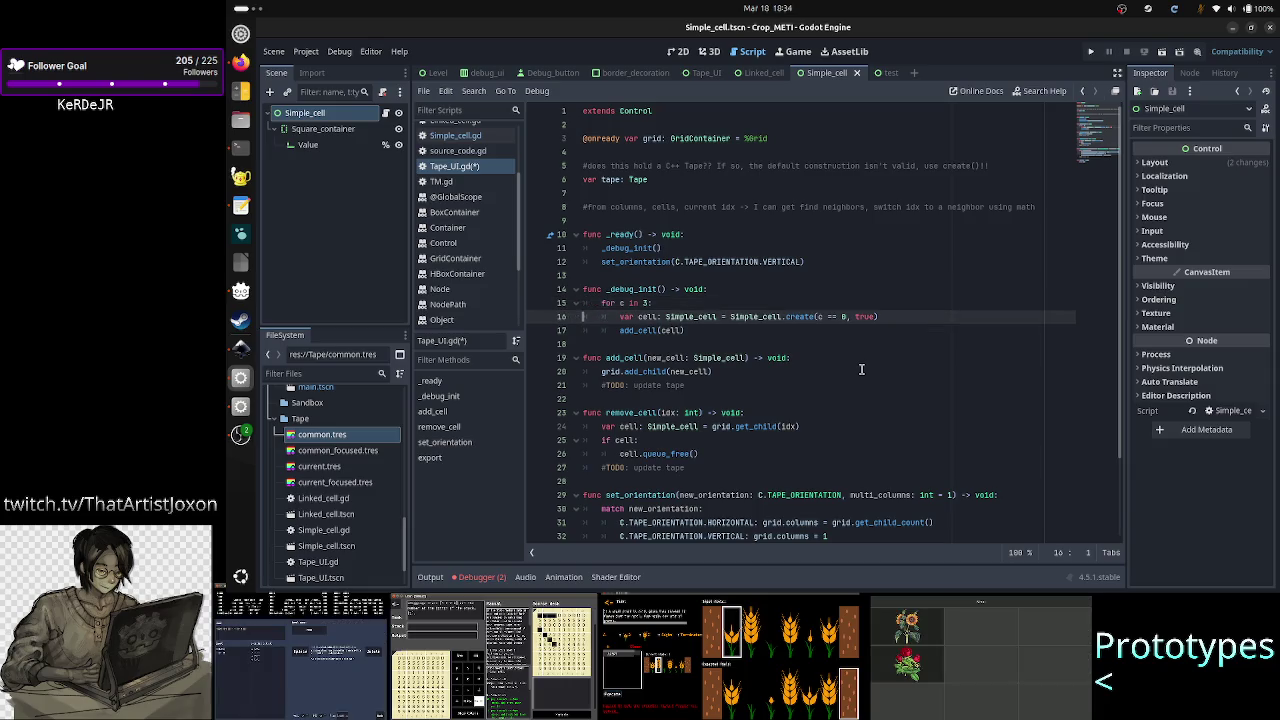
key("Down")
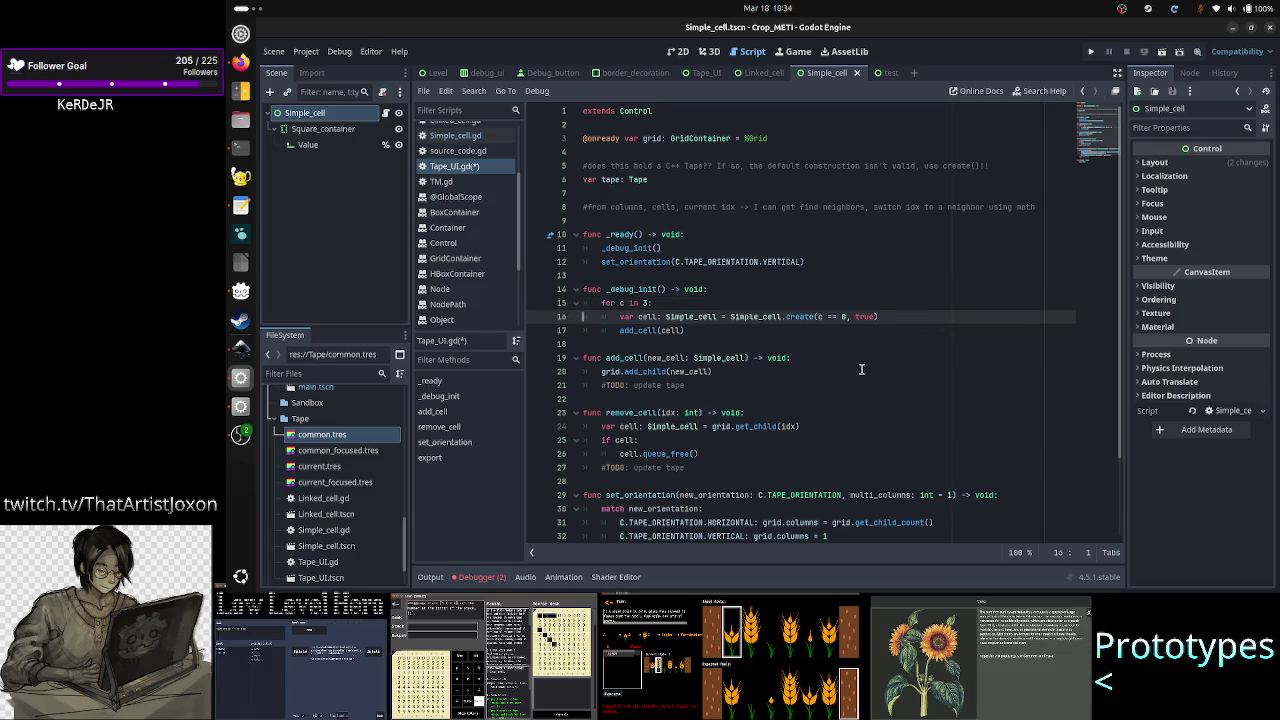
key("shift+Down")
key("shift+End")
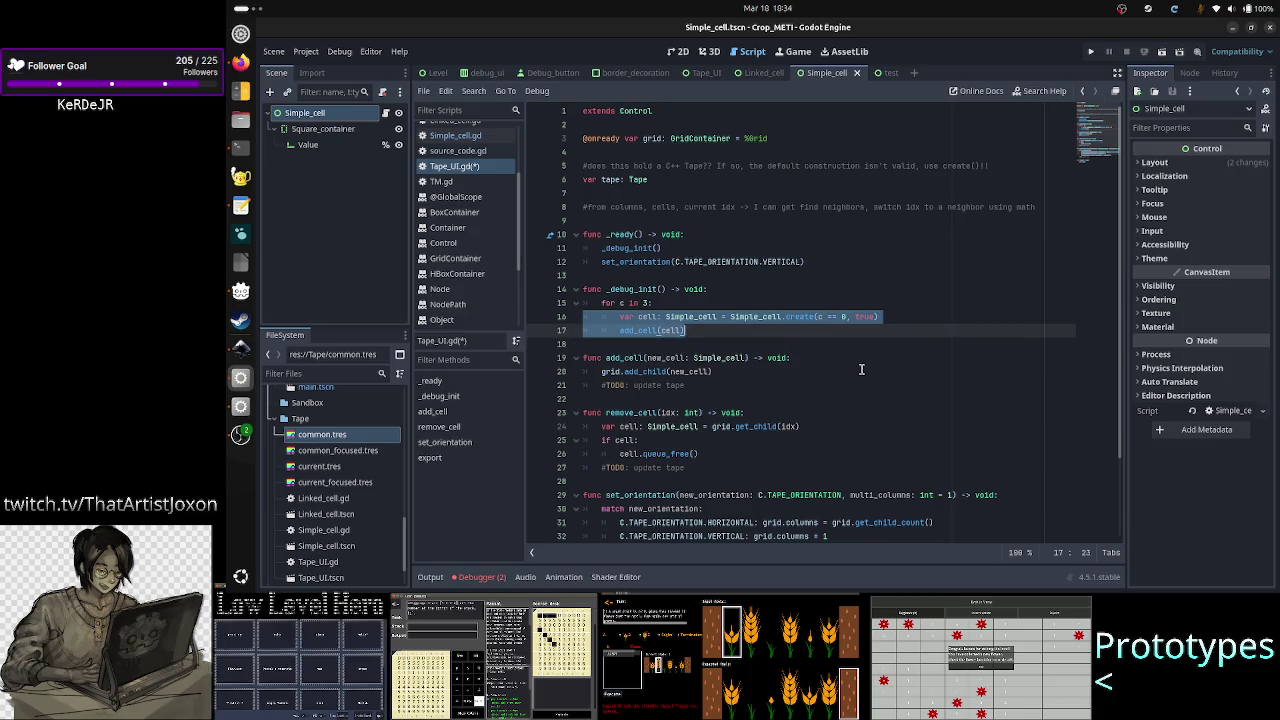
key("Down")
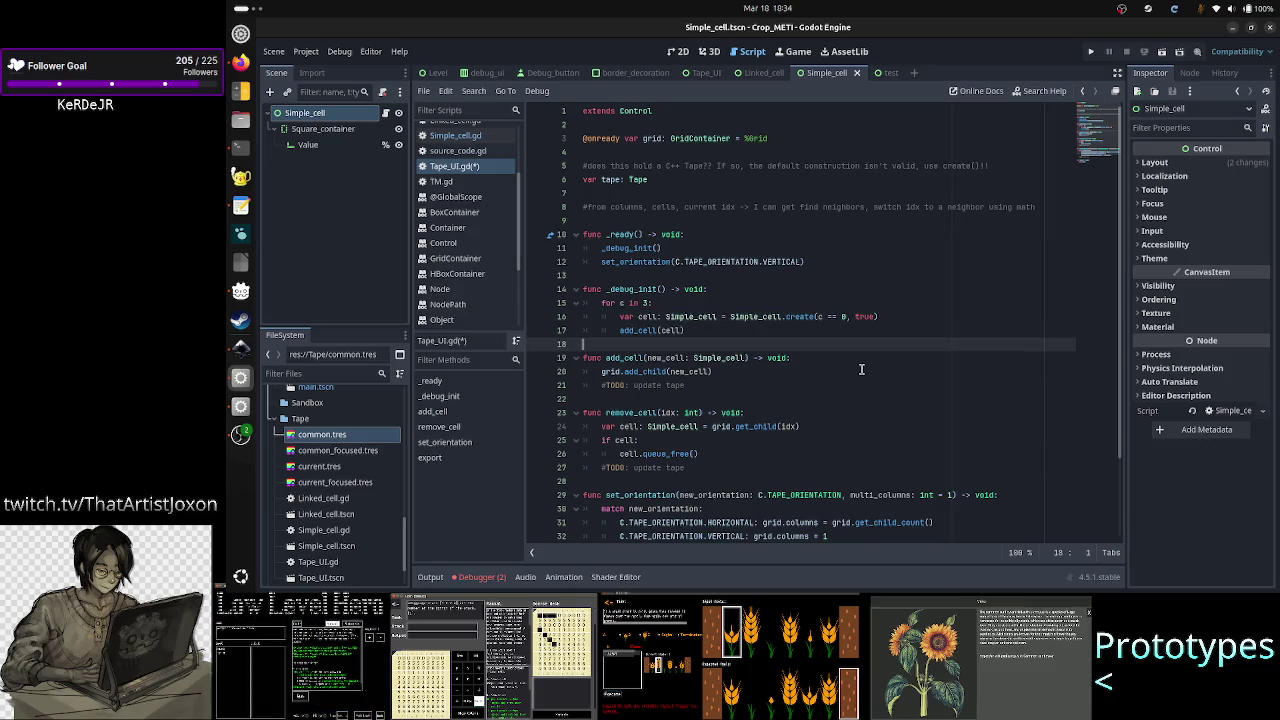
key("ctrl+s")
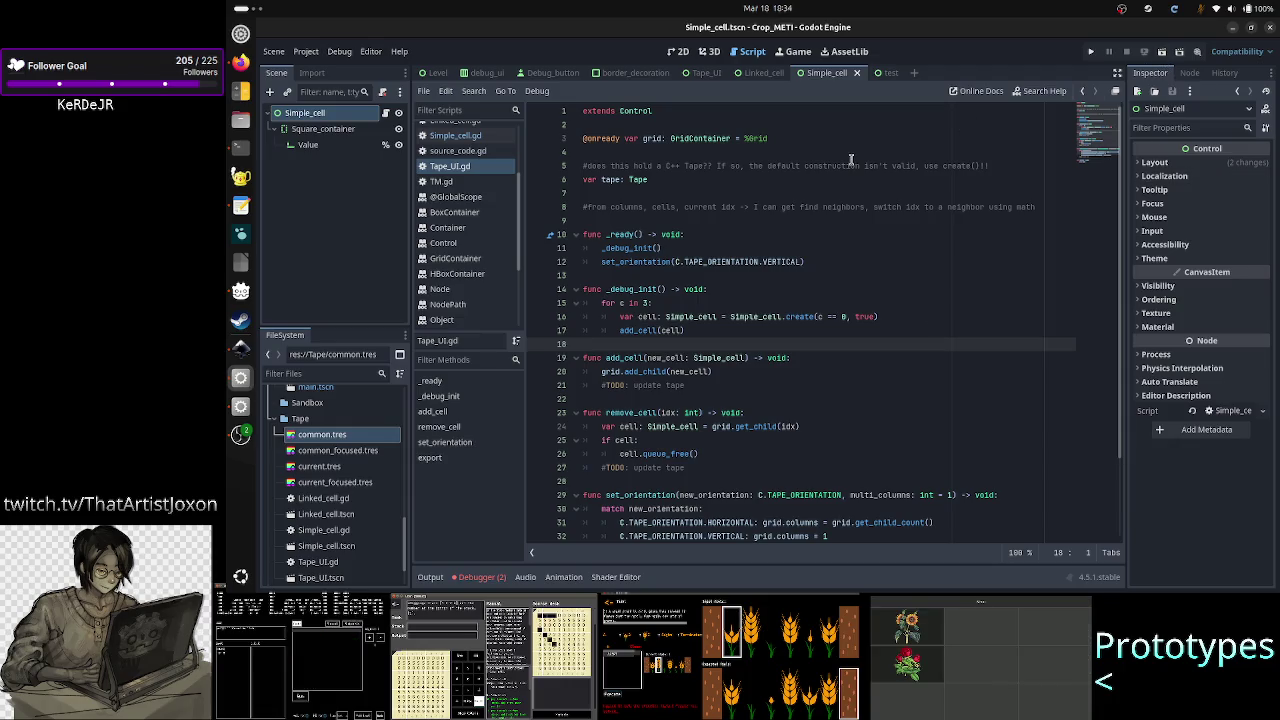
- Run the Tape_UI scene, which stops on a Nil 'editable' assignment in change_editable
left_click(704, 74)
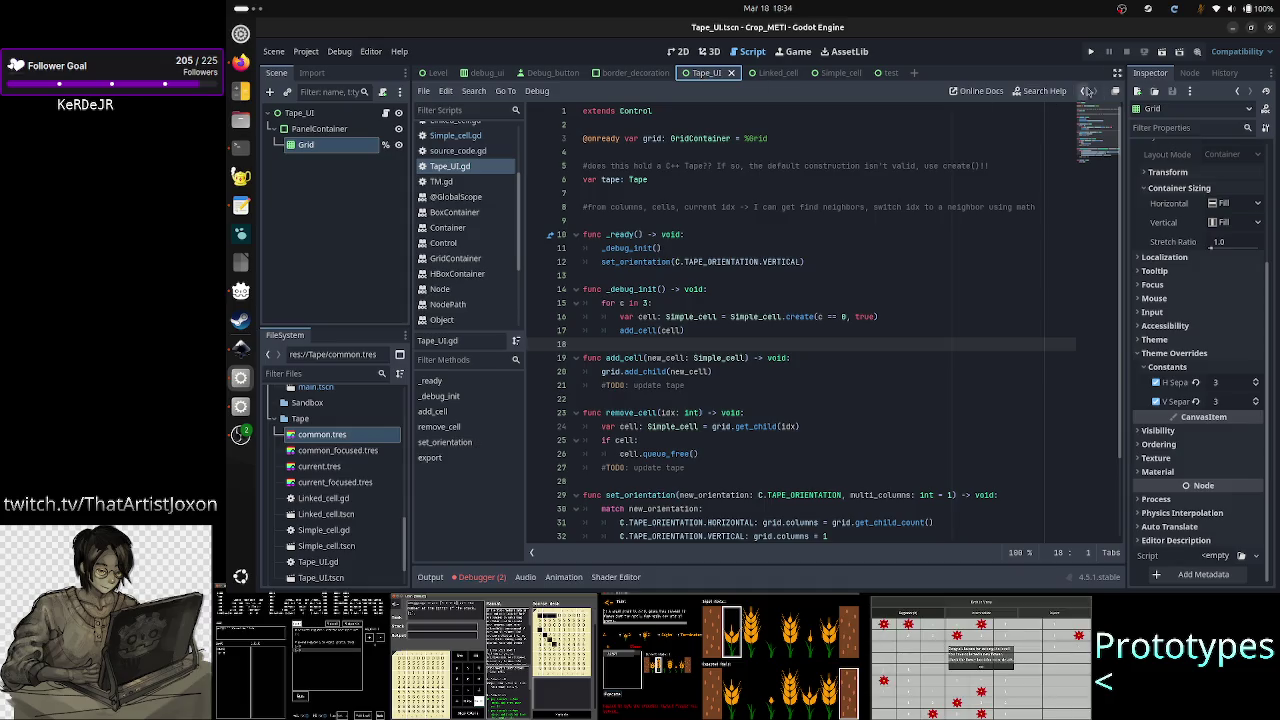
left_click(1162, 52)
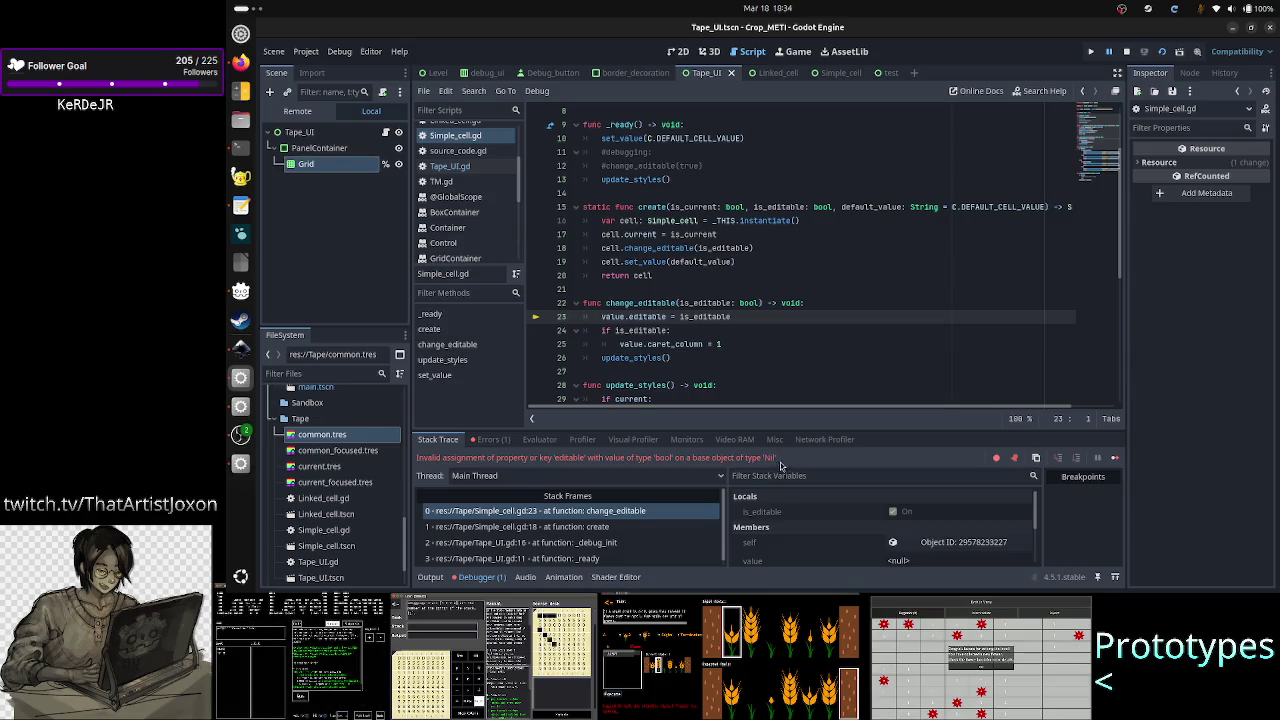
scroll(748, 234, "up", 2)
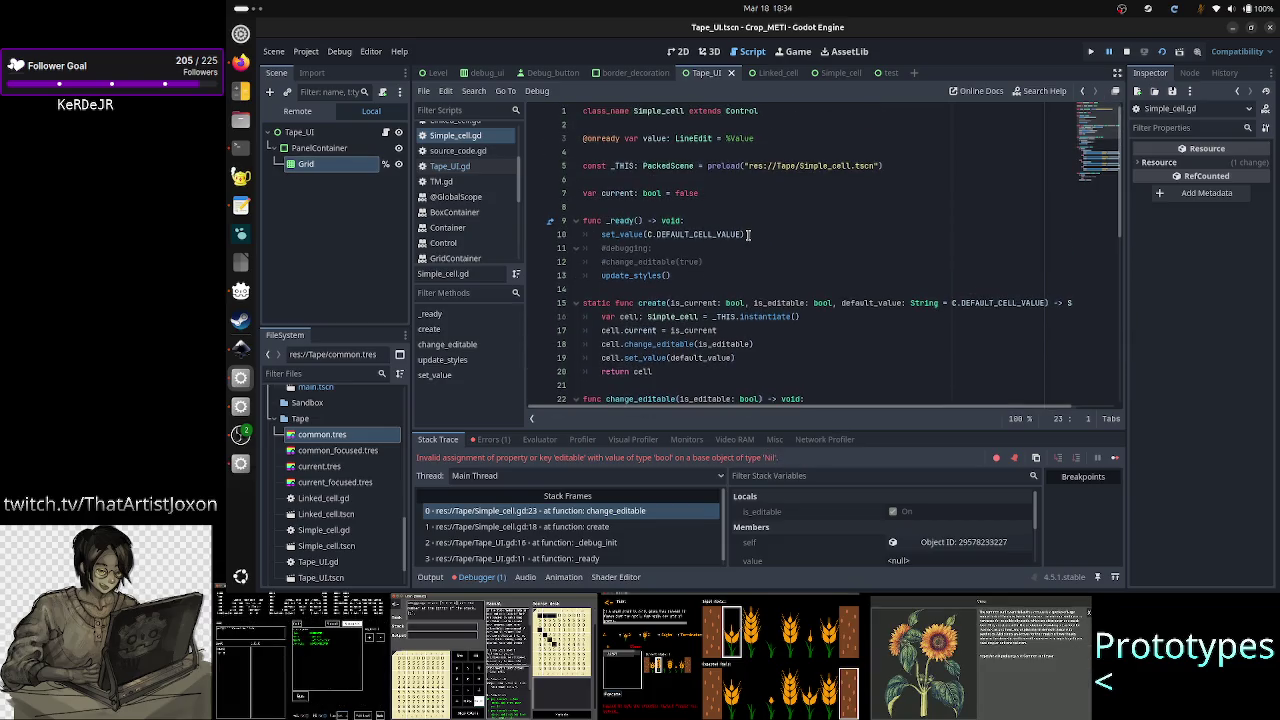
left_click(652, 302)
double_click(652, 302)
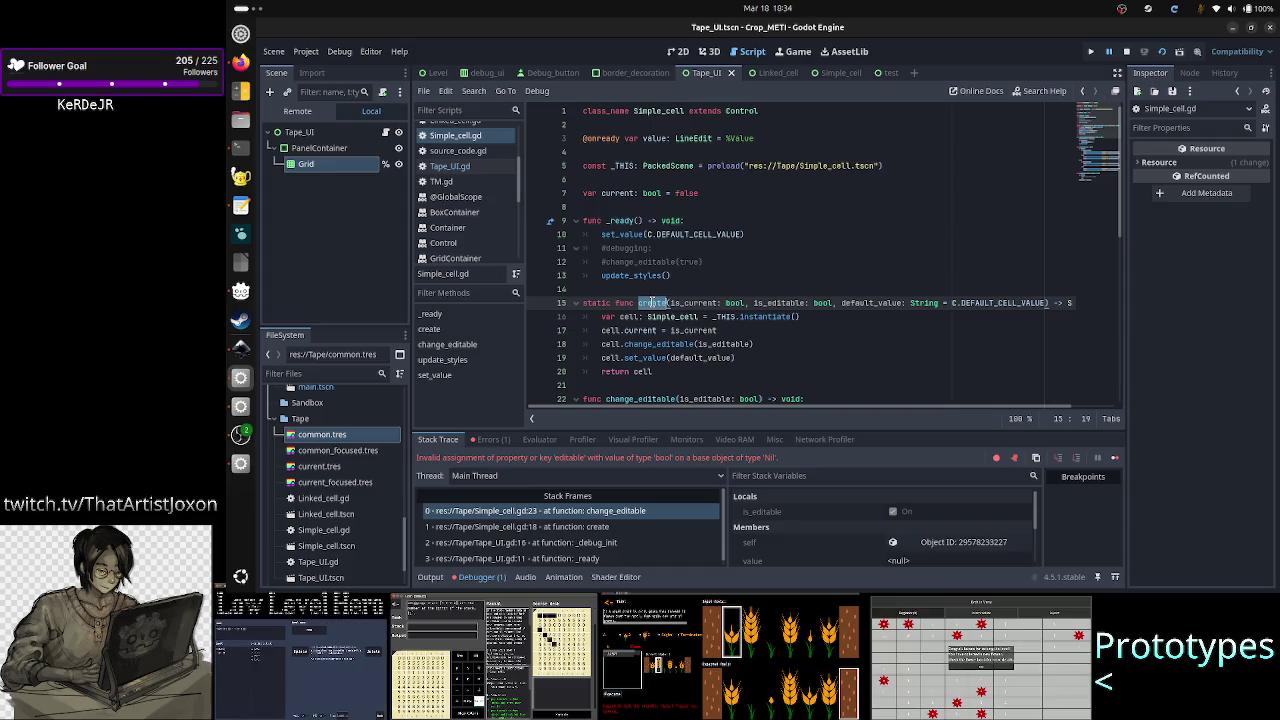
left_click_drag(720, 193, 575, 193)
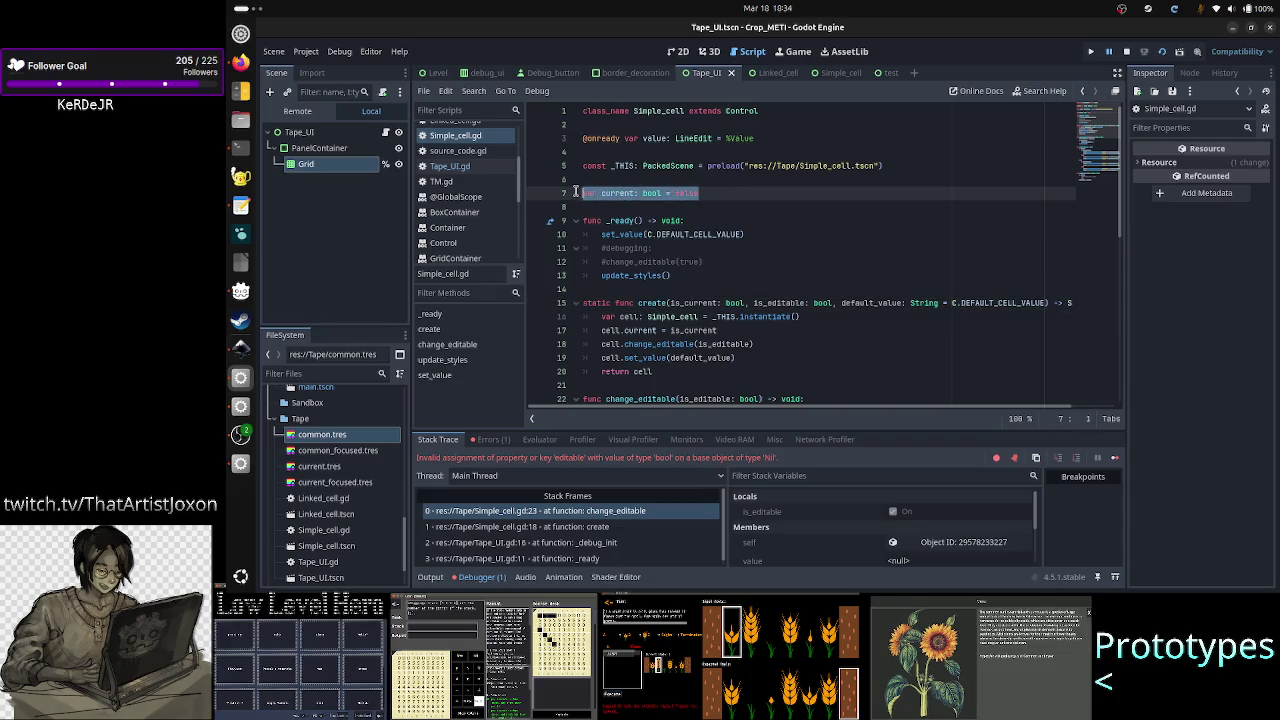
left_click(720, 196)
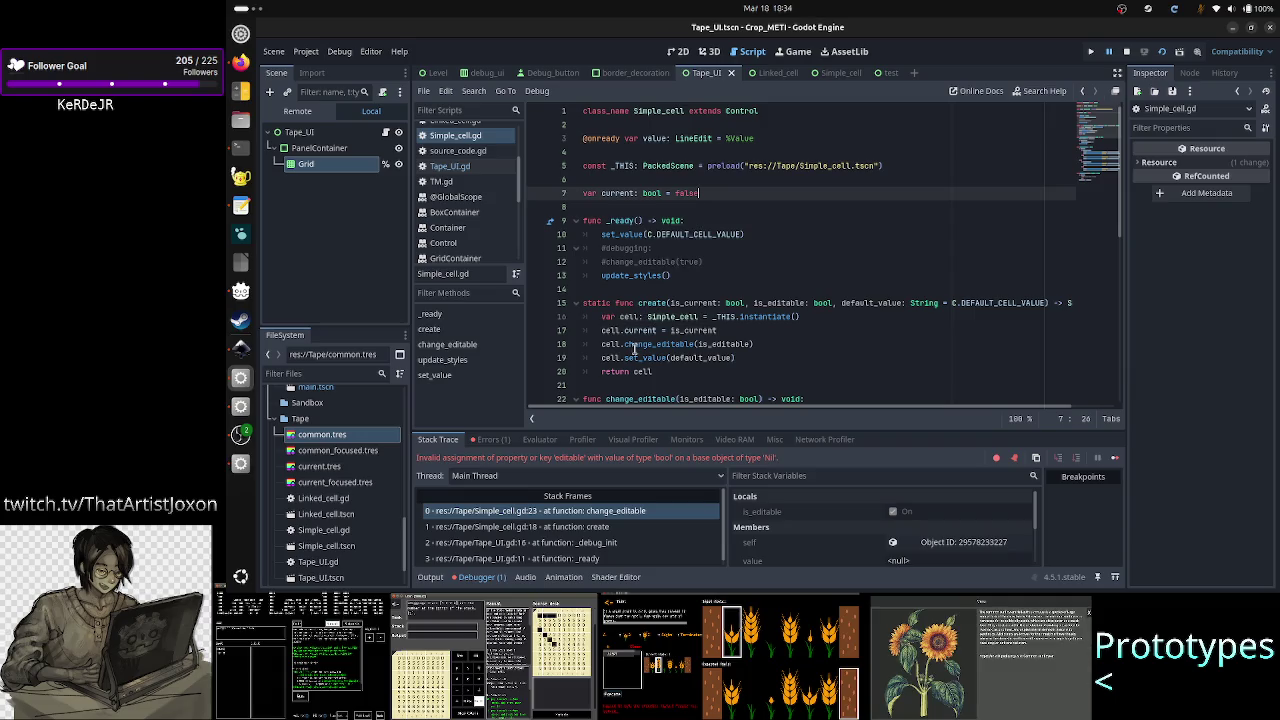
mouse_move(658, 357)
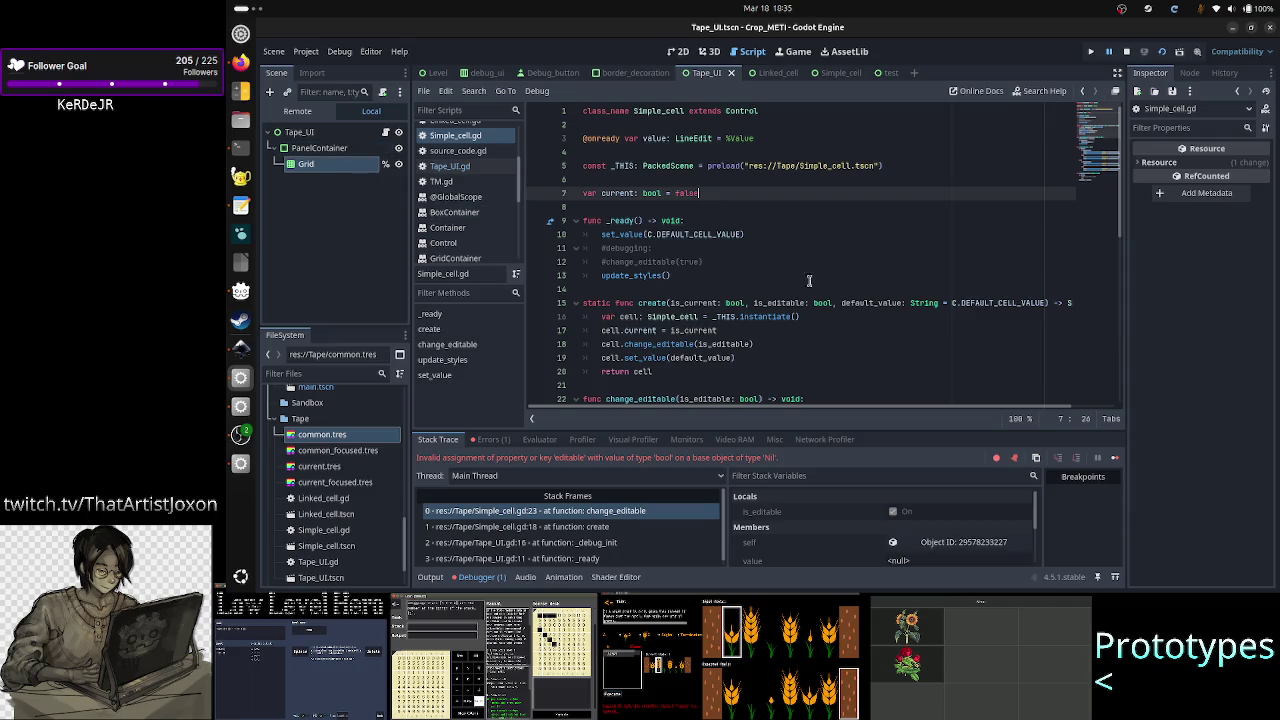
left_click_drag(801, 316, 707, 315)
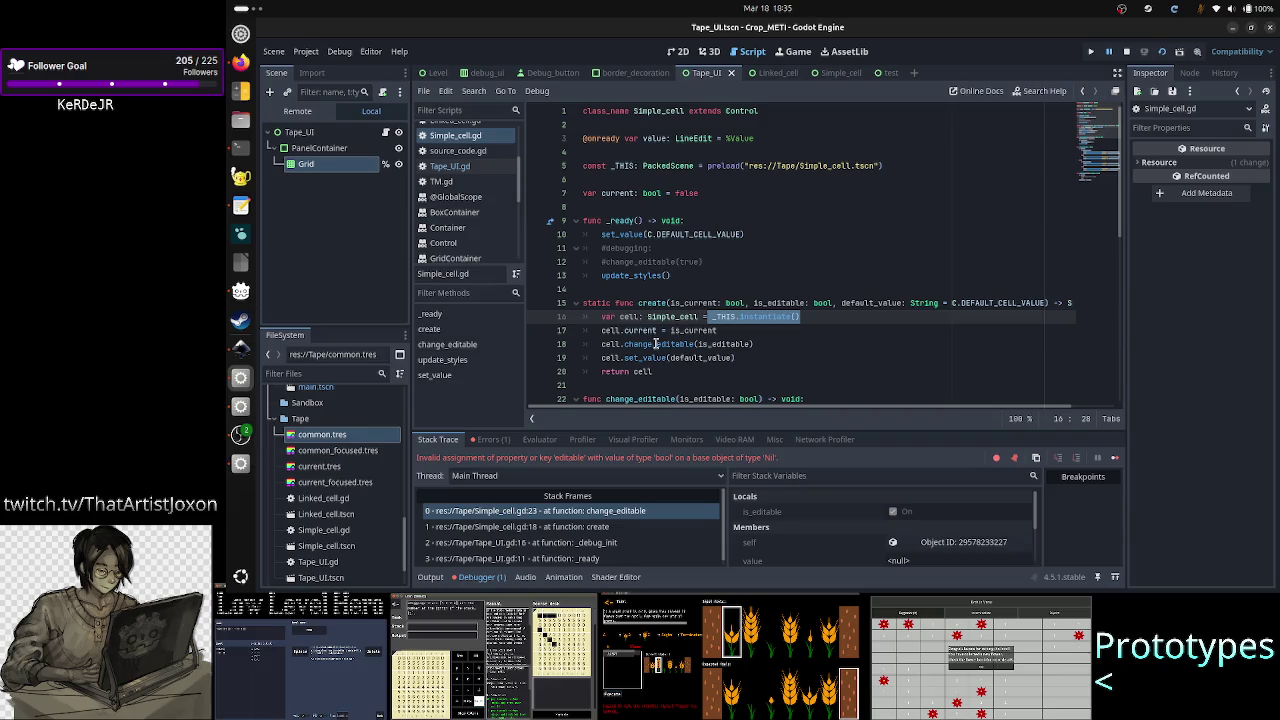
scroll(655, 343, "down", 3)
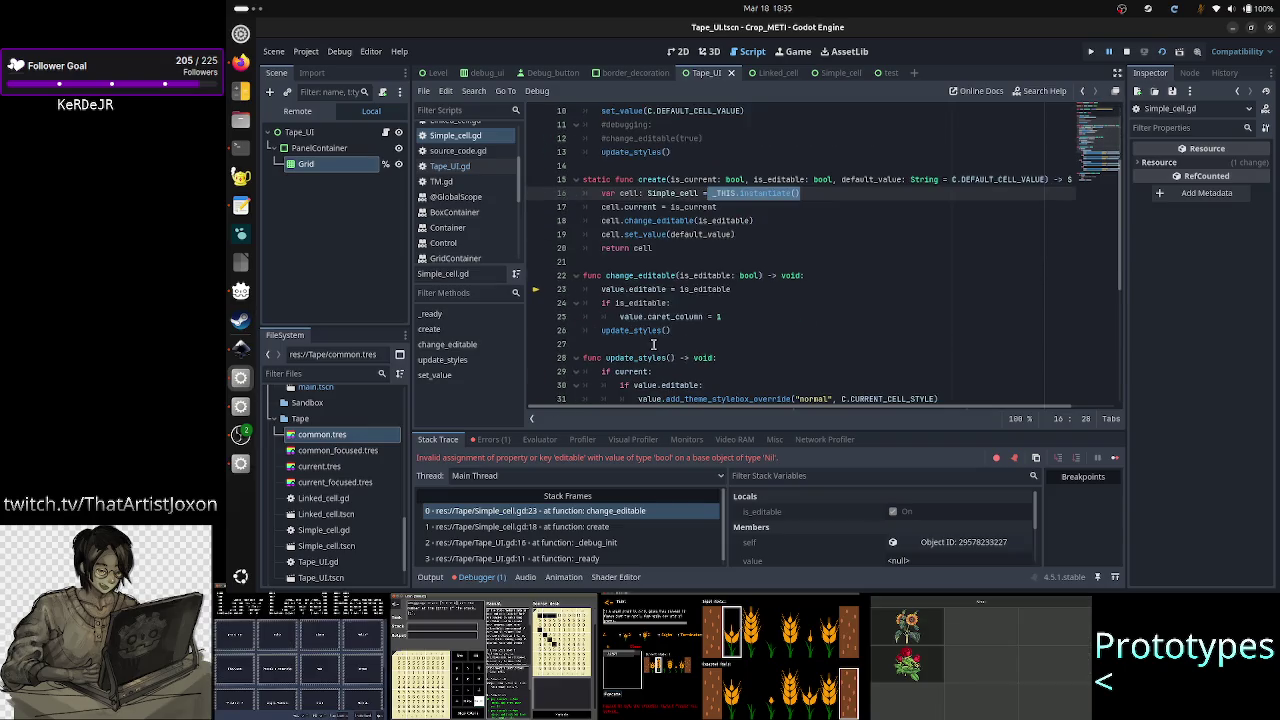
scroll(654, 344, "up", 3)
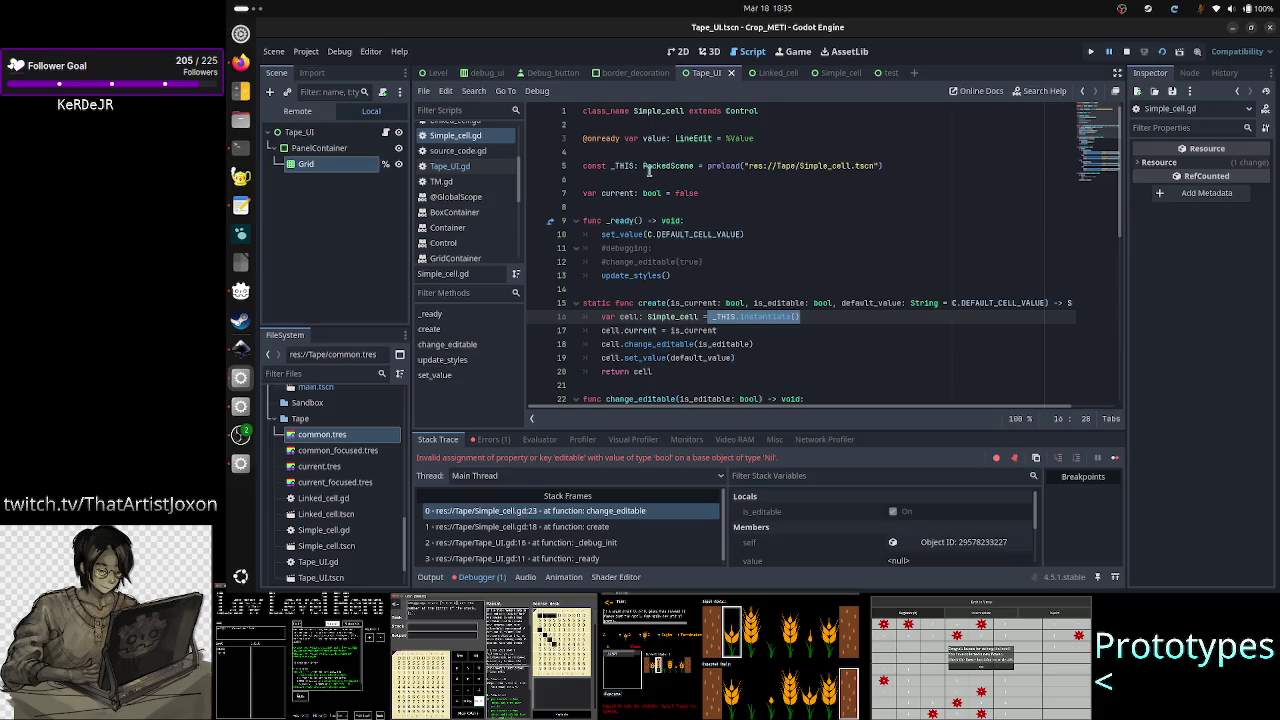
mouse_move(616, 192)
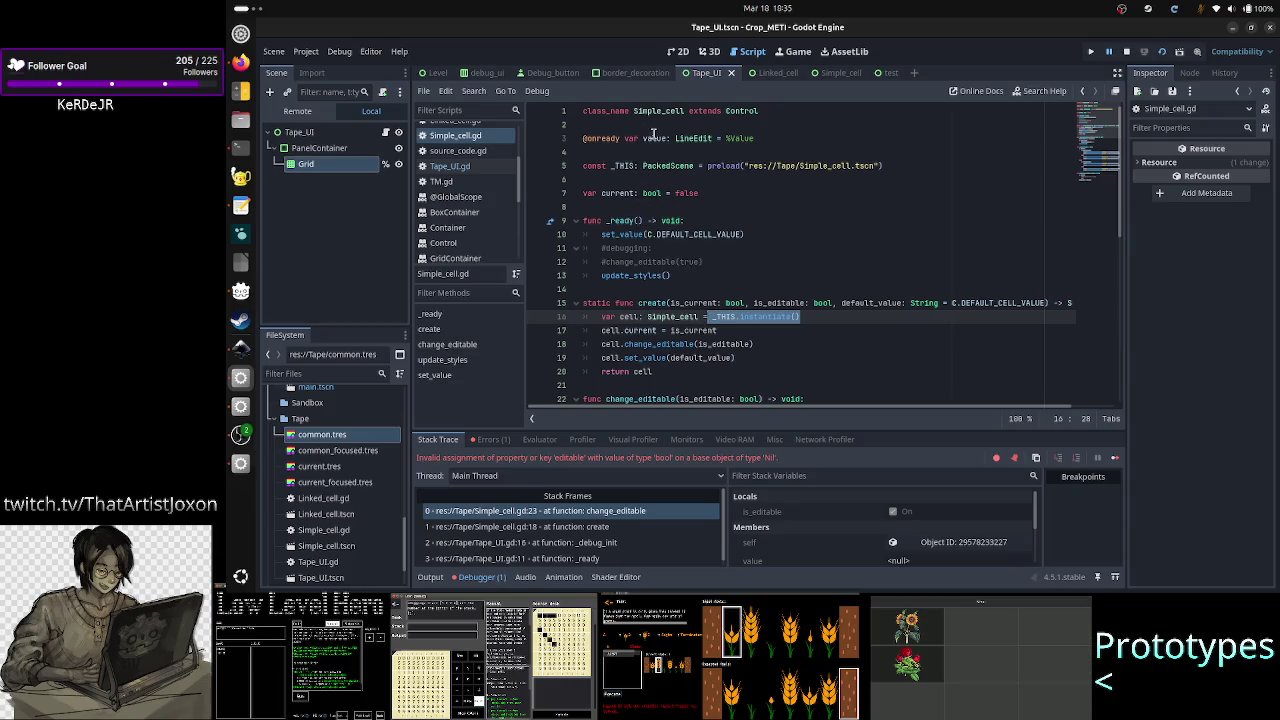
double_click(654, 138)
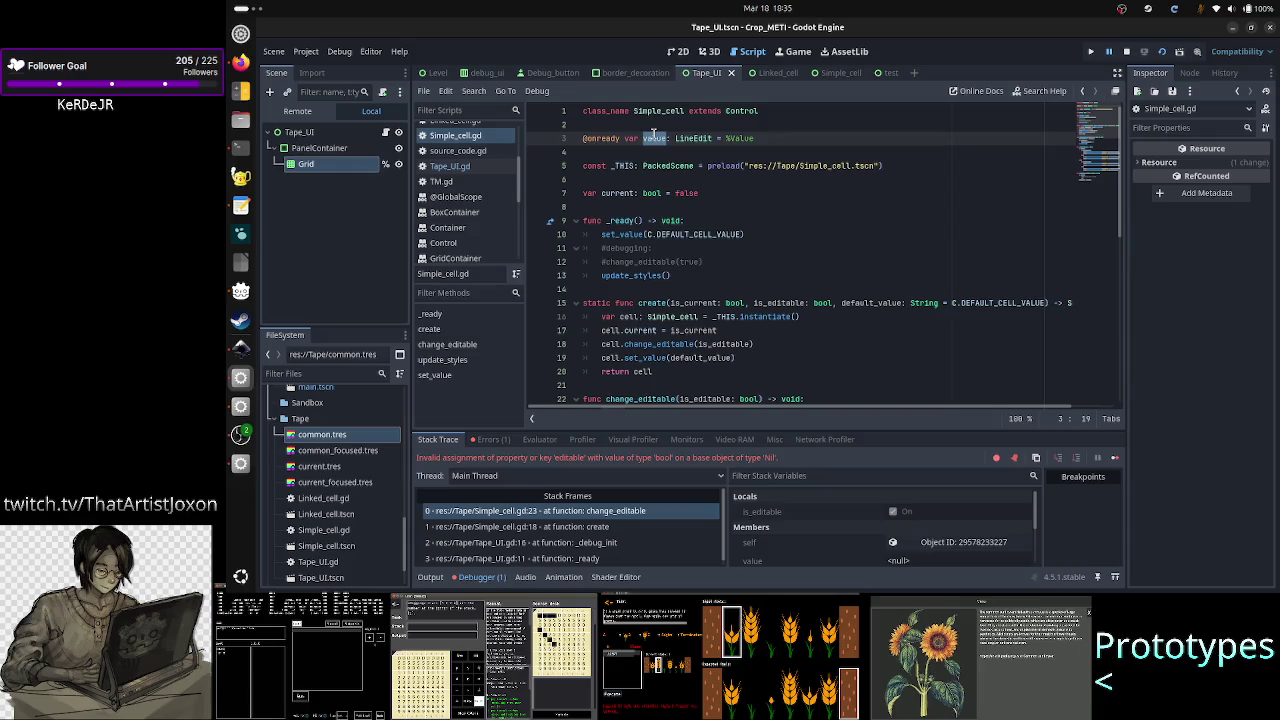
left_click(609, 137)
double_click(609, 137)
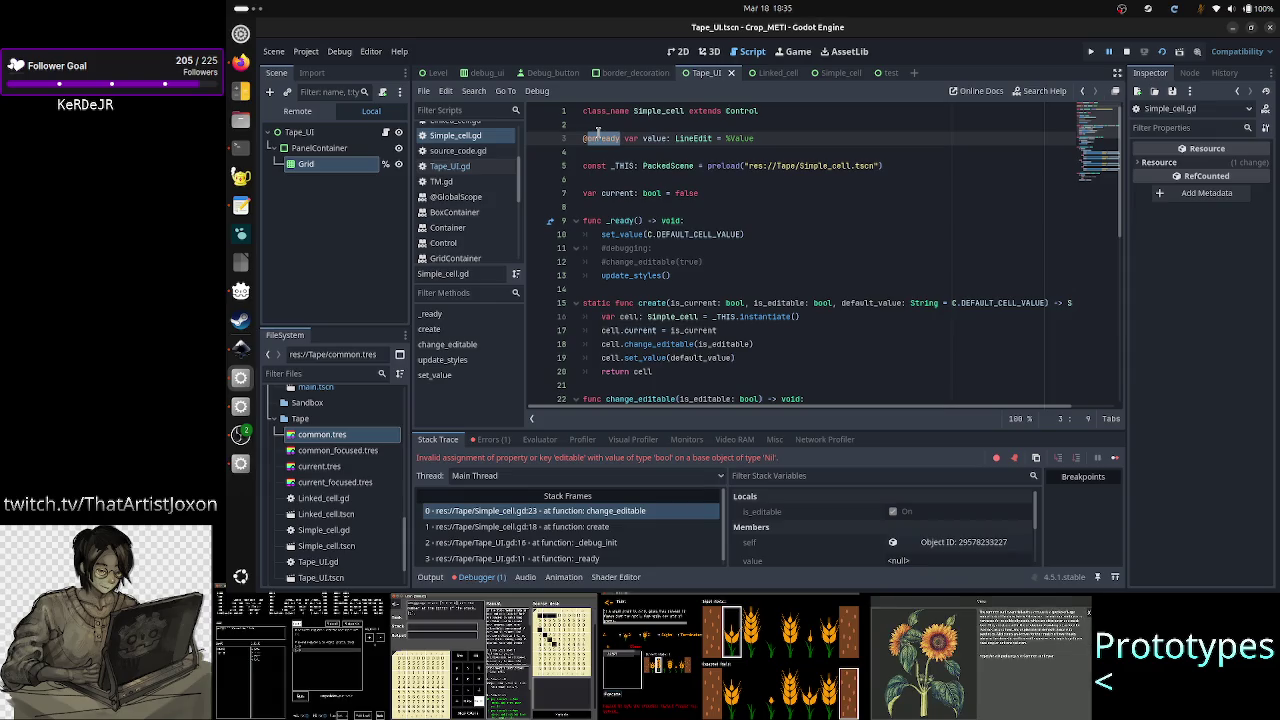
left_click(648, 302)
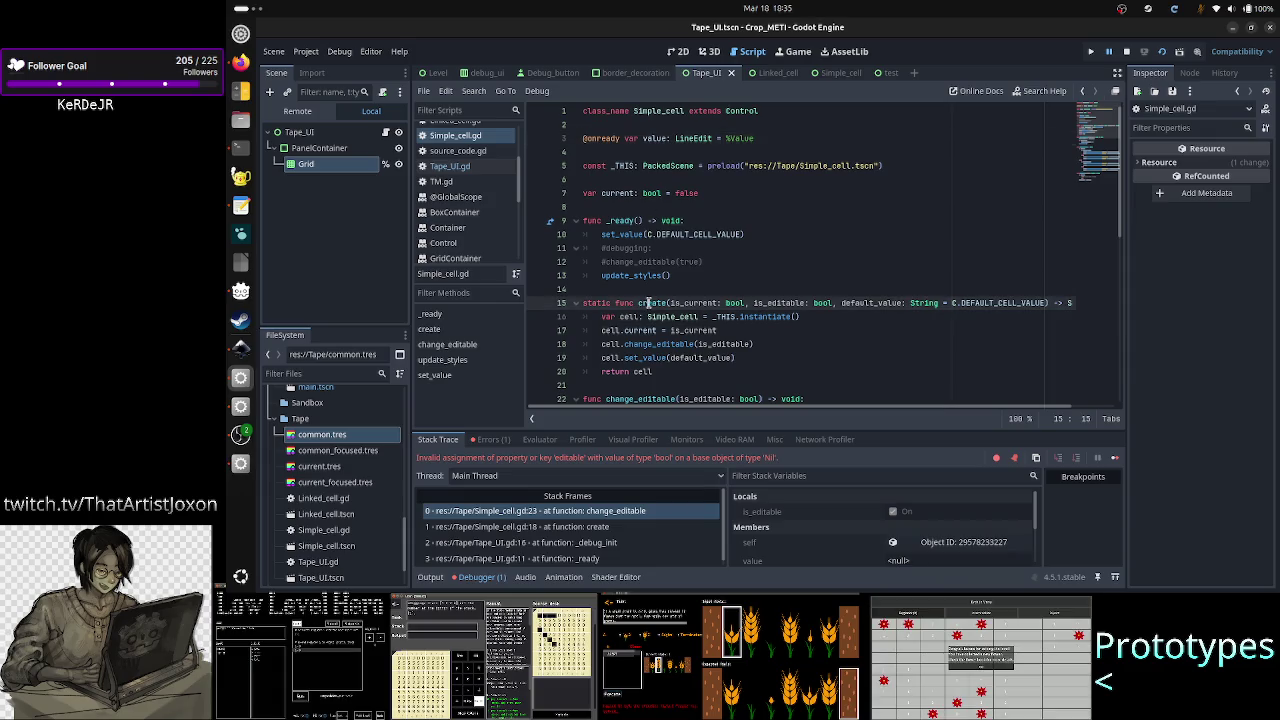
left_click(458, 170)
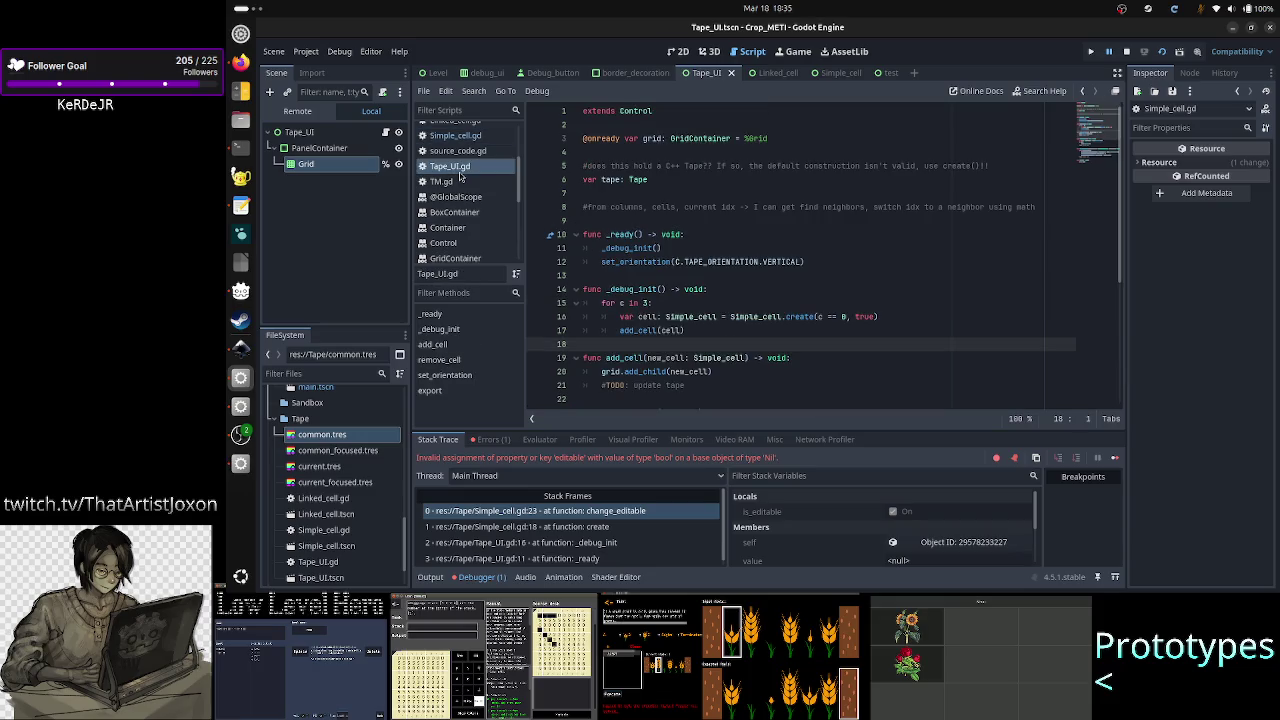
double_click(636, 330)
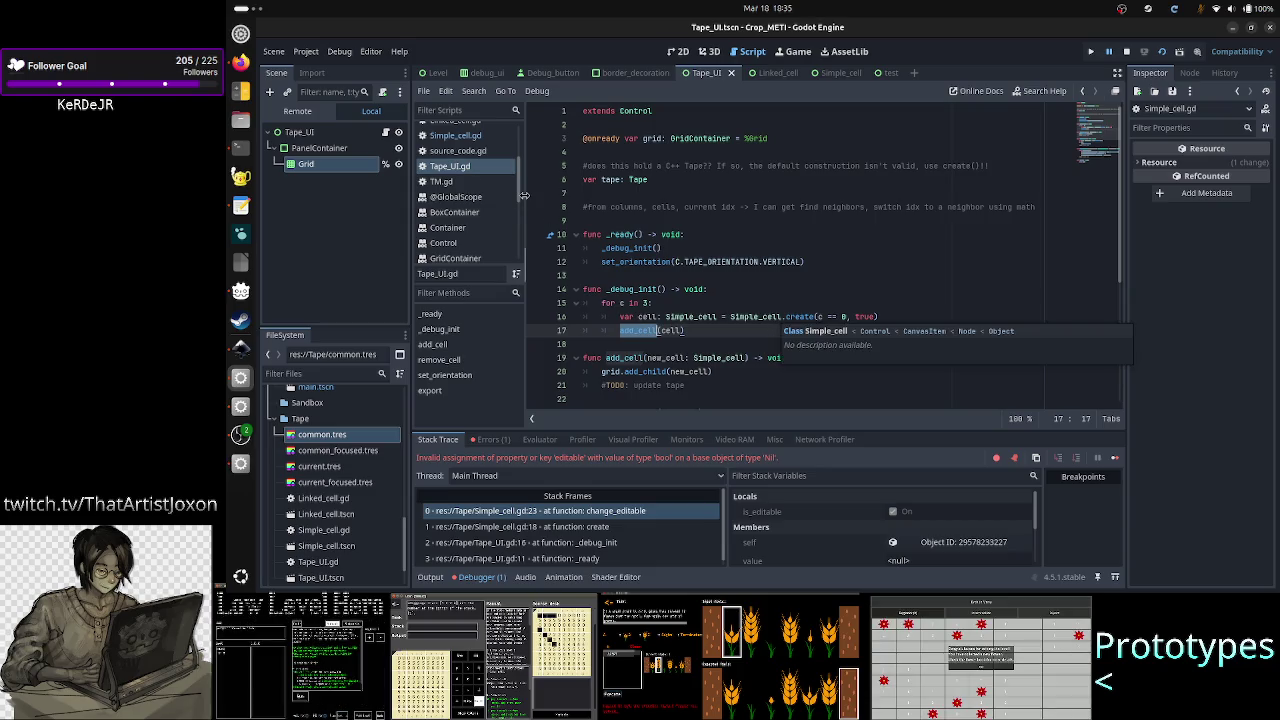
scroll(463, 162, "up", 3)
scroll(463, 162, "up", 2)
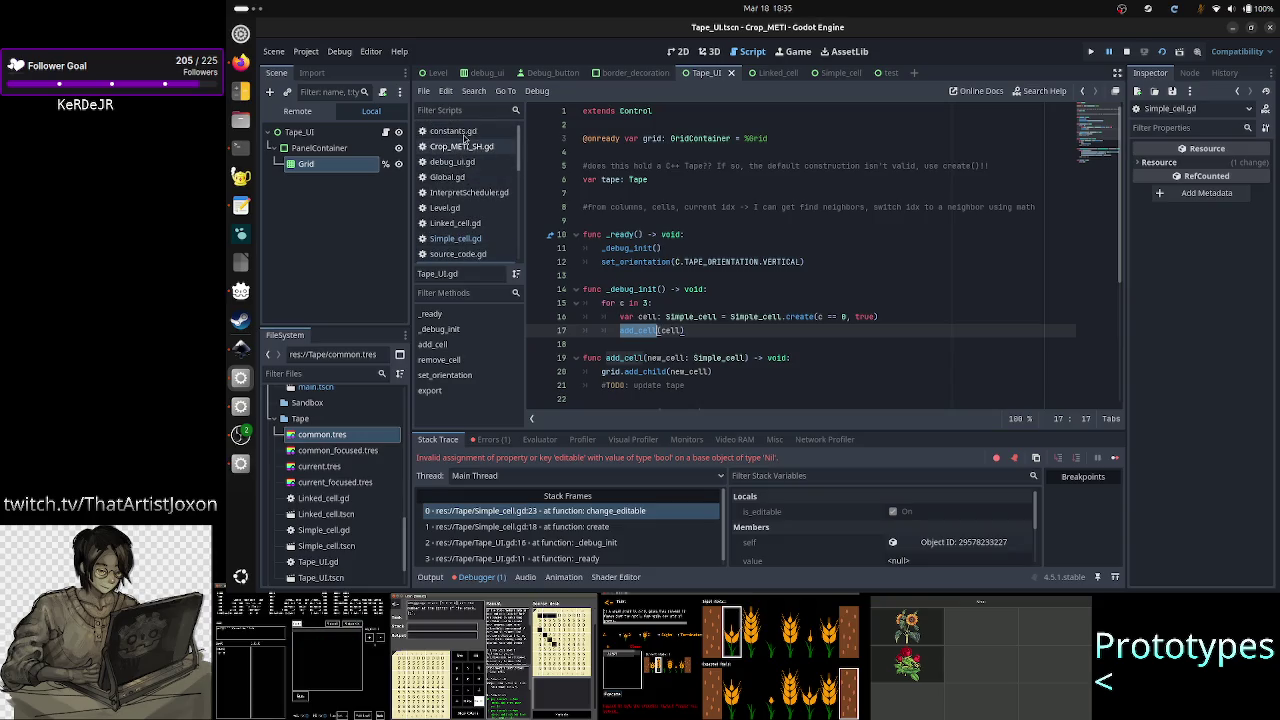
left_click(475, 240)
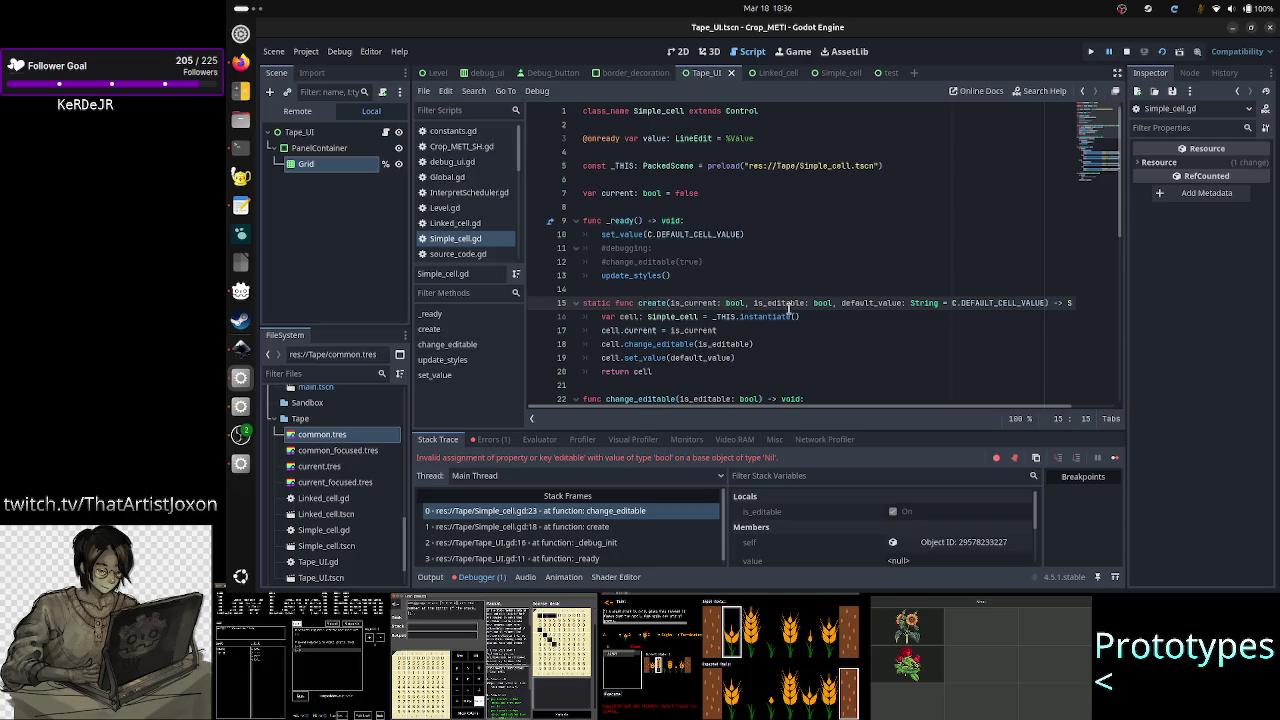
scroll(788, 308, "down", 1)
scroll(788, 308, "down", 2)
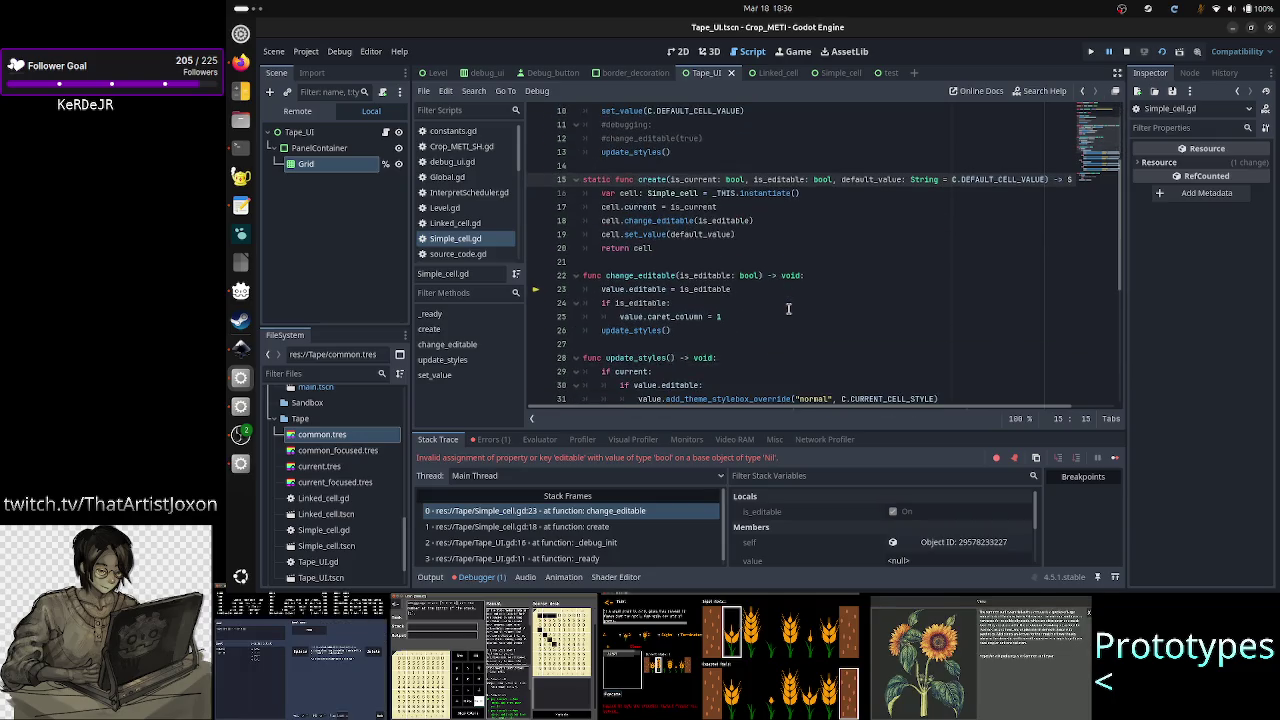
scroll(788, 308, "up", 1)
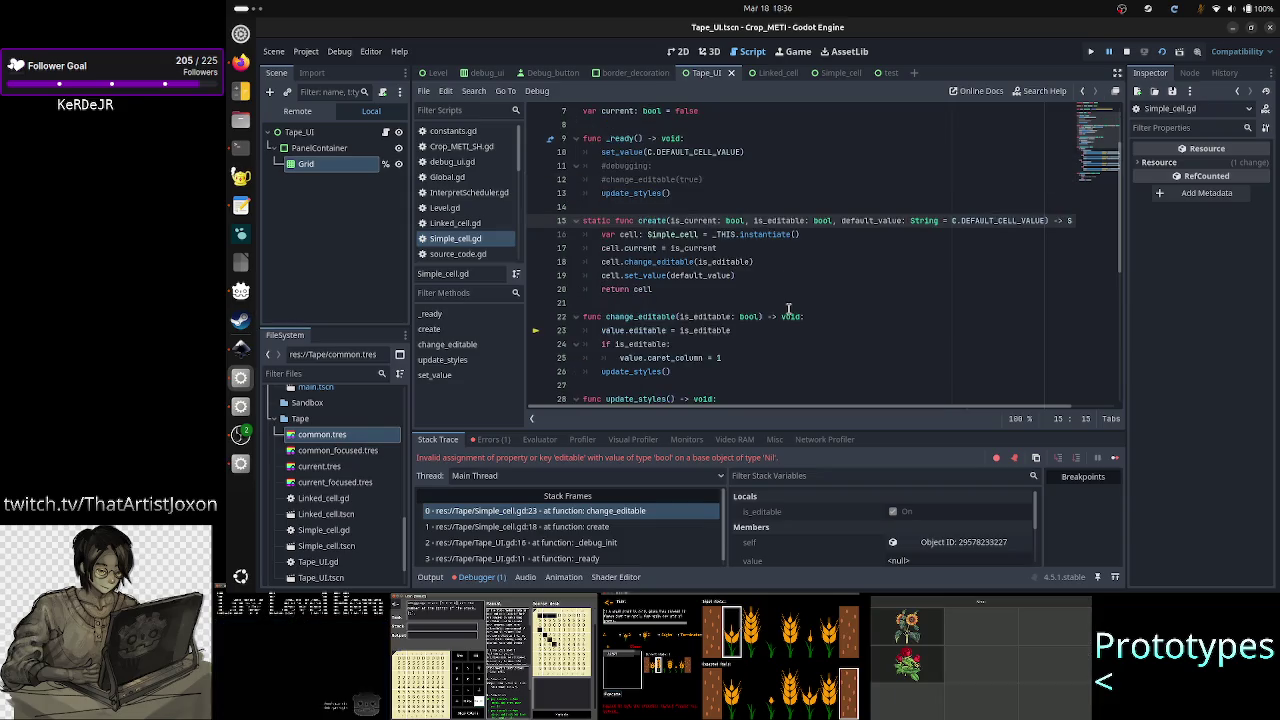
scroll(788, 308, "up", 2)
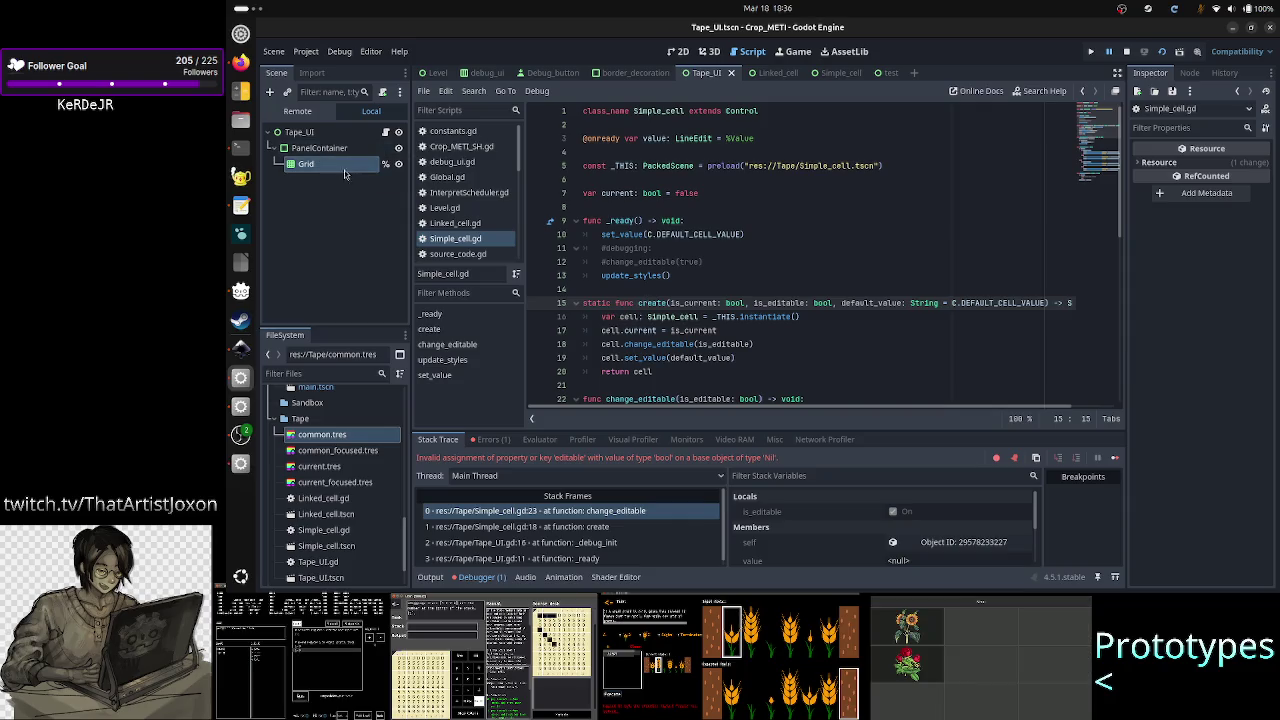
left_click(386, 133)
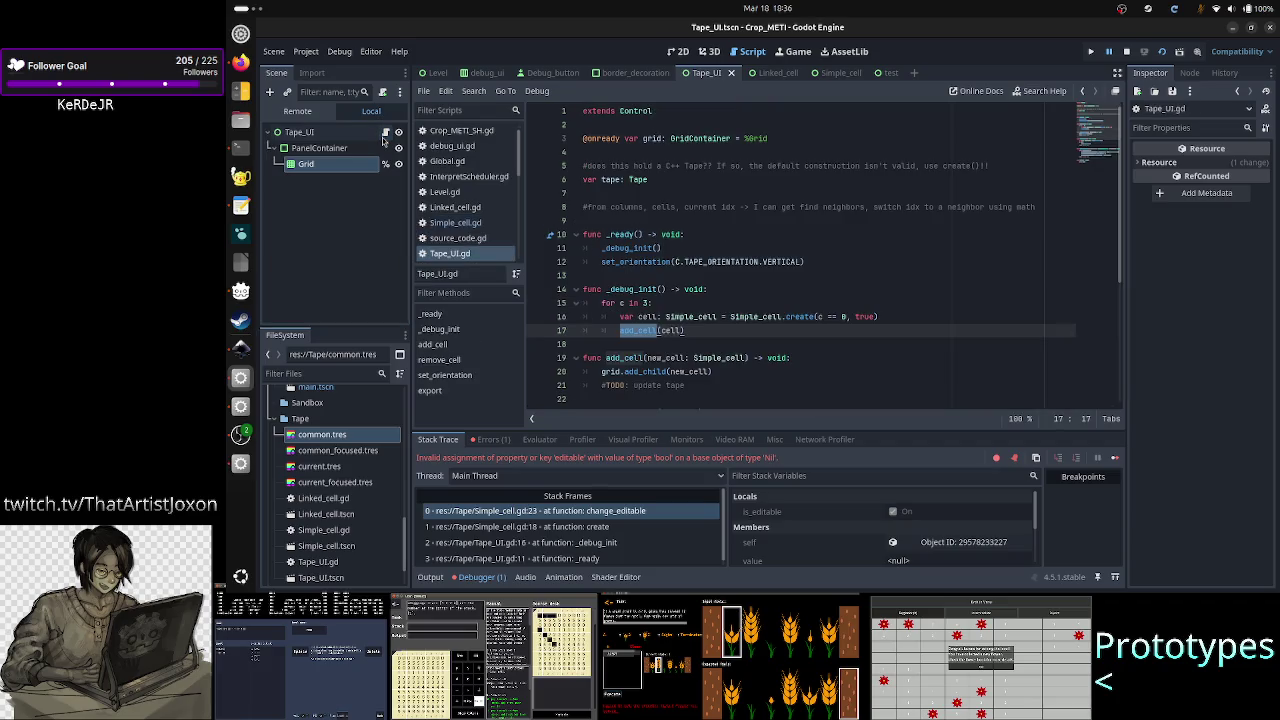
left_click_drag(880, 316, 665, 318)
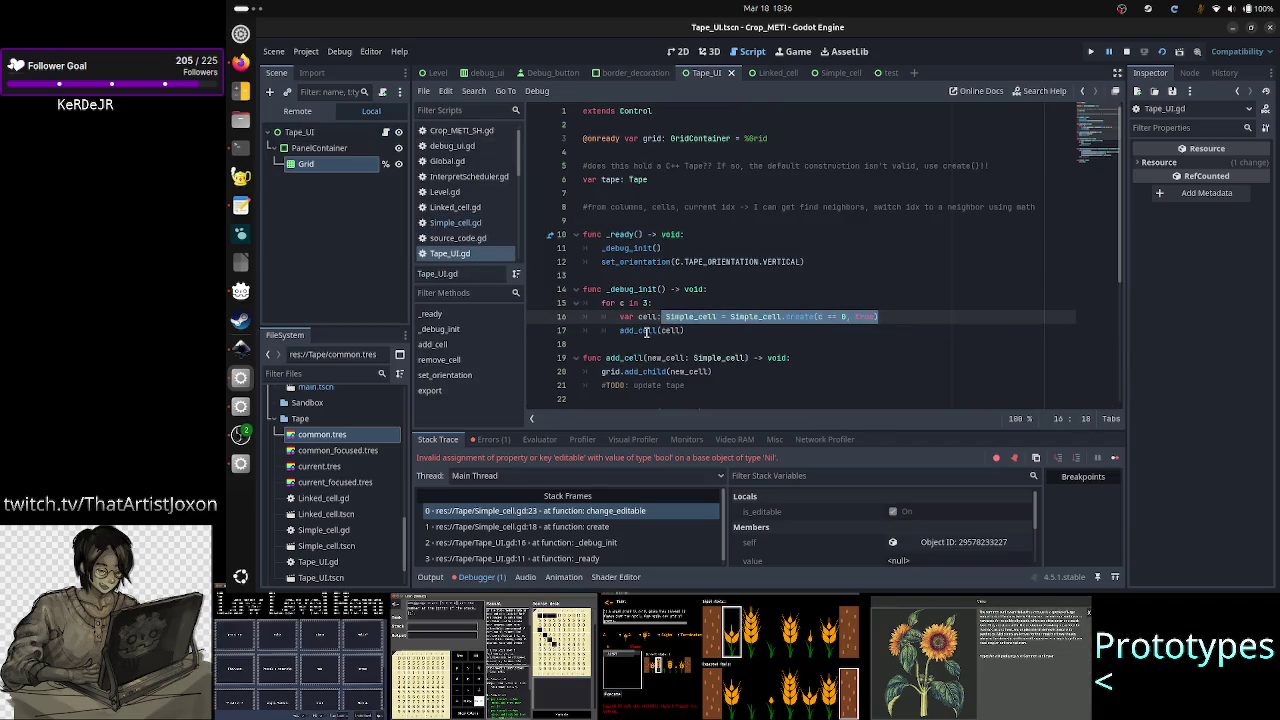
double_click(646, 332)
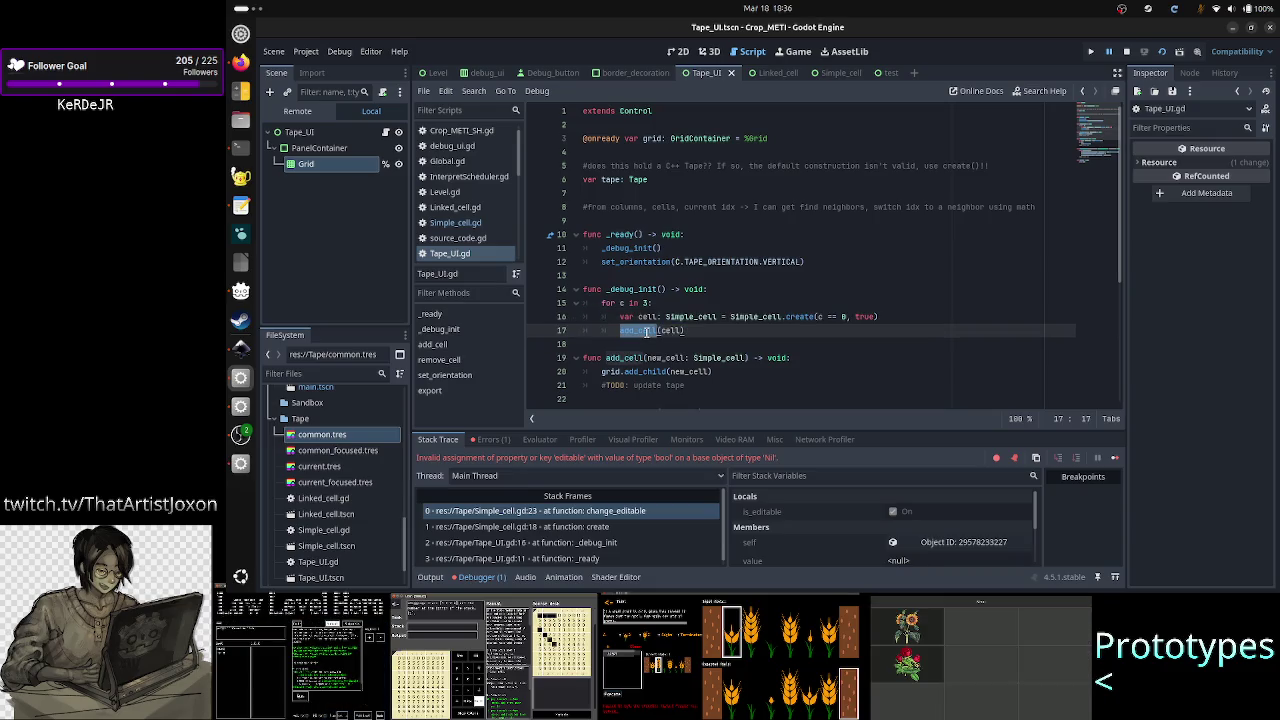
left_click(646, 332)
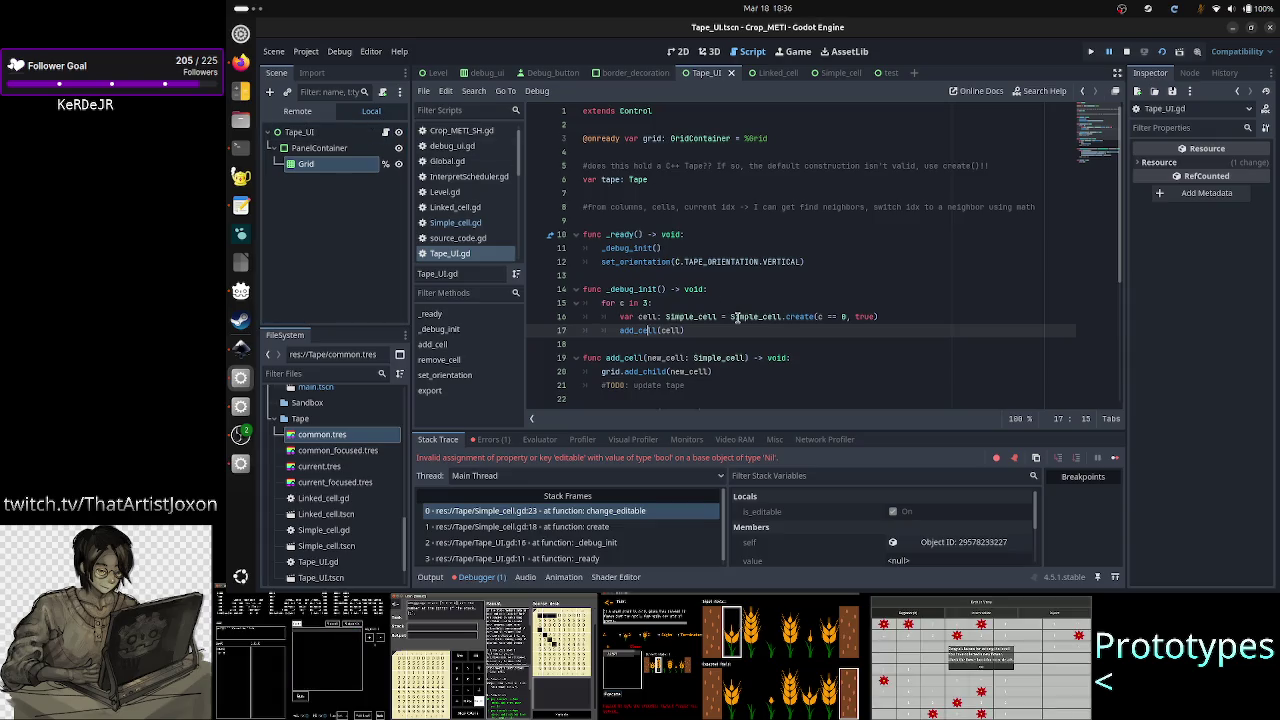
scroll(741, 316, "down", 2)
scroll(741, 316, "down", 3)
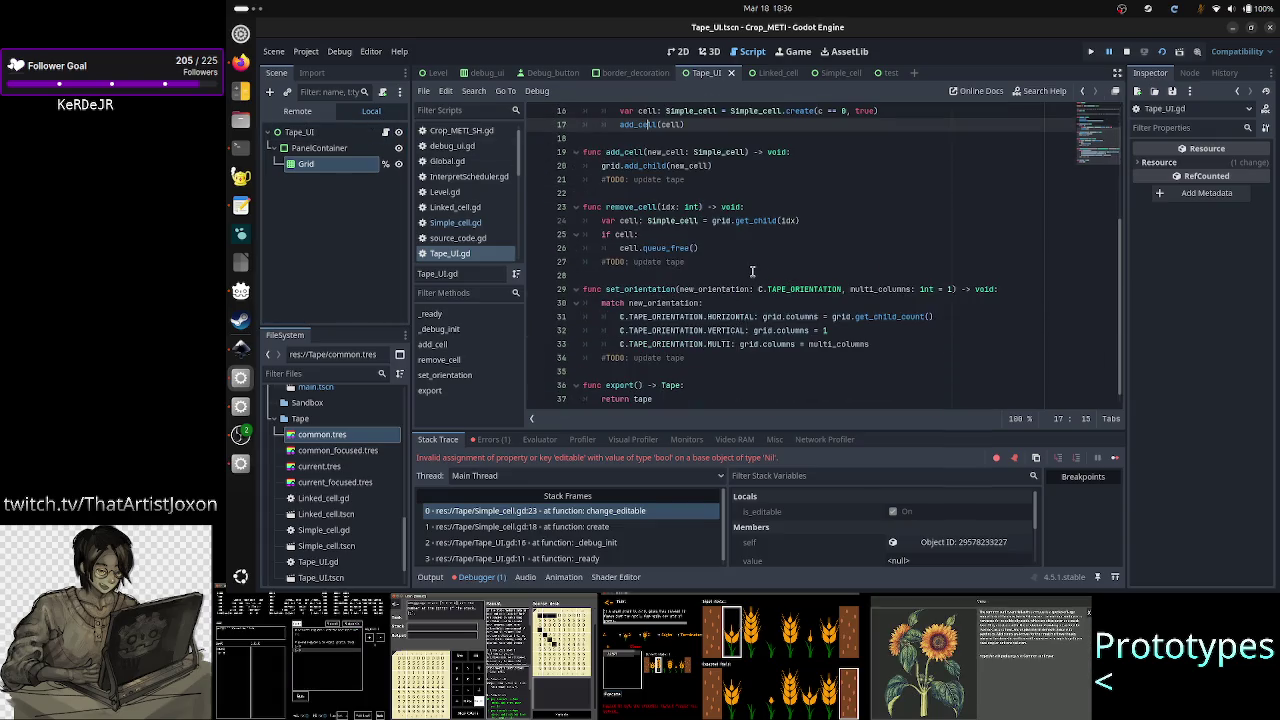
scroll(752, 270, "up", 5)
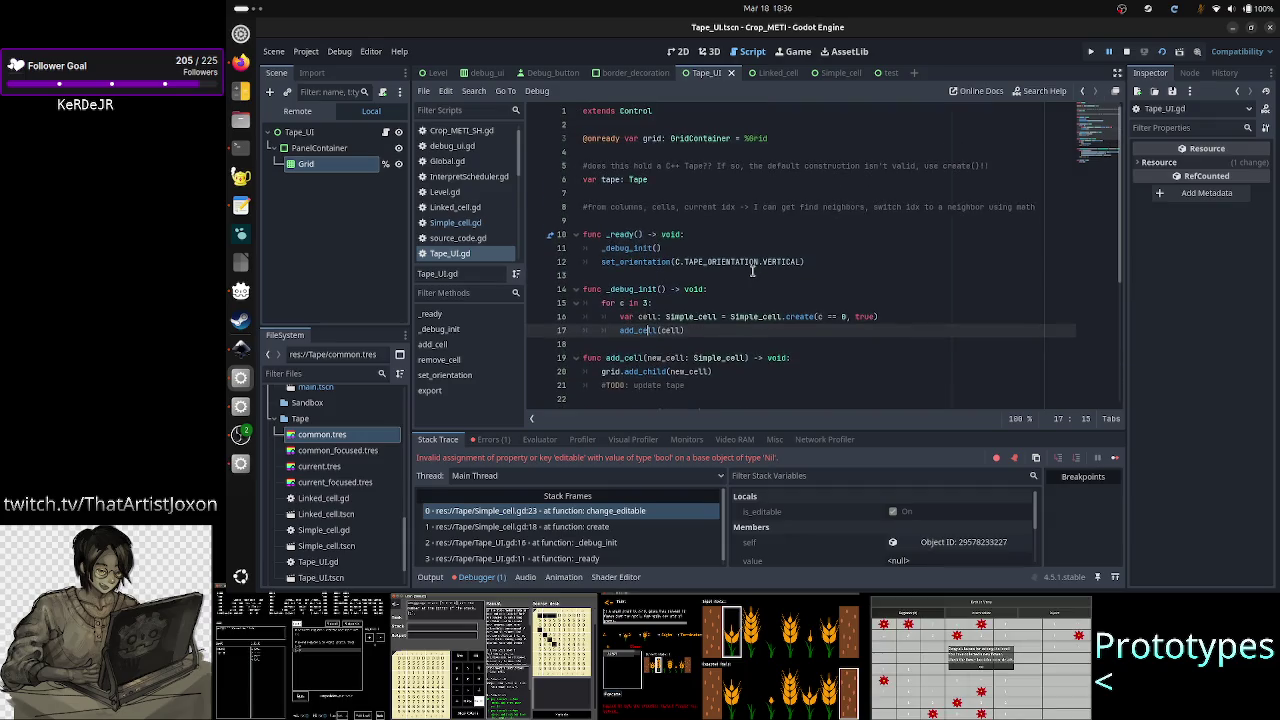
left_click(456, 222)
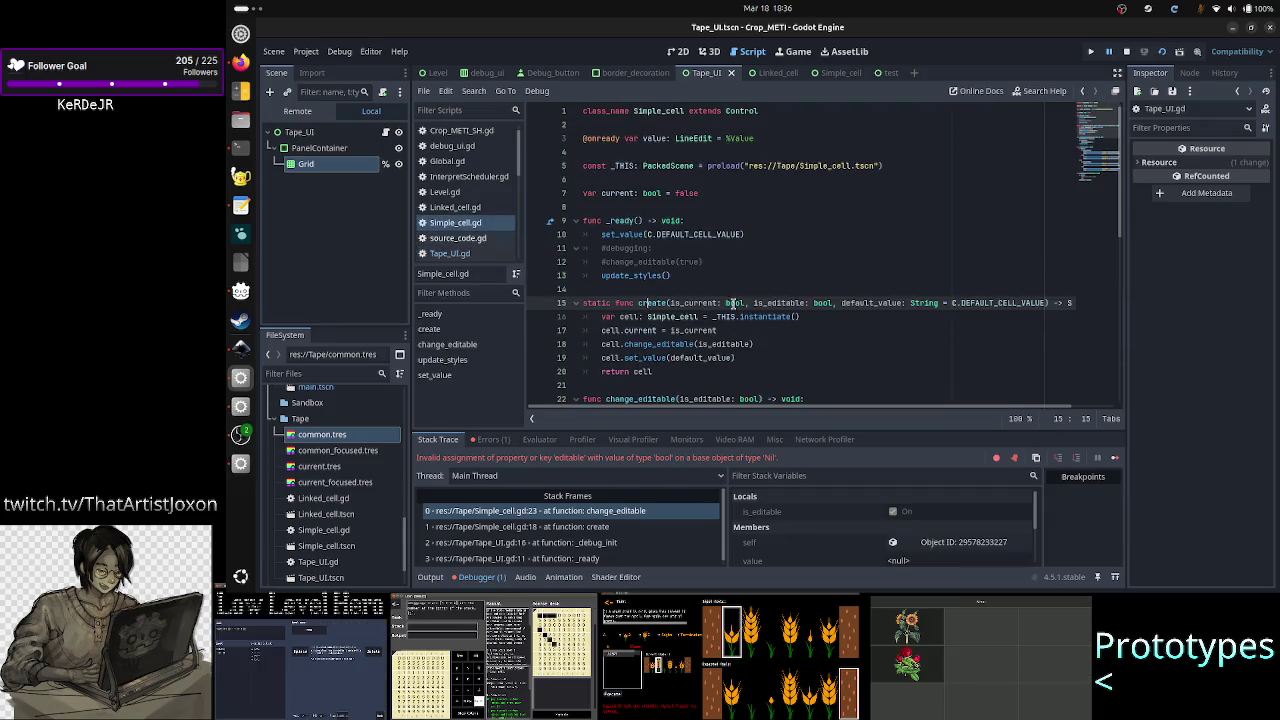
- Delete the whole create function from Simple_cell.gd
left_click(758, 290)
key("Down")
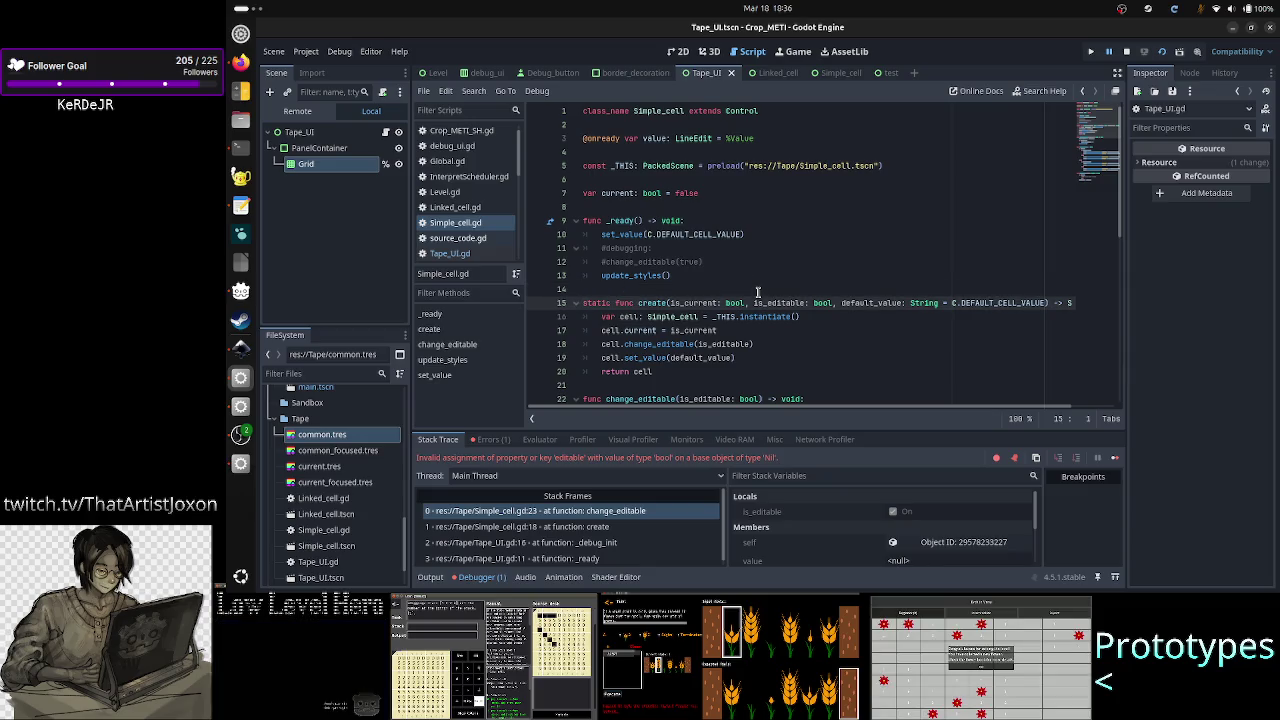
key("shift+Down")
key("Home")
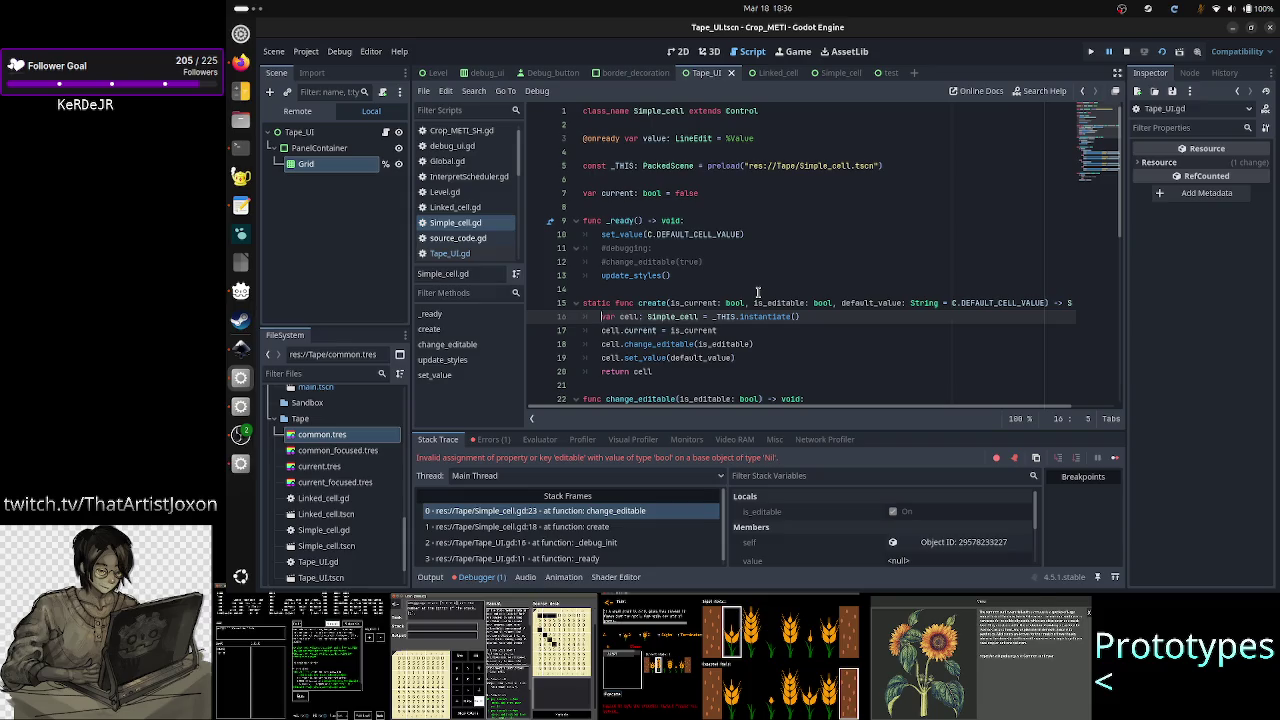
key("shift+Down")
key("shift+Down")
key("shift+Down")
key("shift+End")
key("ctrl+c")
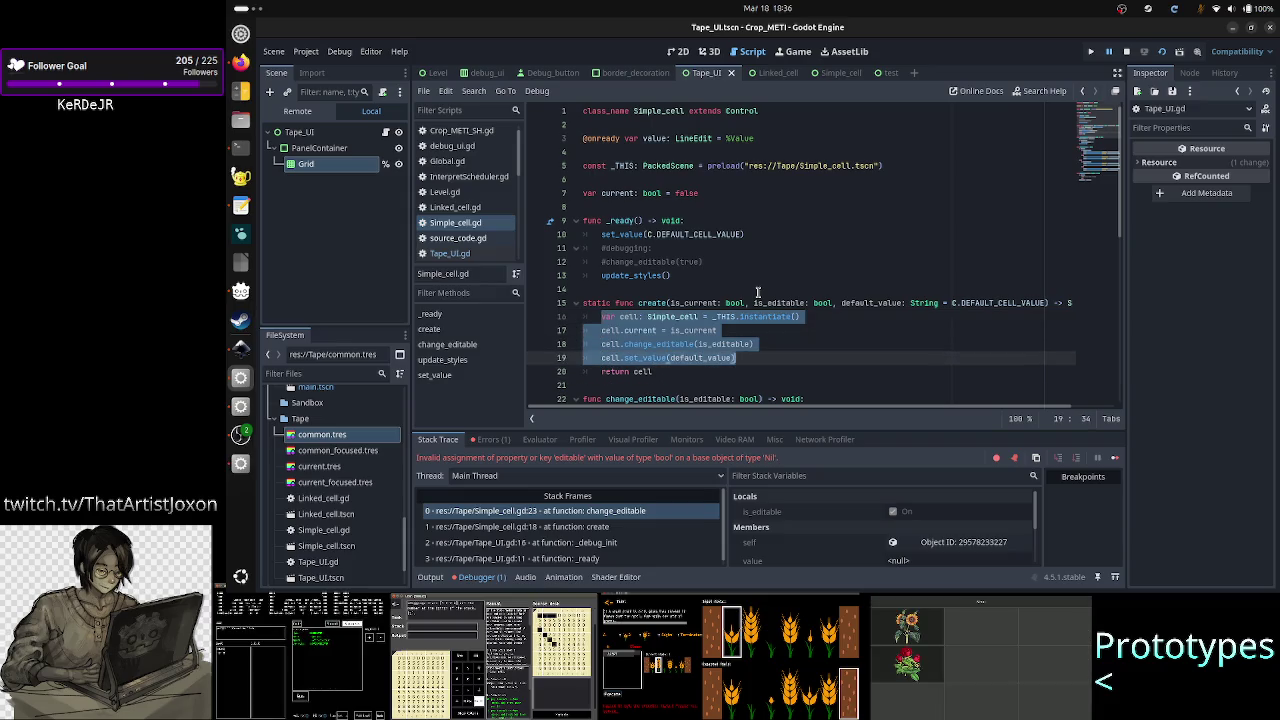
key("BackSpace")
key("Up")
key("Home")
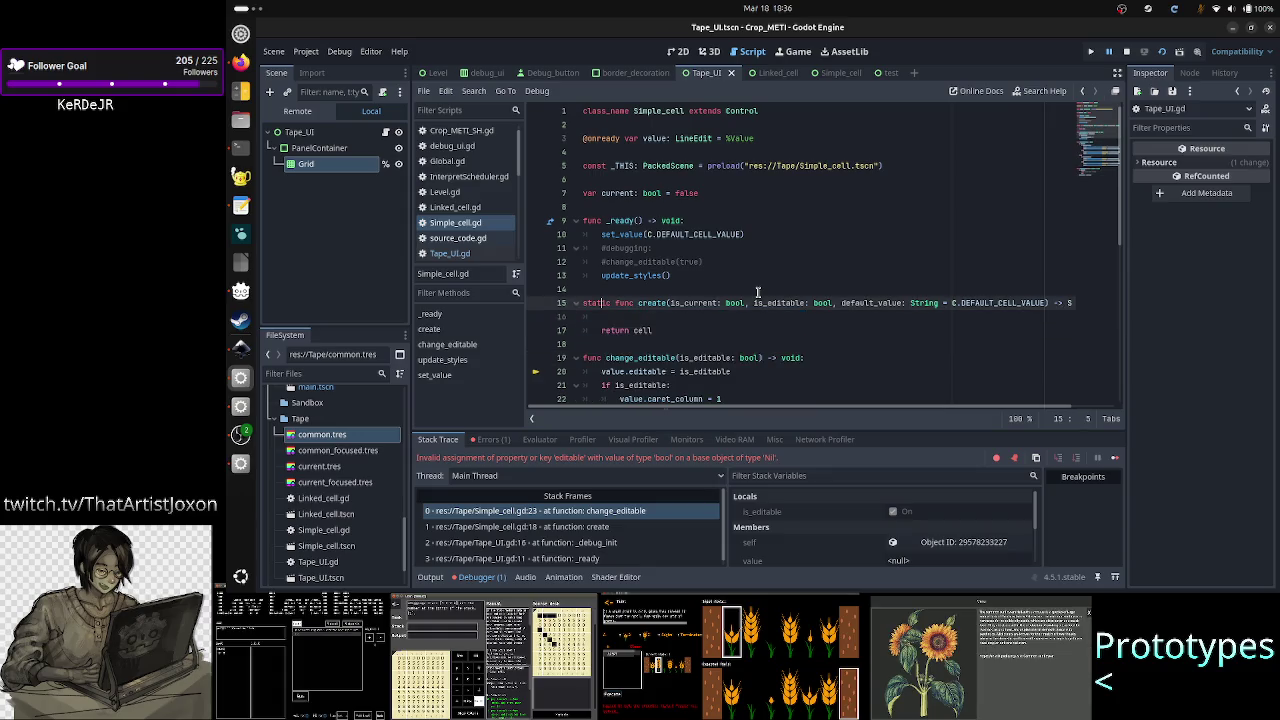
key("shift+Down")
key("shift+Down")
key("shift+End")
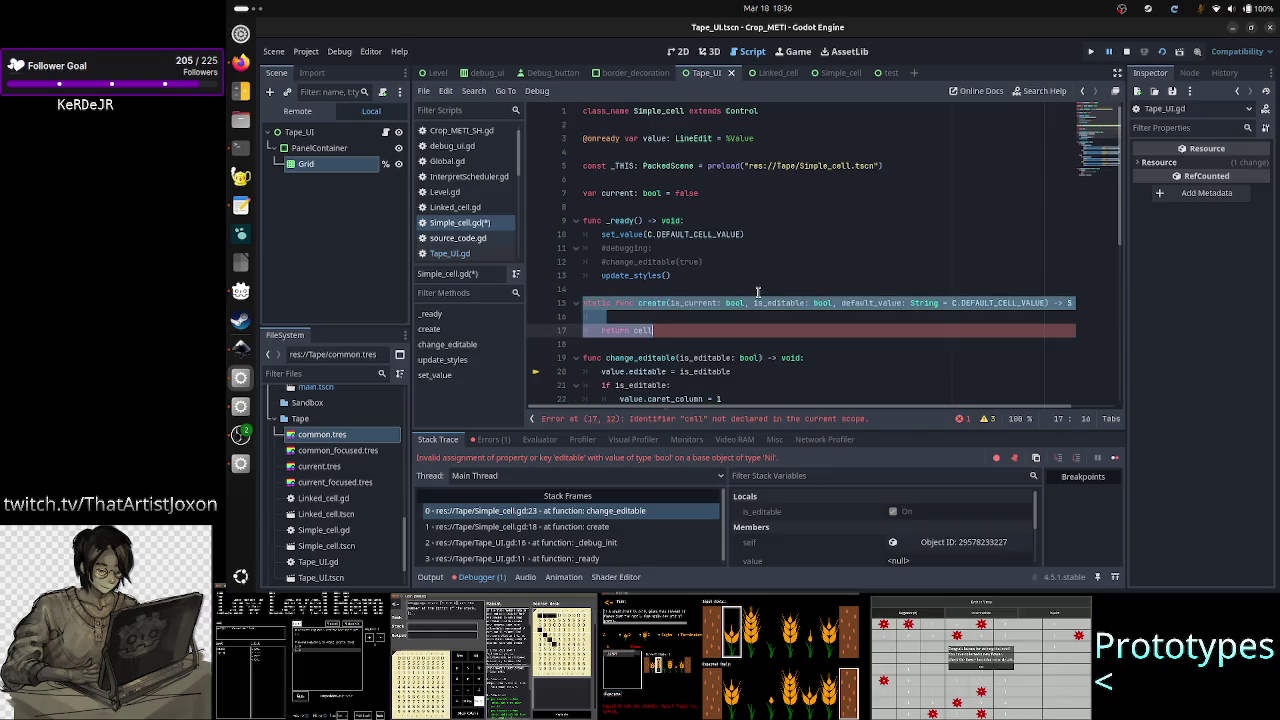
key("BackSpace")
key("BackSpace")
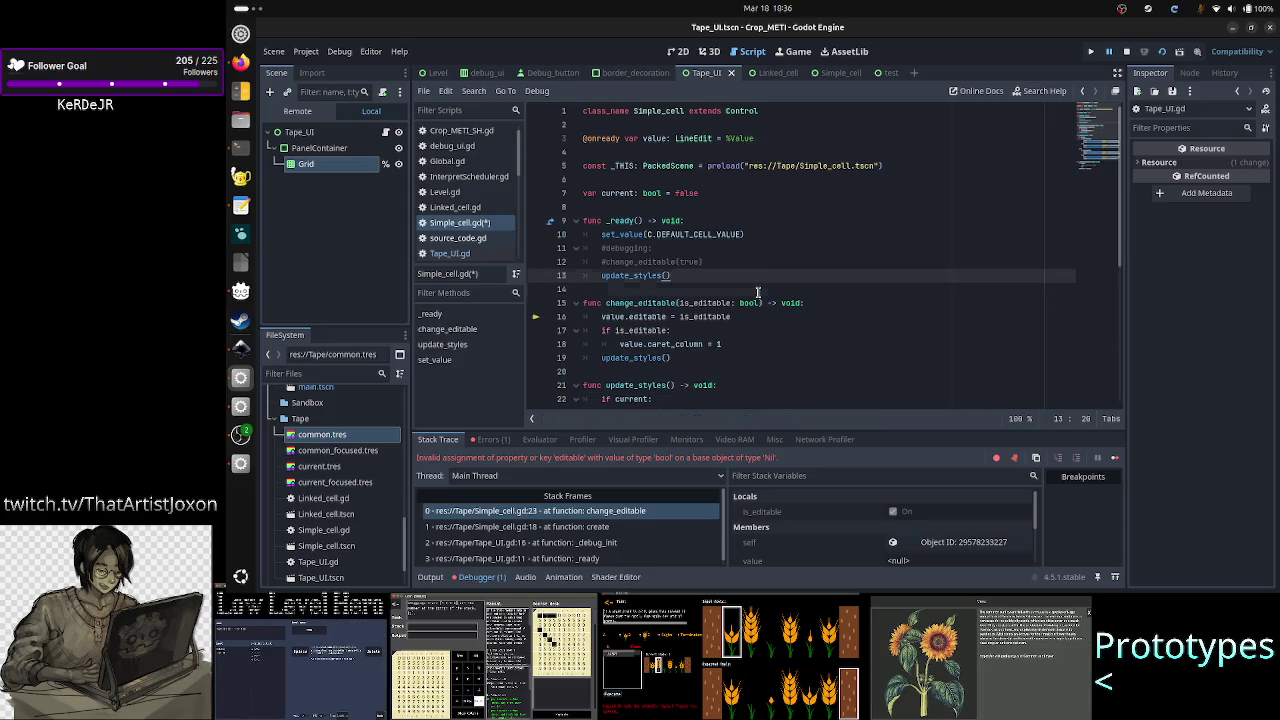
- Save Simple_cell.gd and stop the running game session
key("ctrl+s")
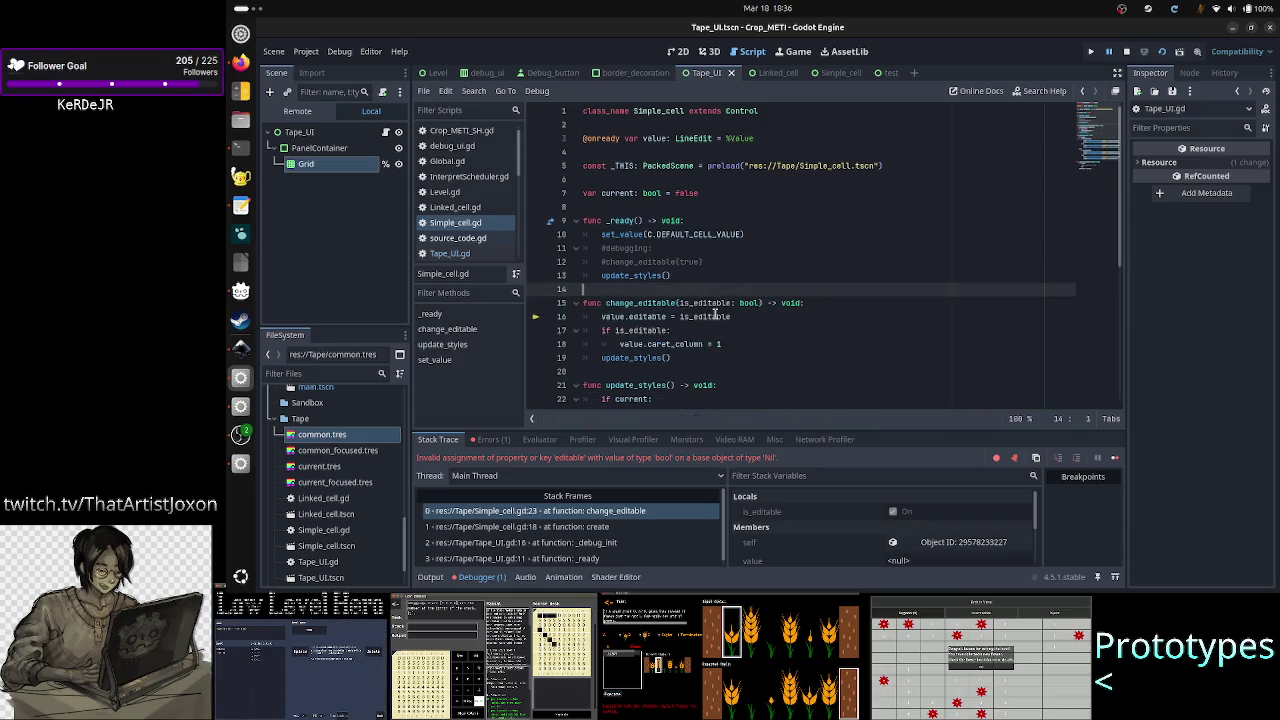
scroll(715, 314, "down", 3)
scroll(672, 290, "down", 4)
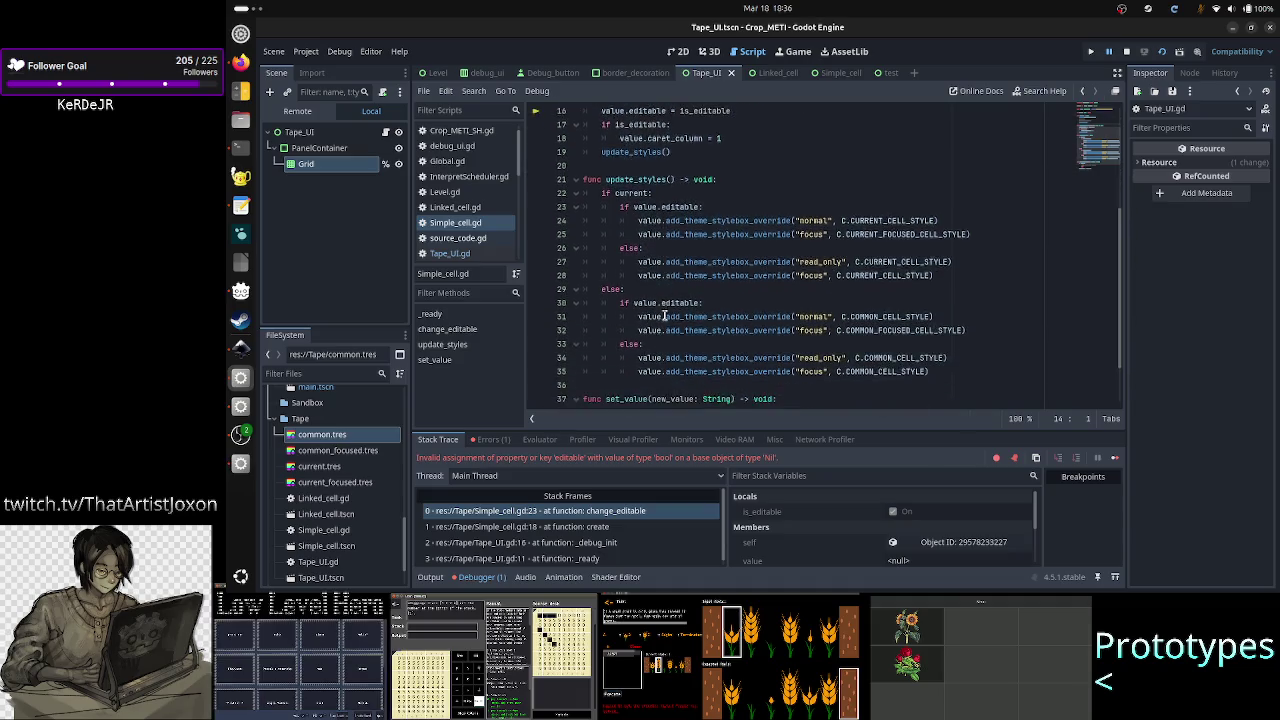
scroll(686, 251, "up", 4)
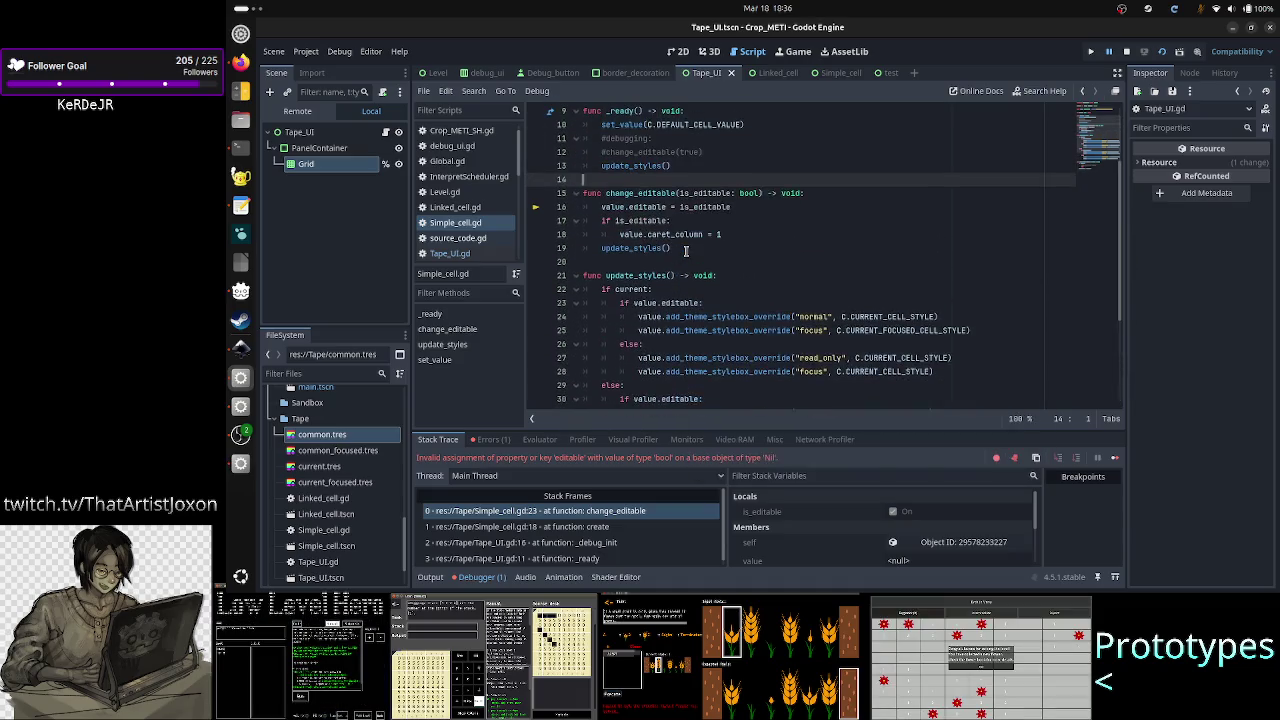
scroll(686, 251, "up", 3)
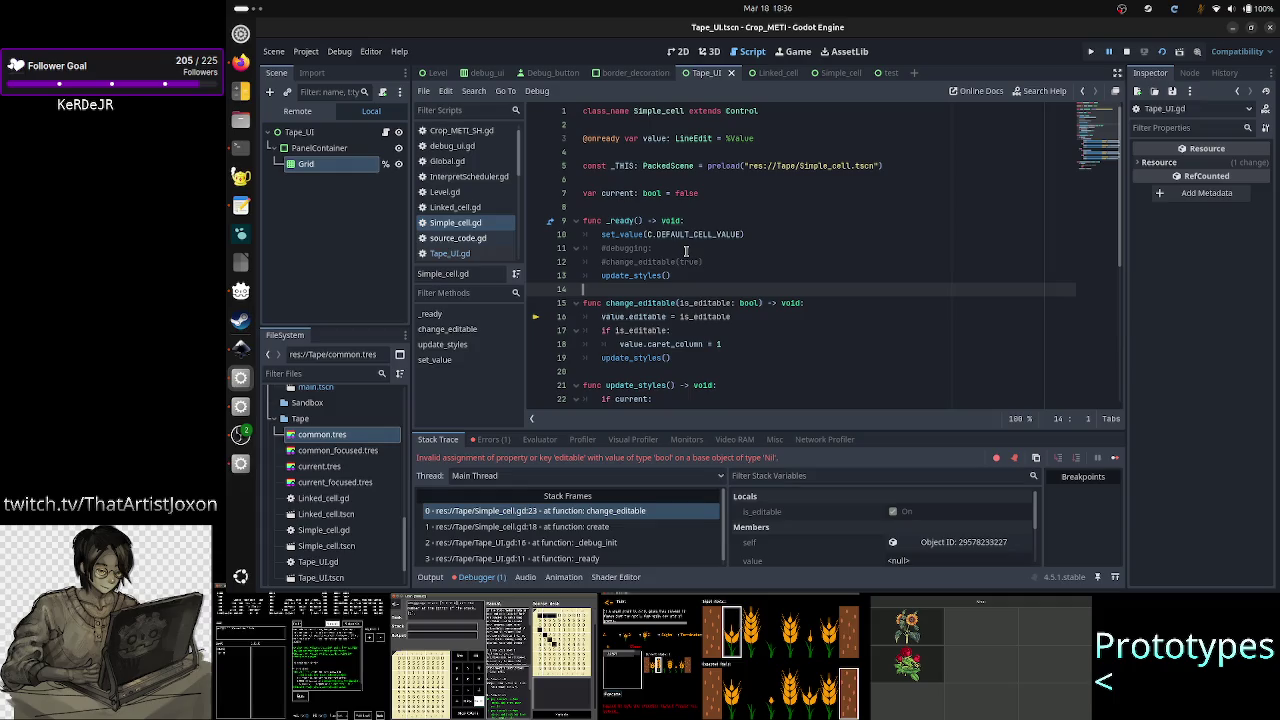
left_click(1127, 52)
- Cut the const _THIS preload line, then bring up Tape_UI.gd
left_click(830, 152)
key("Down")
key("shift+Down")
key("BackSpace")
key("BackSpace")
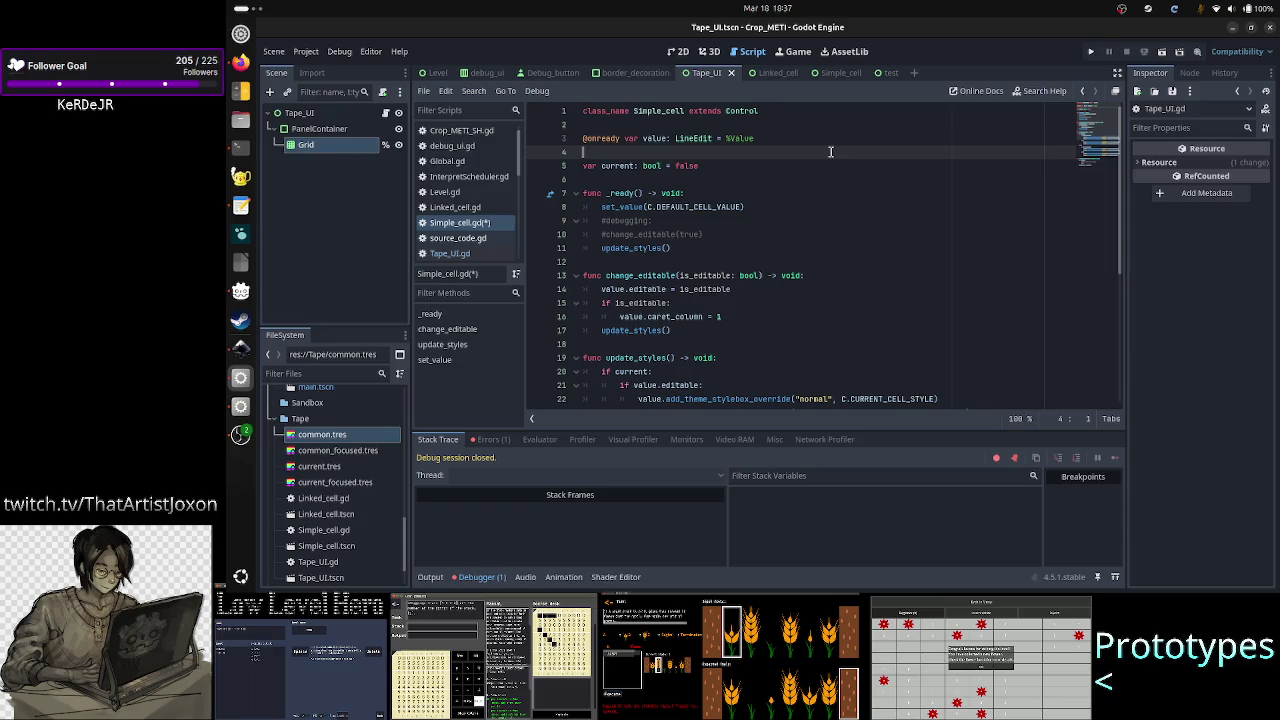
key("Down")
key("Down")
left_click(468, 253)
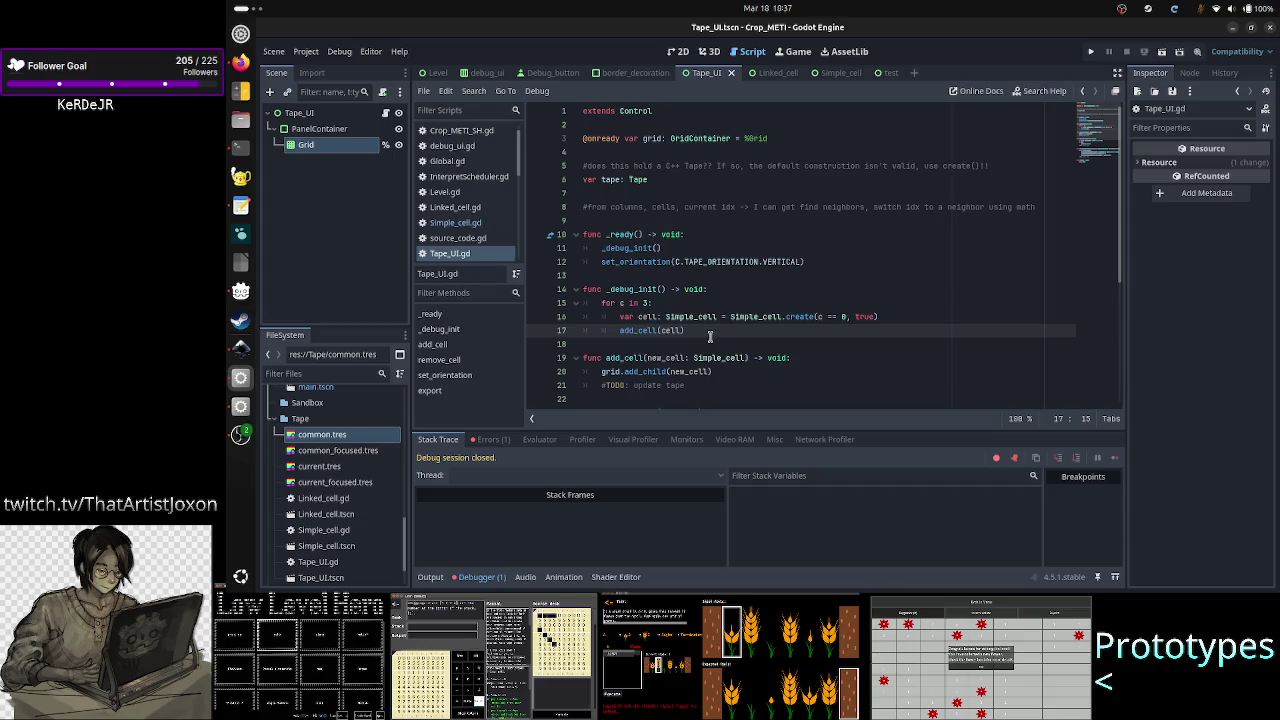
- Paste the instantiate-based cell setup into the _debug_init loop and indent it
left_click(896, 317)
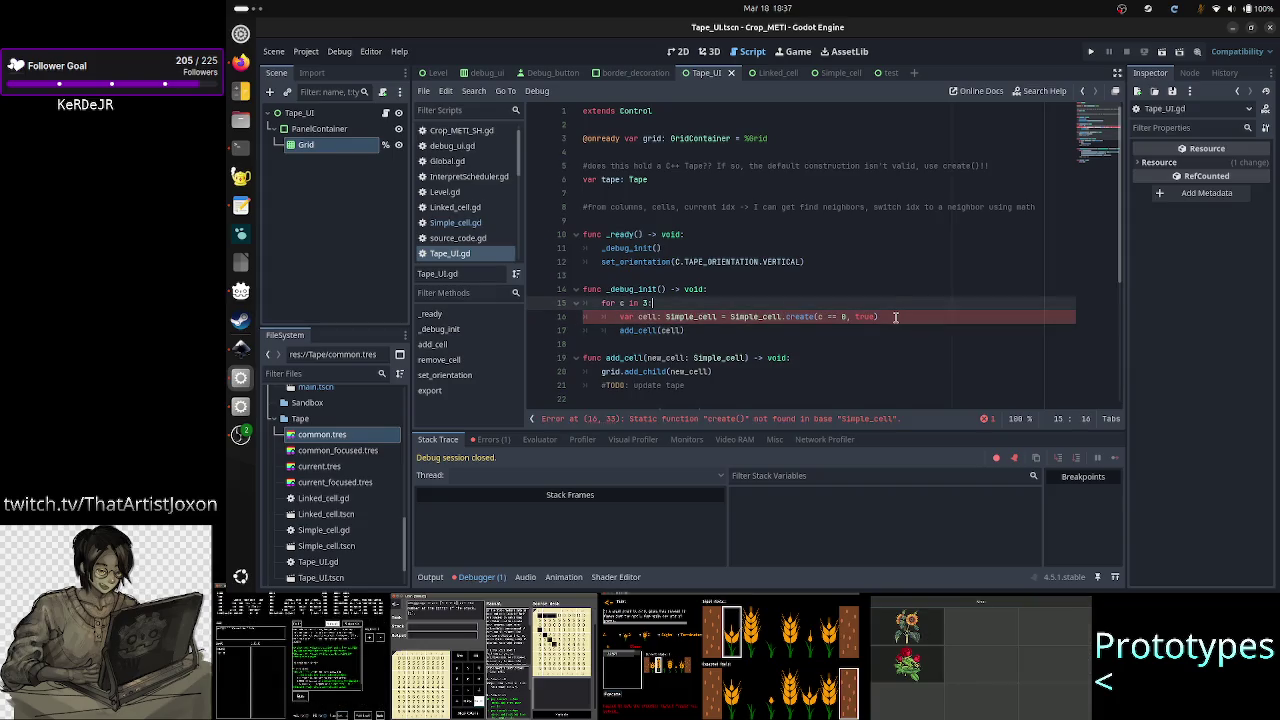
key("ctrl+v")
key("Home")
key("Home")
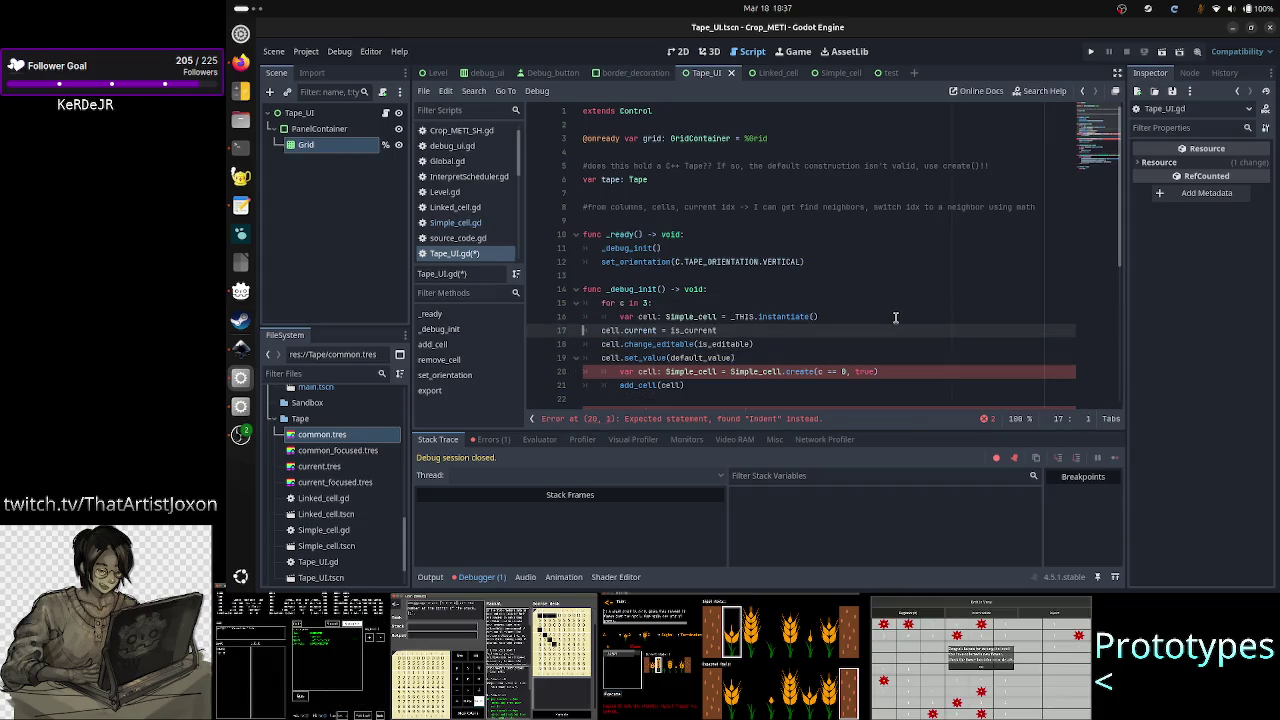
key("Tab")
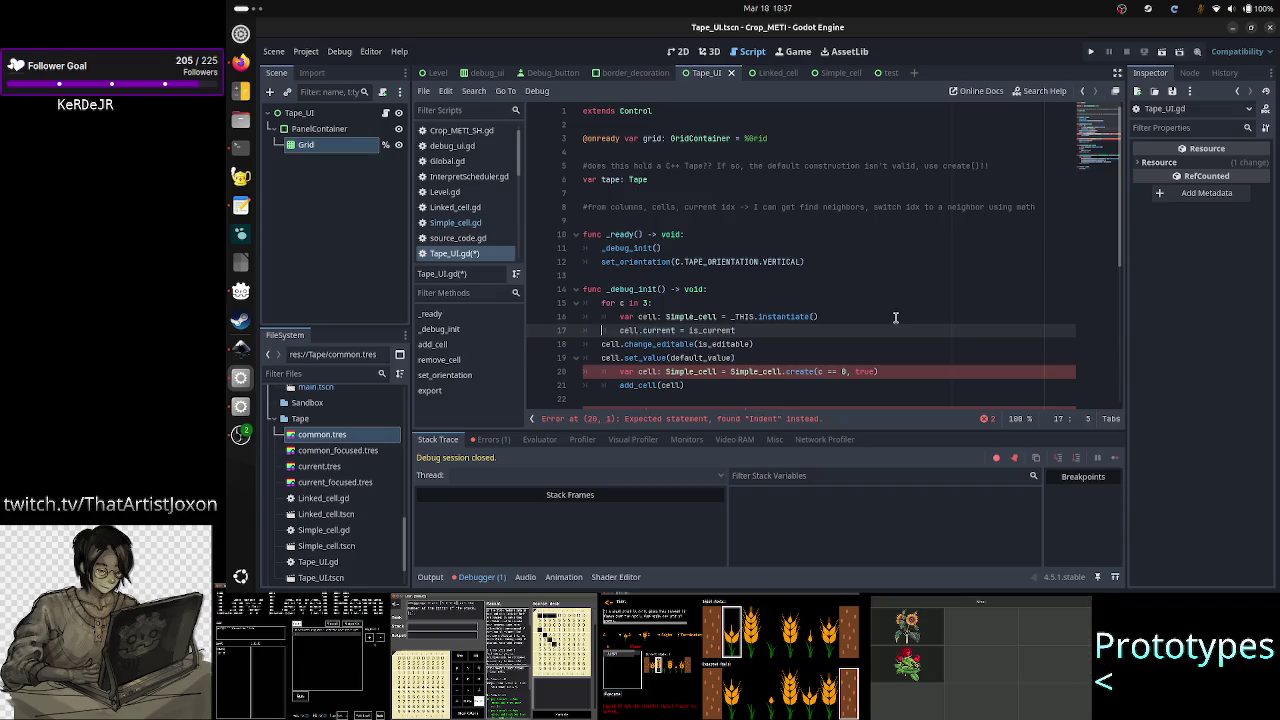
key("Down")
key("Home")
key("Tab")
key("Down")
key("Tab")
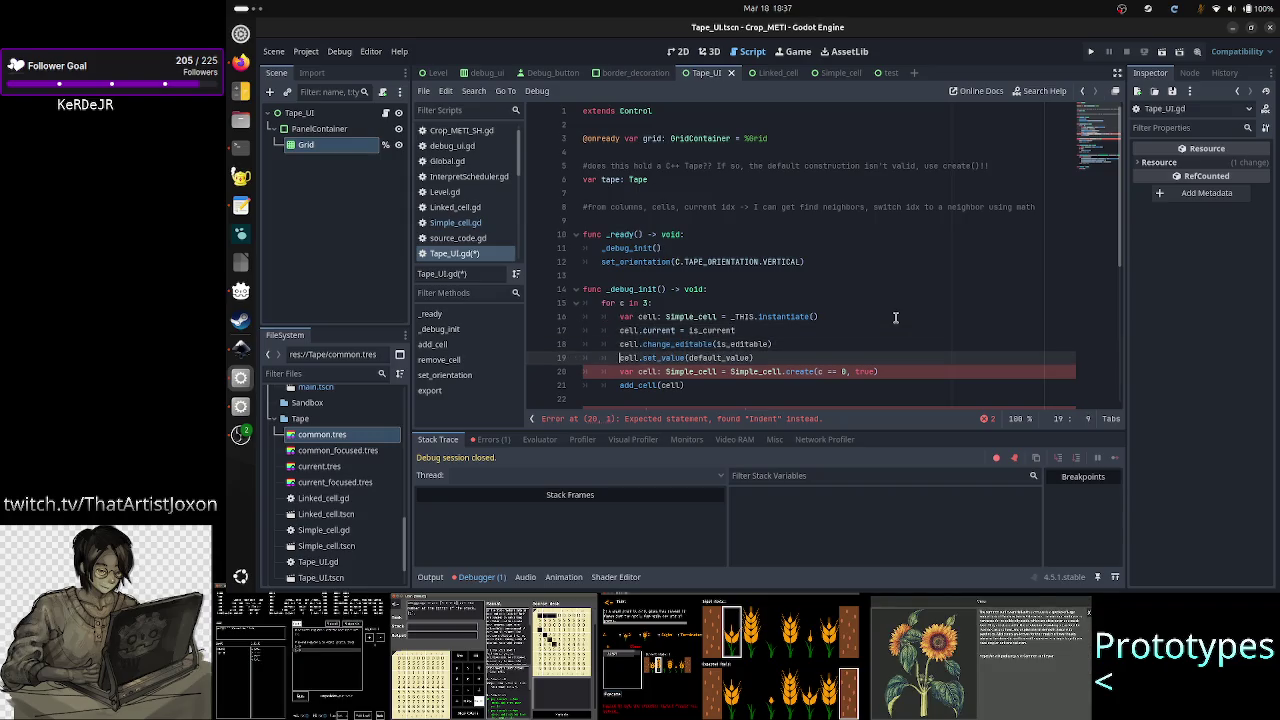
- Move add_cell(cell) up to directly follow the instantiate line
key("Down")
key("Down")
key("shift+End")
key("ctrl+c")
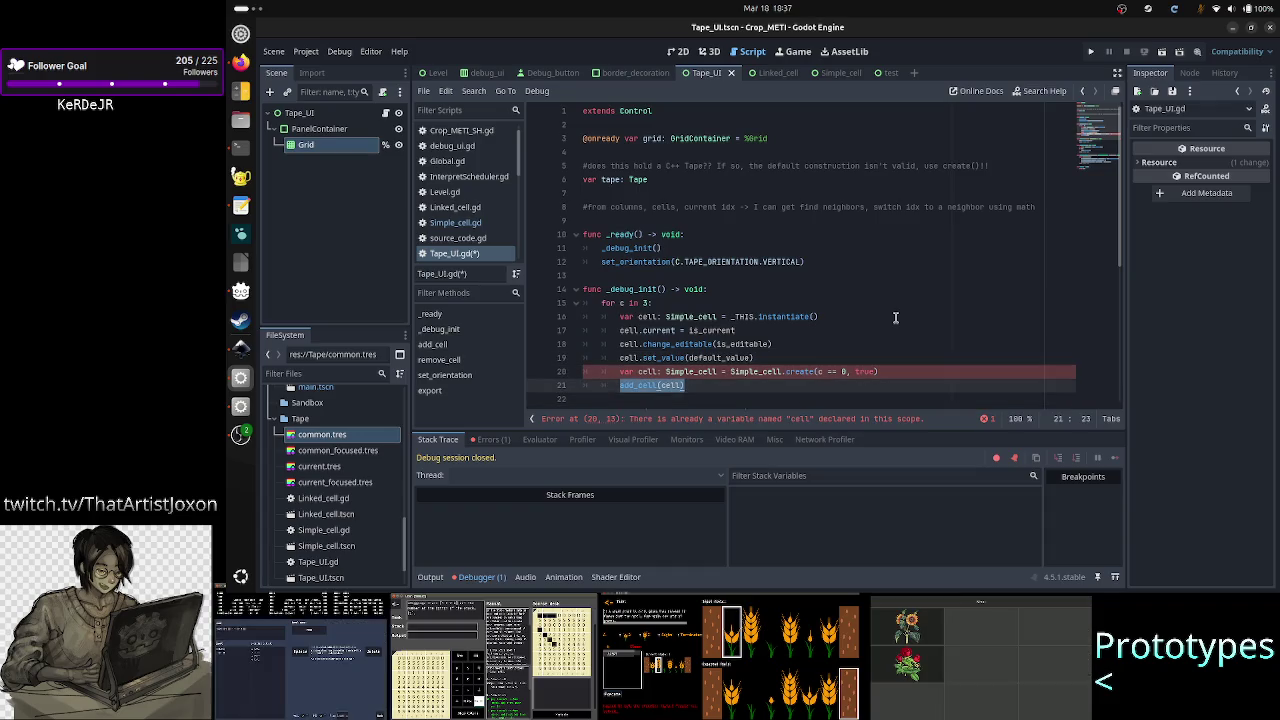
key("BackSpace")
key("Up")
key("Up")
key("Up")
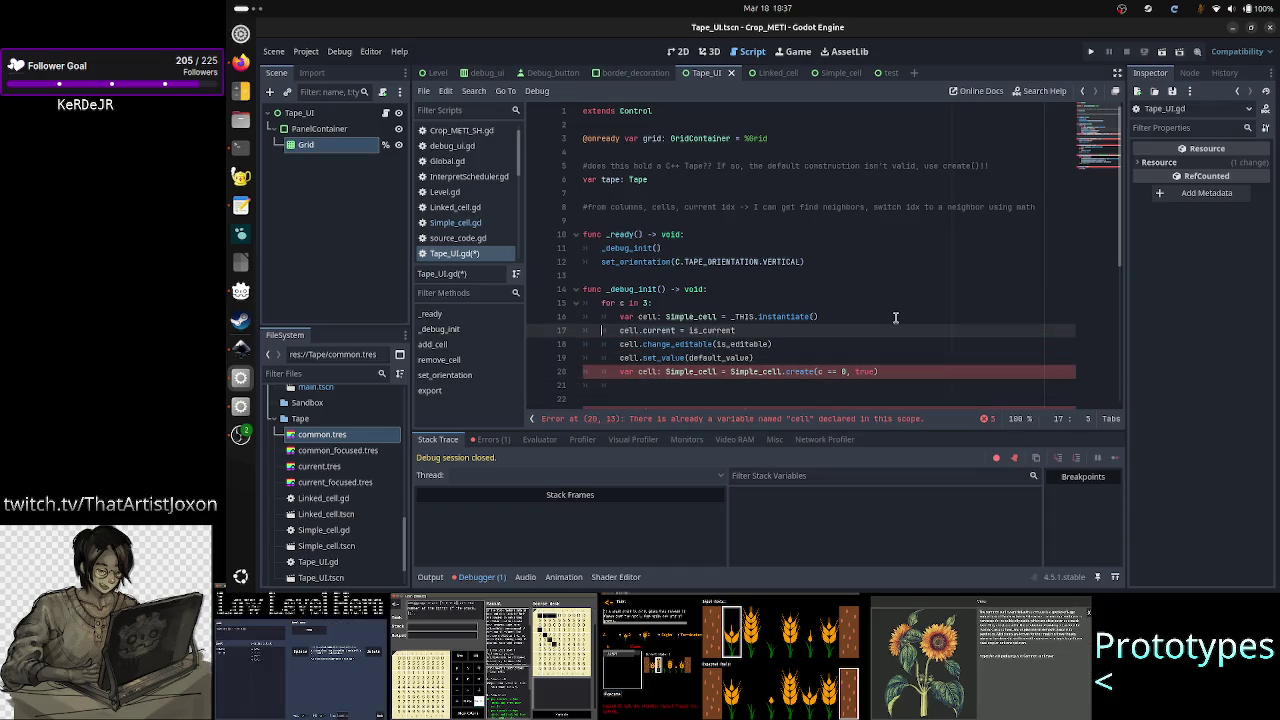
key("Return")
key("ctrl+v")
key("Down")
key("Down")
key("Down")
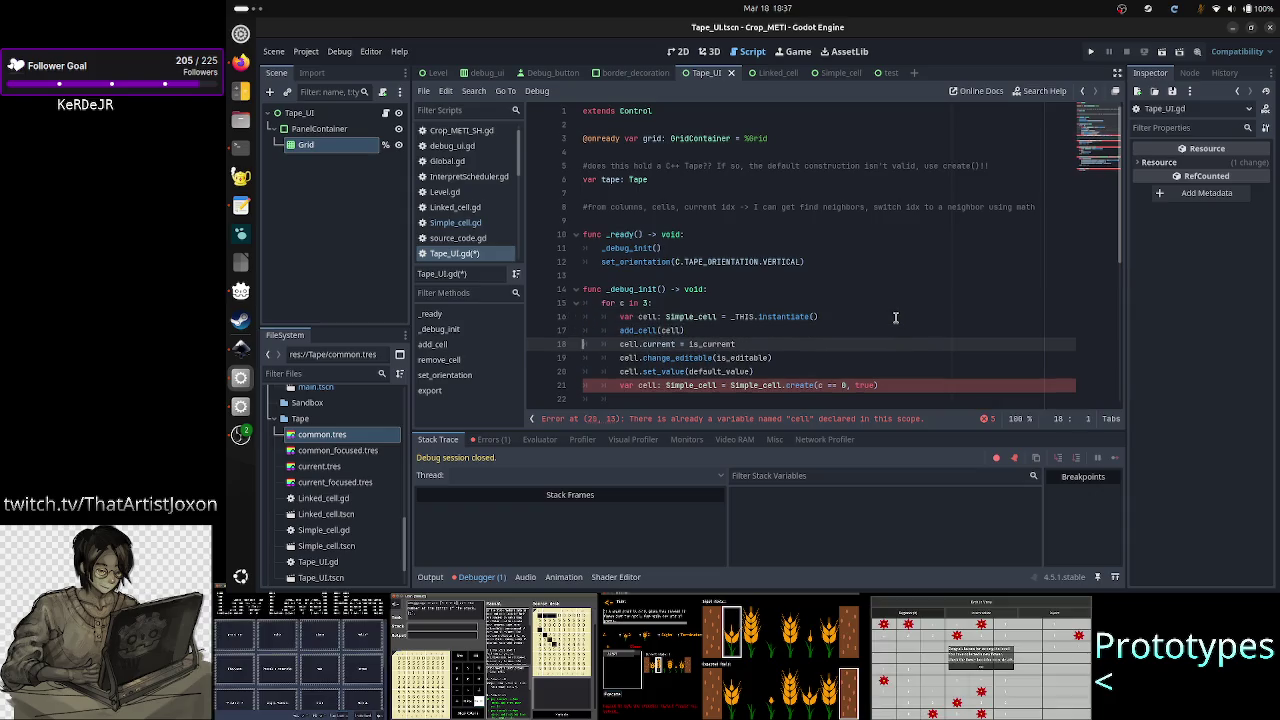
key("Home")
key("Home")
- Change the cell.current assignment to (c == 0)
key("Up")
key("Up")
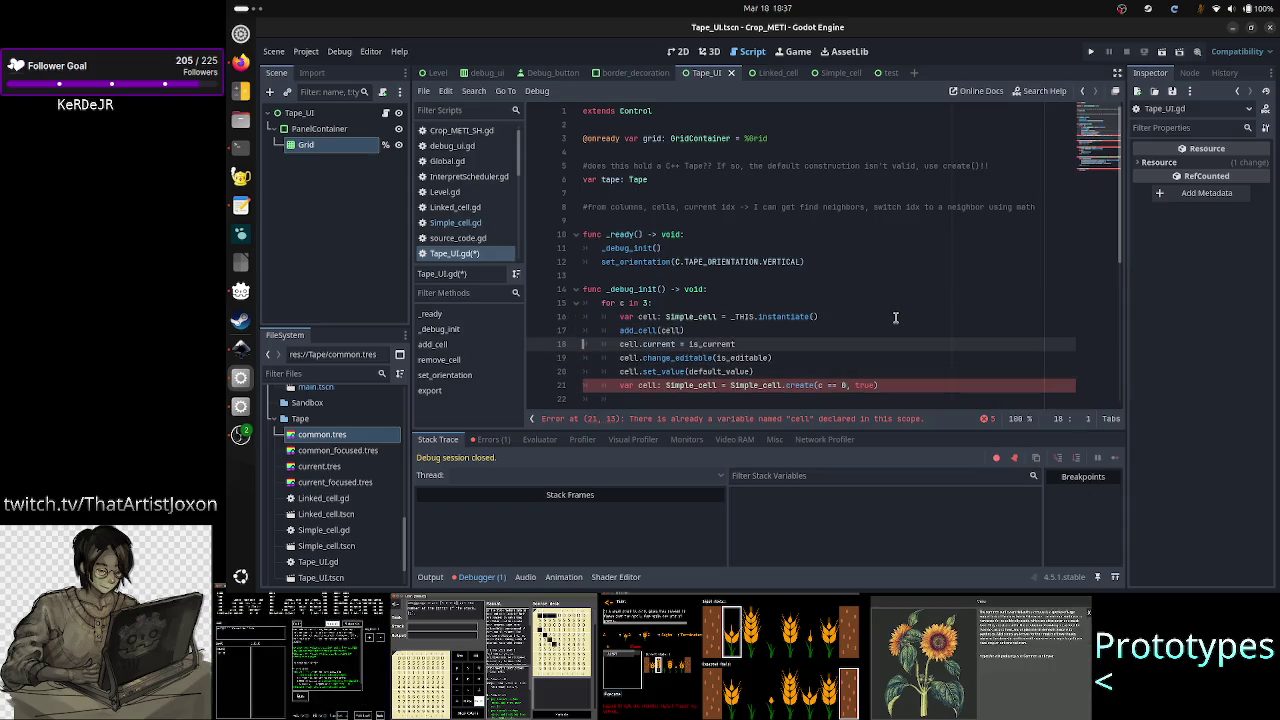
key("End")
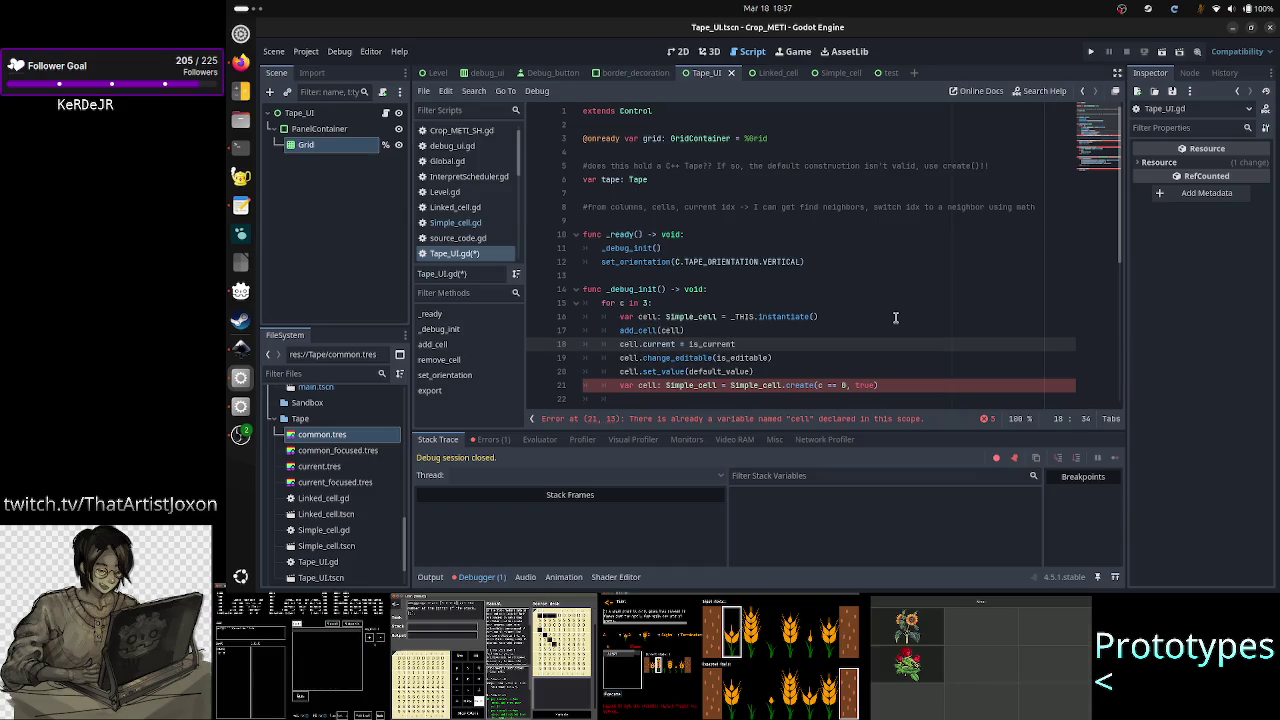
key("BackSpace")
key("BackSpace")
key("BackSpace")
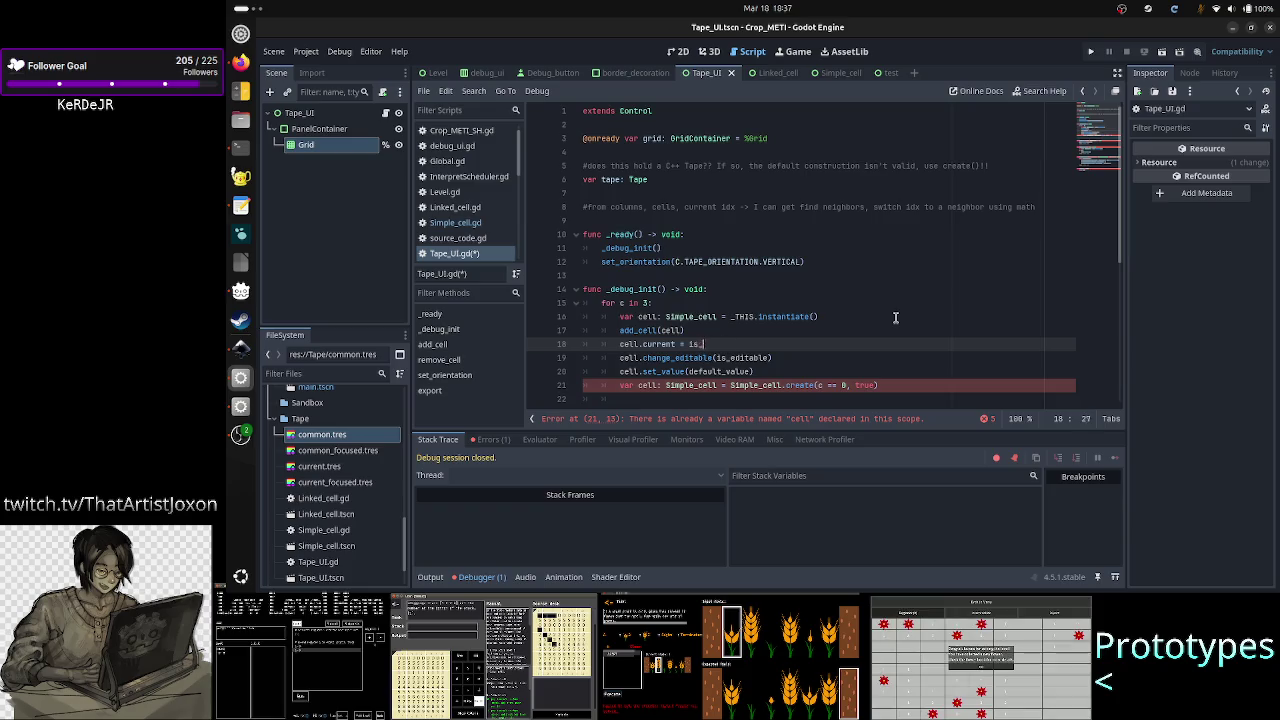
type("c== 0")
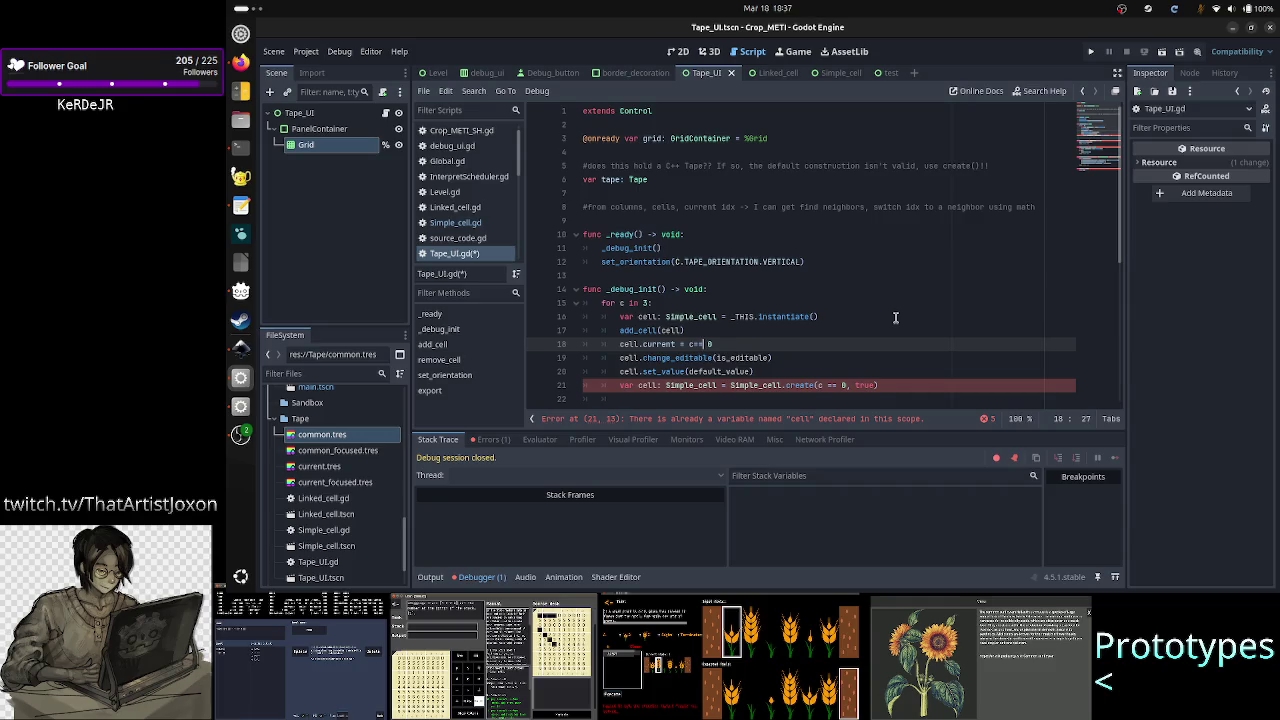
key("Left")
key("Left")
key("ctrl+space")
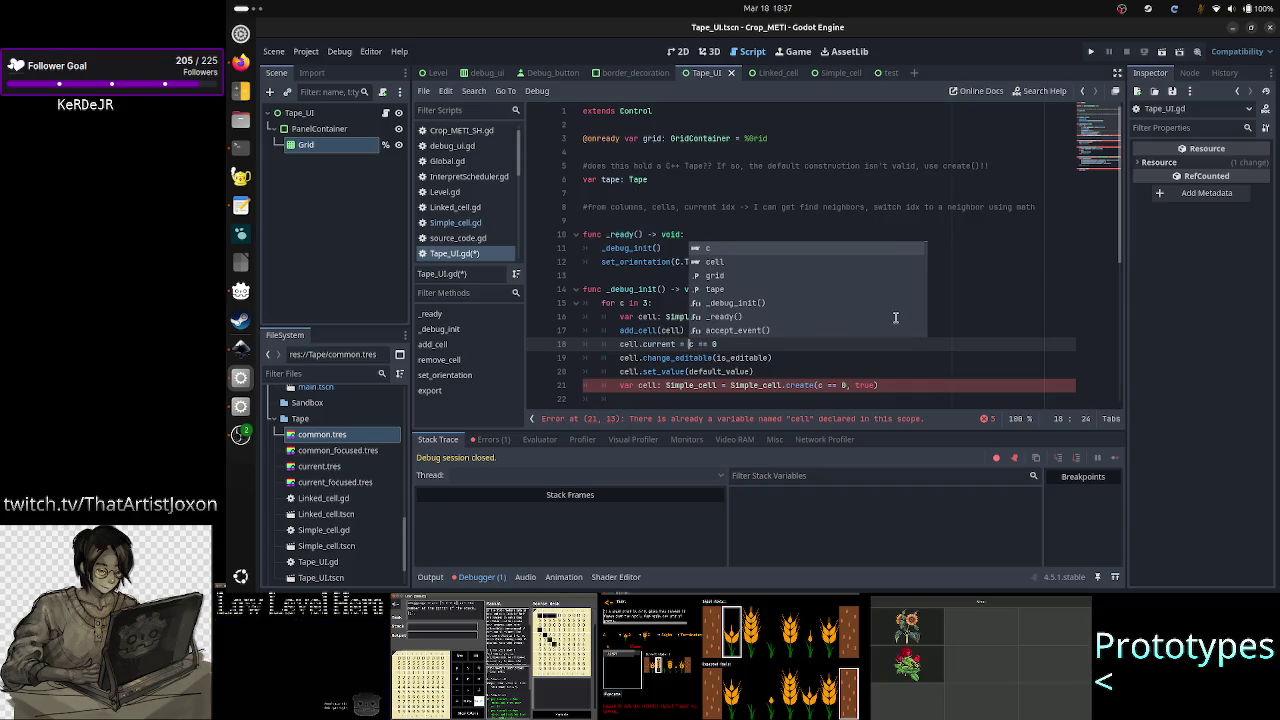
type("(")
key("Escape")
key("Down")
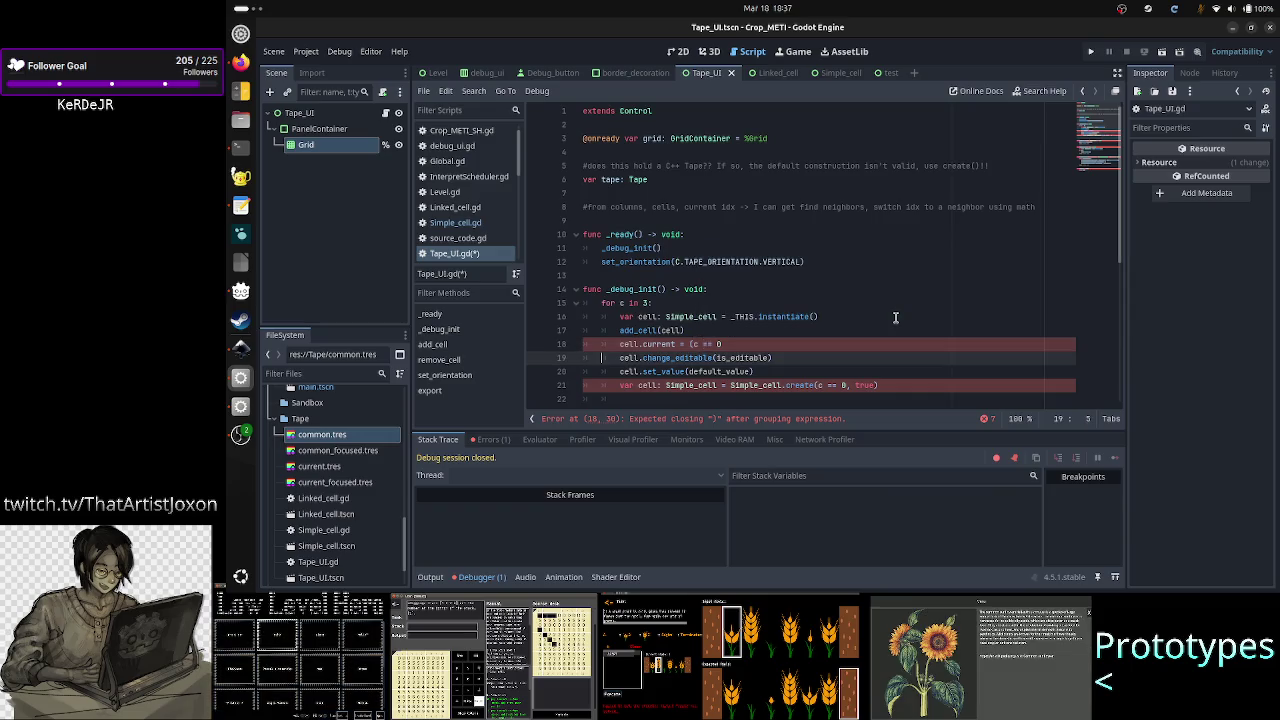
key("Up")
key("End")
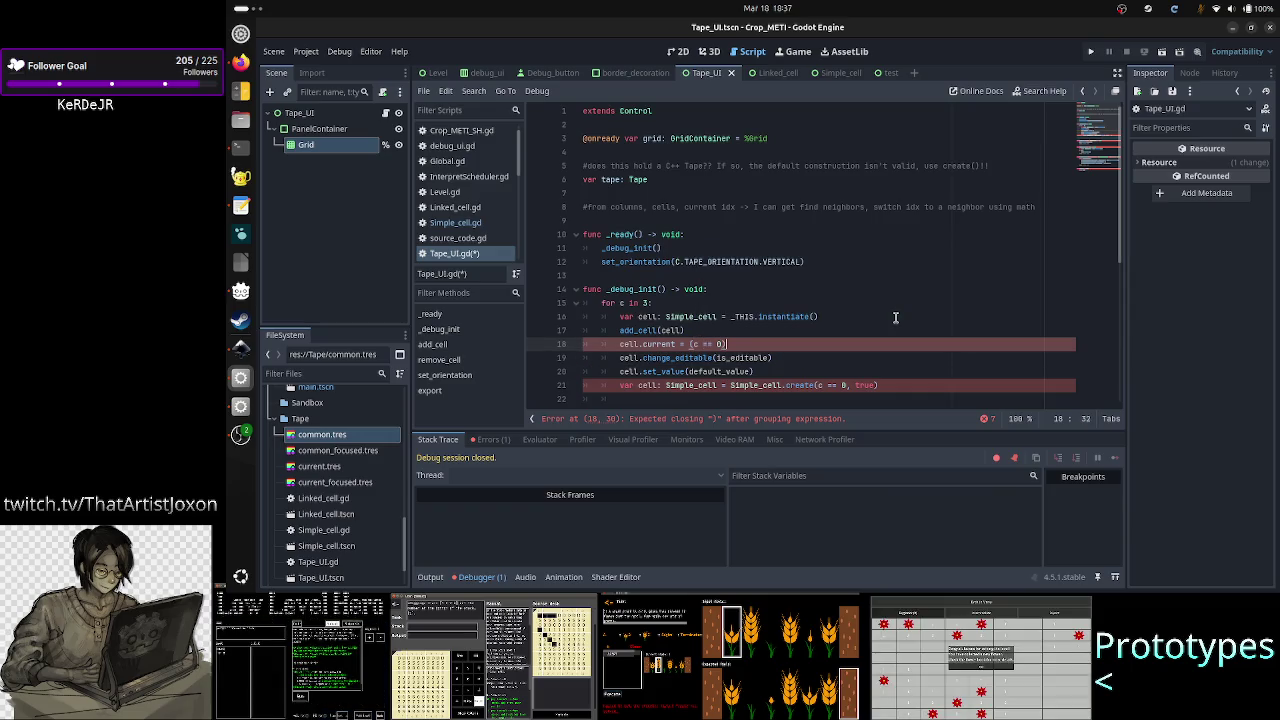
- Replace the is_editable argument so the call is change_editable(true)
key("Down")
key("Home")
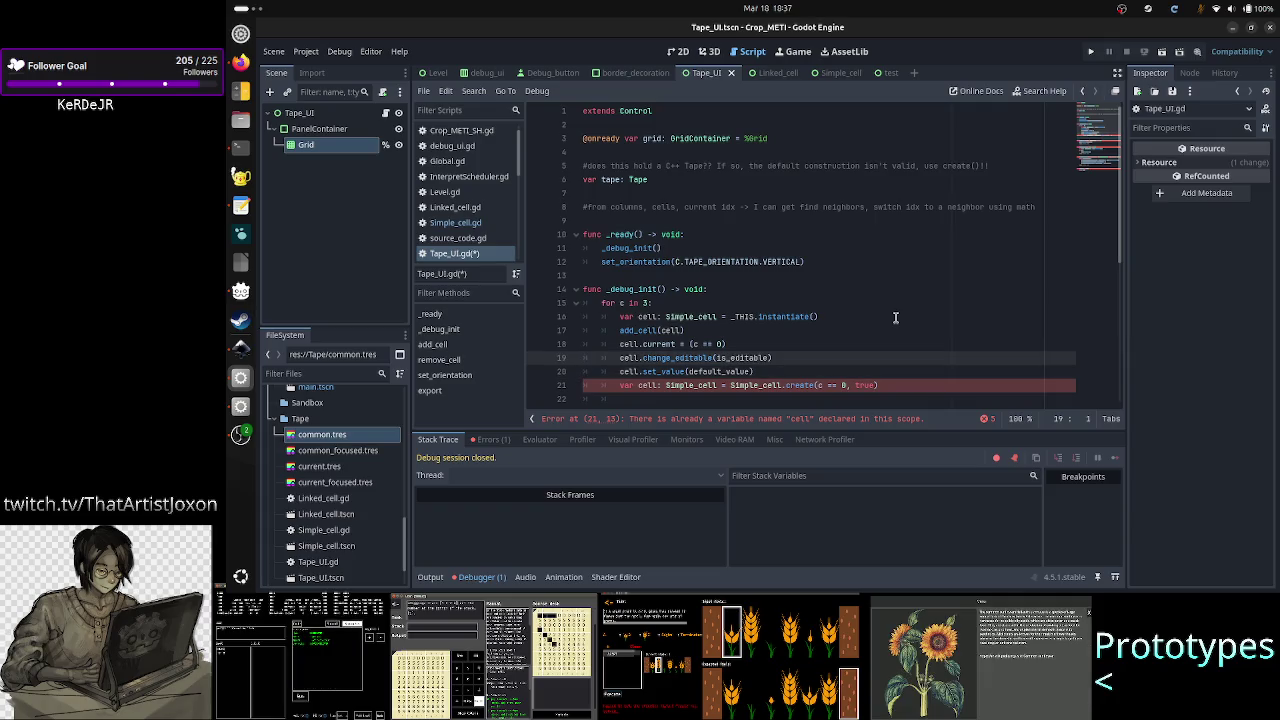
key("End")
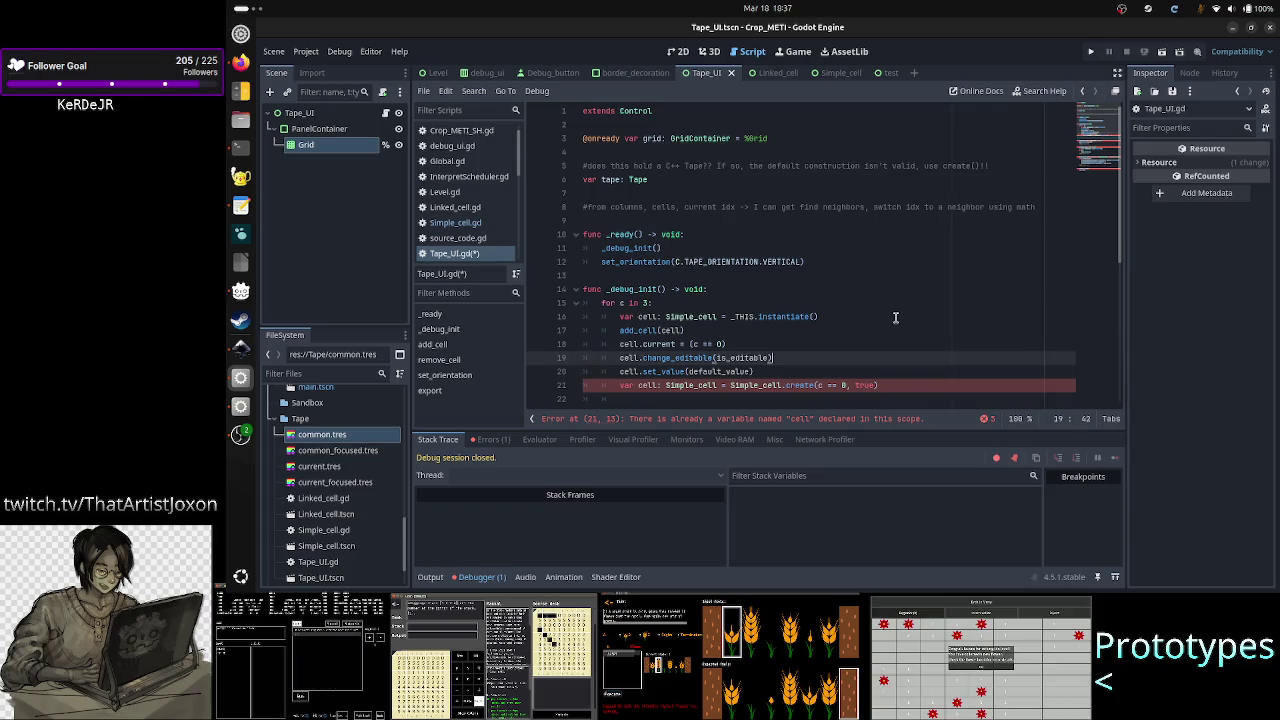
key("BackSpace")
key("BackSpace")
key("BackSpace")
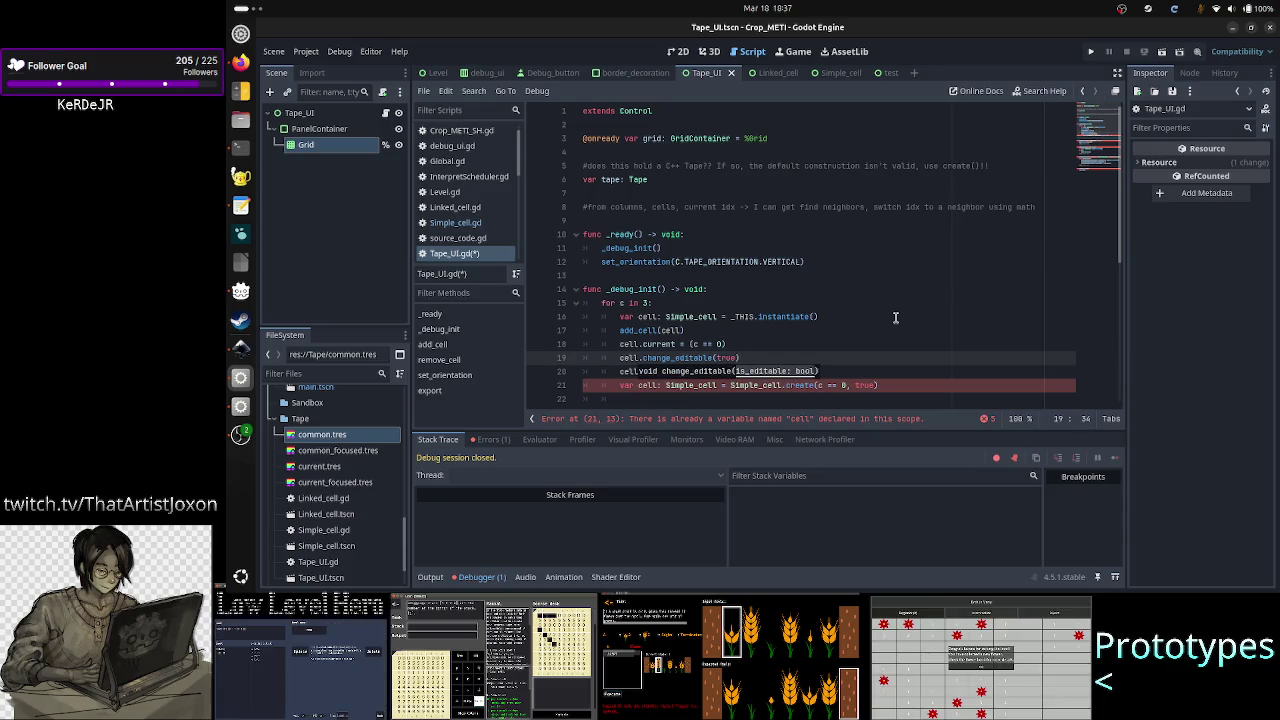
- Cut the set_value line out of the loop
key("Down")
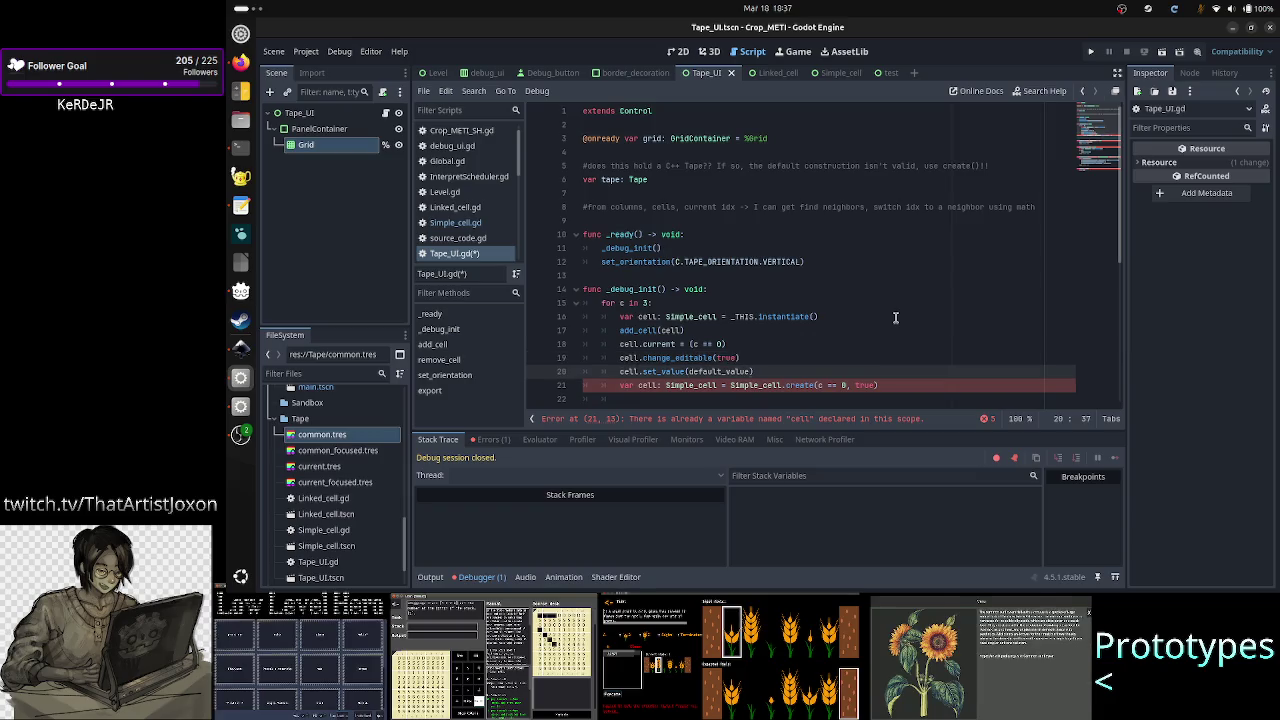
key("Up")
key("Home")
key("Down")
key("shift+End")
key("ctrl+c")
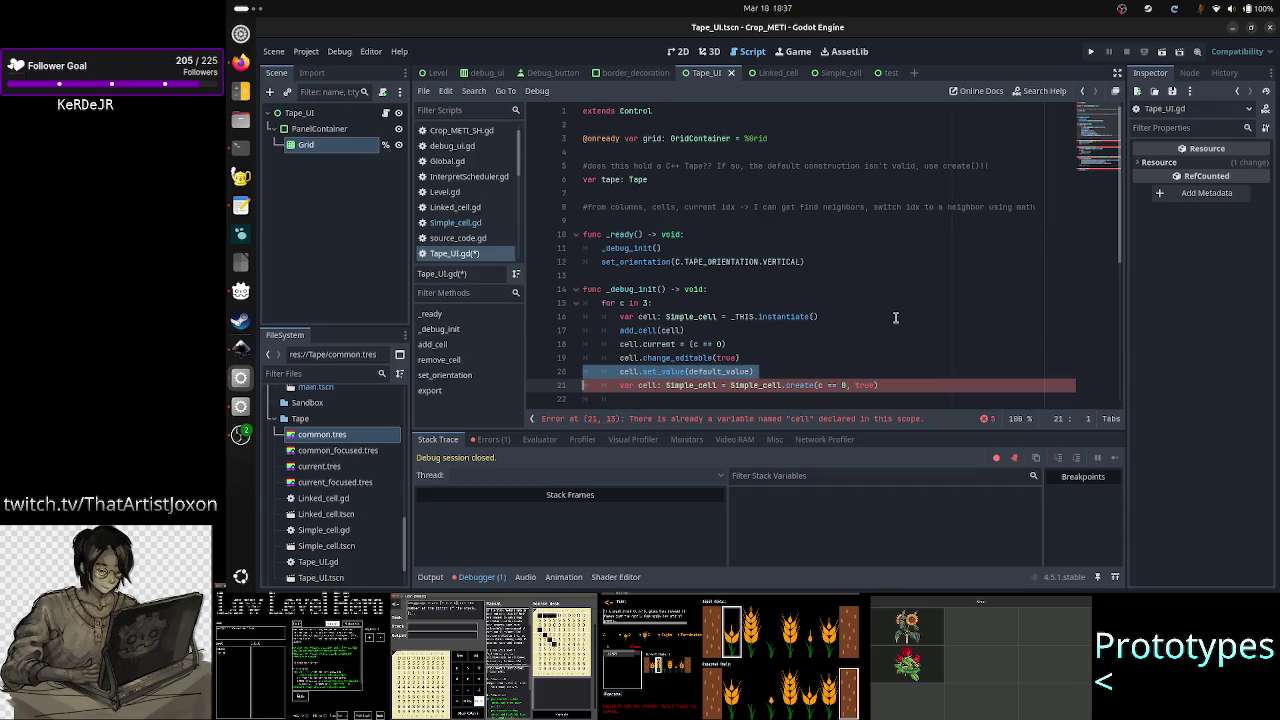
key("BackSpace")
key("BackSpace")
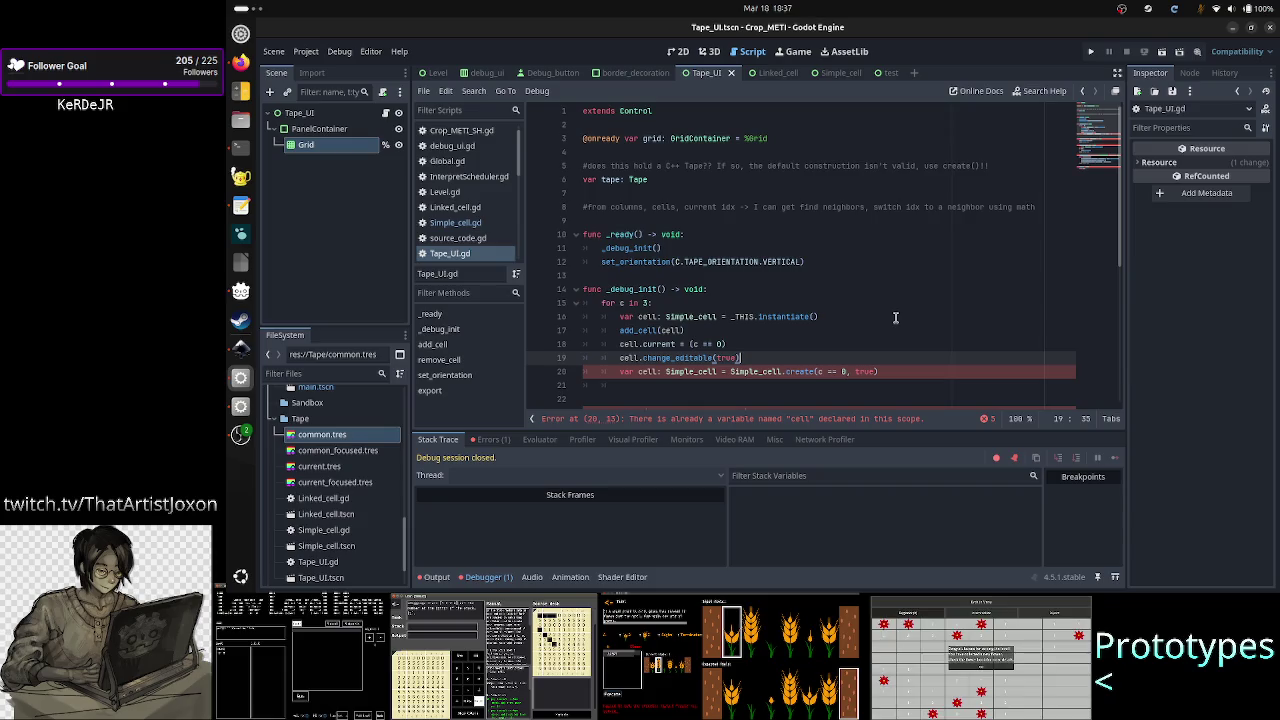
- After checking Simple_cell.gd's set_value call, paste it back as cell.set_value(str(c))
left_click(465, 226)
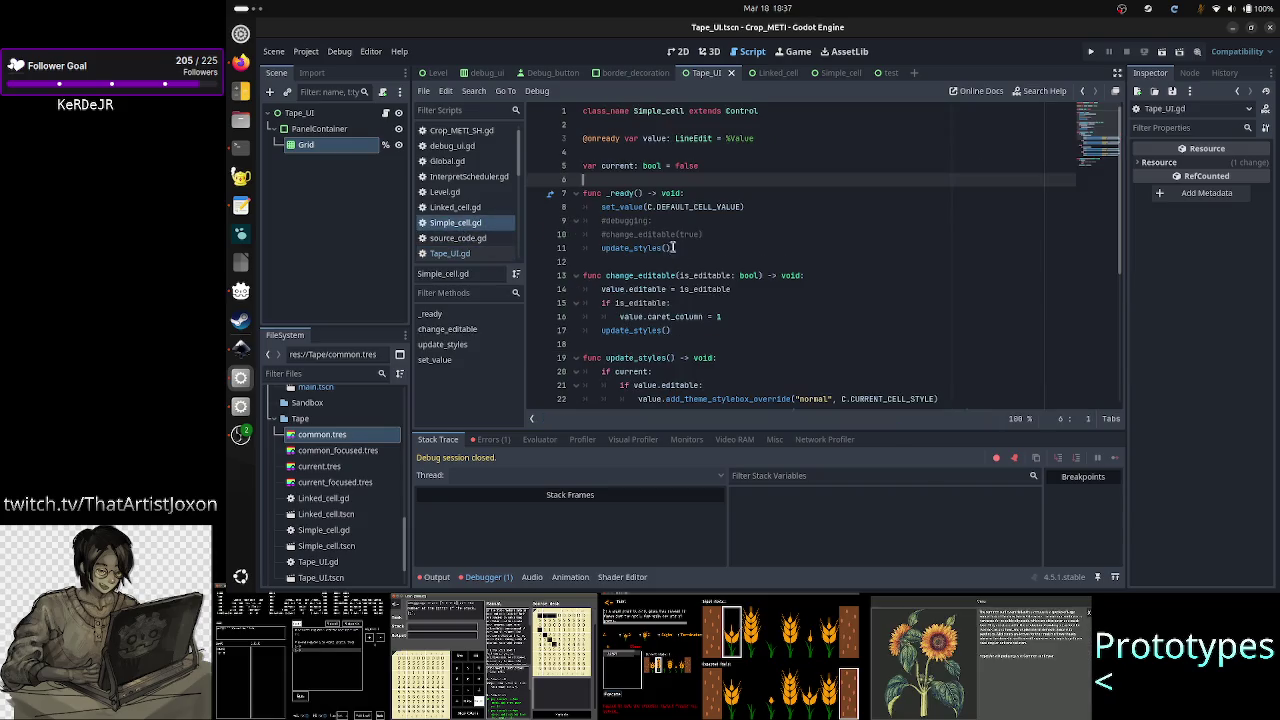
left_click(667, 206)
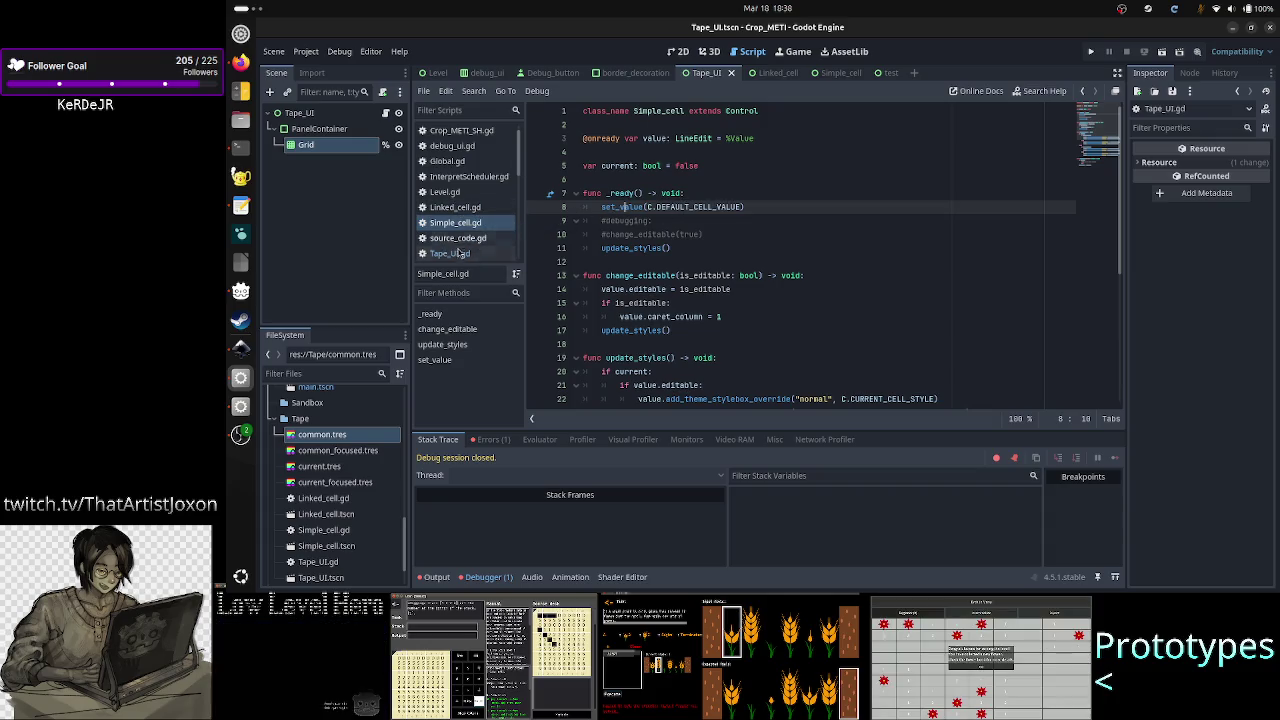
left_click(450, 253)
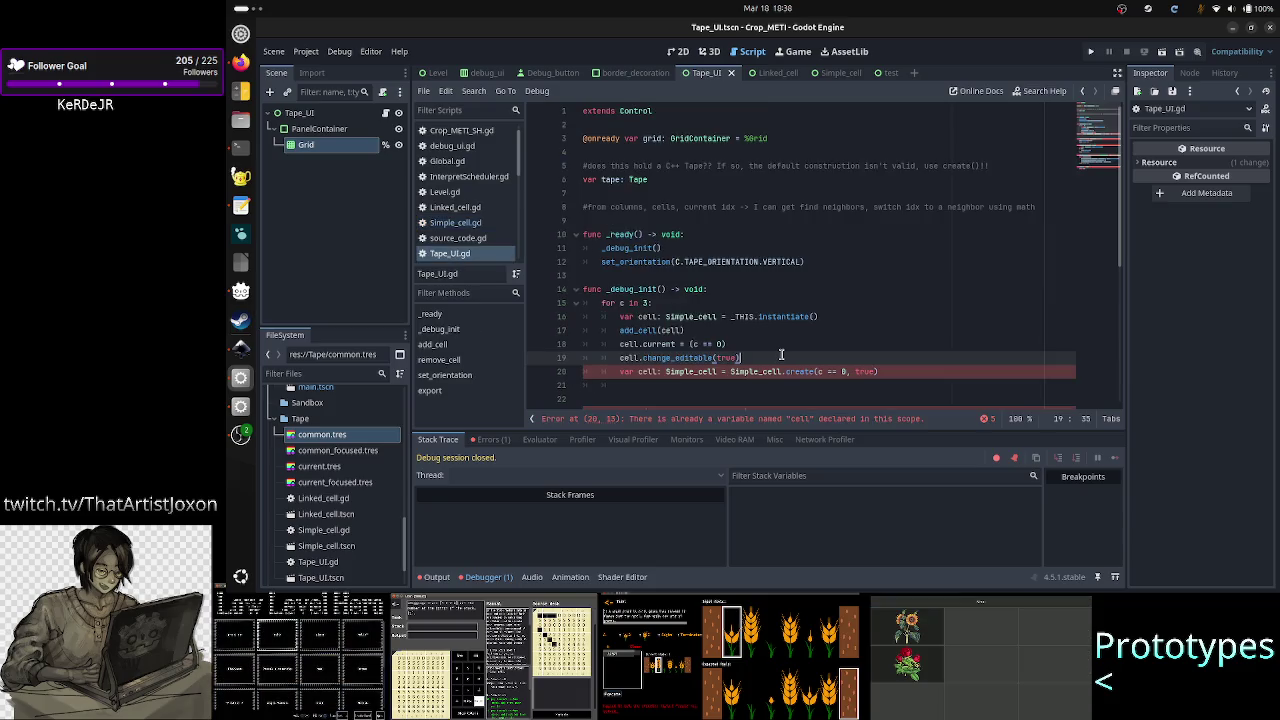
key("Return")
key("ctrl+v")
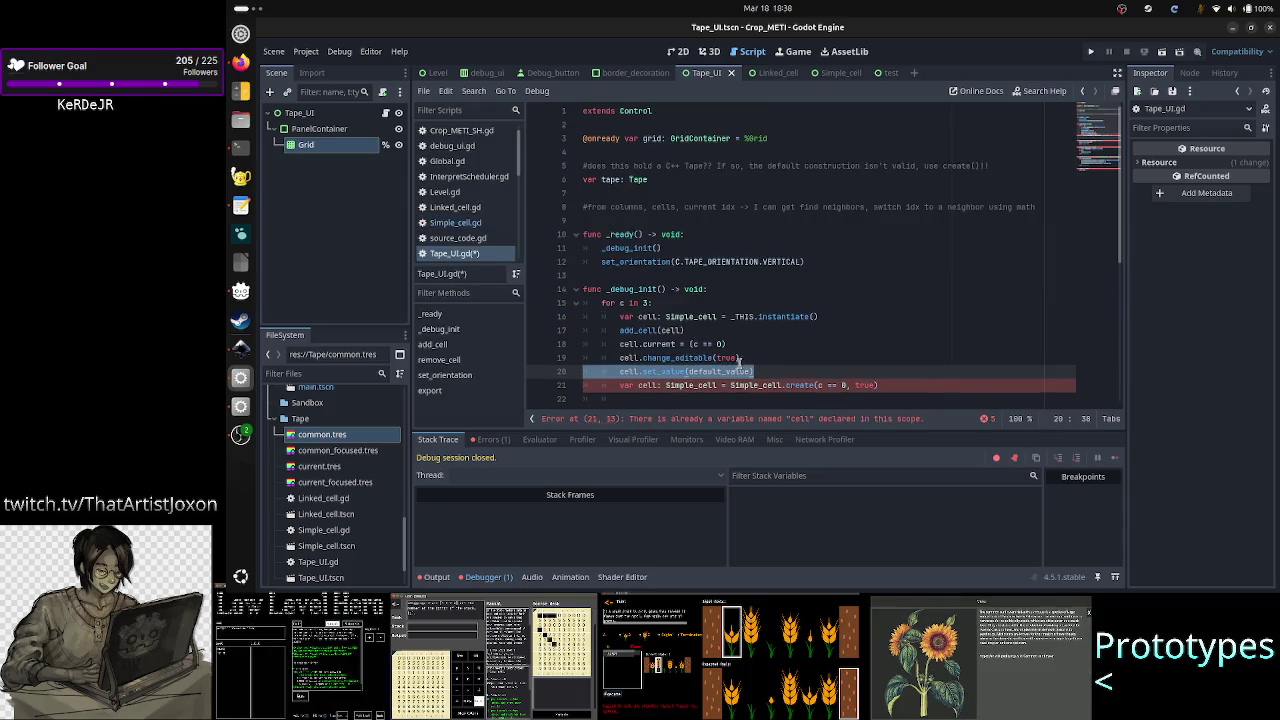
key("Left")
key("Left")
key("Left")
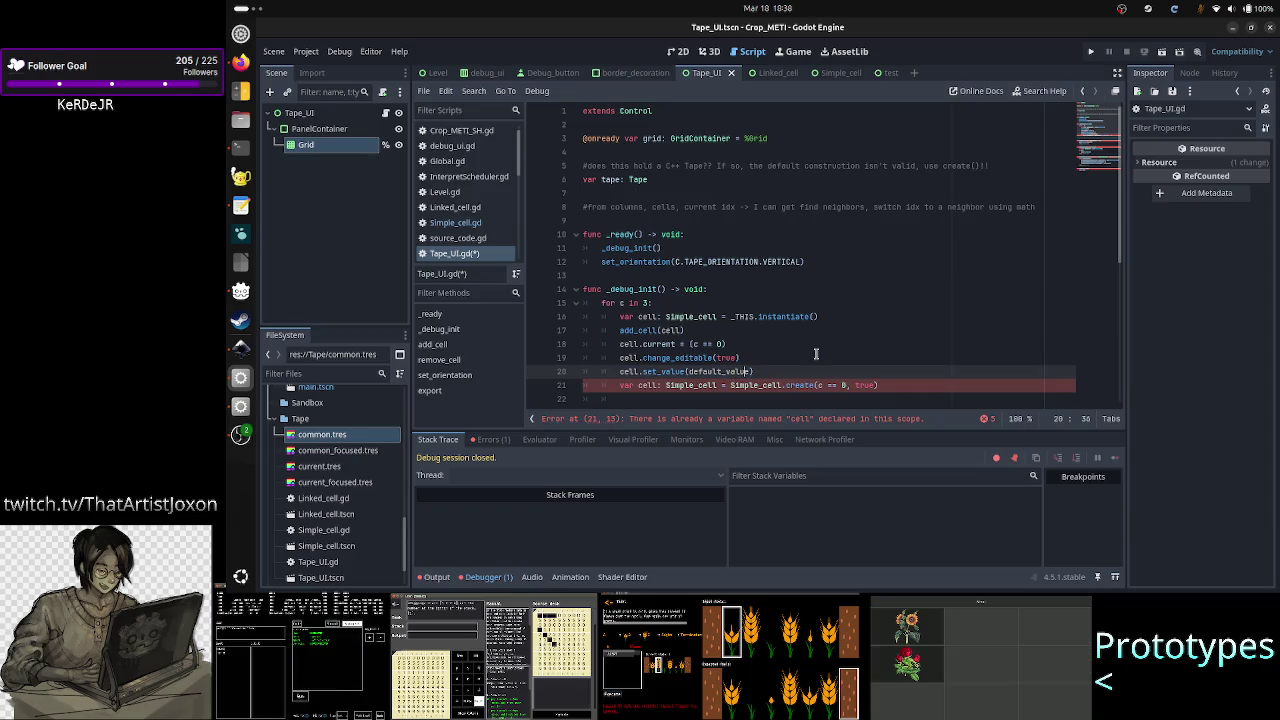
key("Right")
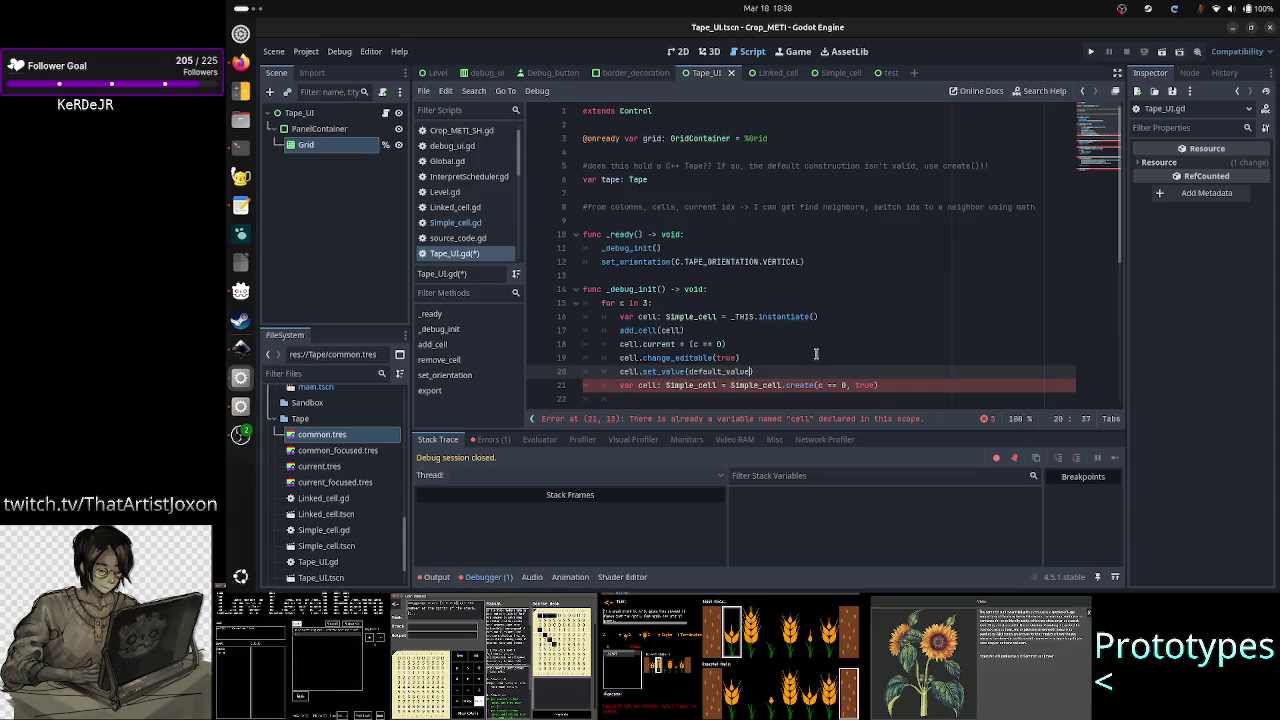
key("BackSpace")
key("BackSpace")
key("BackSpace")
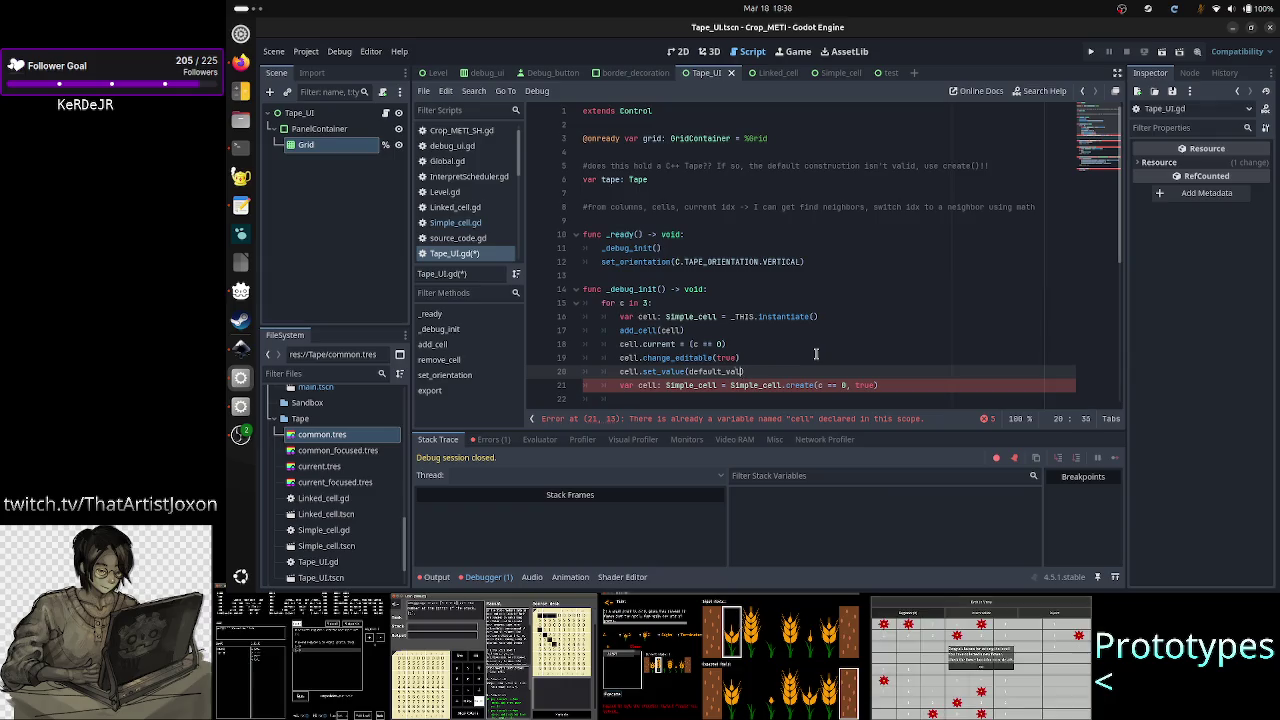
type("str(c")
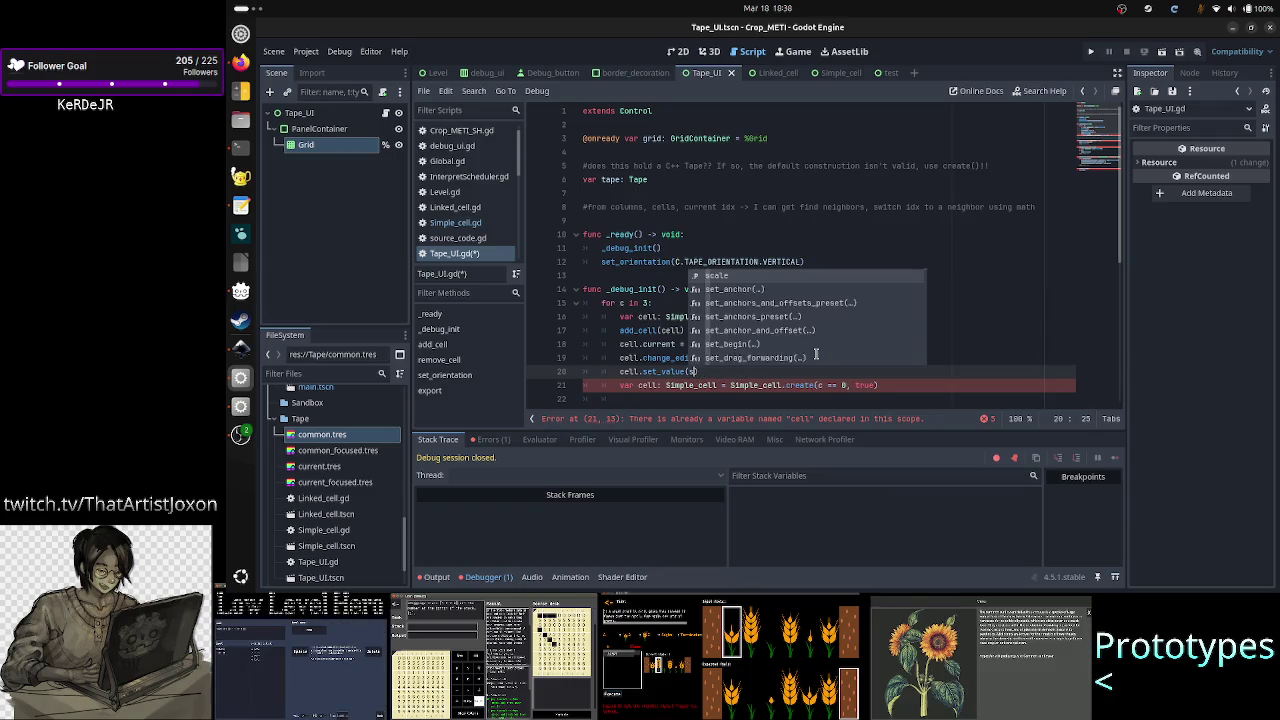
key("Escape")
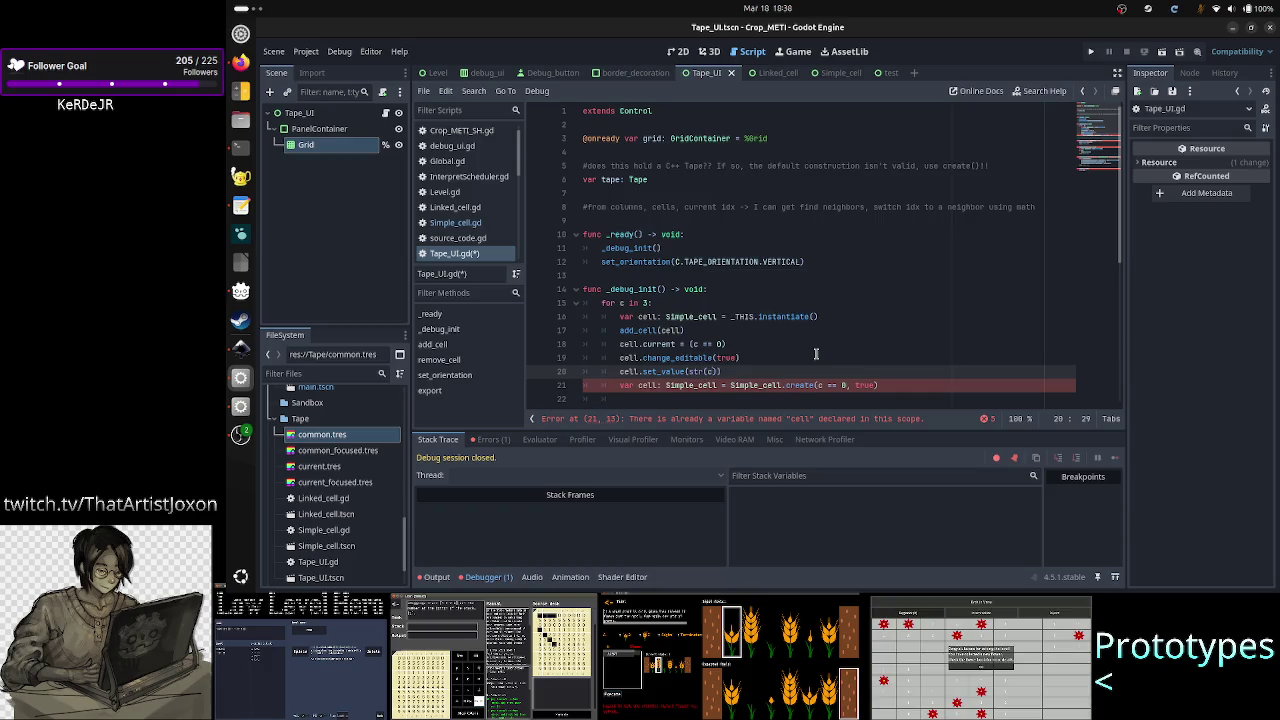
type(")")
- Delete the duplicate Simple_cell.create(c == 0, true) declaration on line 21
key("Down")
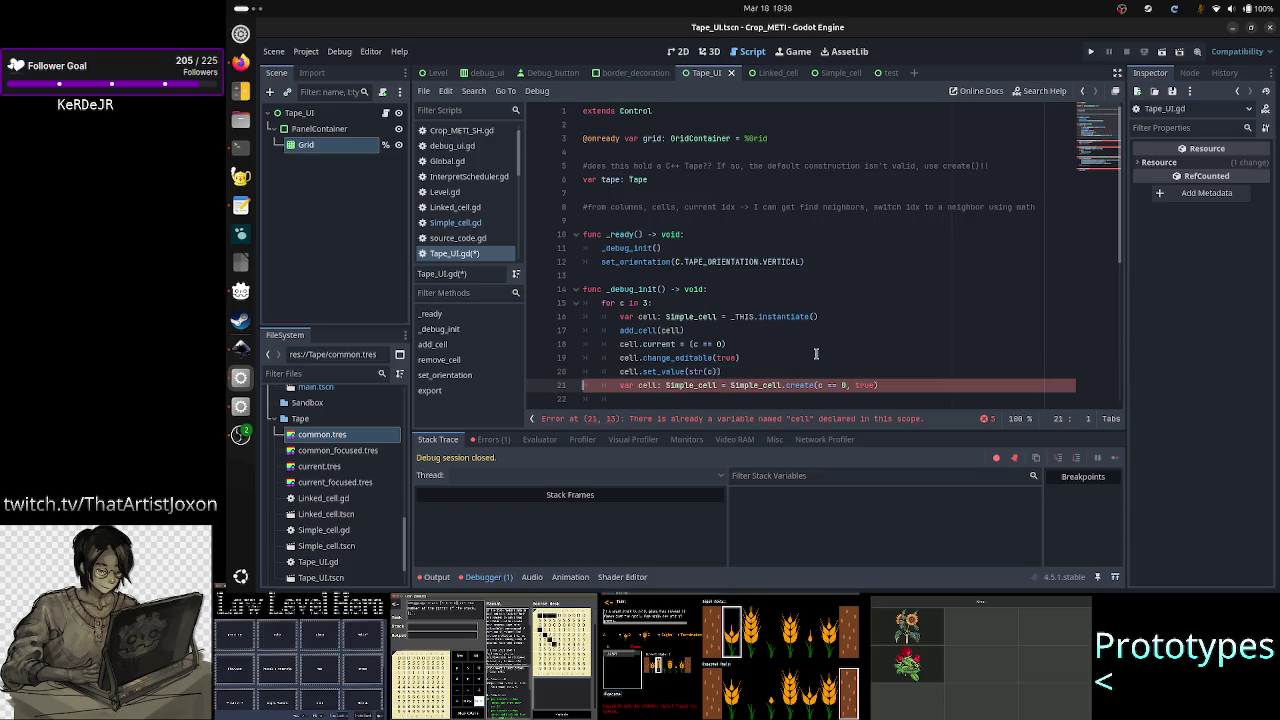
key("Home")
key("shift+End")
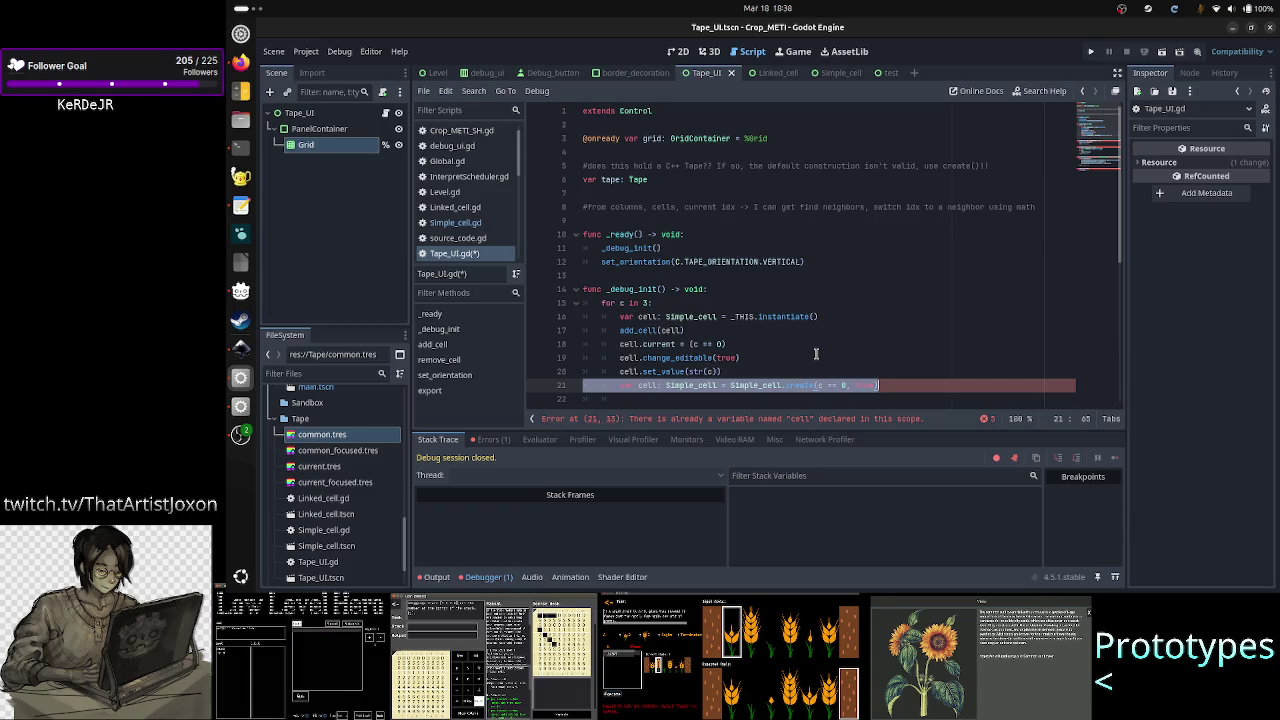
key("BackSpace")
key("BackSpace")
- Remove the leftover blank line and stray indentation around line 21
key("Down")
key("Delete")
scroll(816, 353, "down", 1)
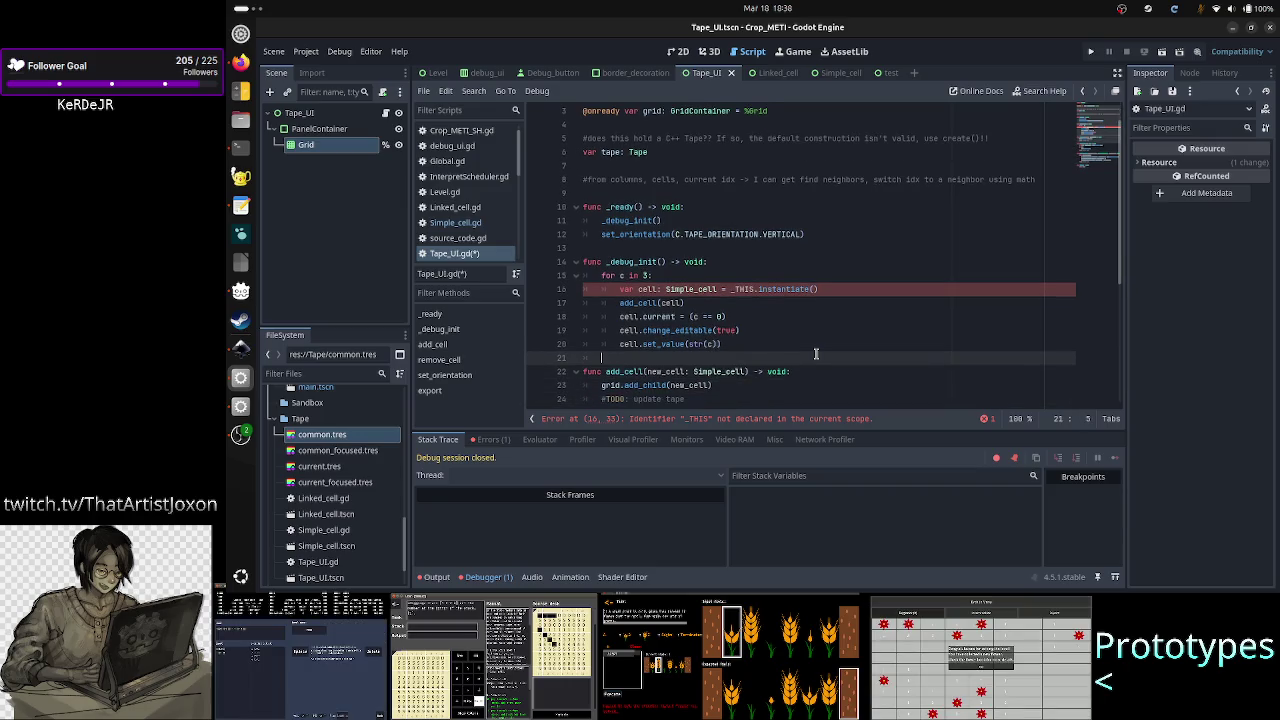
key("BackSpace")
- Add const Cell: PackedScene = preload("res://Tape/Simple_cell.tscn") near the top of the script
key("Up")
key("Up")
key("Up")
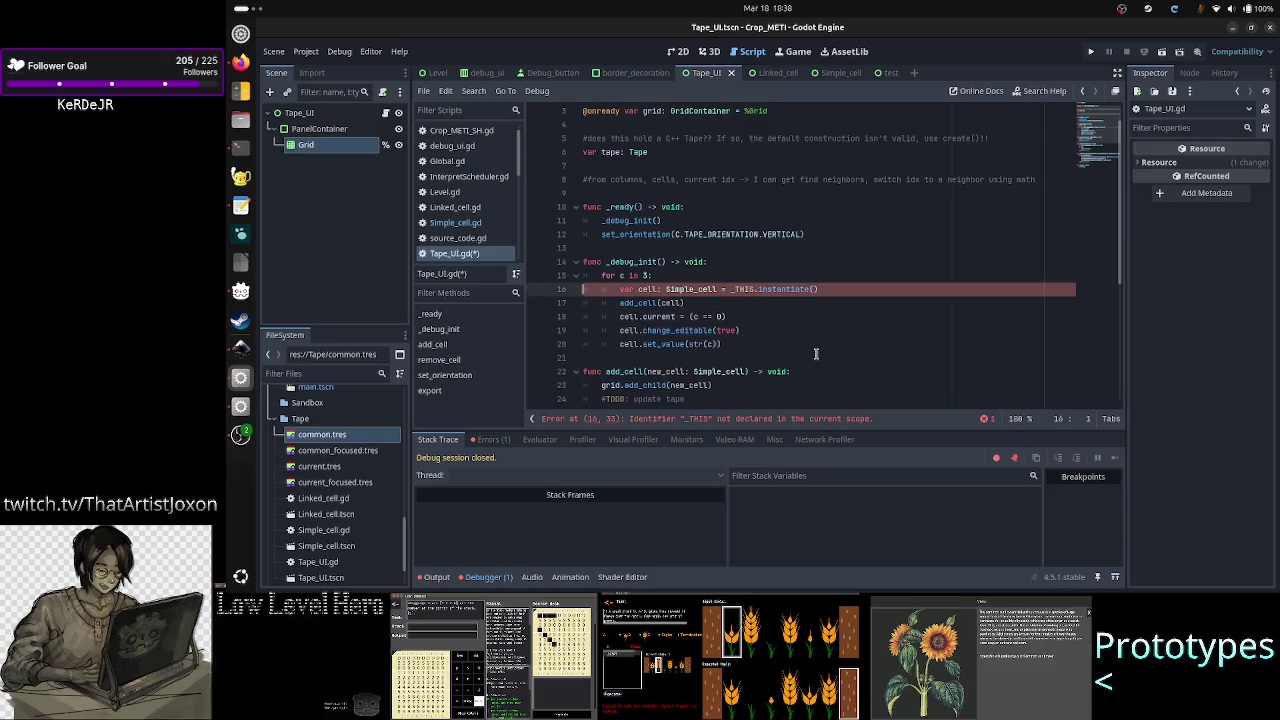
key("Up")
key("Up")
key("Up")
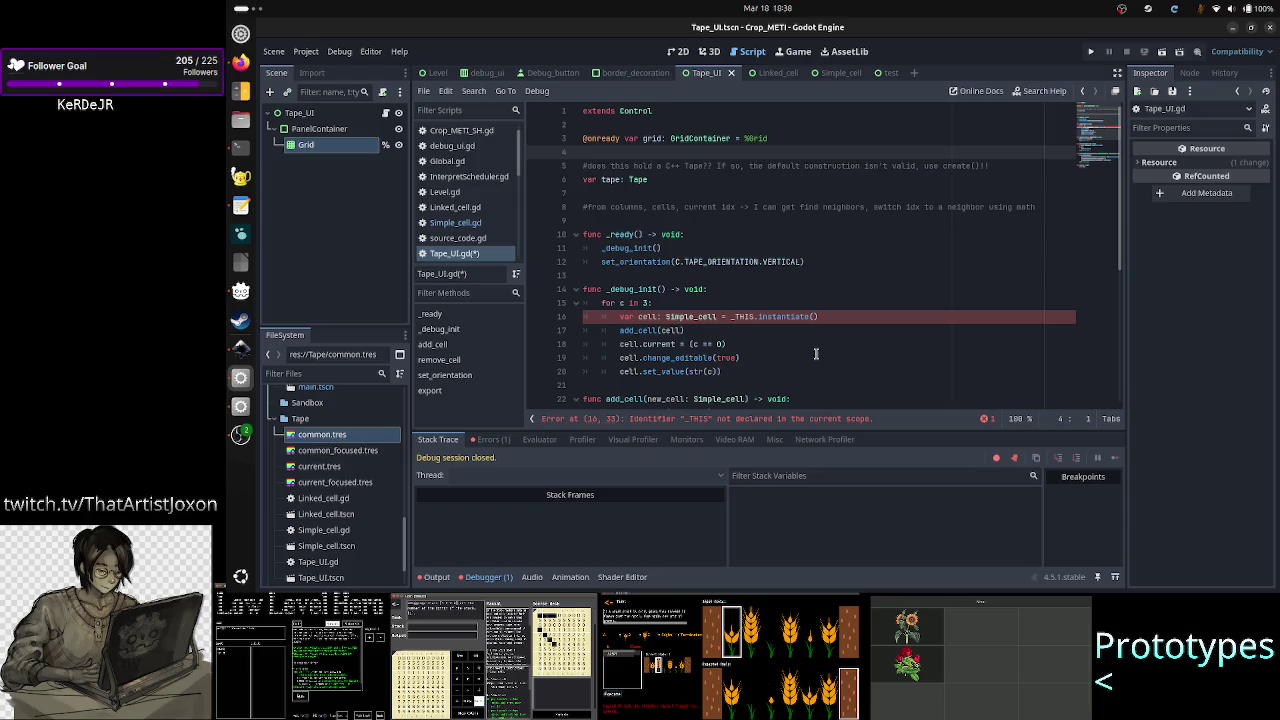
key("Down")
key("Down")
key("Down")
key("Down")
key("Down")
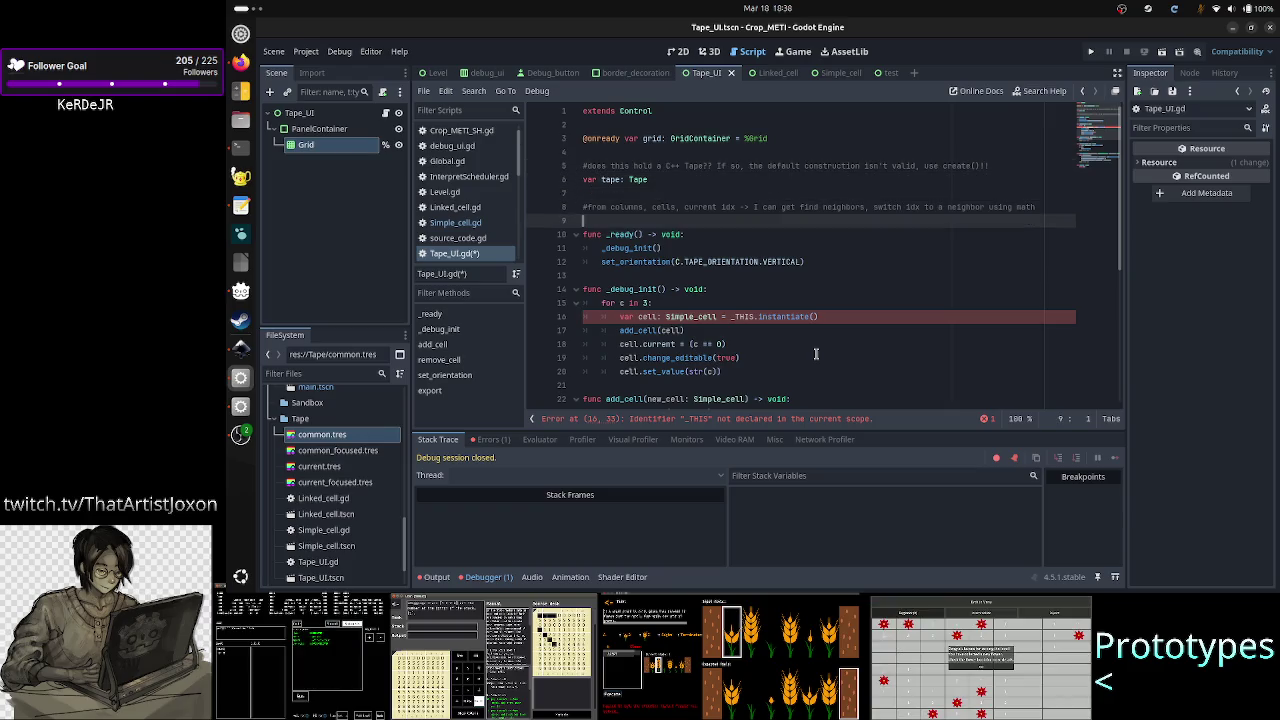
key("Return")
key("Return")
key("Up")
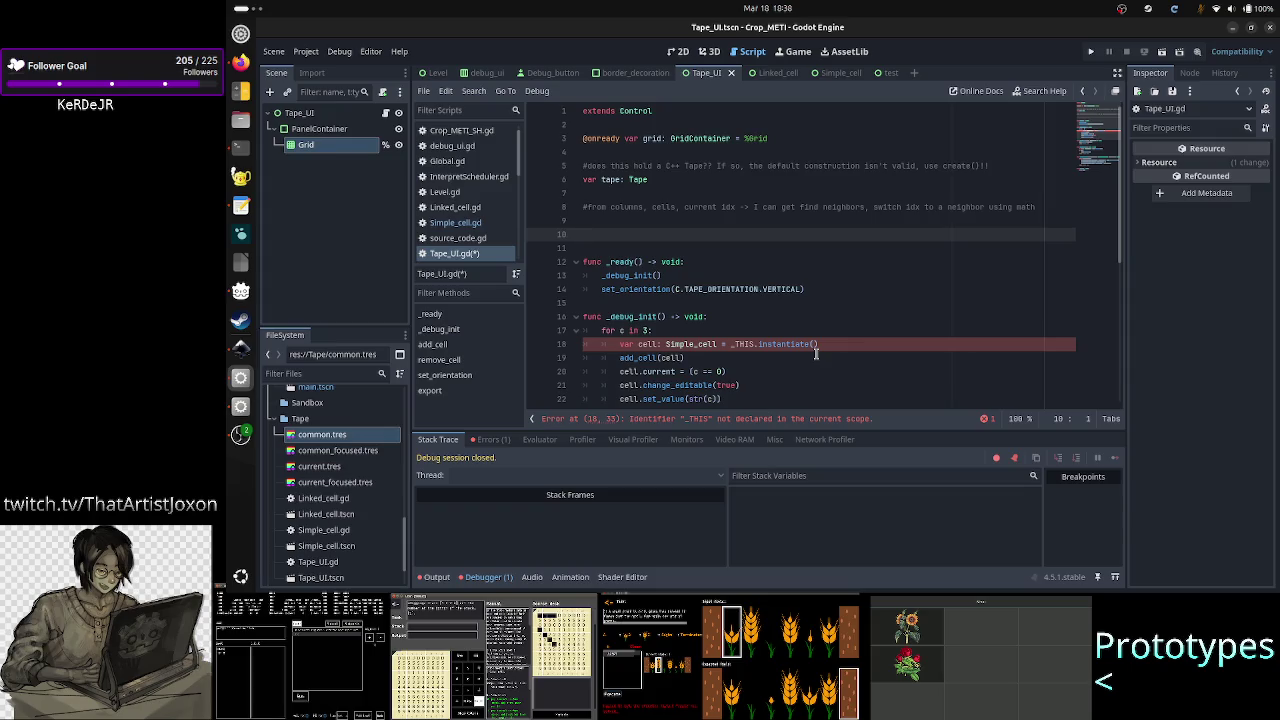
type("onst")
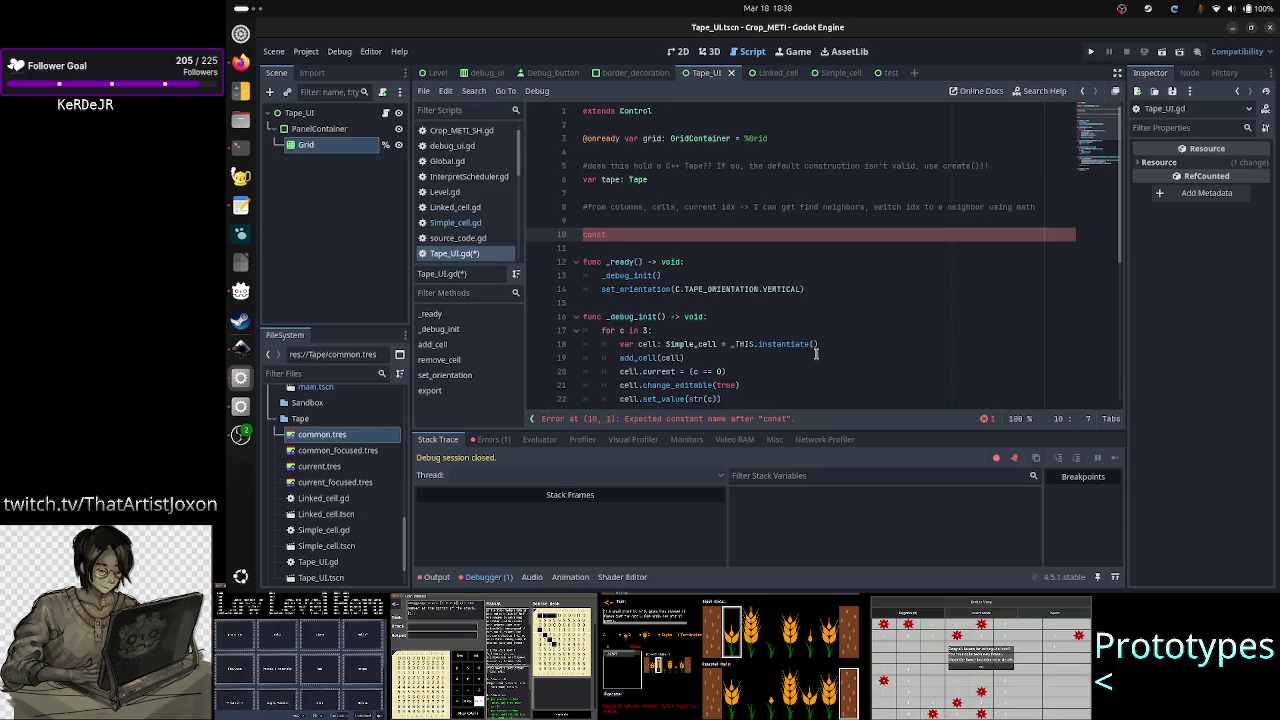
type("Cell")
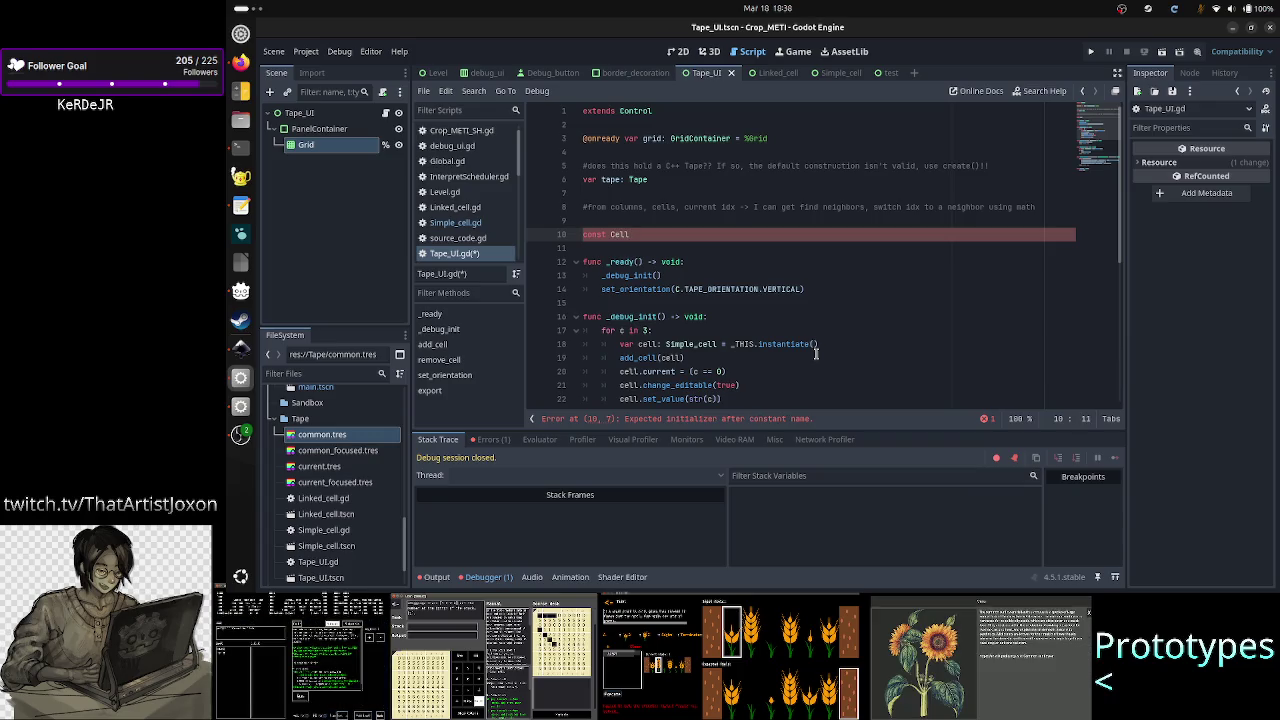
type(": ")
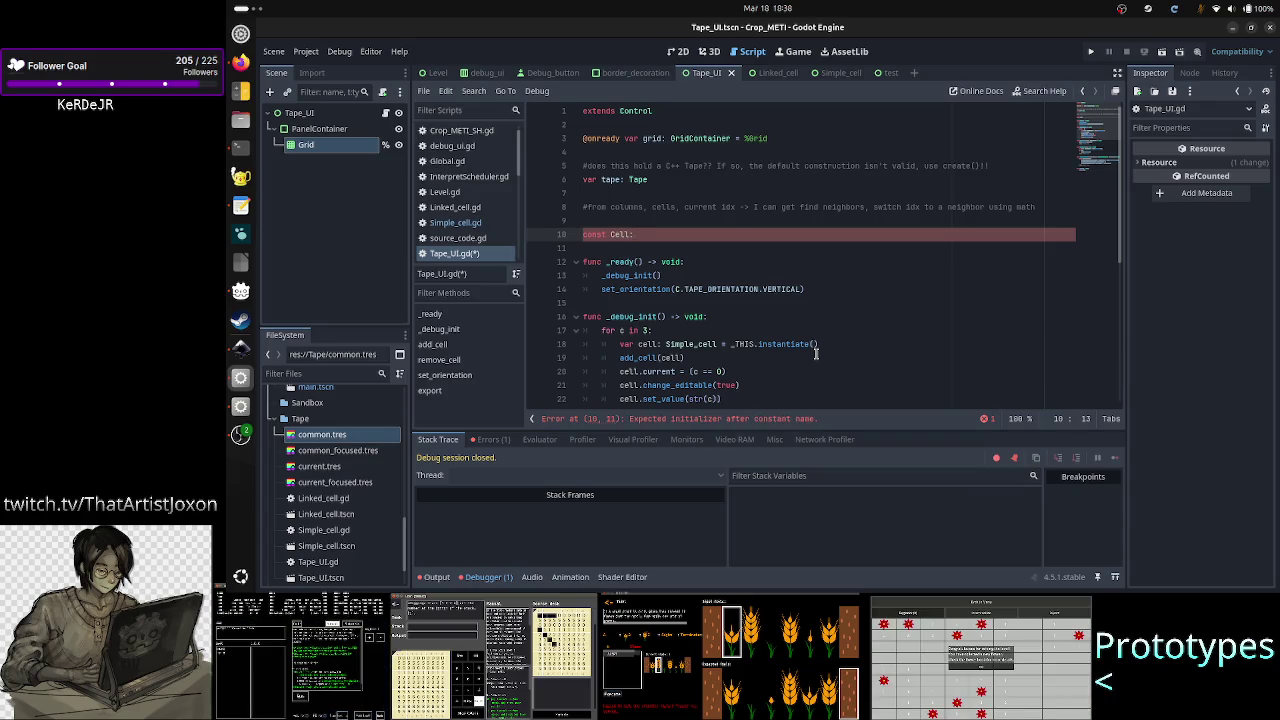
type("Packed")
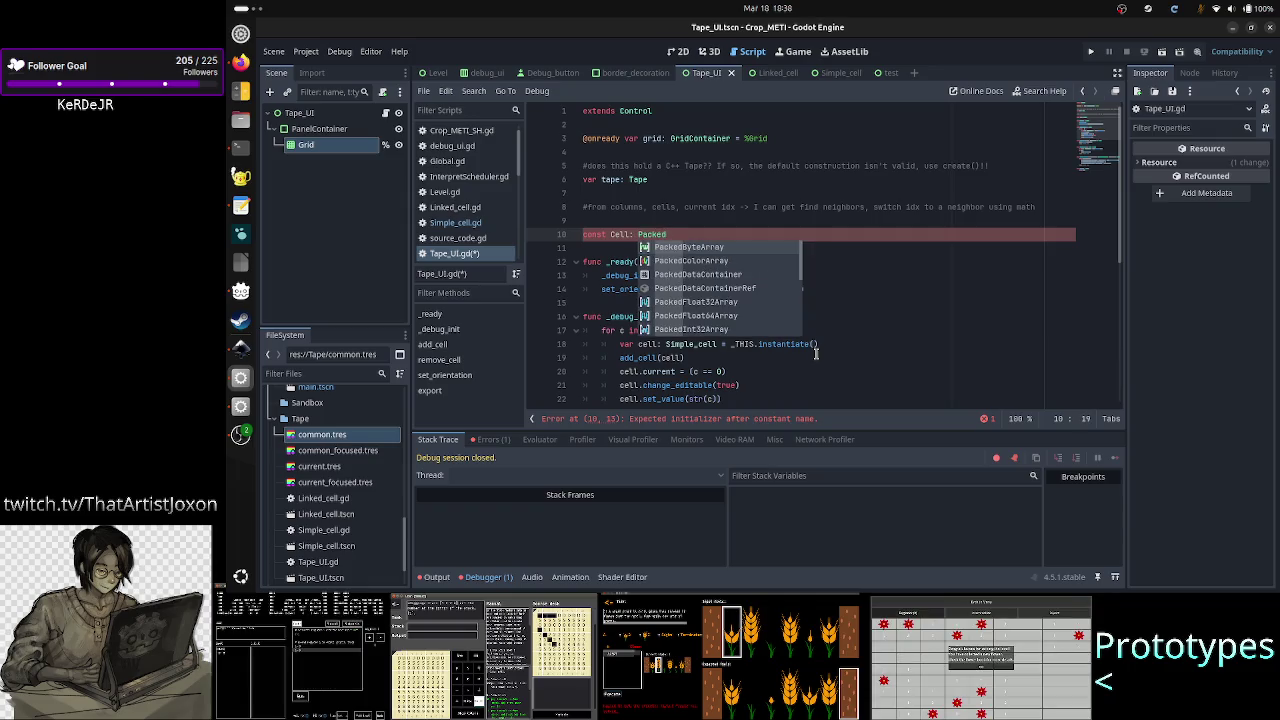
type("Scene = ")
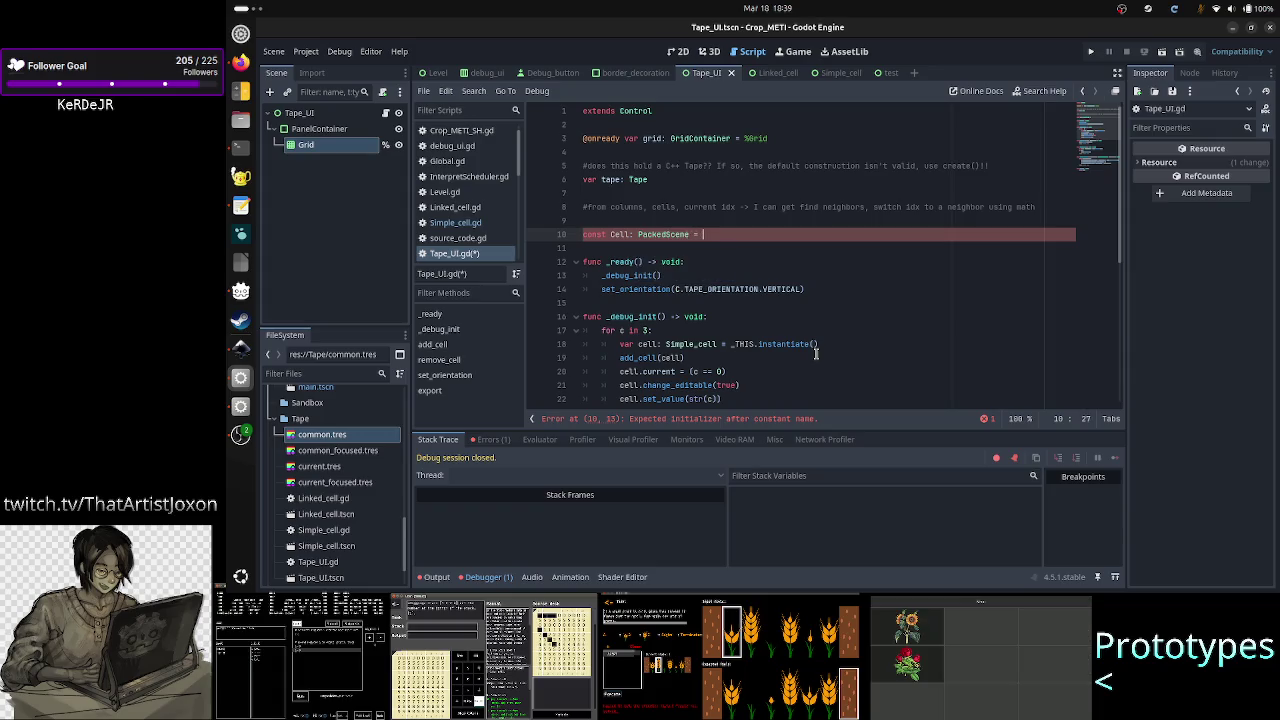
type("preload(")
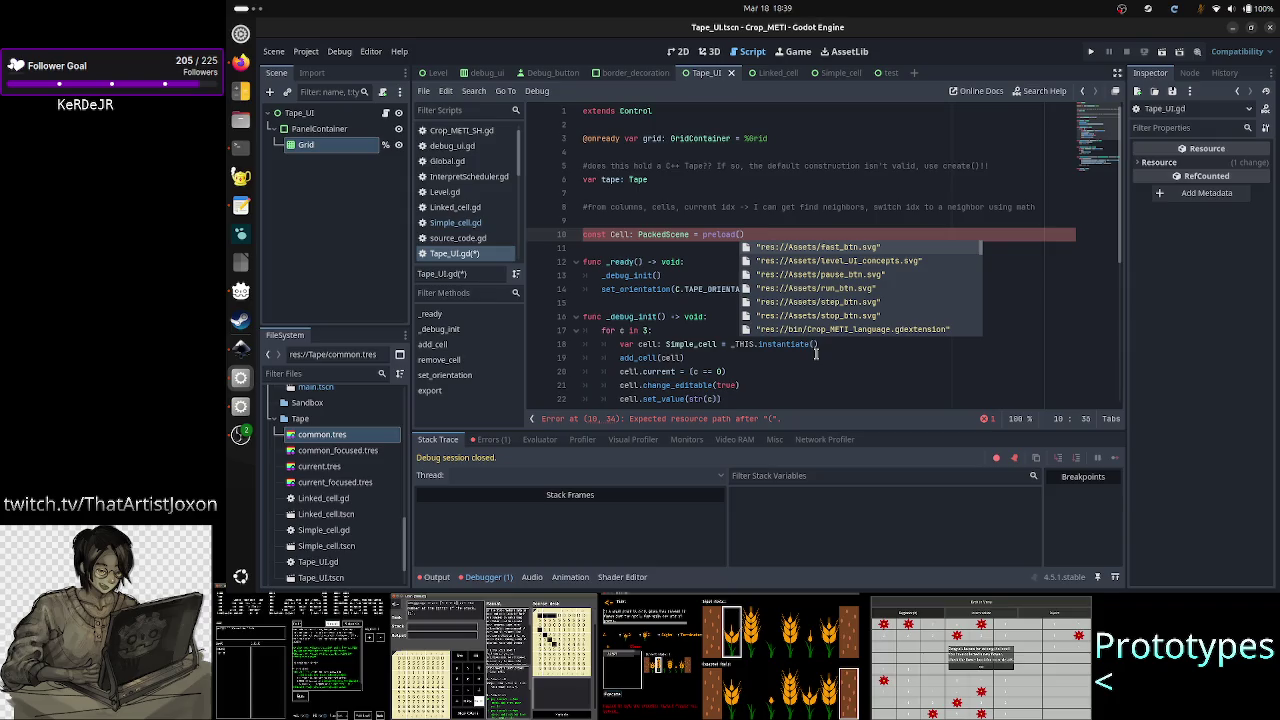
type("simple")
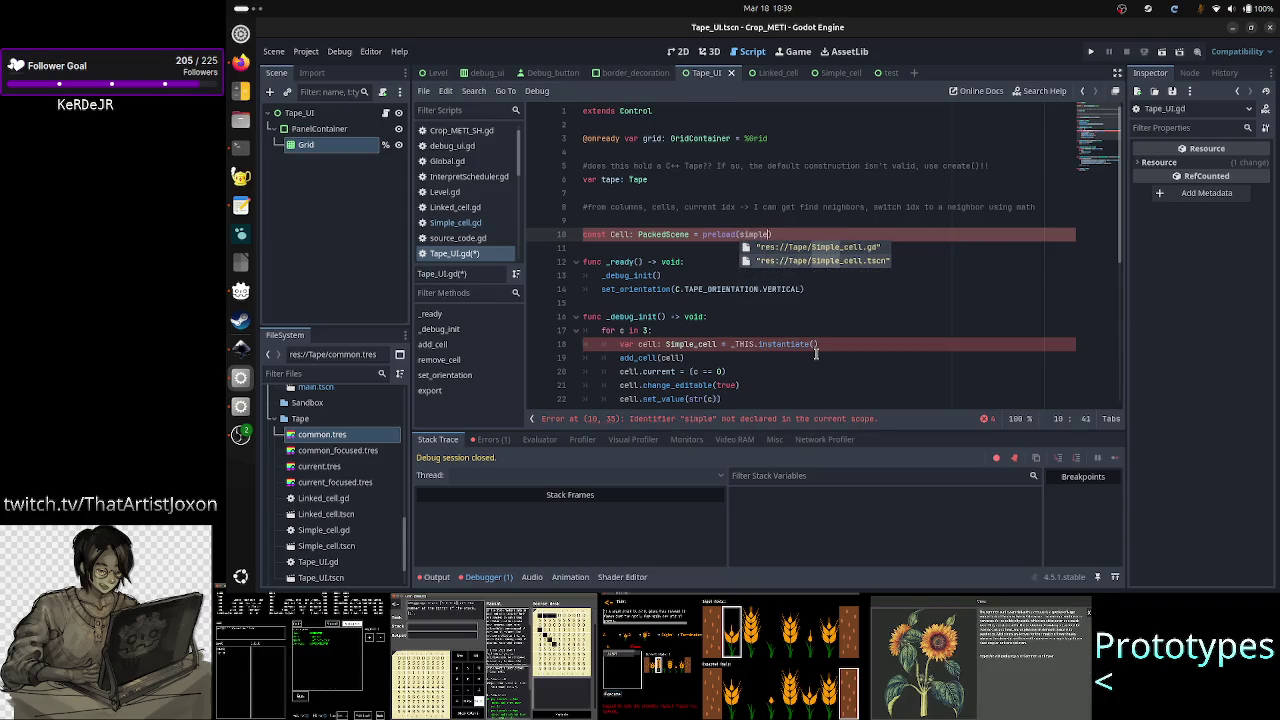
key("Down")
key("Return")
key("Down")
key("Down")
key("Down")
key("Down")
- Change _THIS.instantiate() to Cell.instantiate() in the loop
key("End")
key("Up")
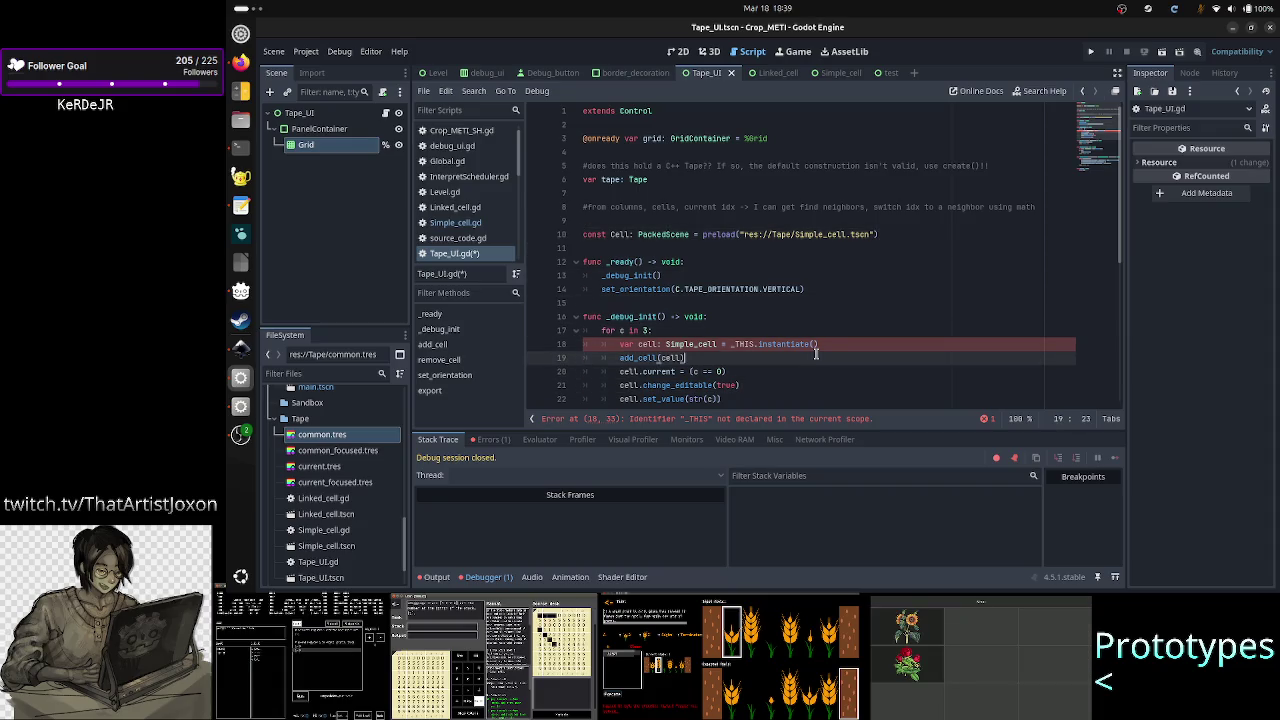
key("Up")
key("Right")
key("Right")
key("Right")
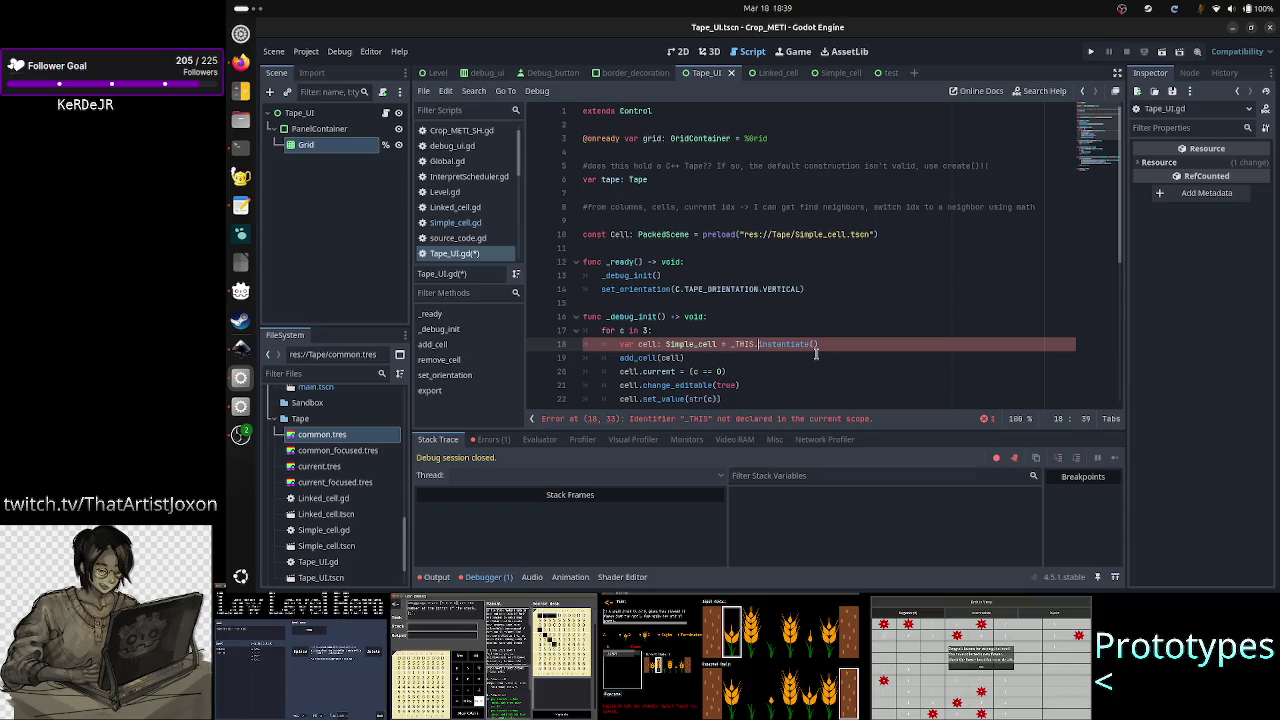
key("ctrl+BackSpace")
type("CELL")
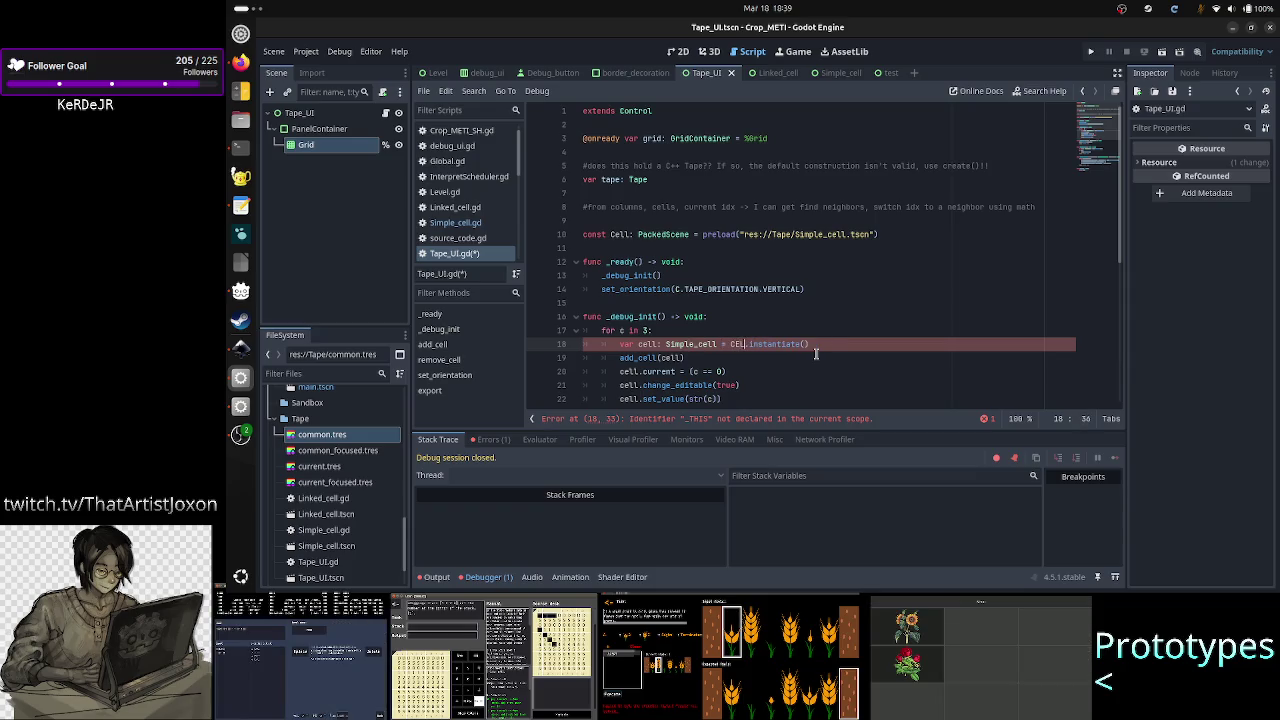
key("Escape")
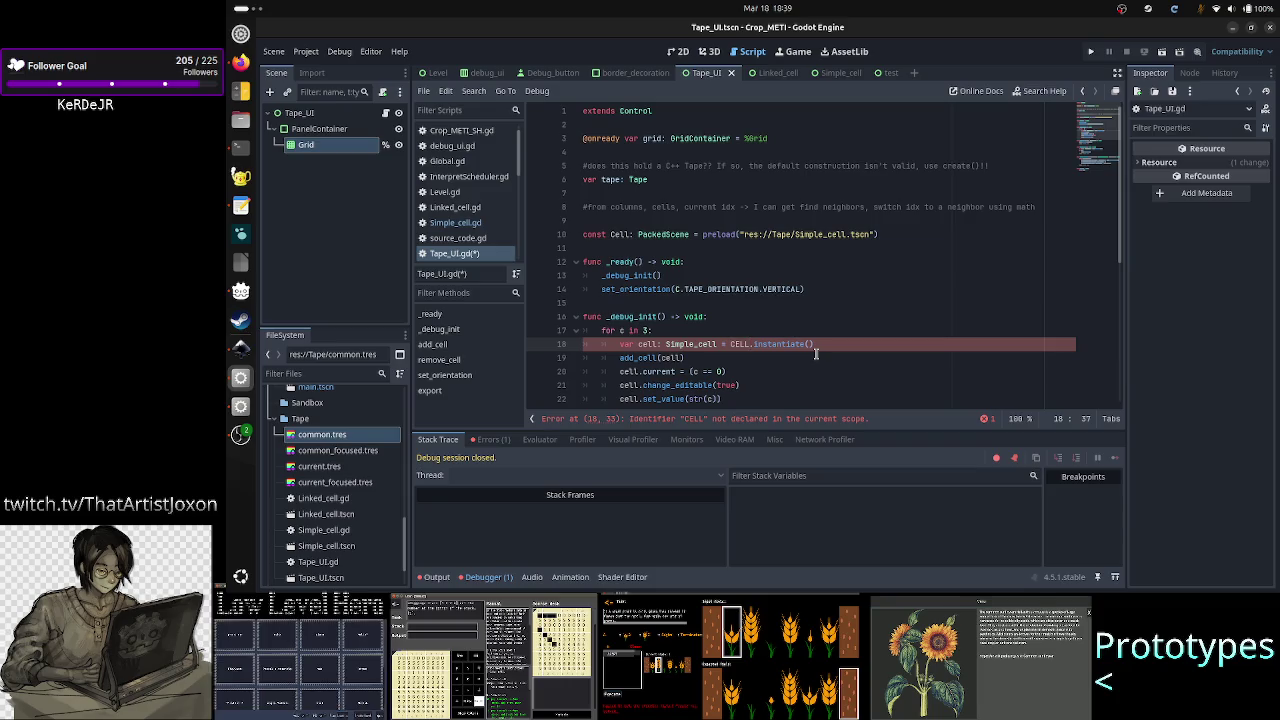
key("BackSpace")
key("BackSpace")
key("BackSpace")
type("ell")
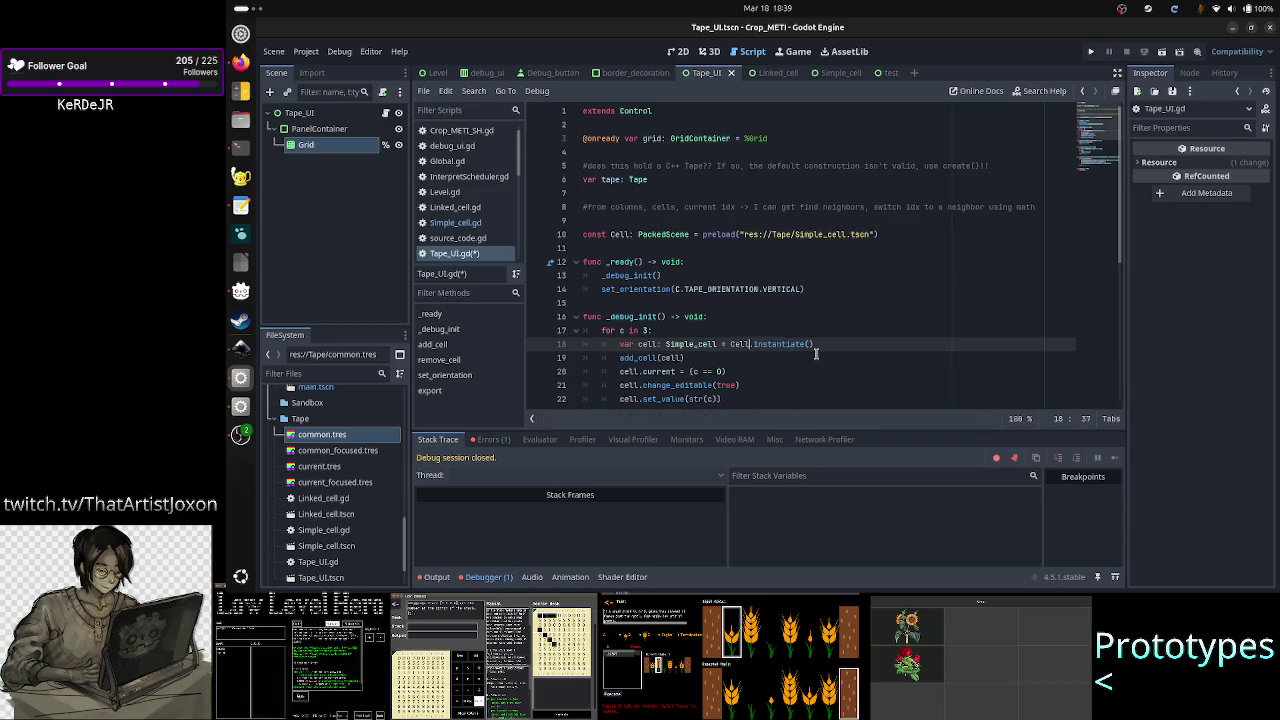
key("Escape")
key("Up")
key("Up")
key("Up")
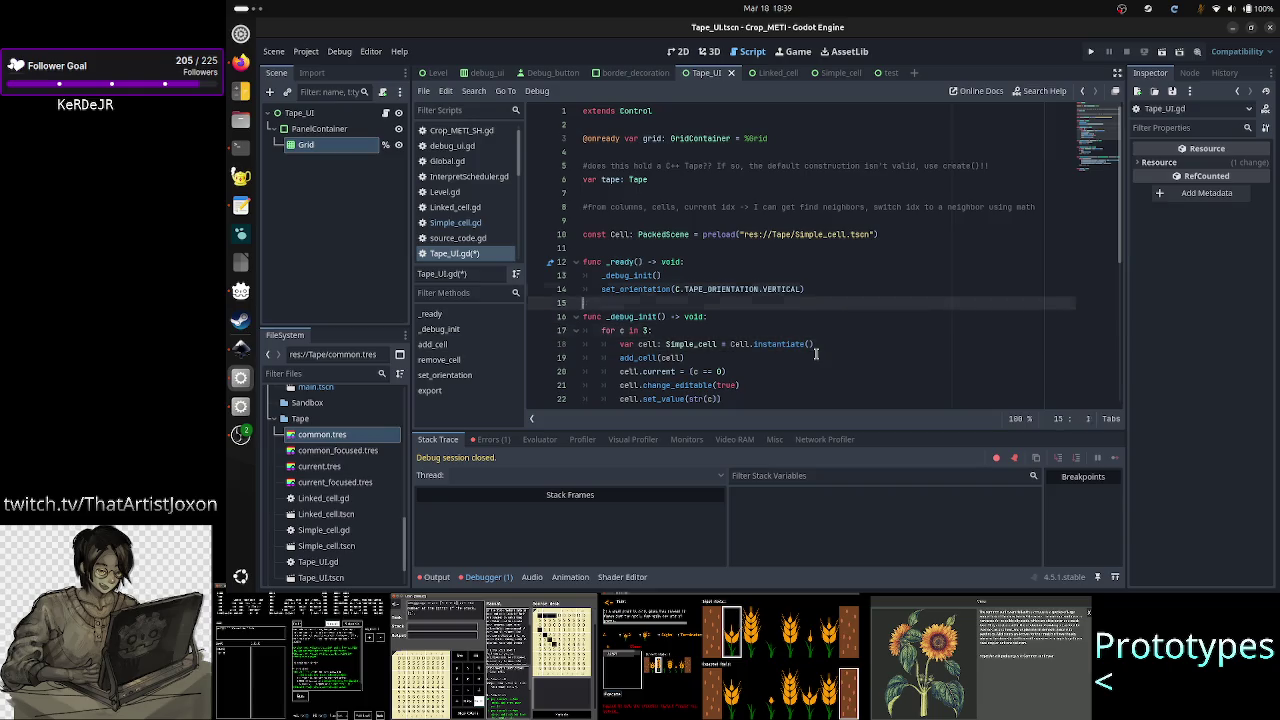
key("alt+Tab")
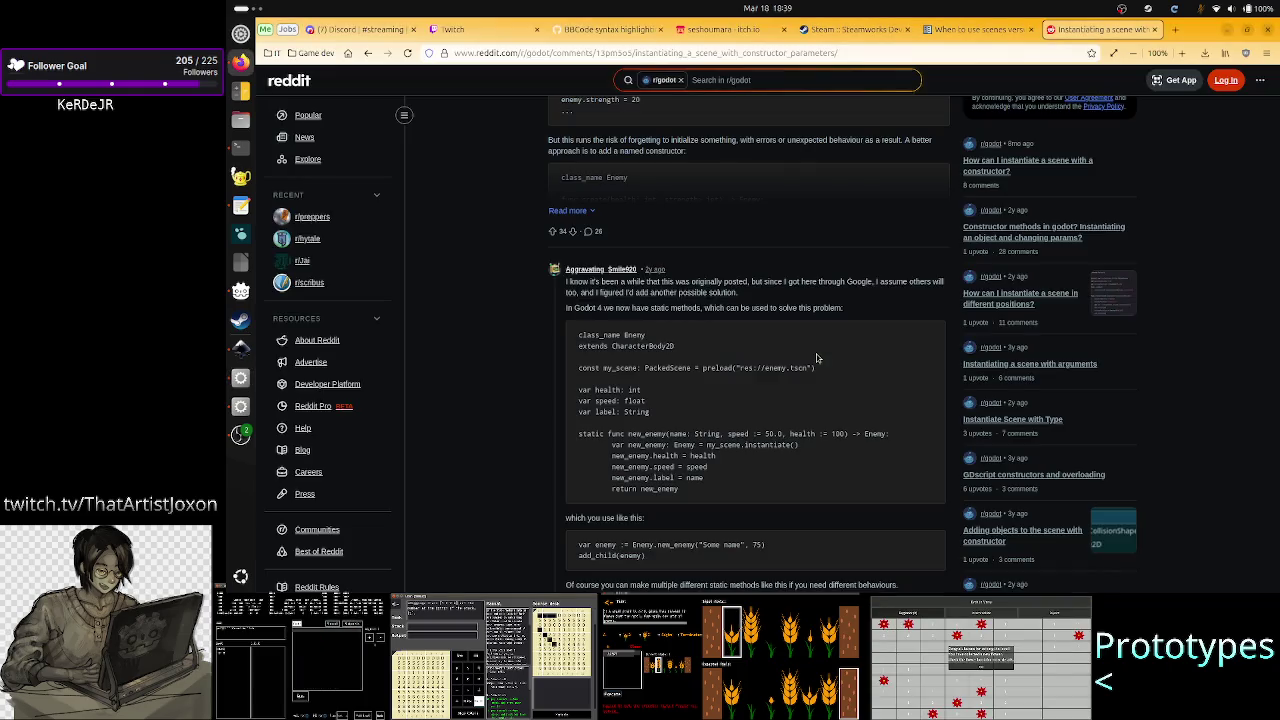
double_click(620, 369)
left_click(787, 389)
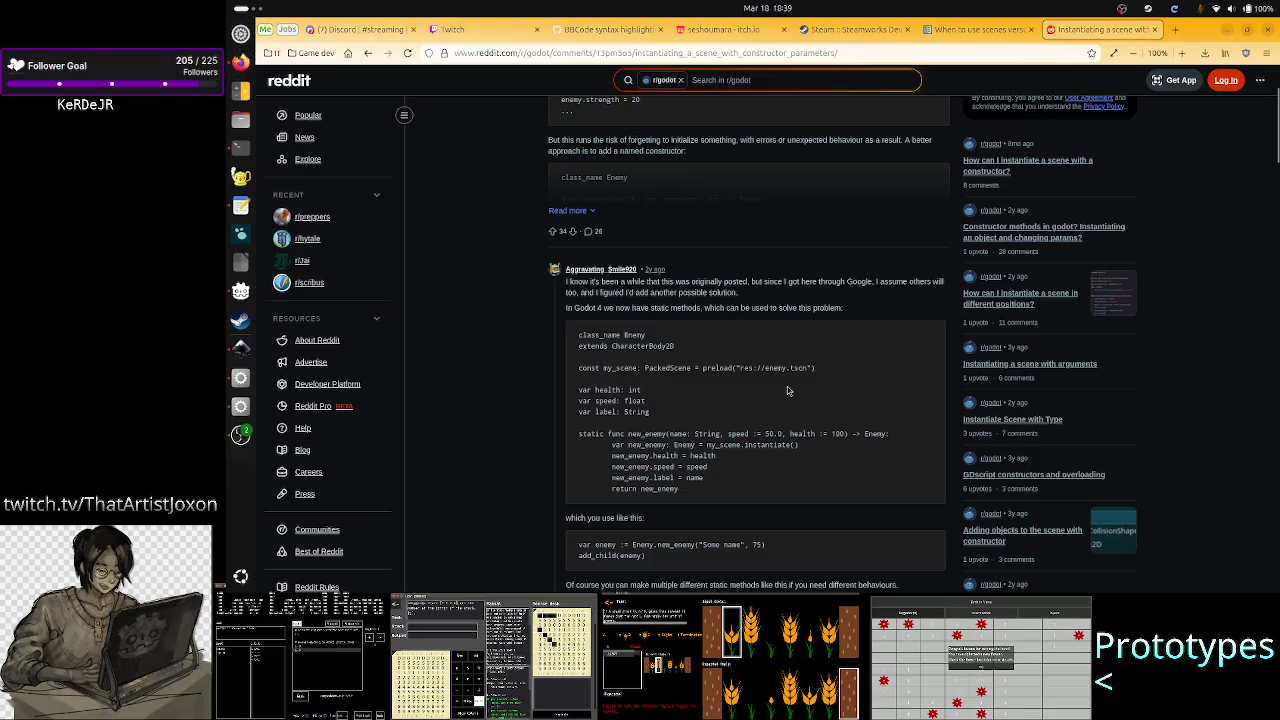
key("alt+Tab")
key("Down")
key("Down")
key("Down")
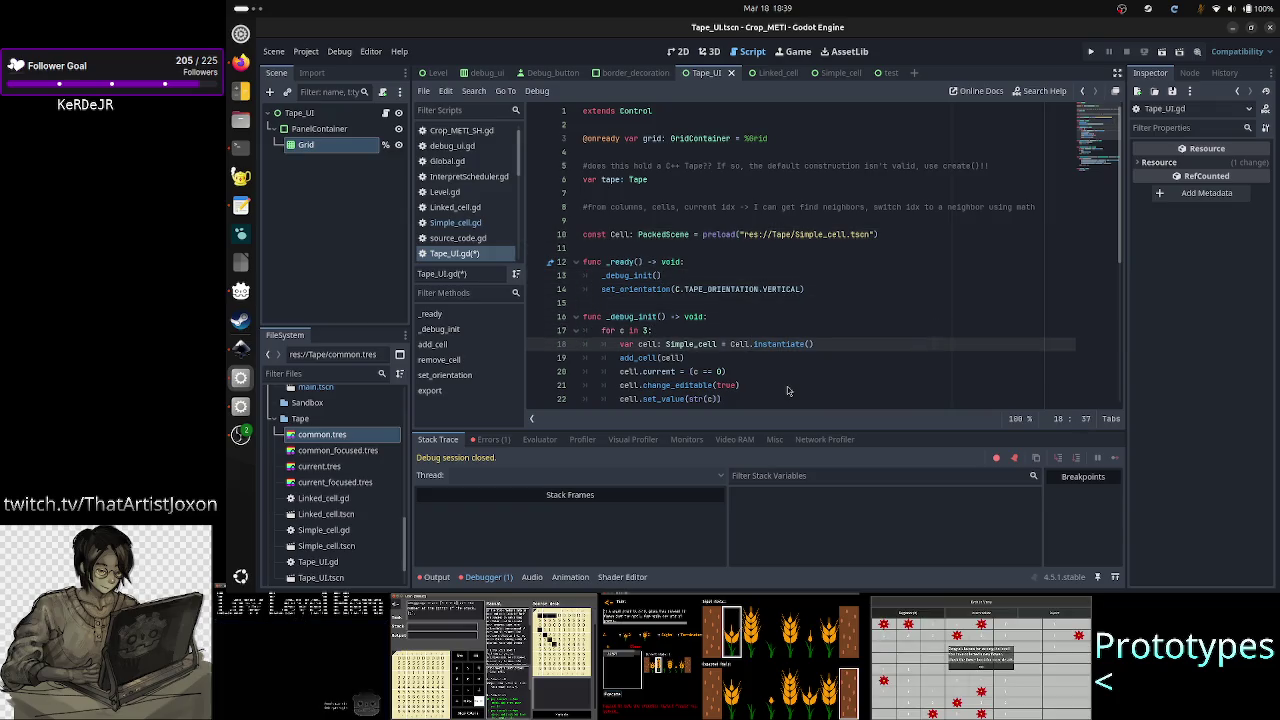
- Prefix the add_cell call on line 19 with grid
key("Right")
key("Right")
key("Right")
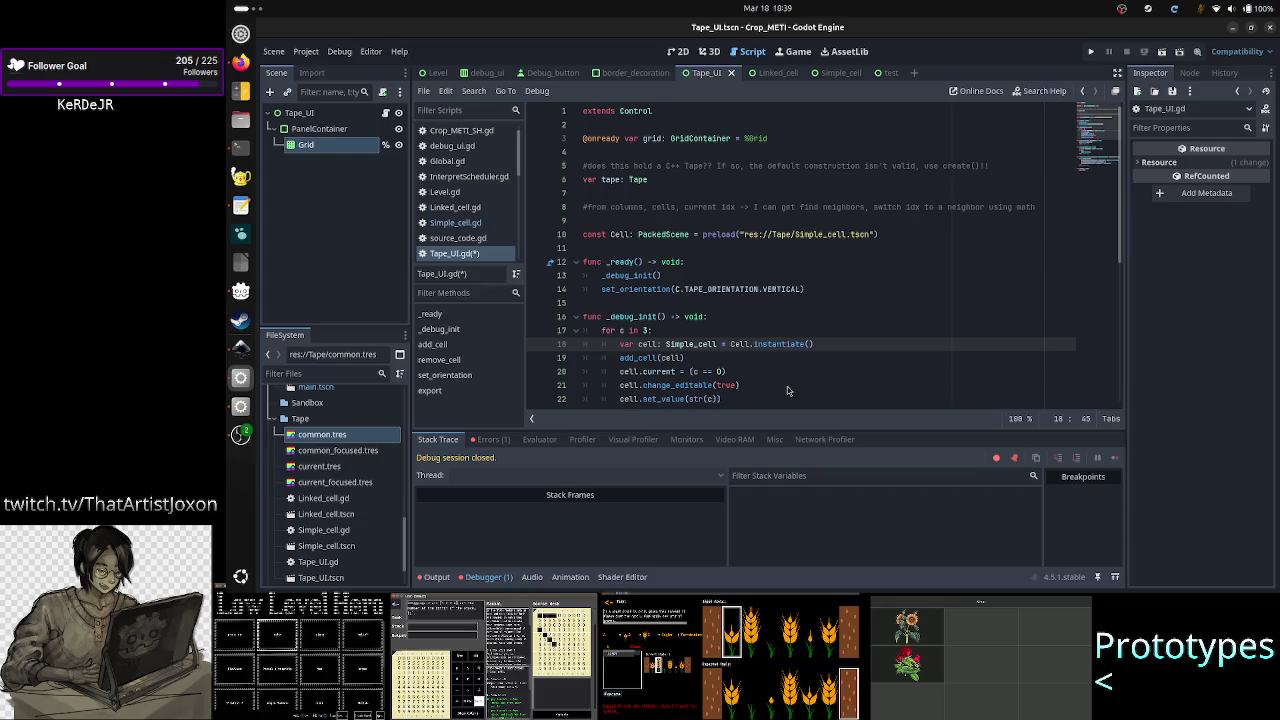
key("Down")
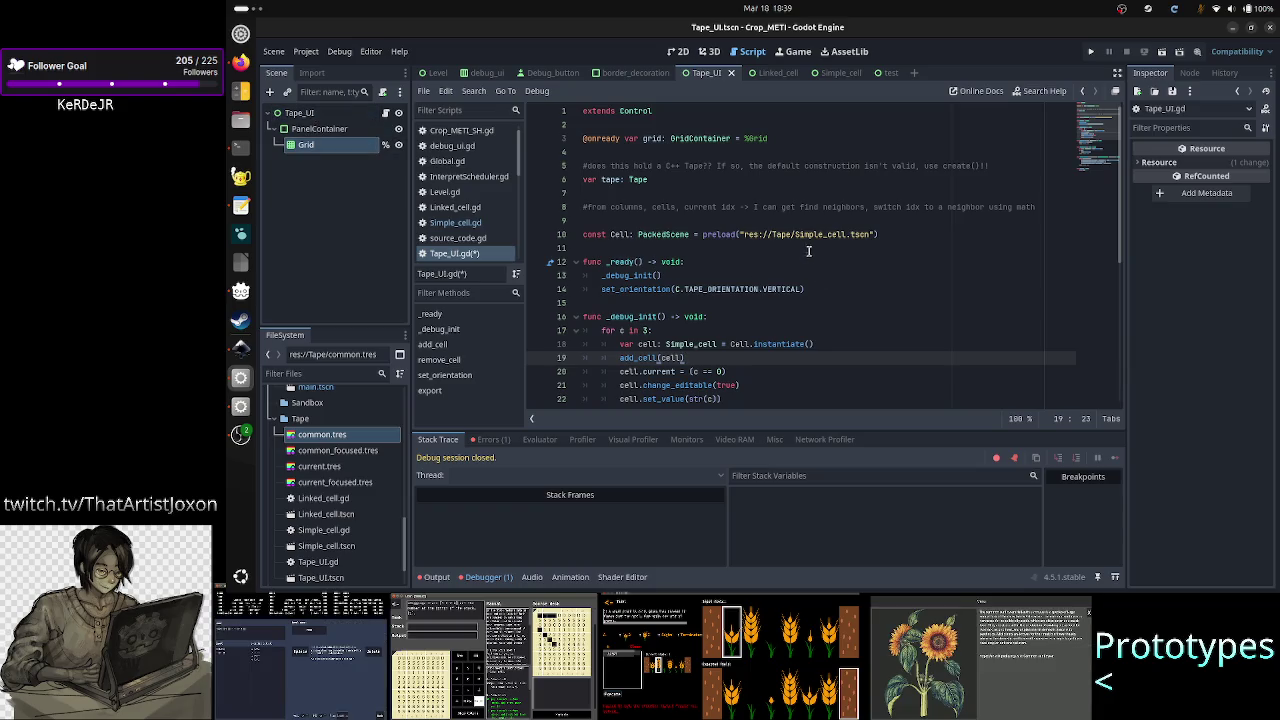
key("BackSpace")
key("BackSpace")
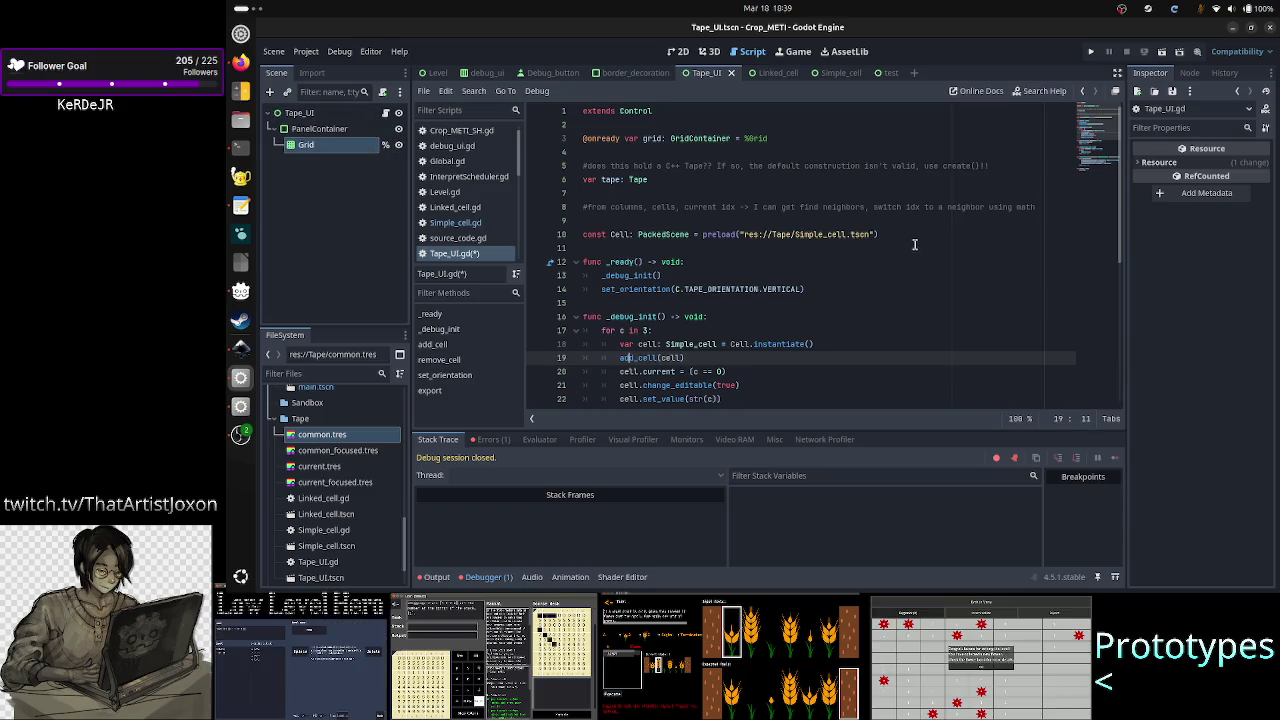
type("grid")
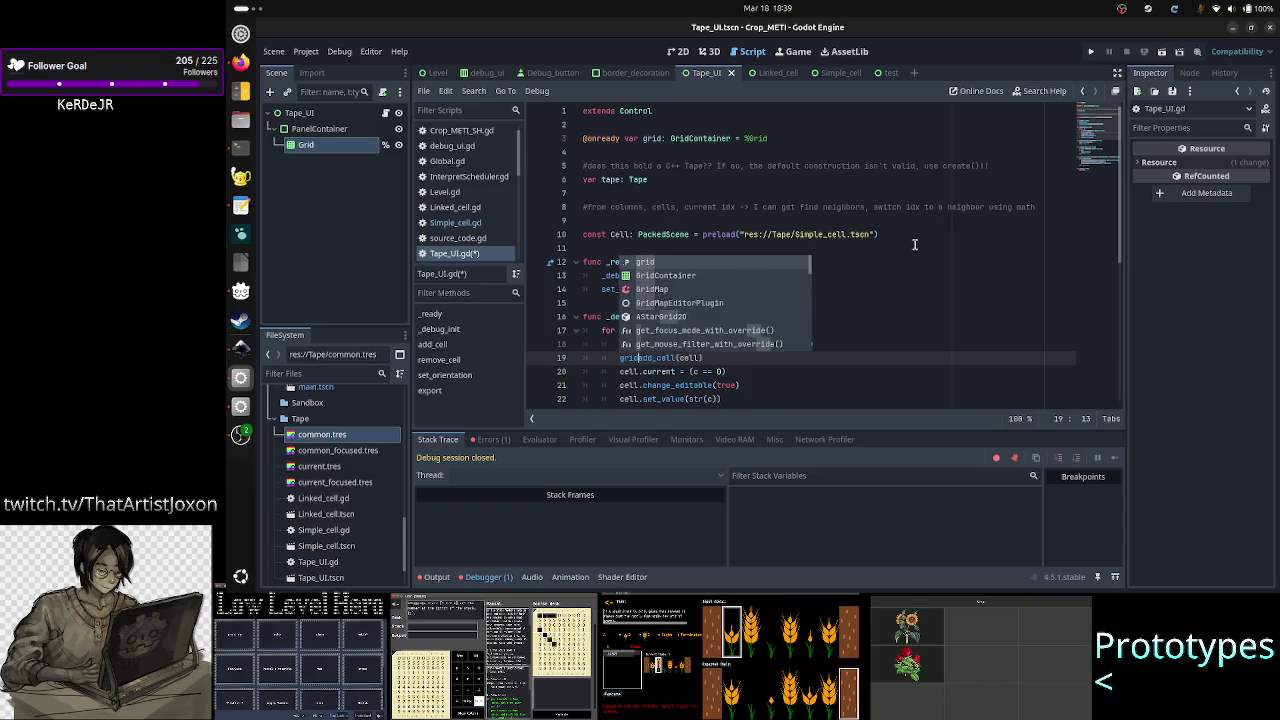
type(".")
key("Escape")
key("Right")
key("Right")
key("Right")
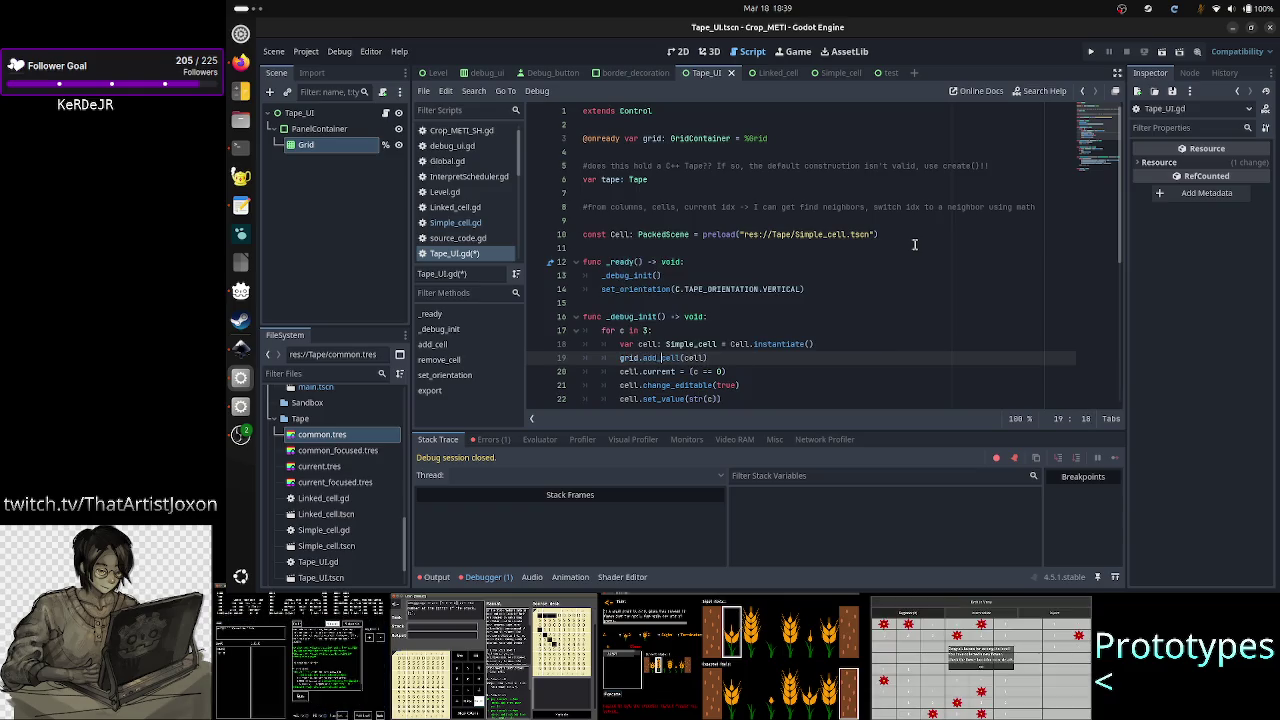
- Review the change_editable and set_value lines and the add_cell function below
key("Down")
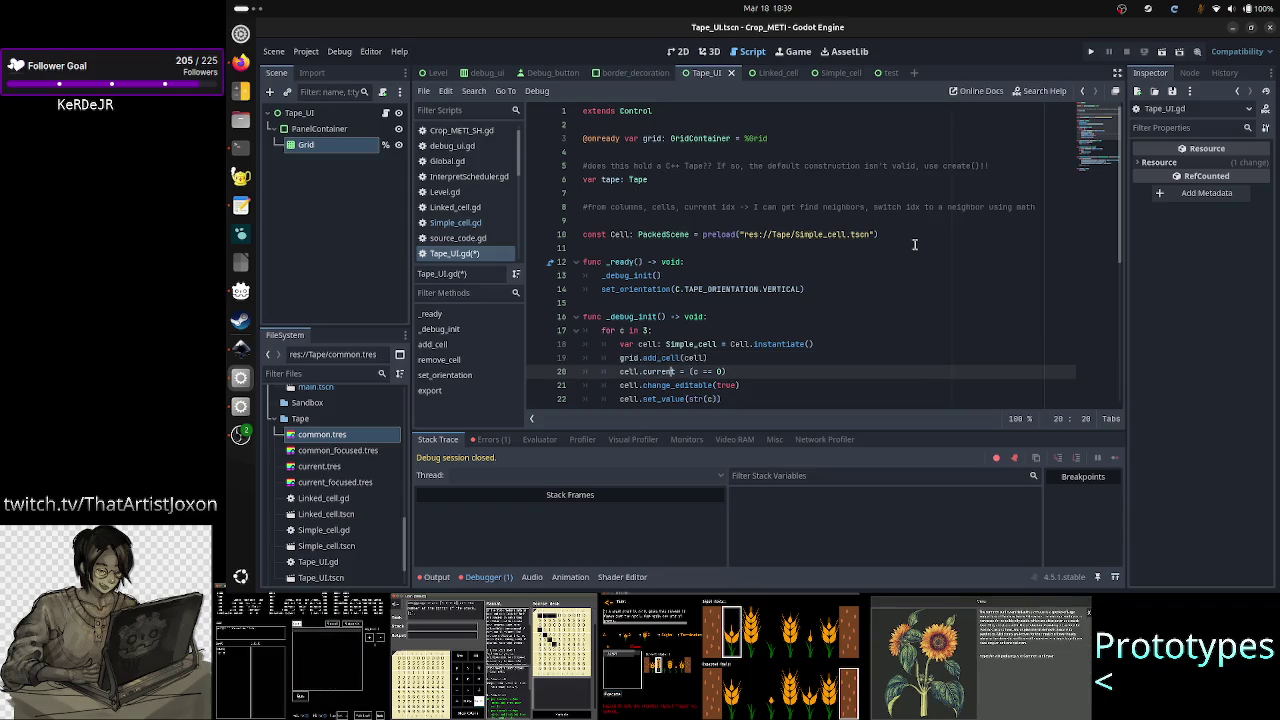
key("Down")
key("Right")
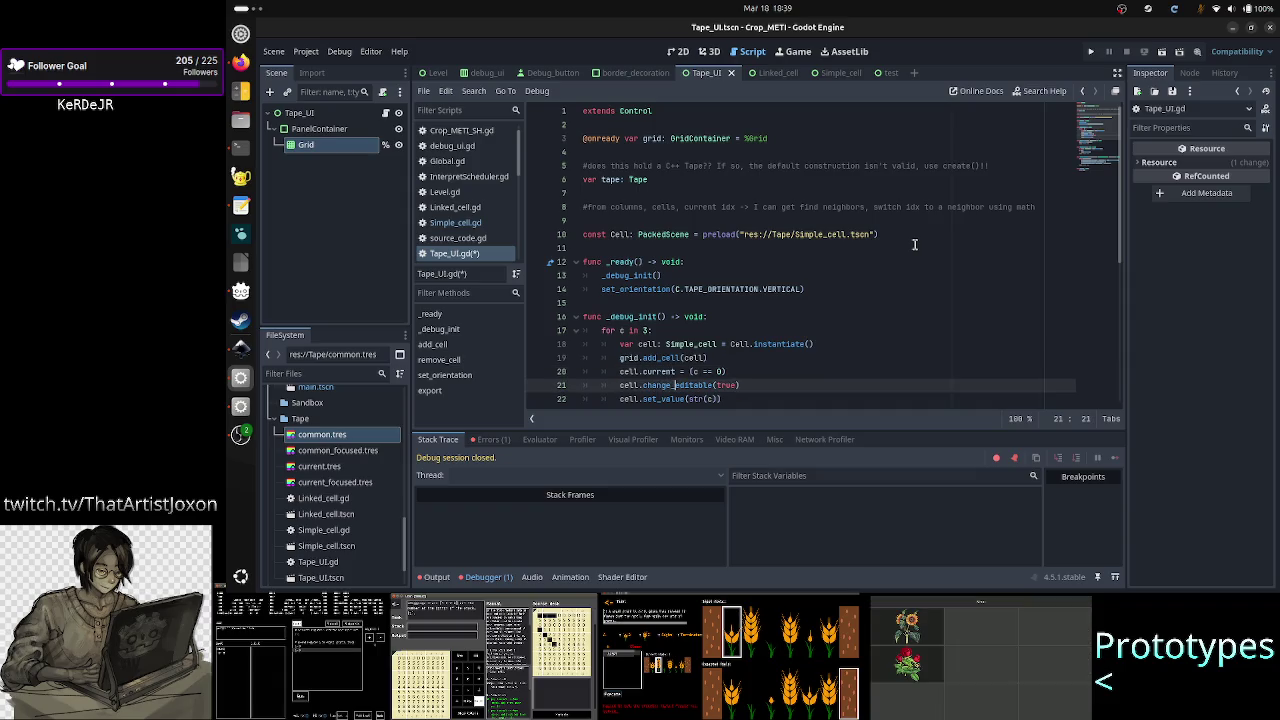
key("Down")
key("Home")
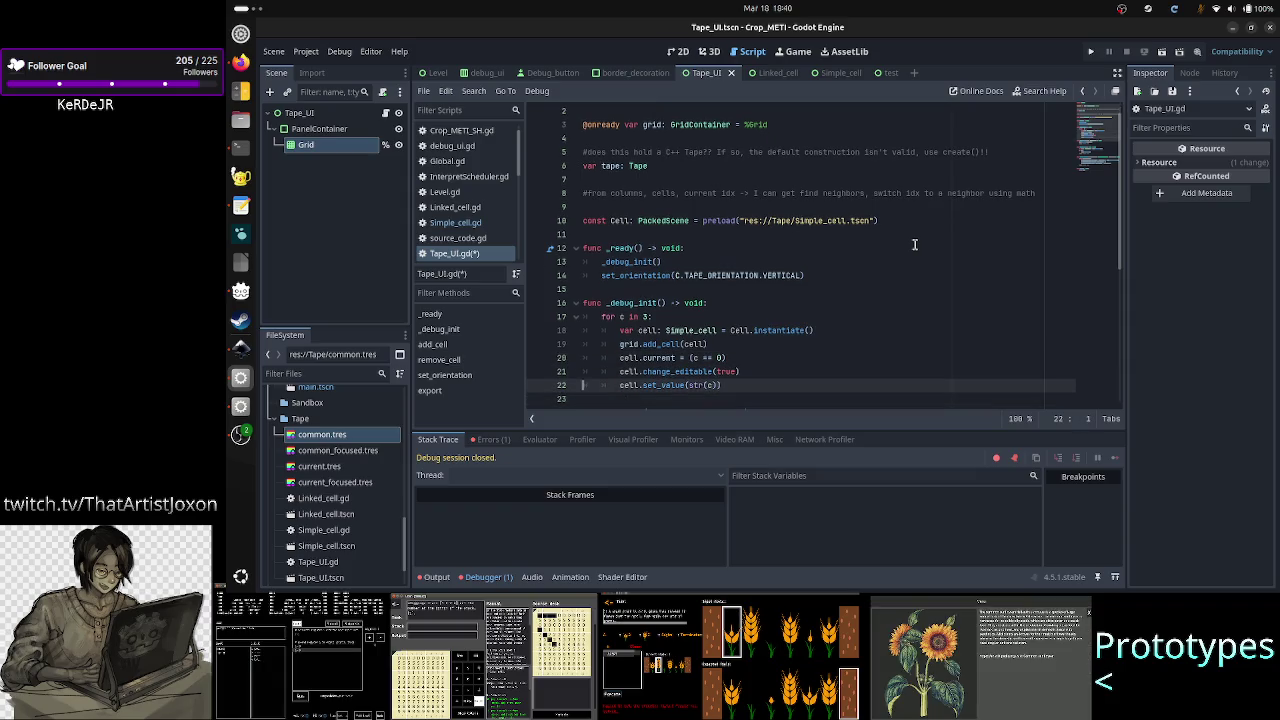
key("Down")
key("Down")
key("Down")
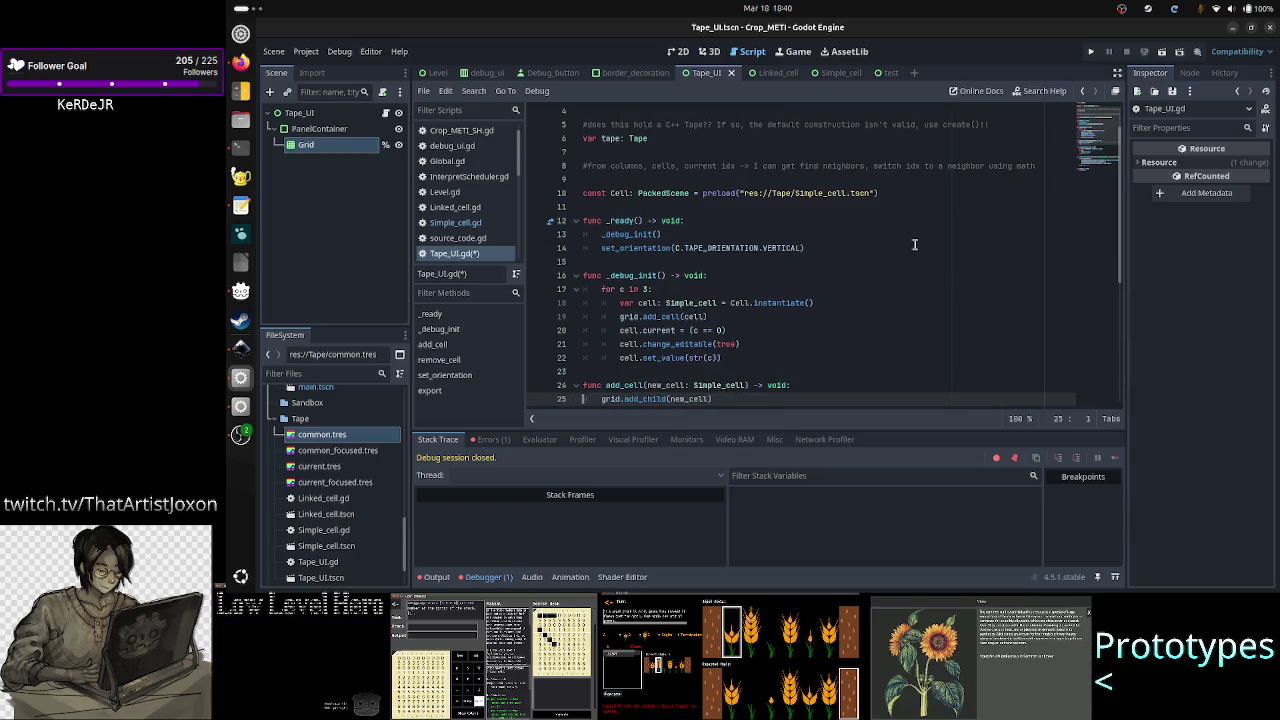
key("Down")
key("Down")
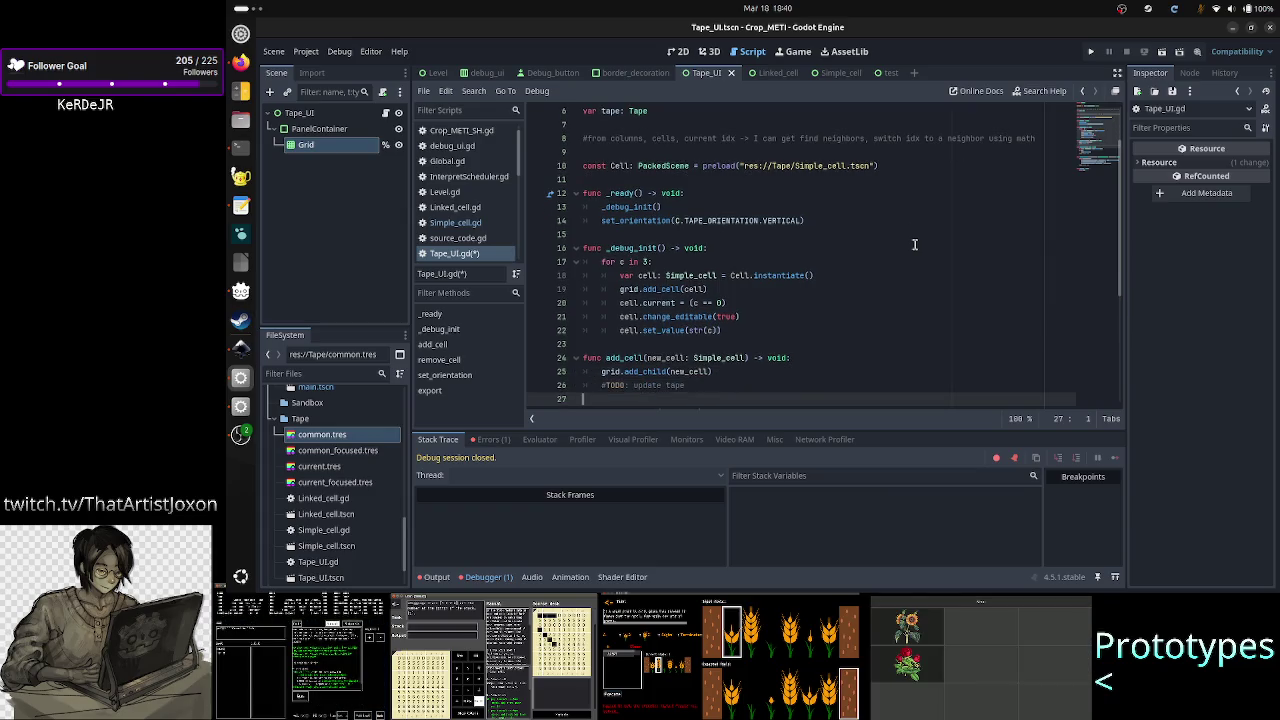
key("Down")
key("Down")
key("Up")
key("Up")
key("Up")
key("Up")
key("Up")
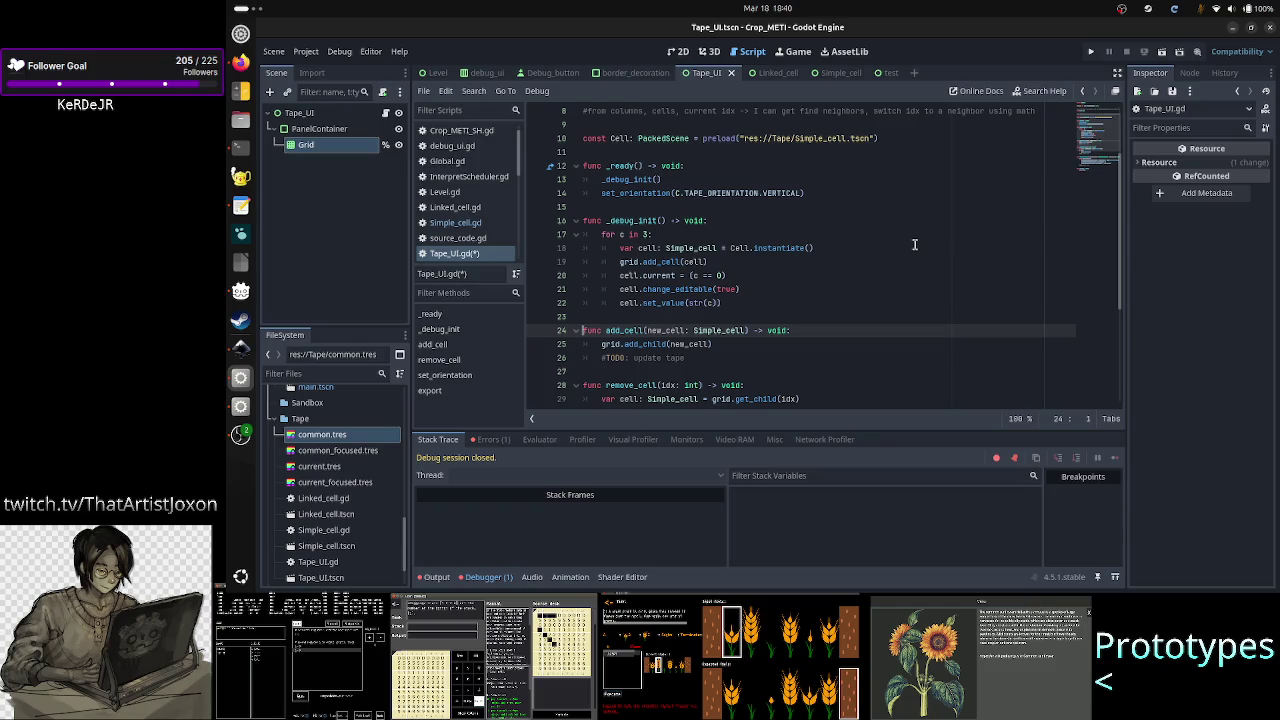
key("Up")
key("Up")
key("Up")
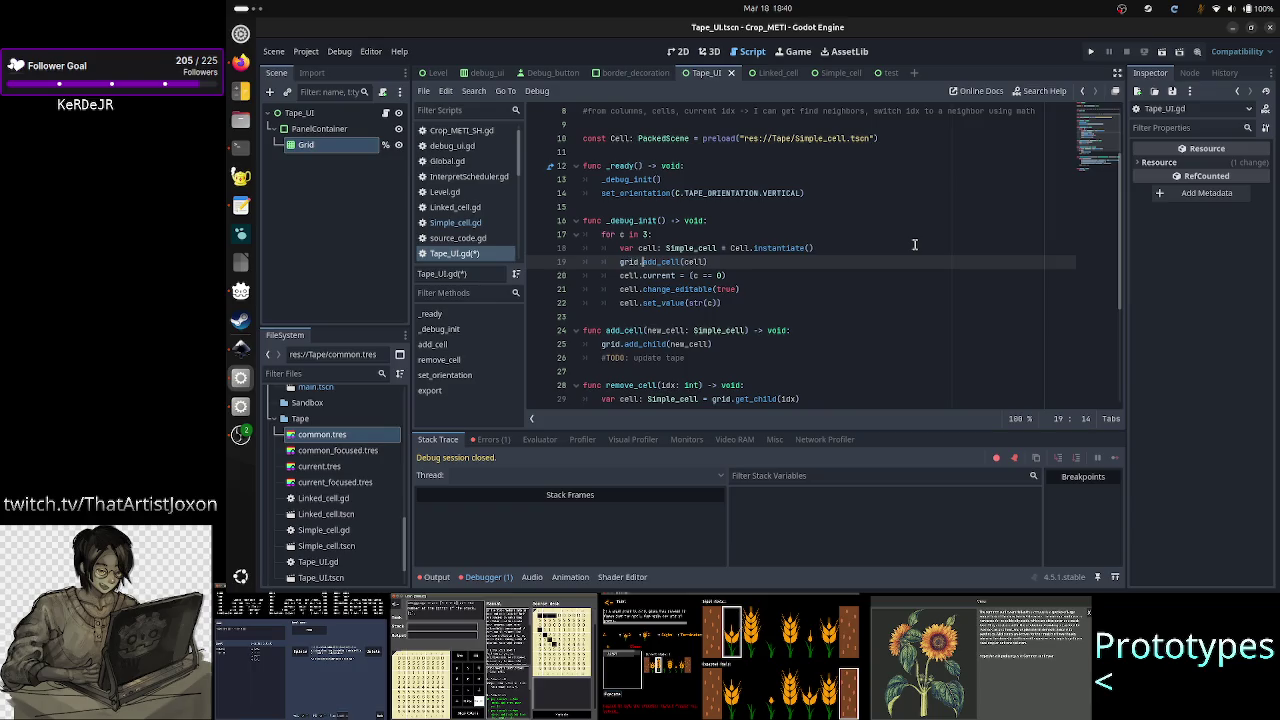
- Remove the grid. prefix so the loop calls add_cell(cell) directly
key("BackSpace")
key("BackSpace")
key("BackSpace")
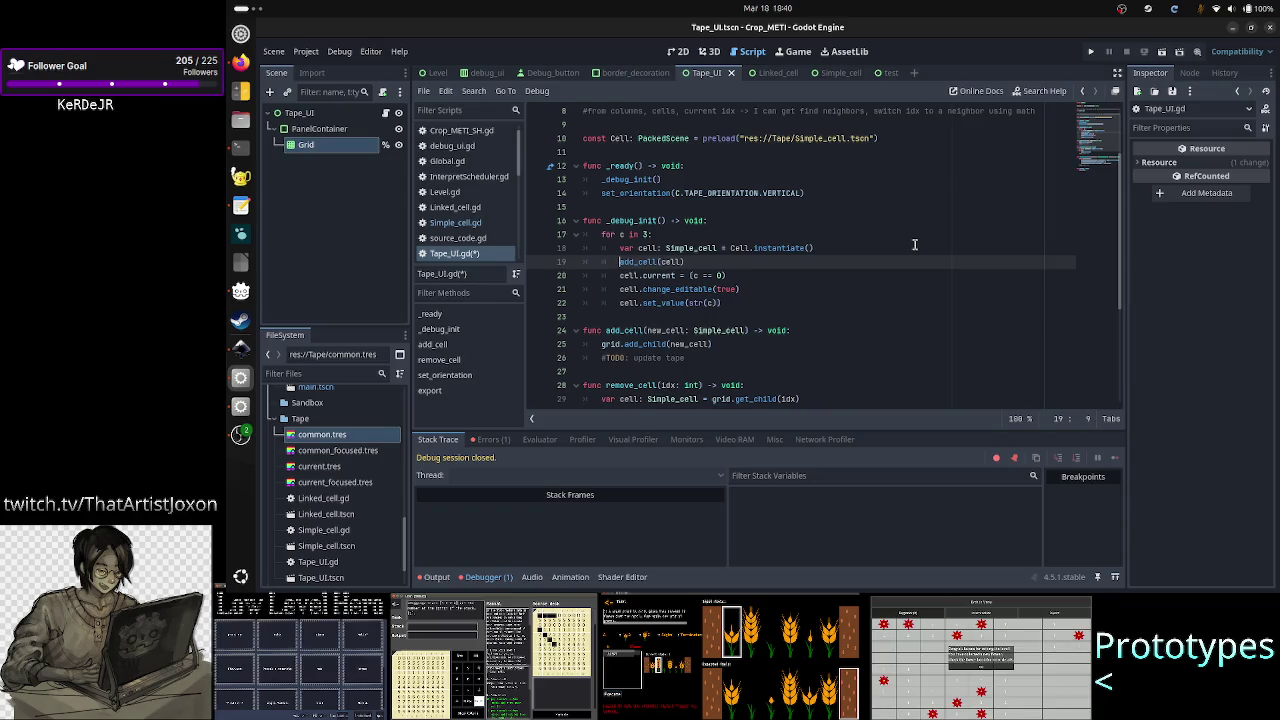
key("Down")
key("Down")
key("Down")
key("Up")
key("Up")
key("Right")
key("Right")
- Compare the add_cell call against the add_cell function's grid.add_child(new_cell) body
key("Down")
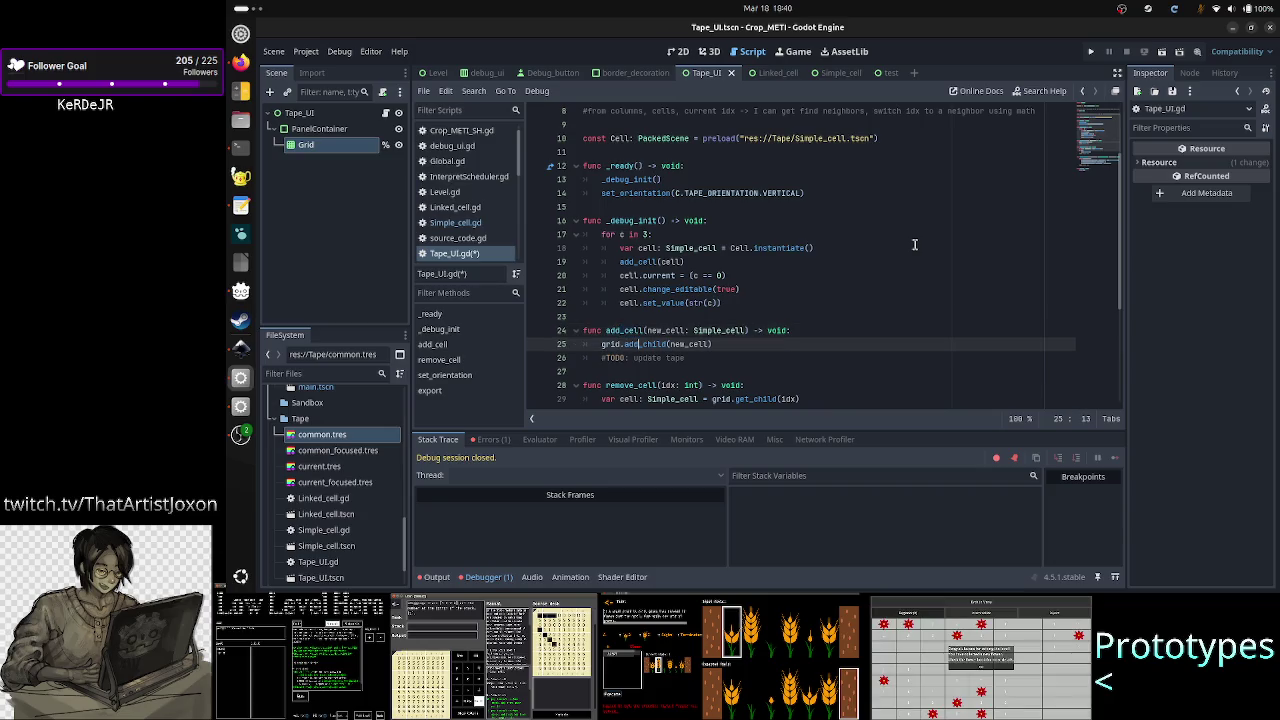
key("Up")
key("Up")
key("Up")
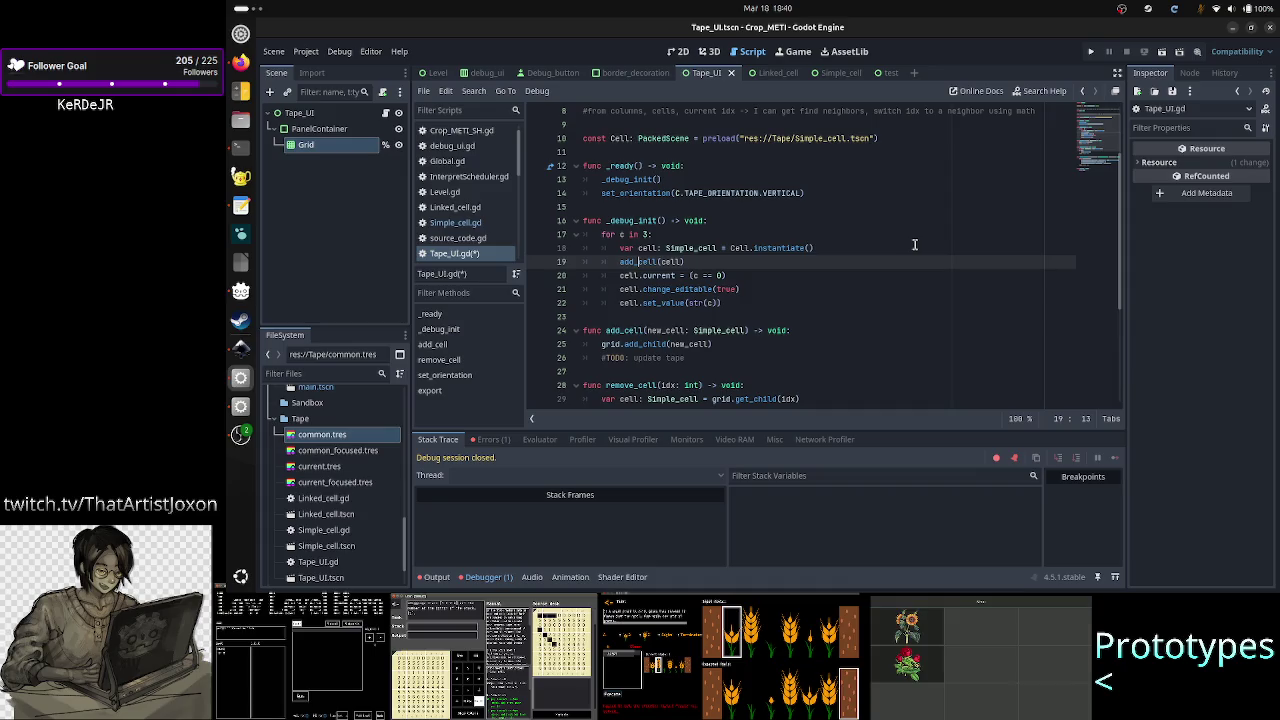
key("Right")
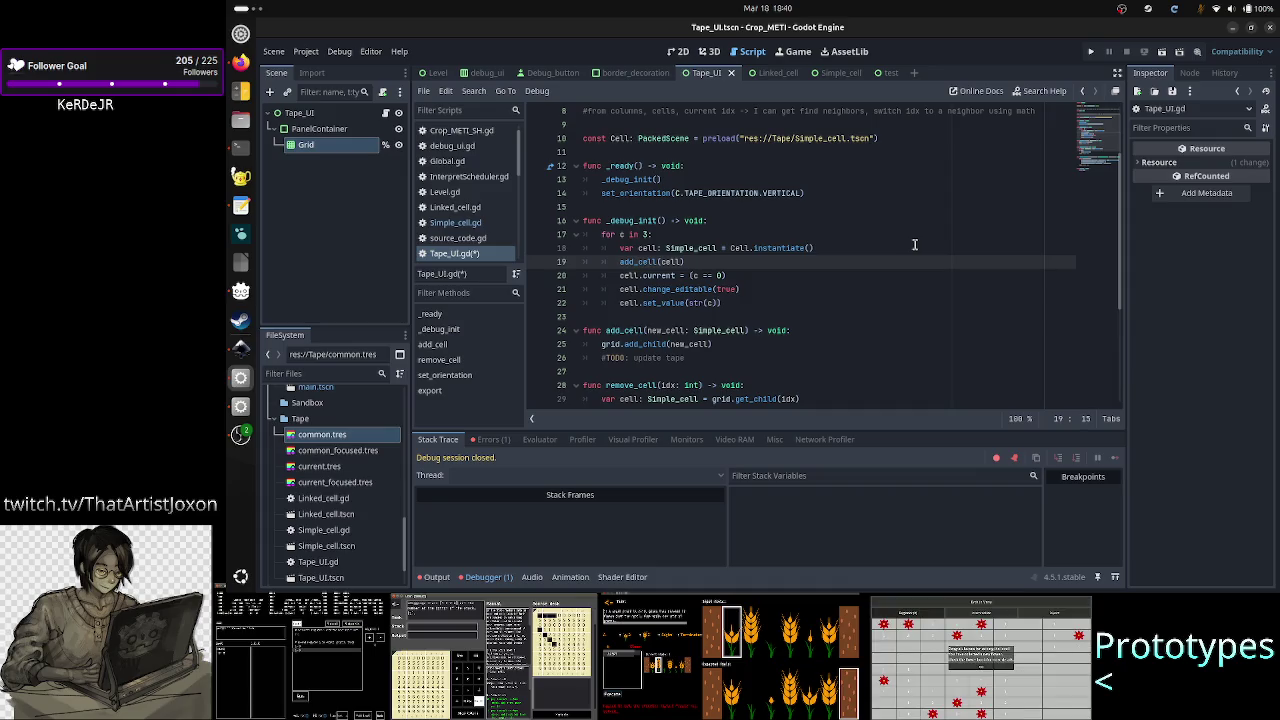
key("Down")
key("Down")
key("Down")
key("Down")
key("Up")
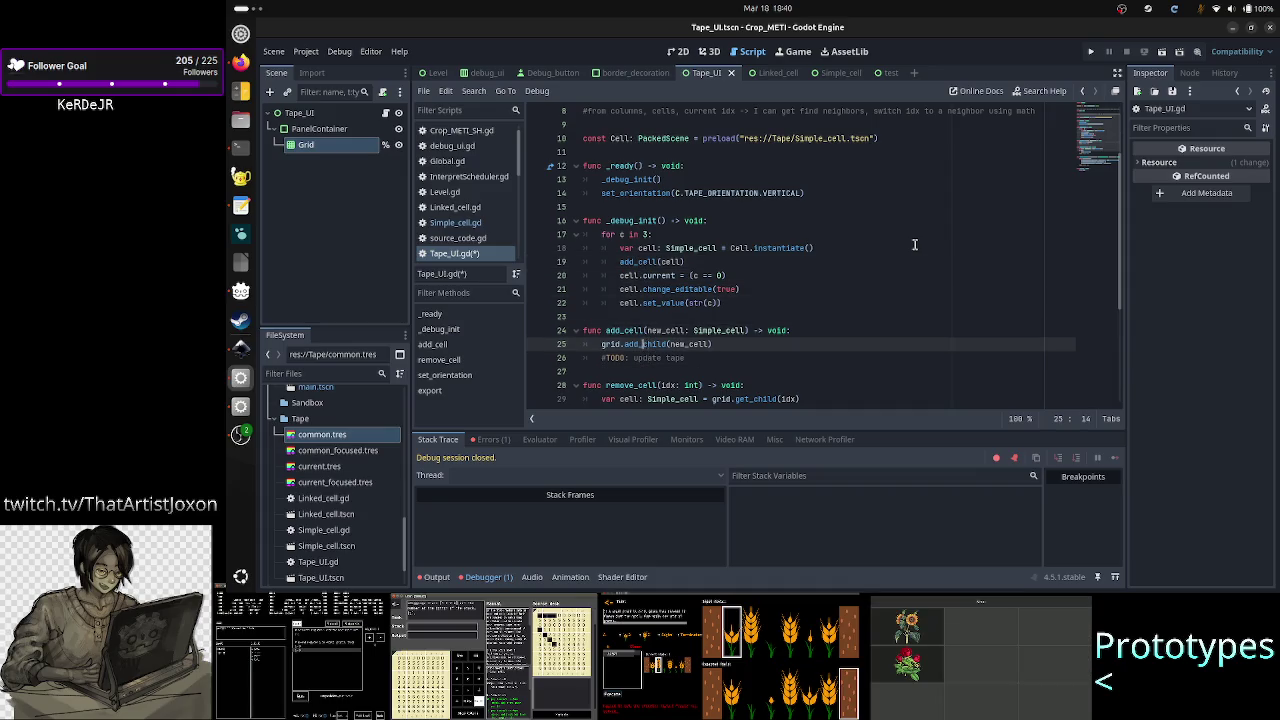
key("Right")
key("Right")
key("Left")
key("Up")
key("Up")
key("Up")
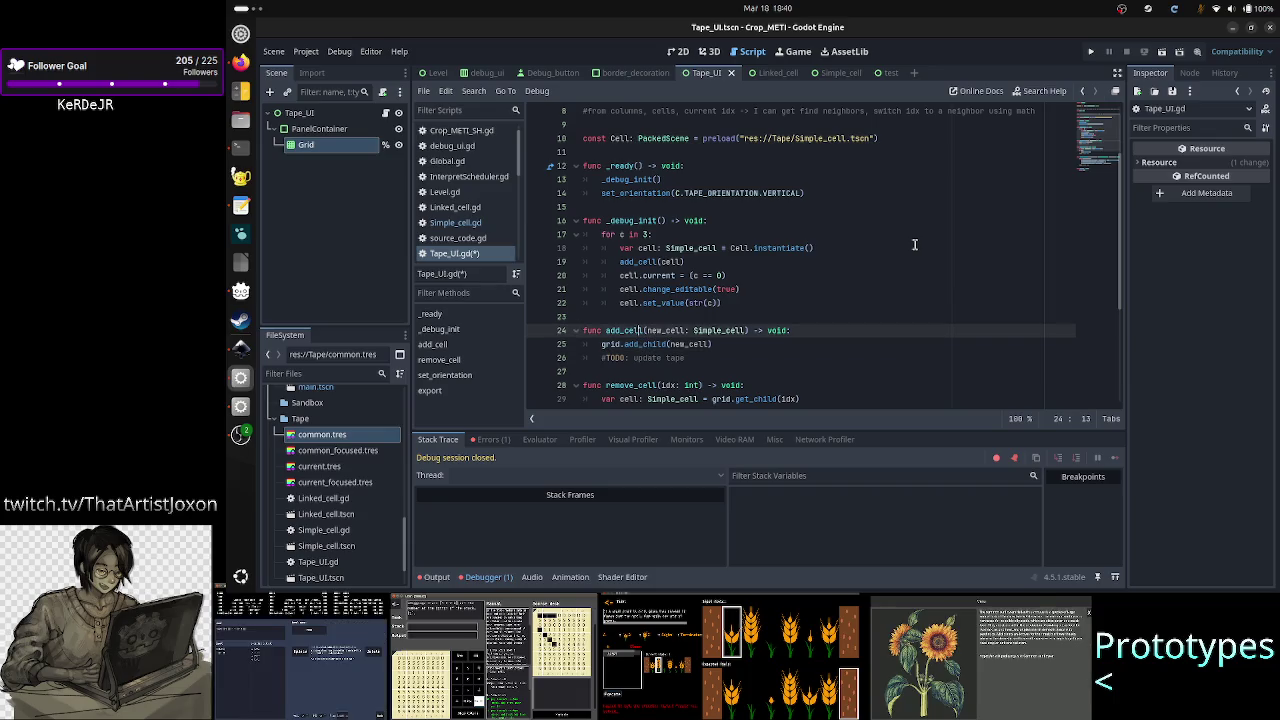
key("Down")
key("Down")
key("Left")
key("Left")
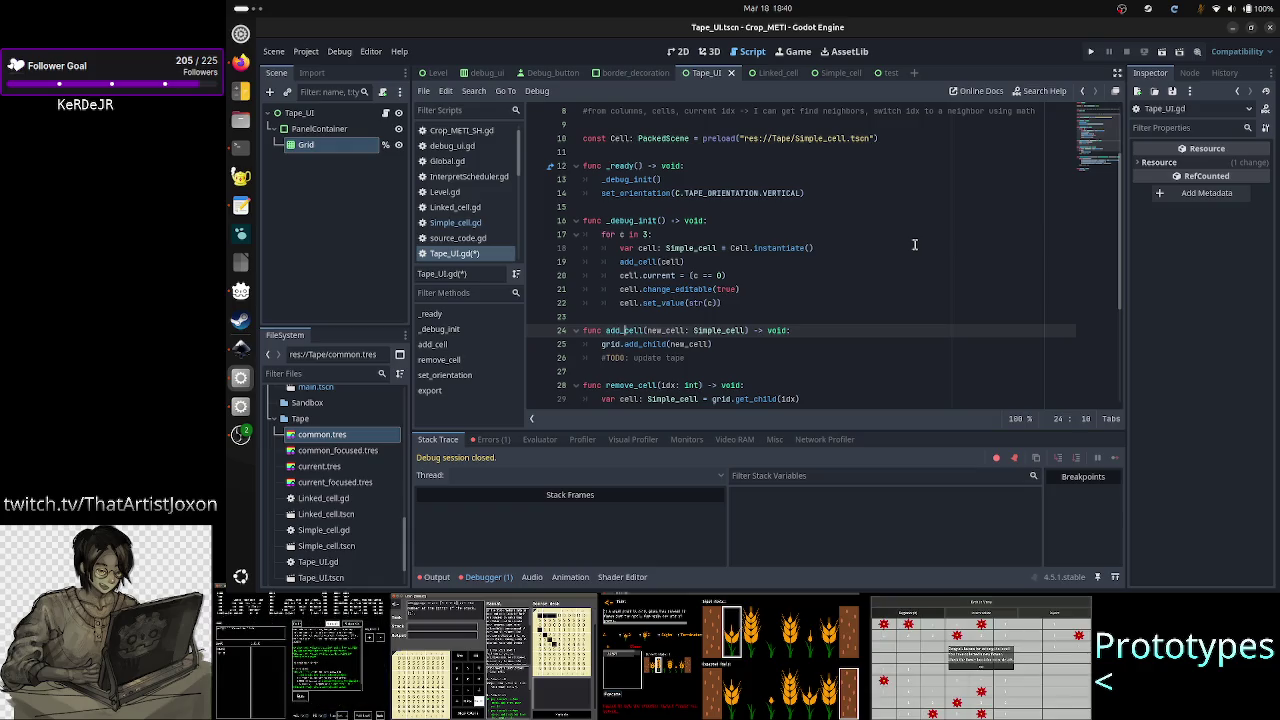
key("Right")
key("Right")
key("Right")
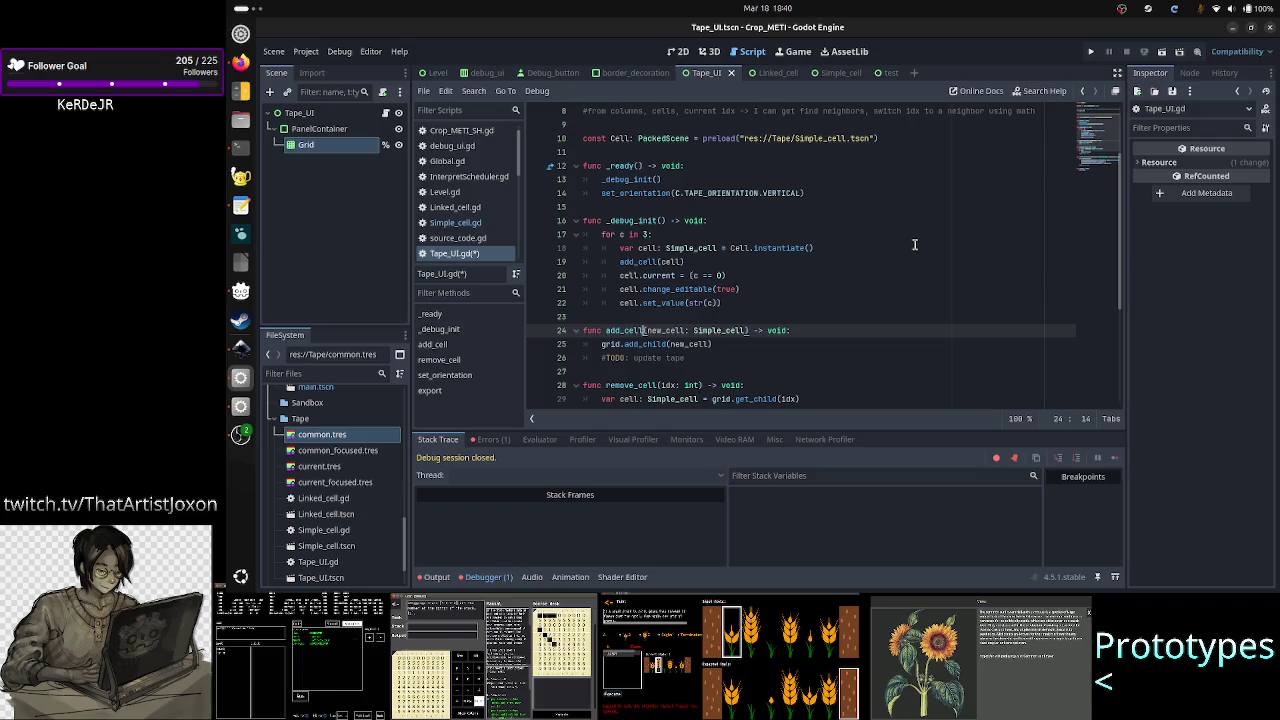
- Rename add_cell to push_cell in both the function header and the loop's call
key("Left")
key("Left")
key("Left")
key("BackSpace")
key("BackSpace")
key("BackSpace")
type("push")
key("Escape")
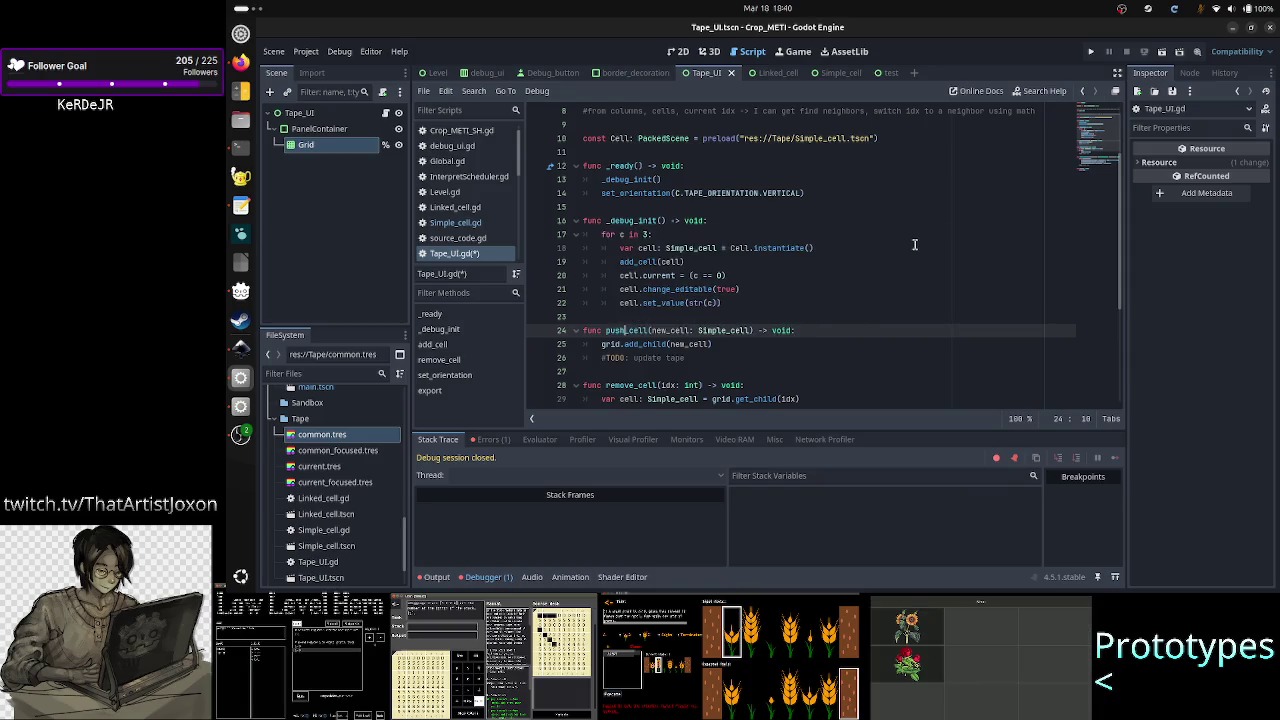
key("Up")
key("Up")
key("Up")
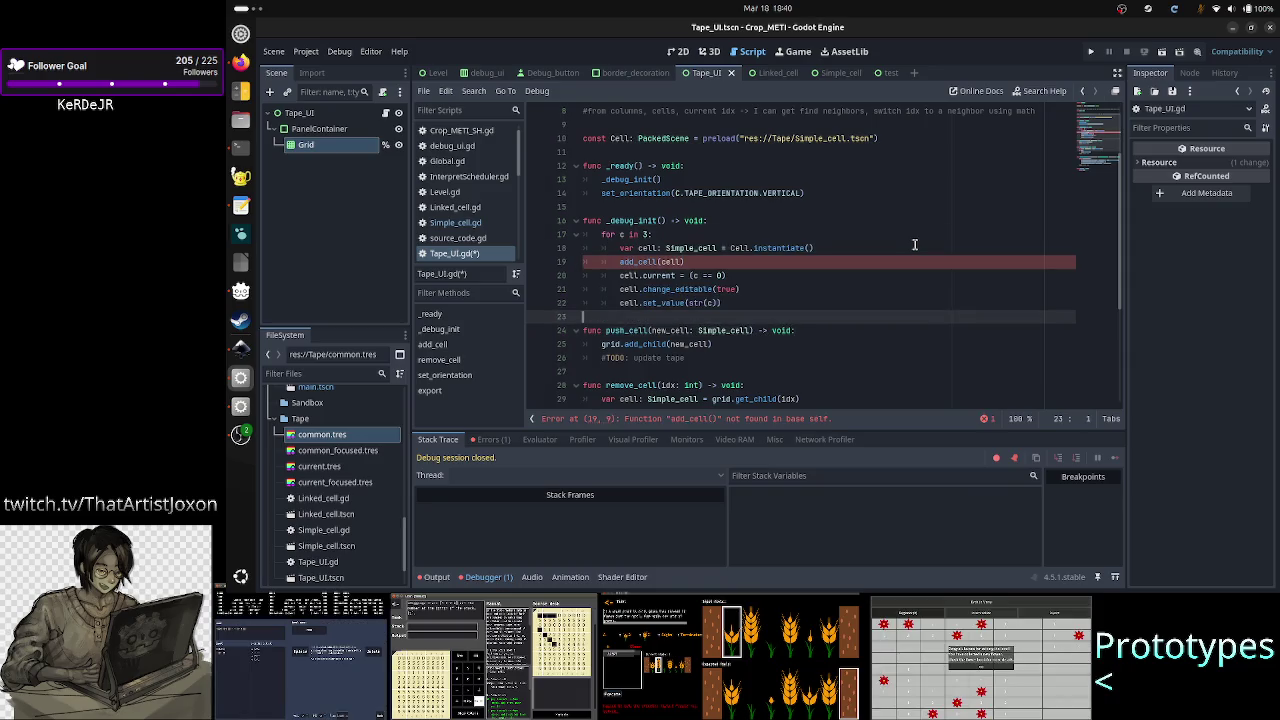
key("BackSpace")
key("BackSpace")
key("BackSpace")
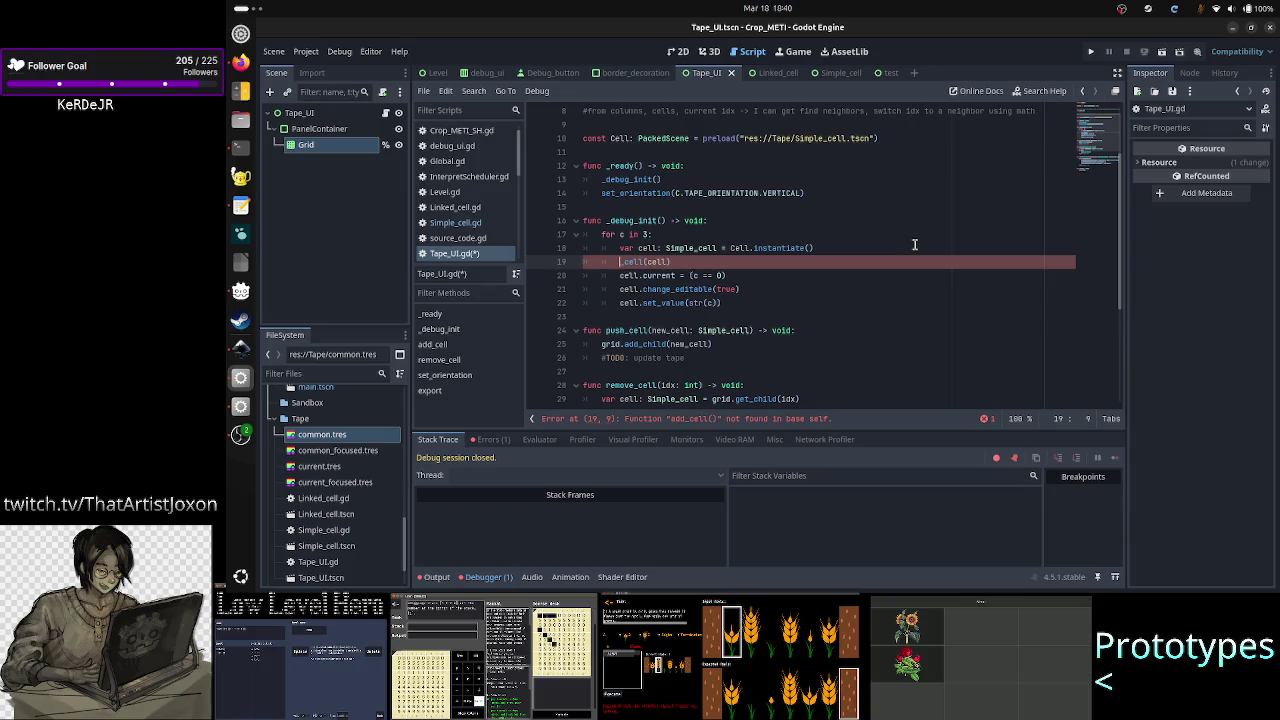
type("push")
key("Escape")
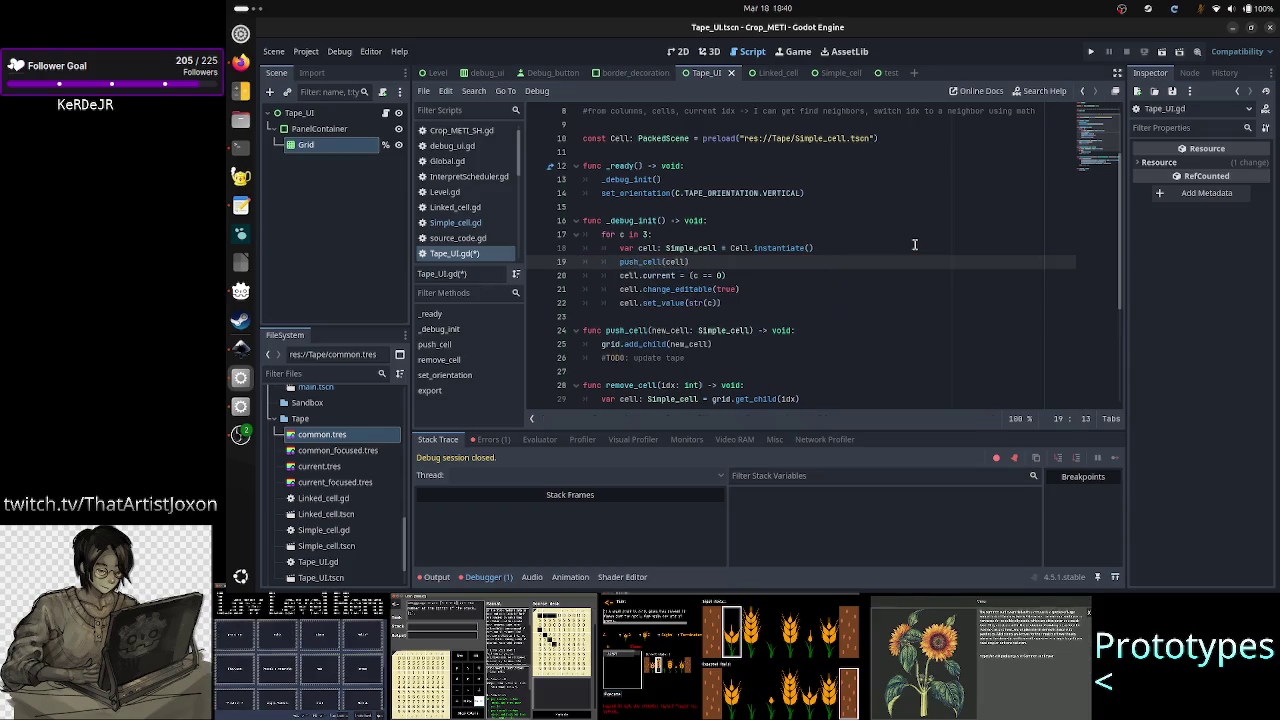
key("Down")
key("Down")
key("Down")
key("Down")
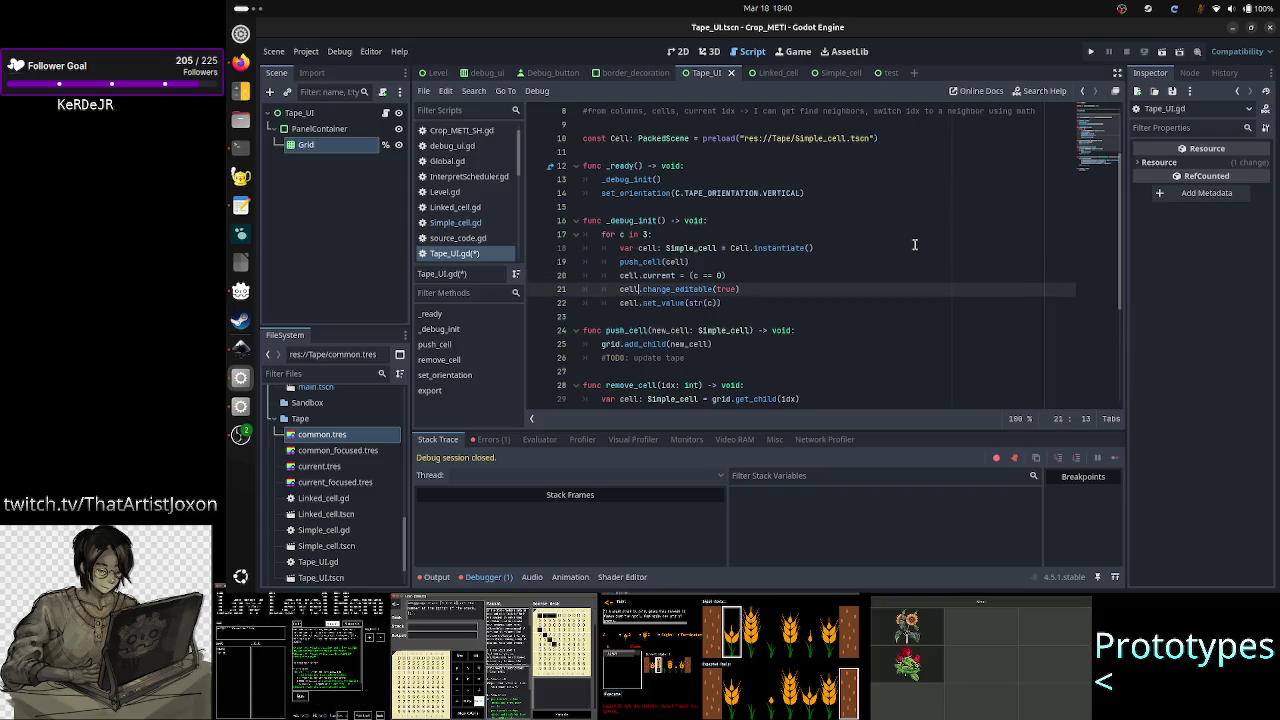
- Review the push_cell grid.add_child line and the remove_cell(idx: int) header
key("Up")
key("Up")
key("Up")
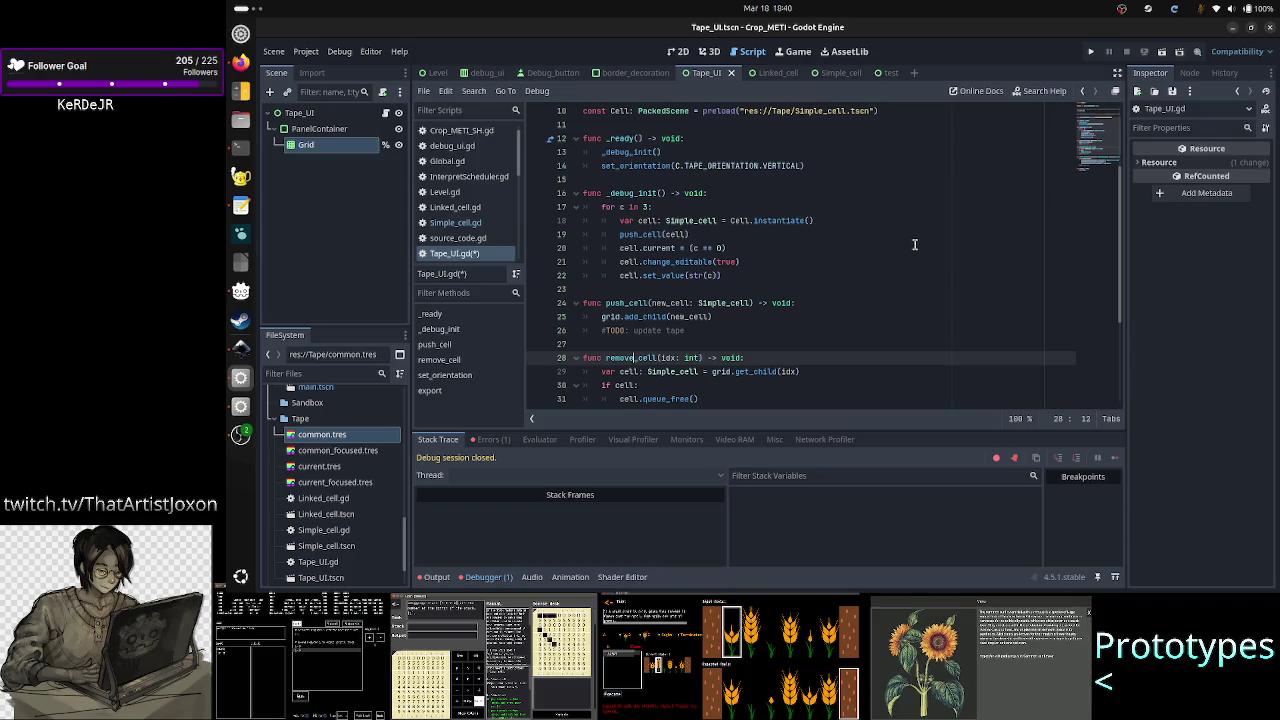
key("Up")
key("Up")
key("Up")
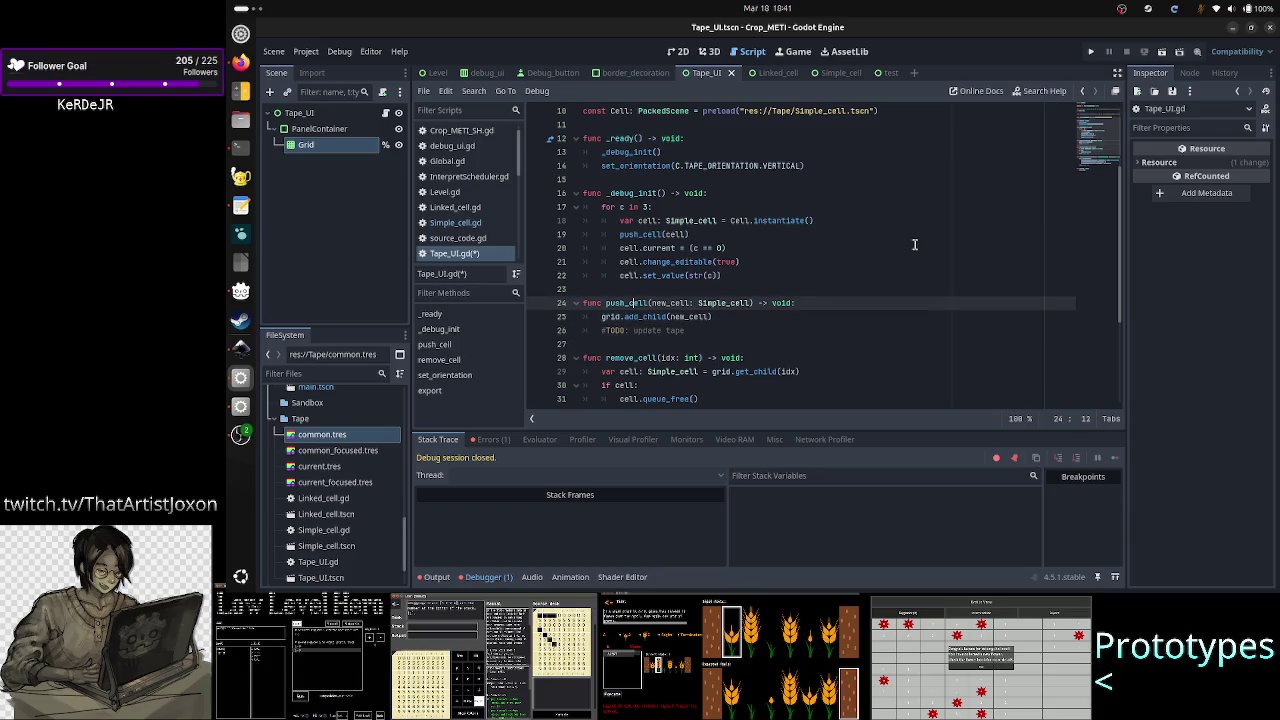
key("Left")
key("Left")
key("Left")
key("Down")
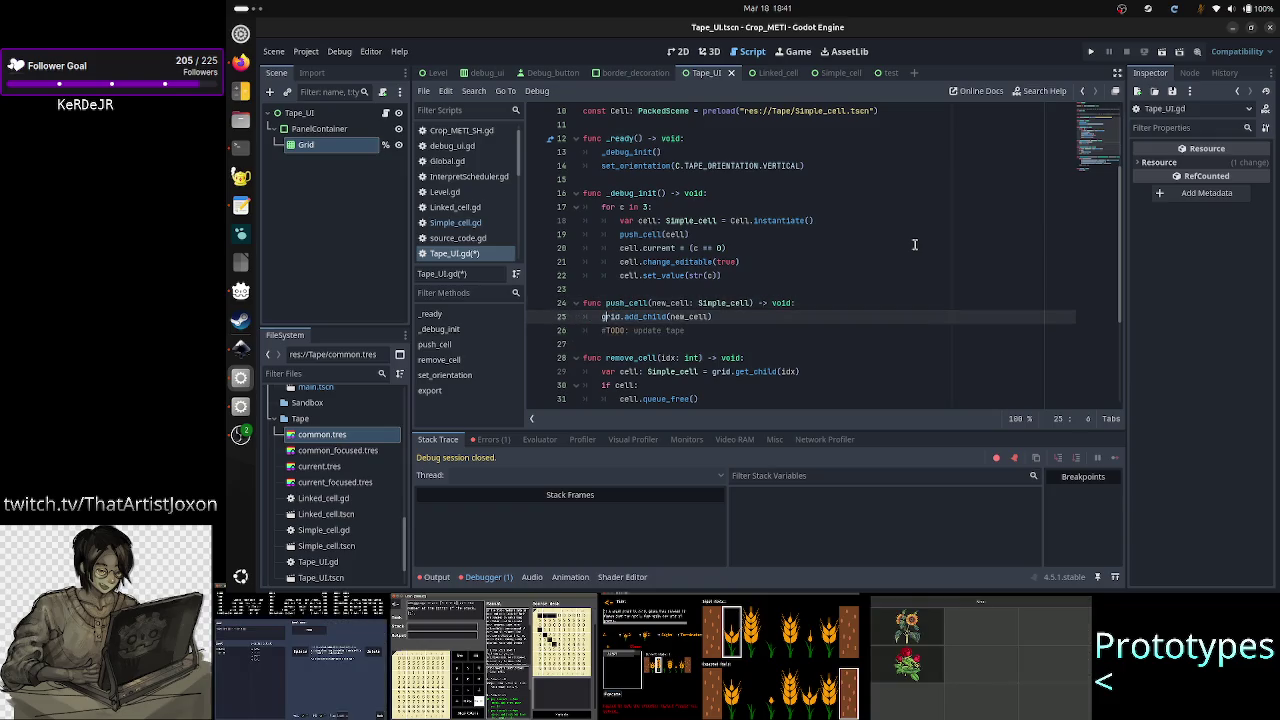
key("shift+Right")
key("shift+Right")
key("shift+Right")
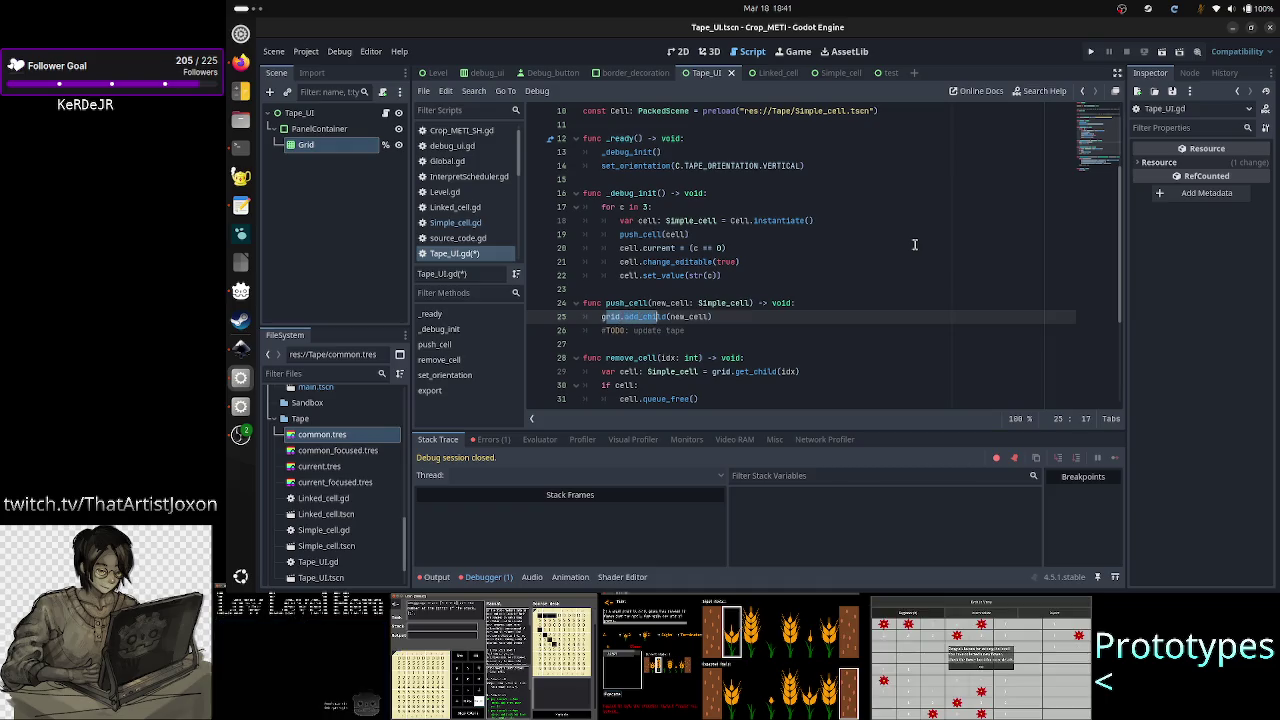
key("Down")
key("Down")
key("Down")
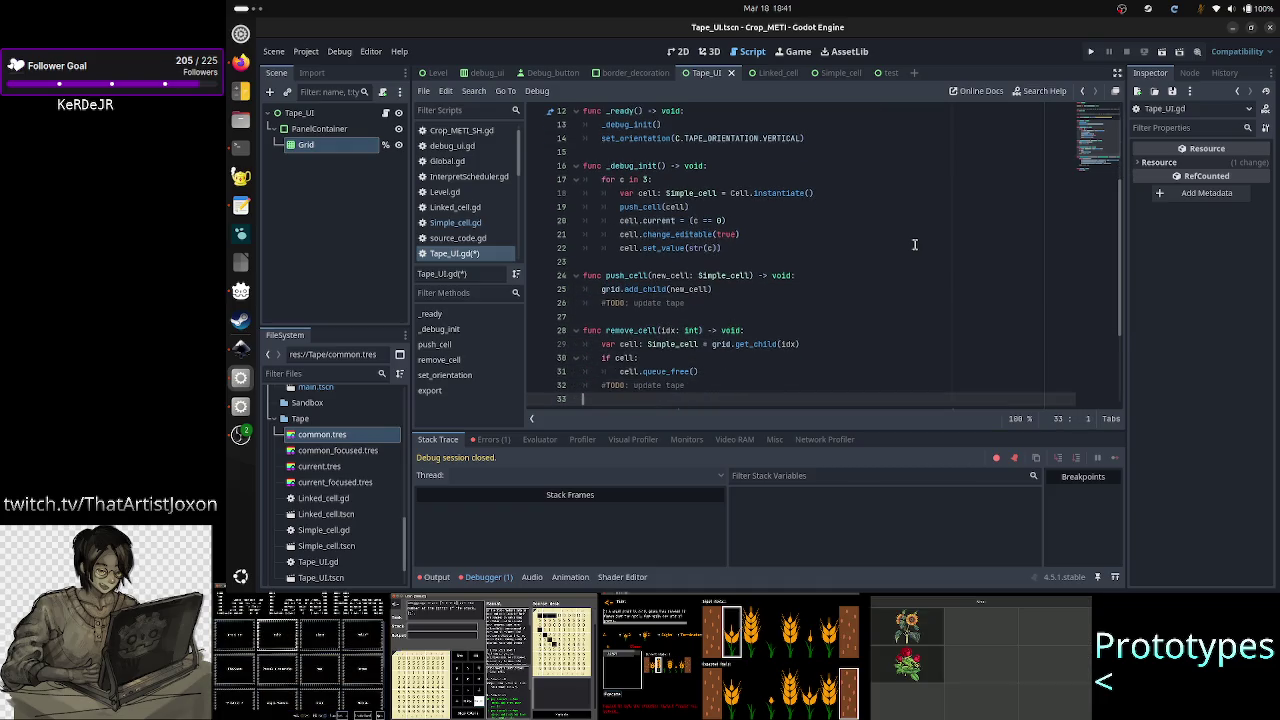
key("Up")
key("Up")
key("Up")
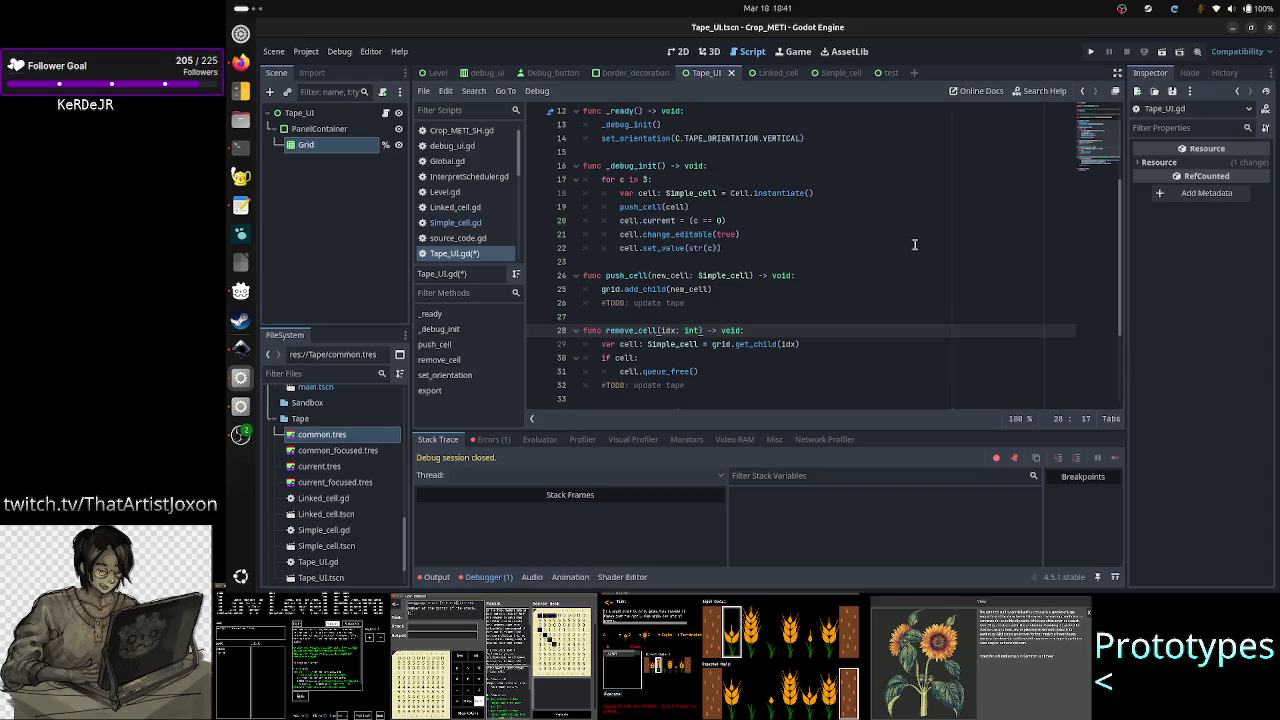
key("Right")
key("shift+Right")
key("shift+Right")
key("shift+Right")
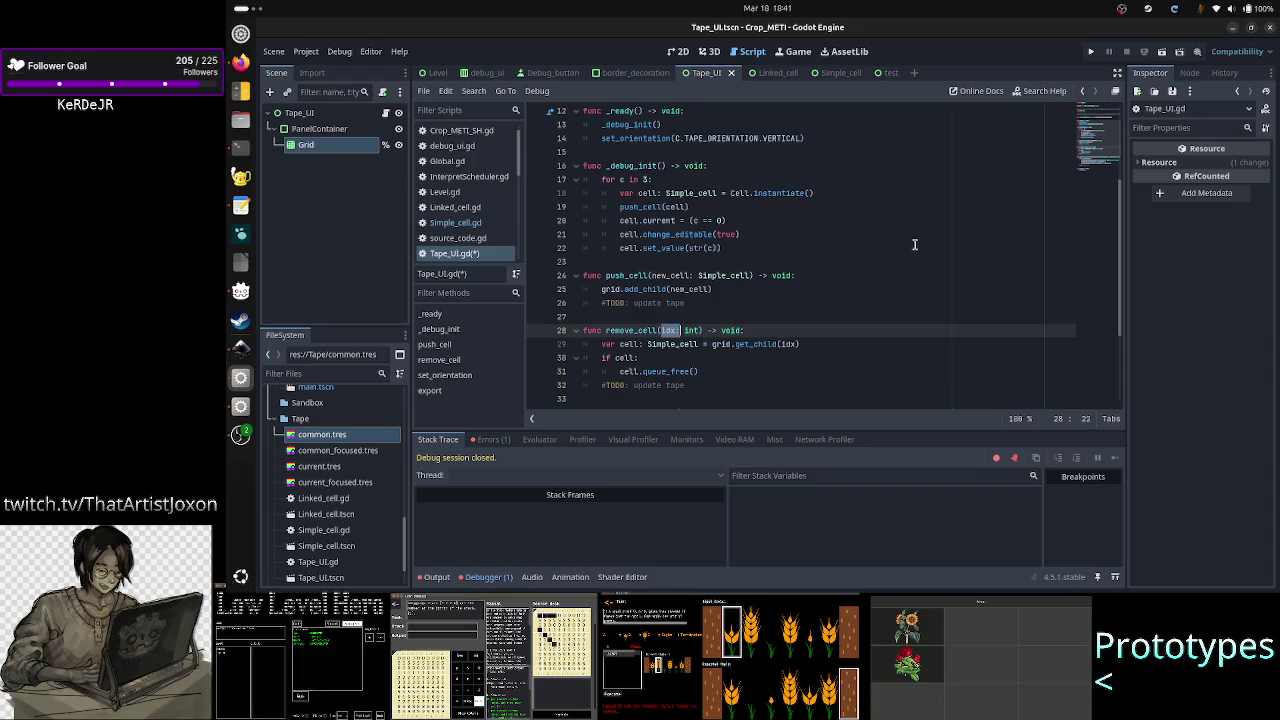
key("shift+Right")
key("shift+Right")
key("shift+Right")
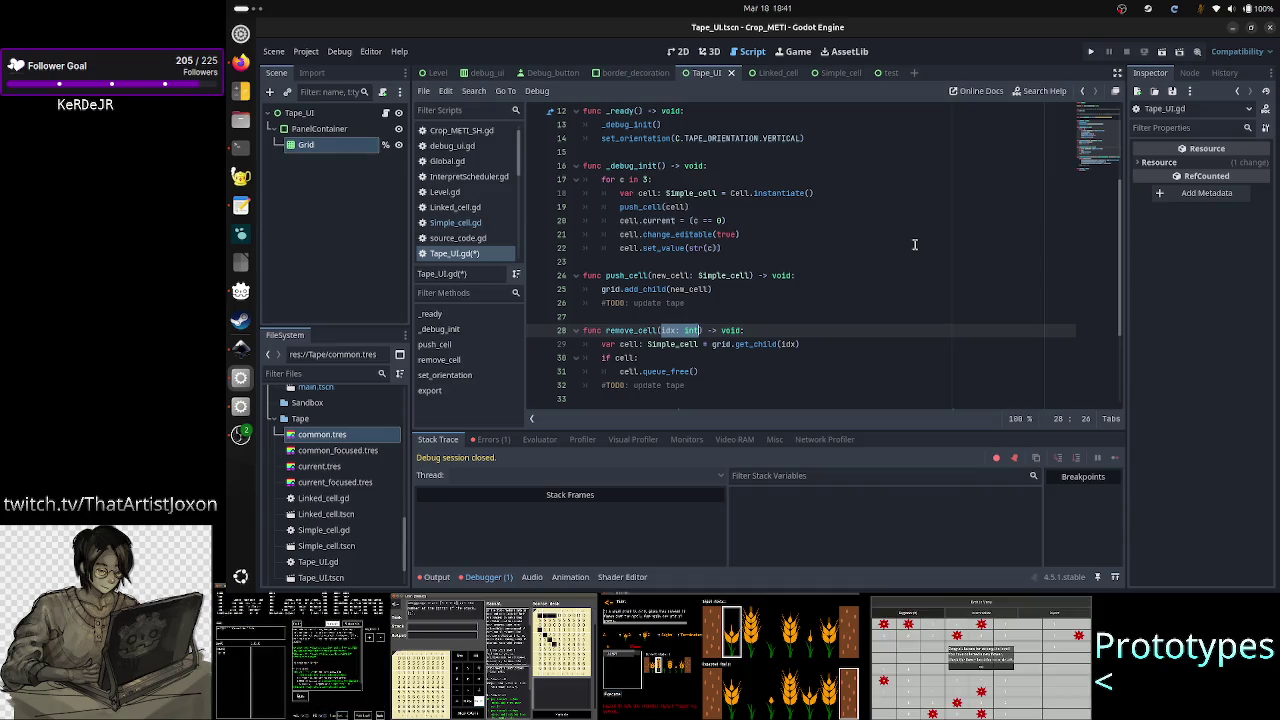
- Return to the add_child area and save Tape_UI.gd
key("Left")
key("Up")
key("Down")
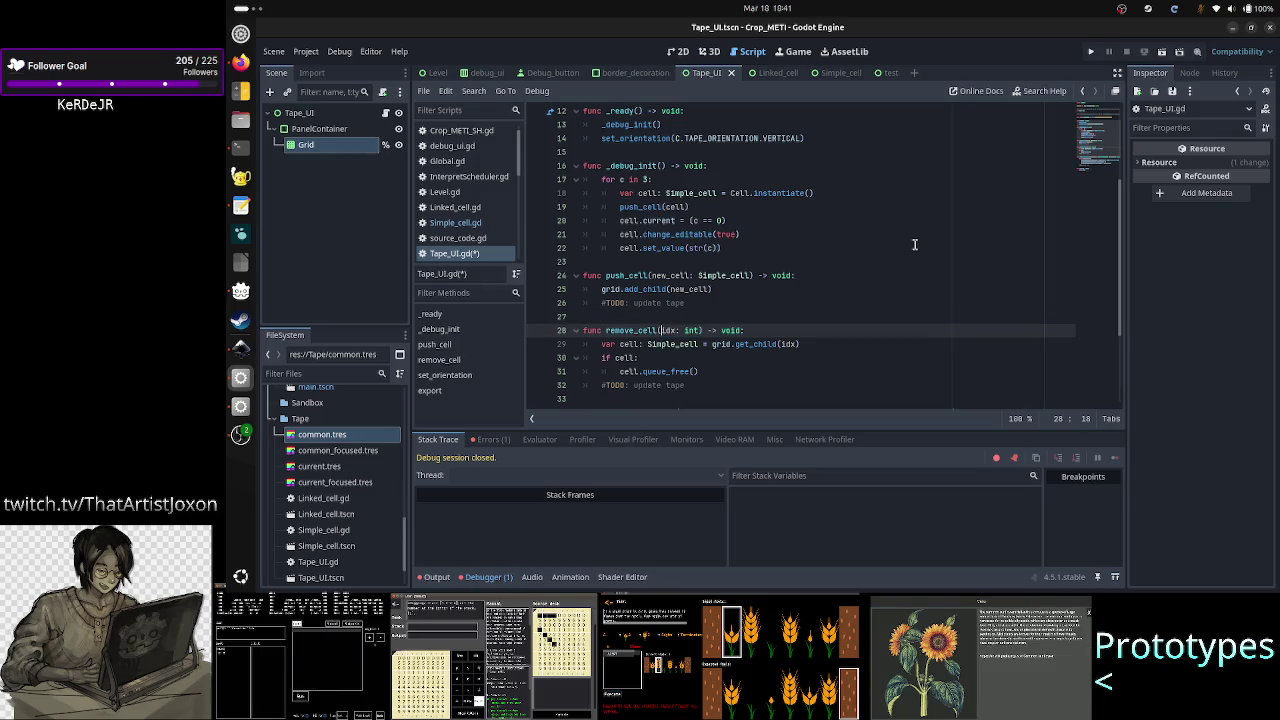
key("Up")
key("Up")
key("Up")
key("Up")
key("Up")
key("Up")
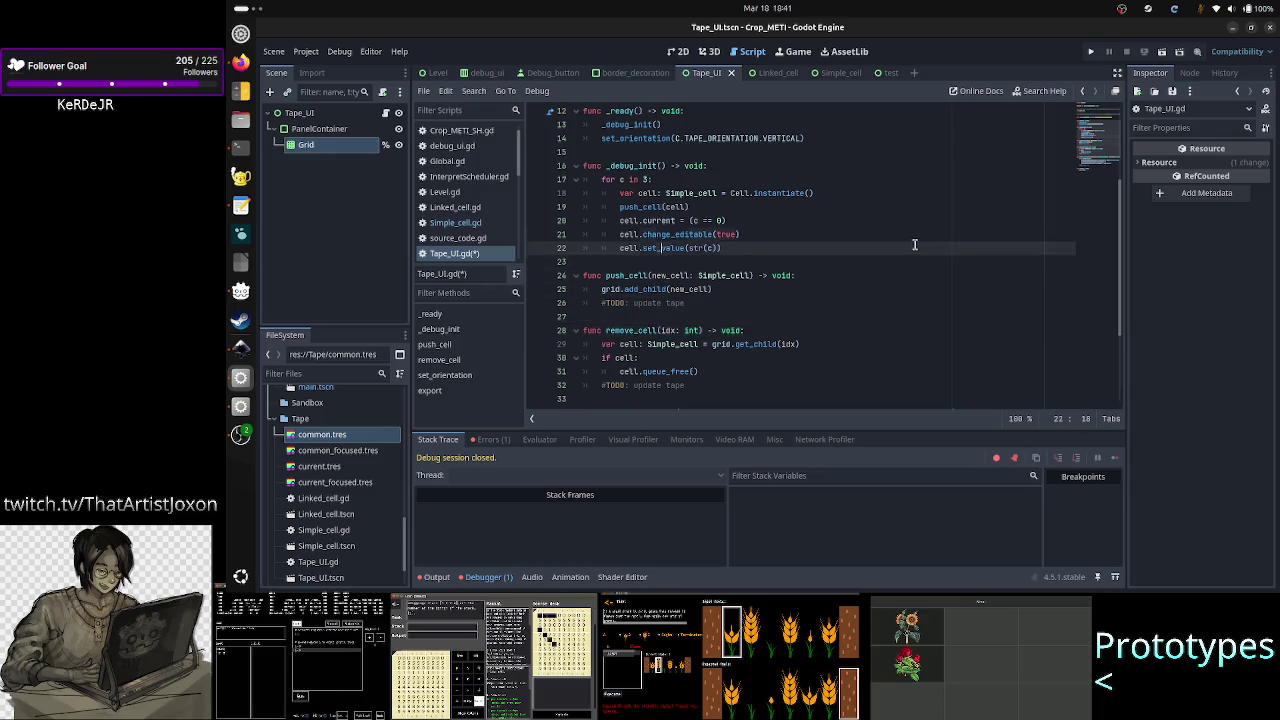
key("Down")
key("Down")
key("Down")
key("ctrl+s")
key("Down")
key("Down")
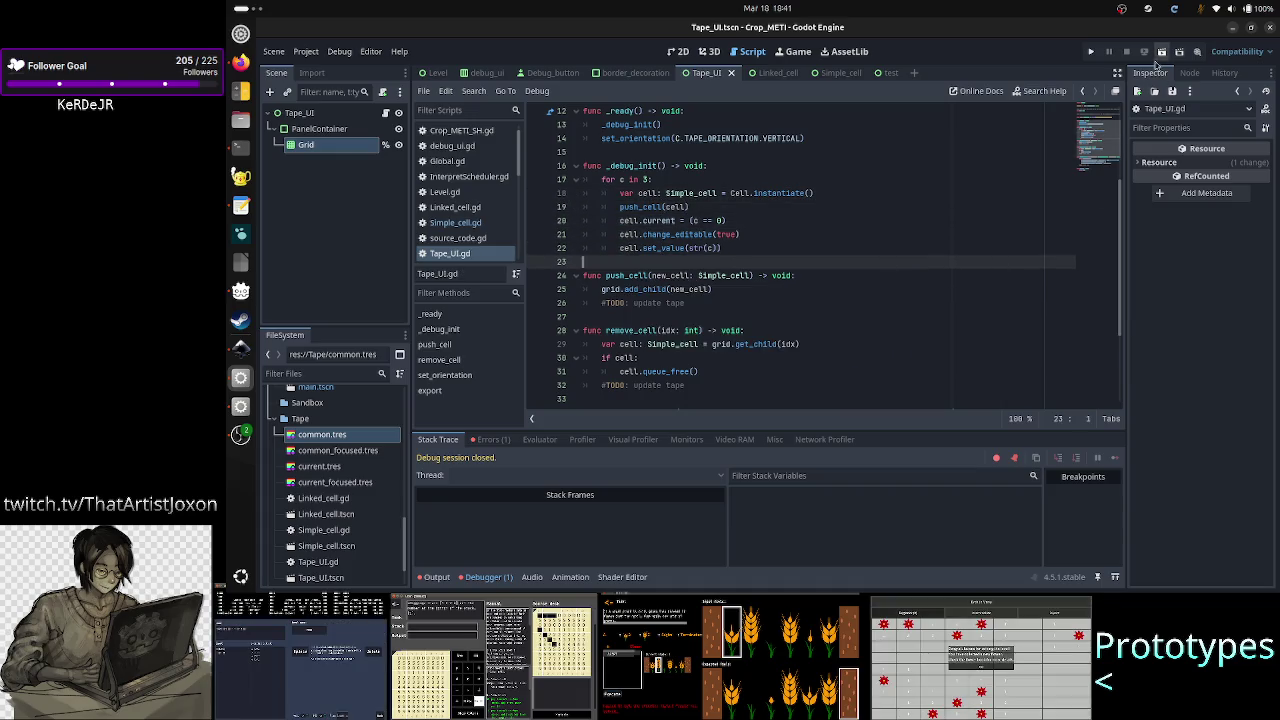
- Test-run the project, then close the Crop_METI debug window and return to the 2D view
left_click(1161, 52)
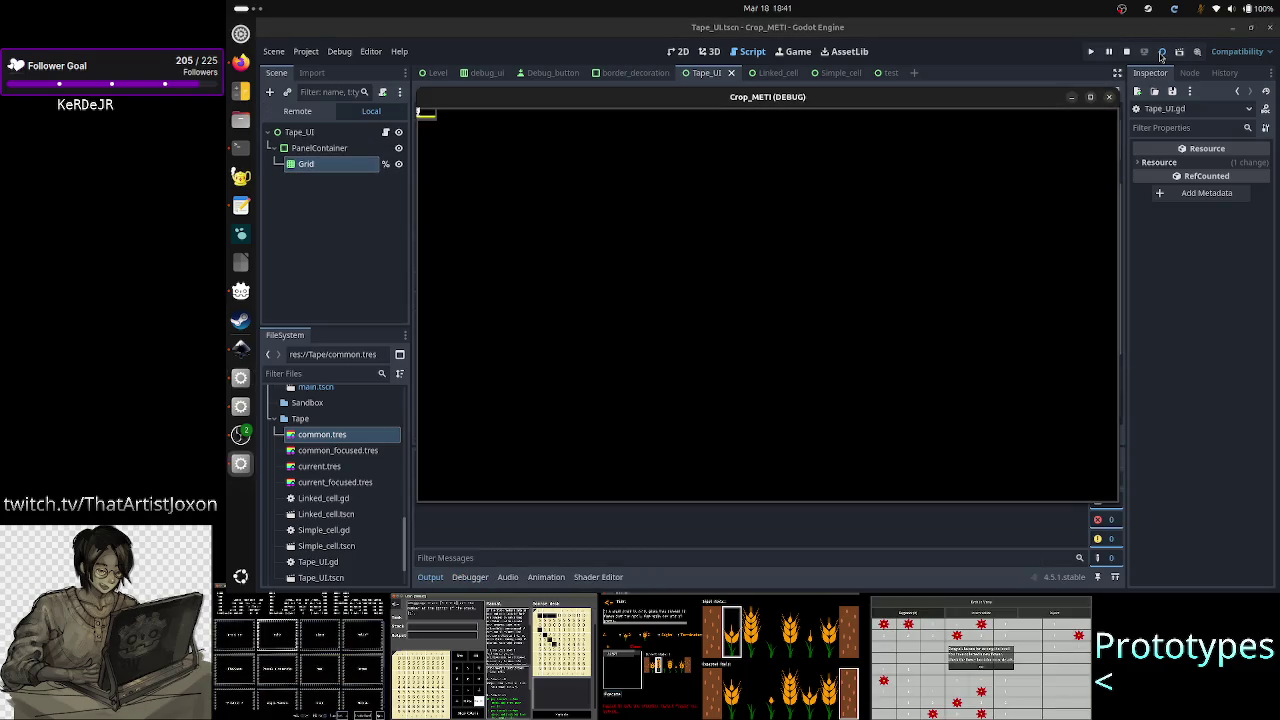
mouse_move(957, 108)
left_mouse_down()
mouse_move(1128, 128)
mouse_move(1050, 140)
mouse_move(1068, 147)
mouse_move(1034, 186)
mouse_move(1110, 131)
mouse_move(1081, 64)
mouse_move(861, 81)
mouse_move(1045, 156)
mouse_move(1068, 155)
mouse_move(1058, 139)
left_mouse_up()
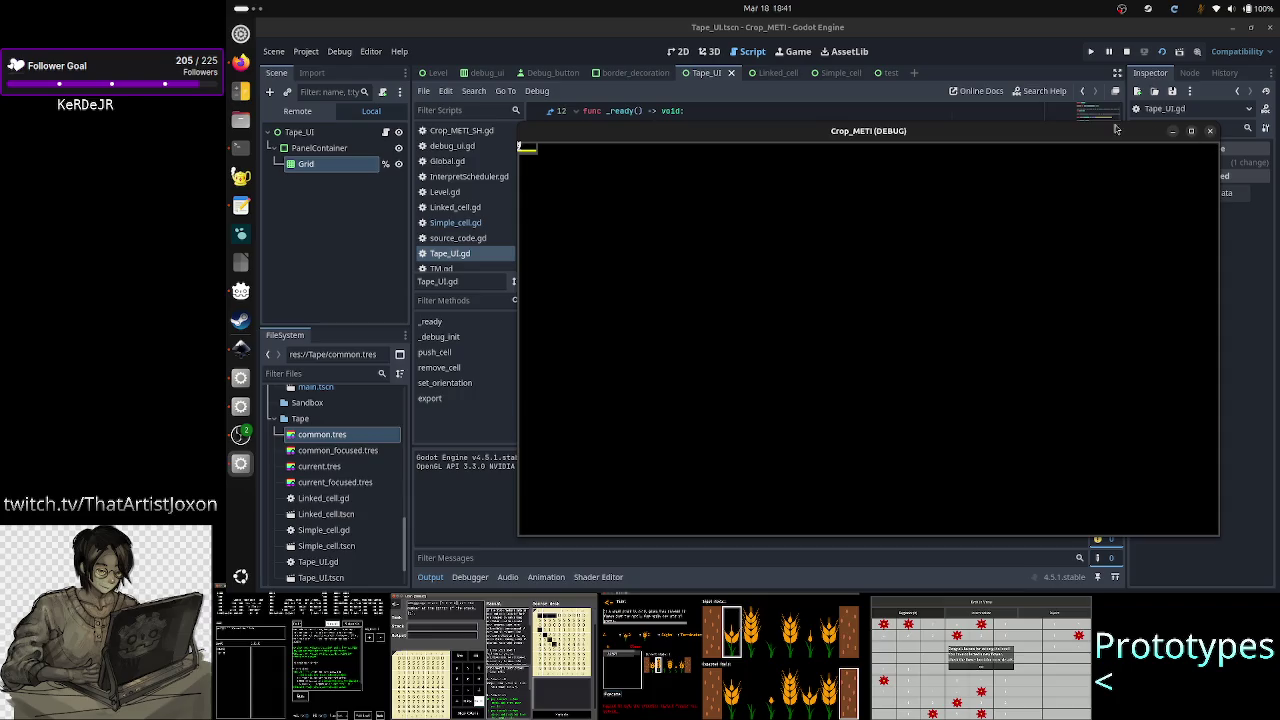
left_click(1210, 131)
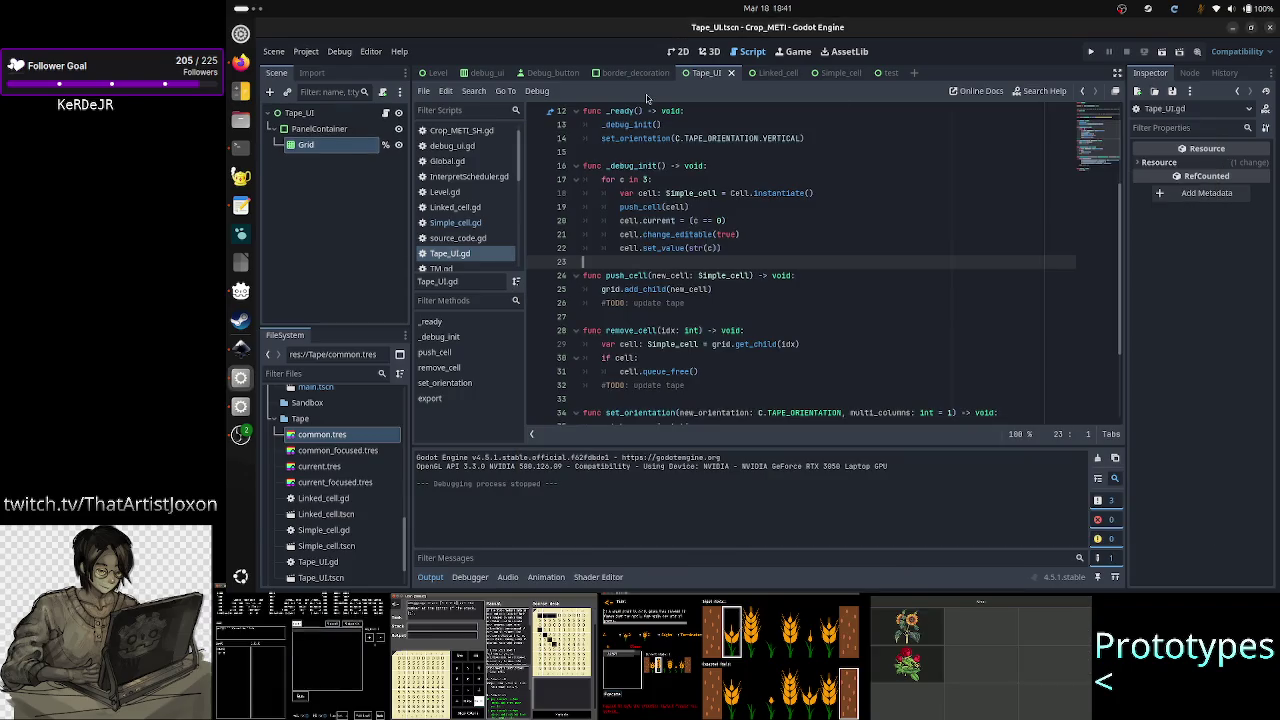
left_click(677, 51)
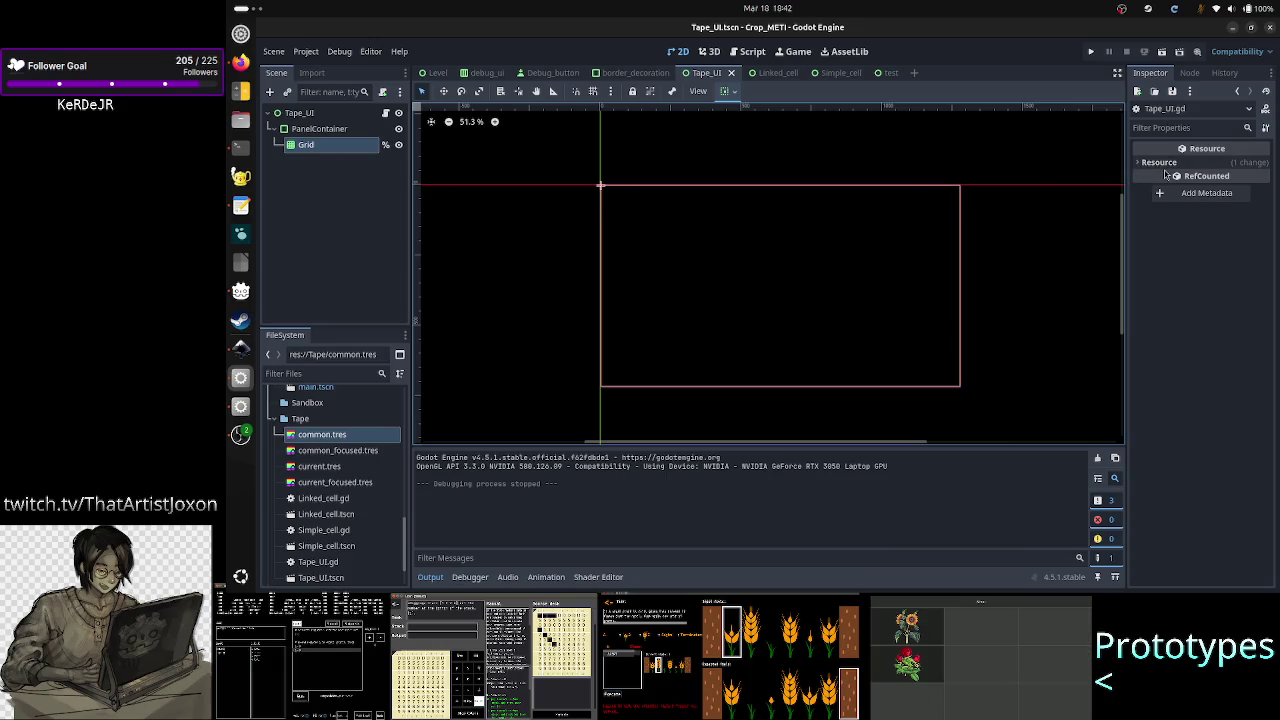
left_click(308, 130)
left_click(305, 144)
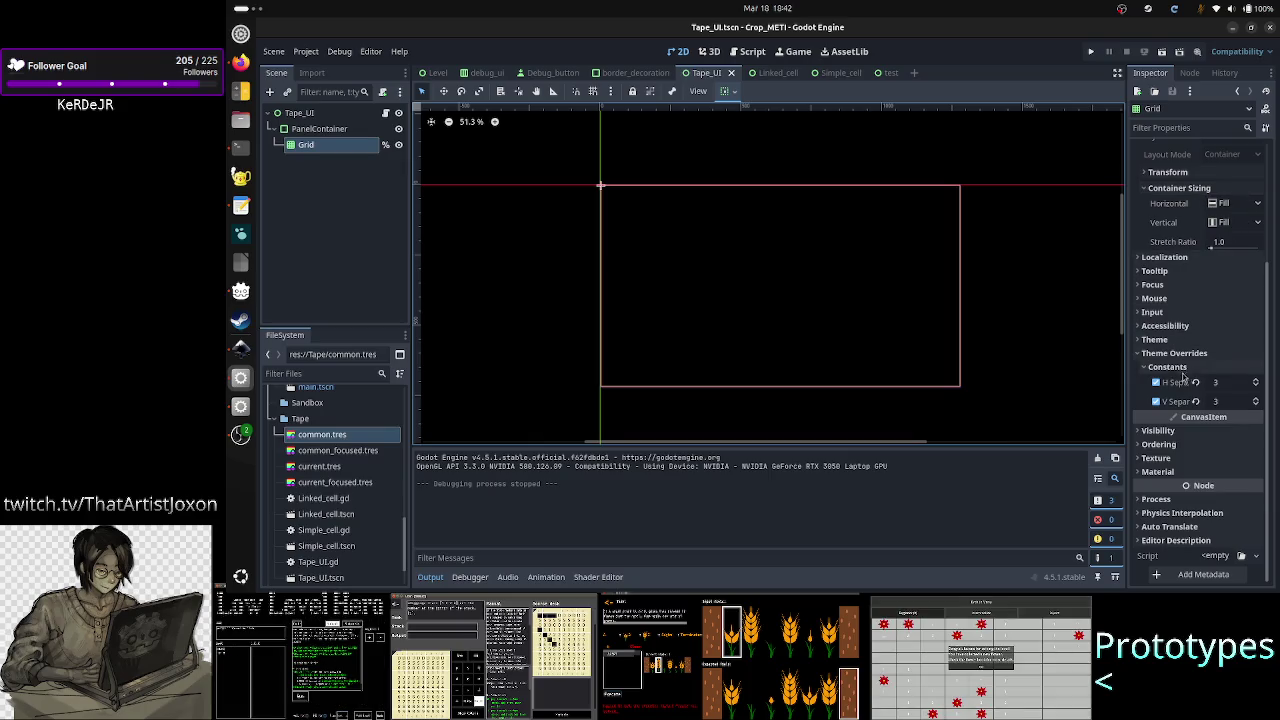
scroll(1194, 319, "up", 3)
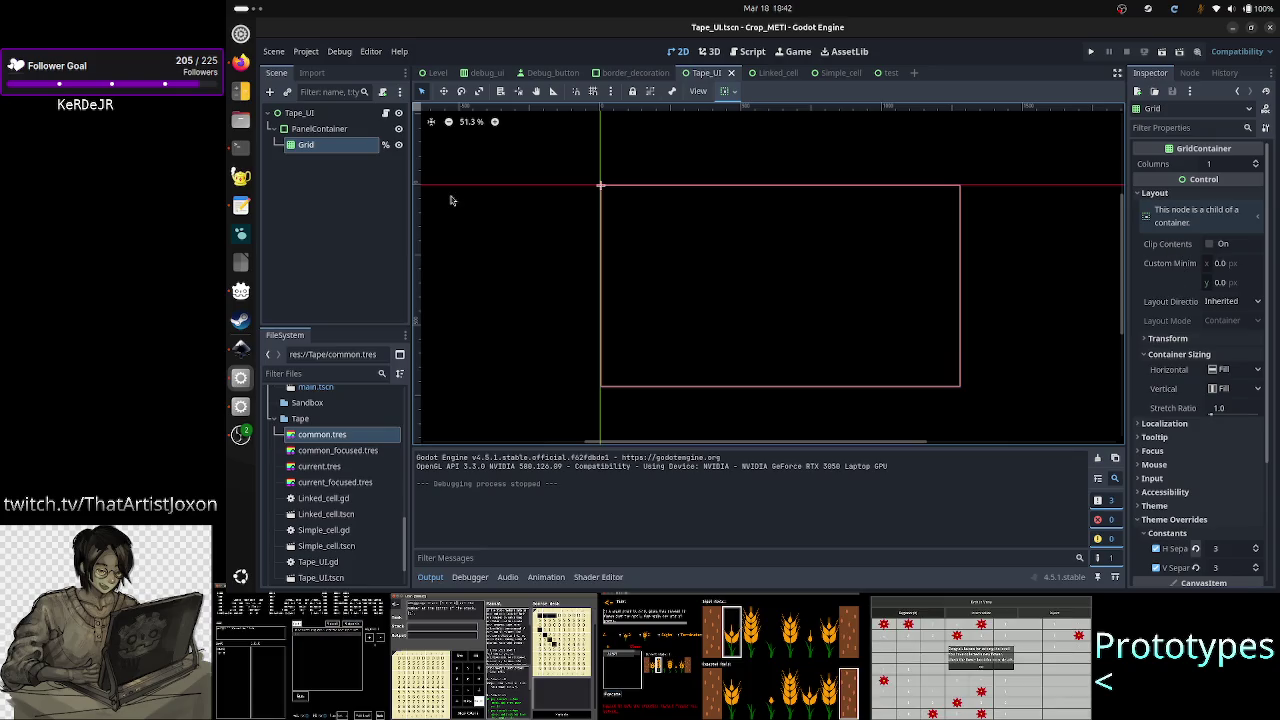
left_click(385, 112)
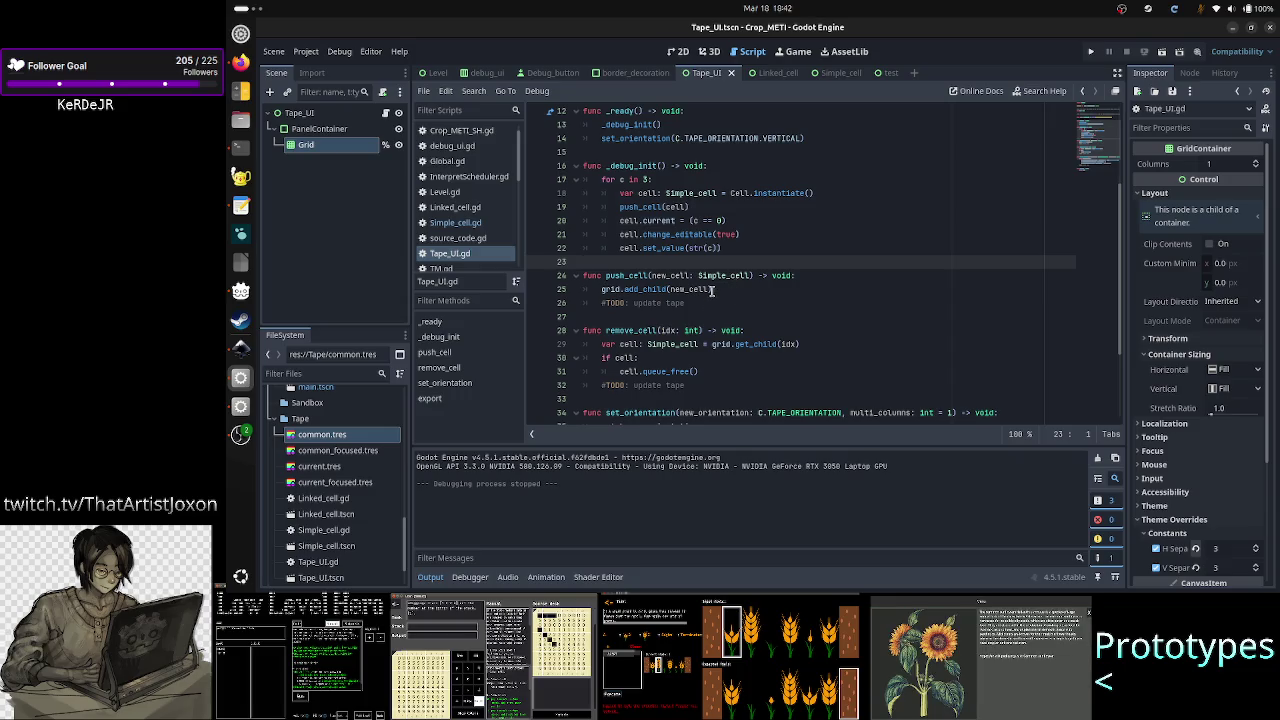
- Add a new_cell.size_fr line under grid.add_child(new_cell) in push_cell
scroll(707, 297, "down", 4)
scroll(707, 298, "up", 3)
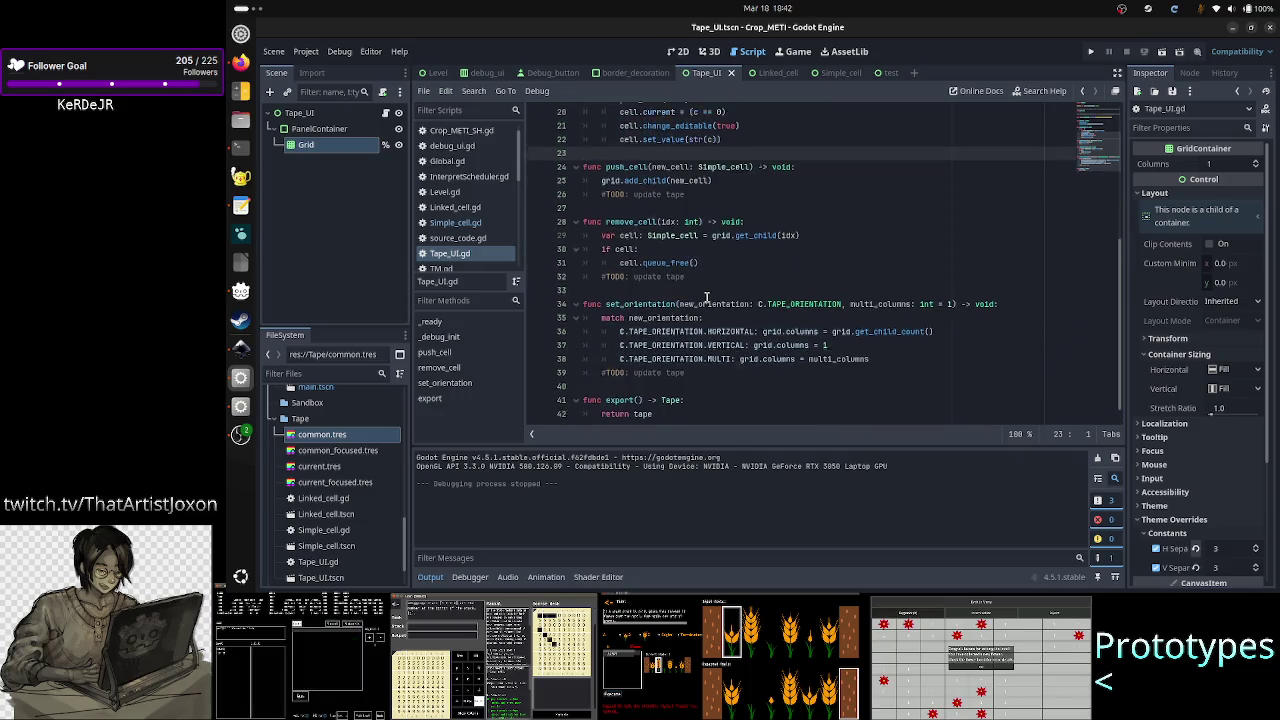
left_click(824, 234)
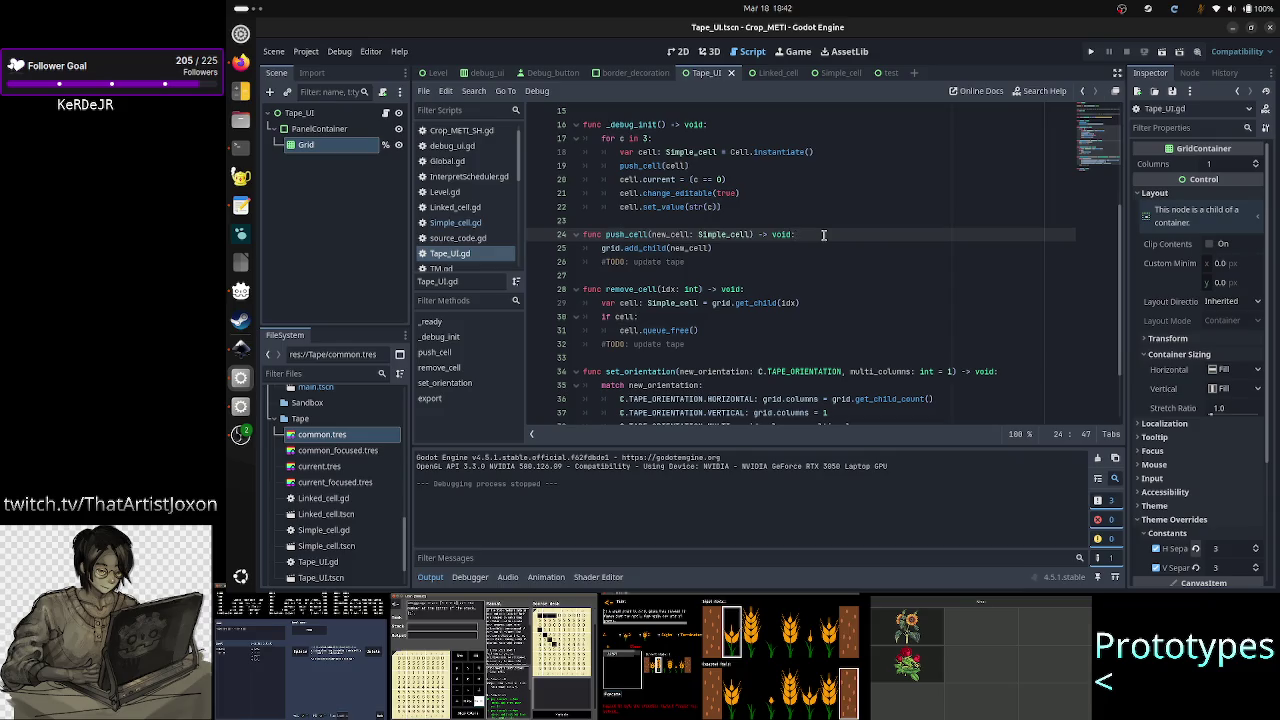
key("Down")
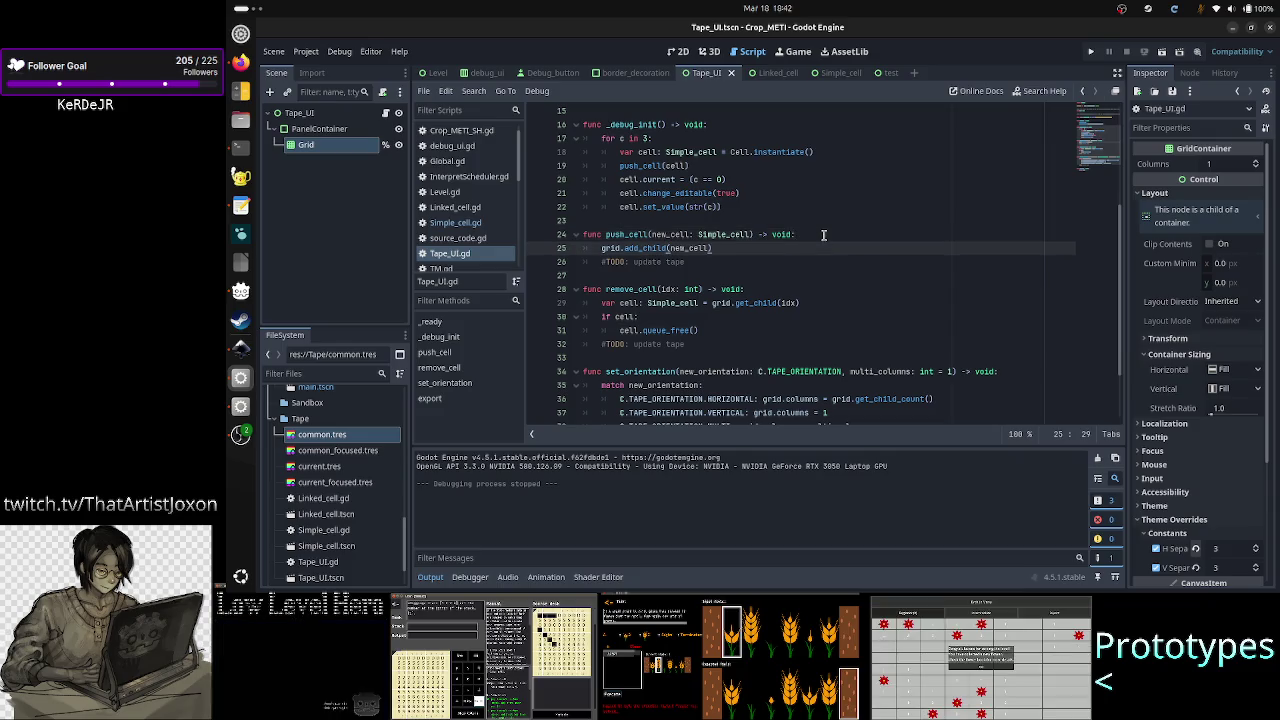
key("Return")
type("new")
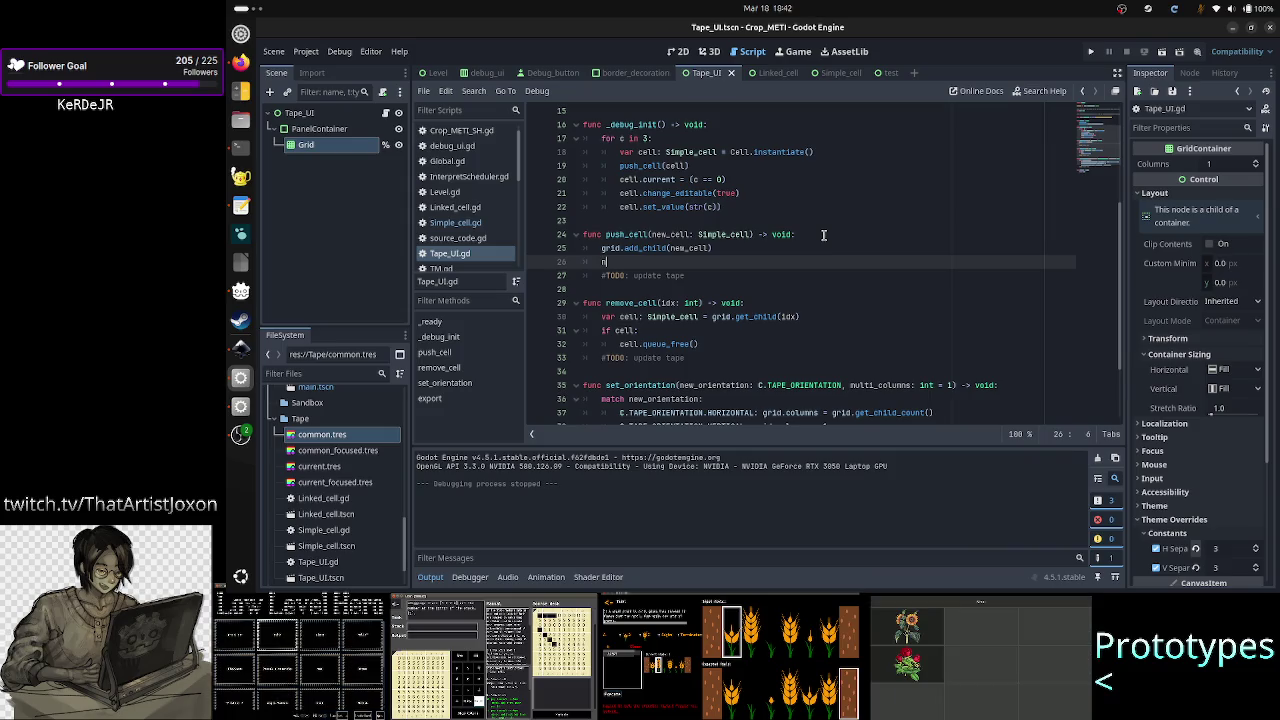
key("Return")
type(".")
key("Escape")
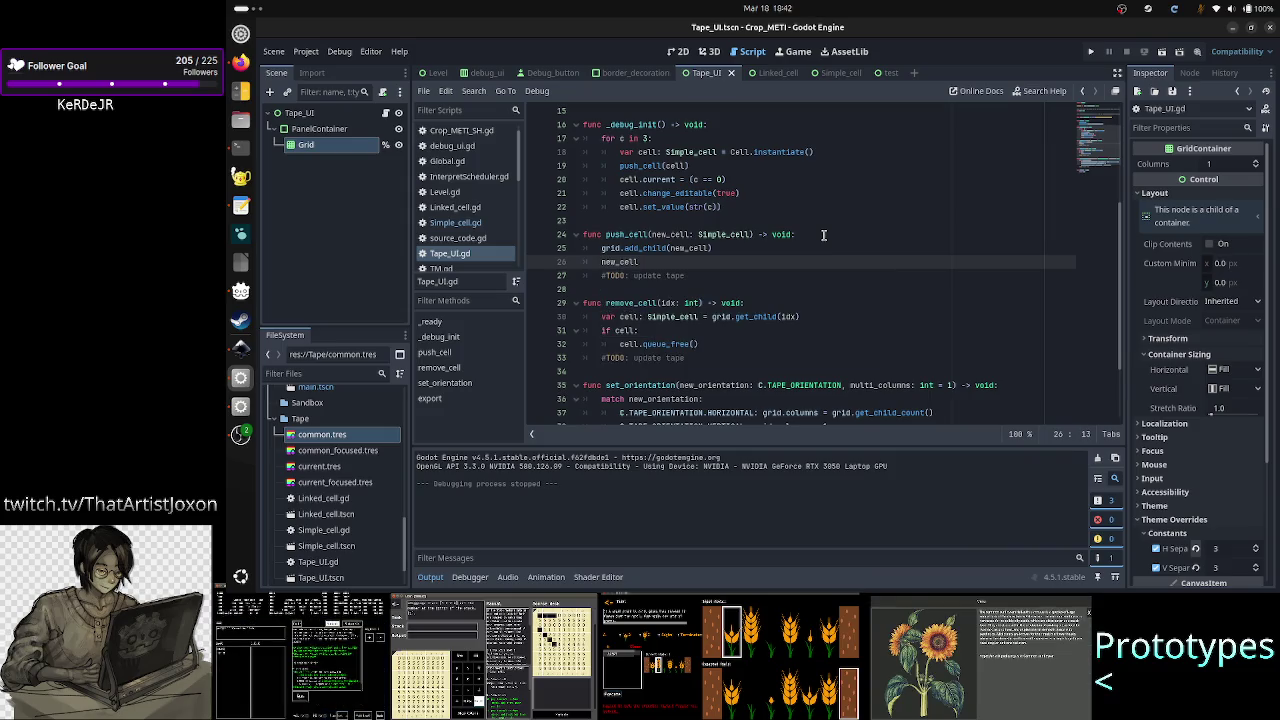
key("ctrl+space")
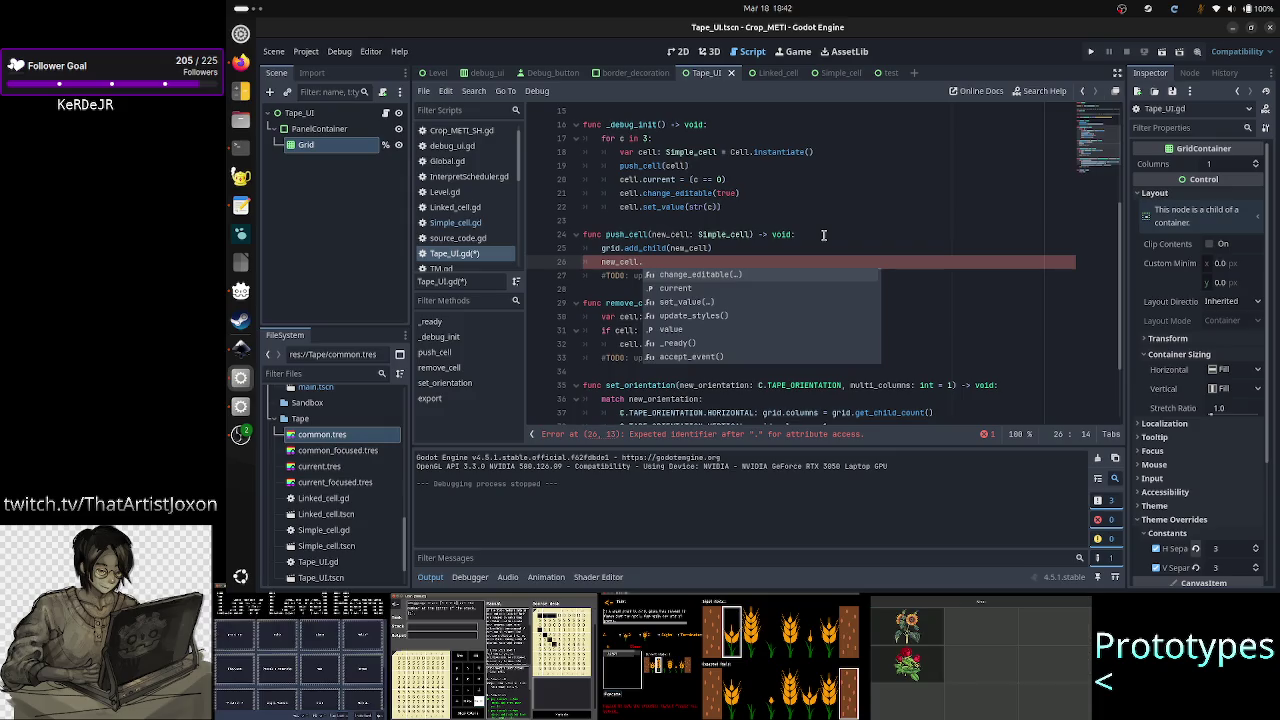
mouse_move(1181, 373)
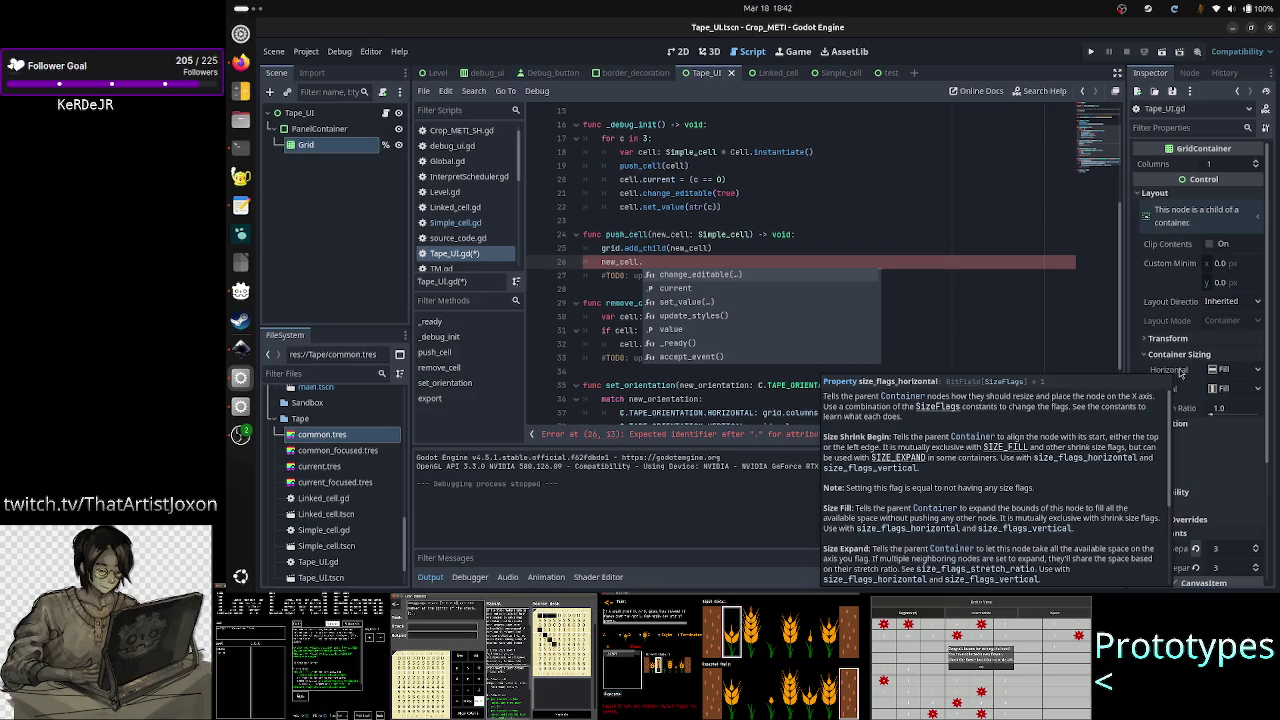
type("size_fr")
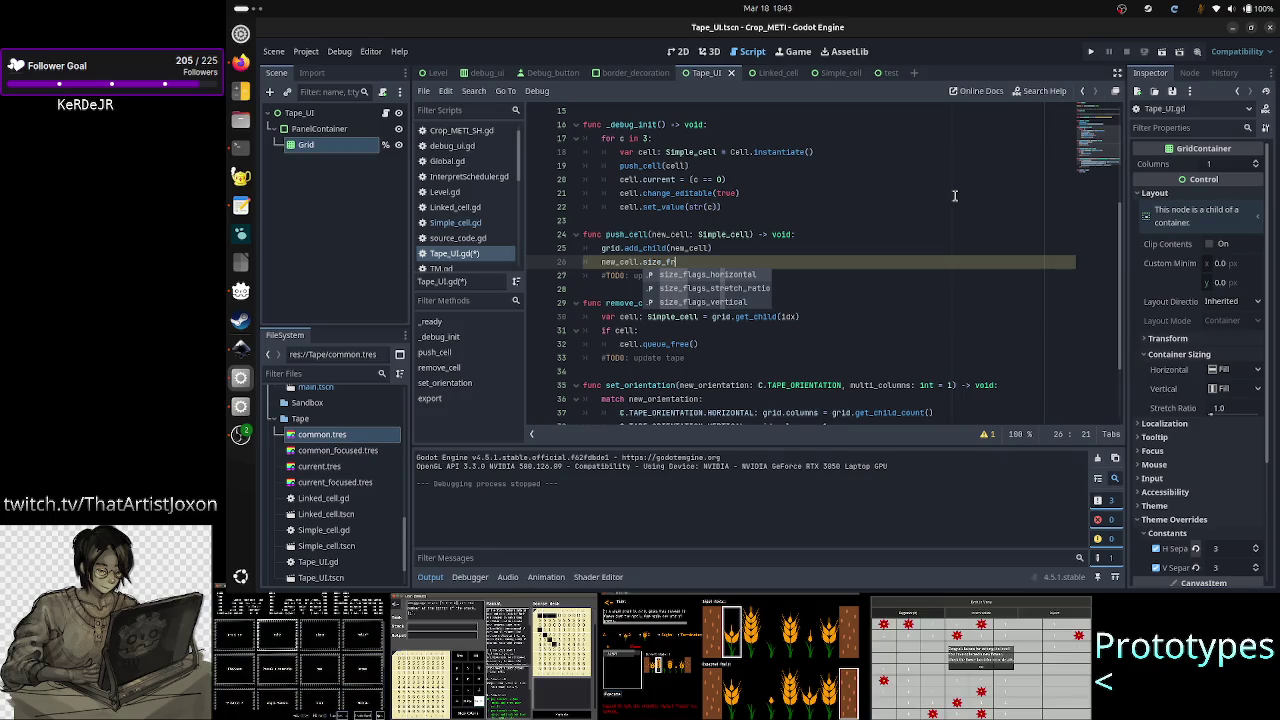
- Comment out the unfinished size_fr line with # and save the script
key("Home")
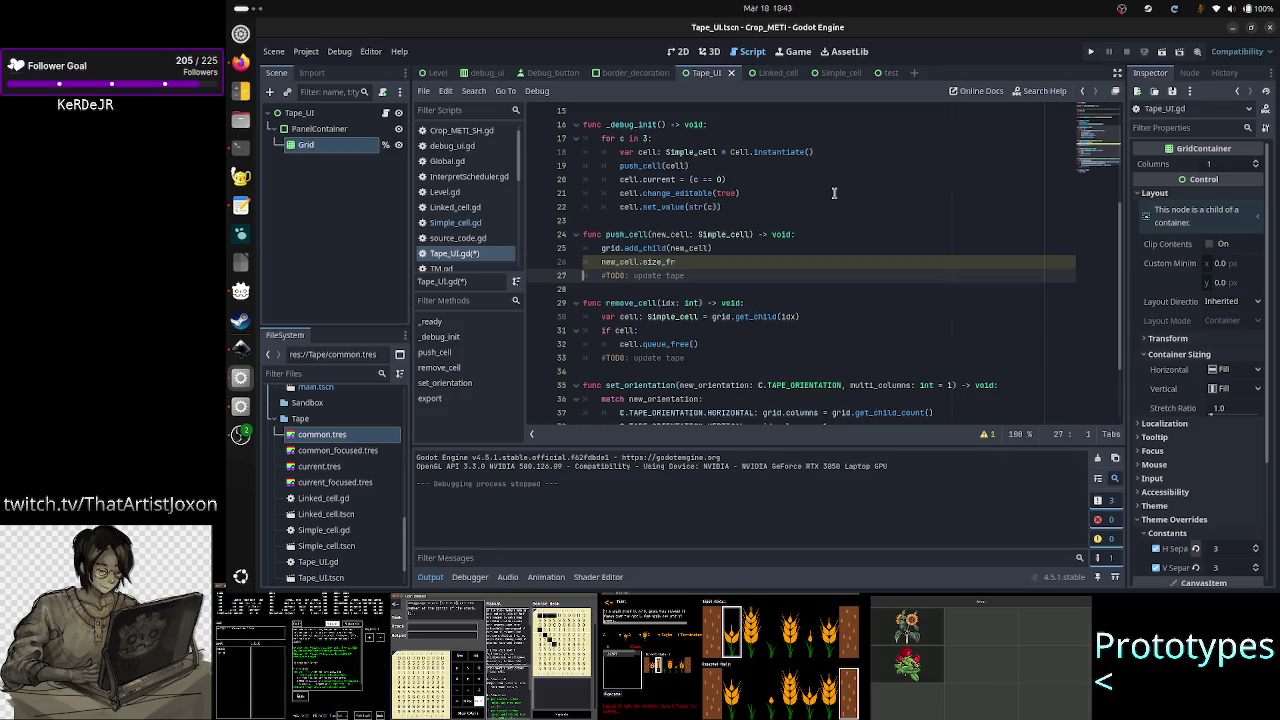
type("#")
key("ctrl+s")
left_click(678, 51)
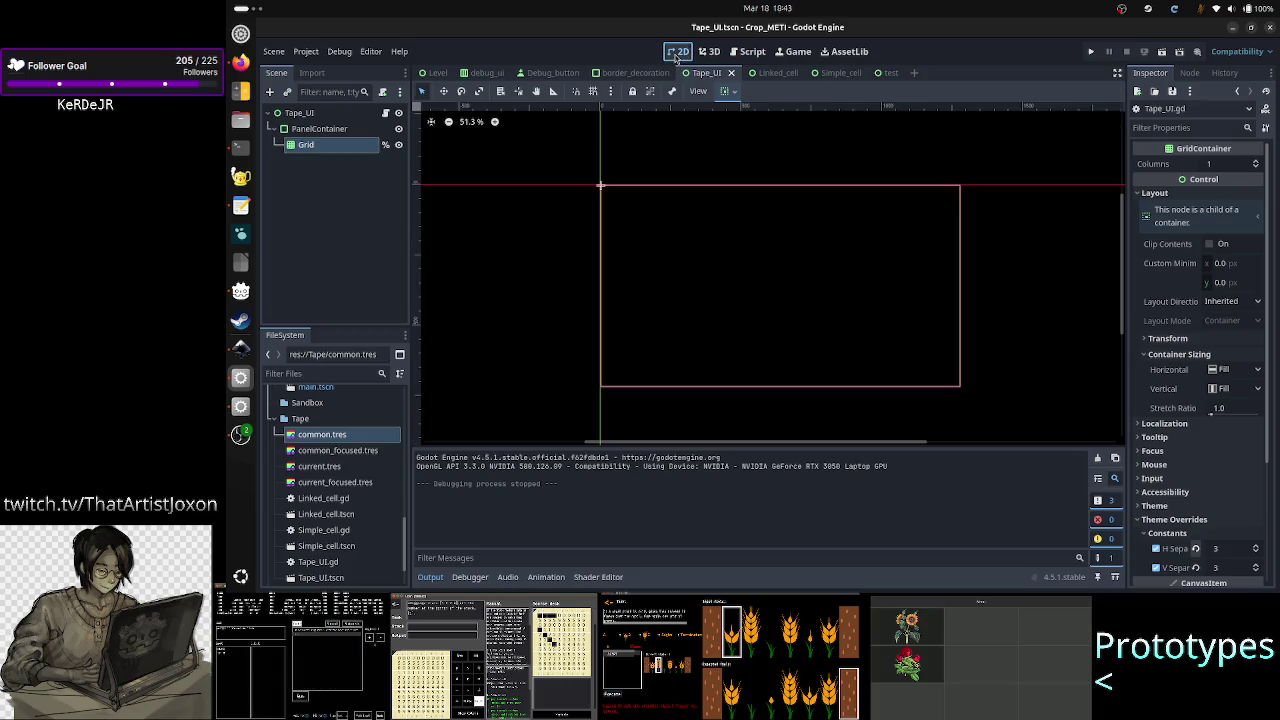
- Instantiate a Simple_cell scene as a child of Grid
left_click(291, 91)
type("cell")
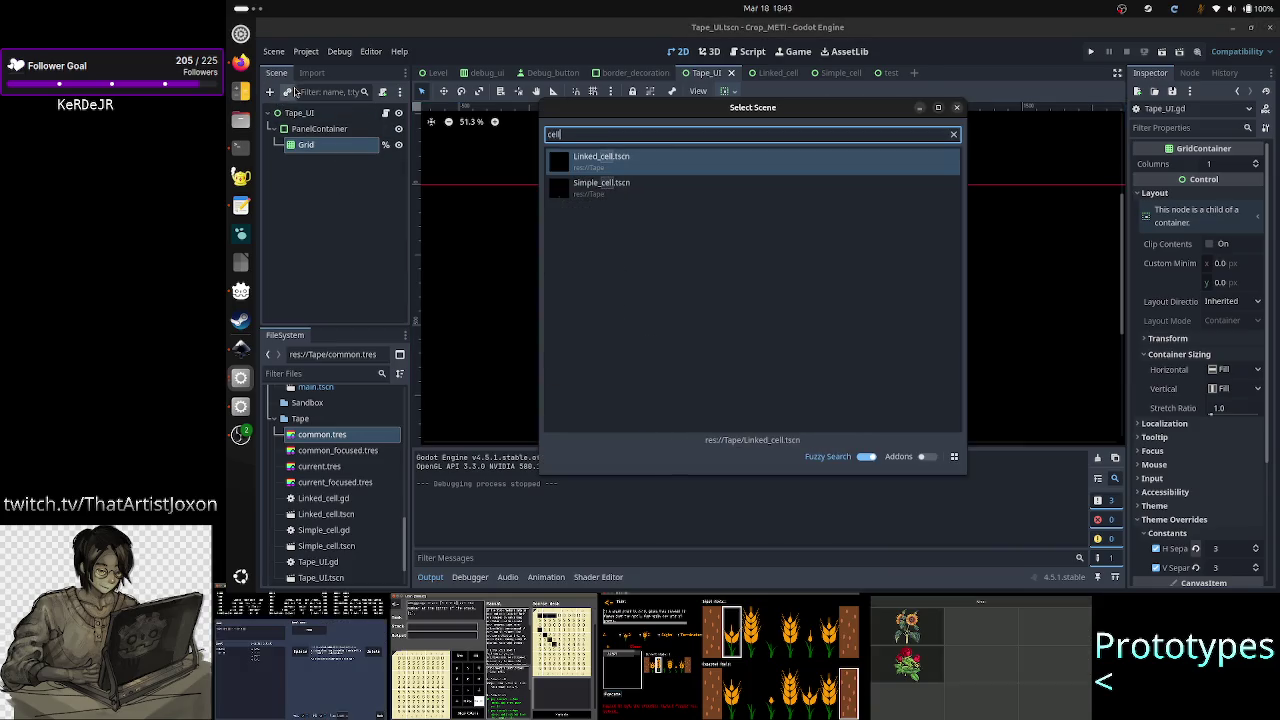
double_click(595, 190)
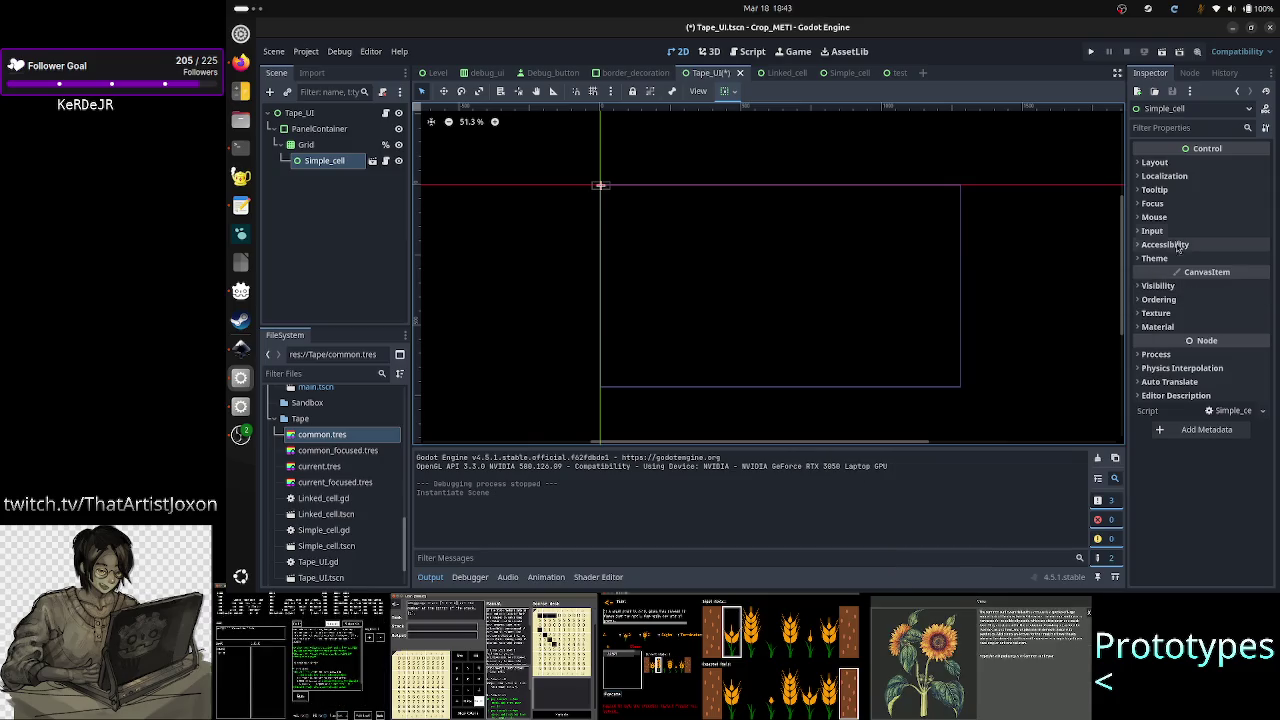
- Tick Horizontal and Vertical Expand in the cell's Layout Container Sizing
left_click(1156, 162)
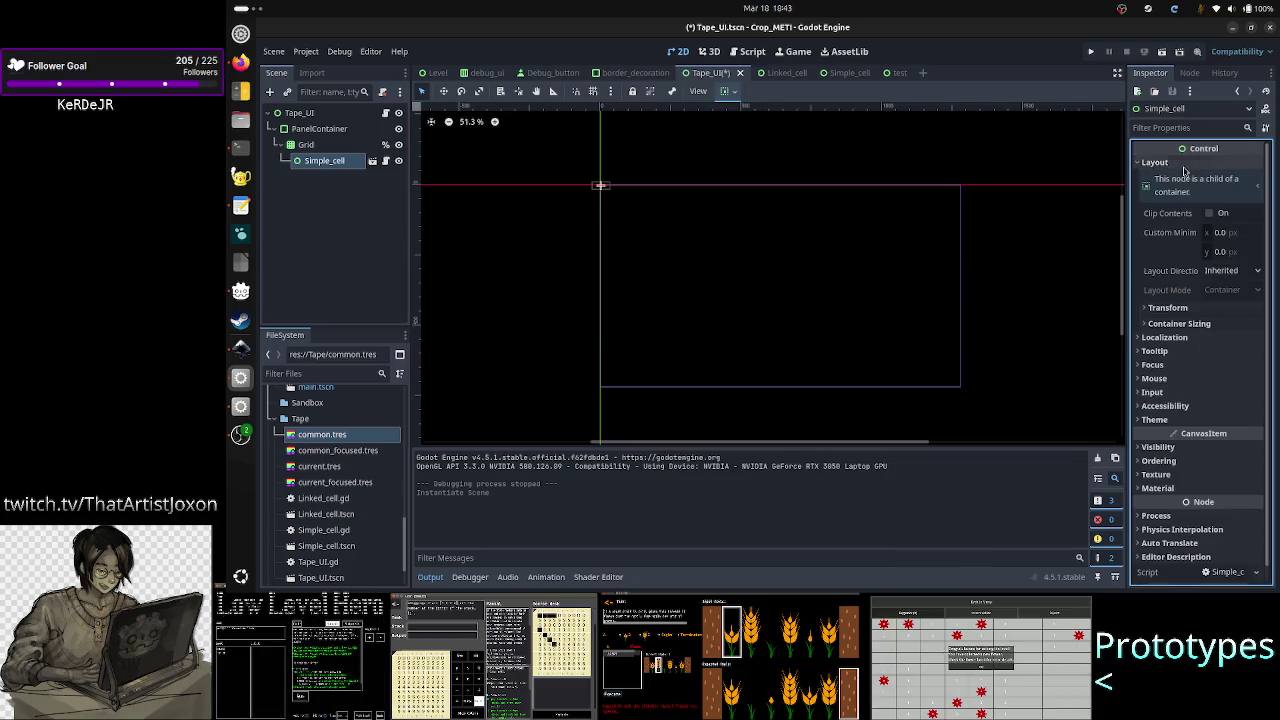
left_click(1200, 324)
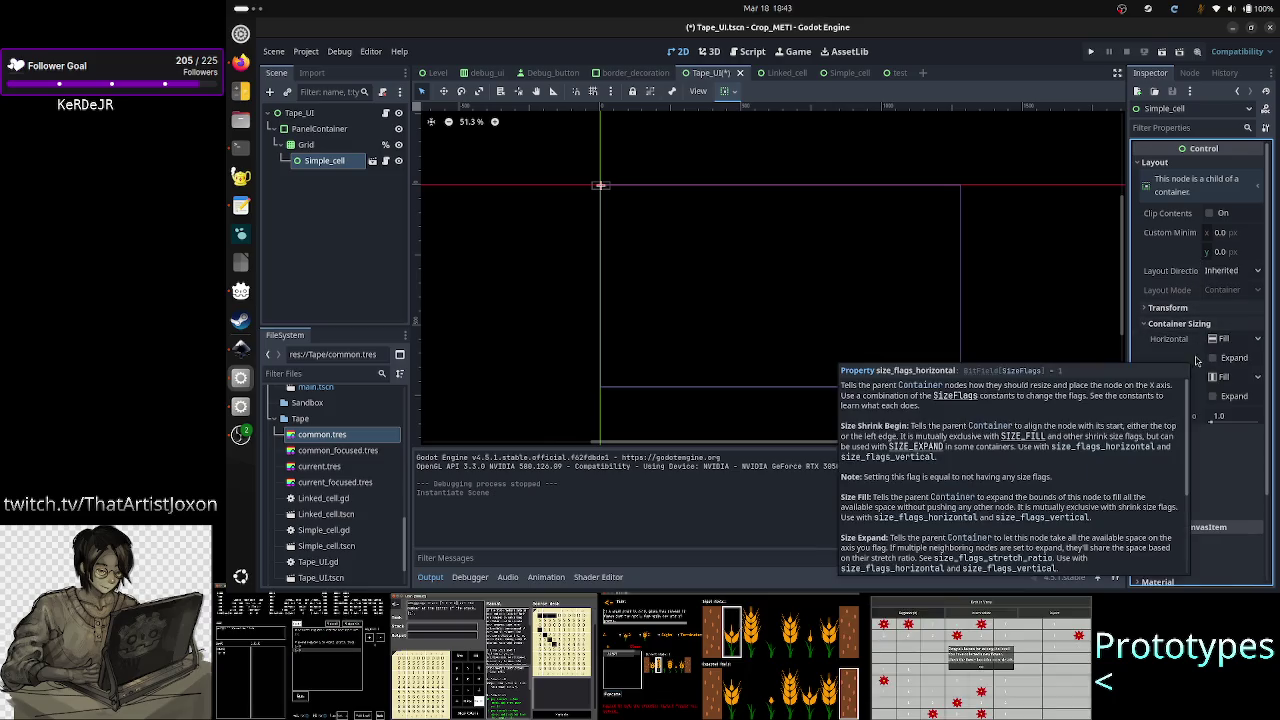
left_click(1213, 358)
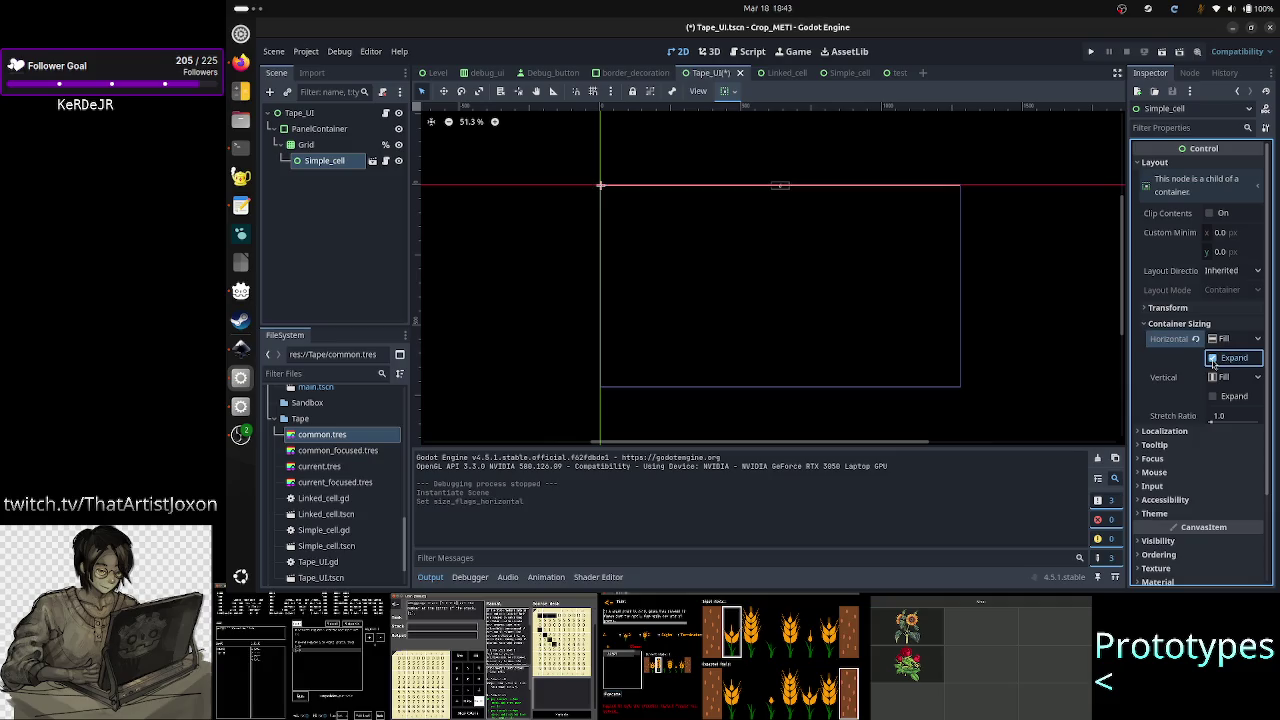
left_click(1212, 398)
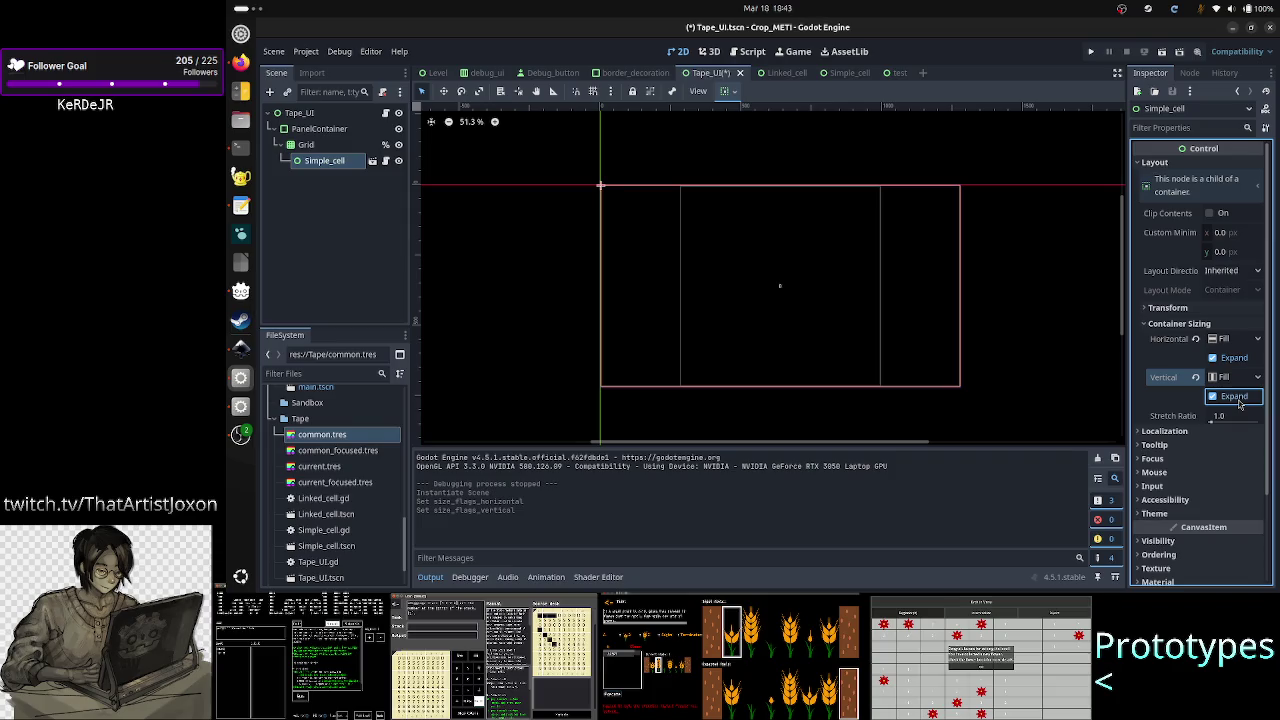
mouse_move(1166, 380)
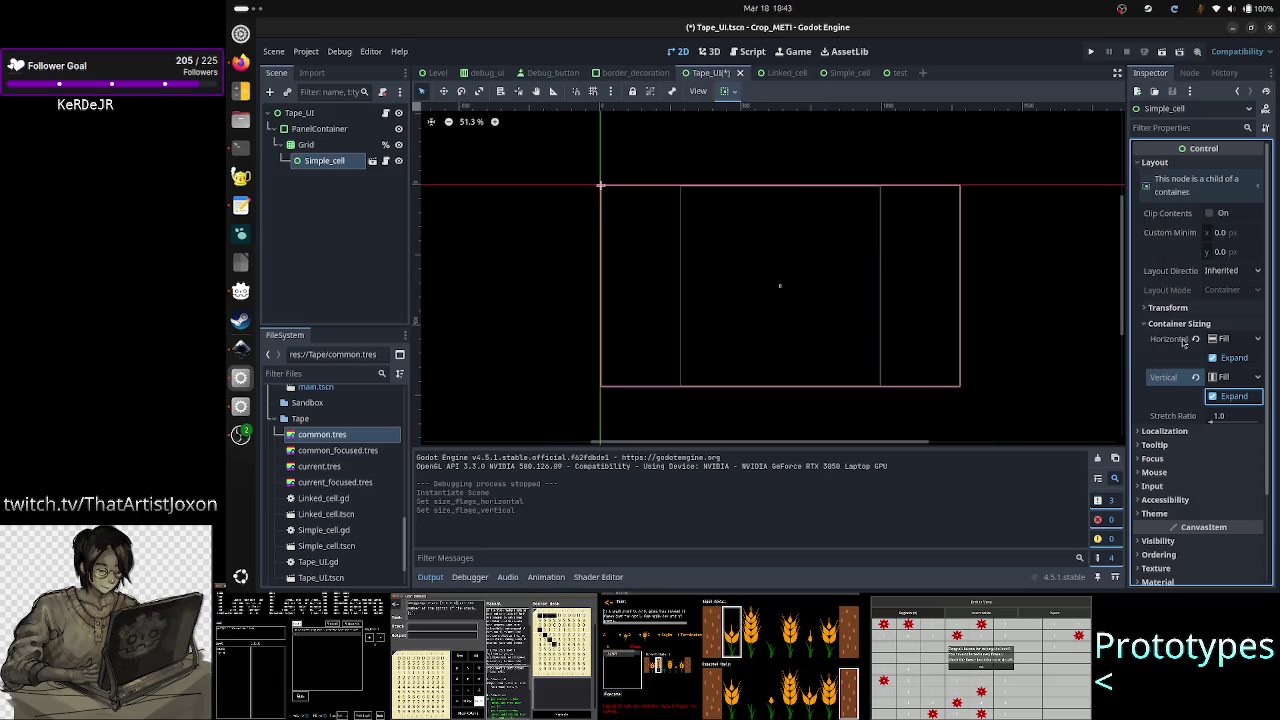
mouse_move(1182, 342)
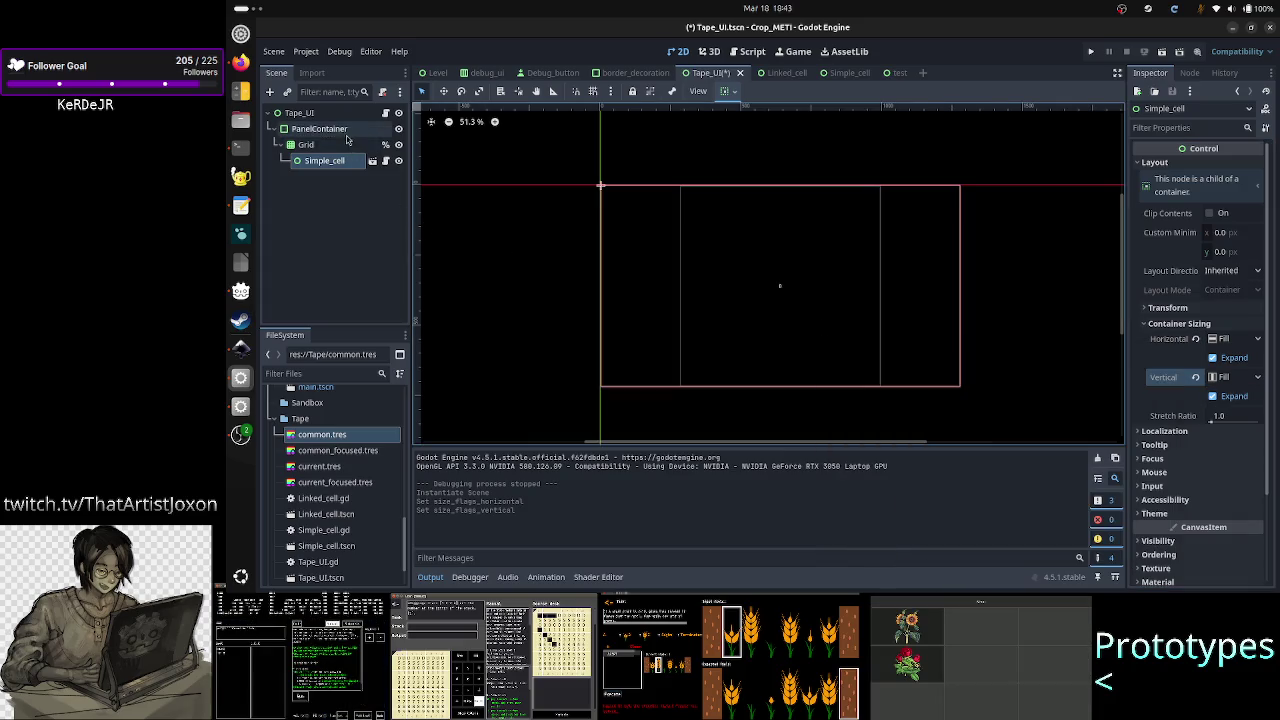
left_click(385, 115)
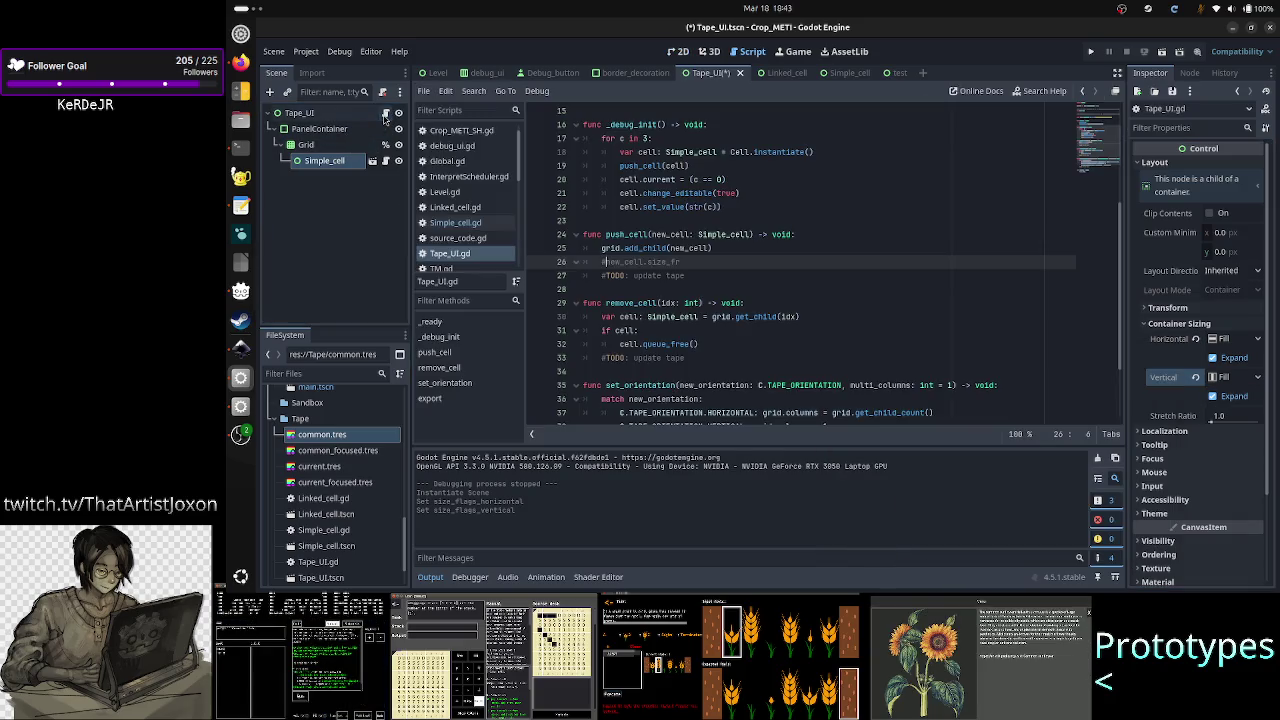
- Uncomment line 26 and autocomplete it to new_cell.size_flags_horizontal
key("BackSpace")
key("Down")
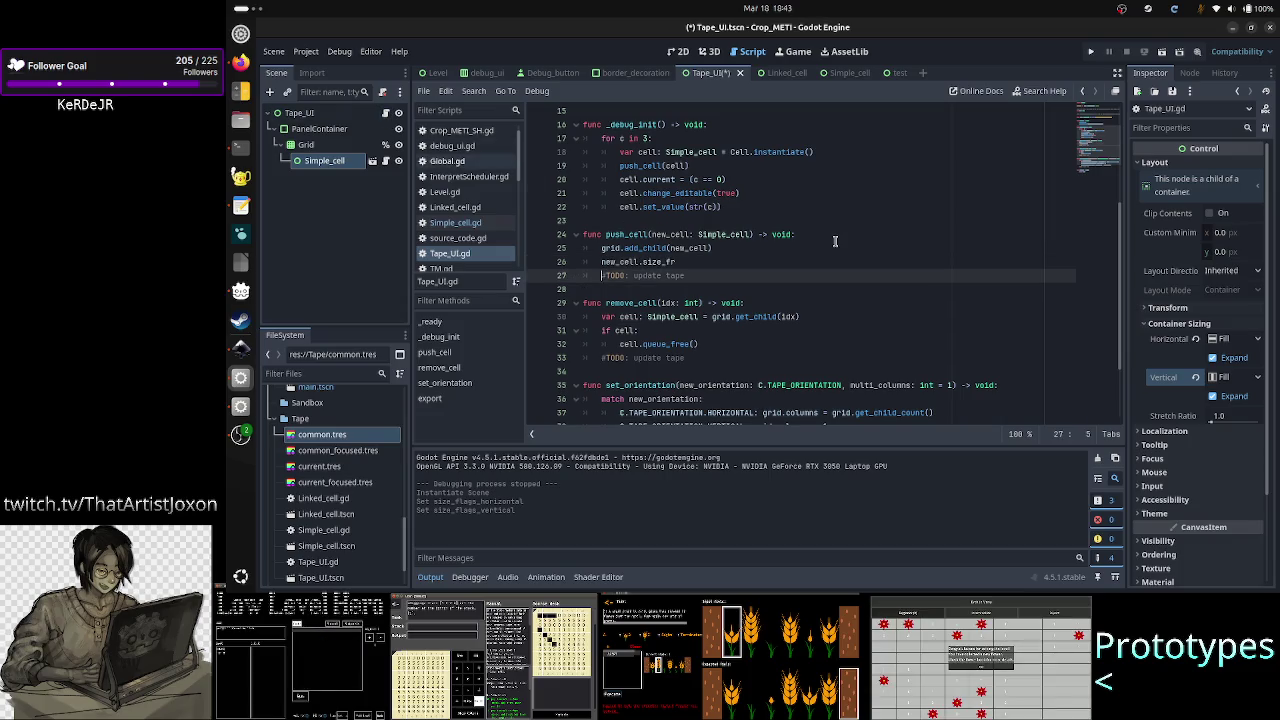
key("Up")
key("End")
key("BackSpace")
type("l")
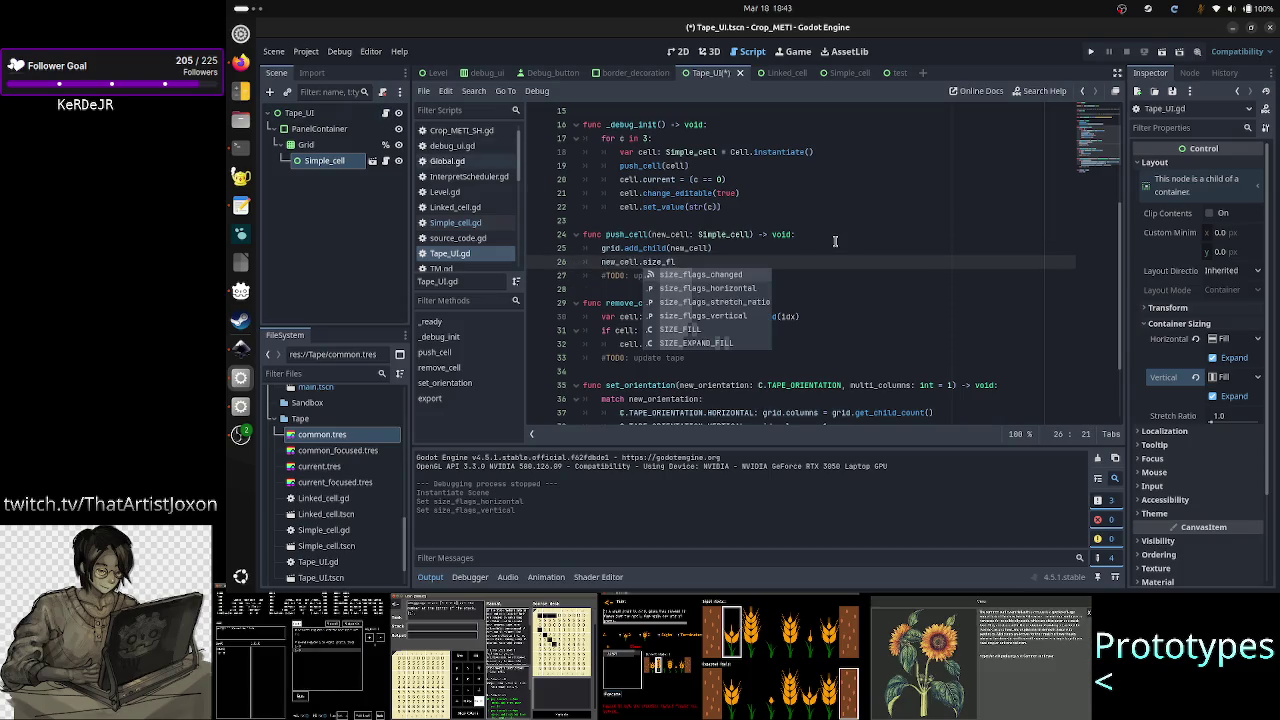
key("Down")
key("Return")
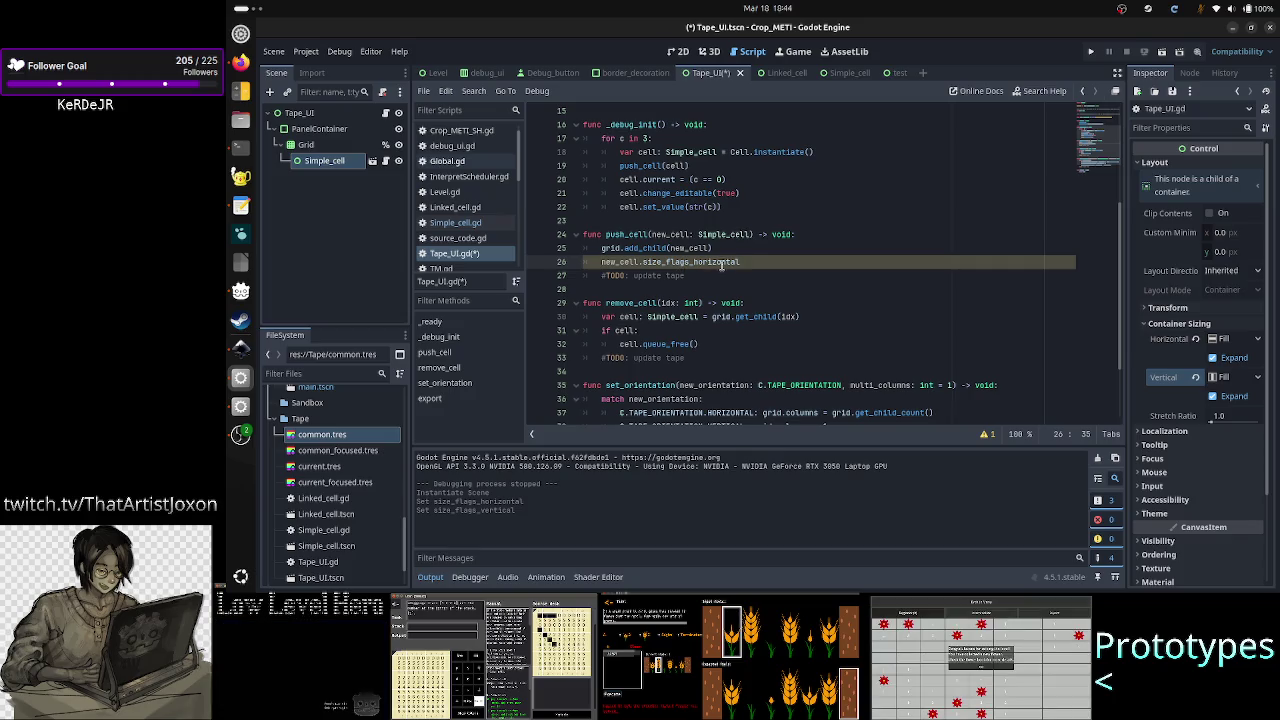
left_click(1033, 97)
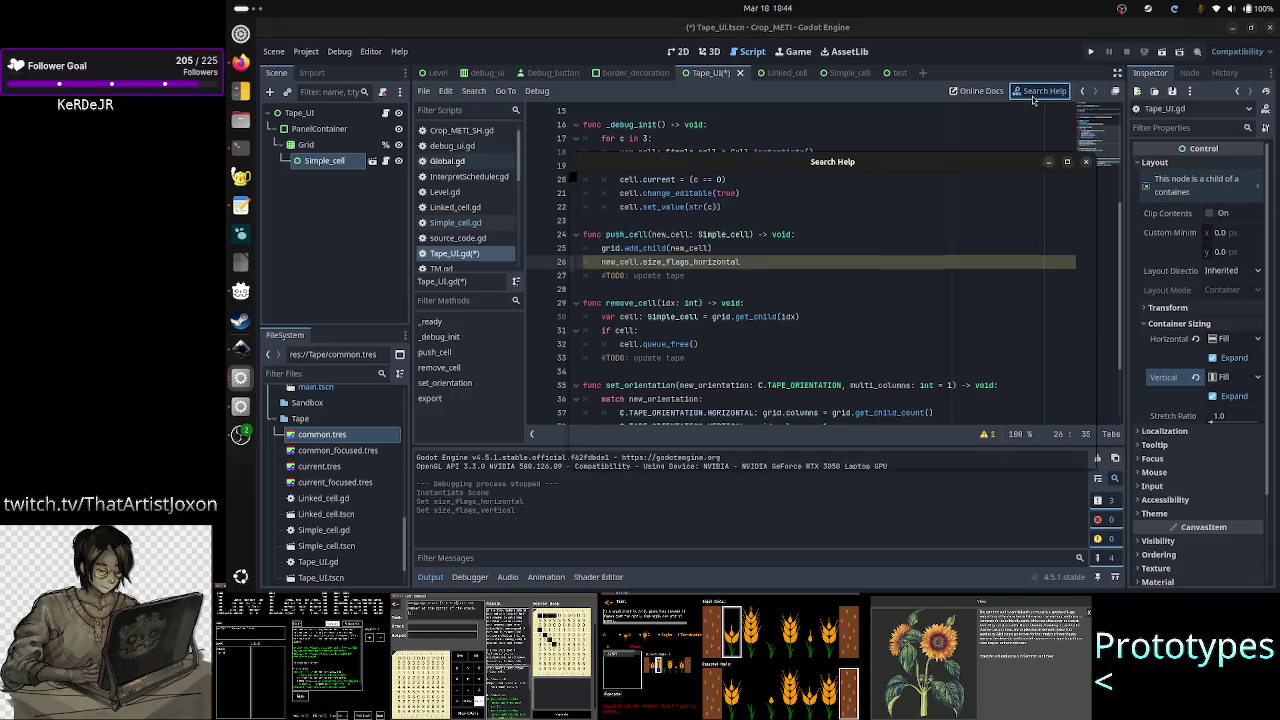
- Search the Node and Object class references for size-flag text, clearing each search
type("Node")
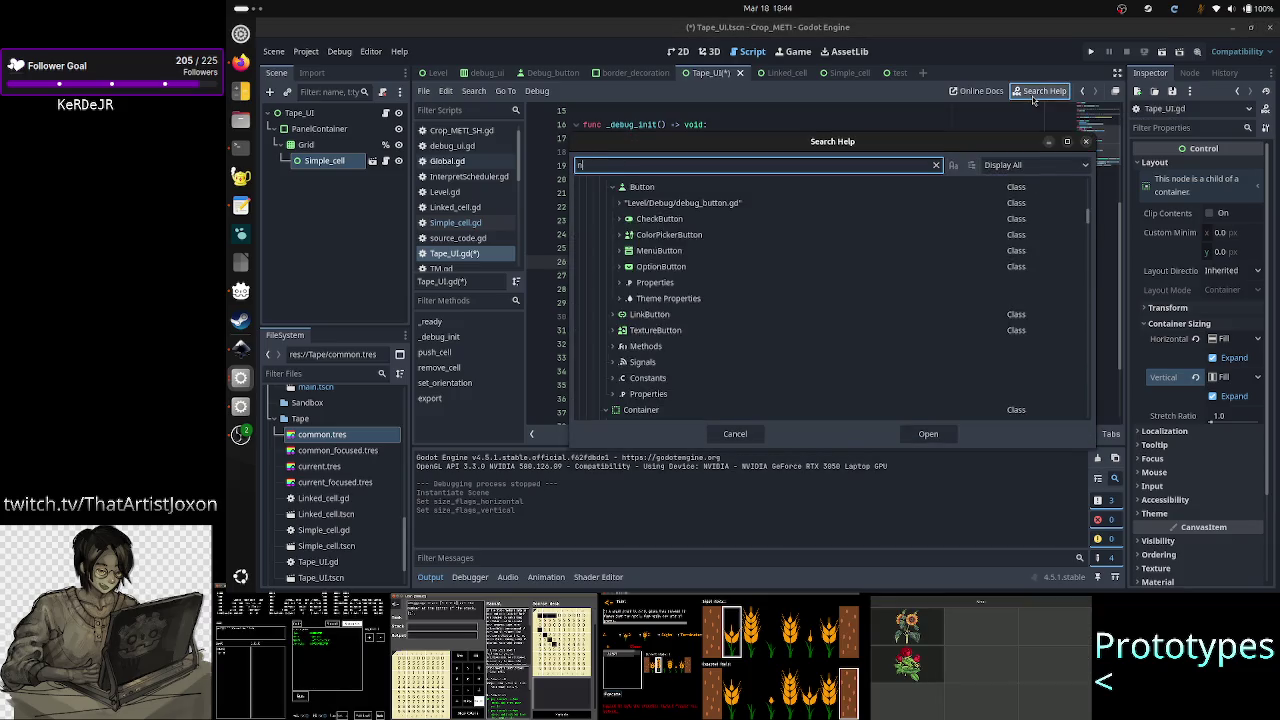
key("Return")
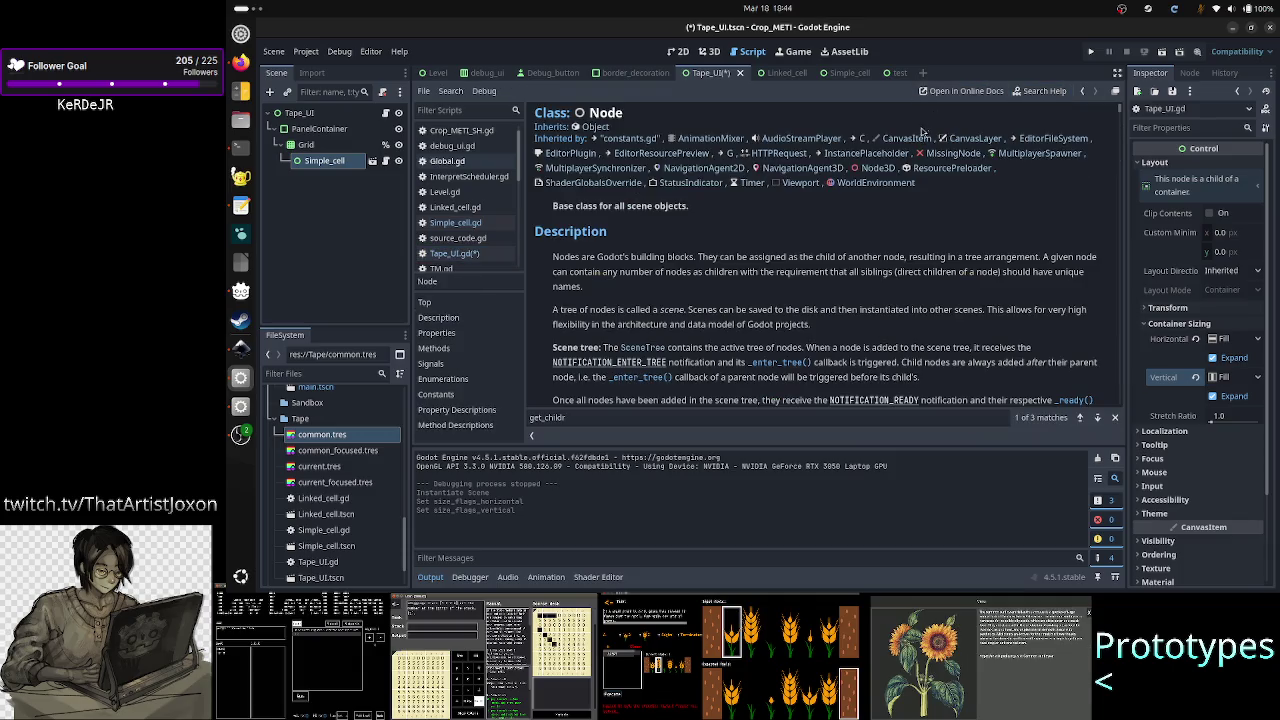
scroll(810, 299, "down", 5)
key("ctrl+f")
type("s")
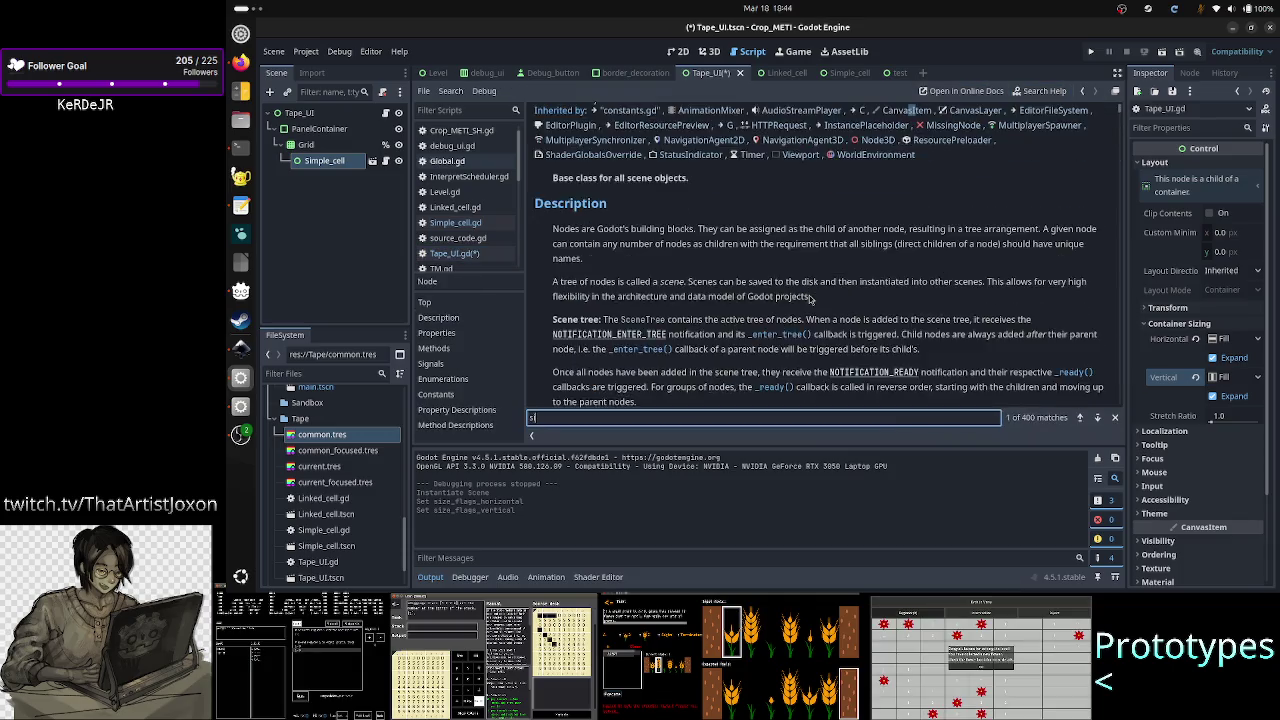
type("ize_fla")
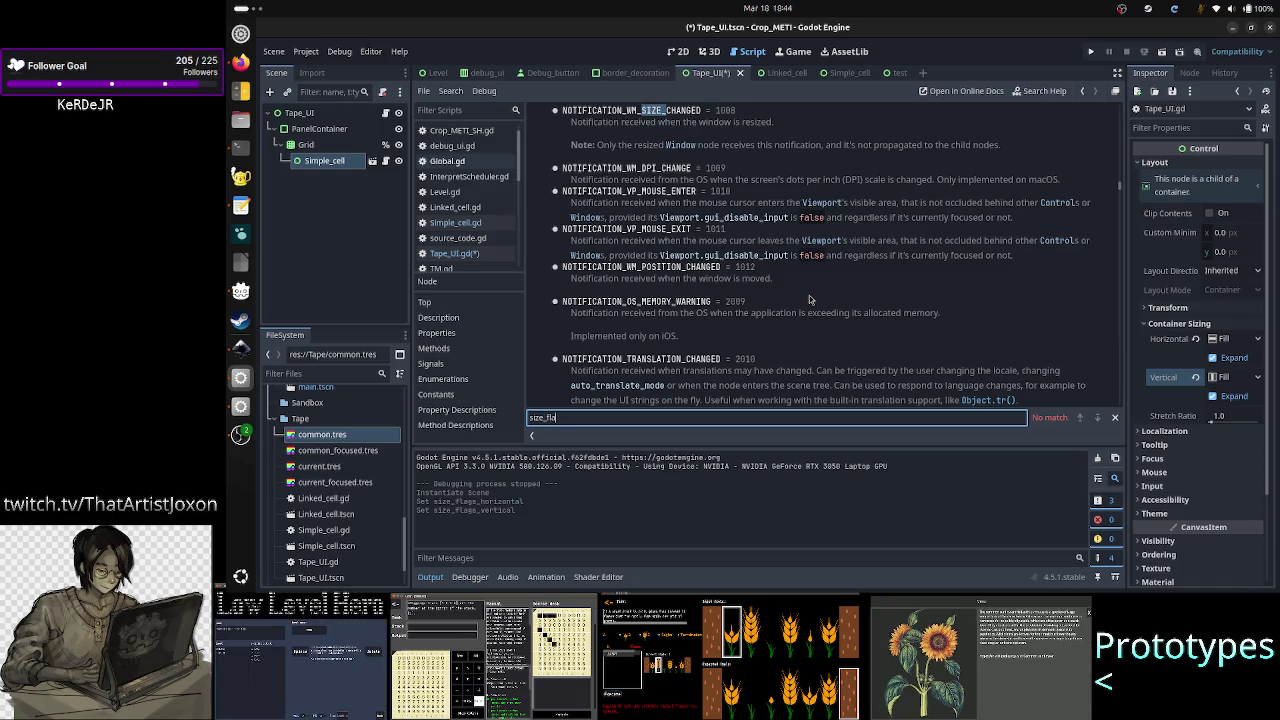
type("g_hori")
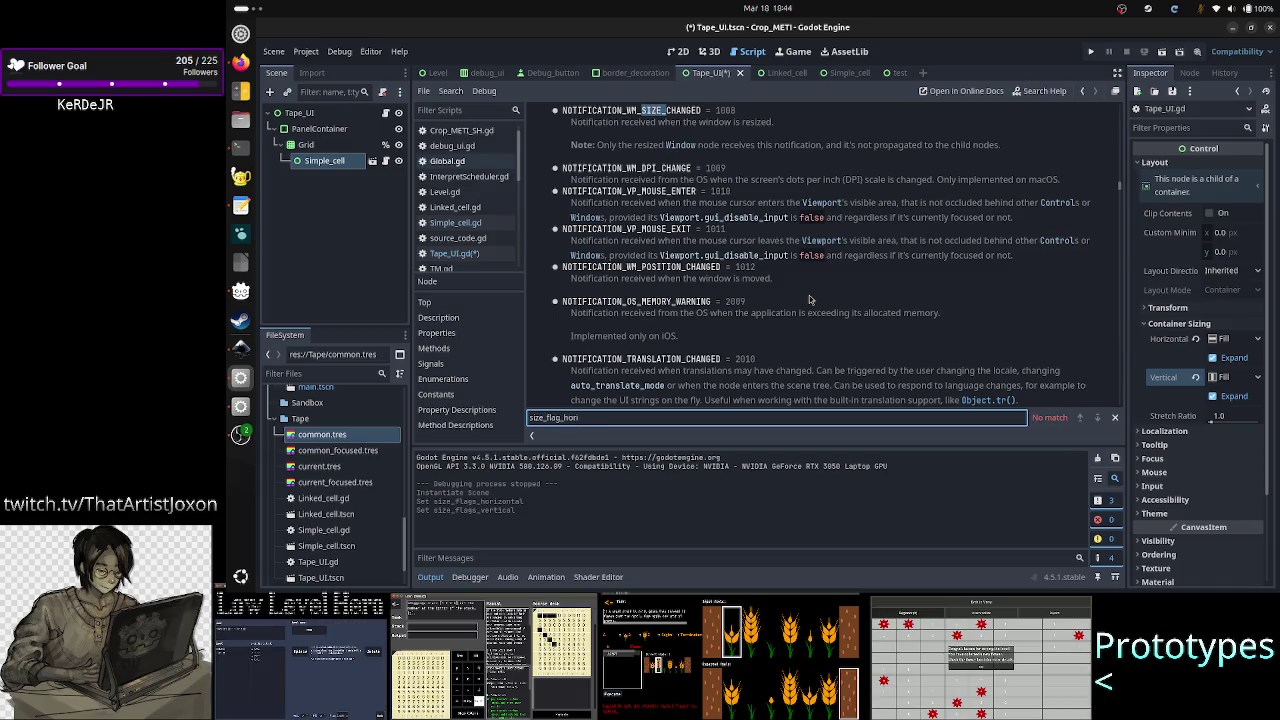
key("BackSpace")
key("BackSpace")
key("BackSpace")
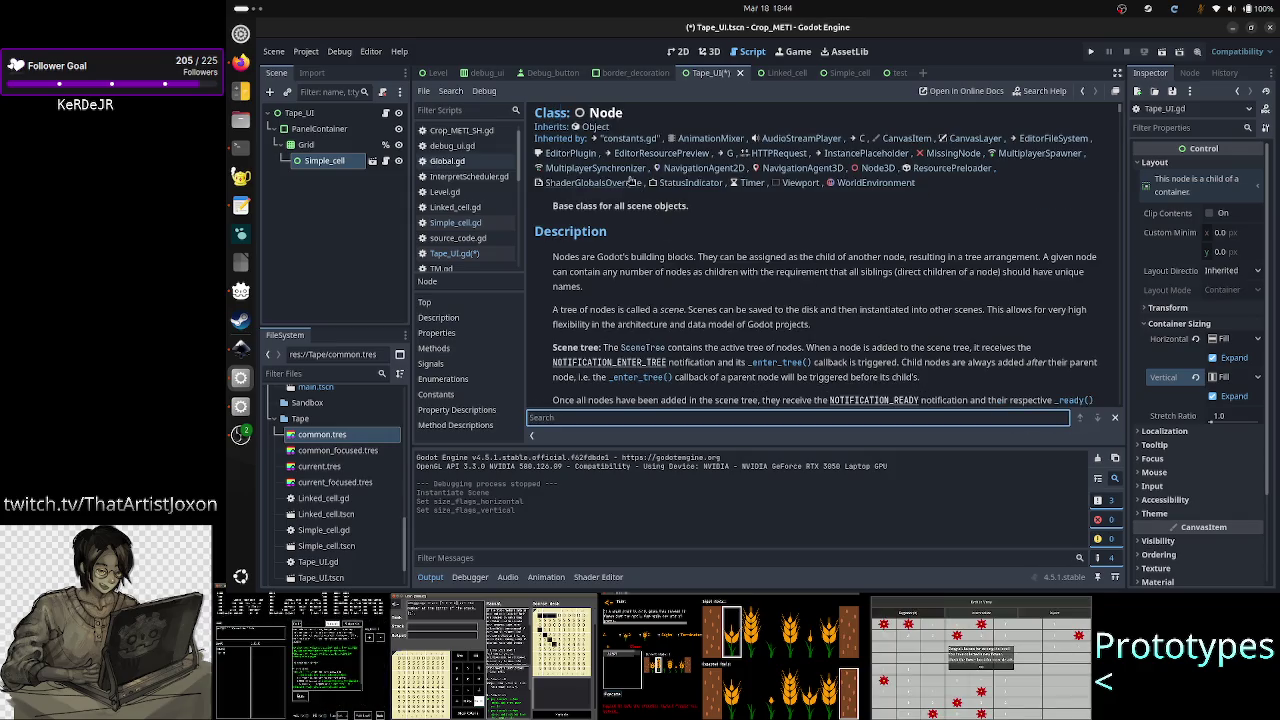
left_click(596, 133)
type("l")
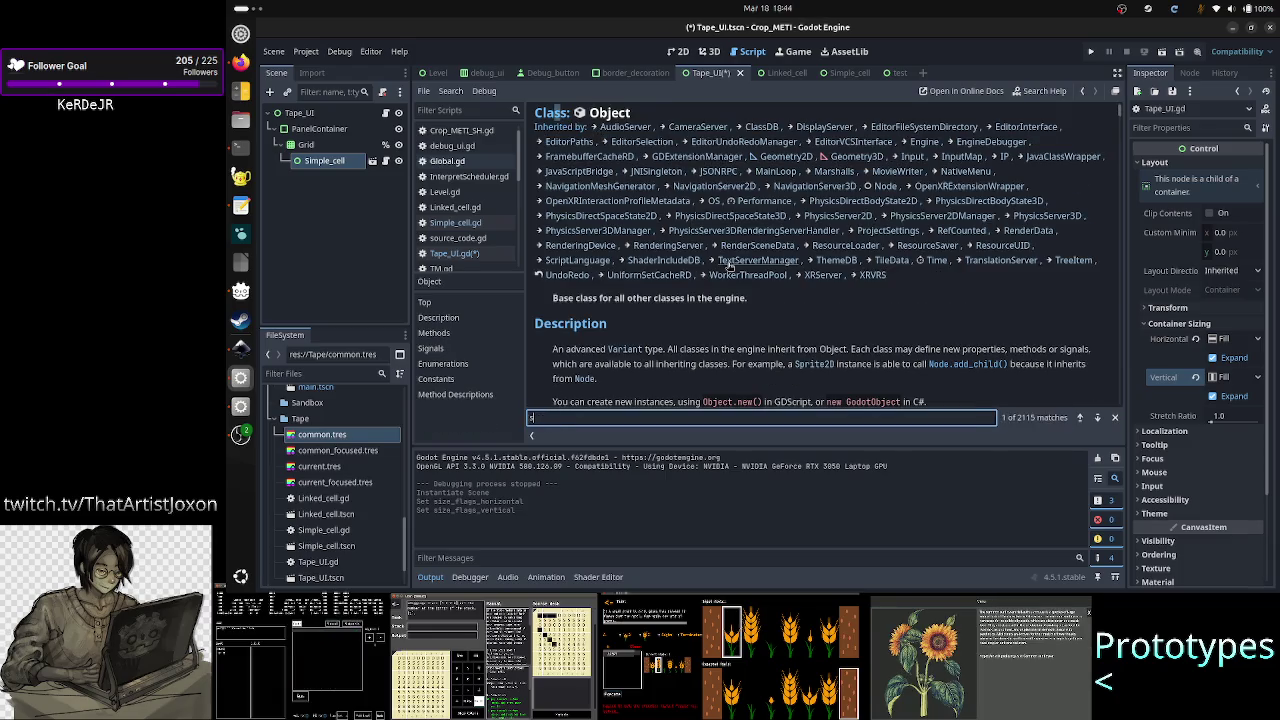
type("ize_")
type("g")
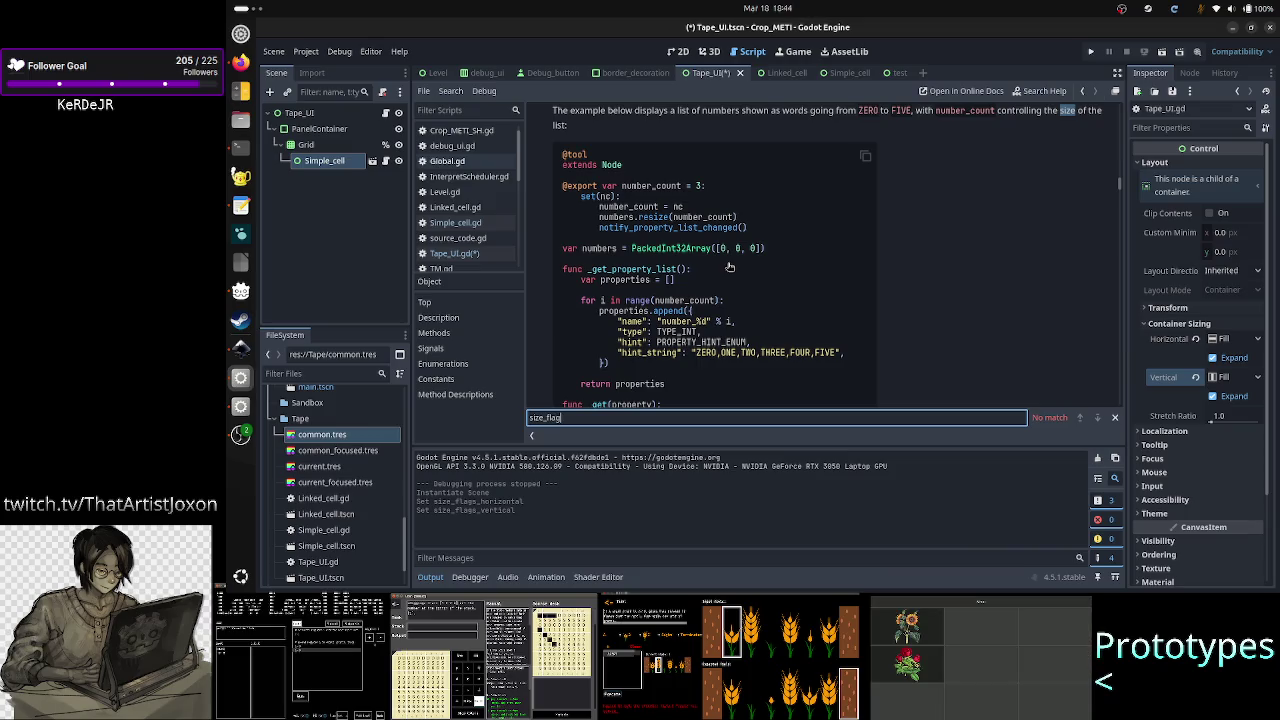
key("BackSpace")
key("BackSpace")
key("BackSpace")
scroll(730, 267, "up", 10)
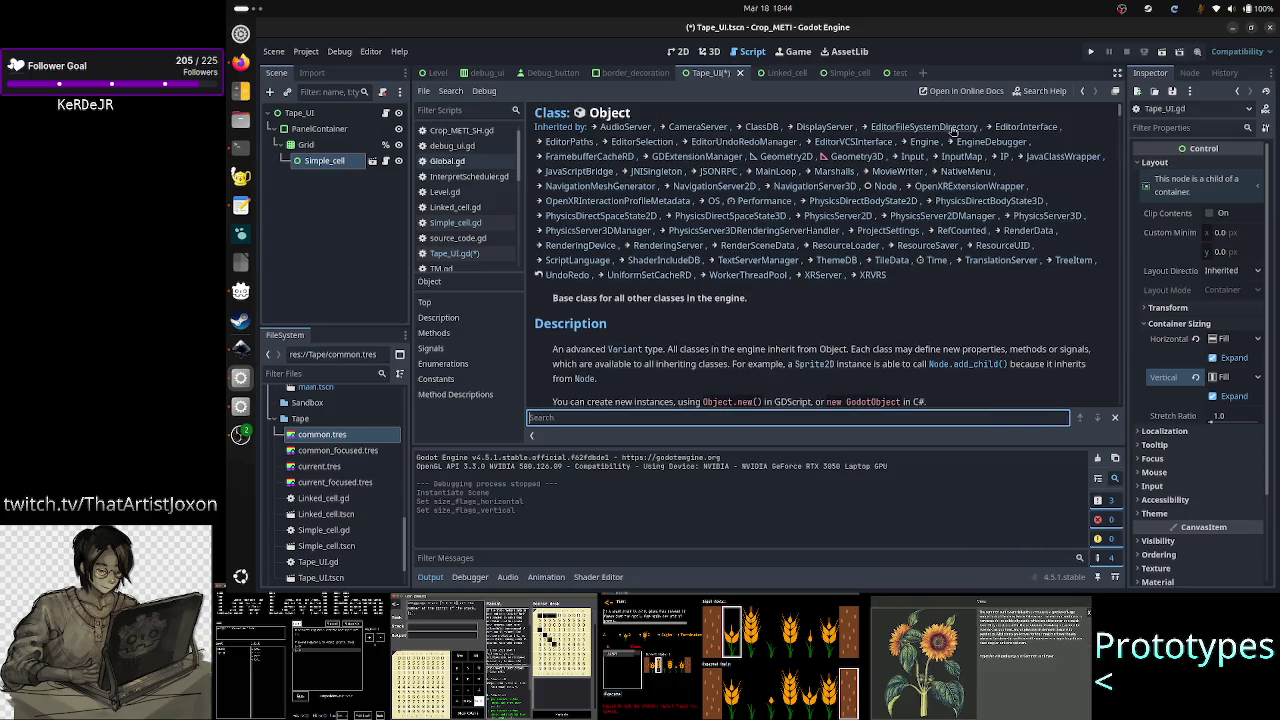
- Open the Container class reference and search it for 'size_fla', then clear the search
left_click(1036, 91)
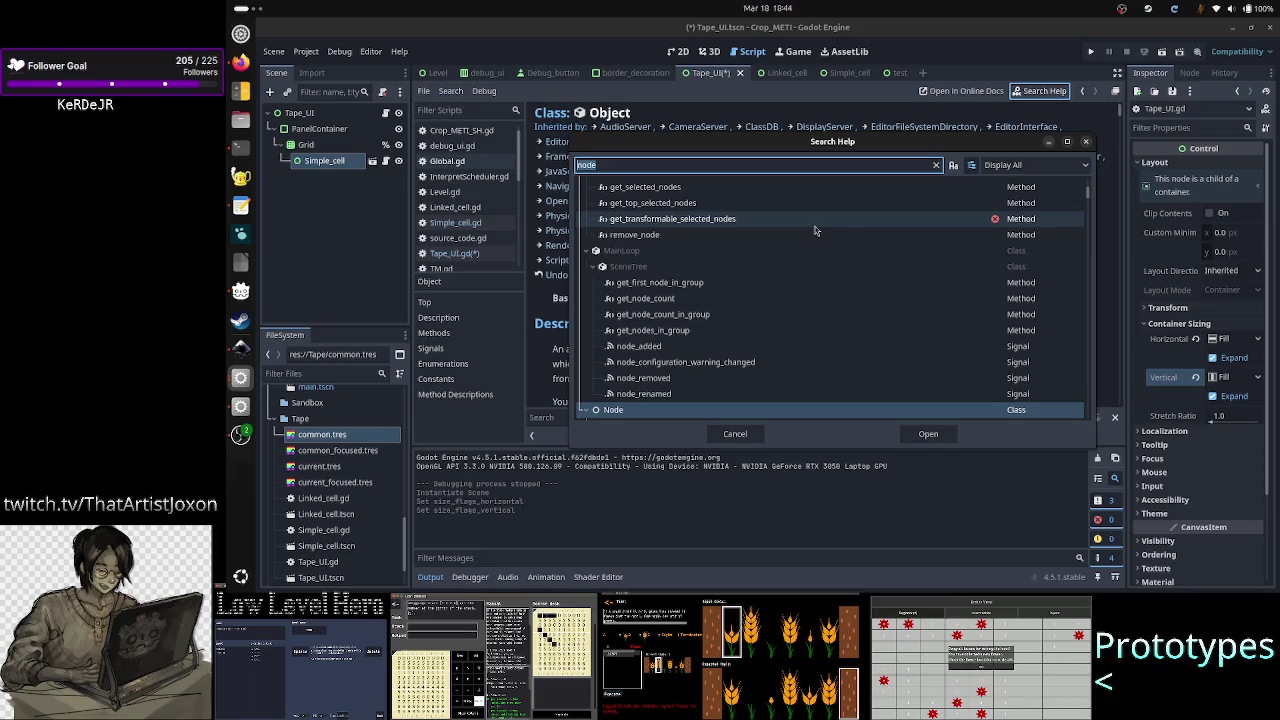
type("container")
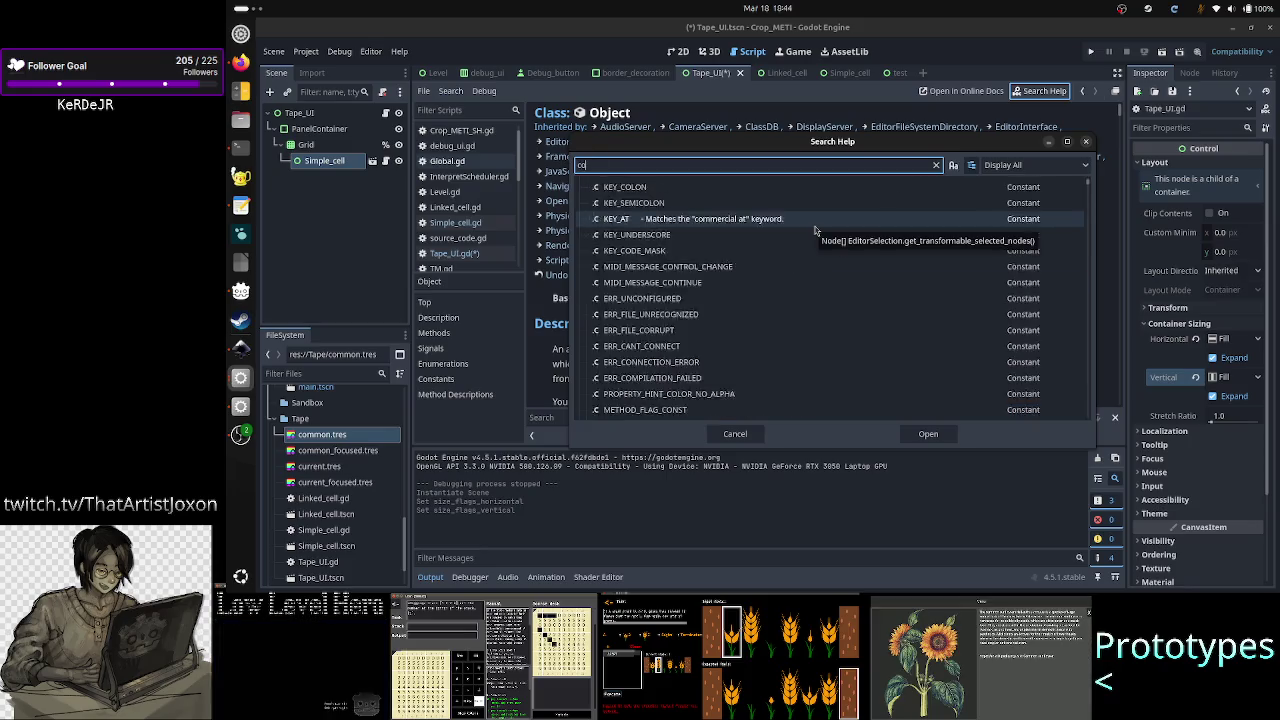
key("Return")
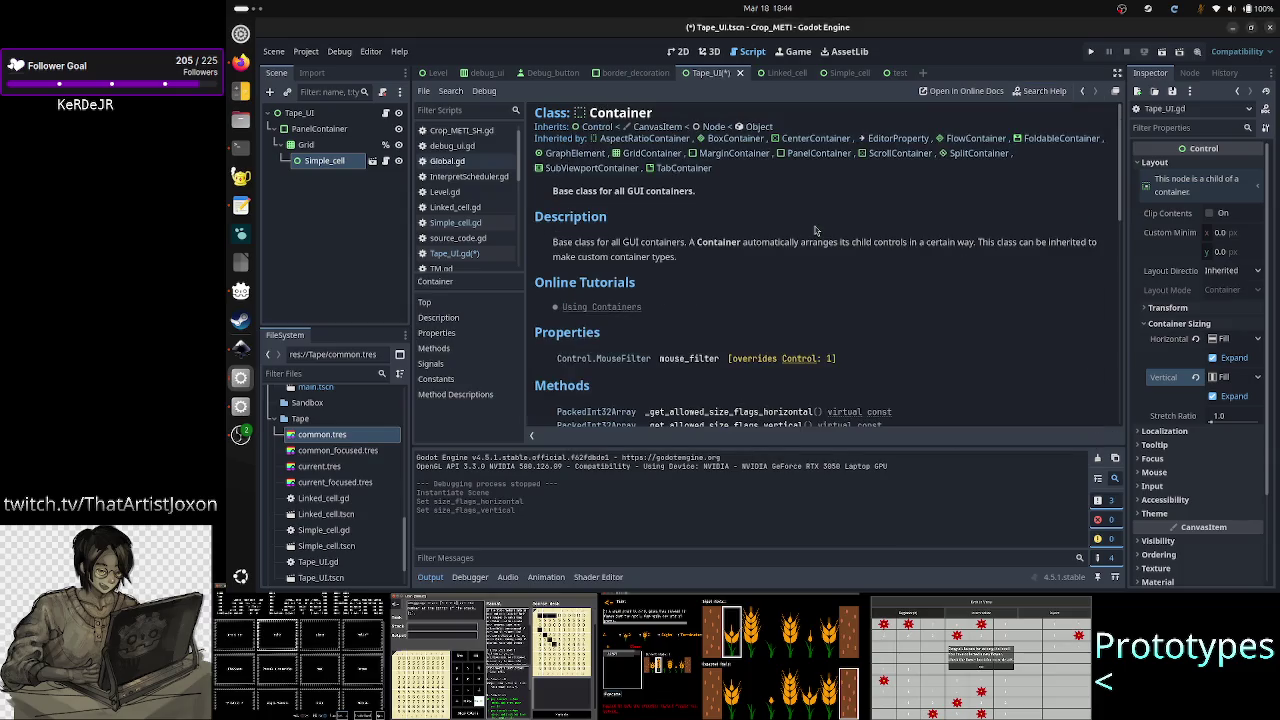
key("ctrl+f")
type("size")
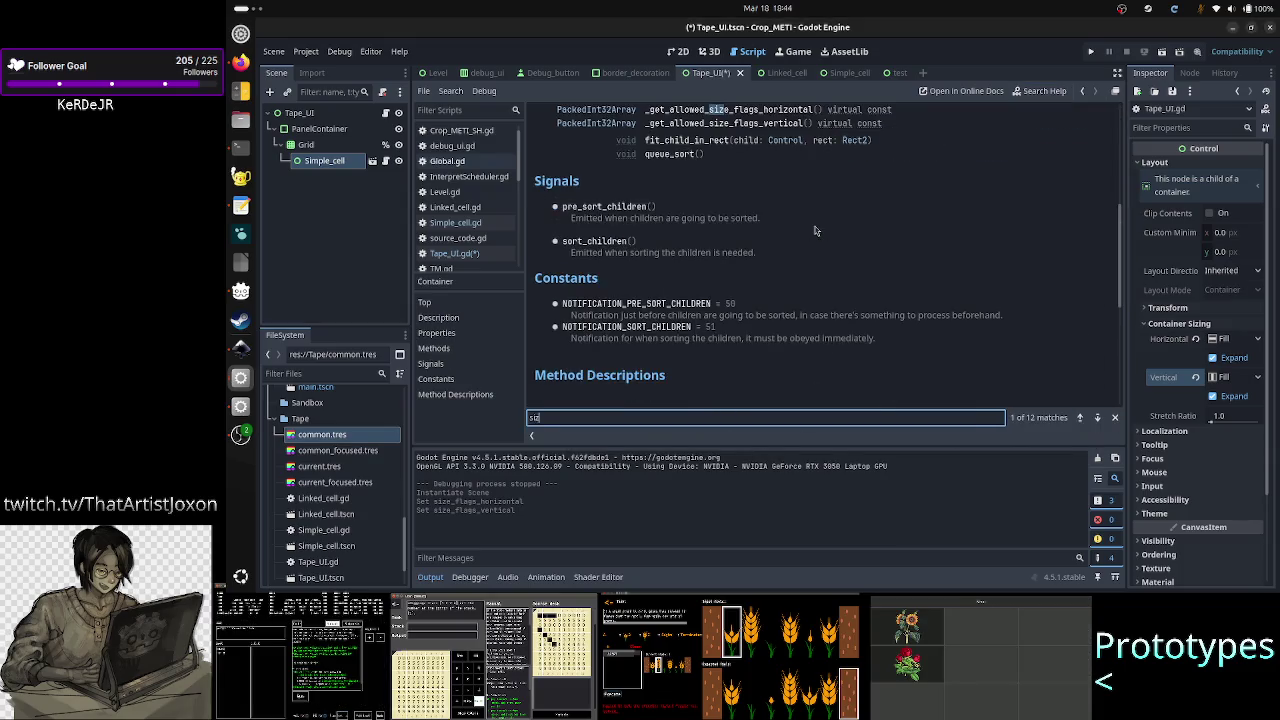
type("_fla")
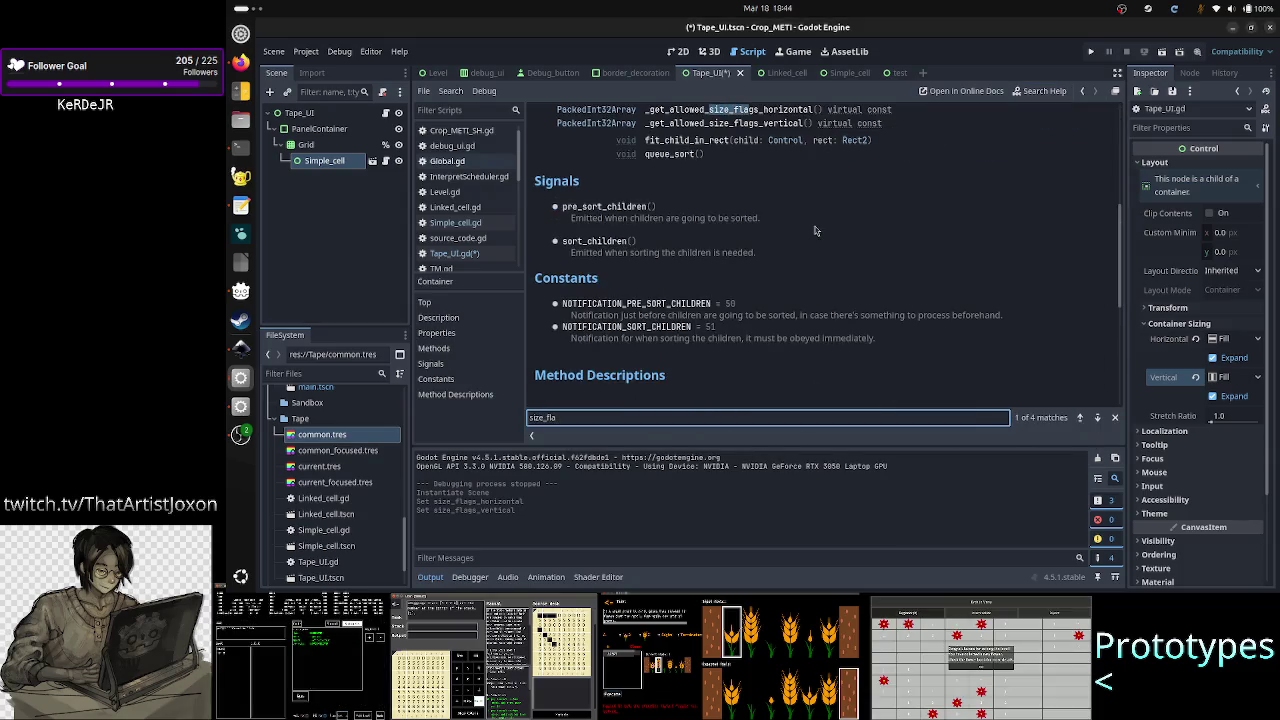
scroll(843, 131, "up", 3)
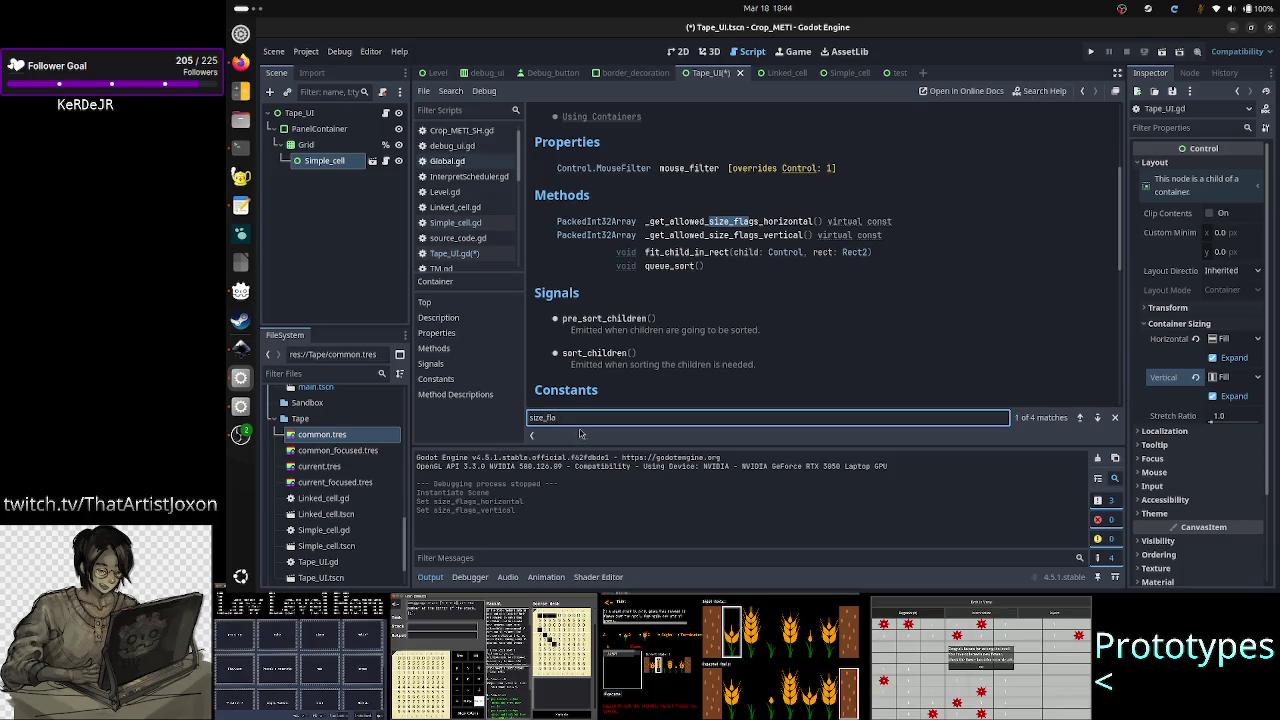
key("BackSpace")
key("BackSpace")
key("BackSpace")
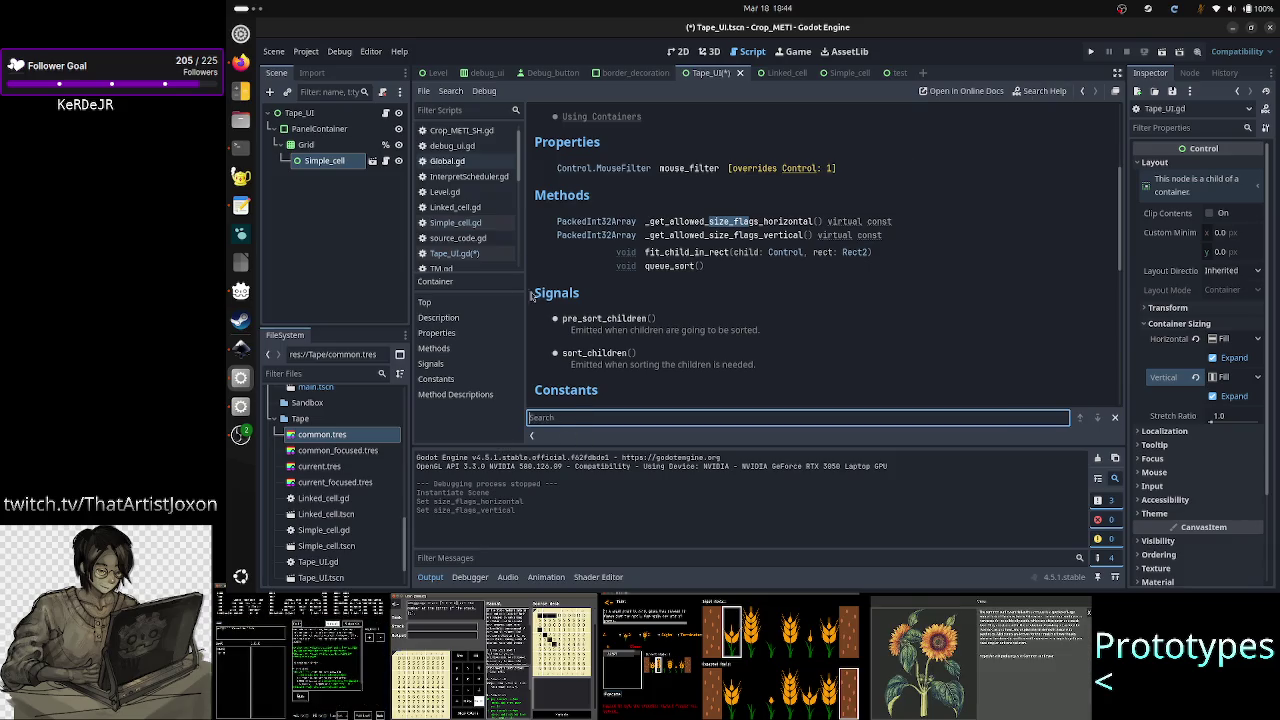
- Search the help for size_flags and open the size_flags property documentation
left_click(1035, 92)
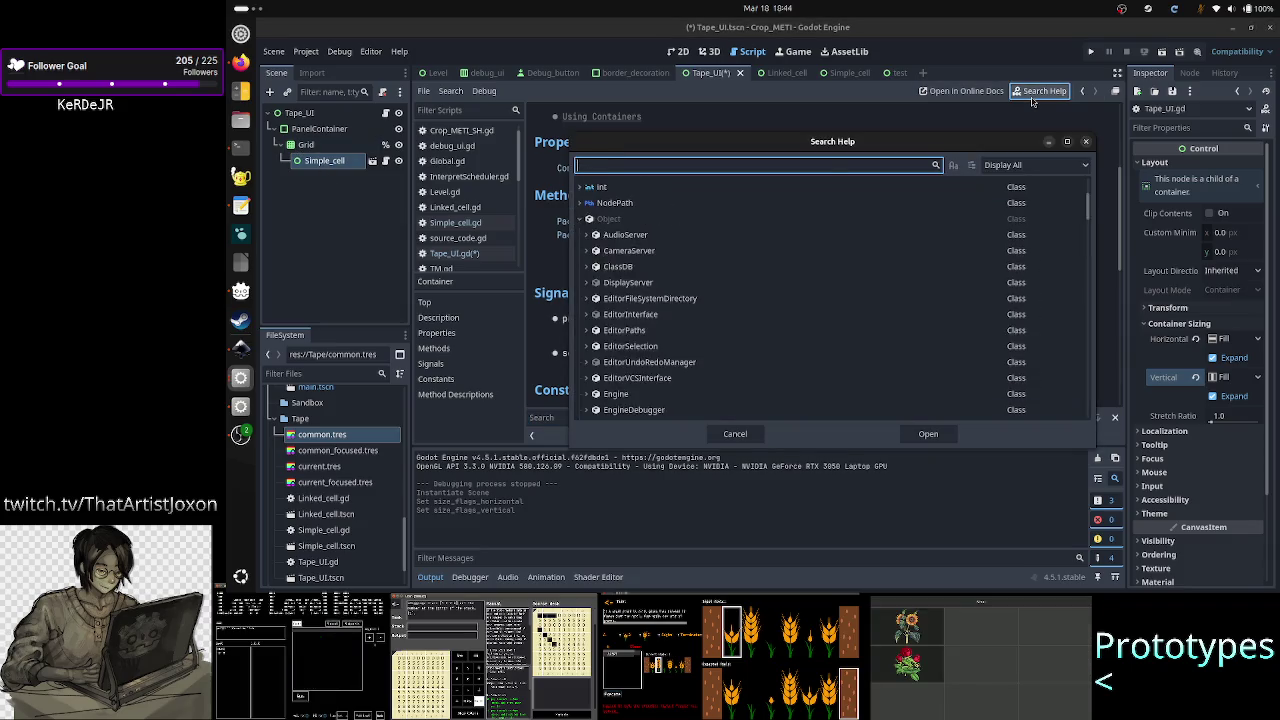
type("size_flag")
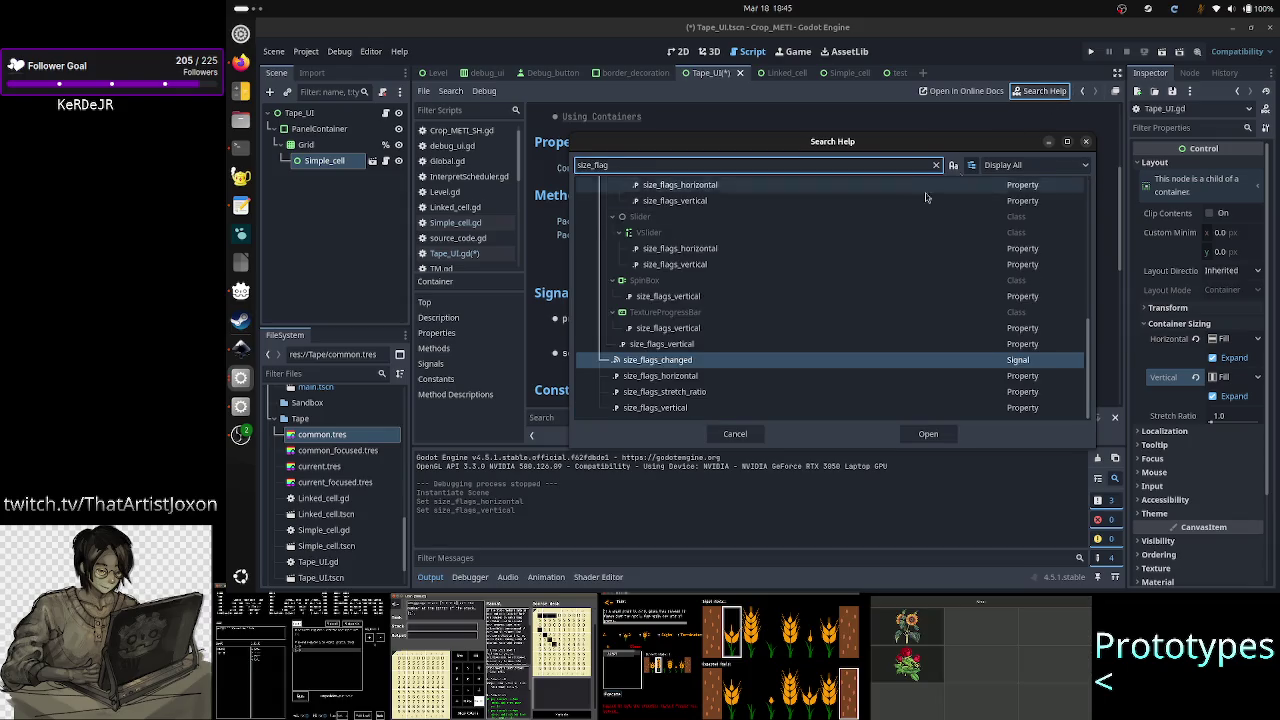
type("s")
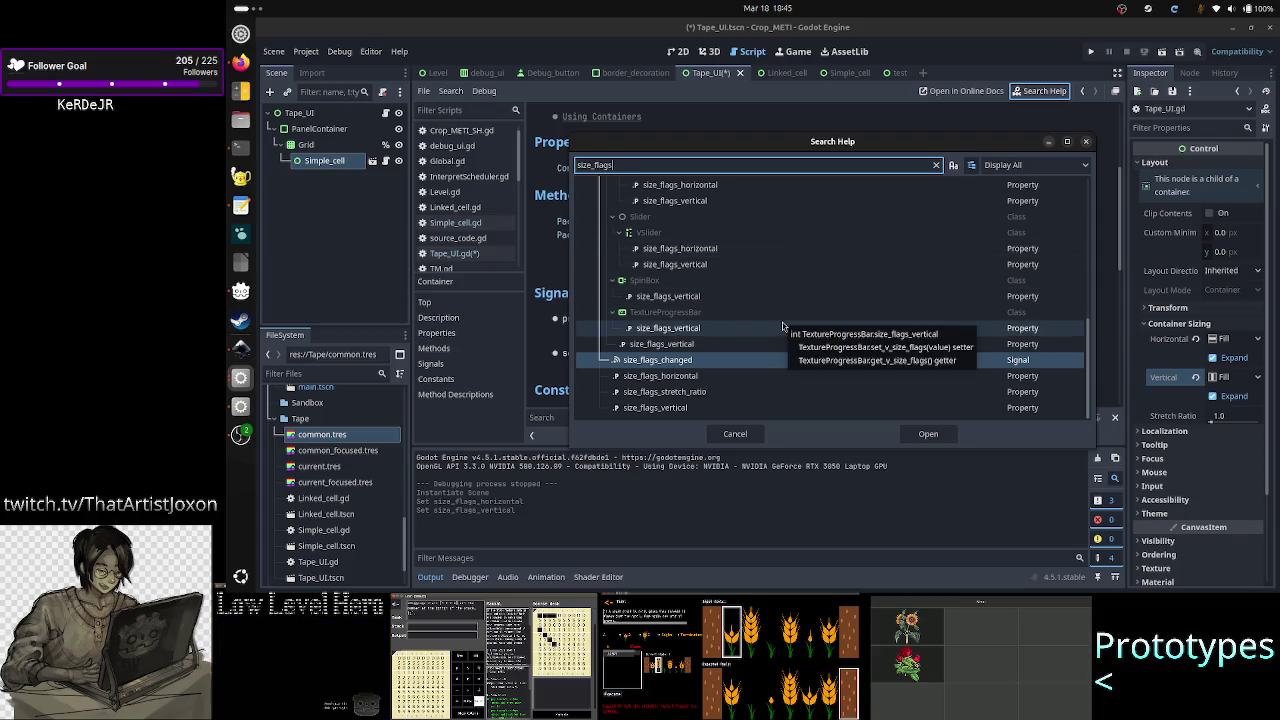
scroll(700, 280, "up", 3)
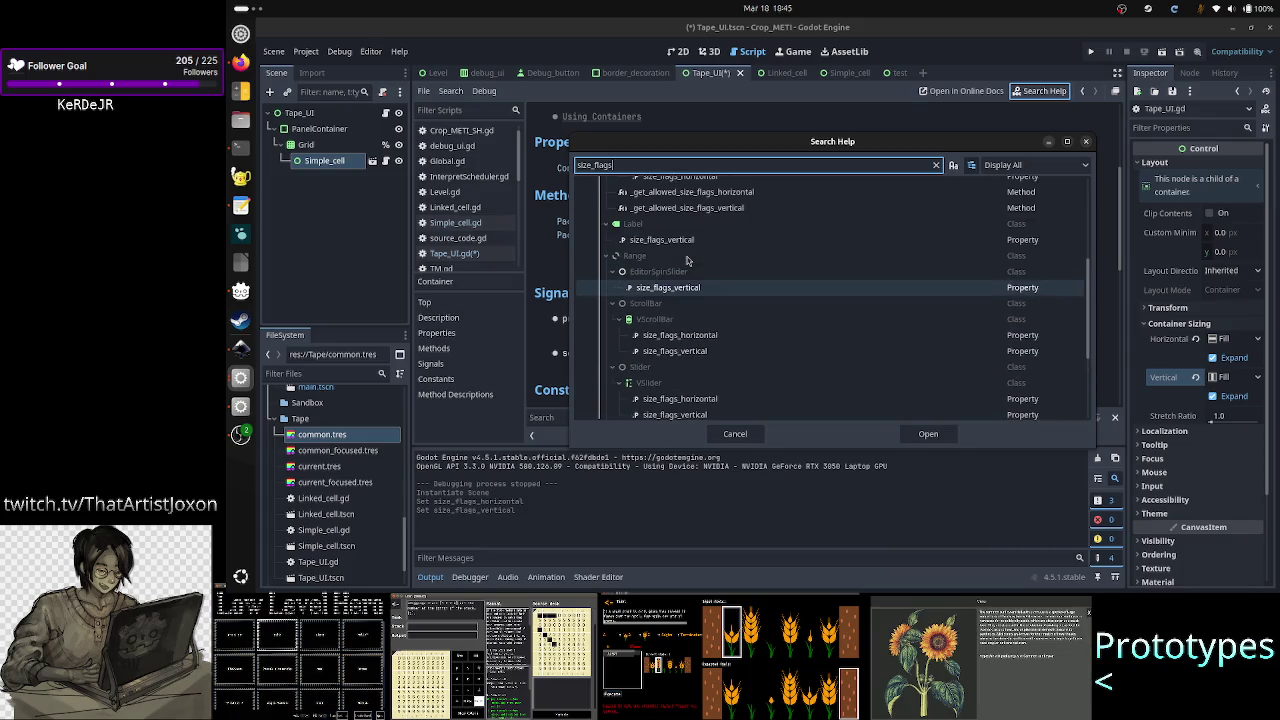
scroll(690, 270, "up", 4)
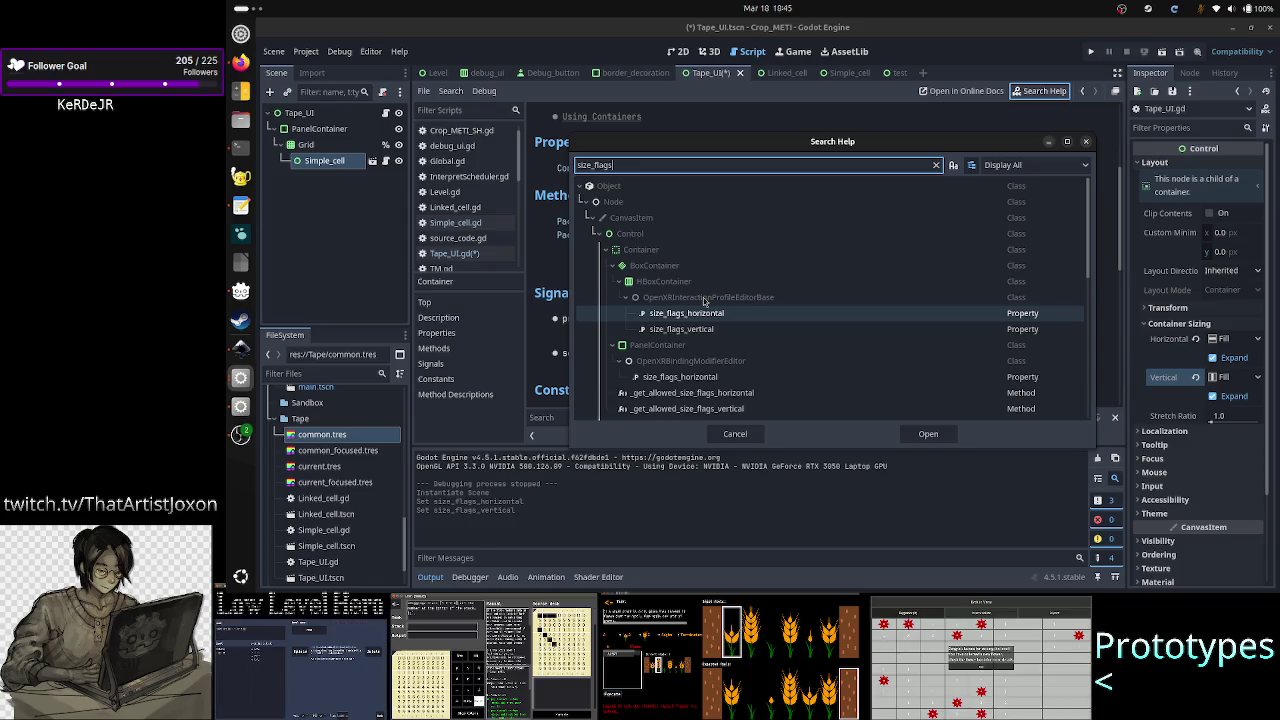
scroll(640, 325, "down", 2)
scroll(597, 350, "down", 8)
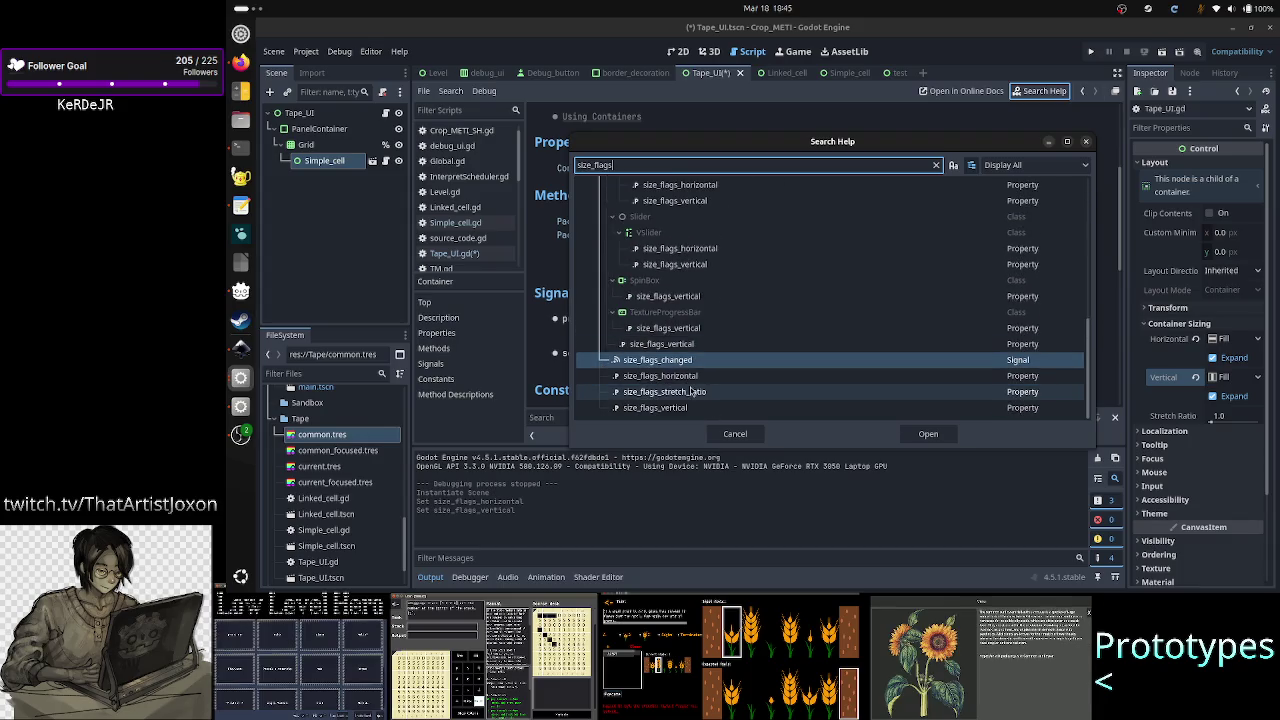
double_click(695, 376)
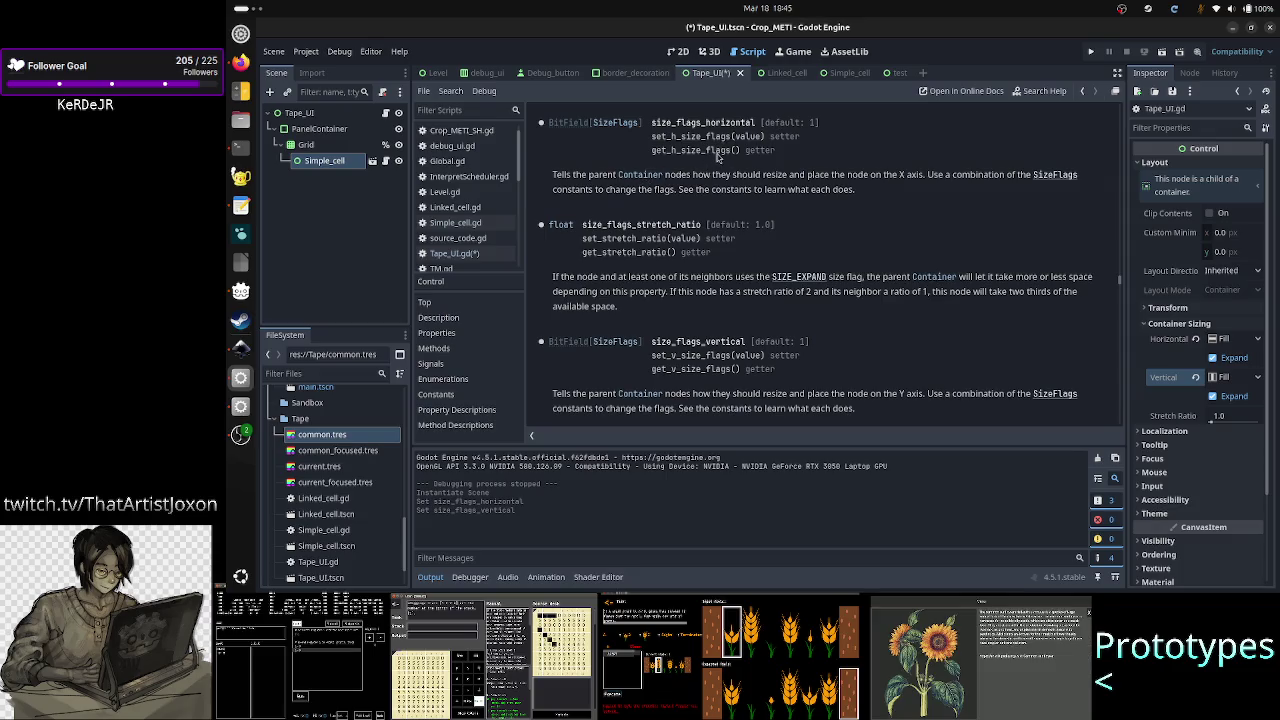
- Read the size_flags_horizontal description and jump to the SizeFlags constants, including SIZE_EXPAND
left_click_drag(779, 122, 664, 112)
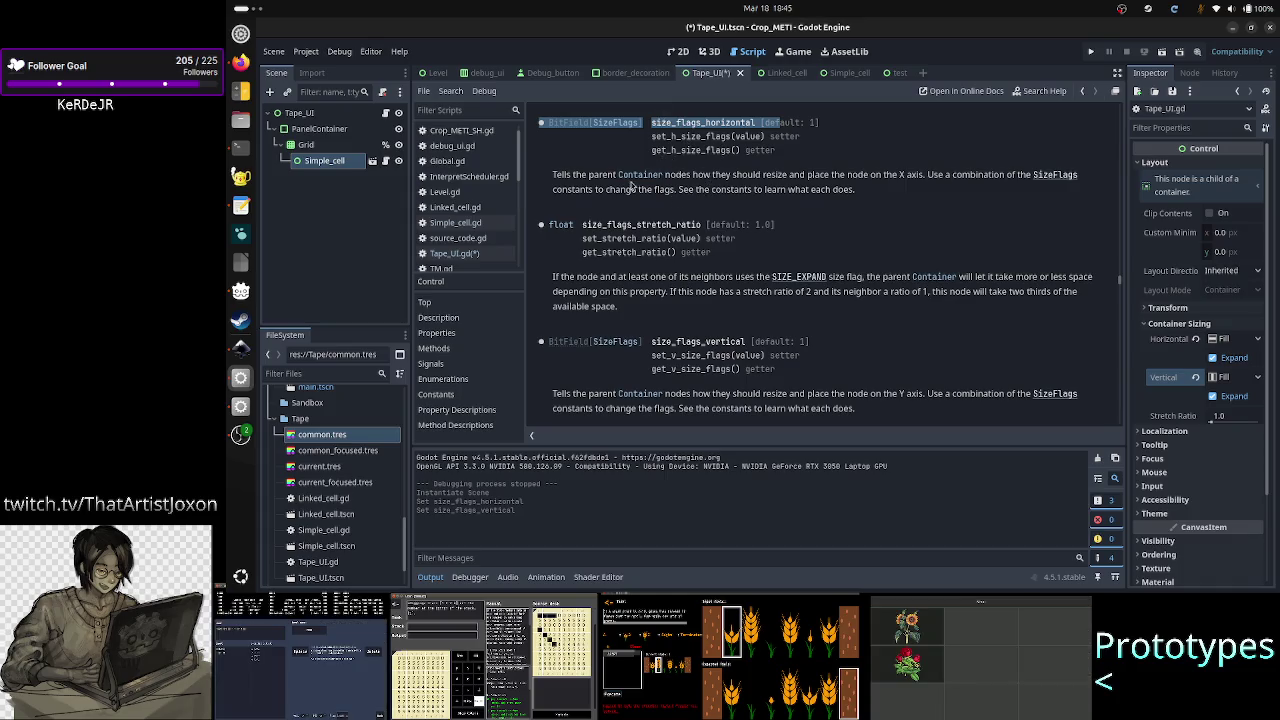
left_click_drag(702, 176, 886, 175)
left_click(888, 176)
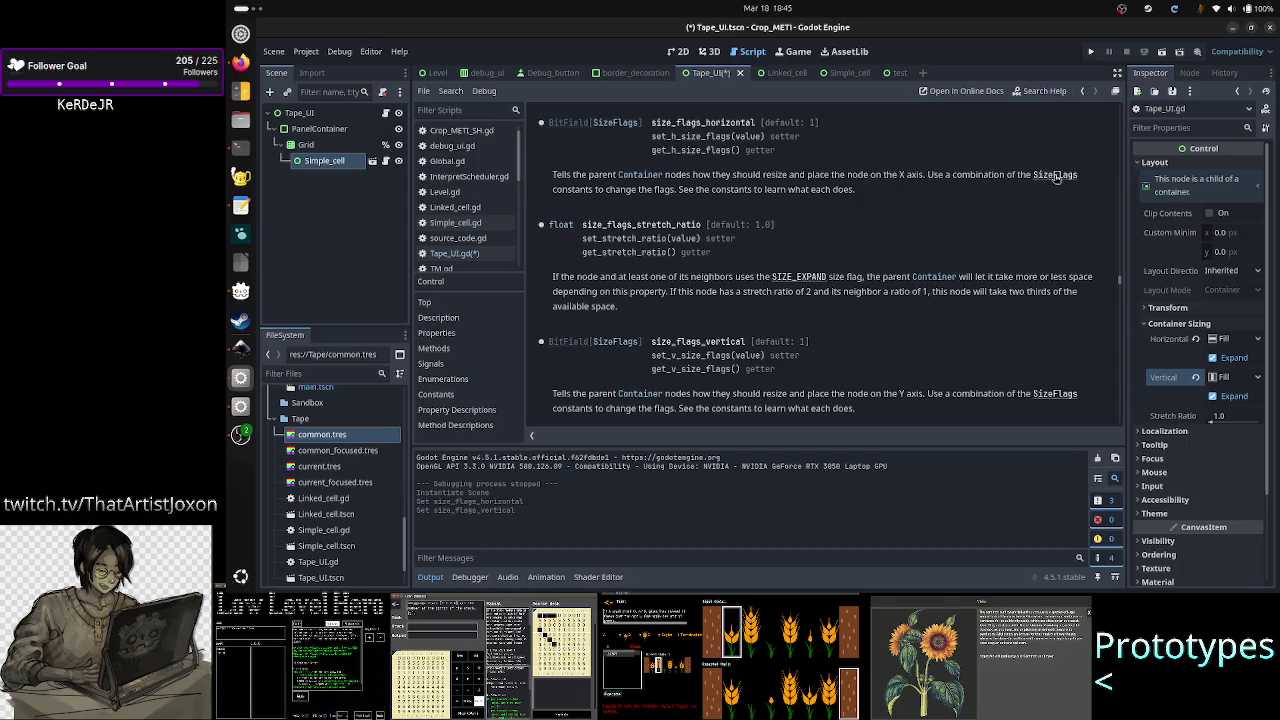
left_click_drag(595, 197, 752, 191)
left_click(752, 192)
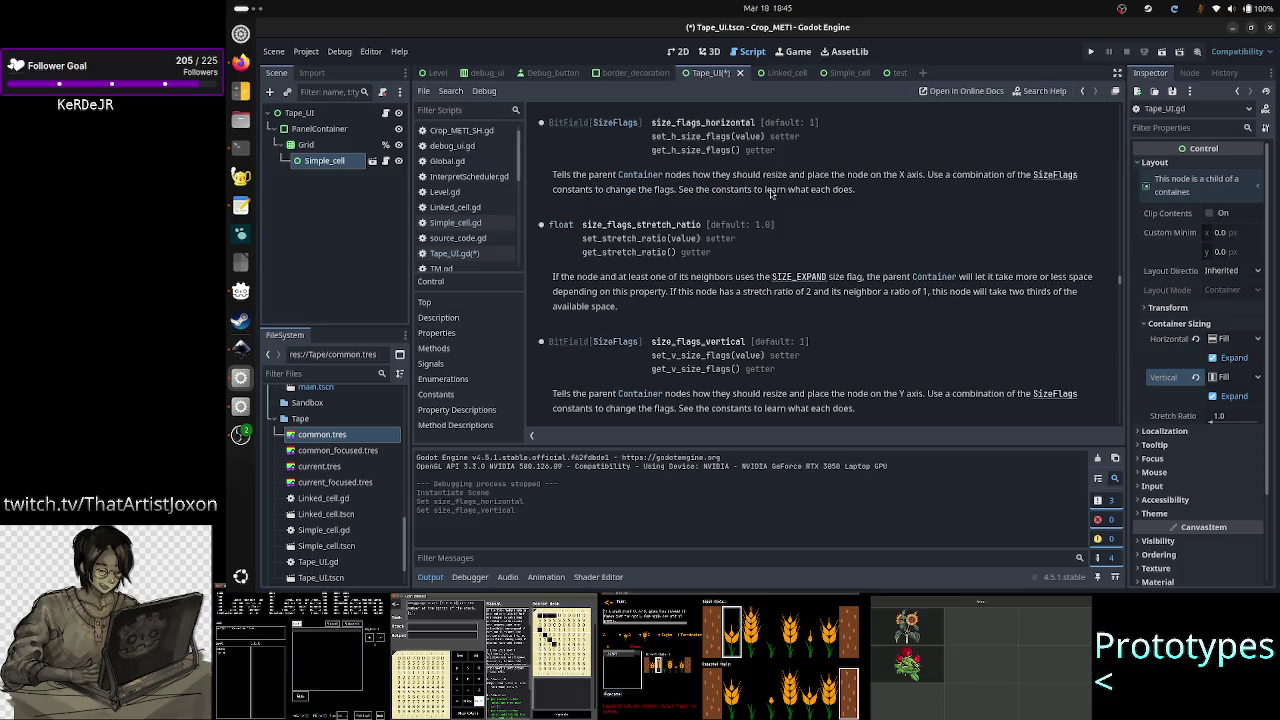
left_click(1043, 174)
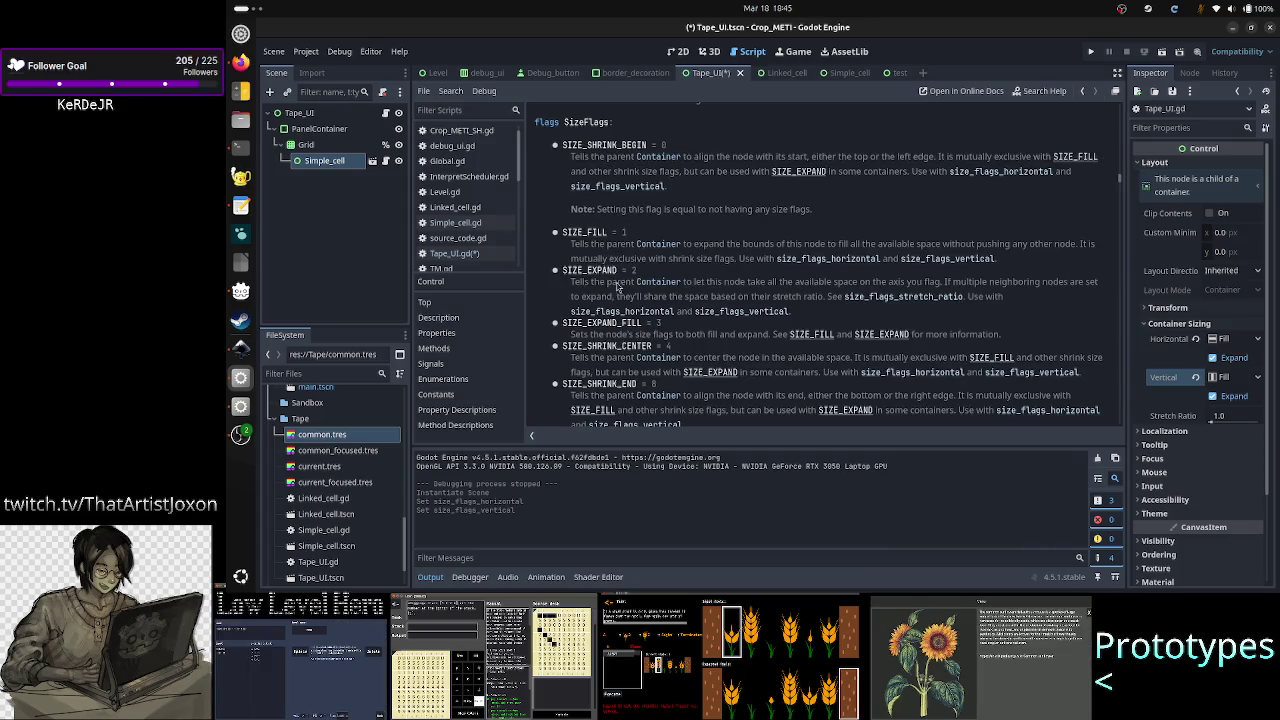
left_click_drag(620, 271, 567, 270)
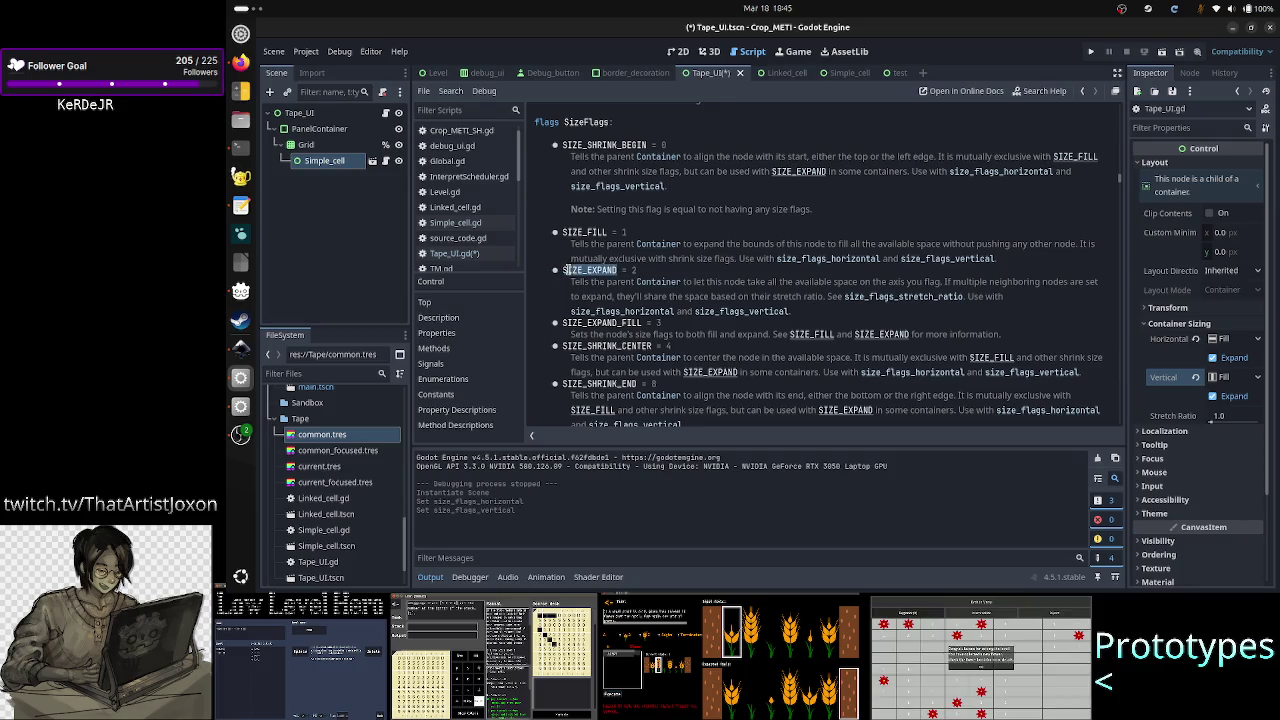
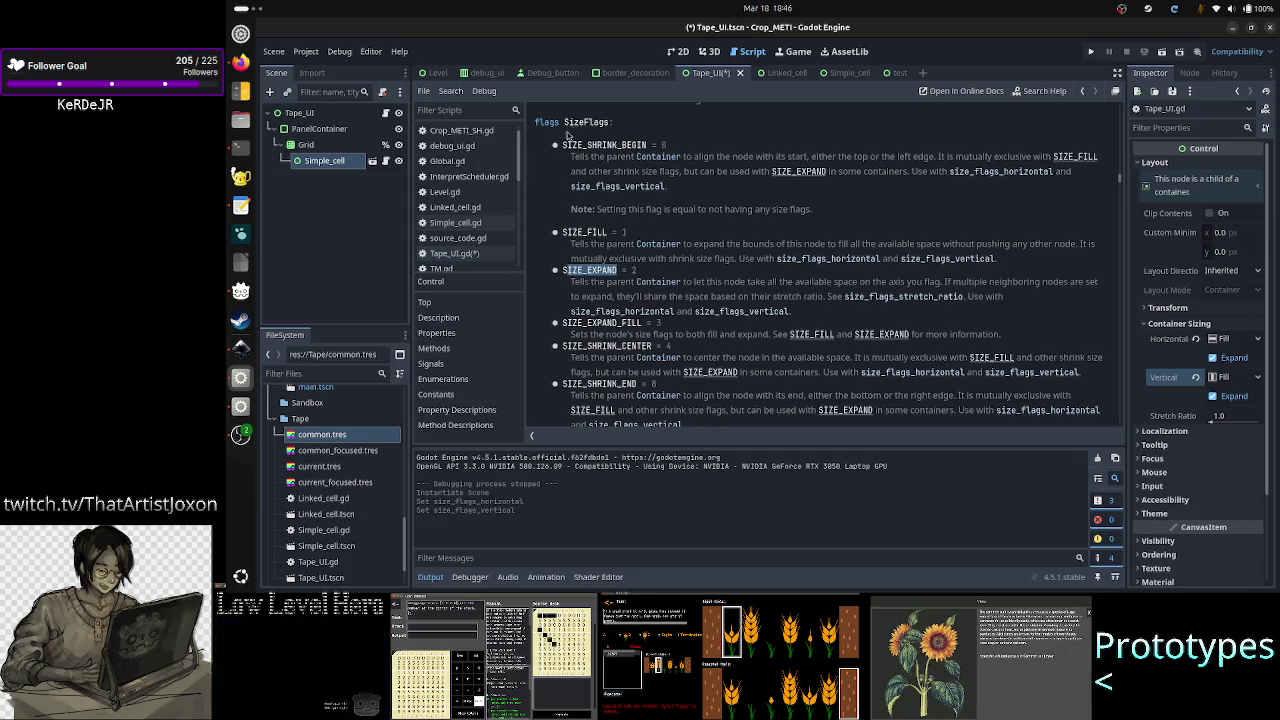
- On line 26 of Tape_UI.gd, set new_cell.size_flags_horizontal to Control.SIZE_EXPAND using autocomplete
left_click(473, 253)
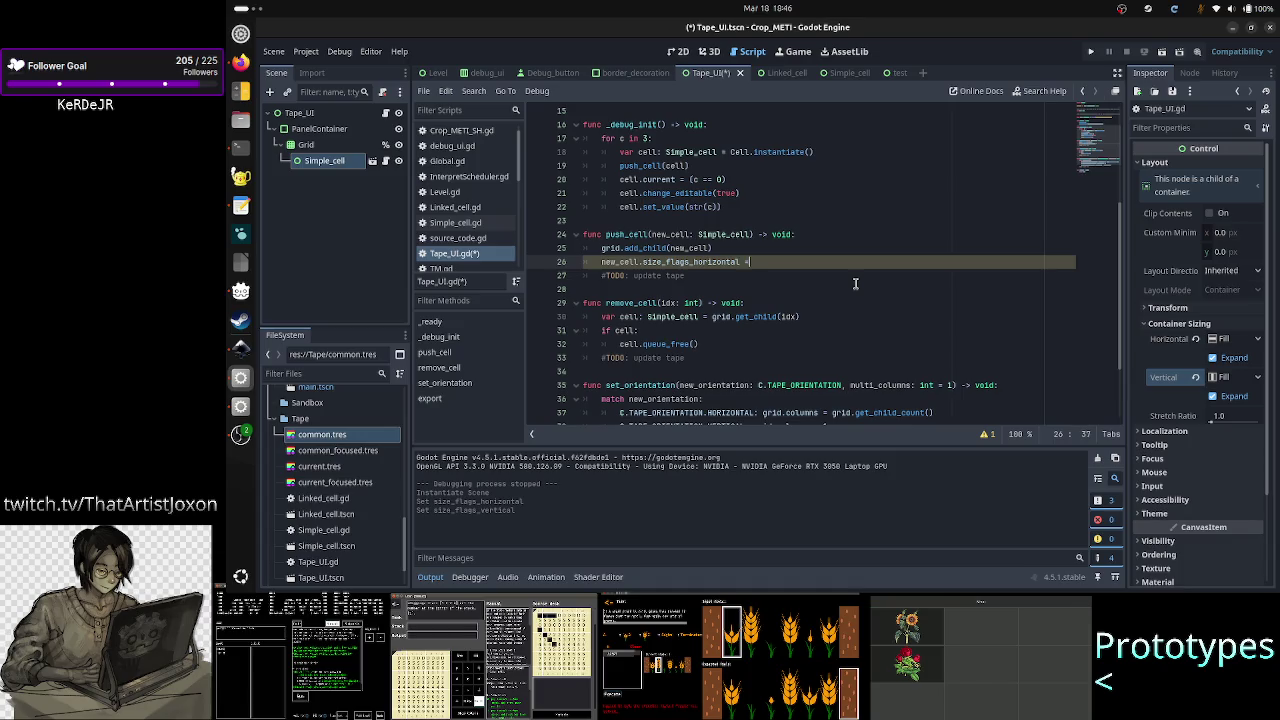
type("Size")
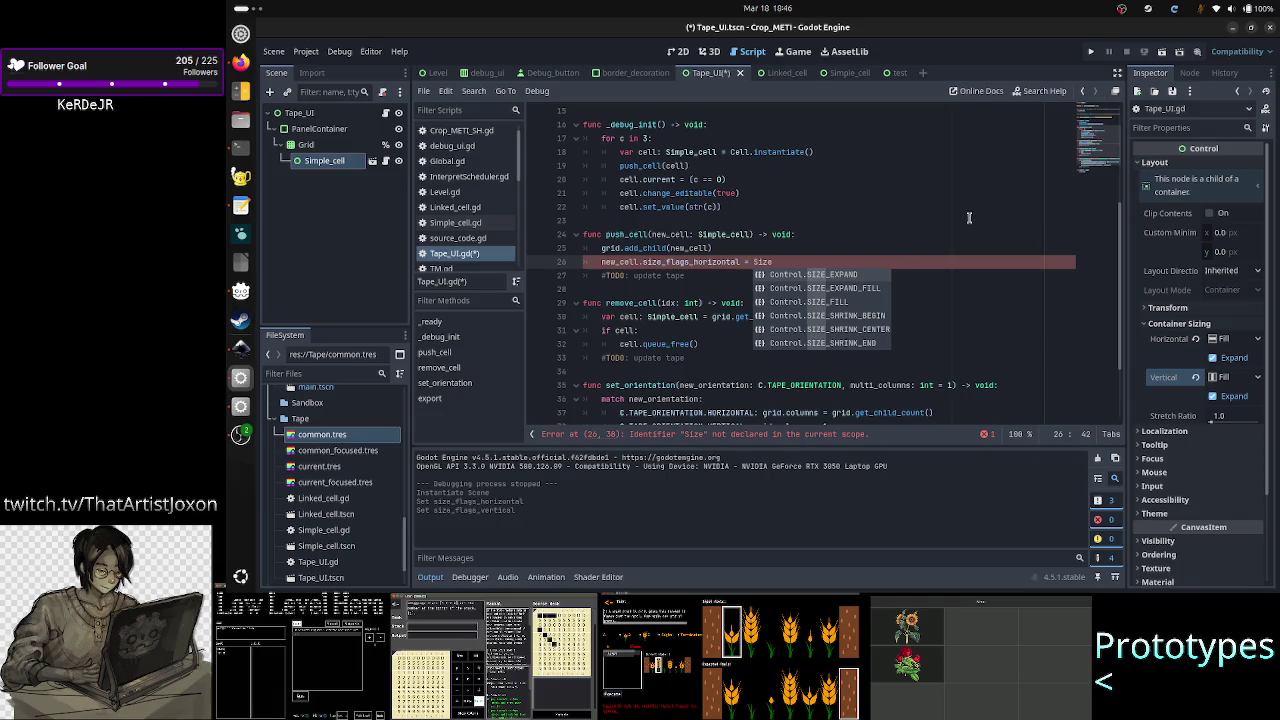
key("Return")
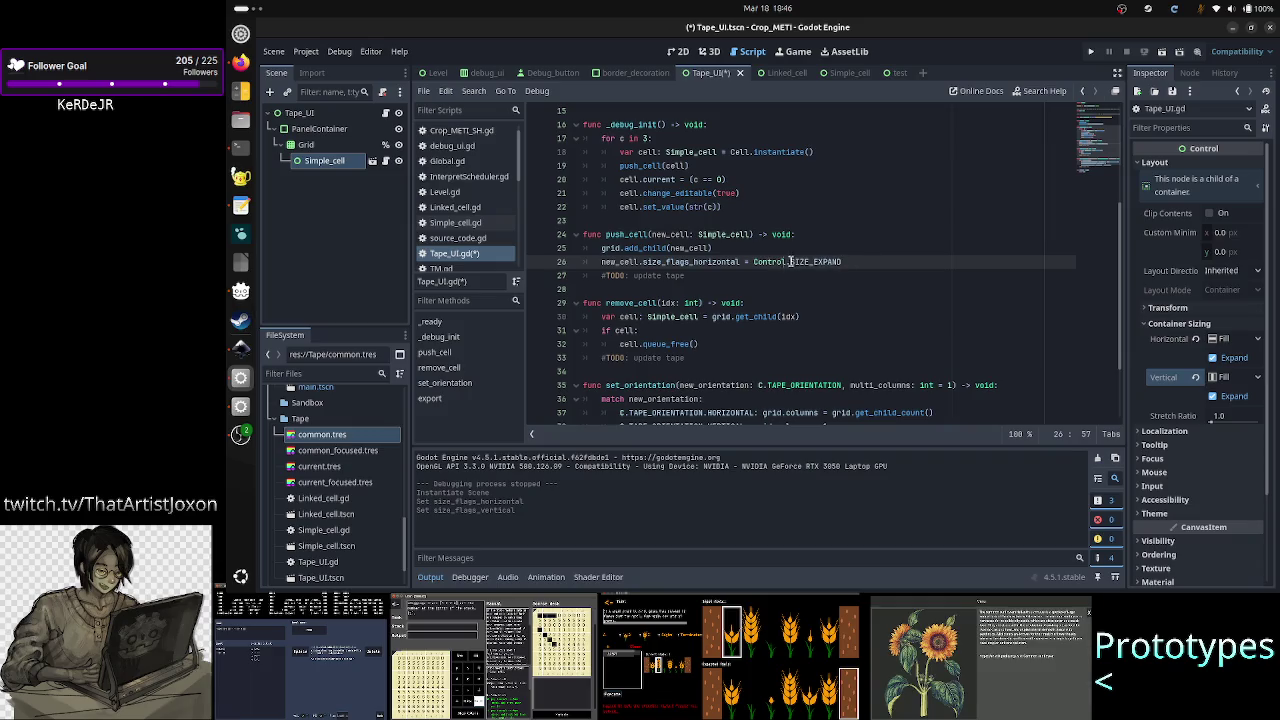
- Search the help docs for size_flags, then dismiss the search
left_click(1037, 91)
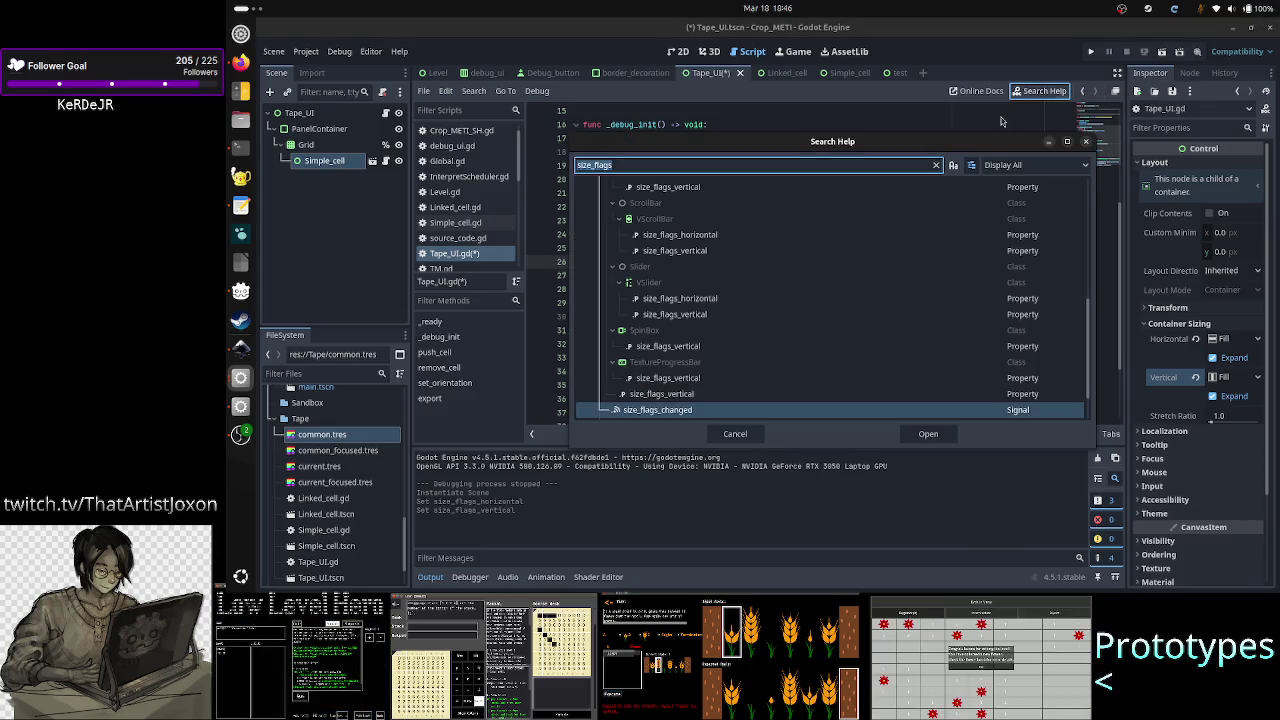
key("Escape")
scroll(457, 228, "down", 5)
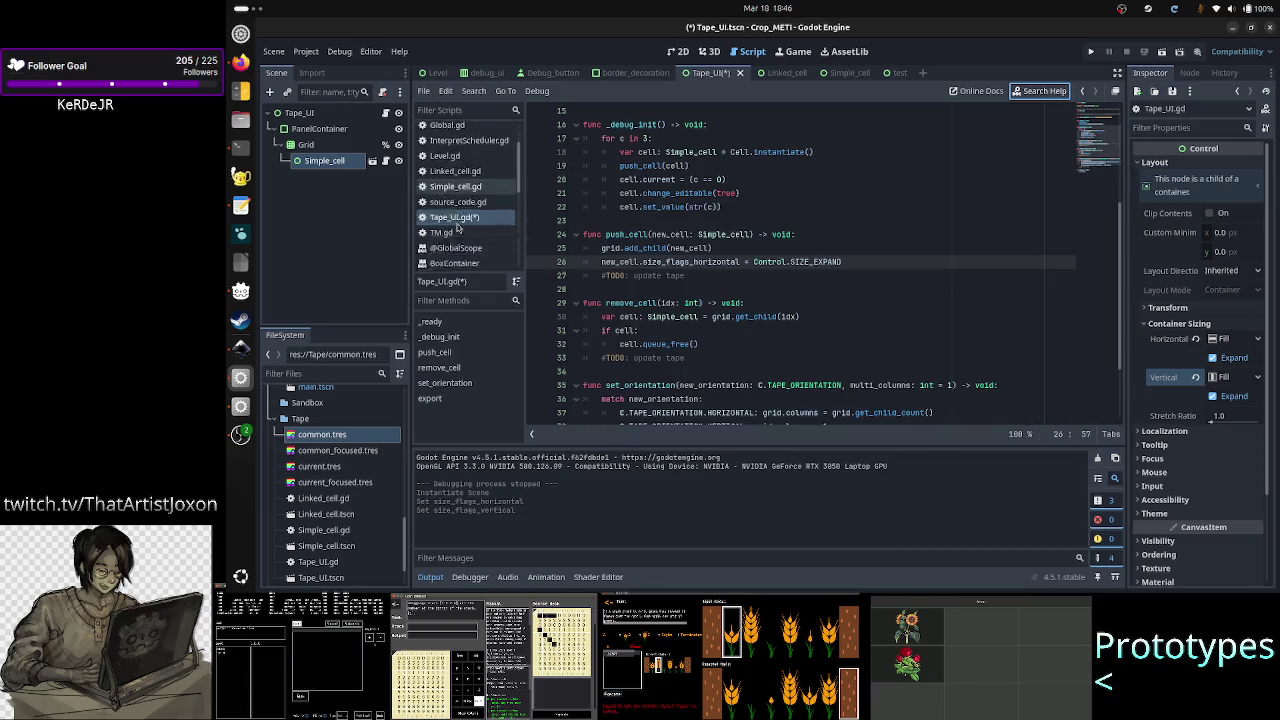
scroll(457, 228, "down", 2)
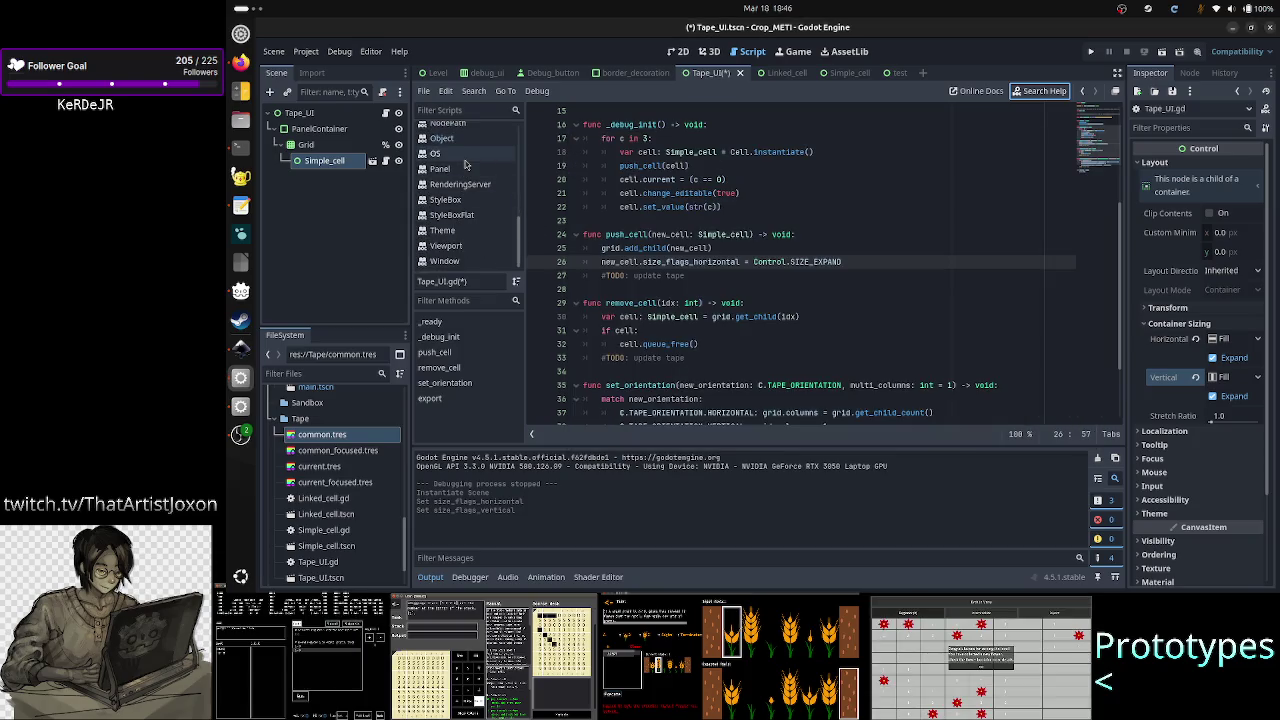
scroll(465, 163, "up", 6)
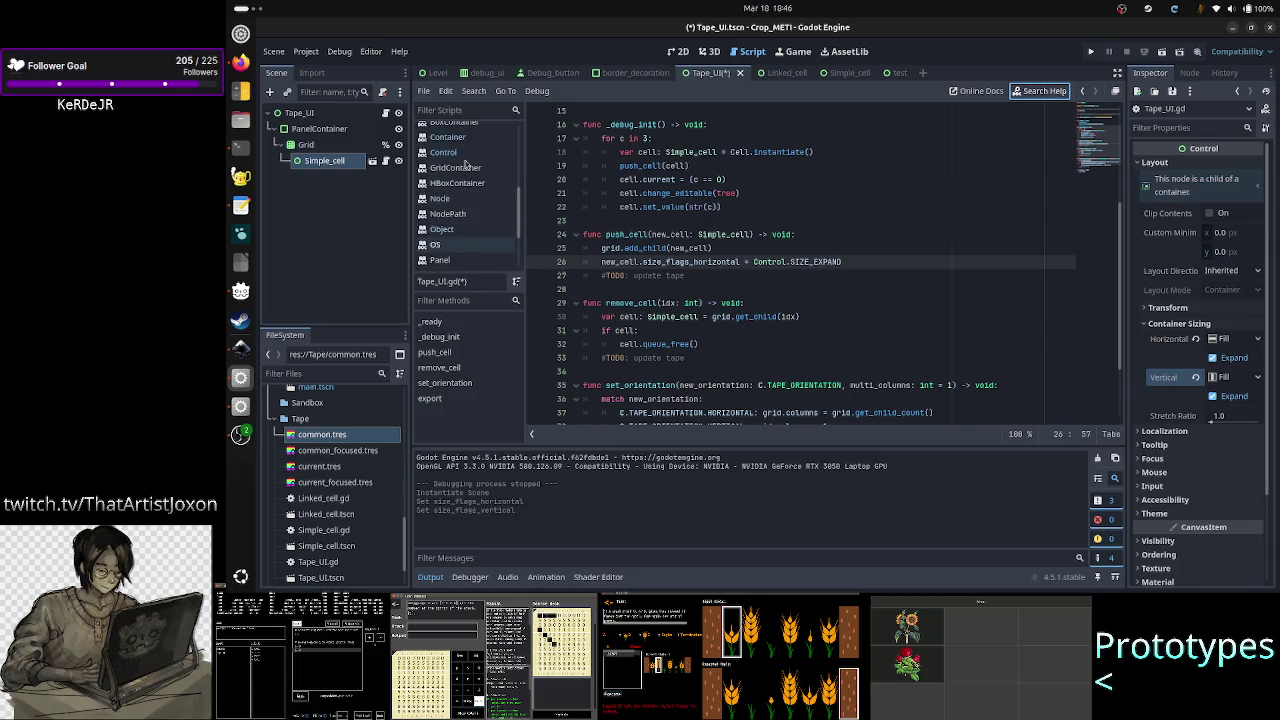
- Read the SizeFlags section of the Control class documentation, then return to Tape_UI.gd
left_click(447, 152)
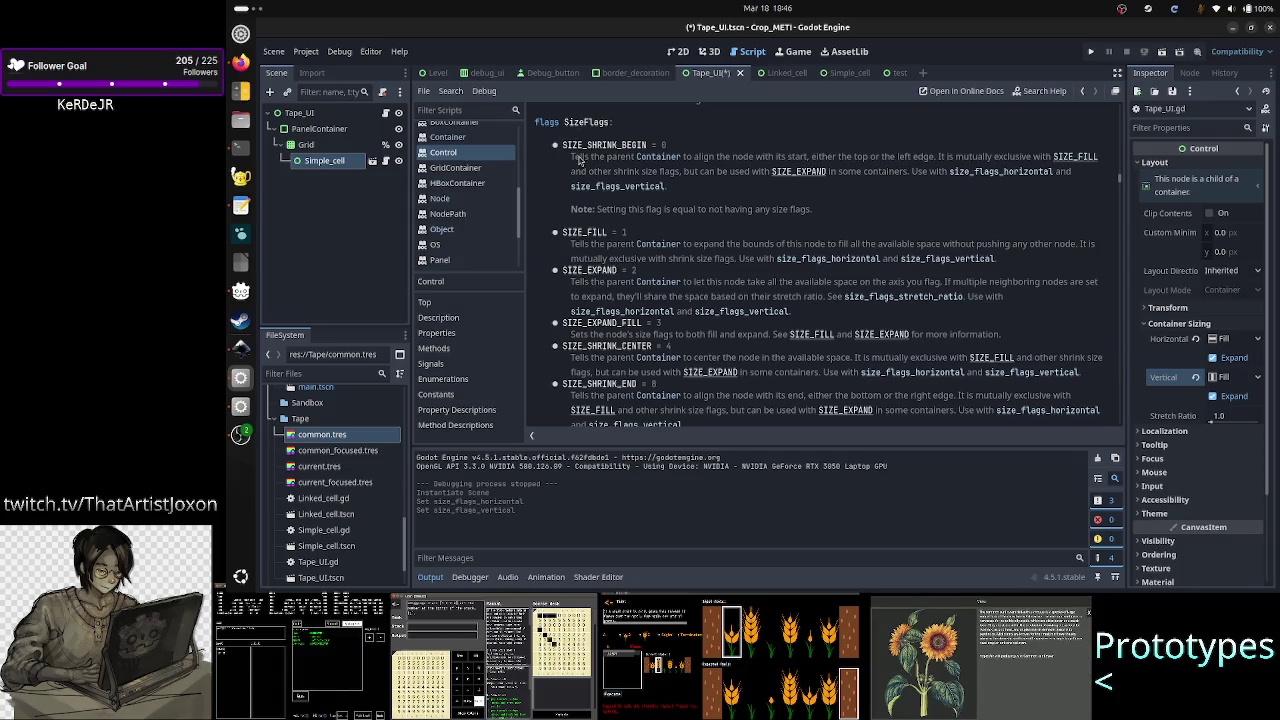
scroll(588, 140, "up", 2)
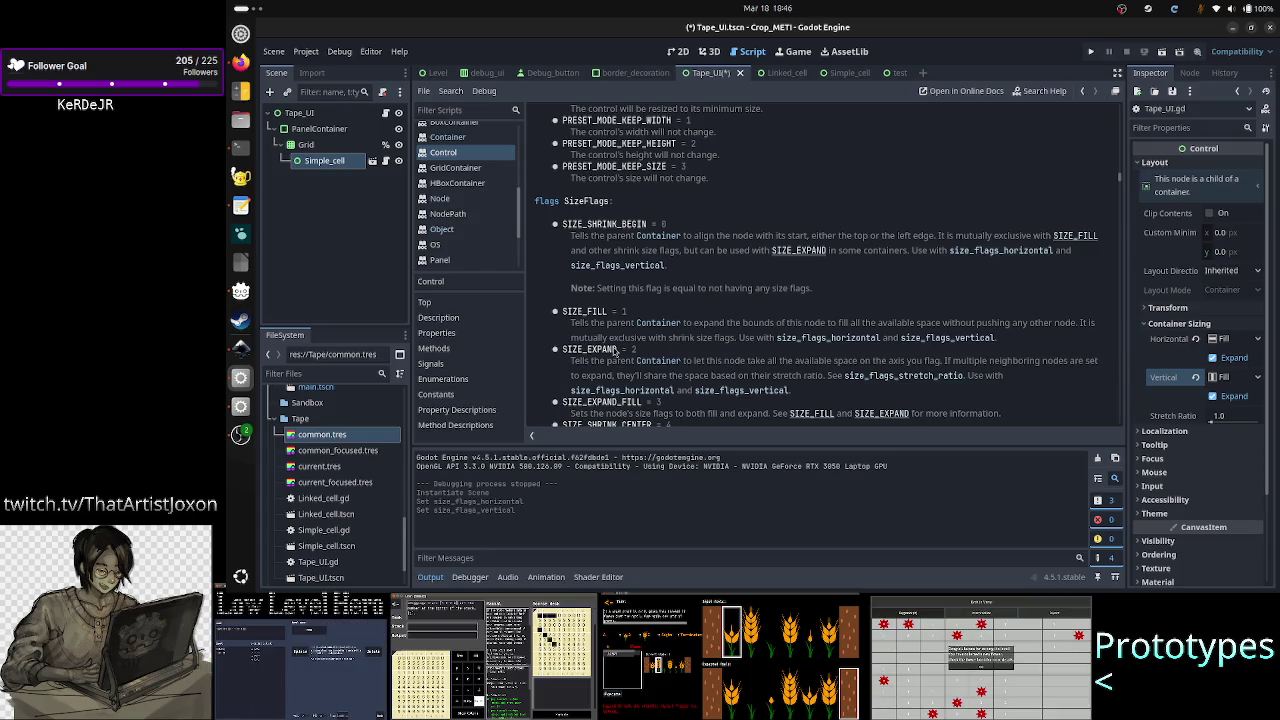
scroll(627, 317, "up", 4)
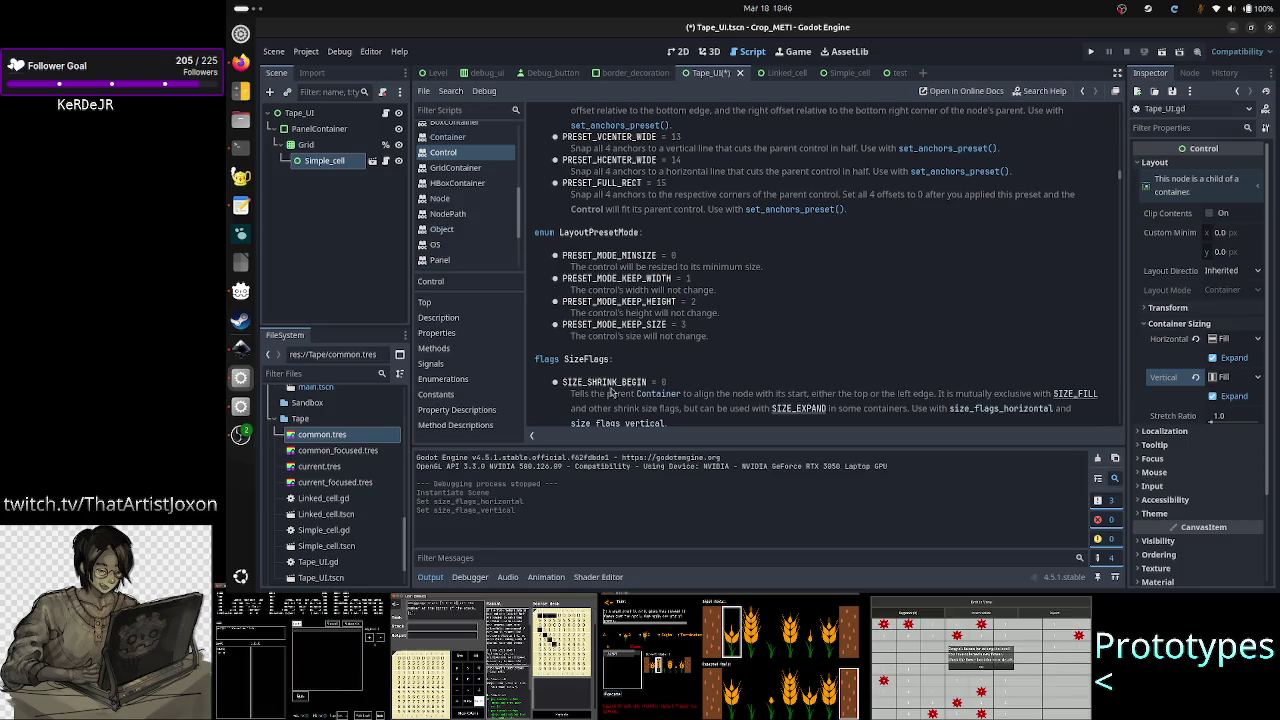
scroll(645, 376, "down", 8)
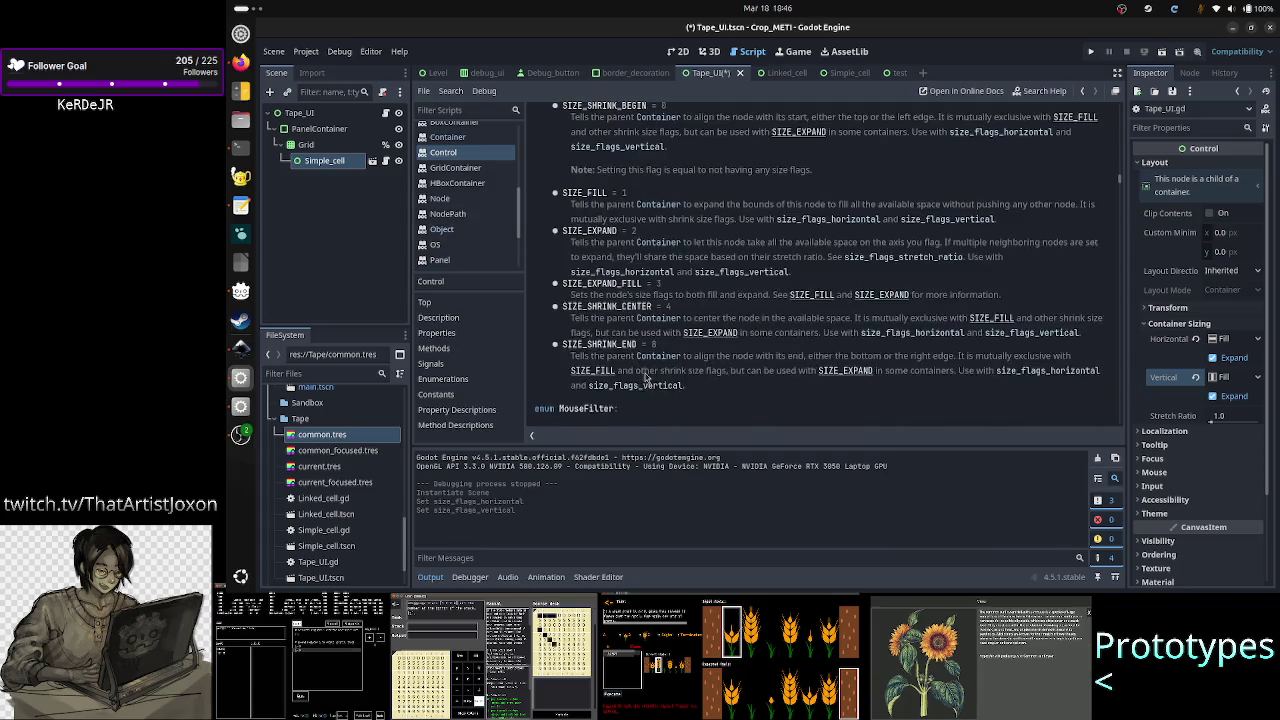
scroll(645, 376, "up", 3)
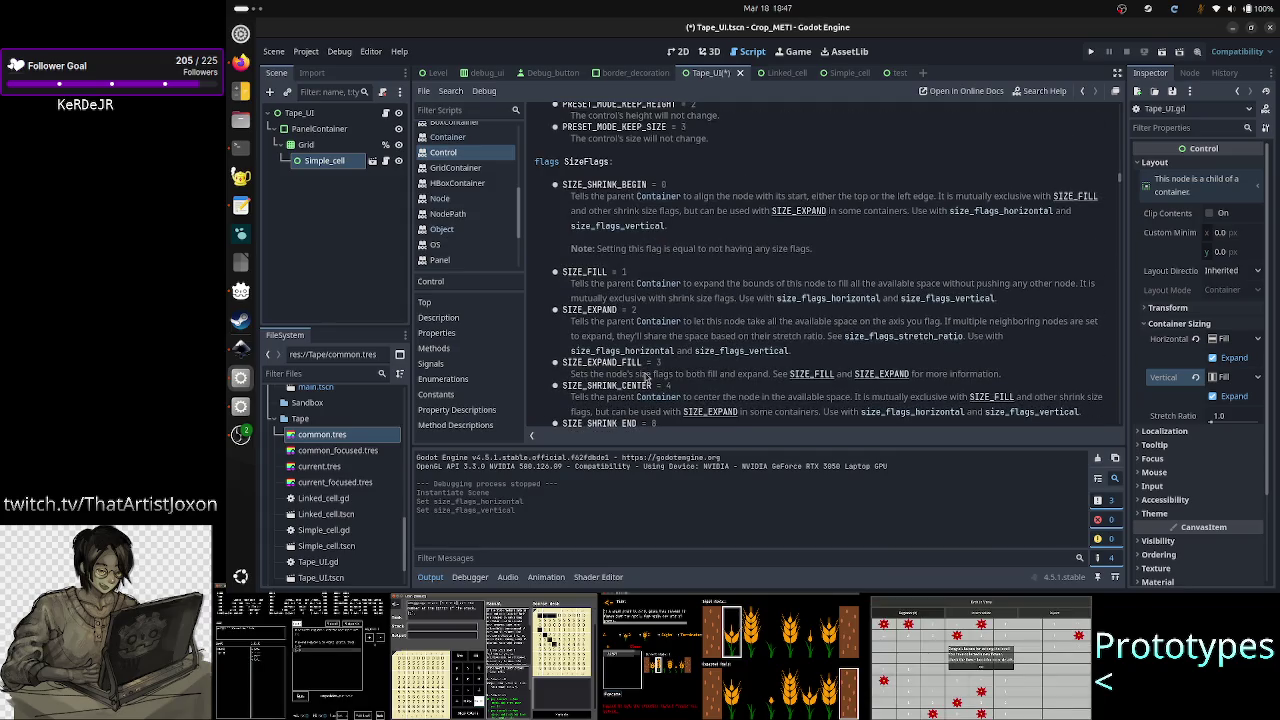
scroll(600, 250, "down", 5)
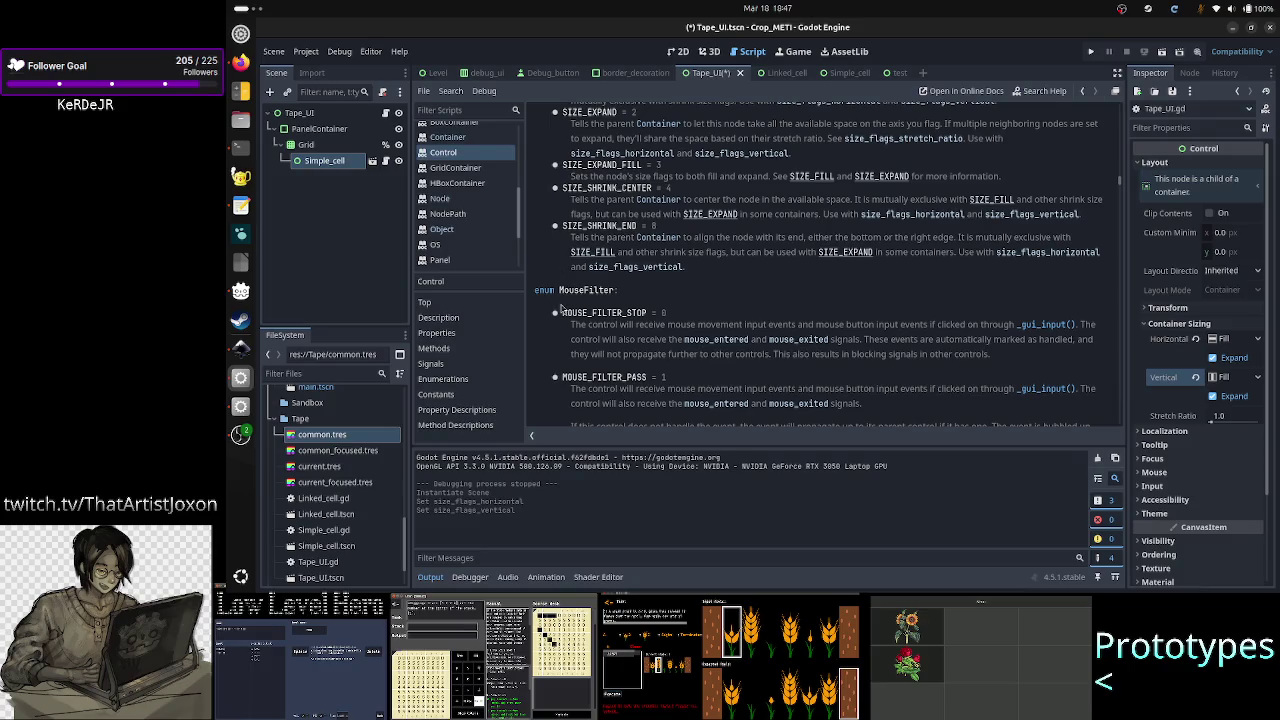
scroll(600, 305, "up", 7)
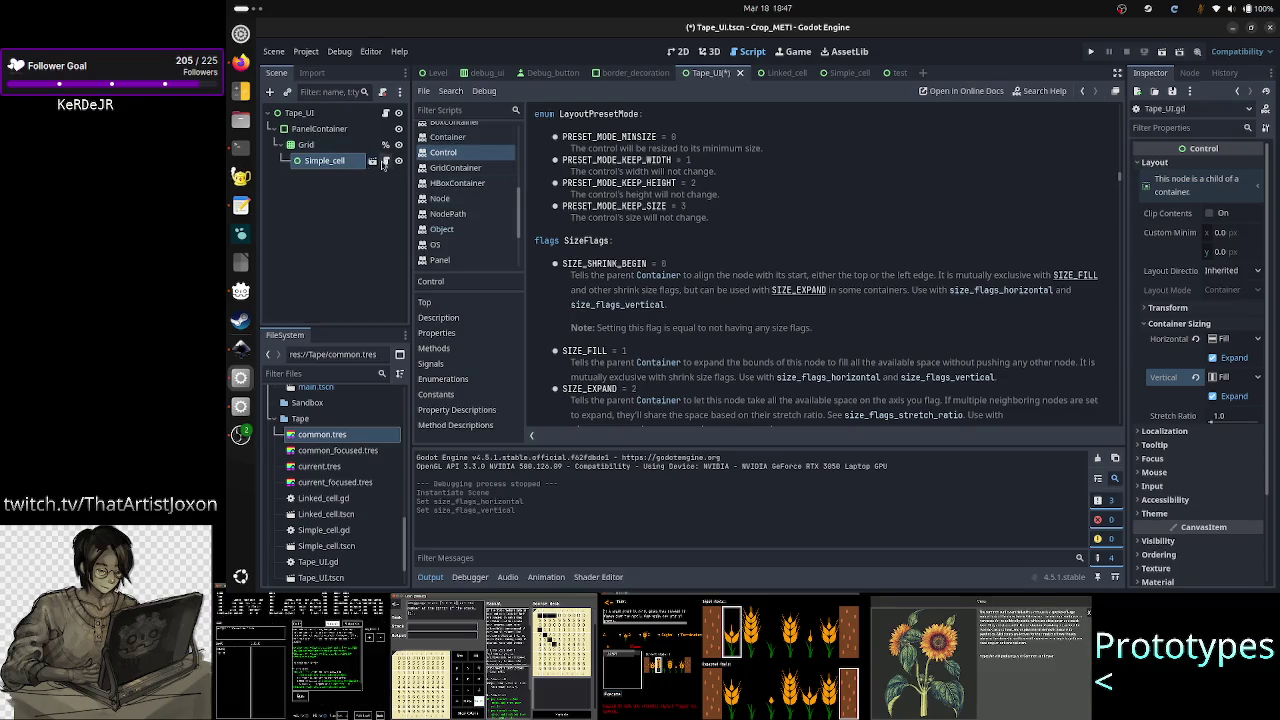
left_click(386, 113)
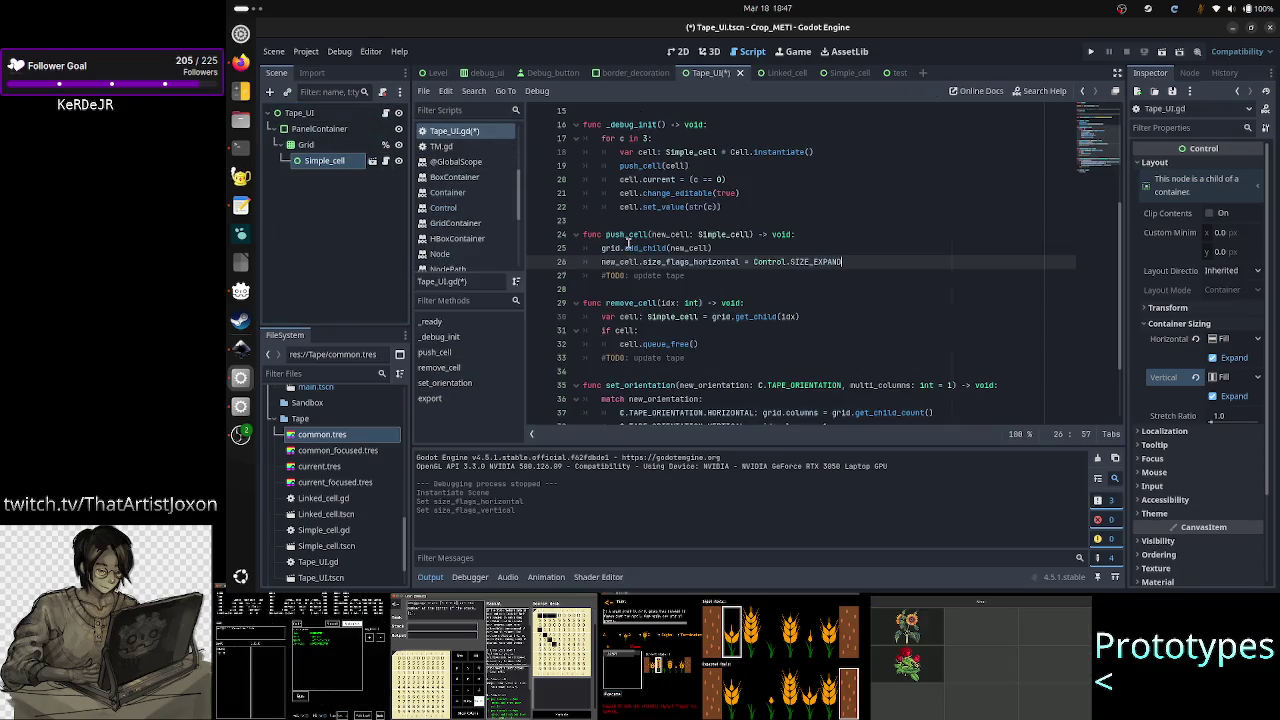
- Duplicate line 26 onto line 27 as size_flags_vertical = Control.SIZE_EXPAND
key("Return")
key("Up")
key("shift+Down")
key("ctrl+c")
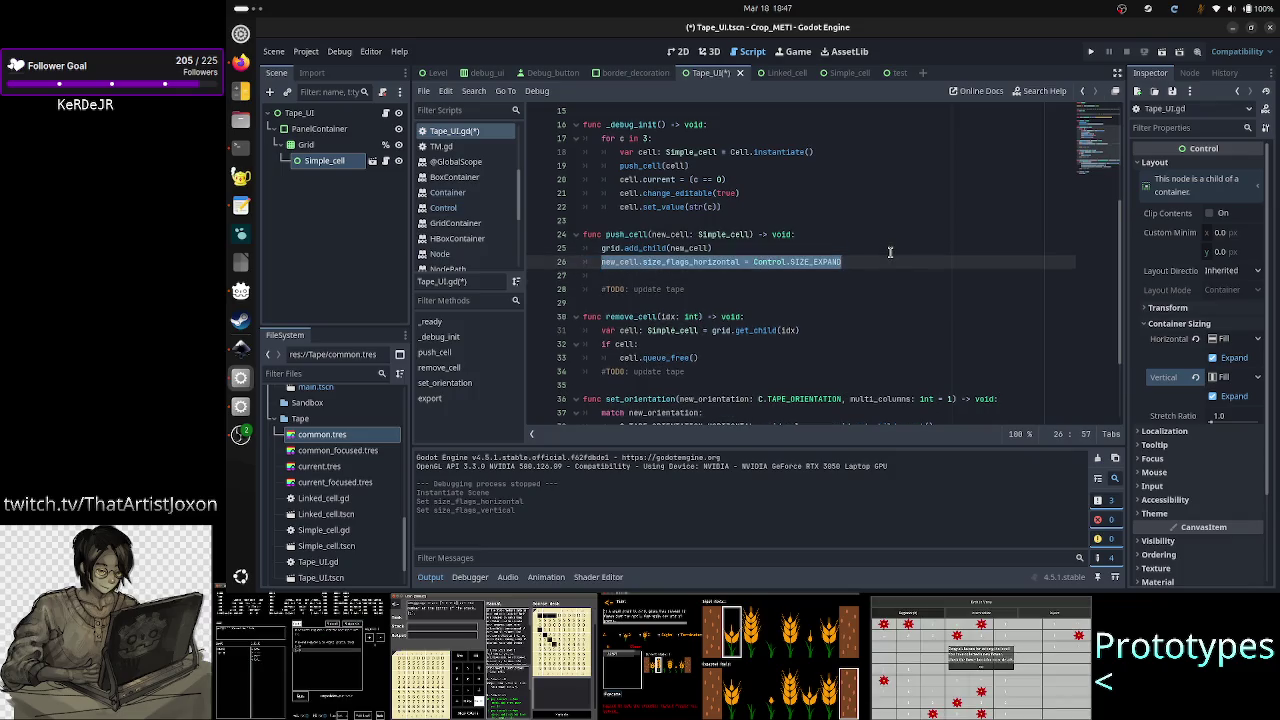
key("Right")
key("ctrl+v")
key("Home")
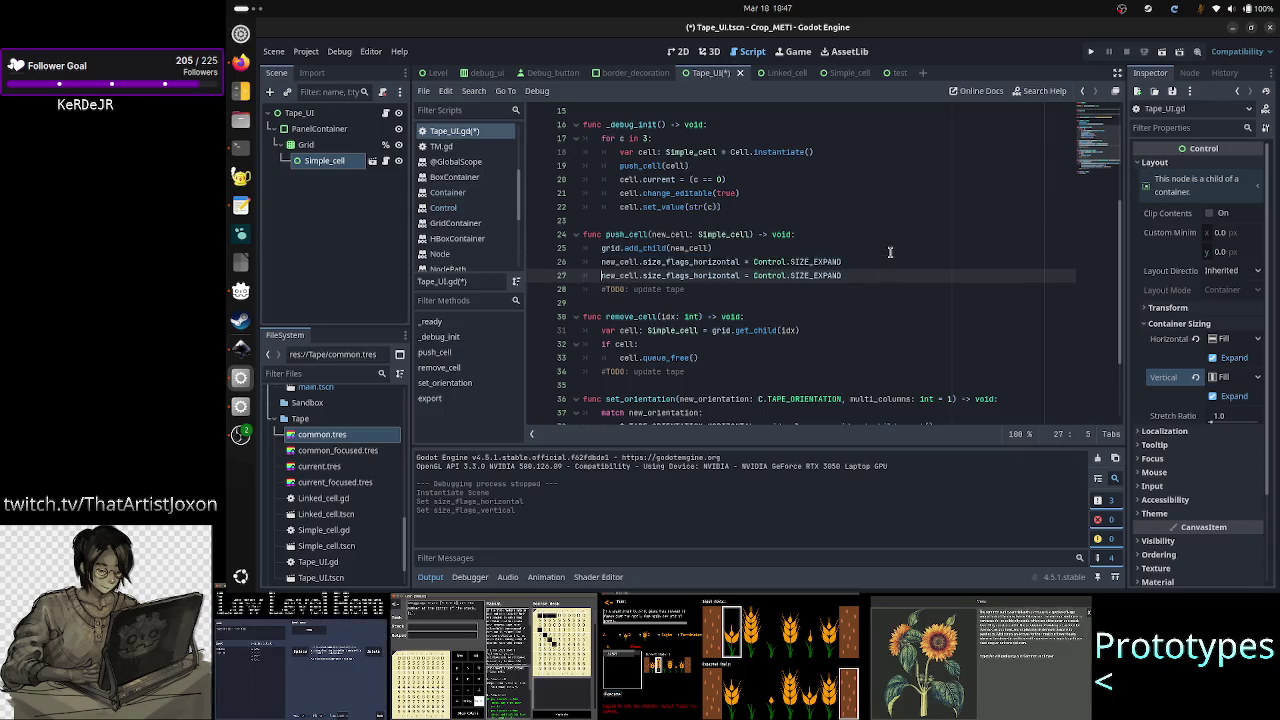
key("ctrl+Right")
key("BackSpace")
key("BackSpace")
key("BackSpace")
type("verti")
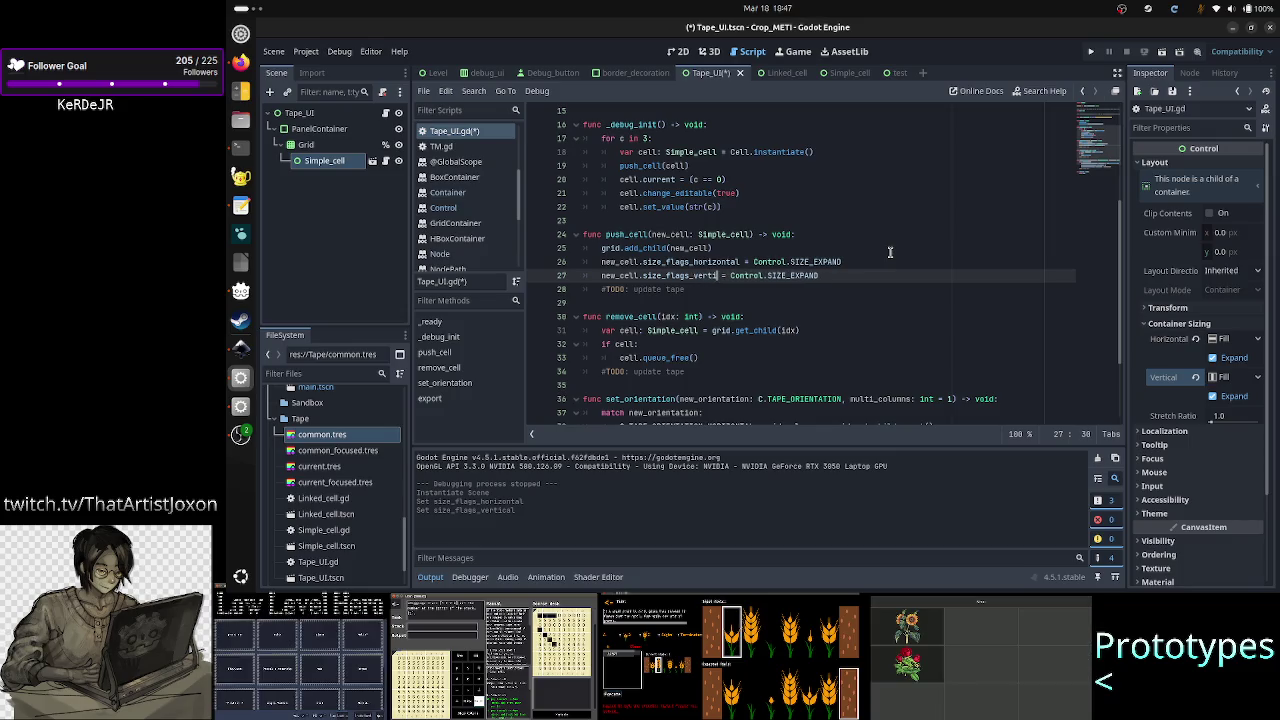
type("cal")
- Save Tape_UI.gd and run the project to test the cell layout
key("Down")
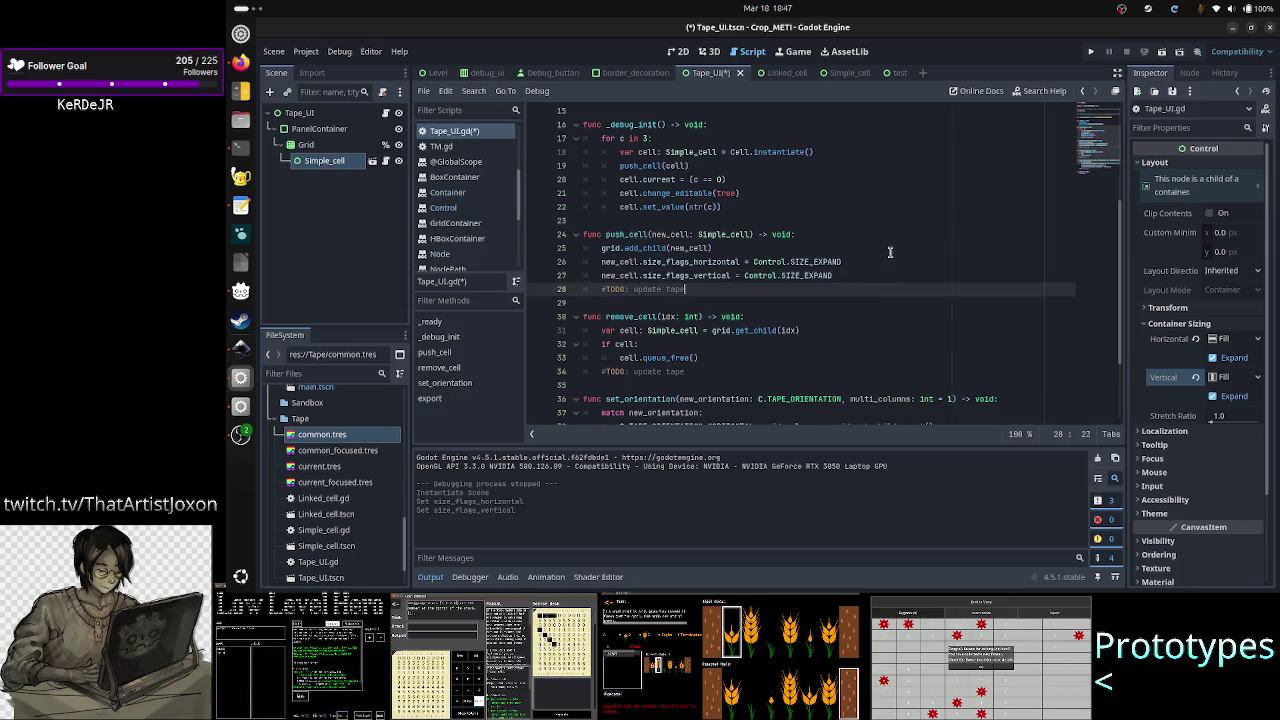
key("Down")
key("ctrl+s")
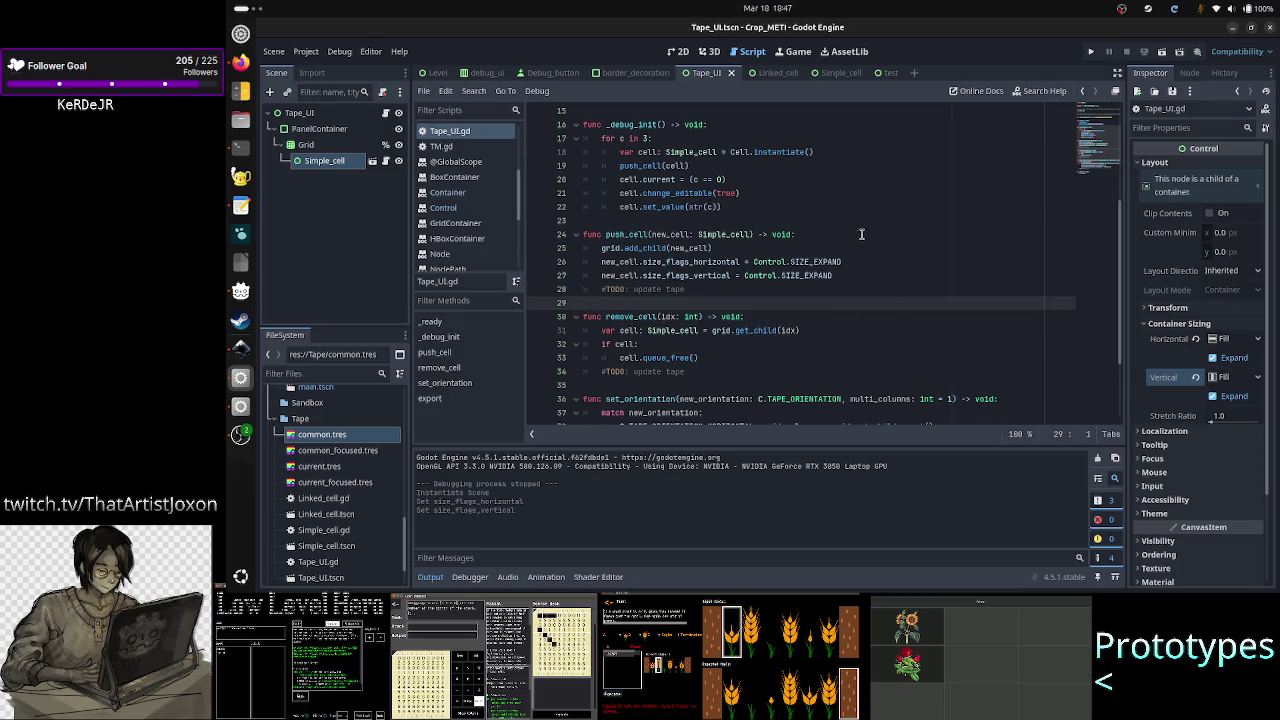
left_click(1161, 54)
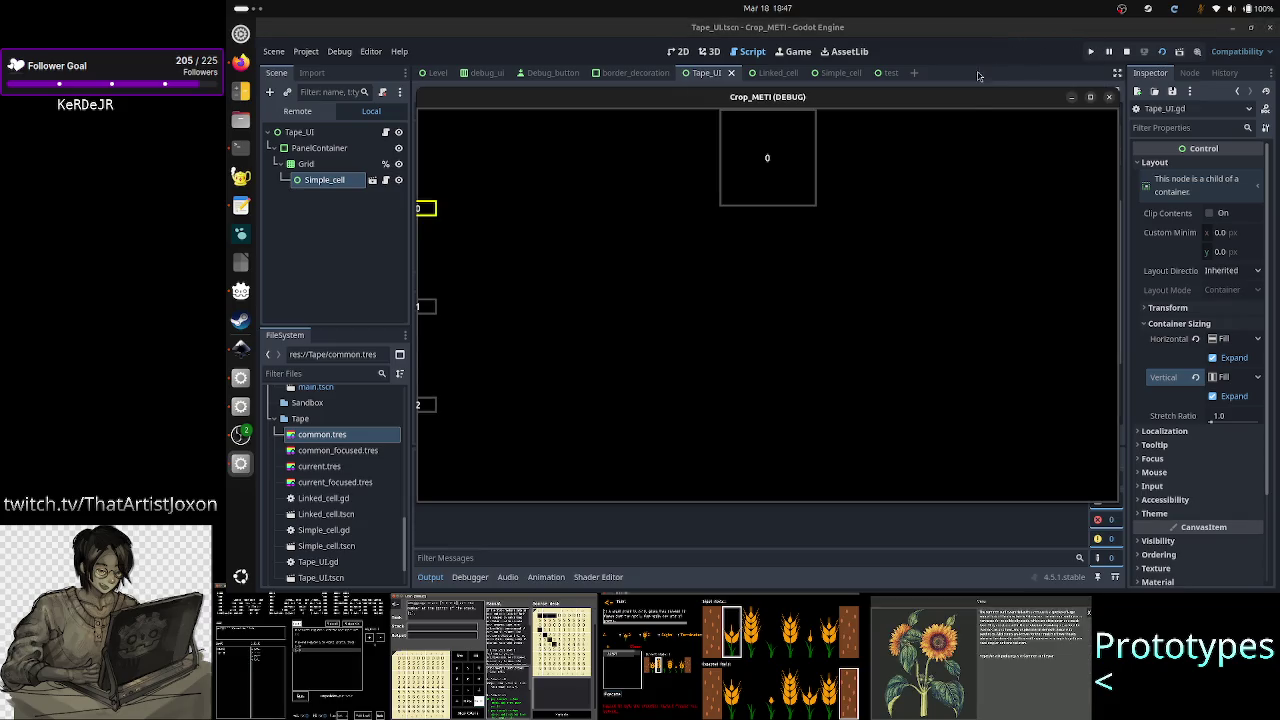
left_click_drag(968, 97, 1059, 105)
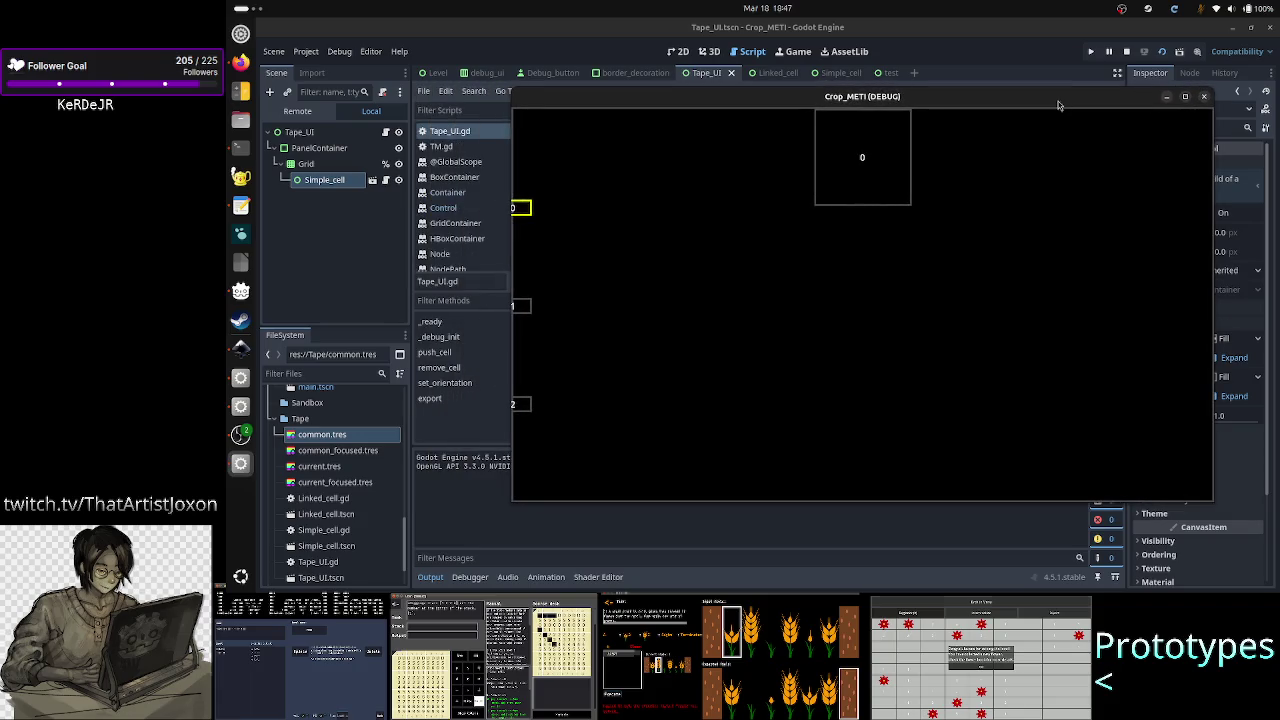
left_click(1206, 97)
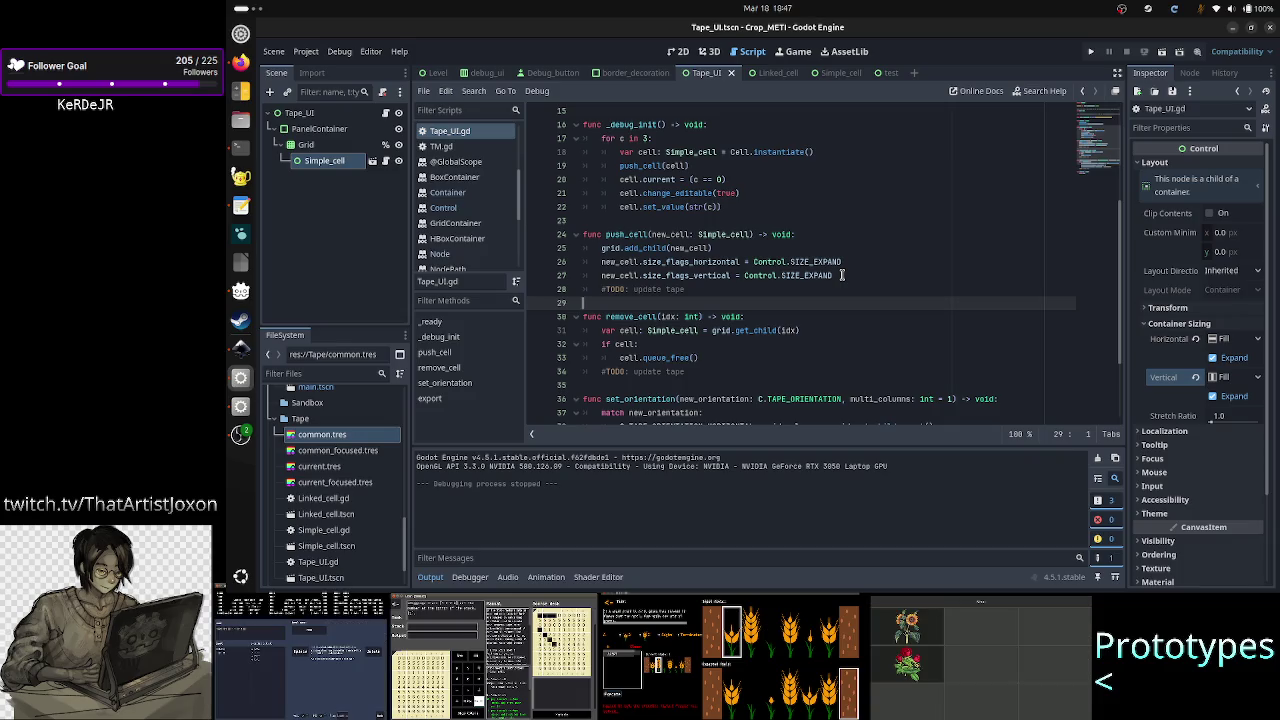
left_click(1163, 52)
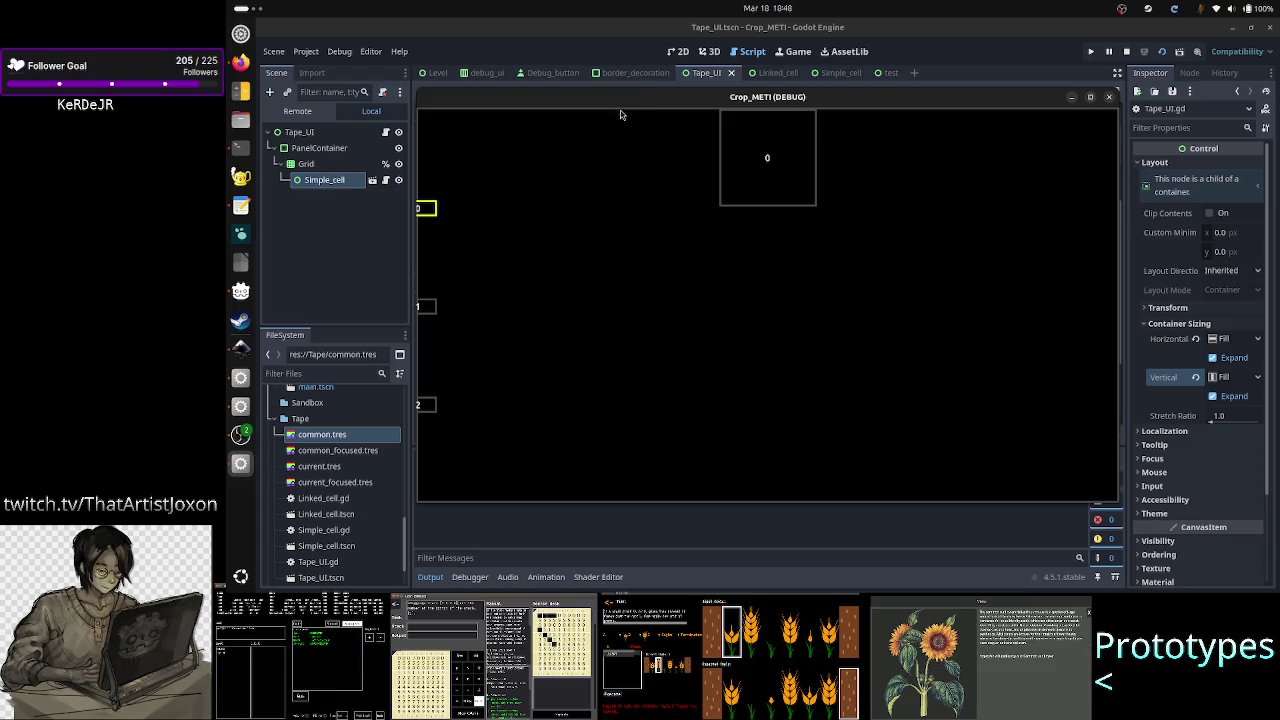
left_click(1108, 97)
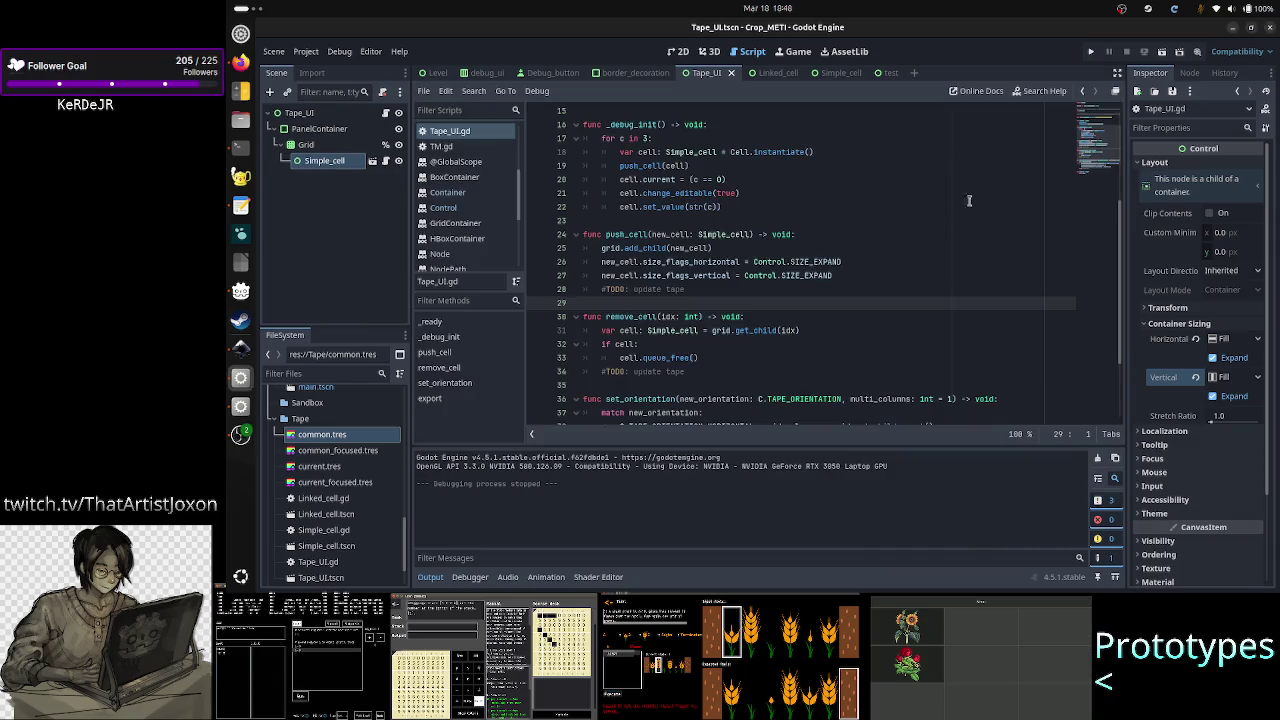
- Fix line 26 to use Control.SIZE_EXPAND_FILL, removing the stray SIZE_EXPAND text
left_click(873, 262)
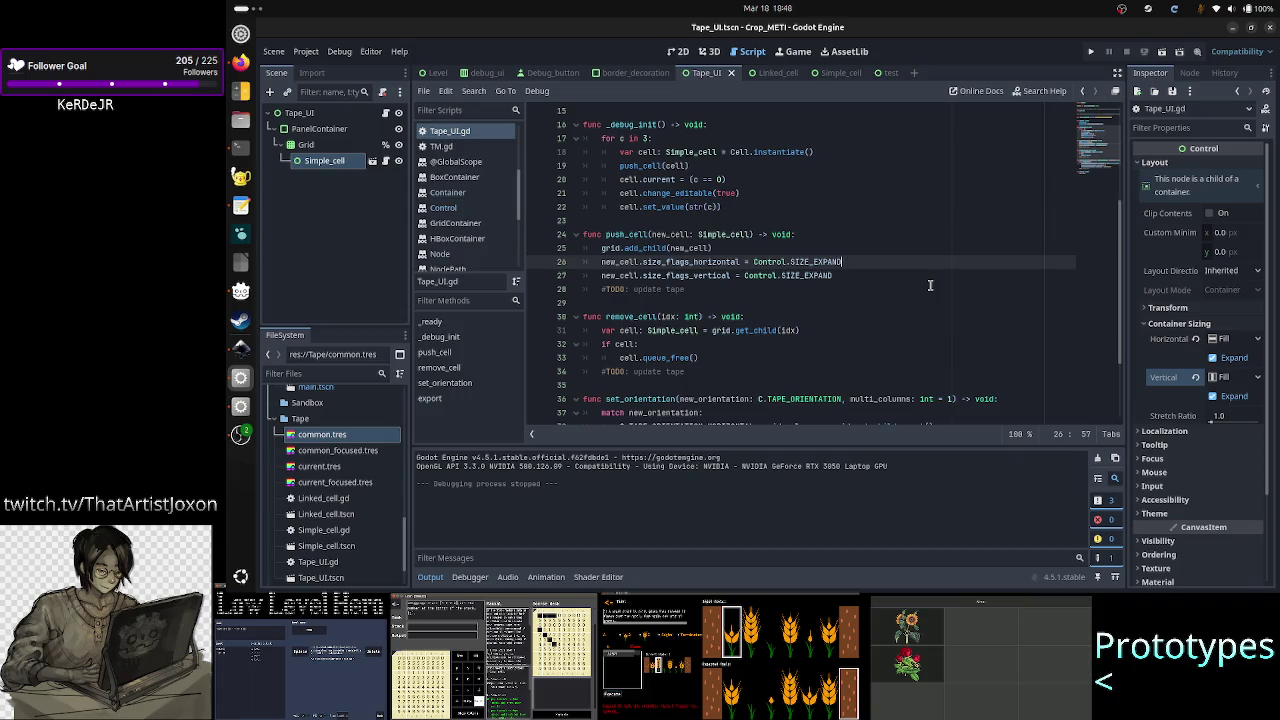
key("ctrl+Left")
key("ctrl+Left")
key("ctrl+Left")
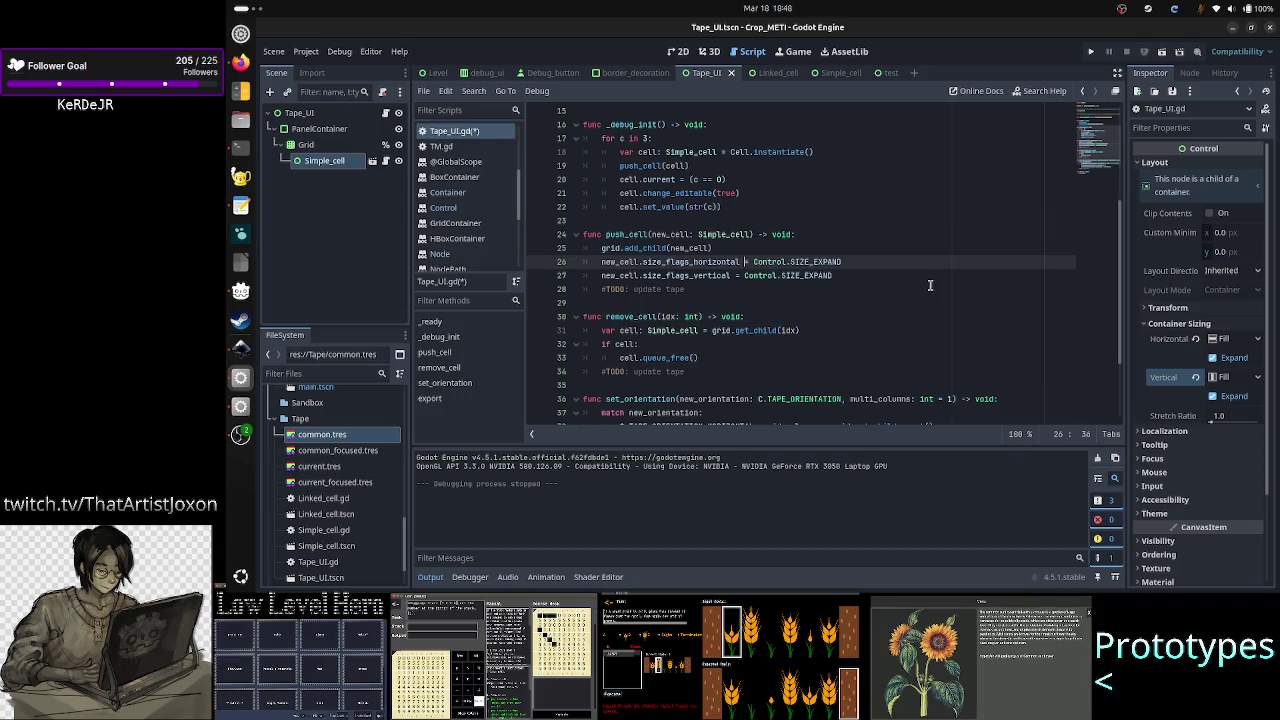
type("Contr")
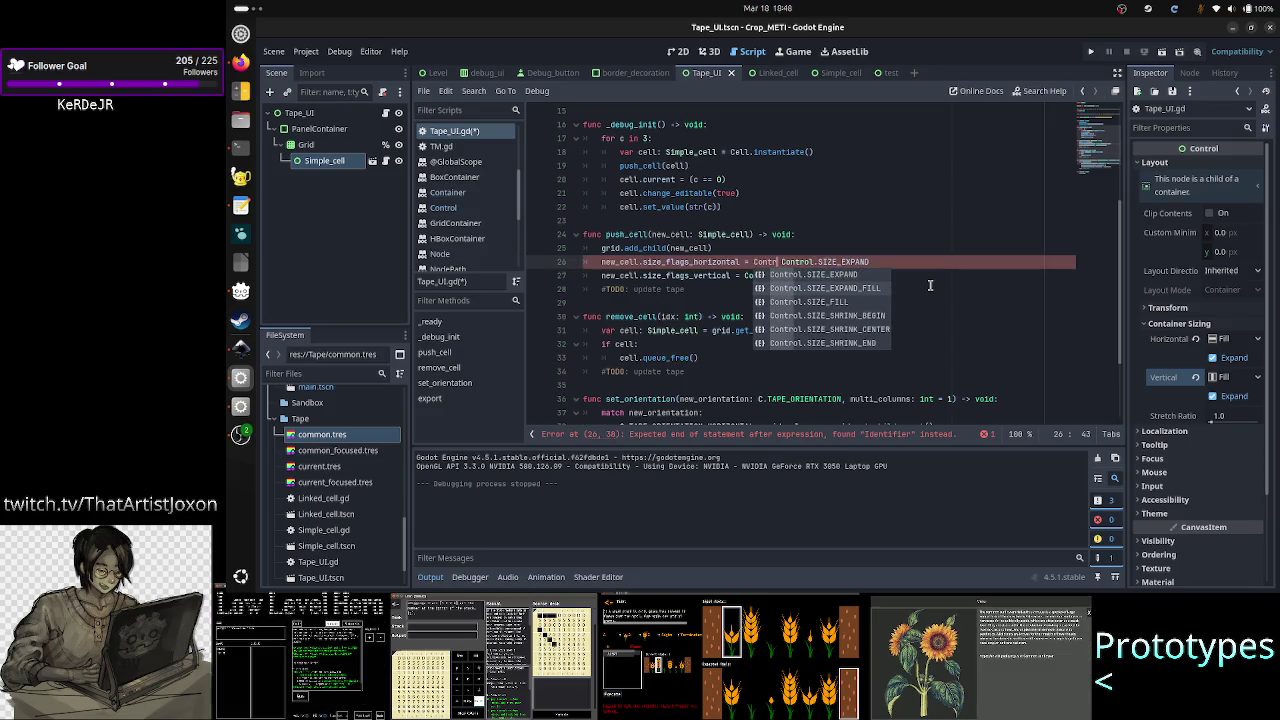
key("Down")
key("Return")
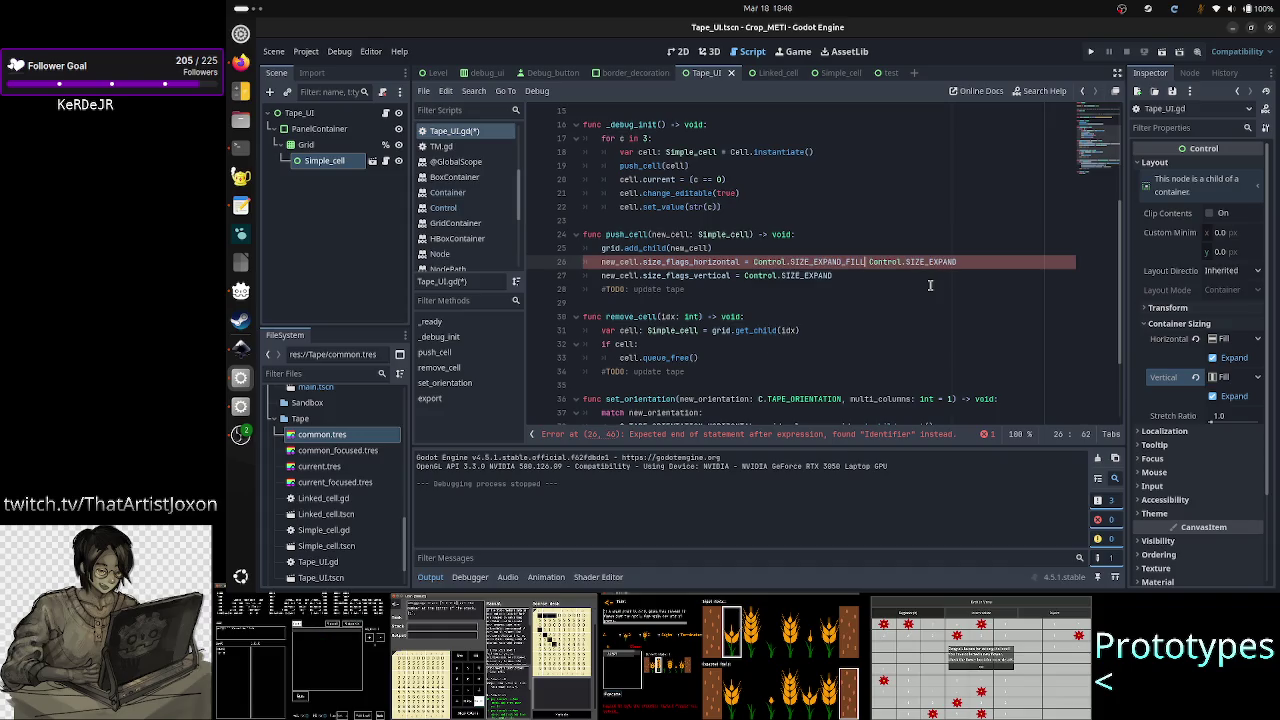
key("ctrl+shift+Right")
key("ctrl+shift+Right")
key("ctrl+shift+Right")
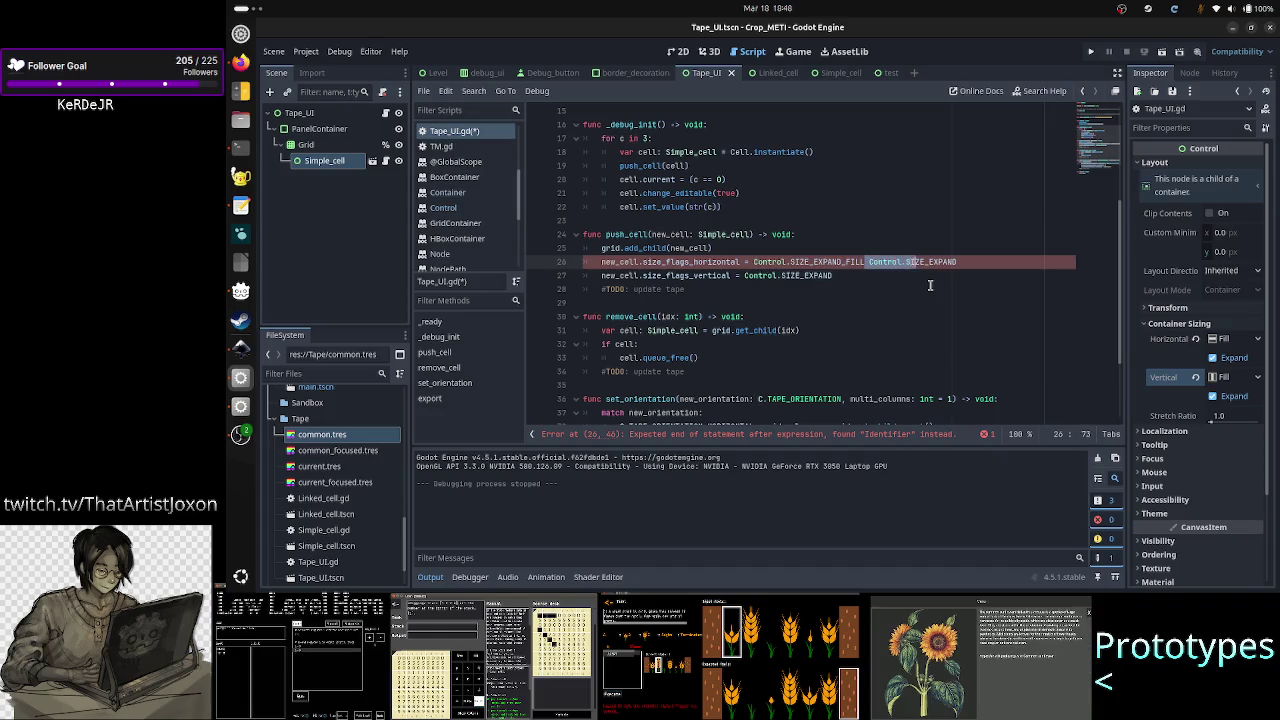
key("BackSpace")
key("BackSpace")
key("BackSpace")
- Change line 27 to Control.SIZE_EXPAND_FILL, then test-run the scene and close it
key("Down")
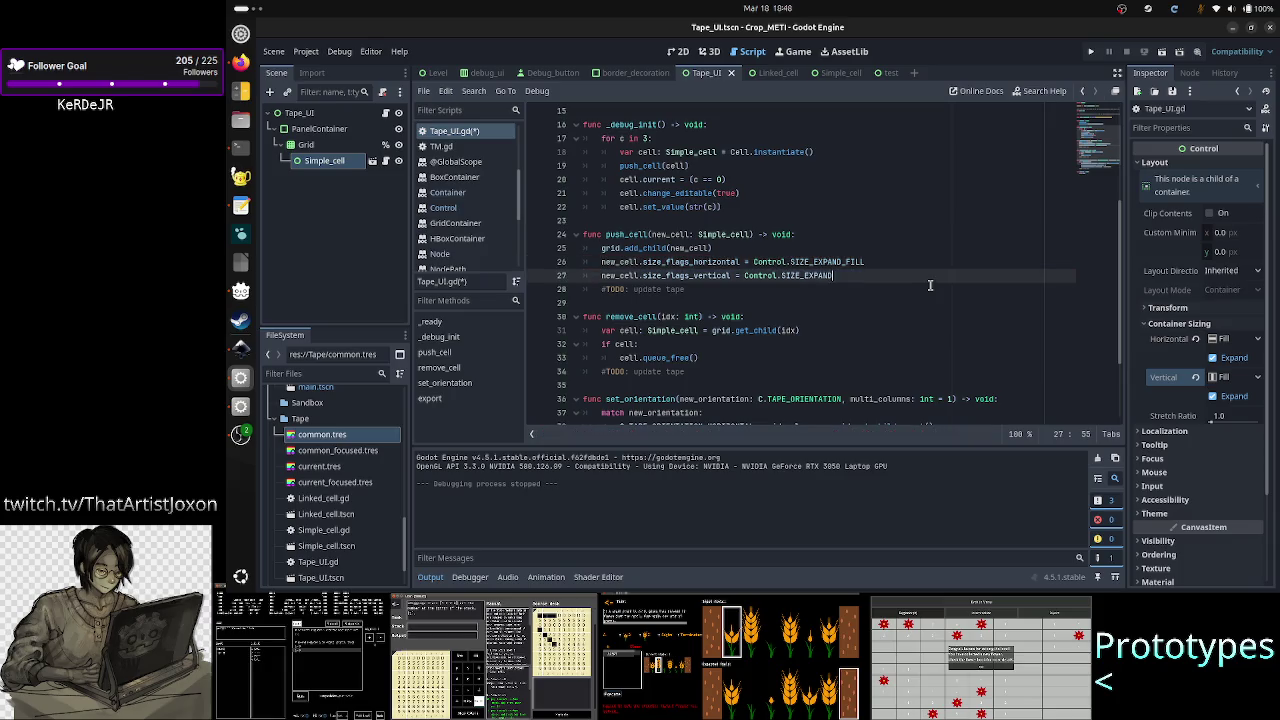
type("_FILL")
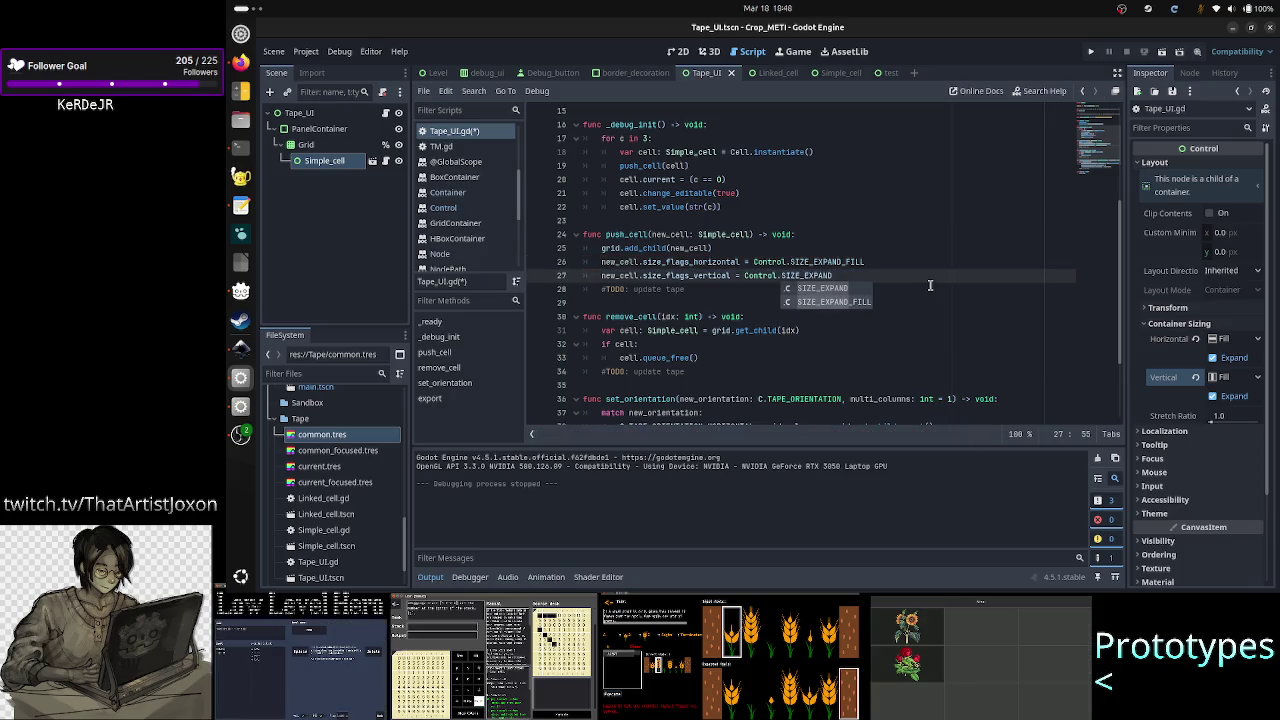
left_click(1162, 52)
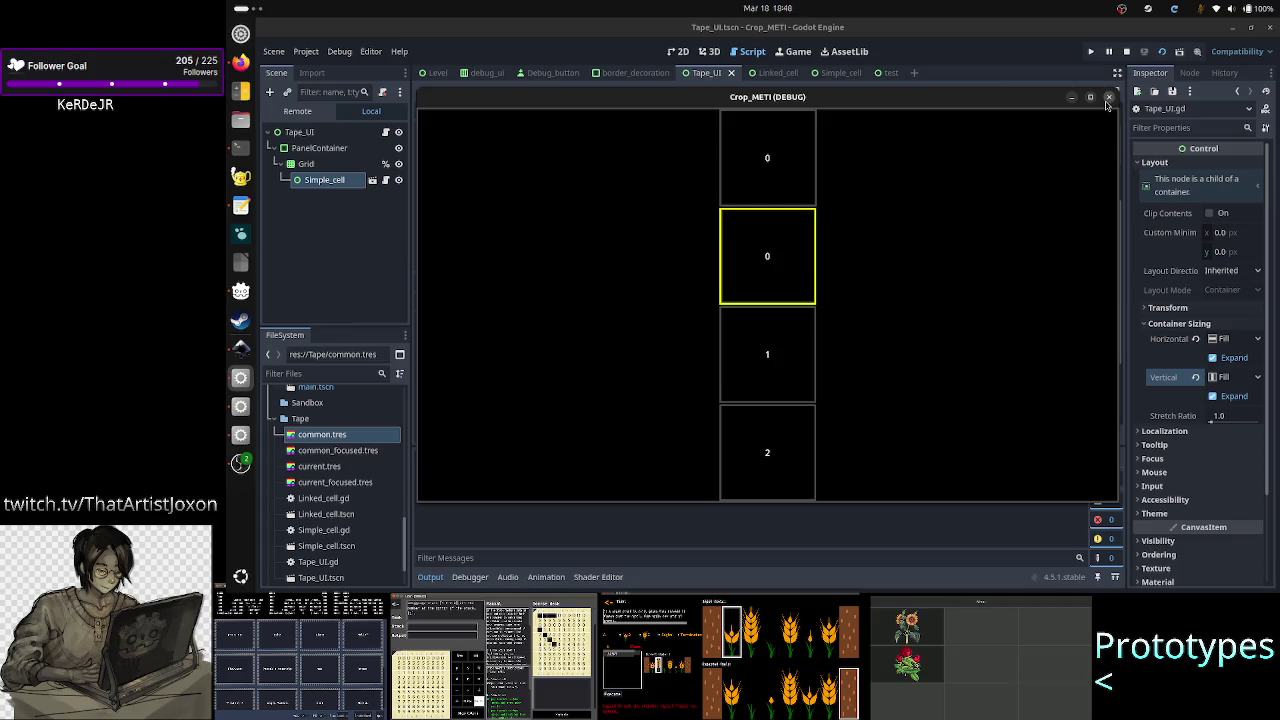
left_click(1108, 98)
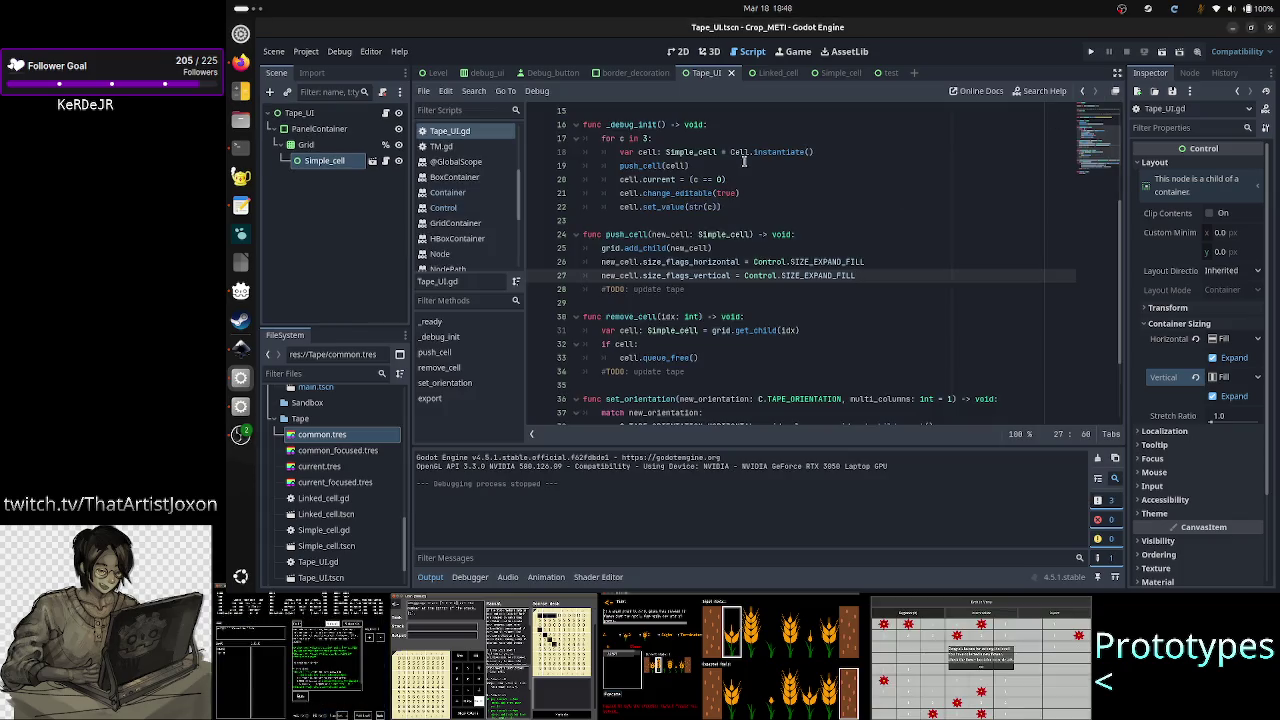
left_click(699, 139)
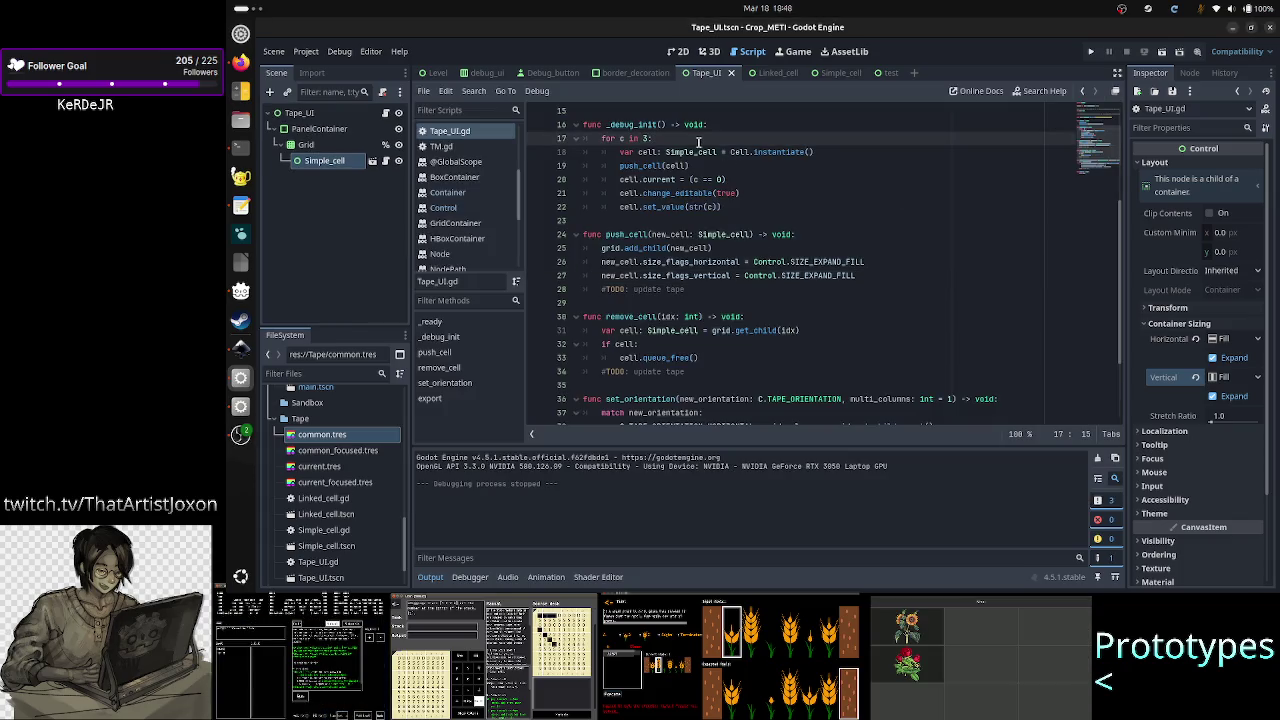
- Make _debug_init loop over 4 cells, delete the Simple_cell node, and run the scene
type("4")
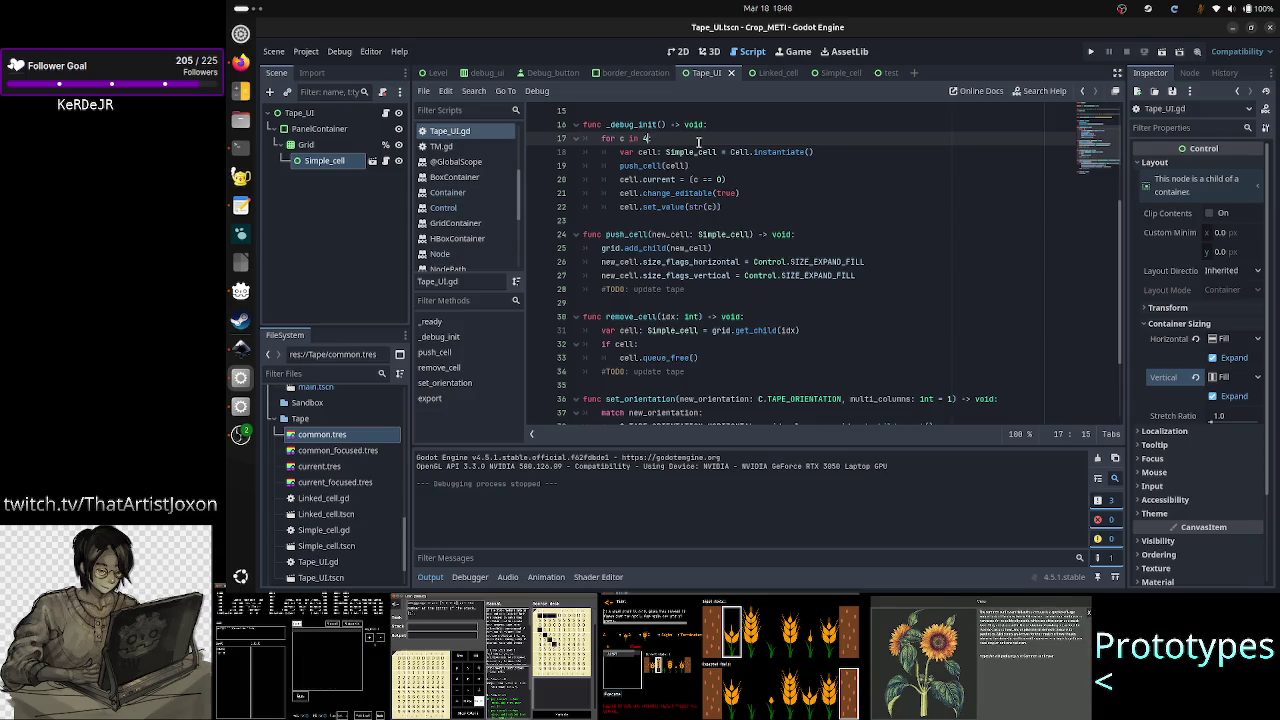
right_click(338, 165)
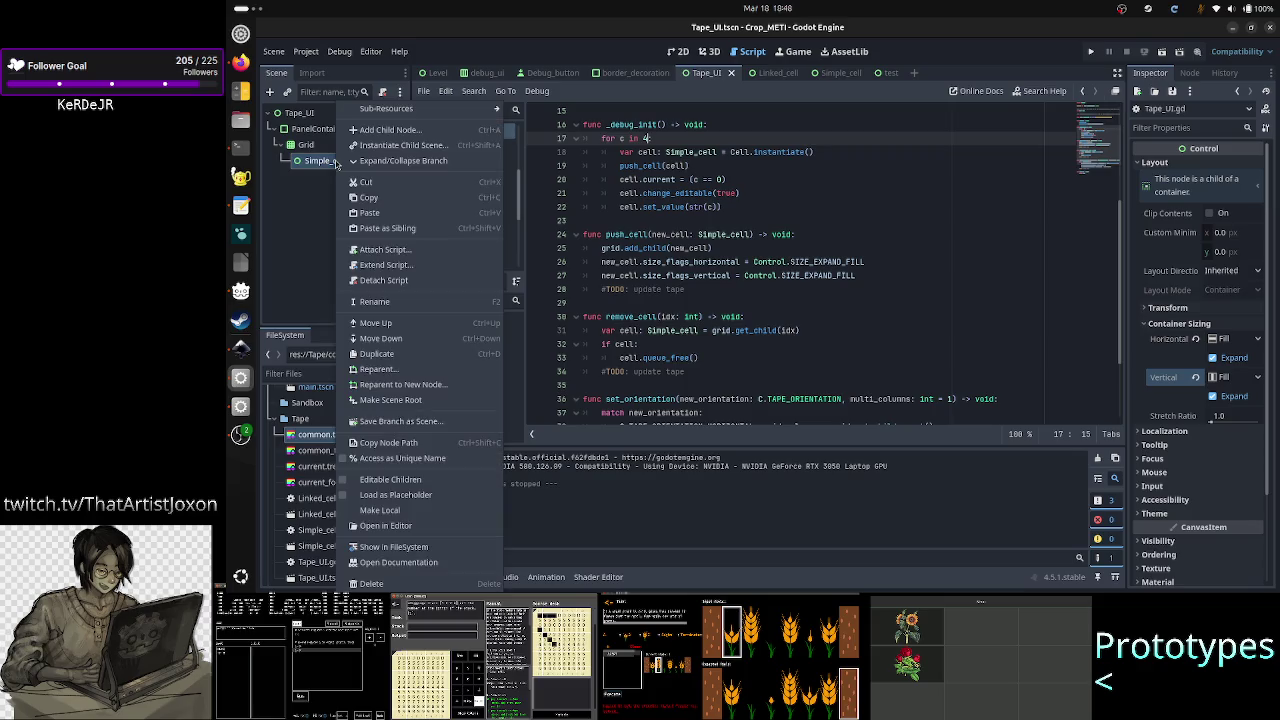
left_click(372, 583)
left_click(788, 306)
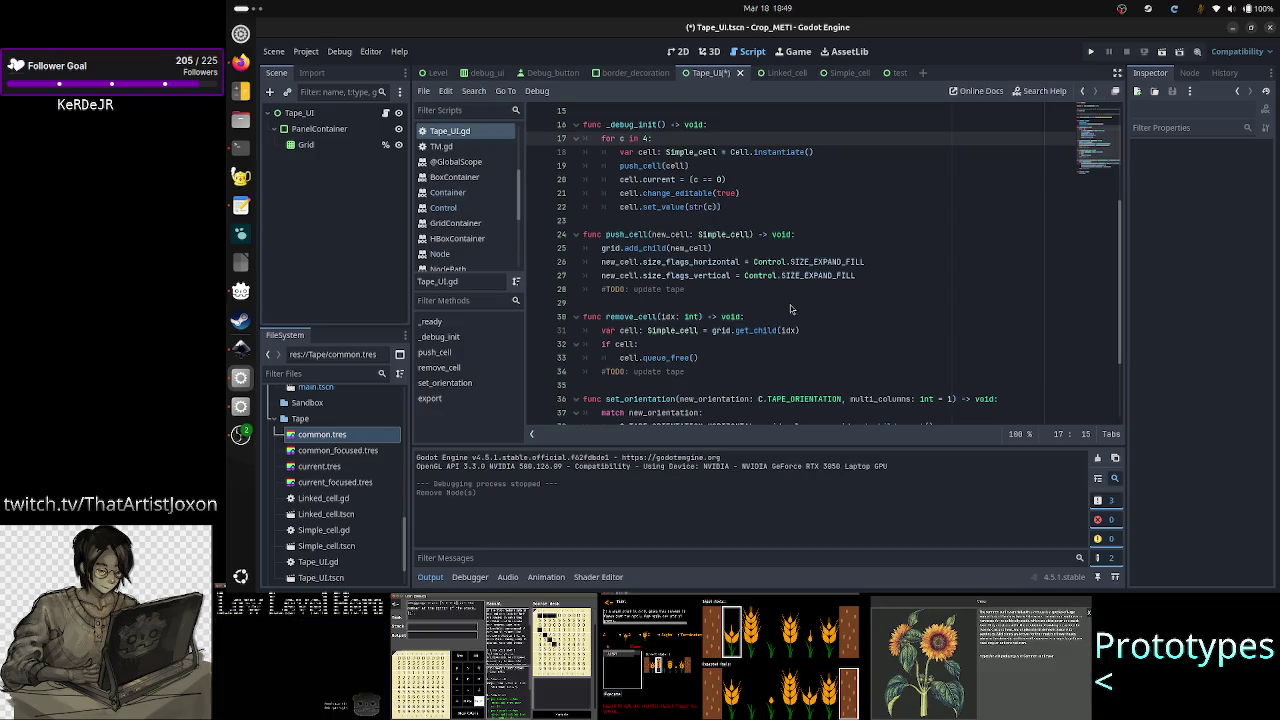
left_click(720, 193)
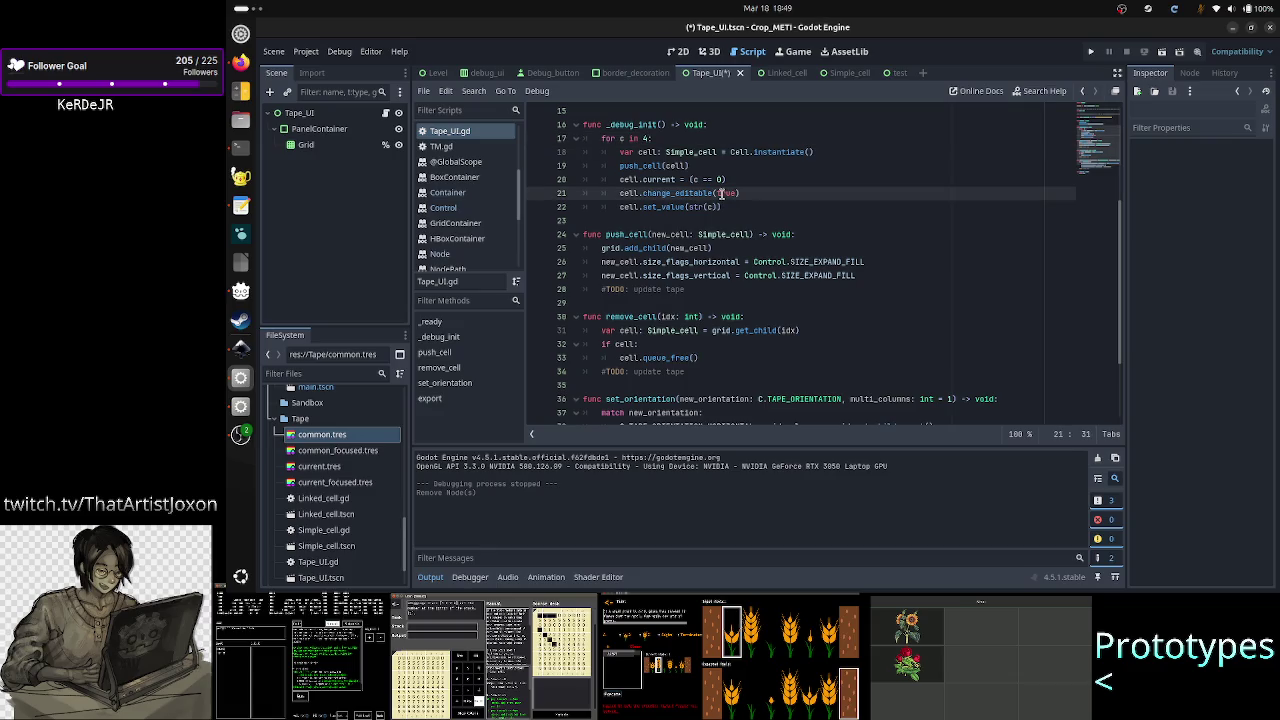
left_click(1161, 52)
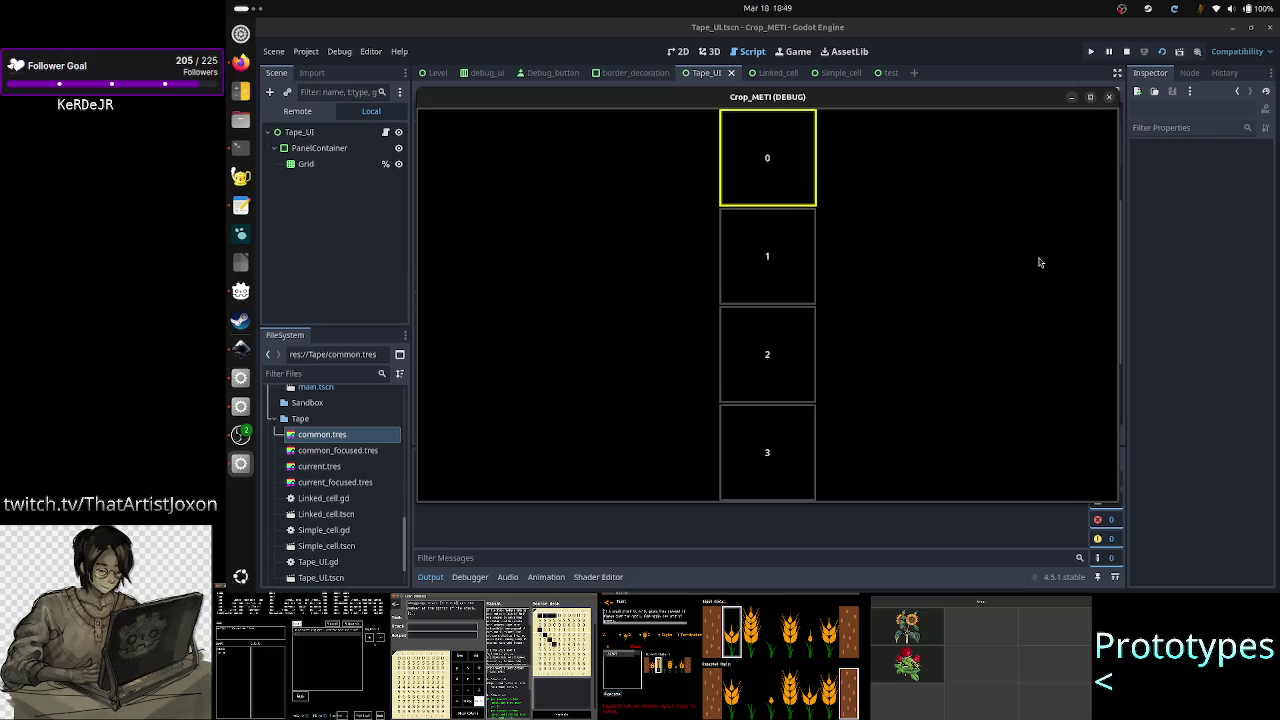
- In the running game, edit tape cells: enter 5, replace 2 with 9, clear the 3
key("Return")
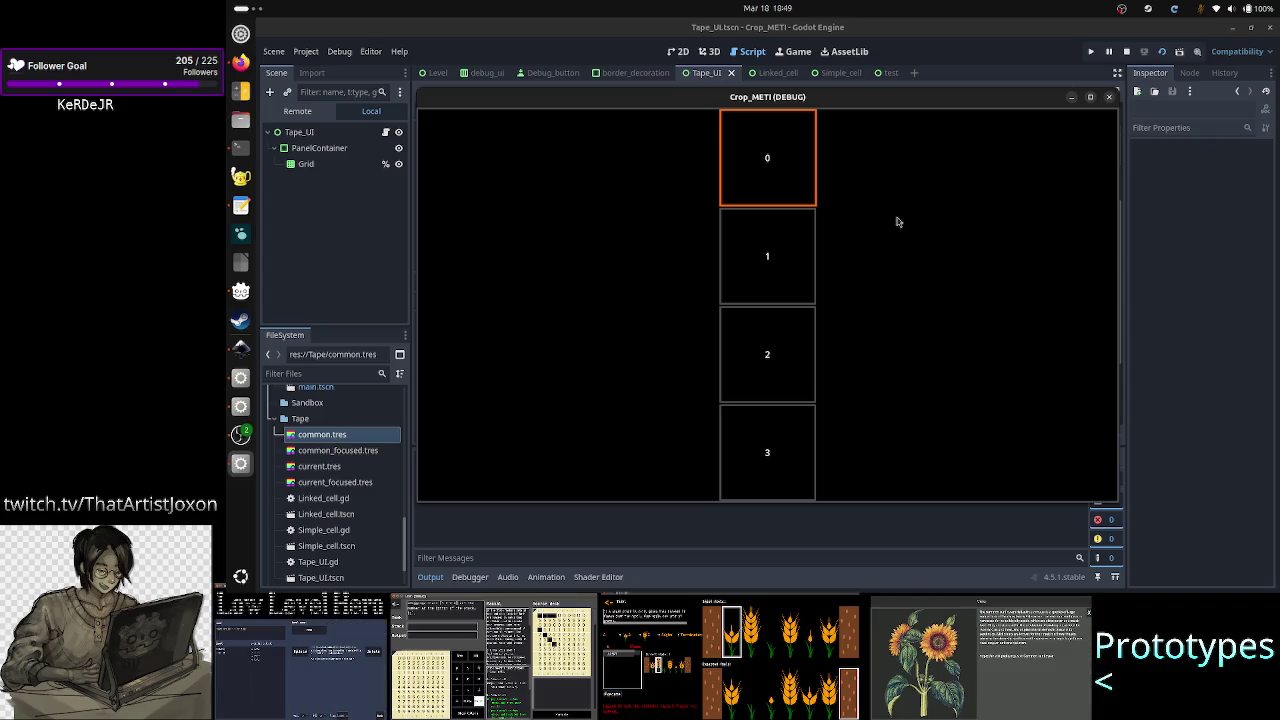
key("Tab")
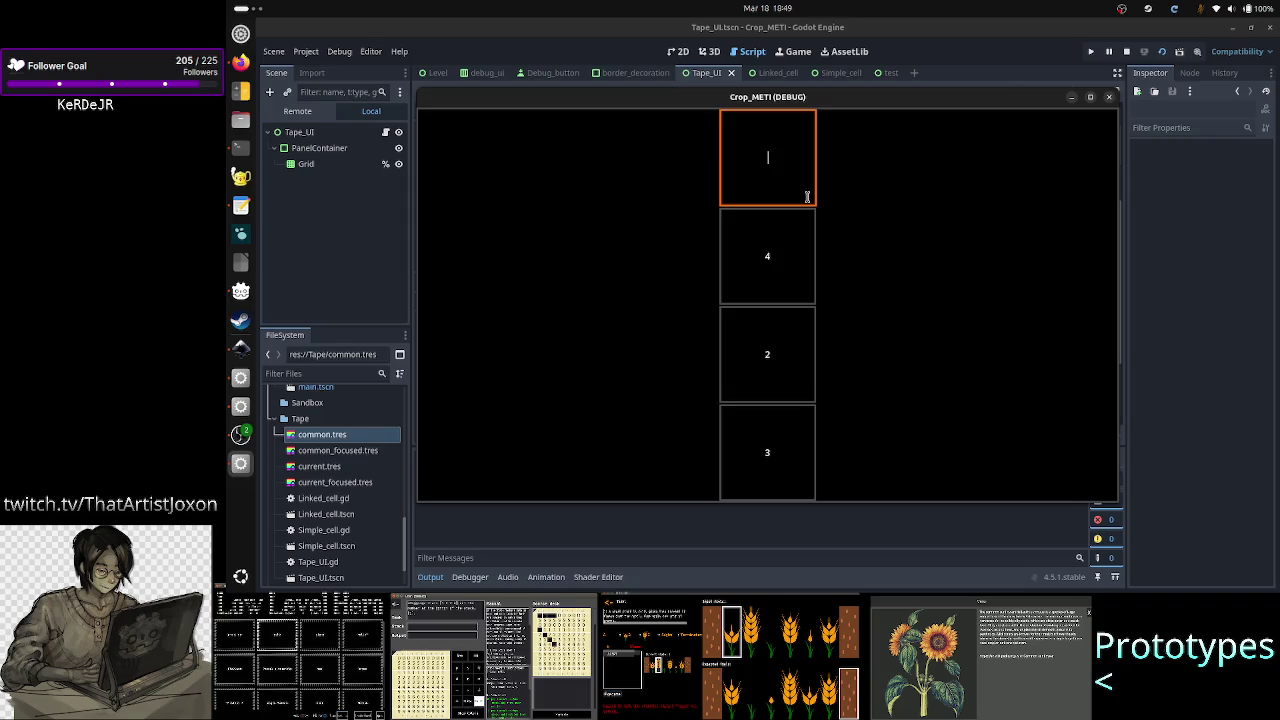
type("5")
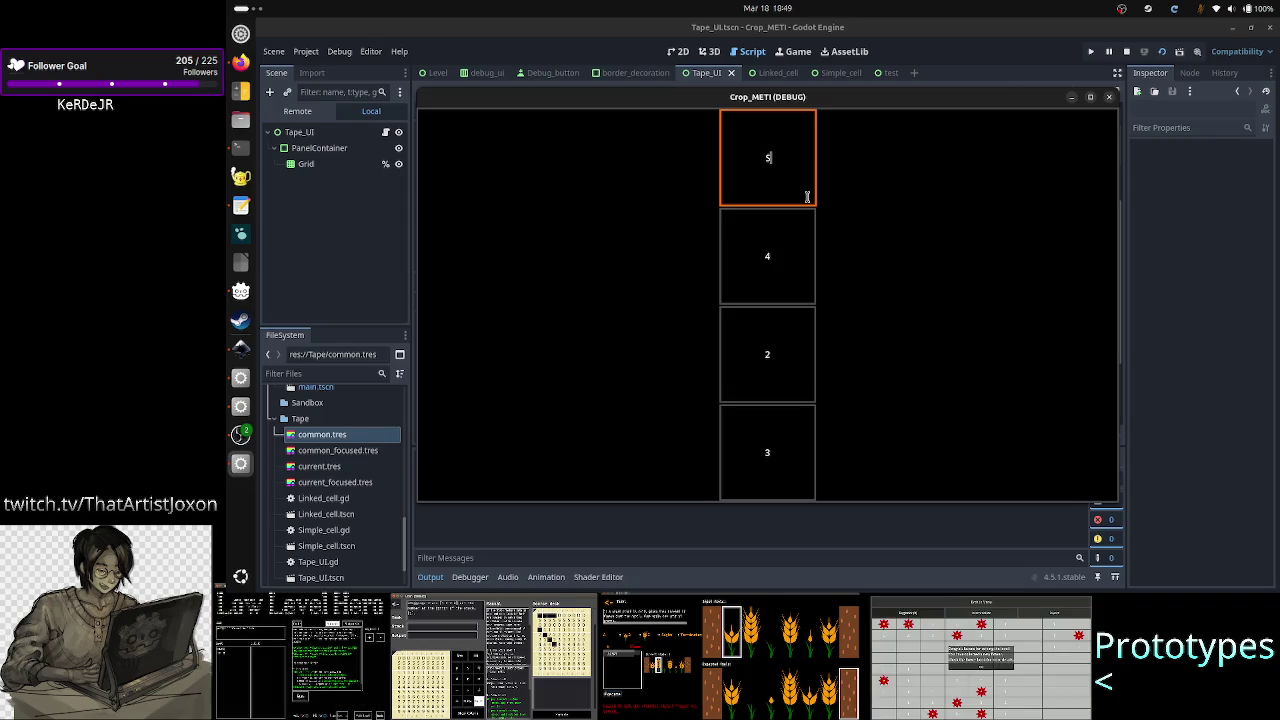
left_click(773, 362)
key("BackSpace")
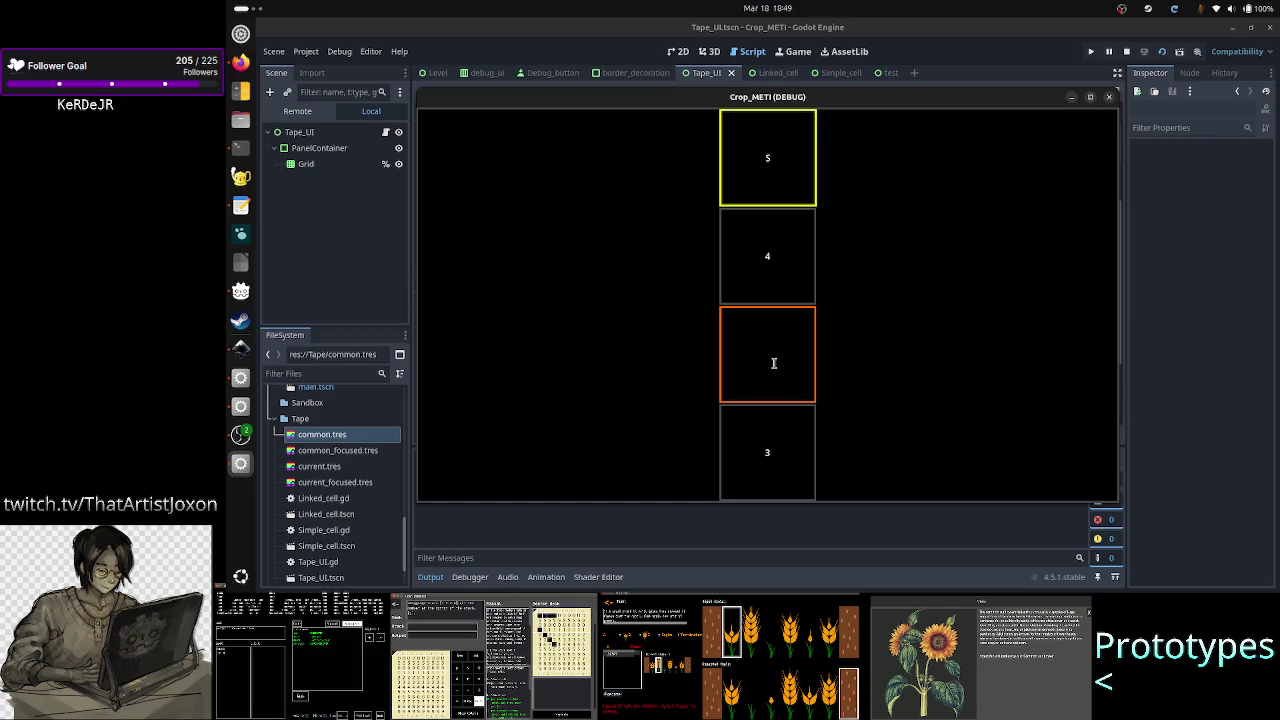
type("9")
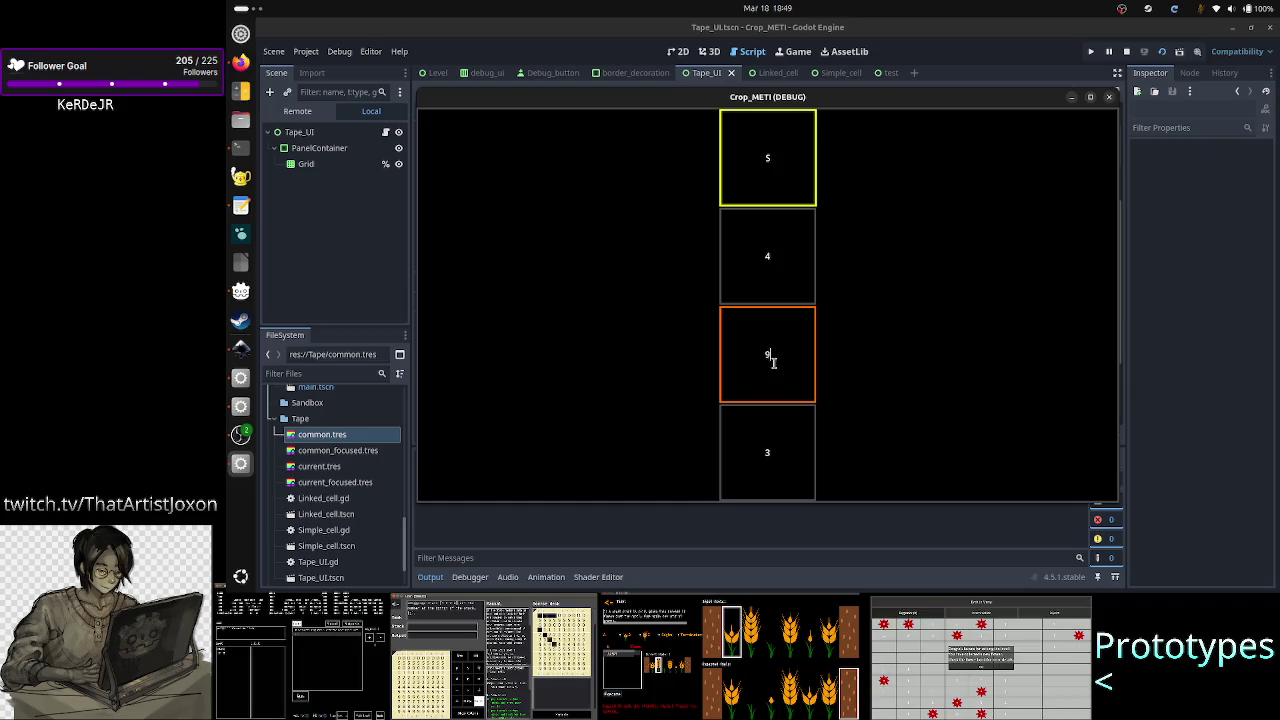
left_click(792, 470)
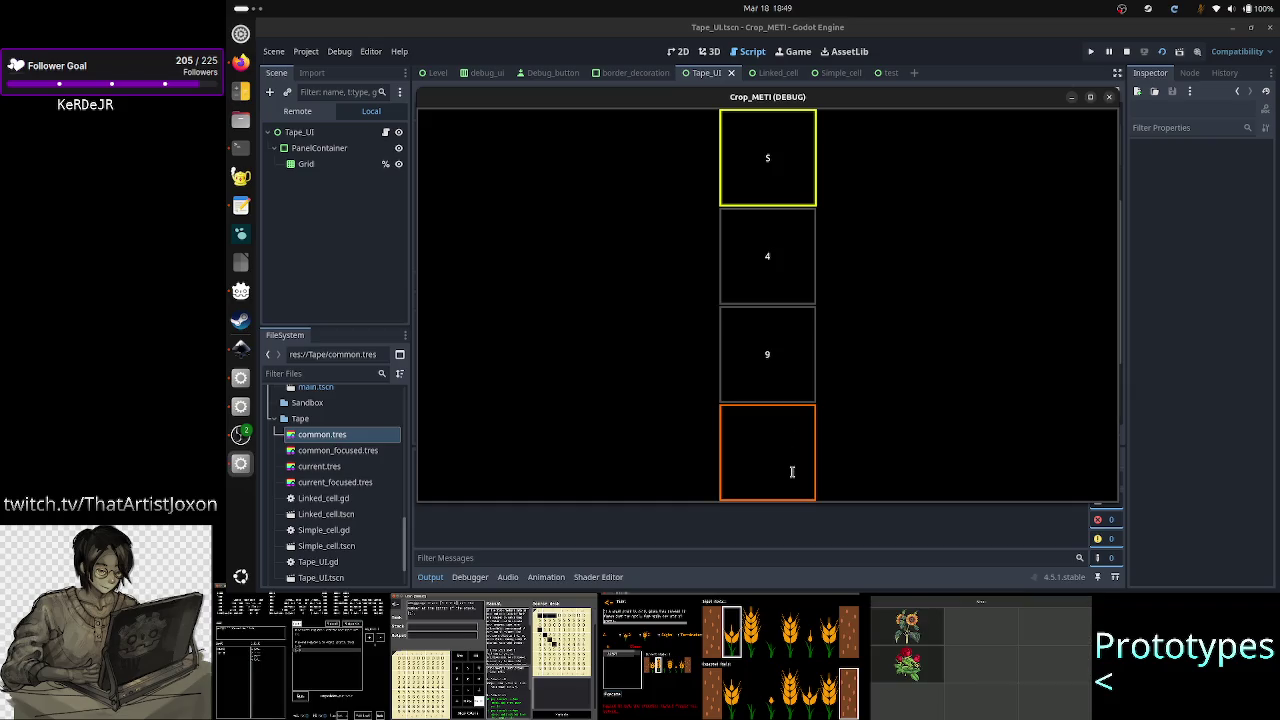
key("BackSpace")
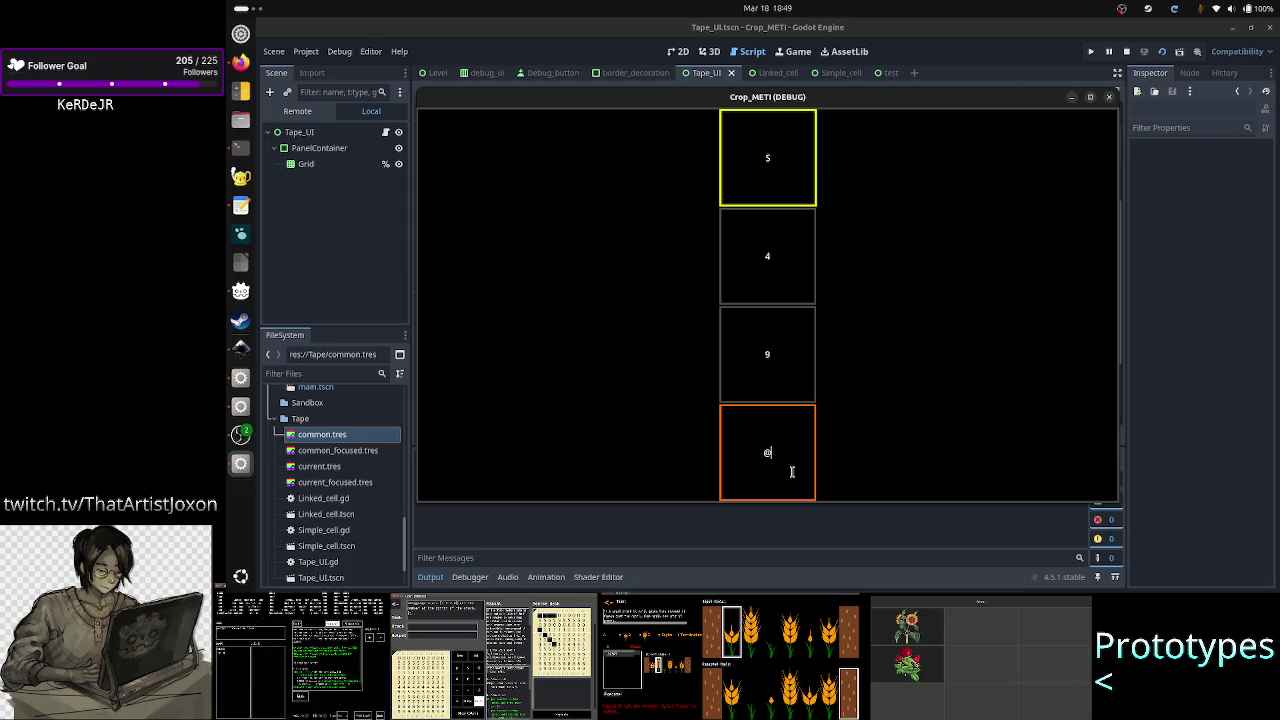
type("@")
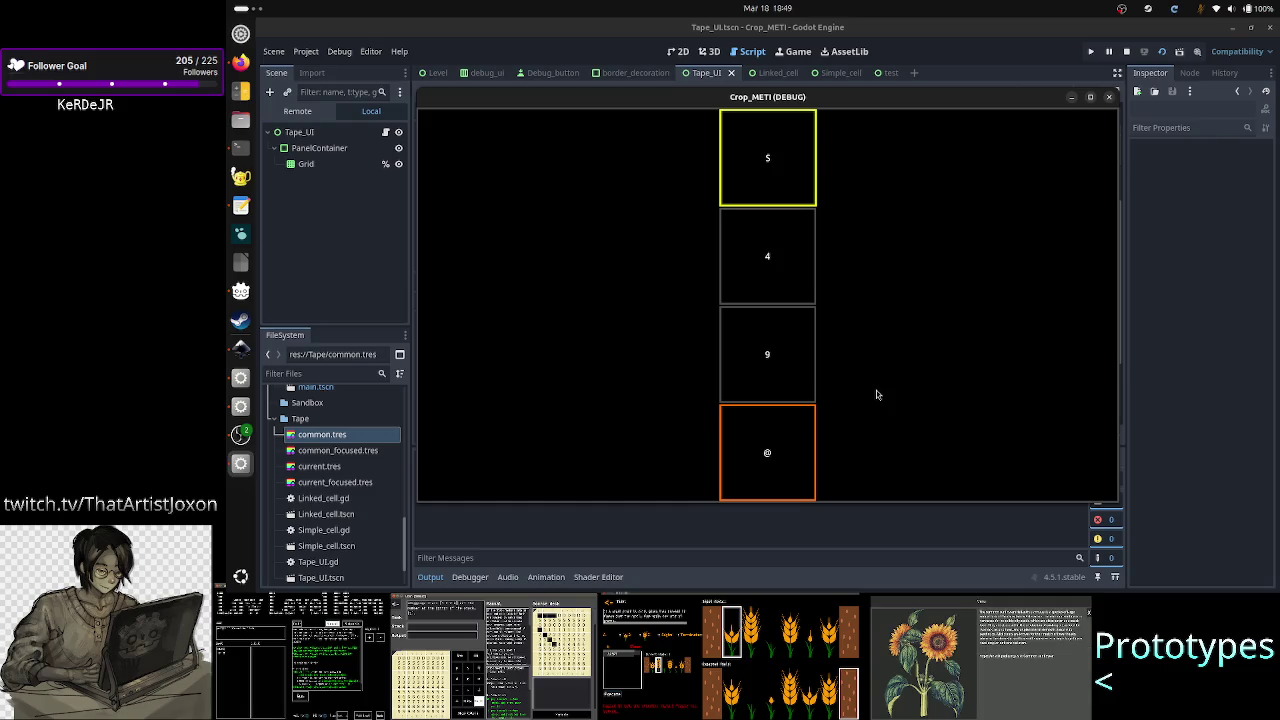
- Cycle focus through the cells with Tab and Down, then close, rerun, and stop the game
key("Tab")
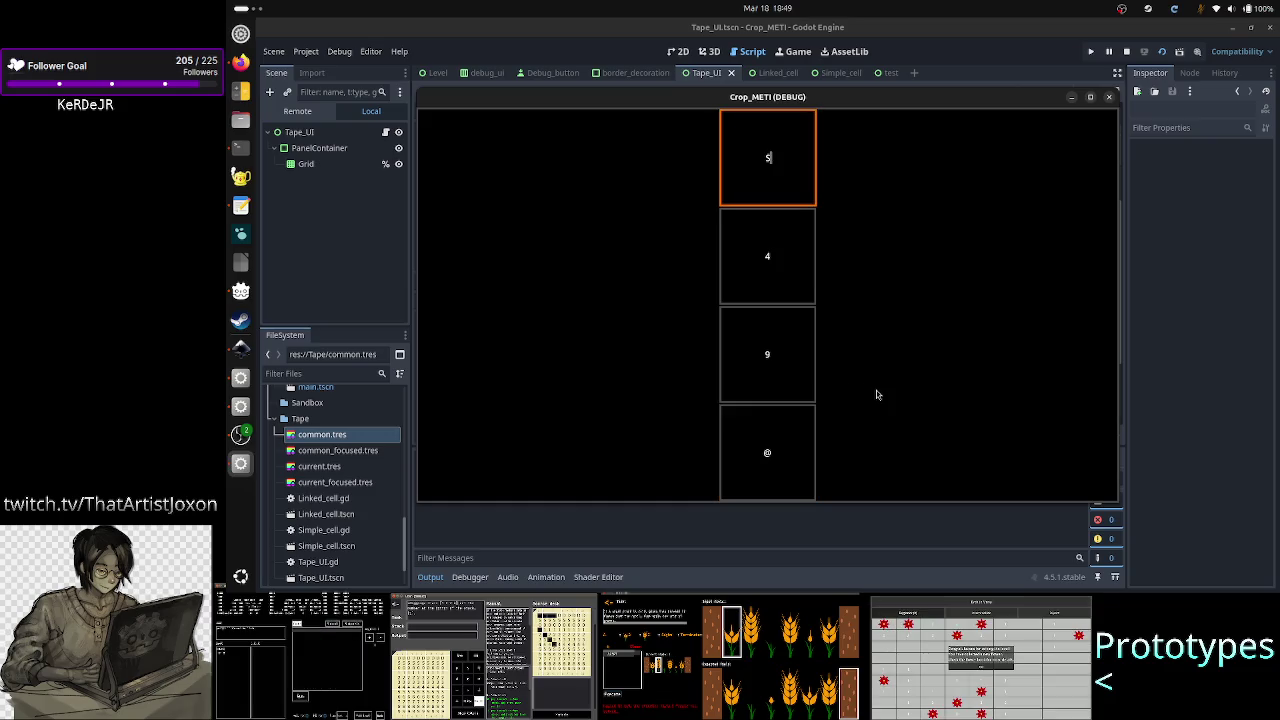
key("Tab")
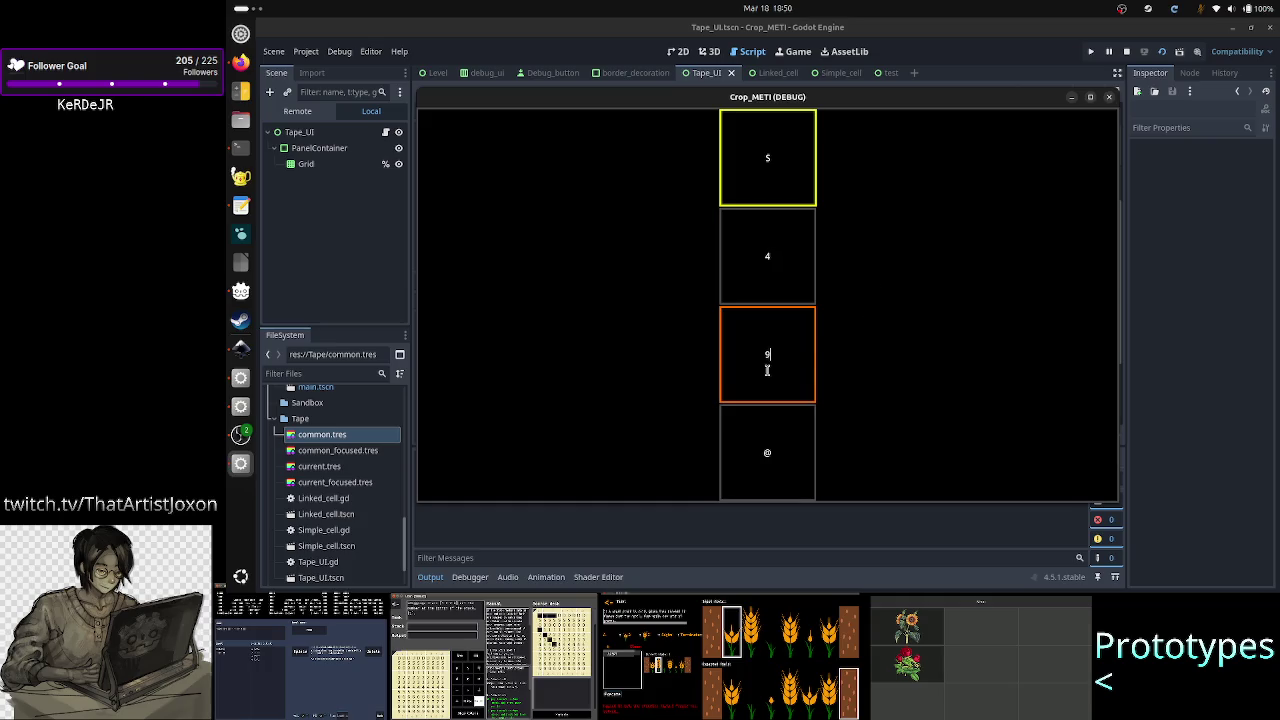
key("Down")
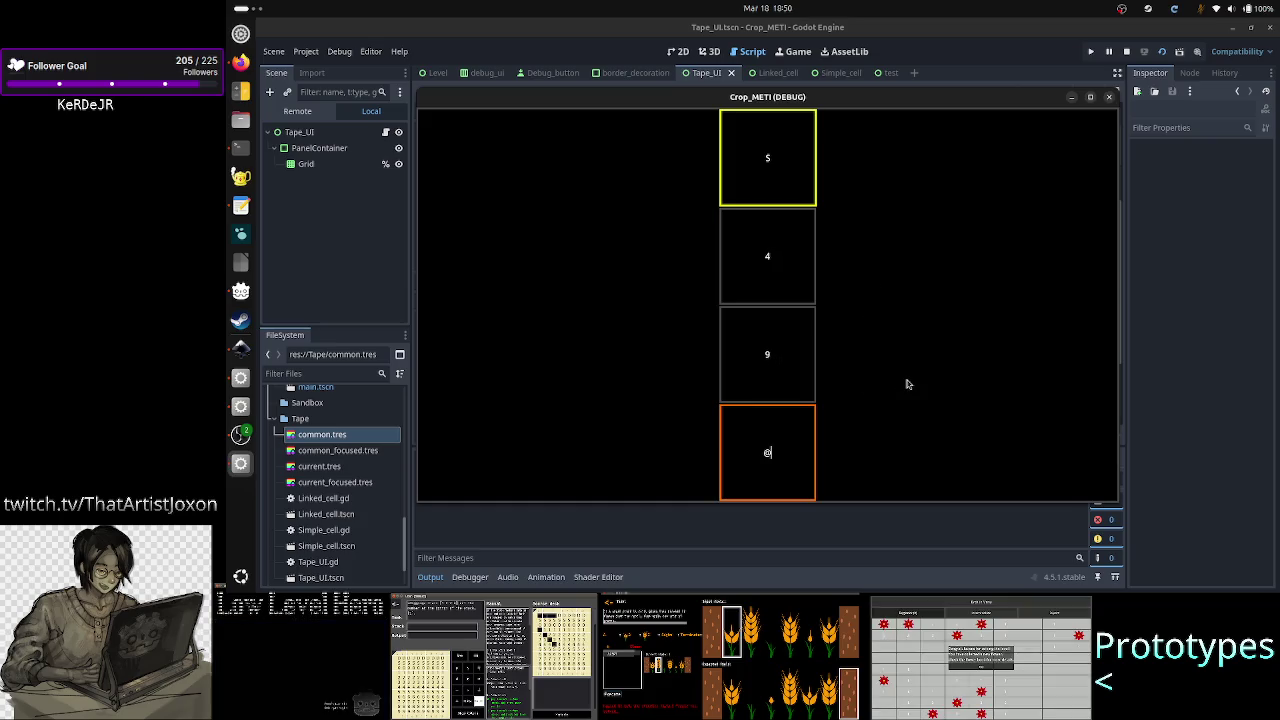
key("Down")
key("Down")
key("Down")
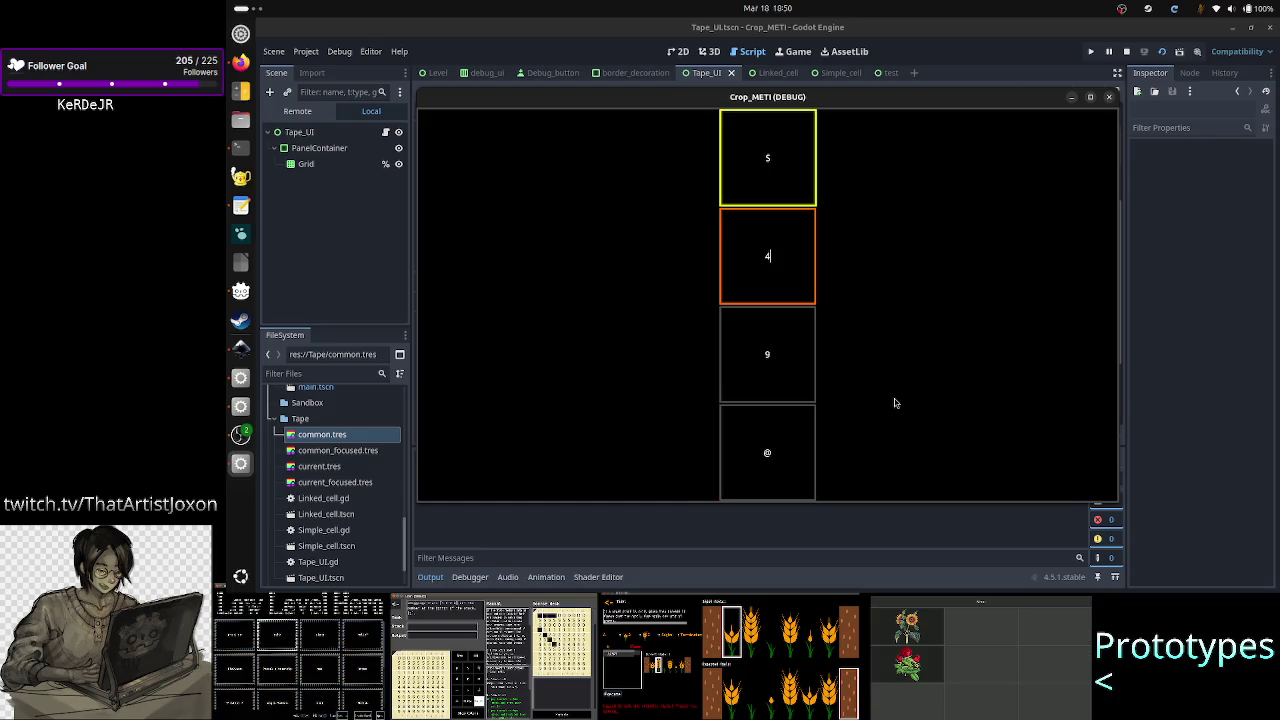
left_click(1110, 98)
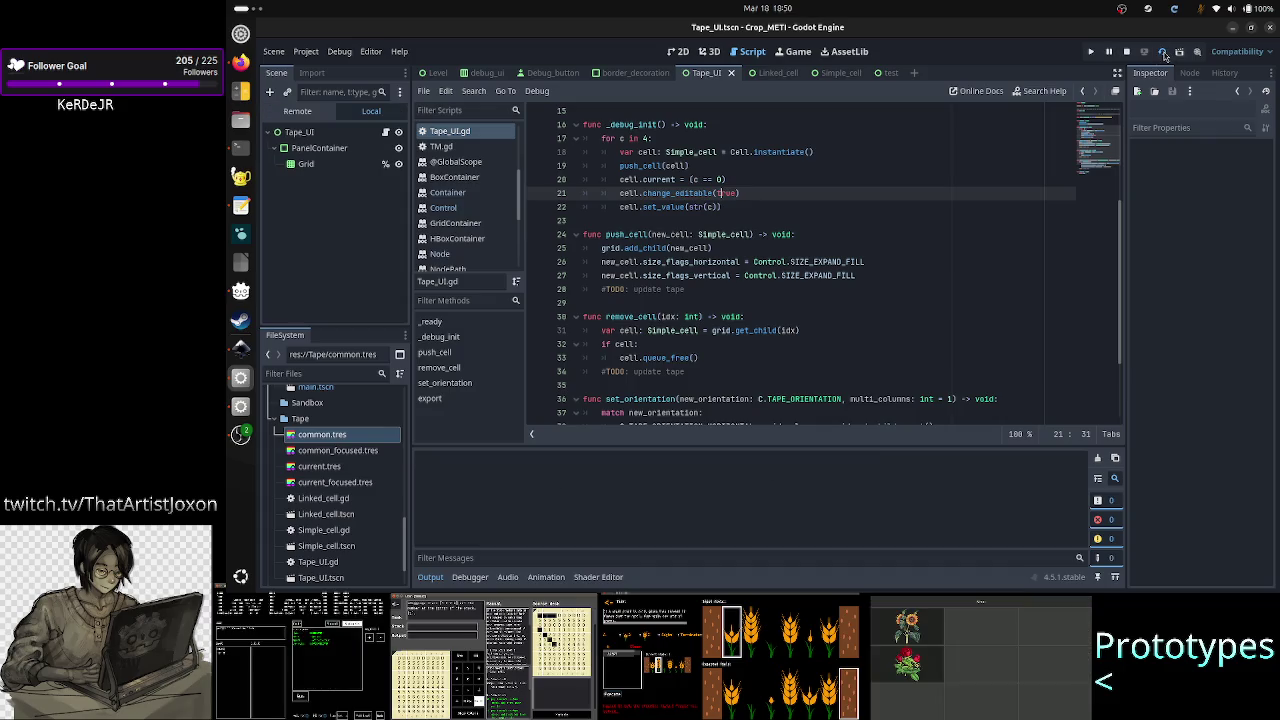
left_click(1164, 56)
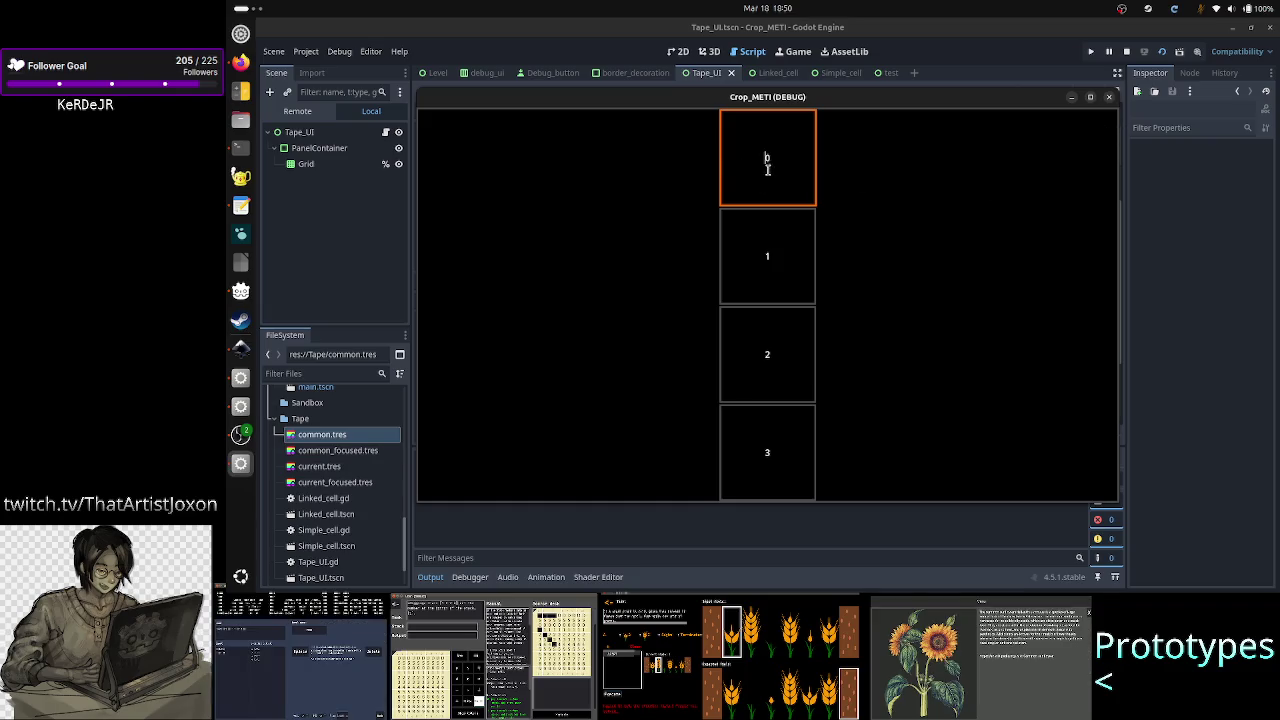
left_click(1111, 99)
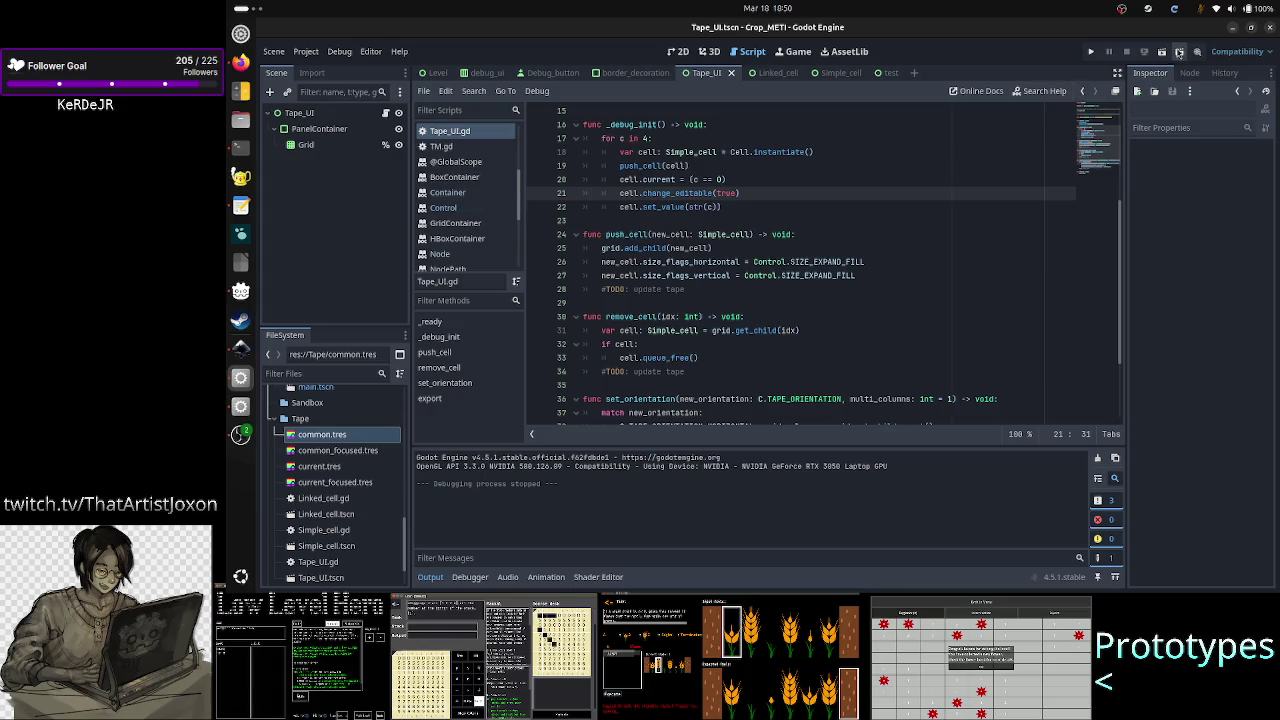
- Change the _debug_init loop count to 10, save, and run the scene
left_click(675, 141)
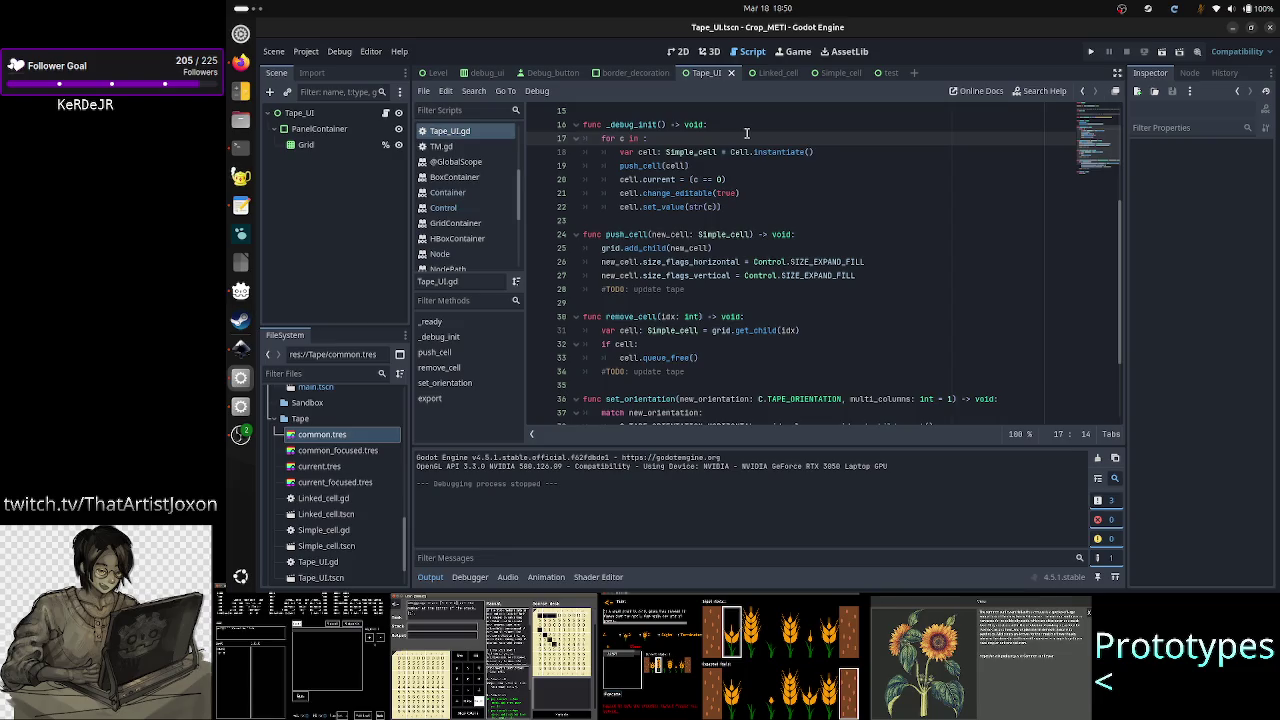
type("10")
key("ctrl+s")
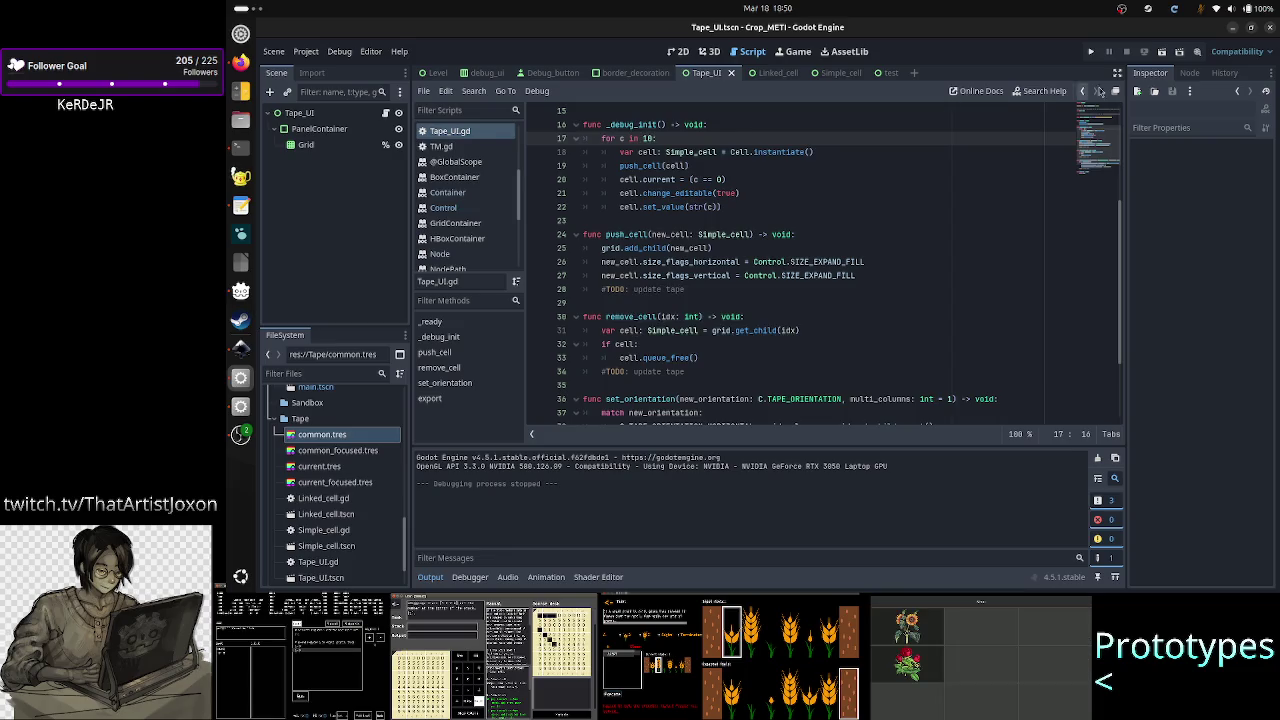
left_click(1162, 52)
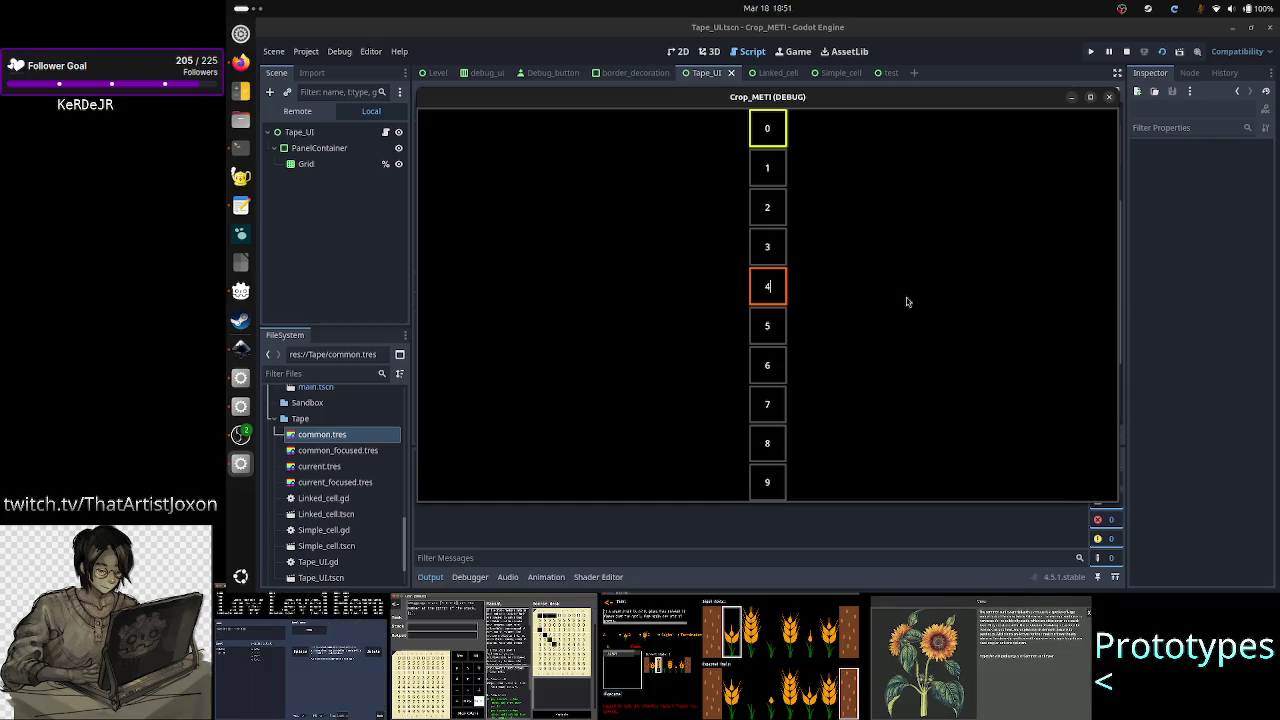
- In the ten-cell run, replace a 5 with 4, type 4 into cell 6, and close the game
key("Tab")
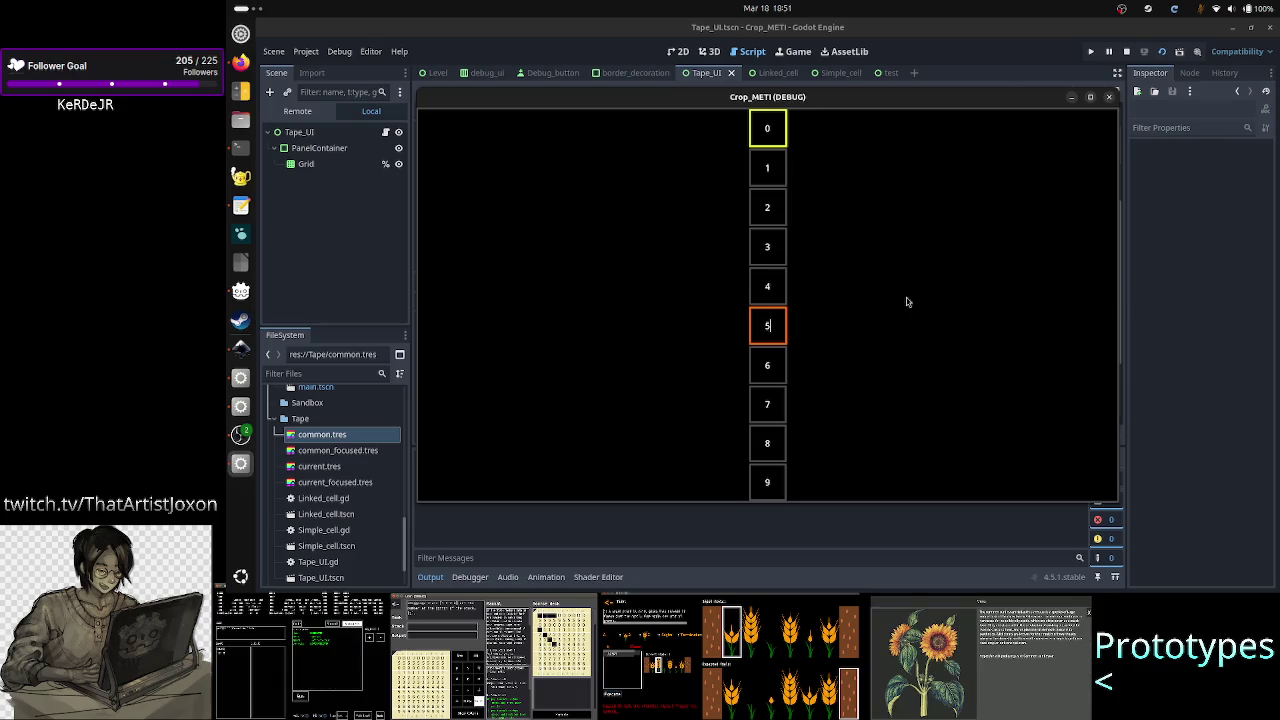
key("BackSpace")
type("4")
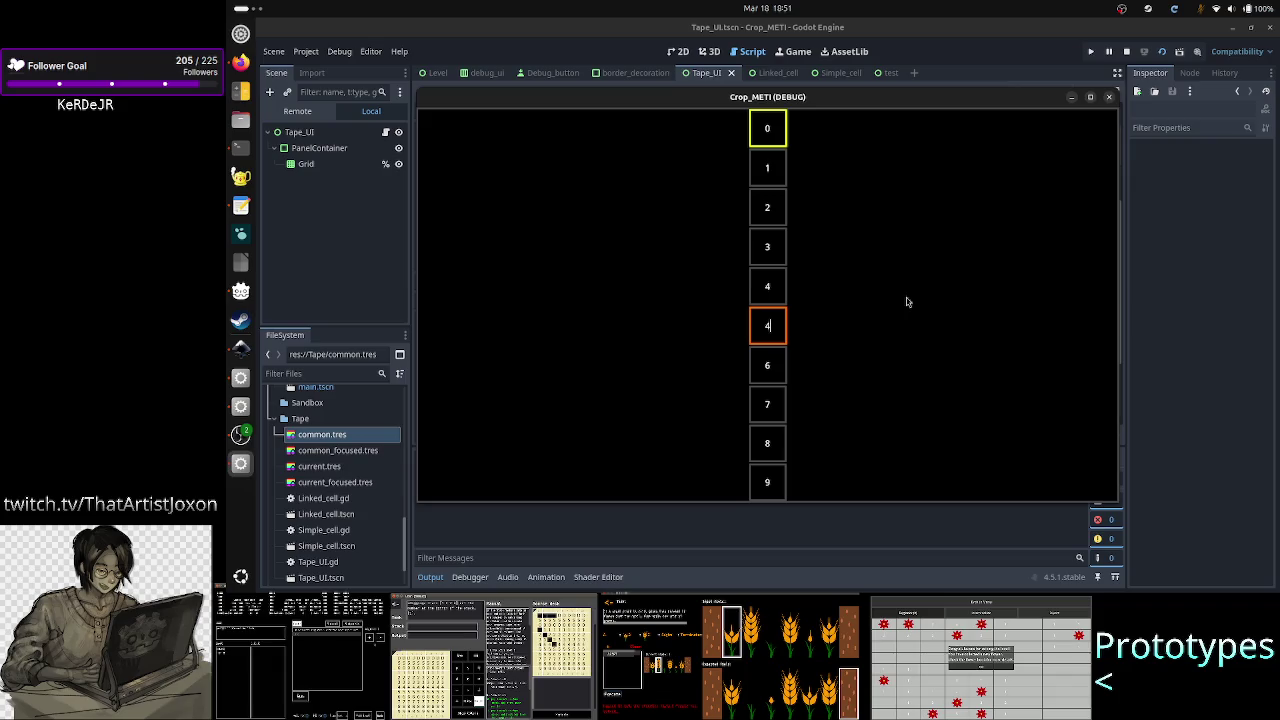
key("Tab")
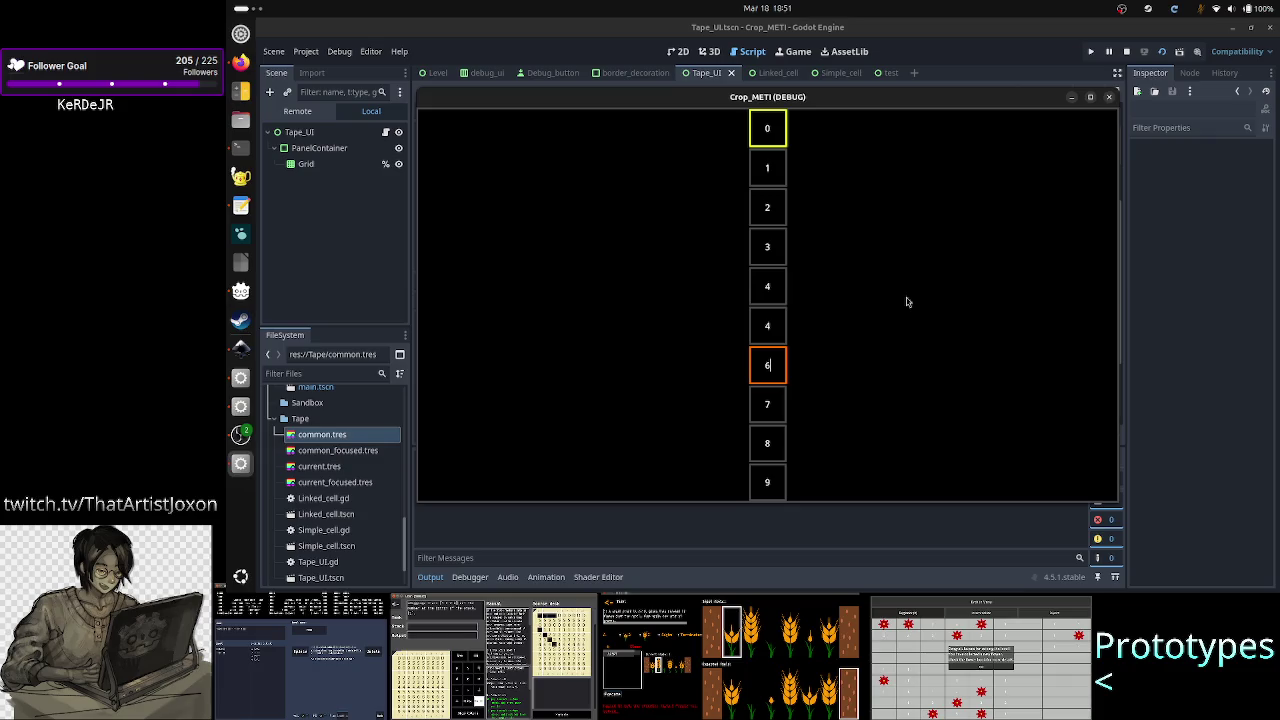
type("4")
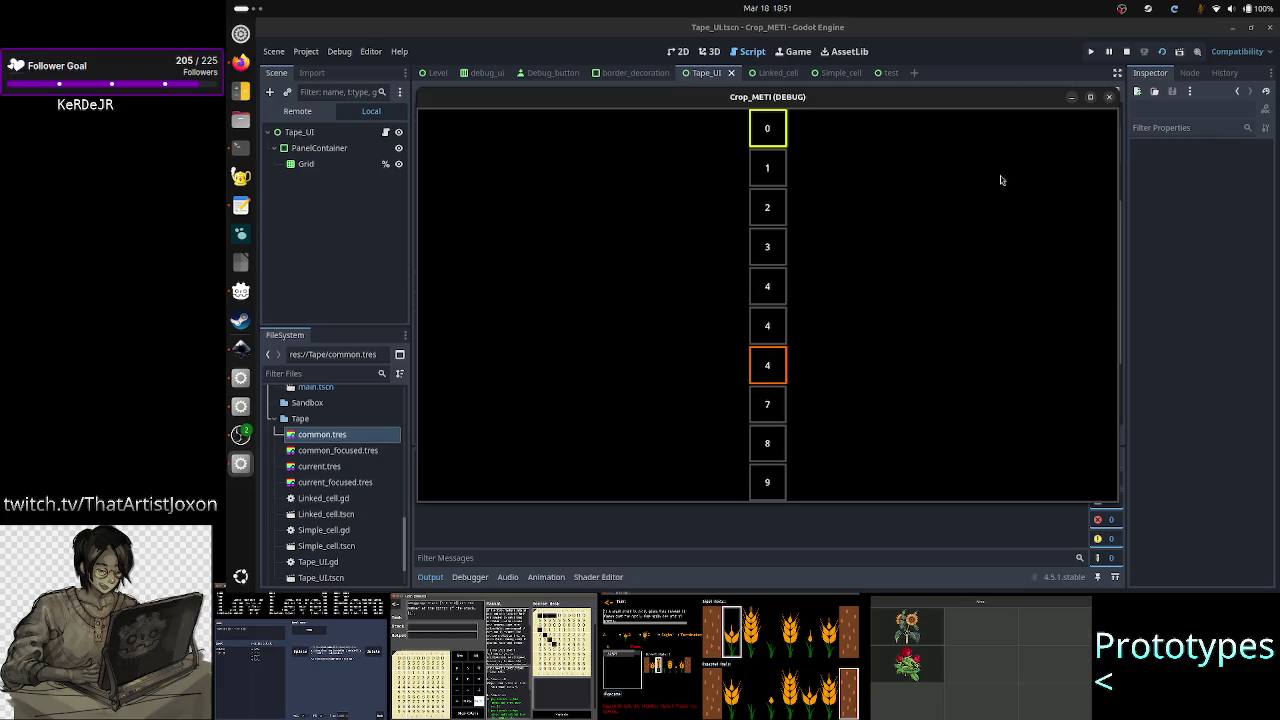
left_click(1109, 97)
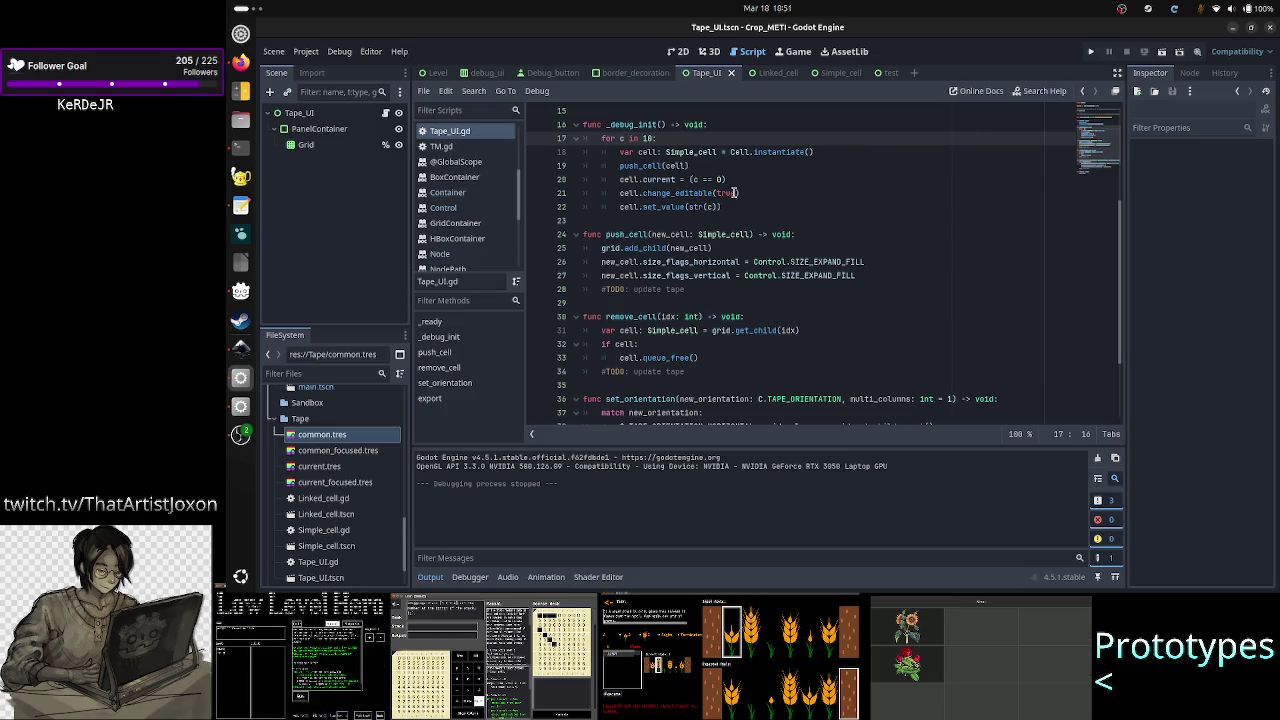
mouse_move(679, 190)
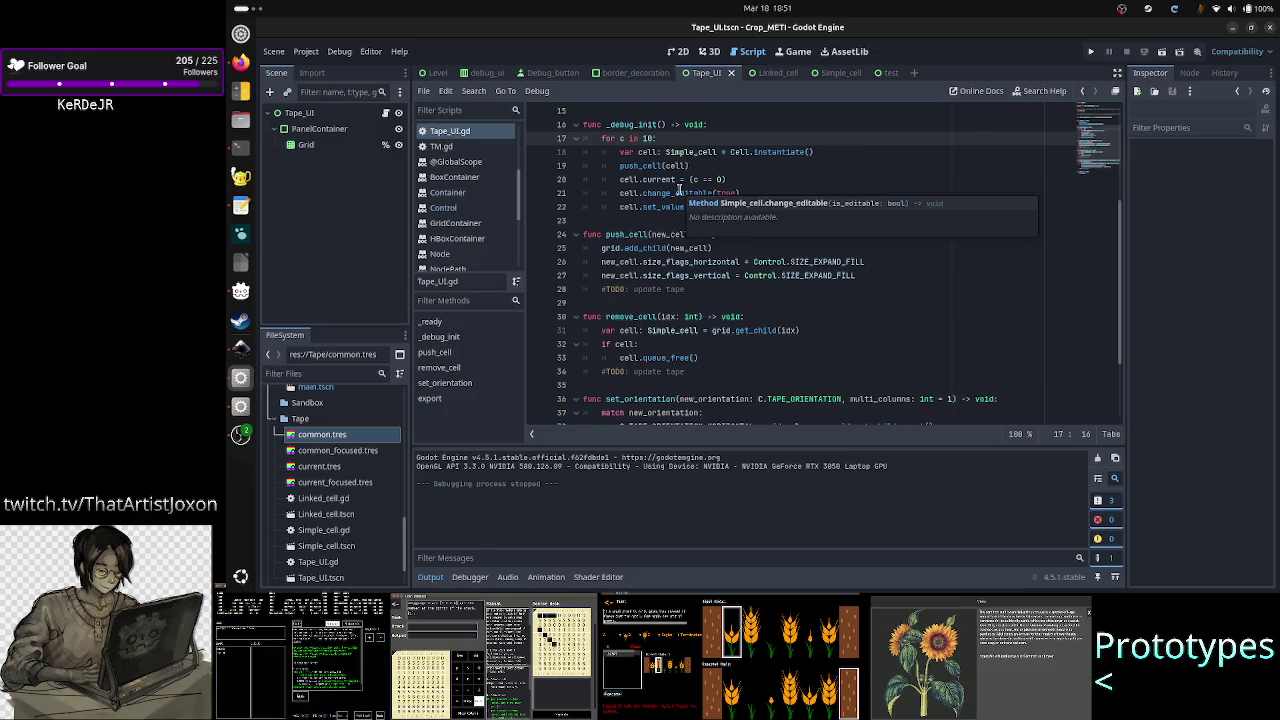
- Inspect the caret_column assignment in Simple_cell.gd's change_editable function
left_click(768, 192)
key("Down")
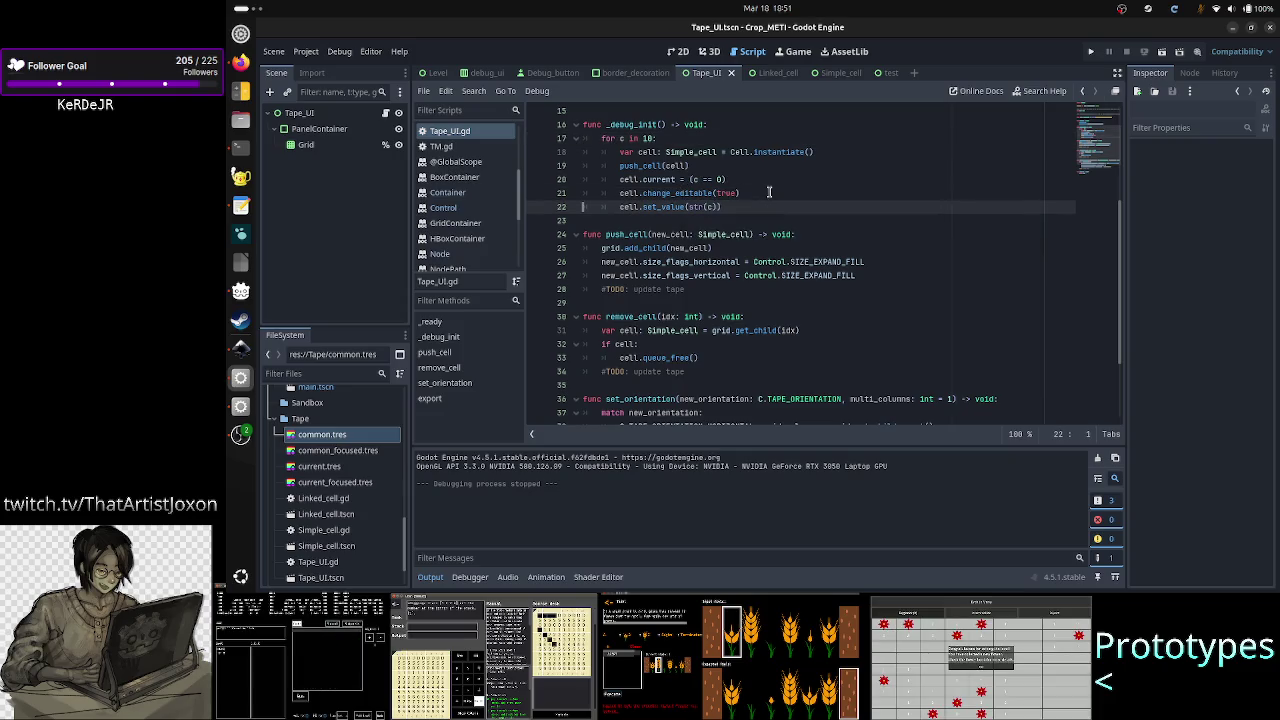
key("Up")
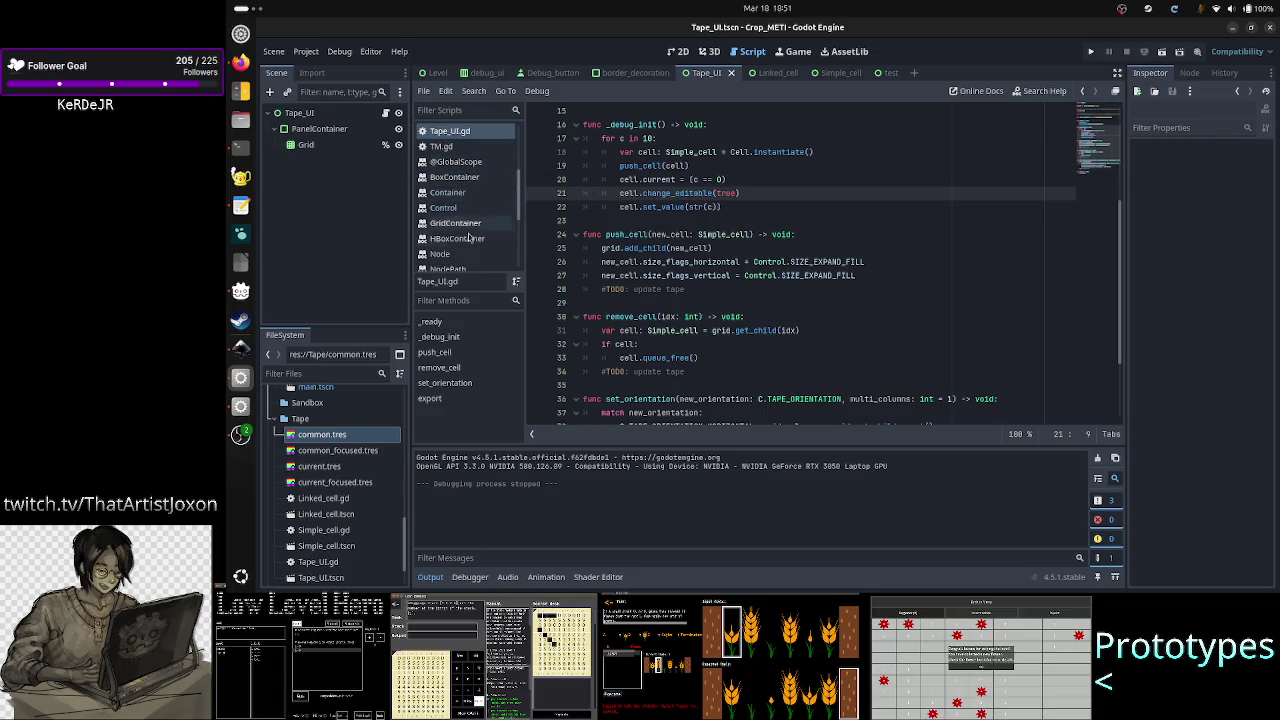
scroll(465, 225, "down", 5)
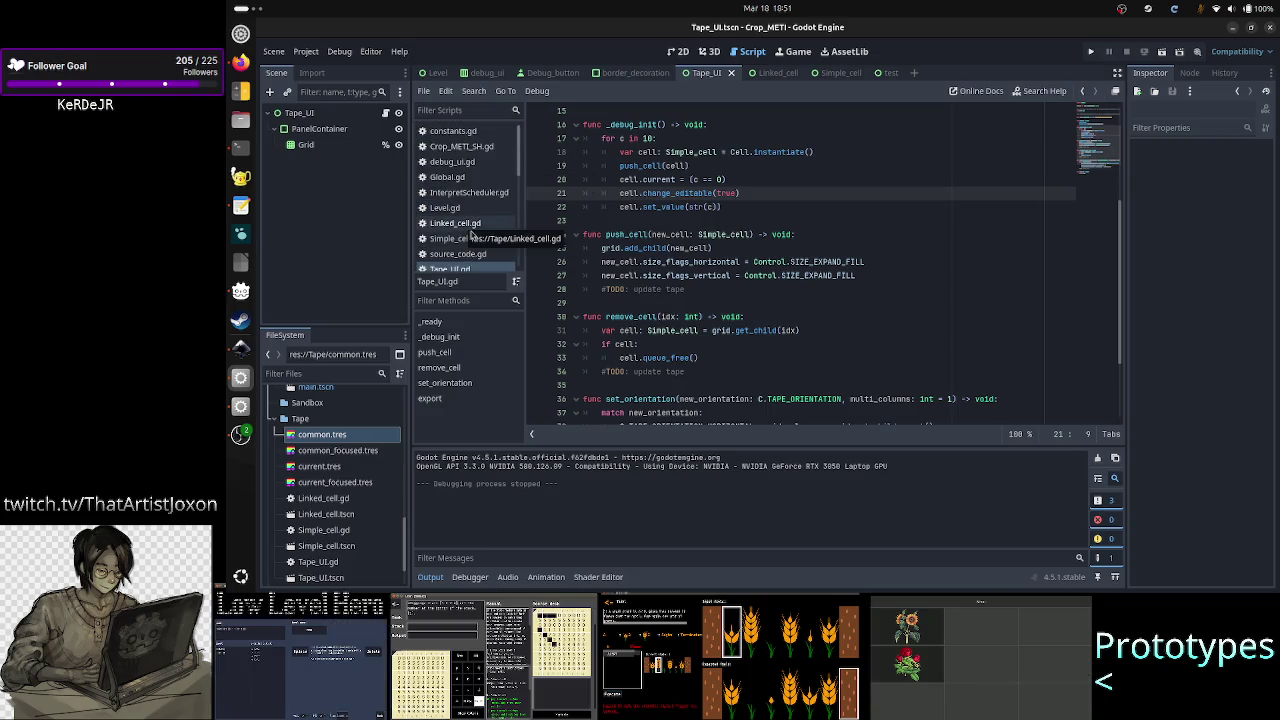
left_click(460, 239)
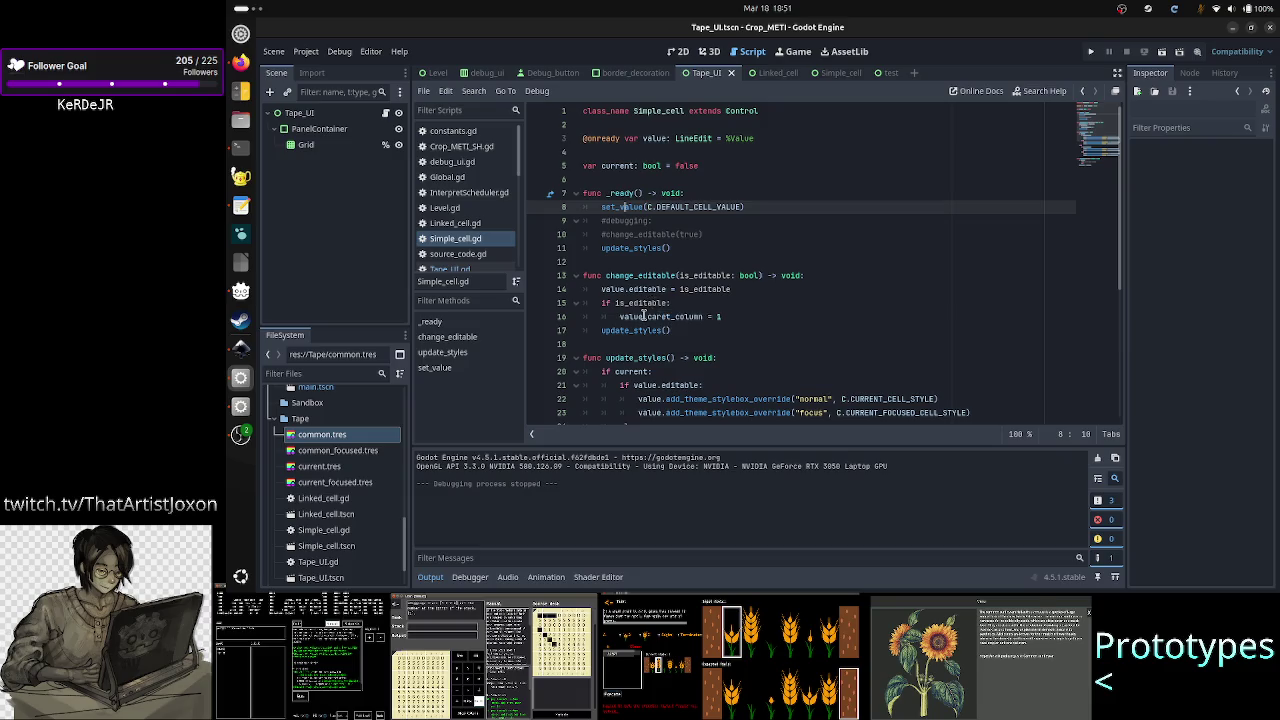
left_click(728, 316)
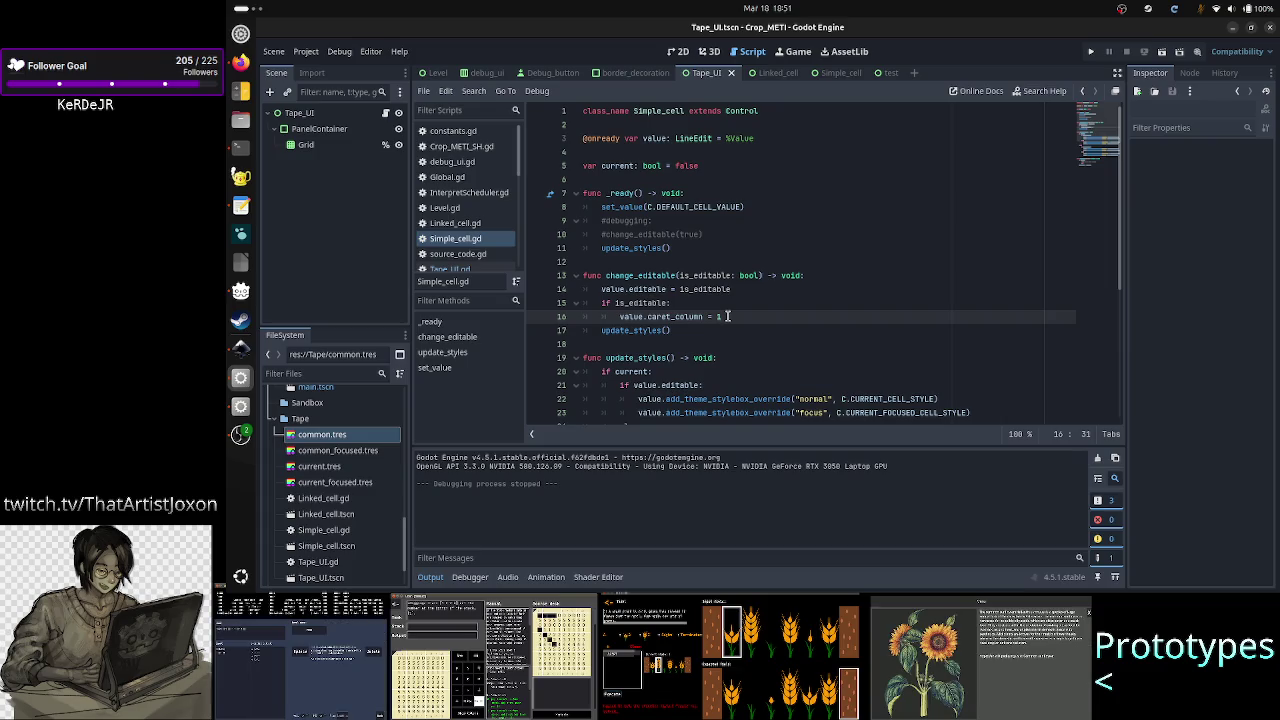
key("shift+Left")
key("shift+Left")
key("shift+Left")
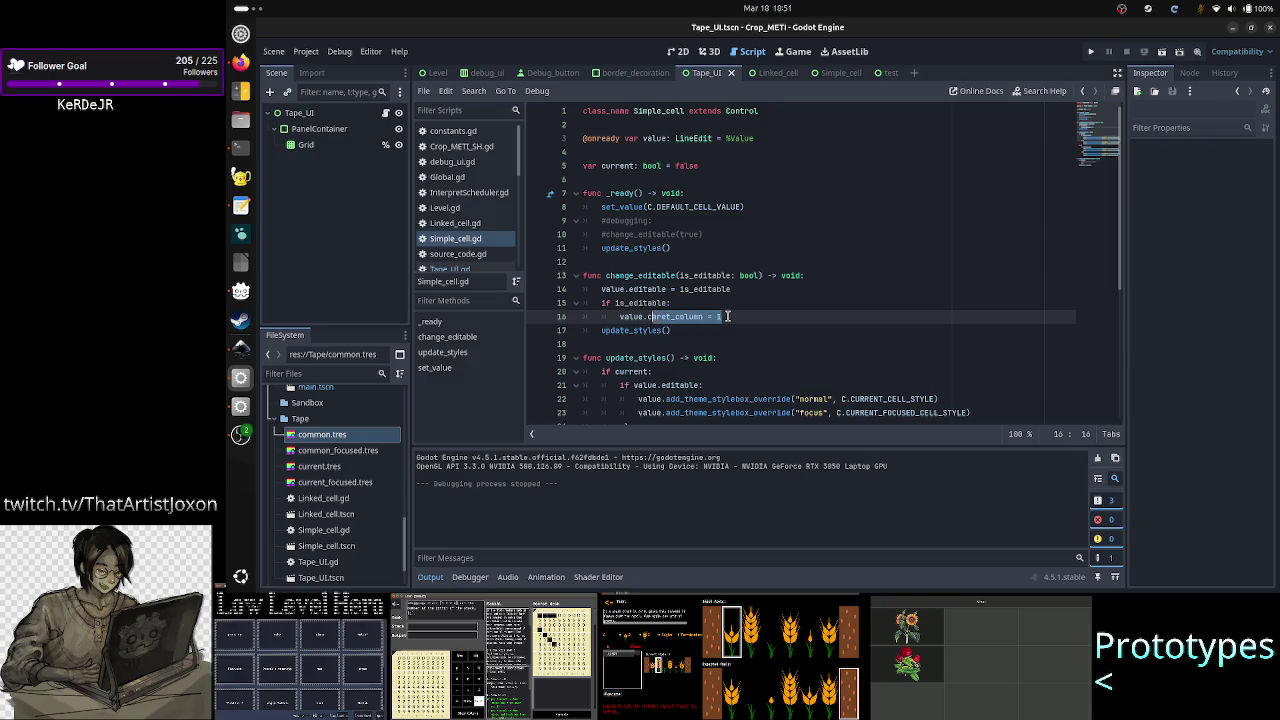
key("shift+Left")
key("shift+Left")
key("shift+Left")
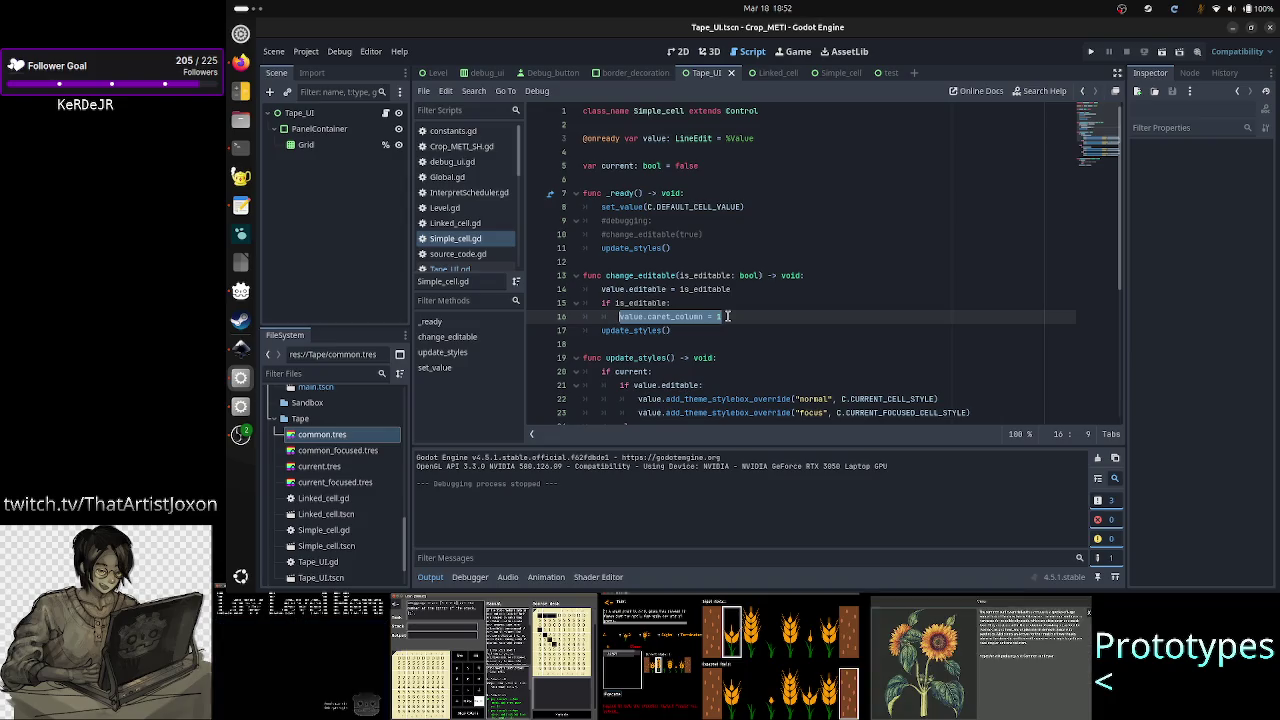
left_click(727, 316)
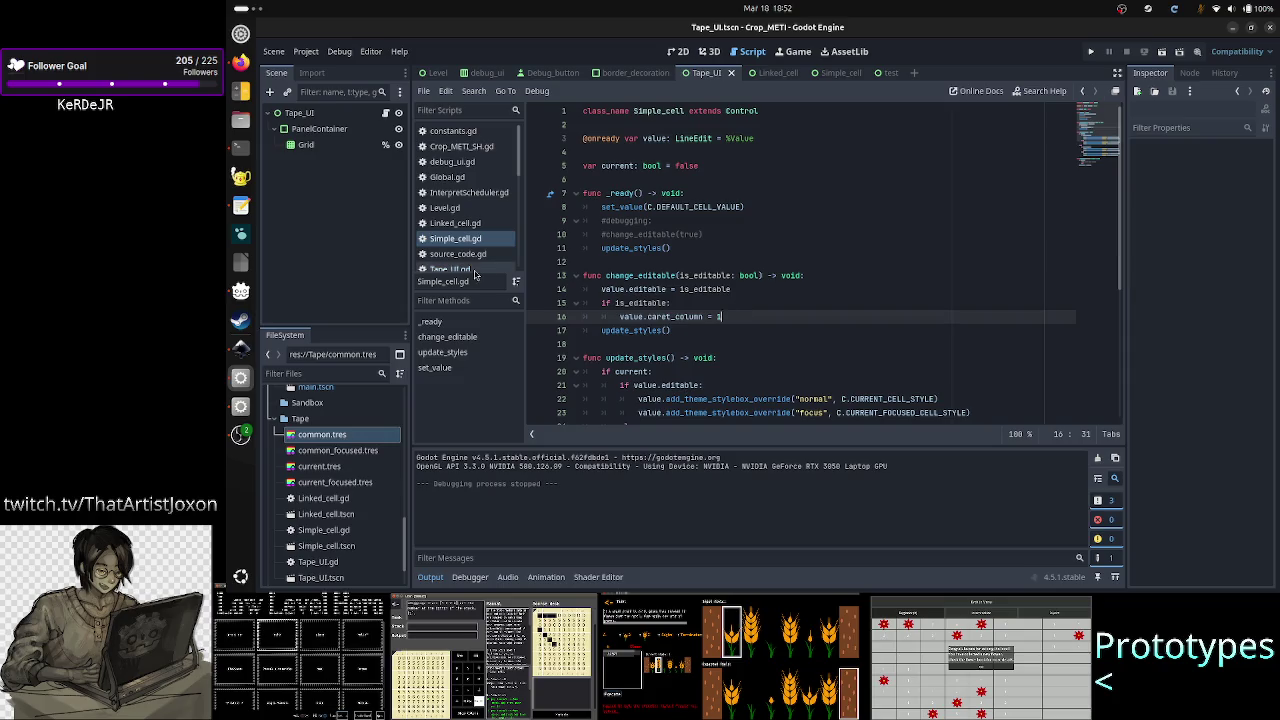
scroll(477, 205, "down", 1)
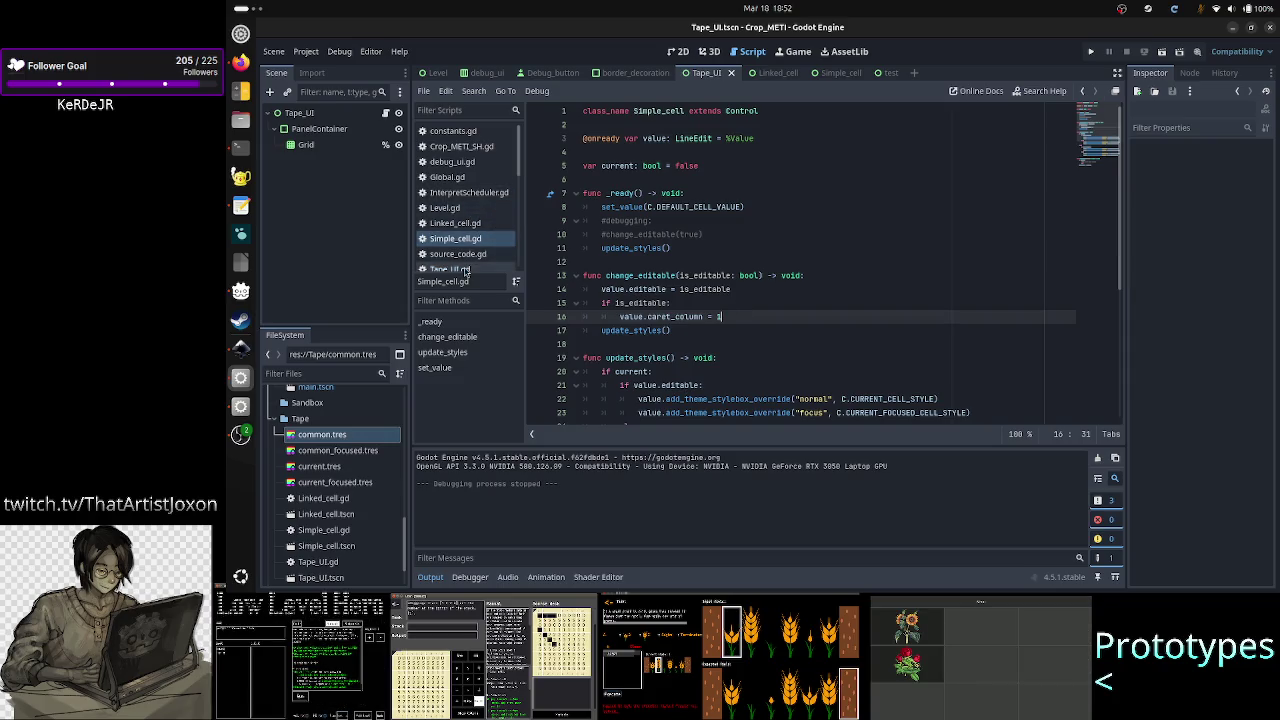
- Move cell.set_value(str(c)) above cell.change_editable(true) in Tape_UI.gd, save, and run
left_click(450, 251)
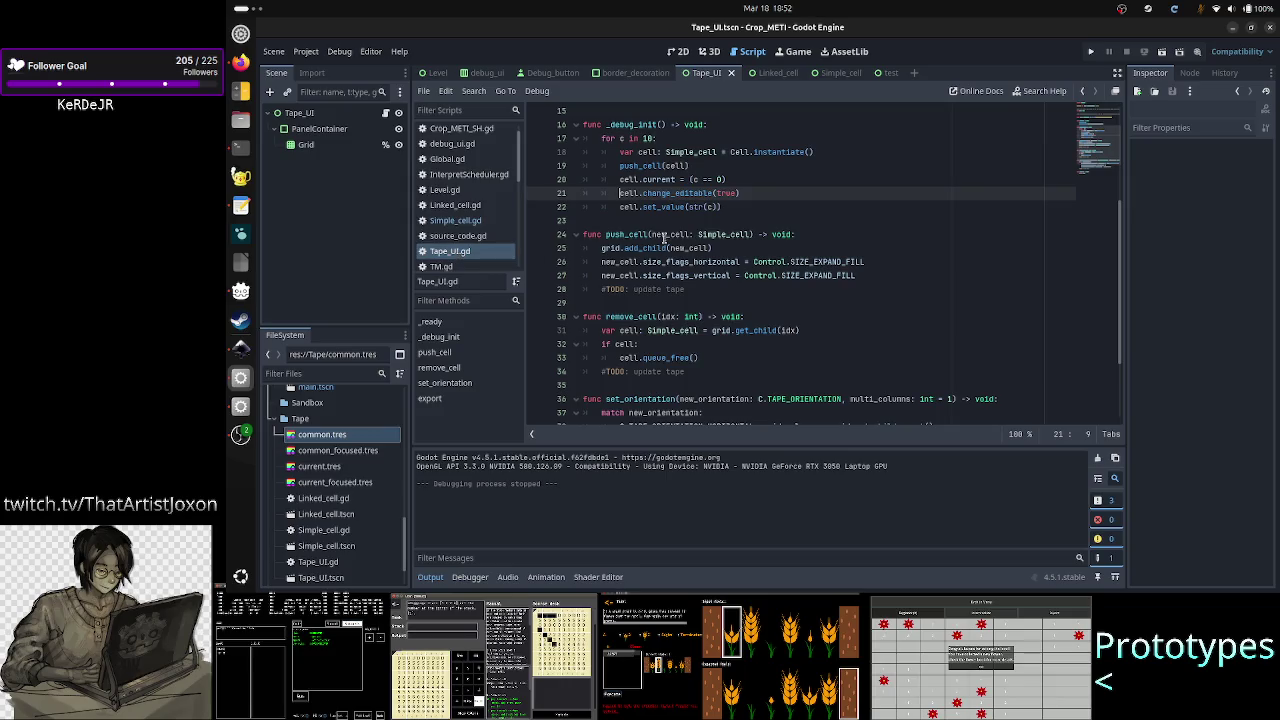
key("Down")
key("shift+End")
key("ctrl+c")
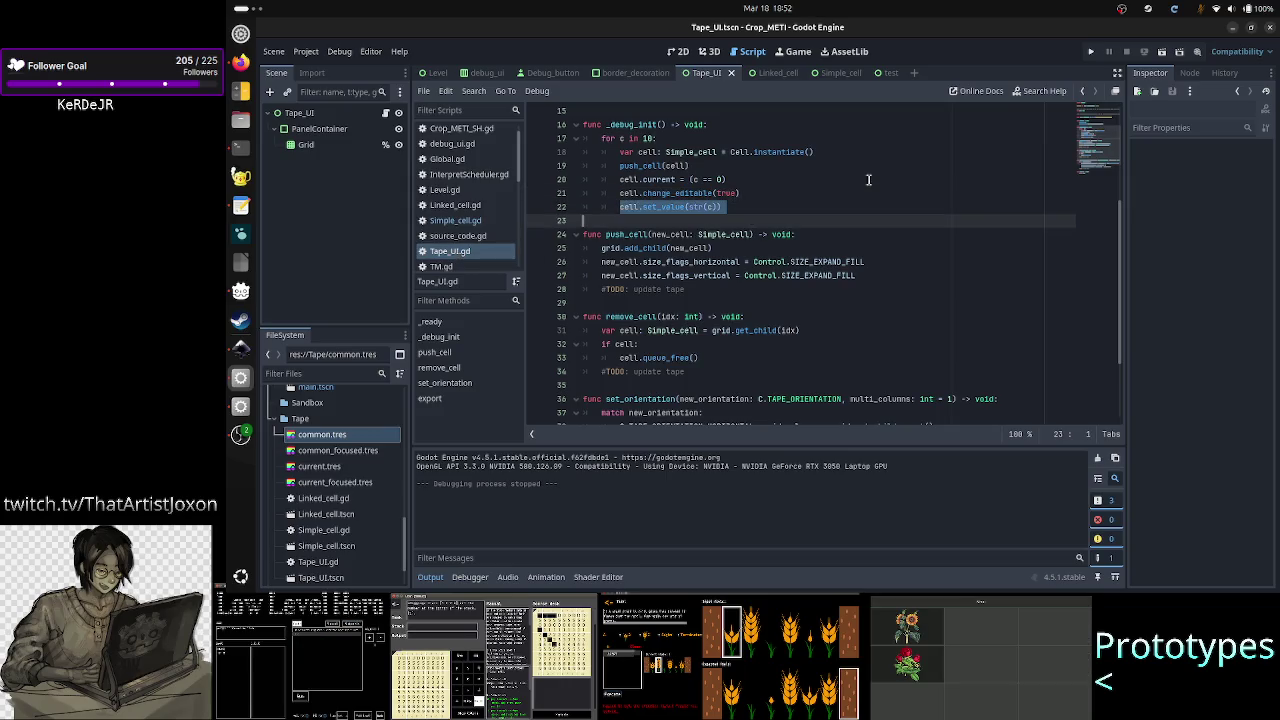
key("BackSpace")
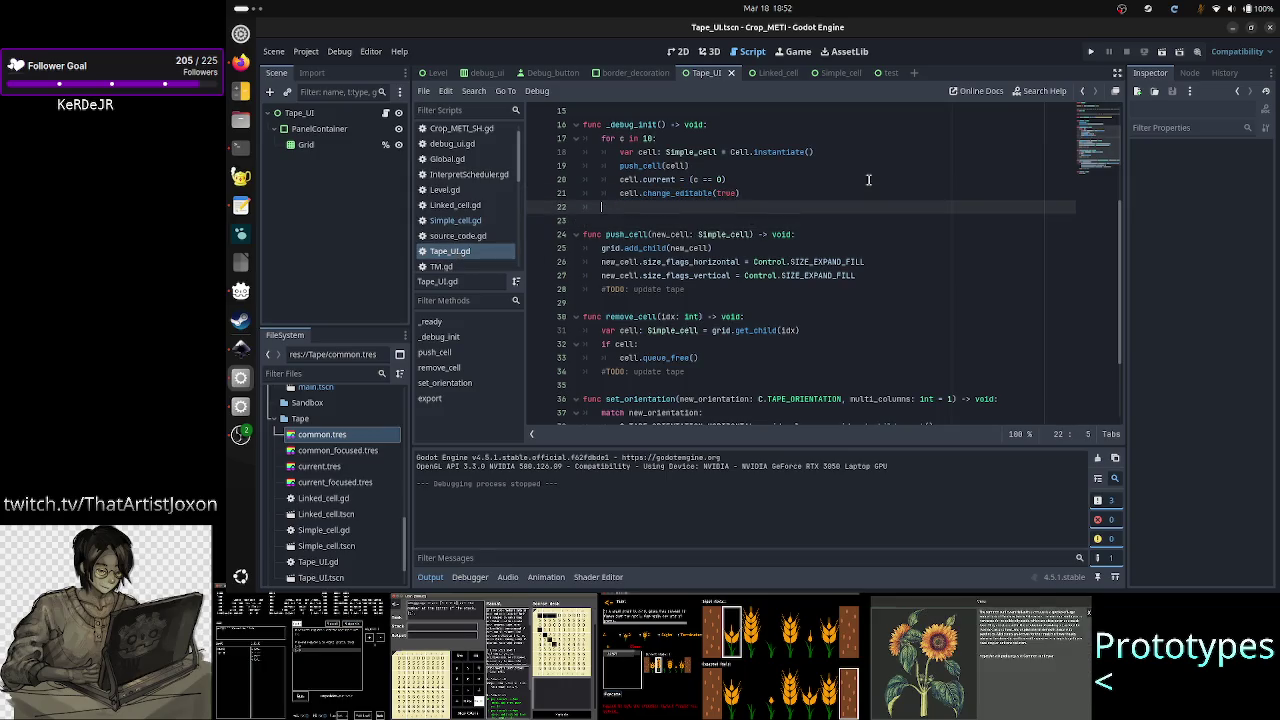
key("ctrl+v")
key("alt+Up")
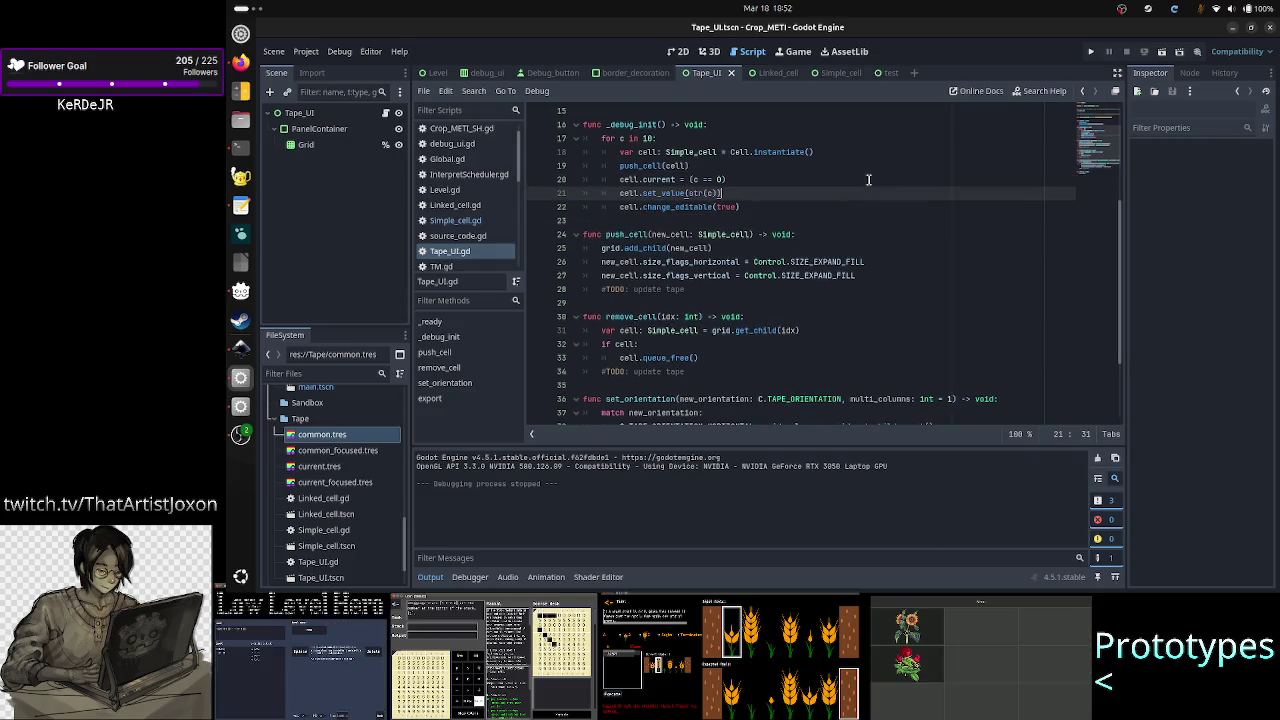
key("Down")
key("Down")
key("ctrl+s")
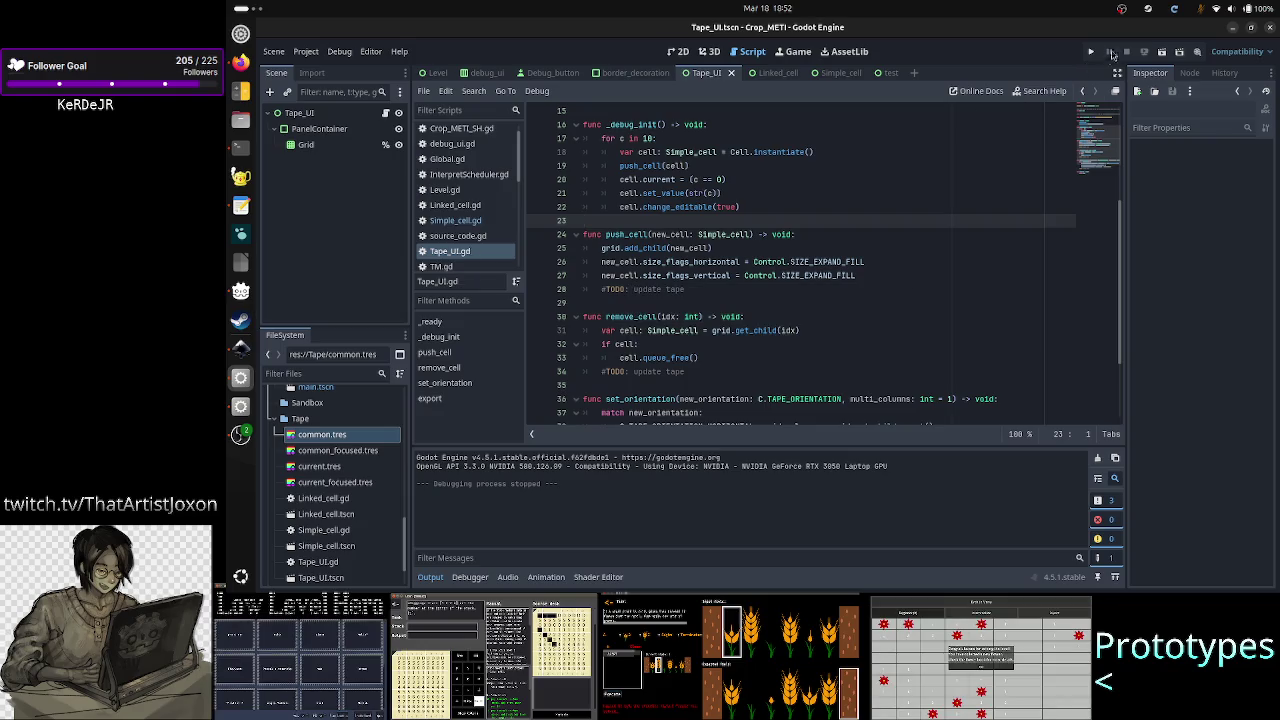
left_click(1146, 52)
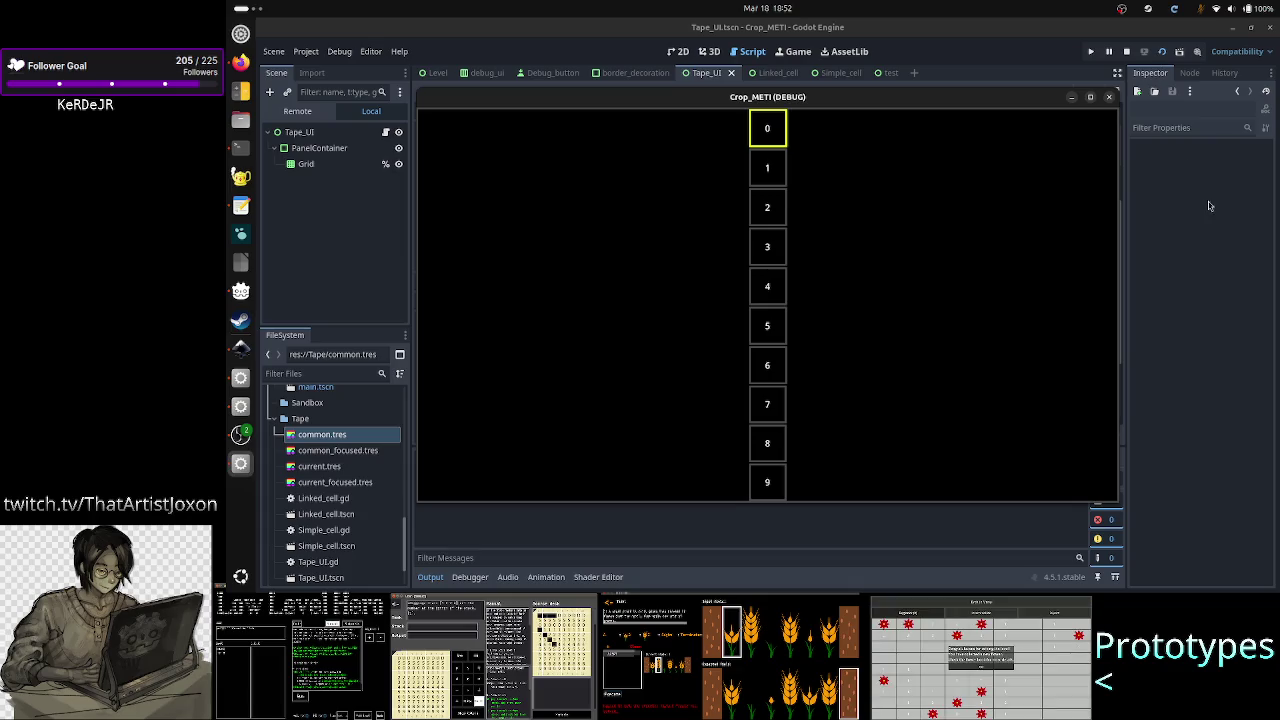
left_click(1091, 98)
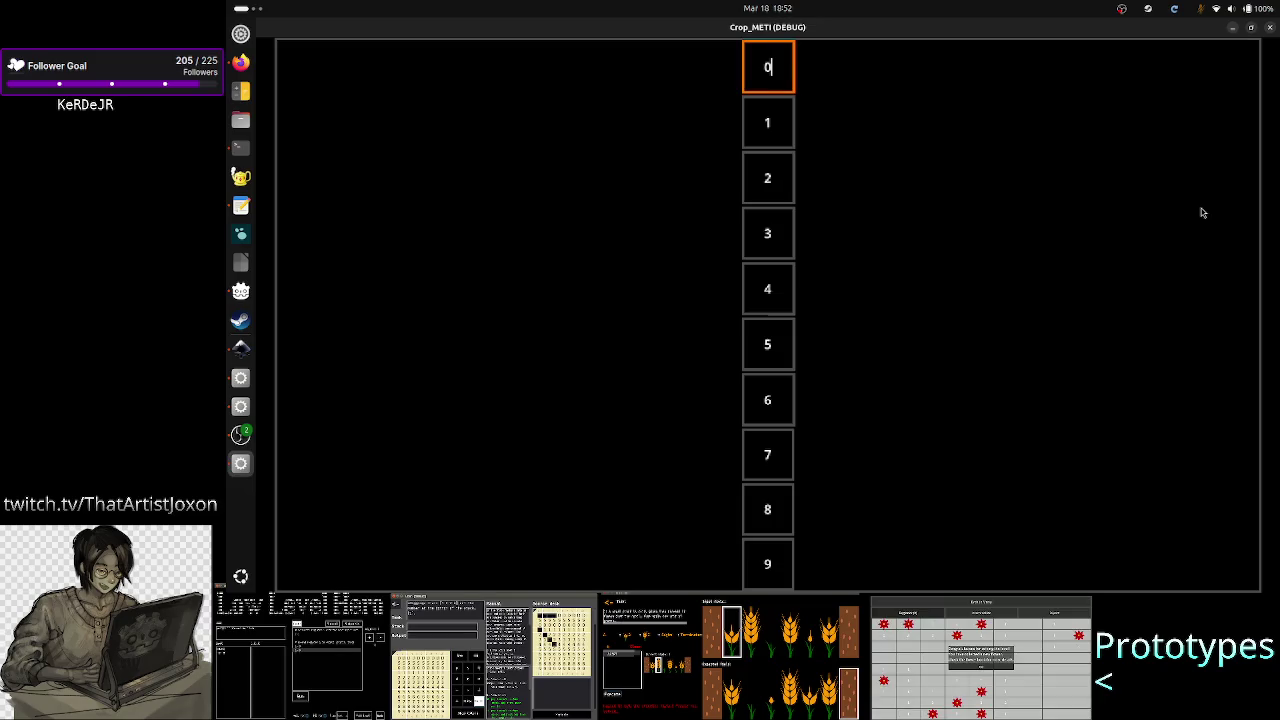
key("Tab")
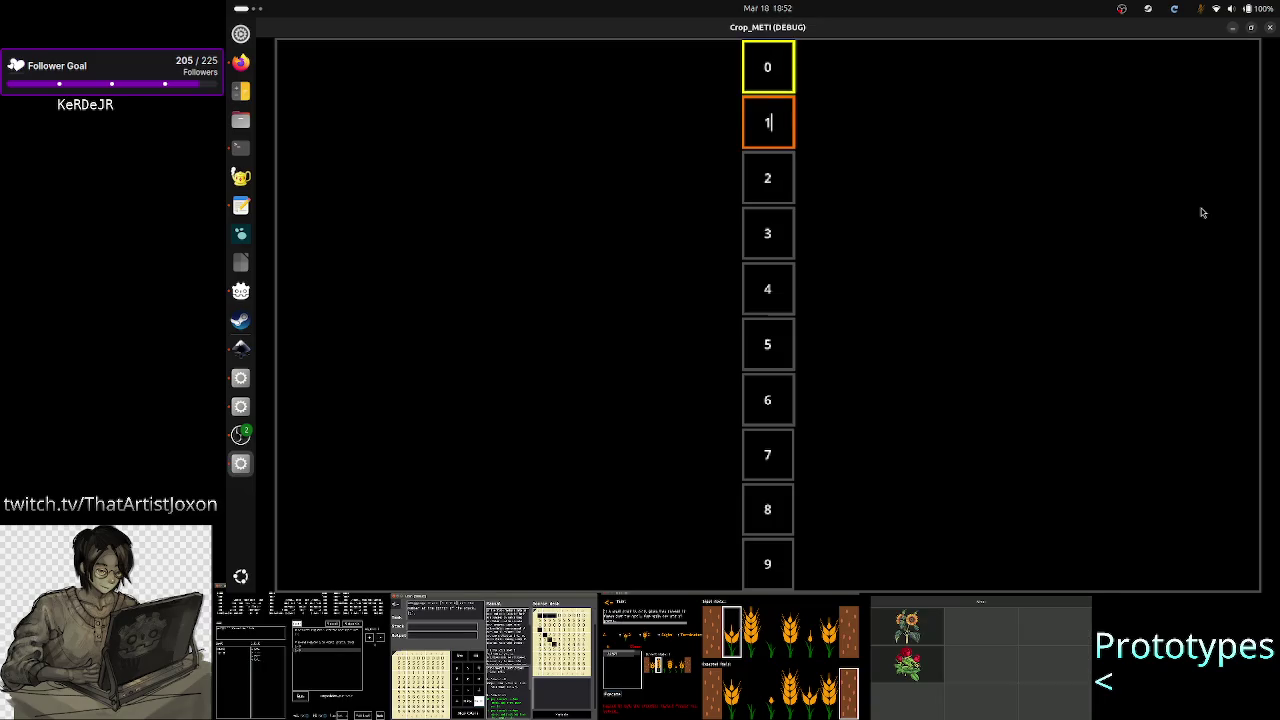
key("Tab")
key("Tab")
key("Tab")
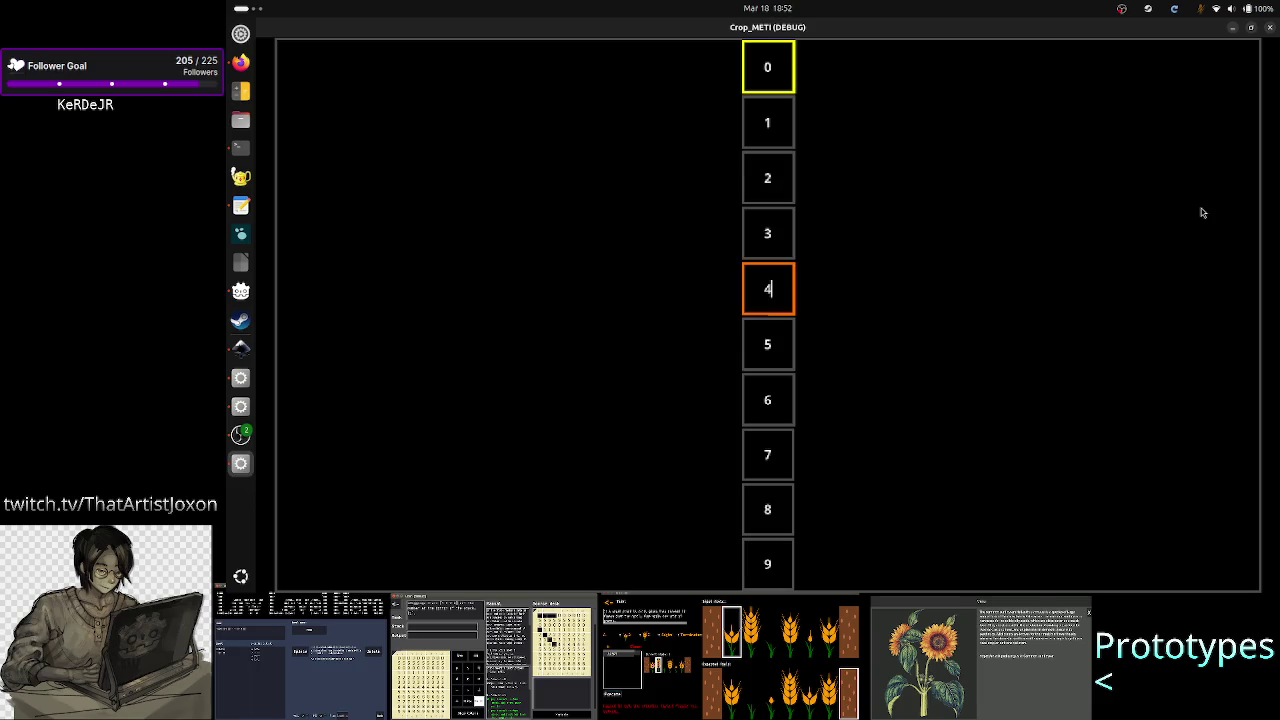
key("Tab")
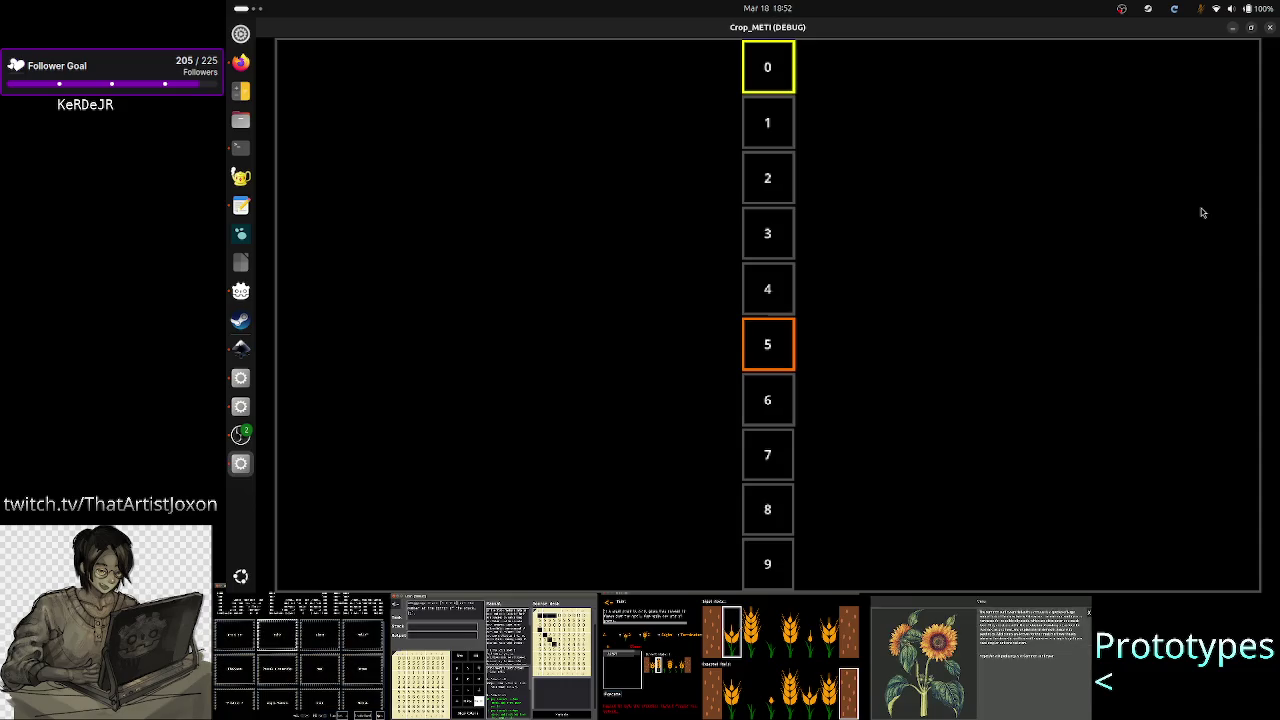
key("BackSpace")
type("1")
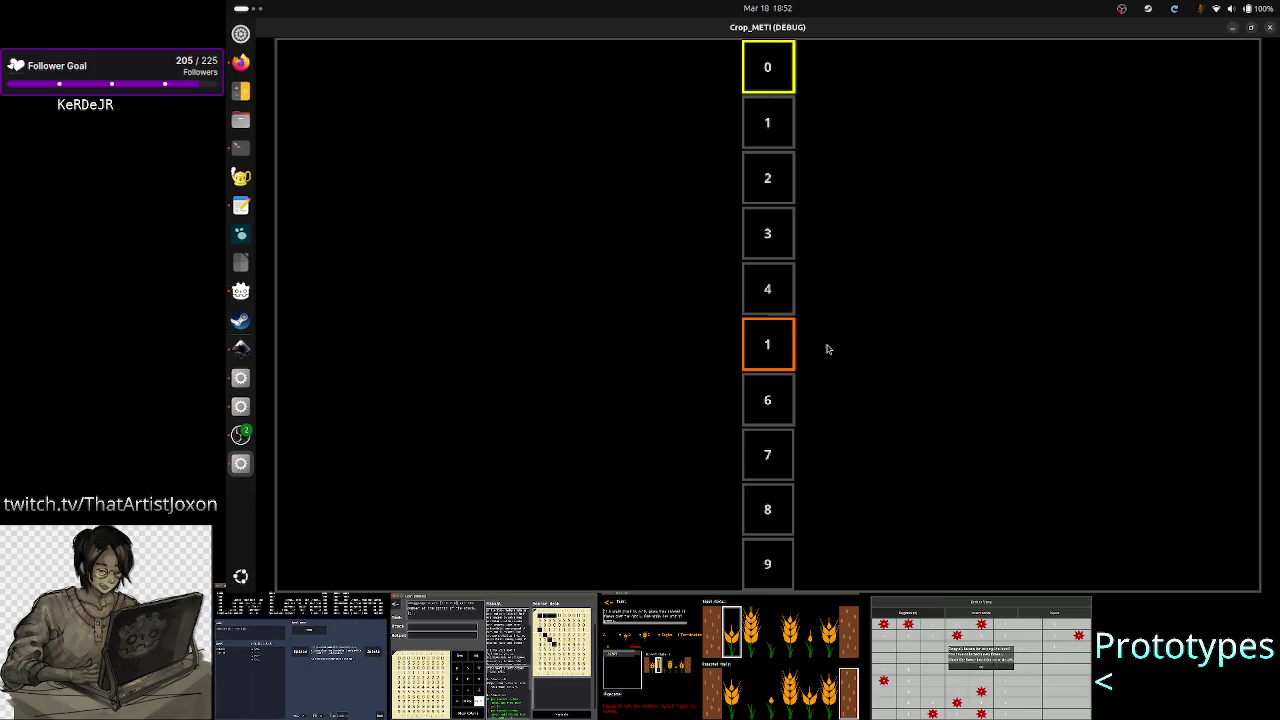
key("Tab")
key("Tab")
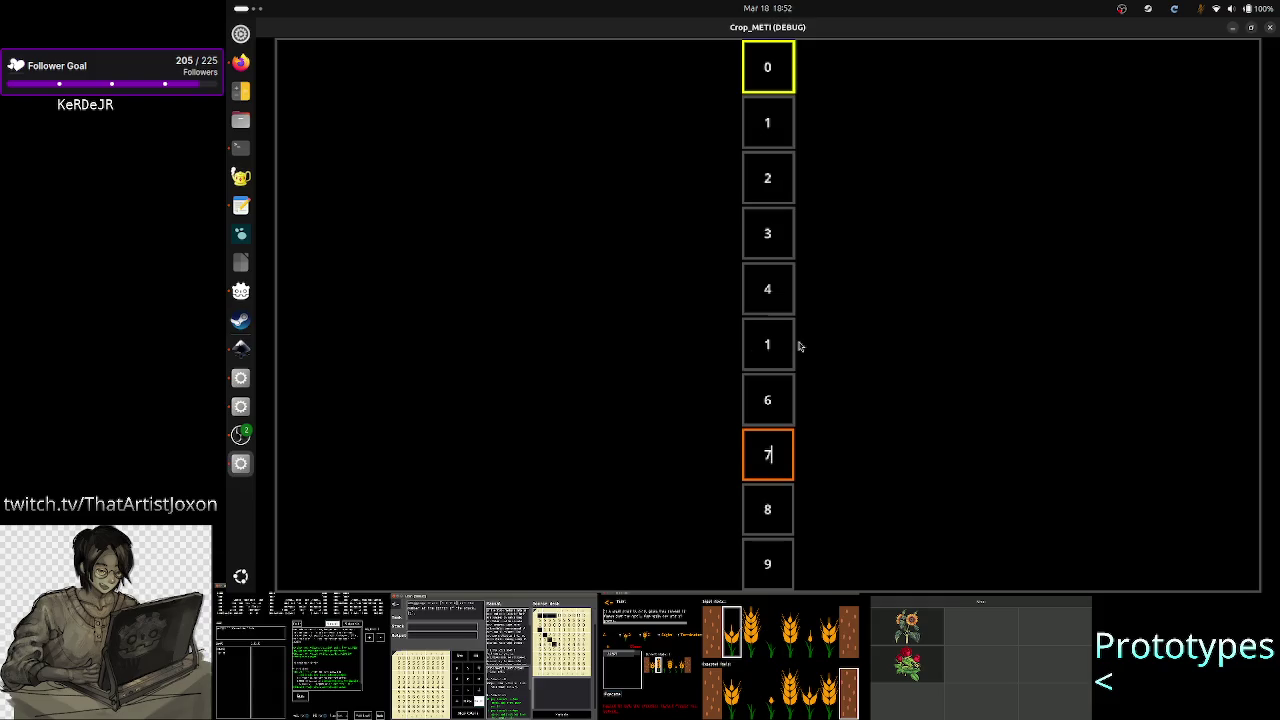
key("Tab")
key("Tab")
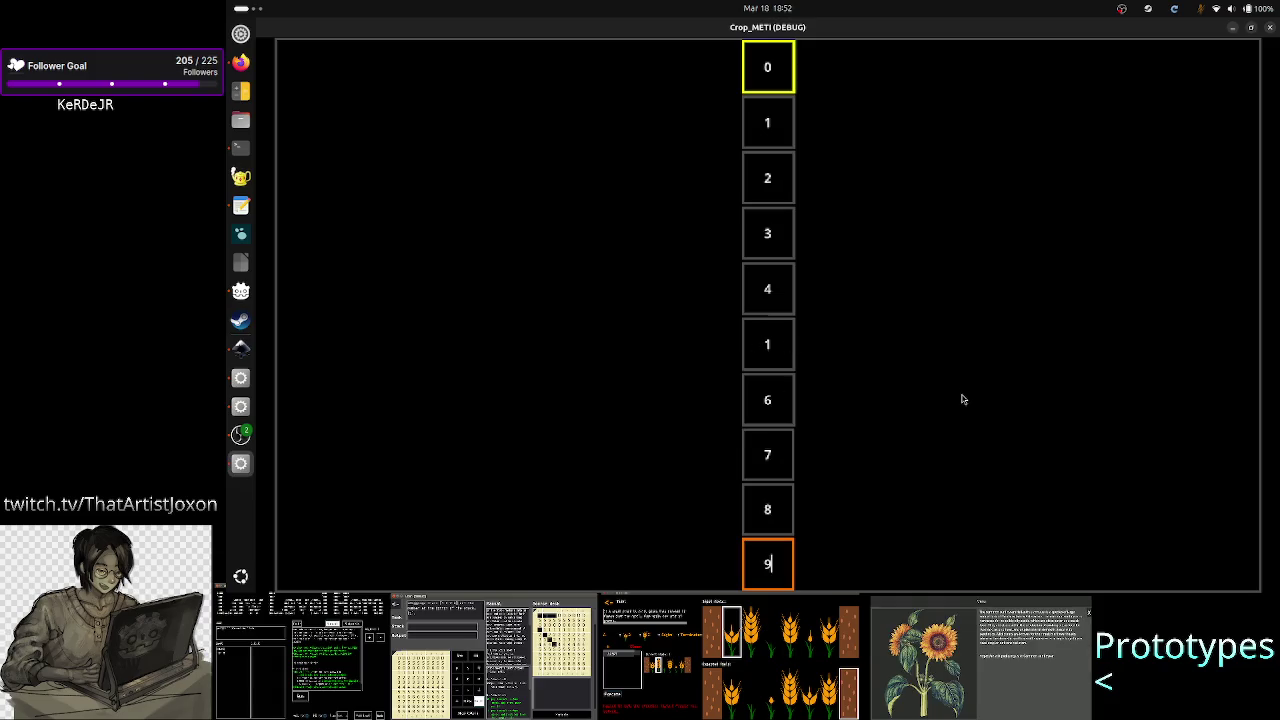
key("Tab")
key("Tab")
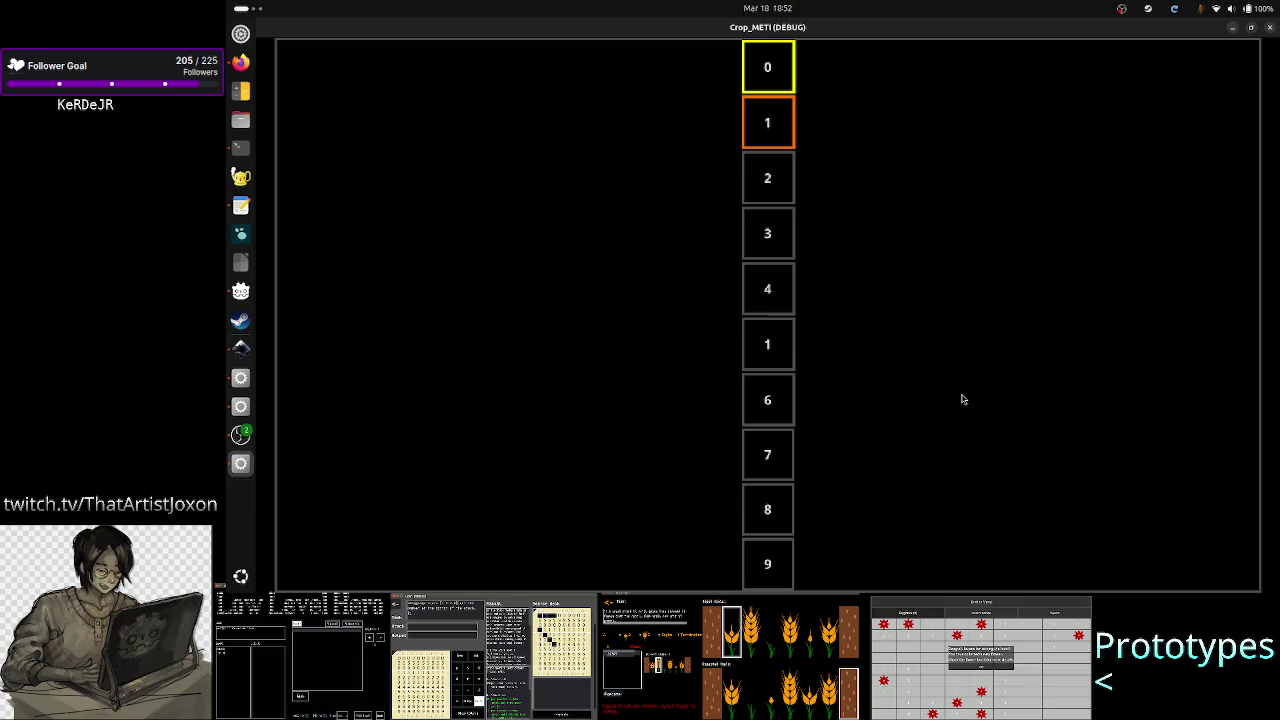
key("Tab")
key("Tab")
key("Tab")
key("Tab")
key("Tab")
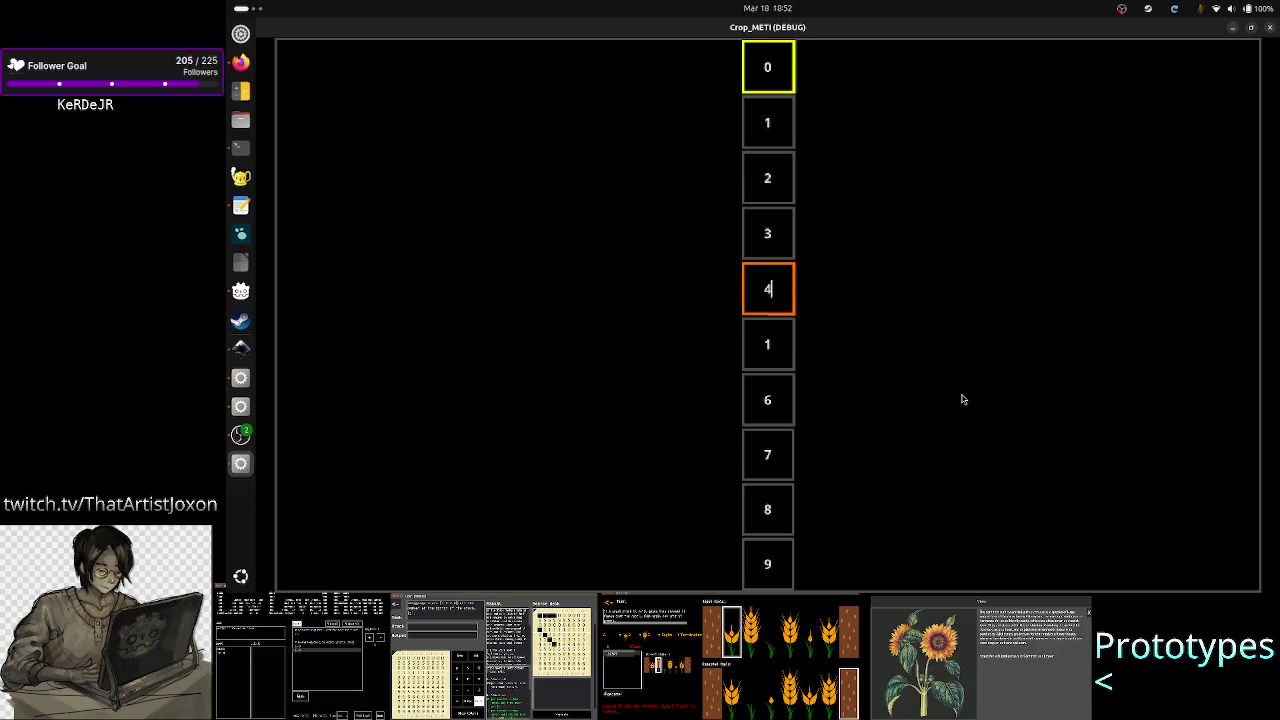
key("Tab")
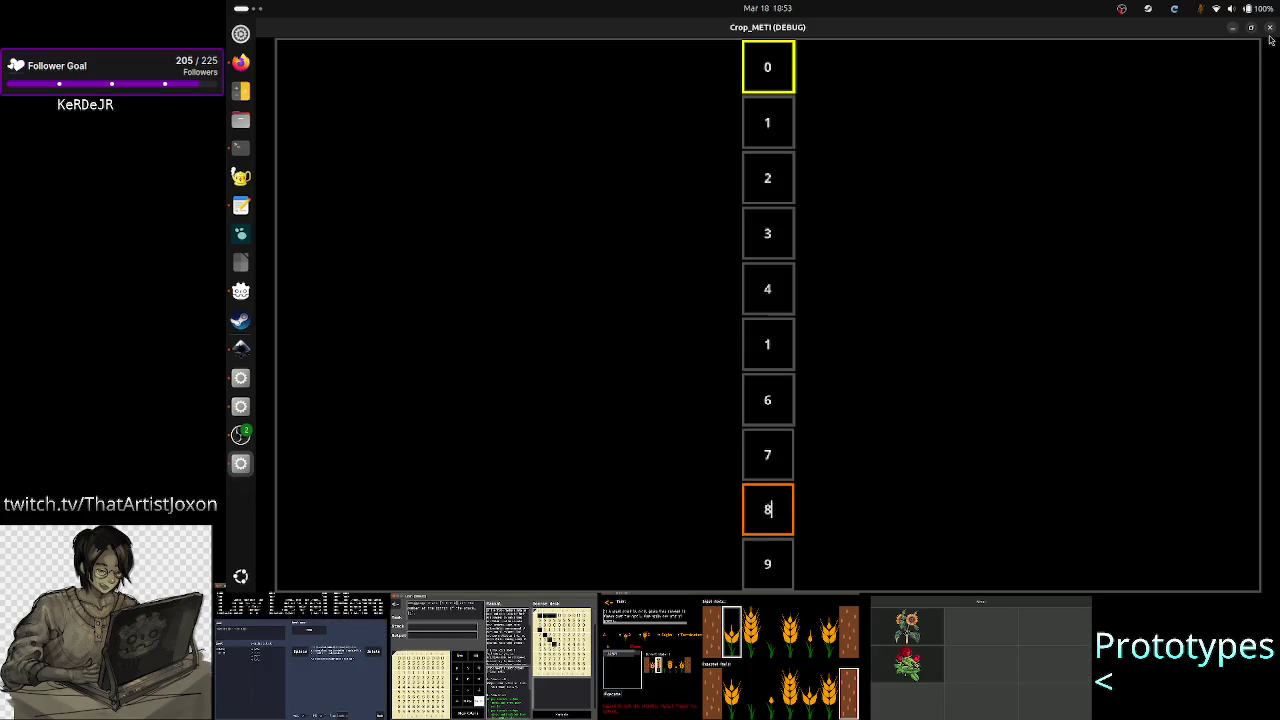
left_click(1270, 27)
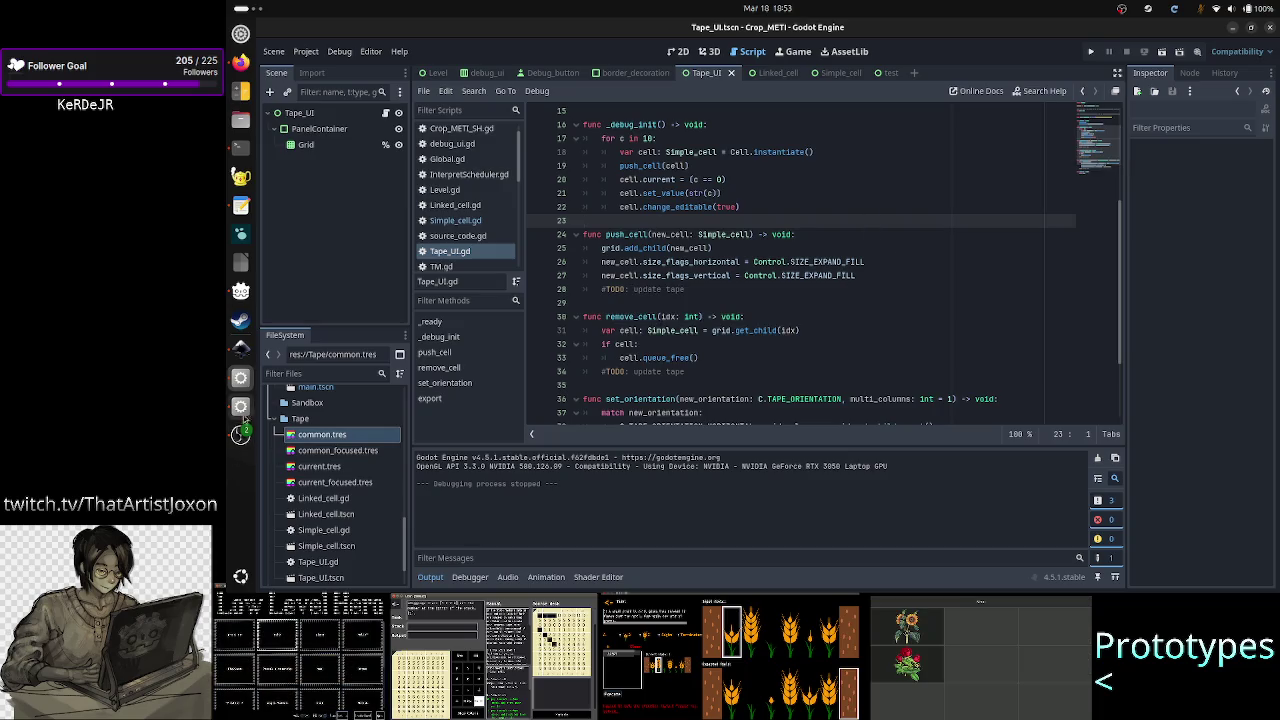
left_click(240, 347)
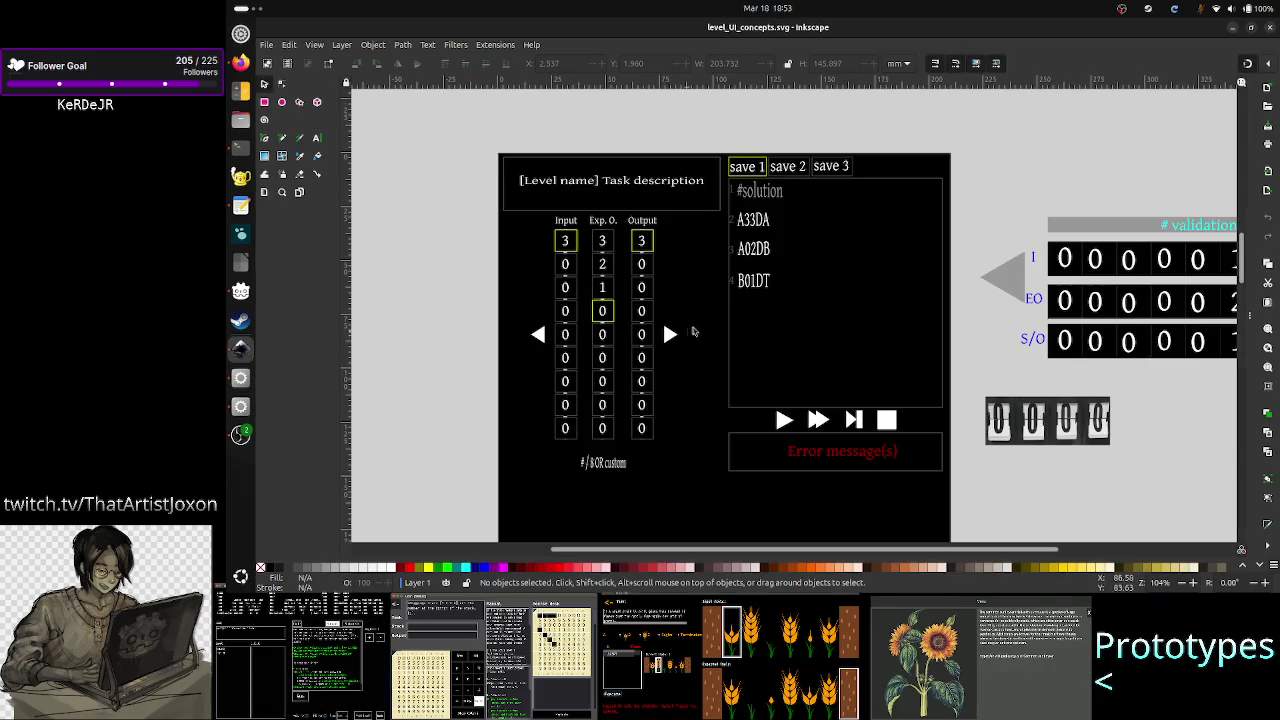
- Zoom in and out on the level UI mockup in Inkscape, then return to Godot
scroll(701, 331, "up", 2, "ctrl")
scroll(701, 331, "down", 1, "ctrl")
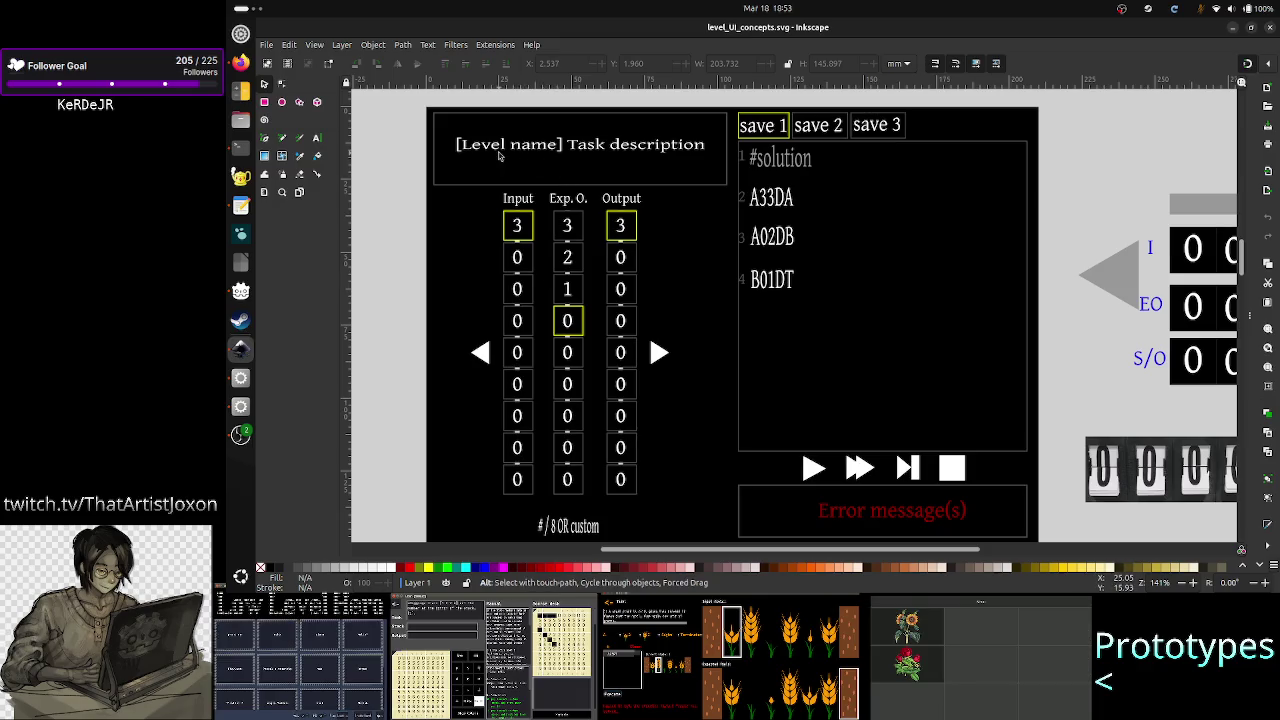
key("alt+Tab")
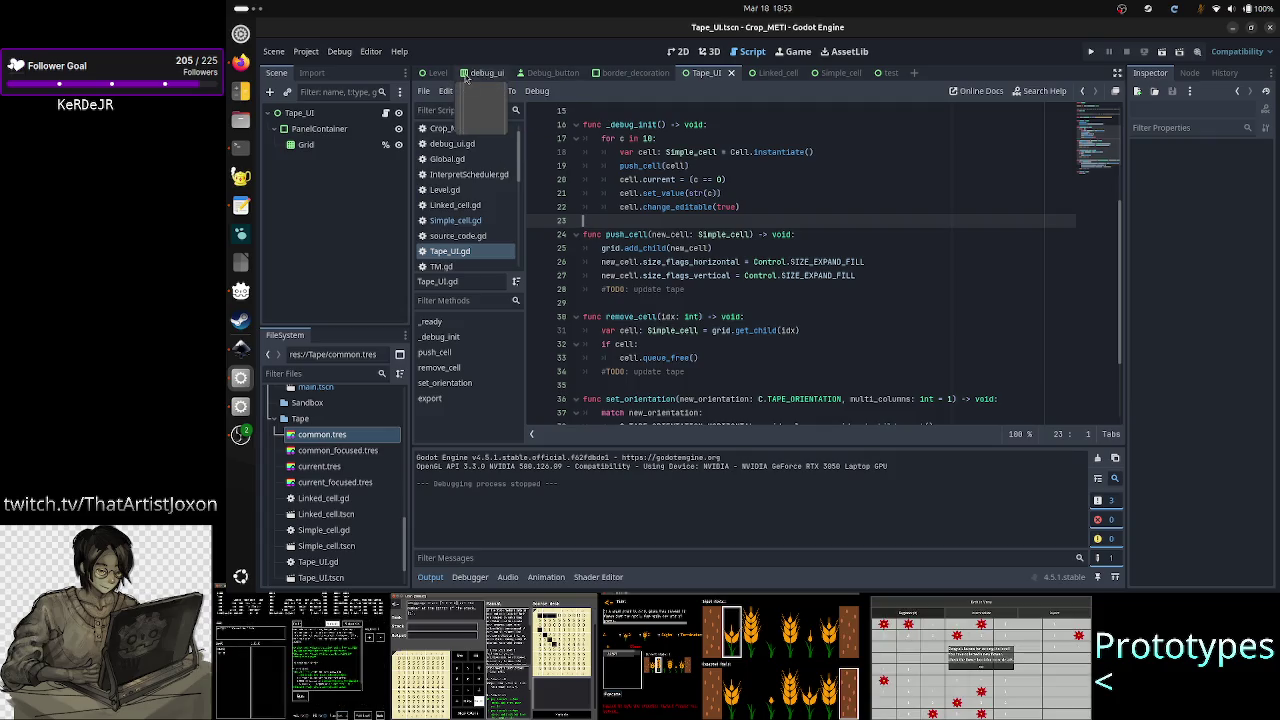
- Open the Level scene in 2D, hide the Output panel, fold Left_side and select Right_side
left_click(437, 72)
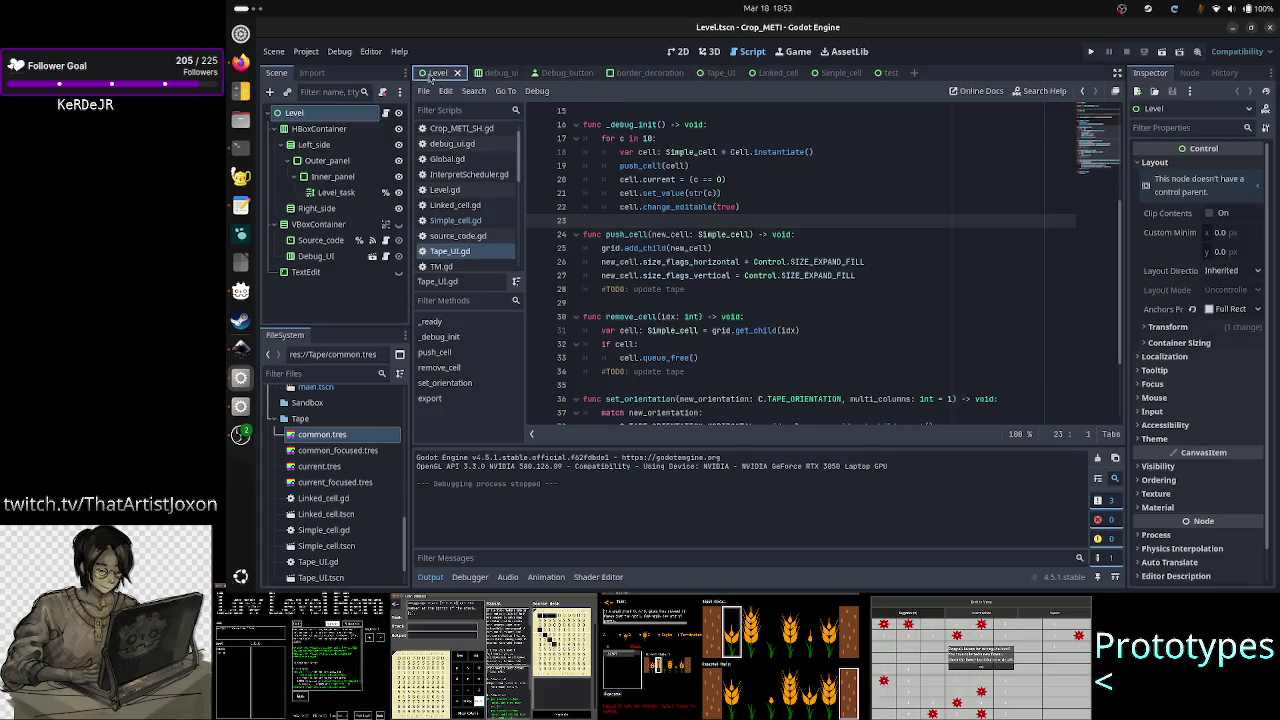
left_click(678, 51)
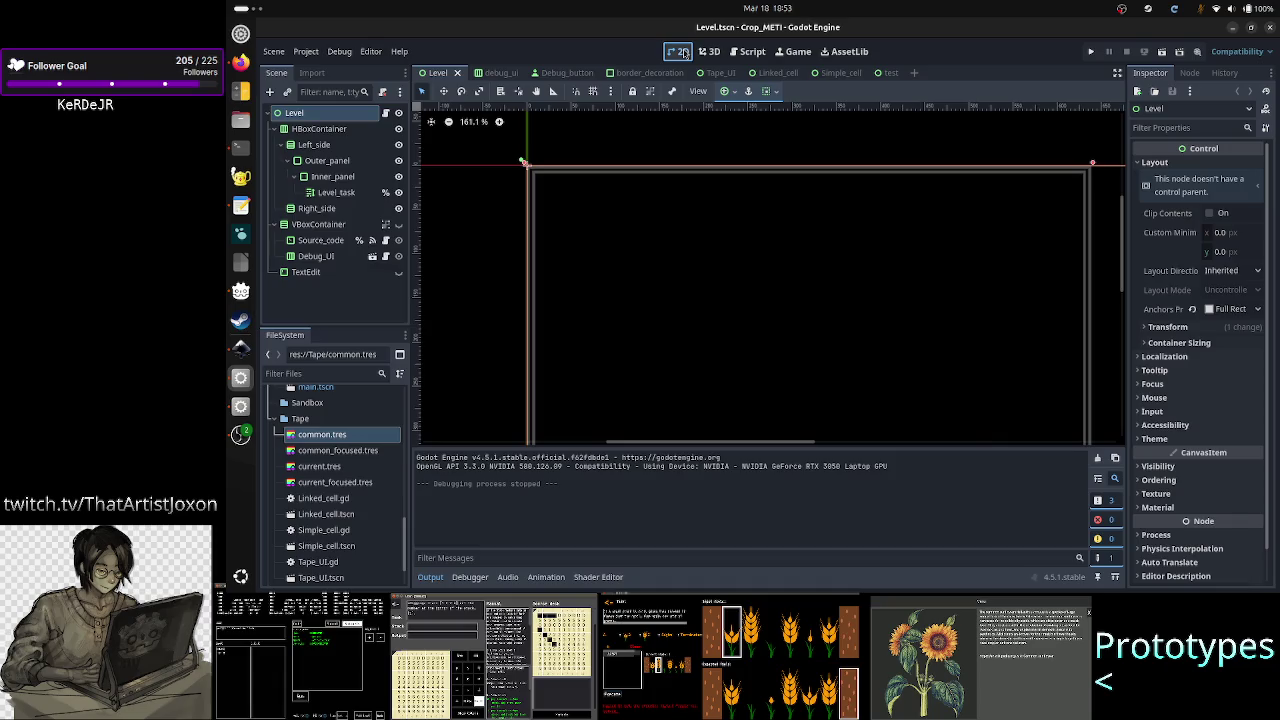
left_click(431, 578)
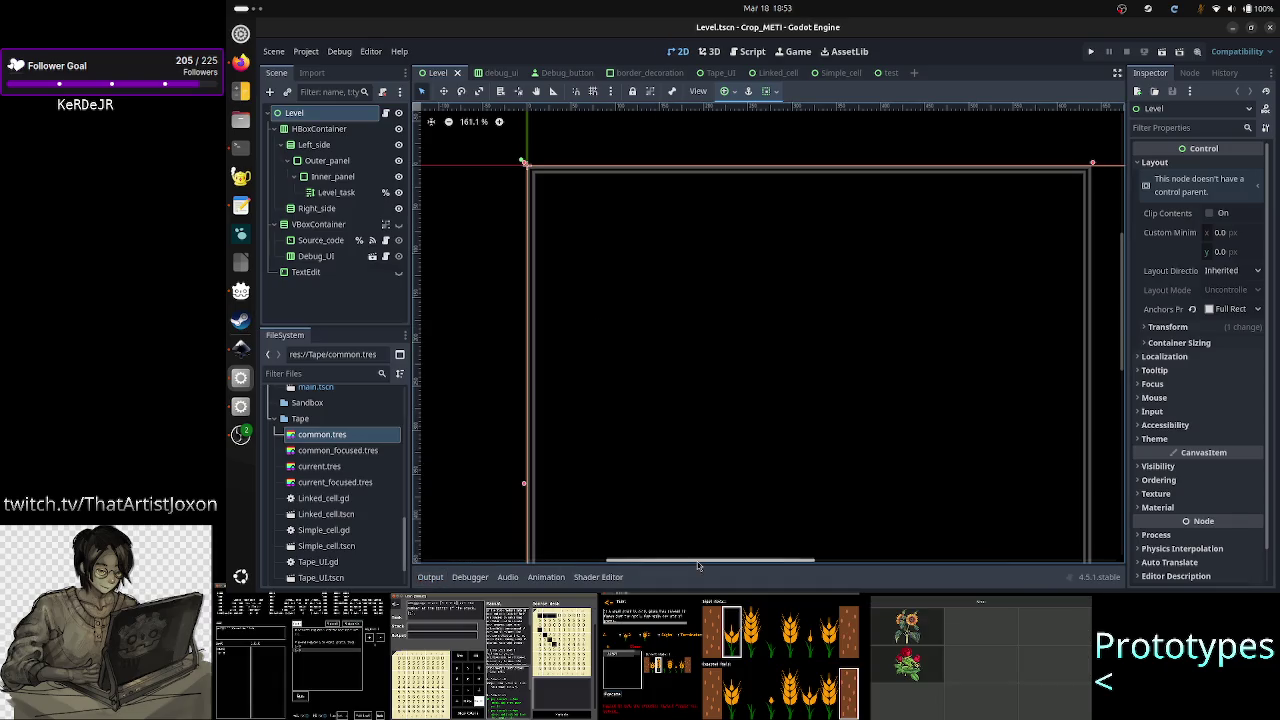
mouse_move(698, 561)
left_mouse_down()
mouse_move(730, 561)
mouse_move(686, 561)
mouse_move(707, 558)
left_mouse_up()
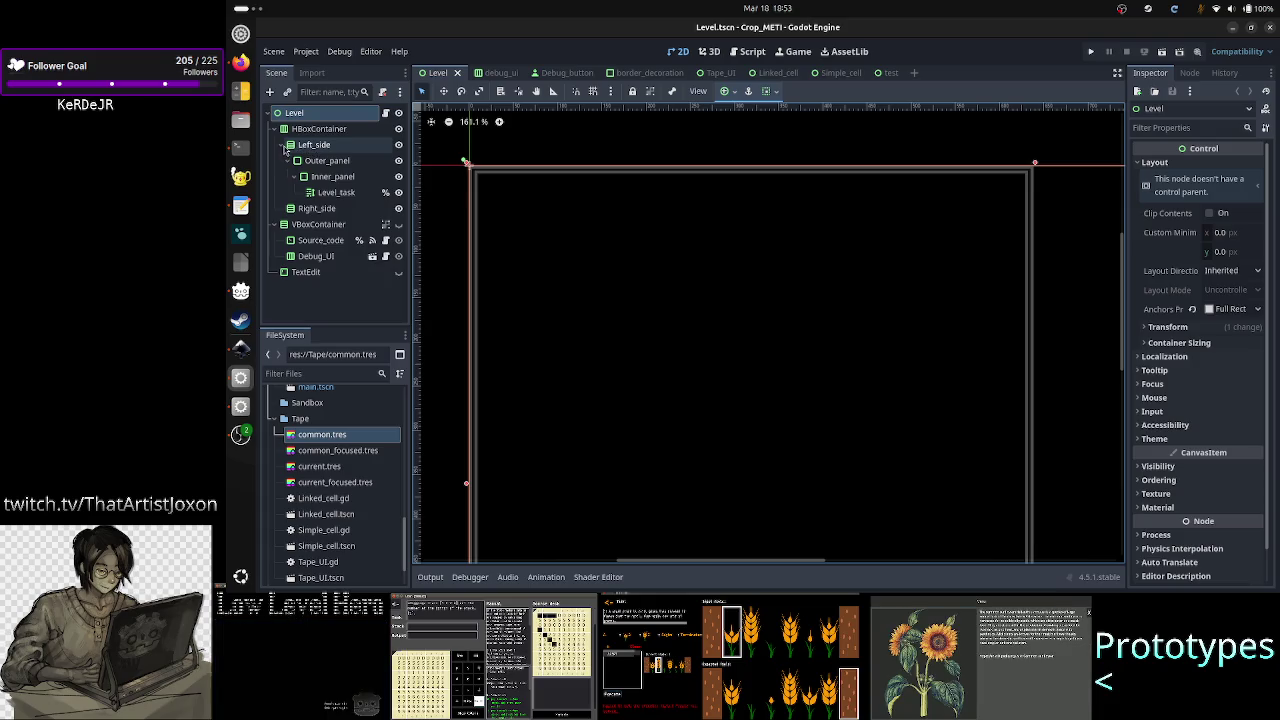
left_click(286, 146)
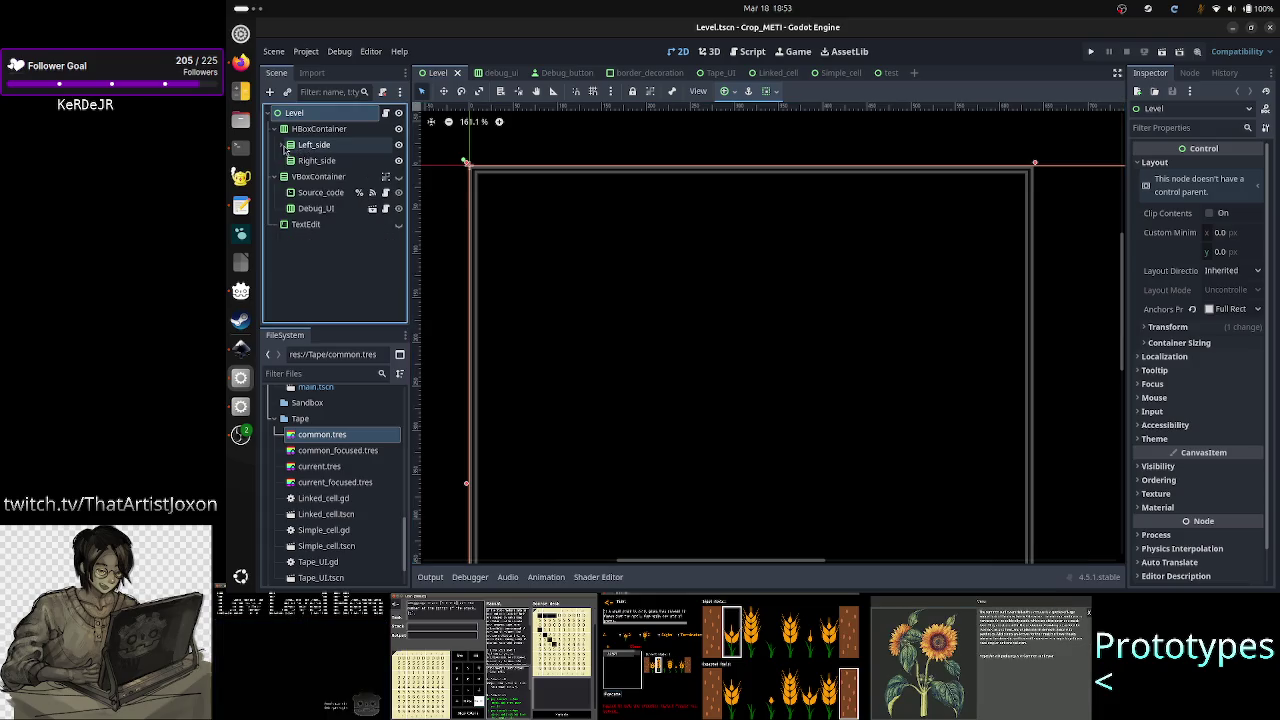
left_click(344, 154)
left_click(340, 160)
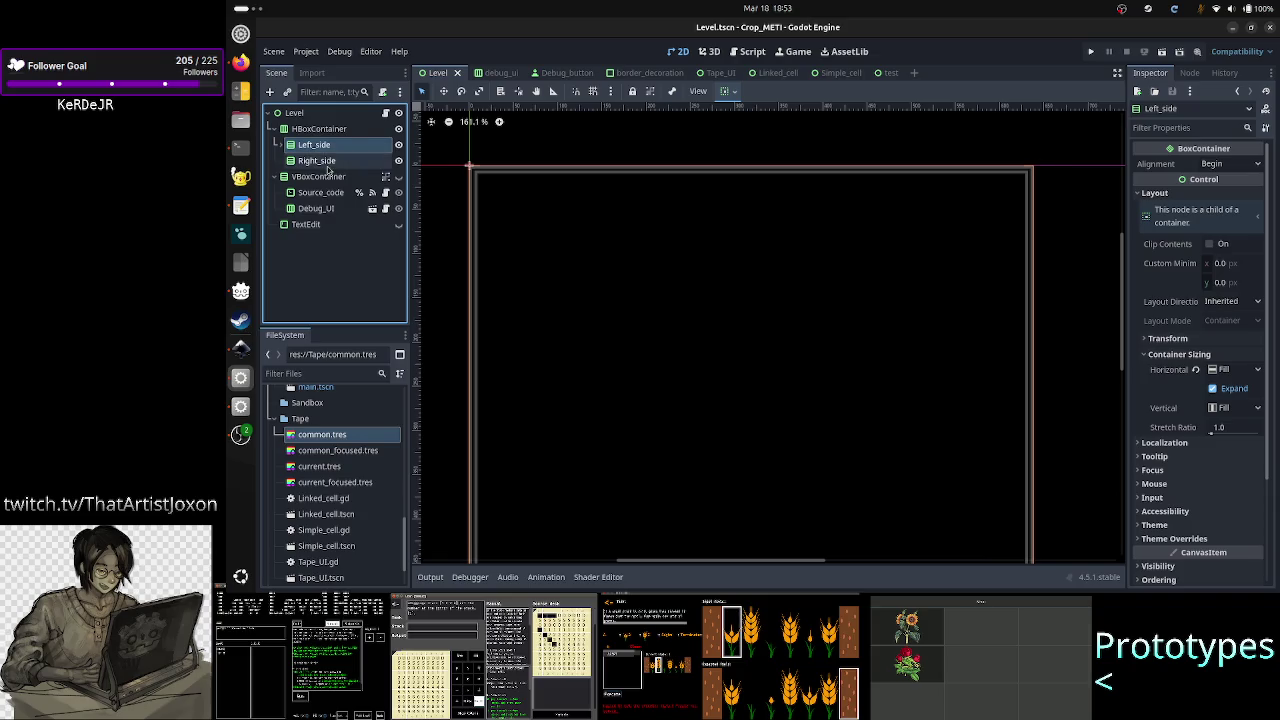
scroll(780, 263, "down", 2)
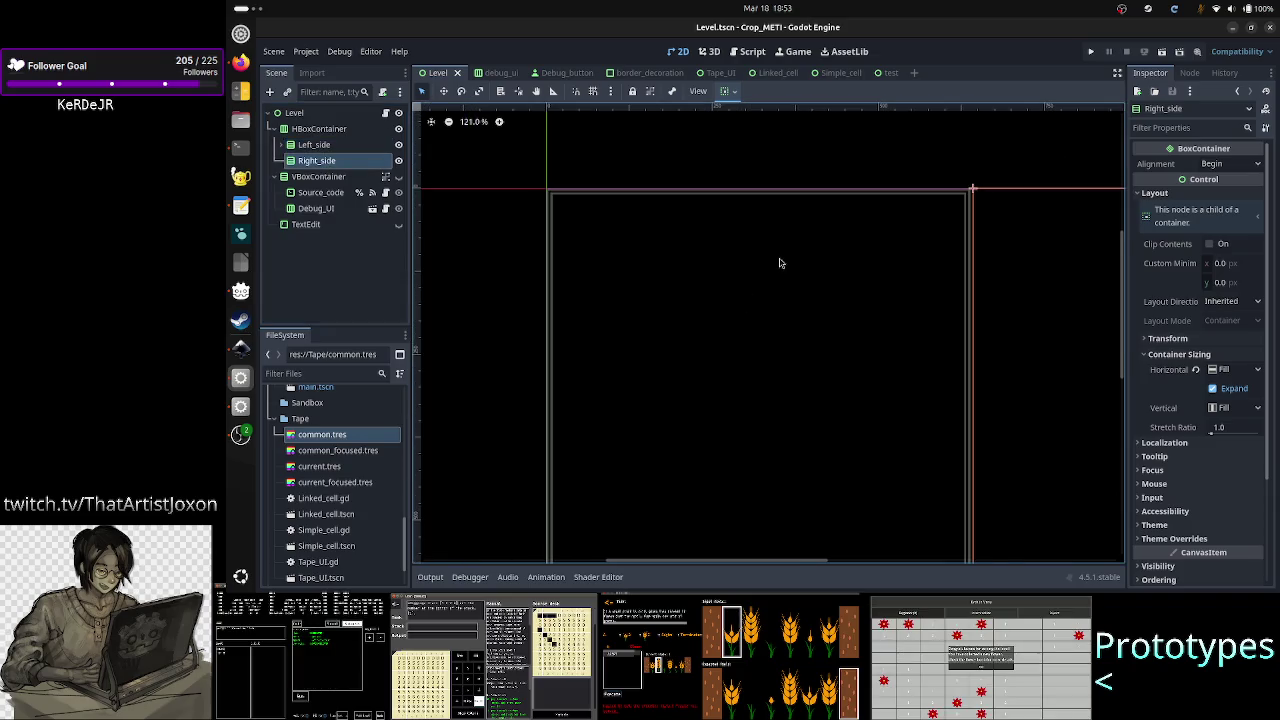
right_click(779, 261)
left_click(491, 273)
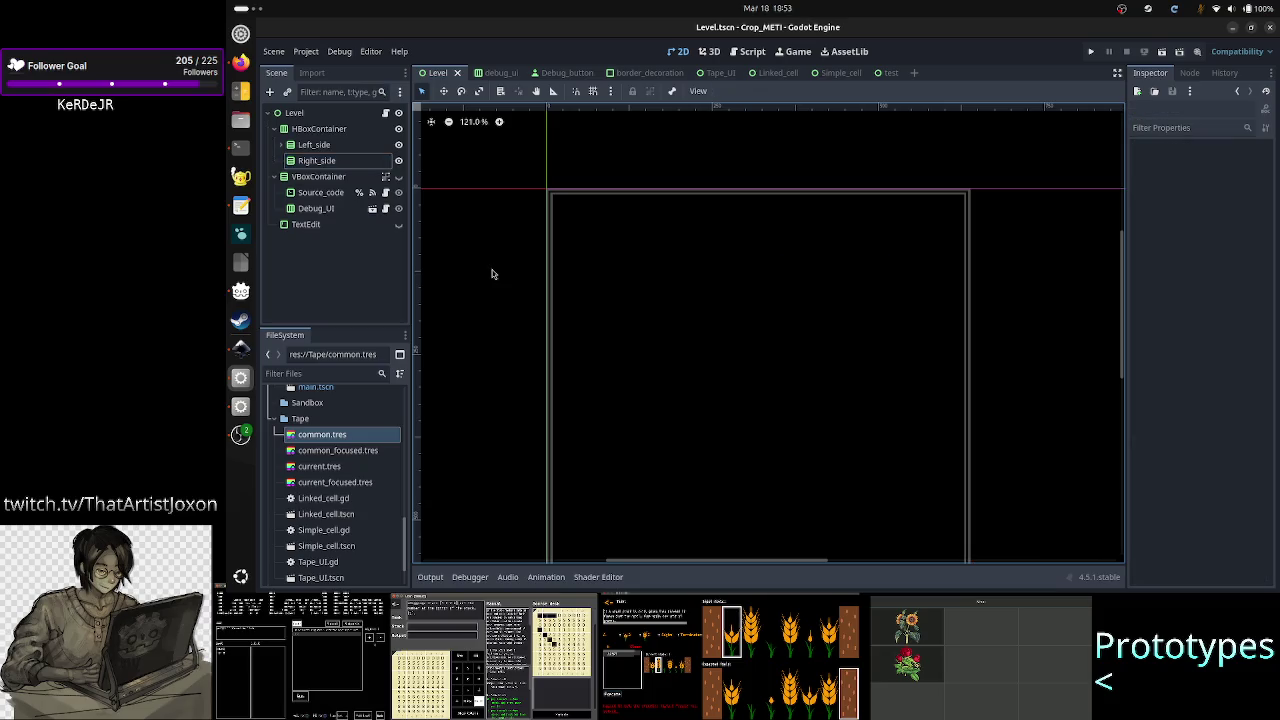
- Recentre and zoom the Level canvas, then bring up the Tape_UI scene
left_click(436, 123)
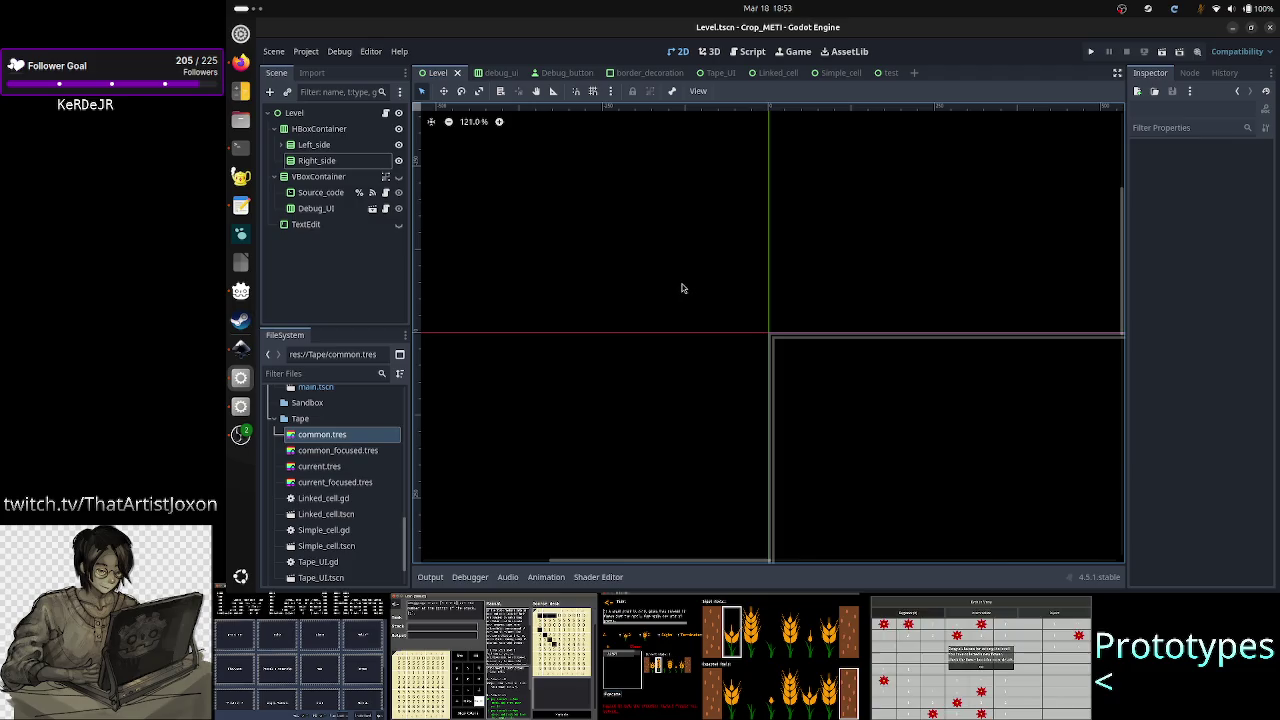
scroll(812, 348, "down", 7)
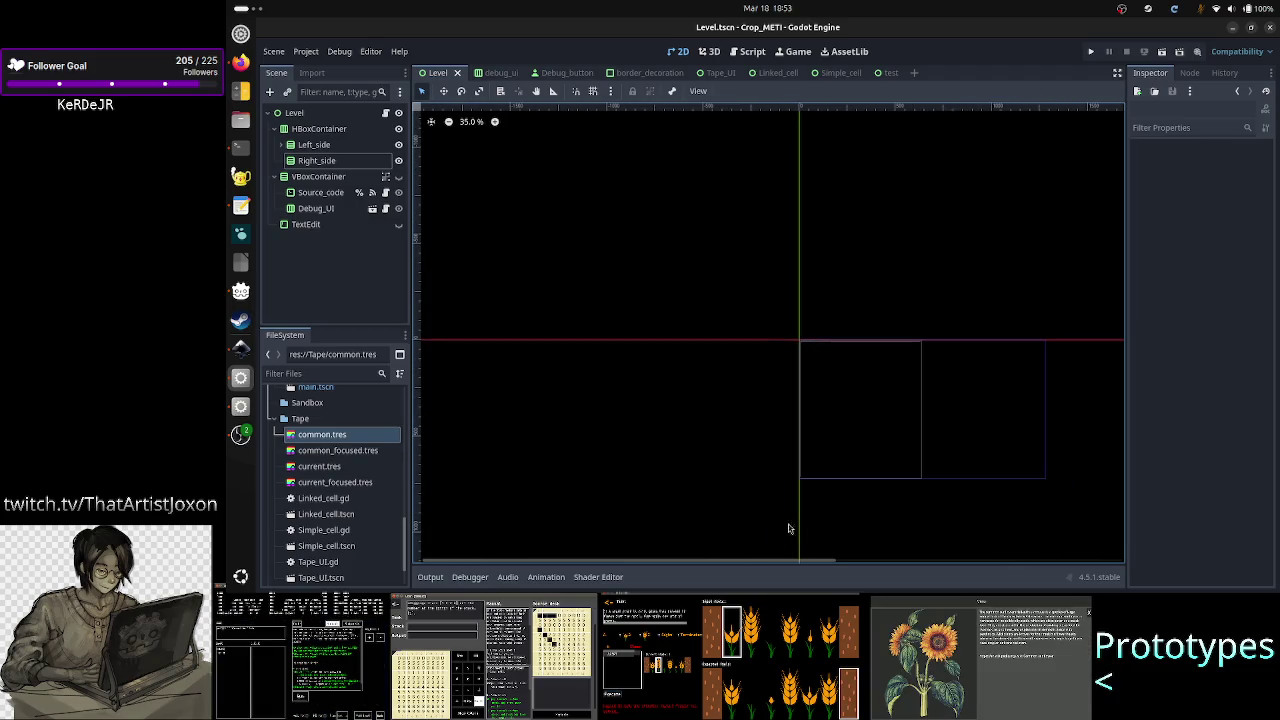
left_click(431, 121)
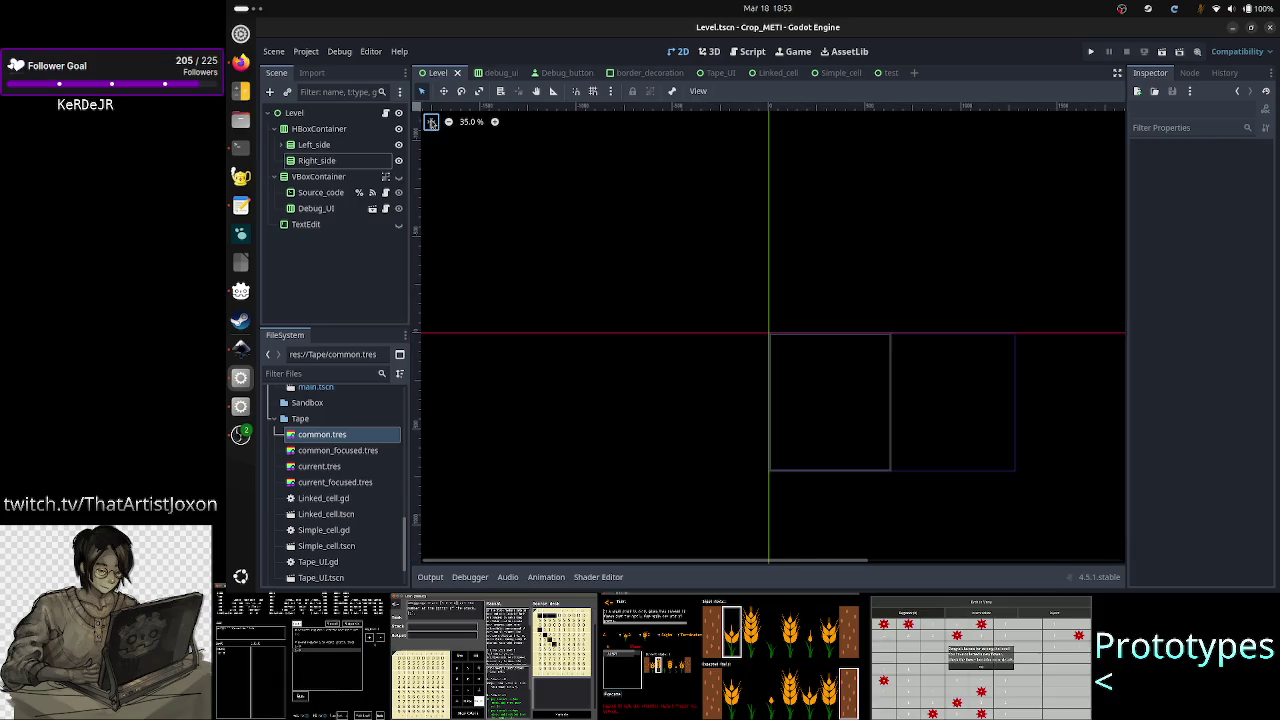
scroll(741, 469, "up", 4)
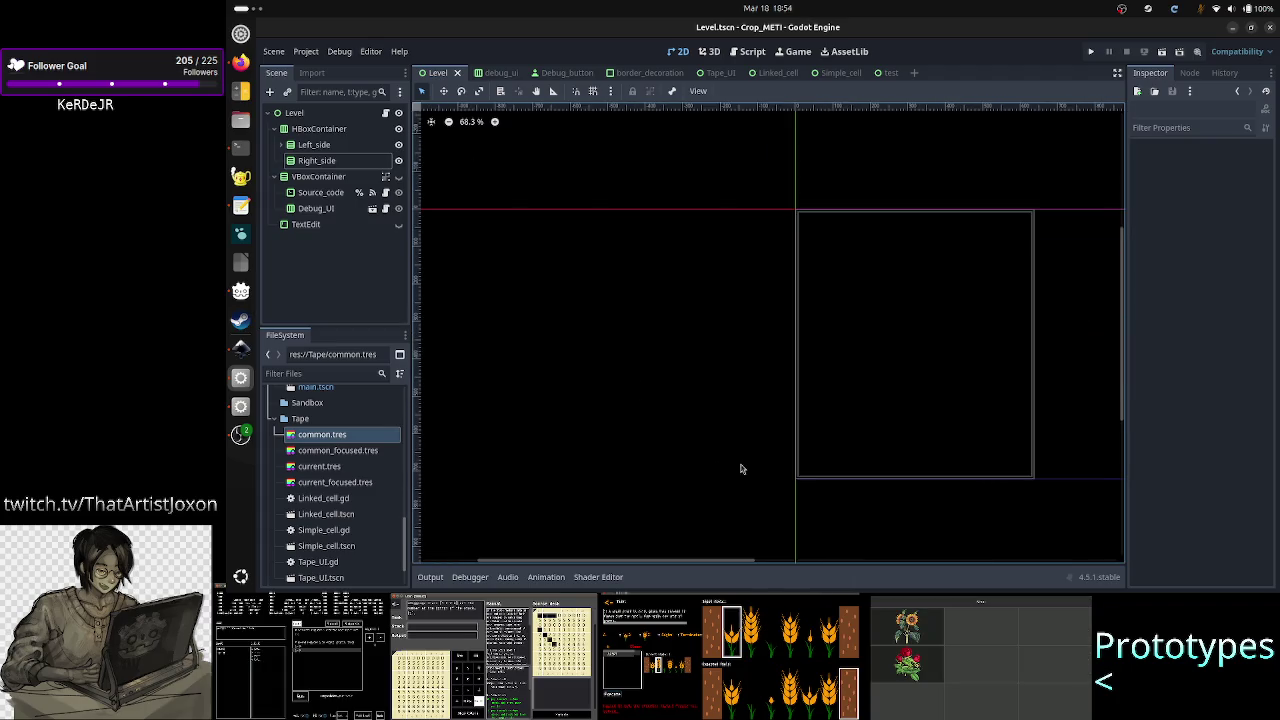
left_click(432, 122)
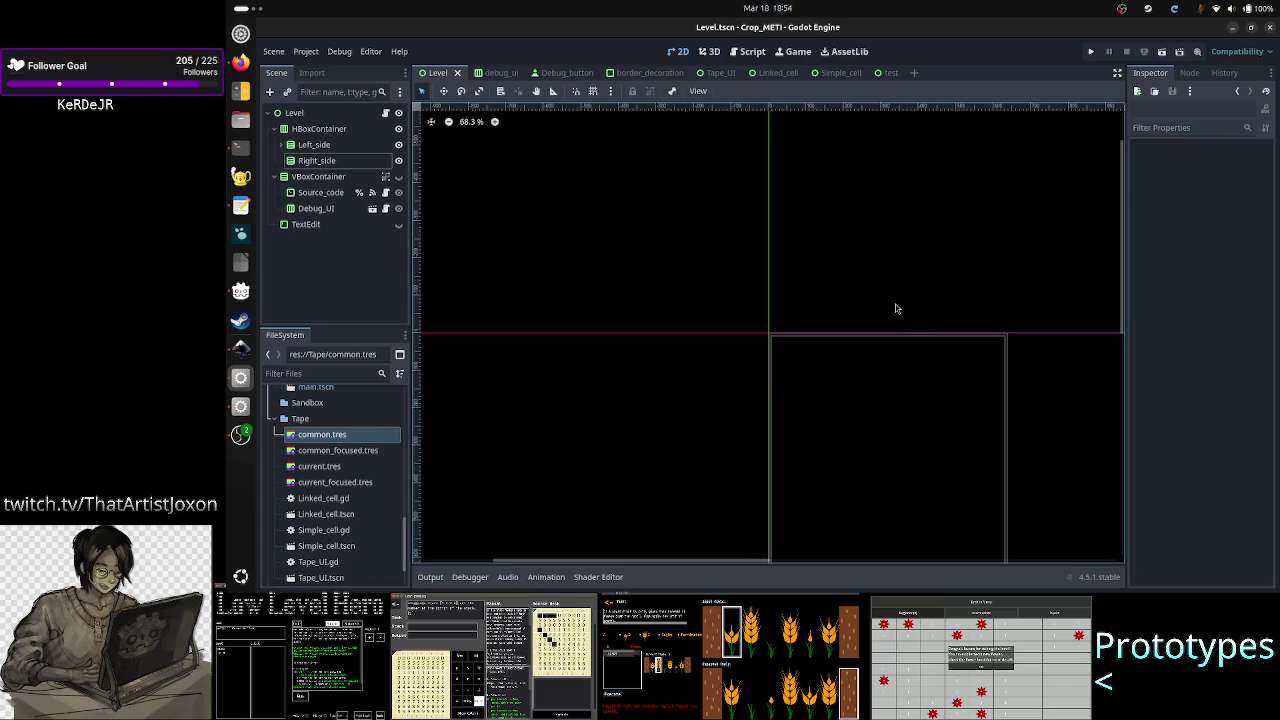
scroll(863, 294, "down", 1)
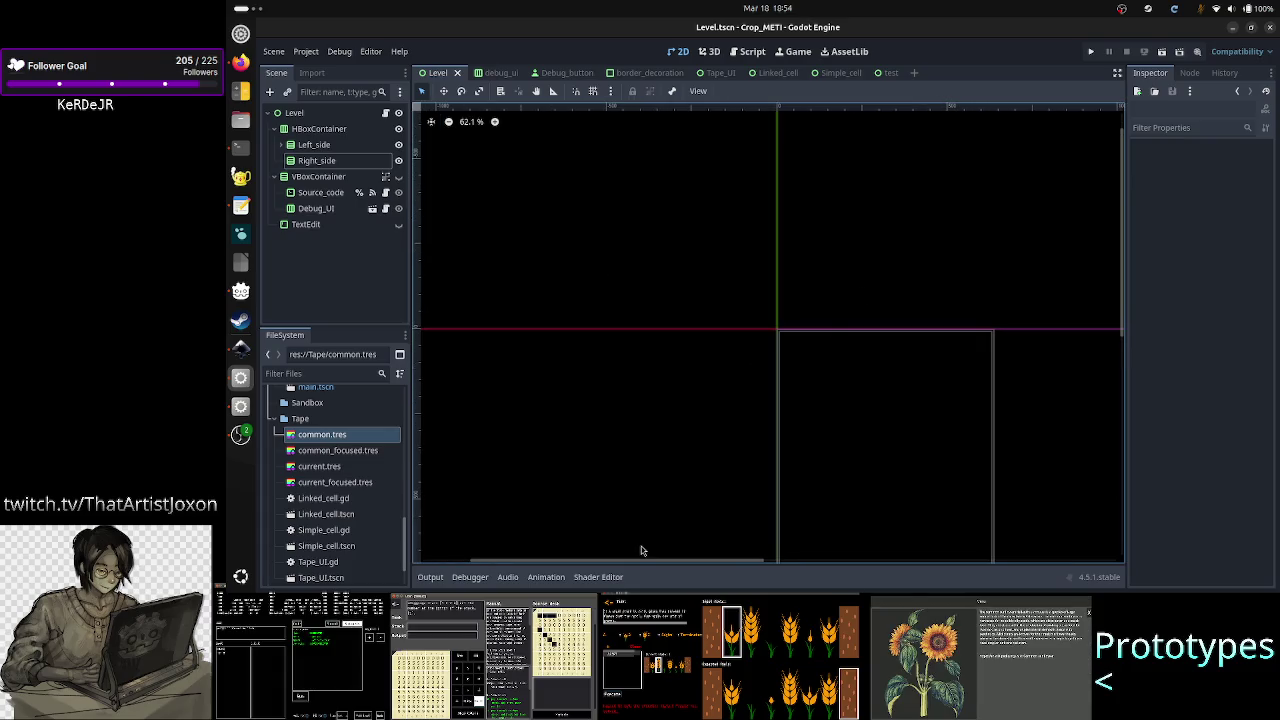
left_click_drag(635, 562, 810, 562)
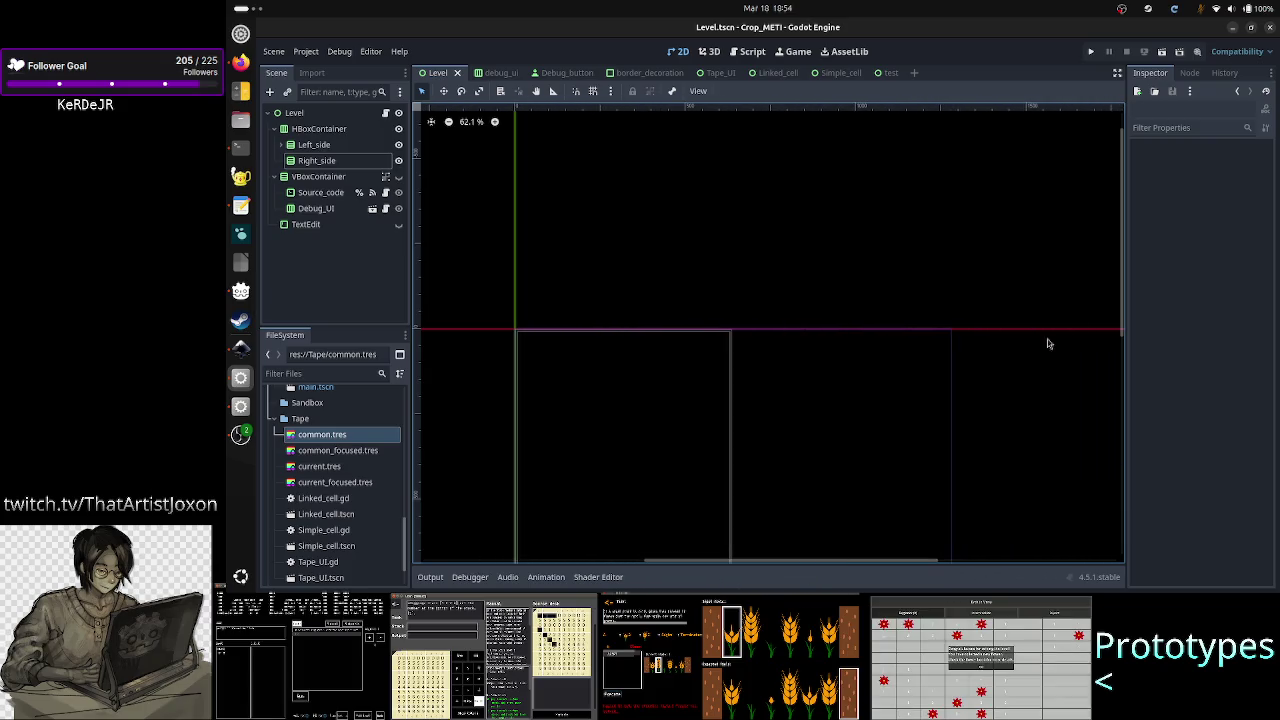
left_click_drag(1122, 318, 1132, 431)
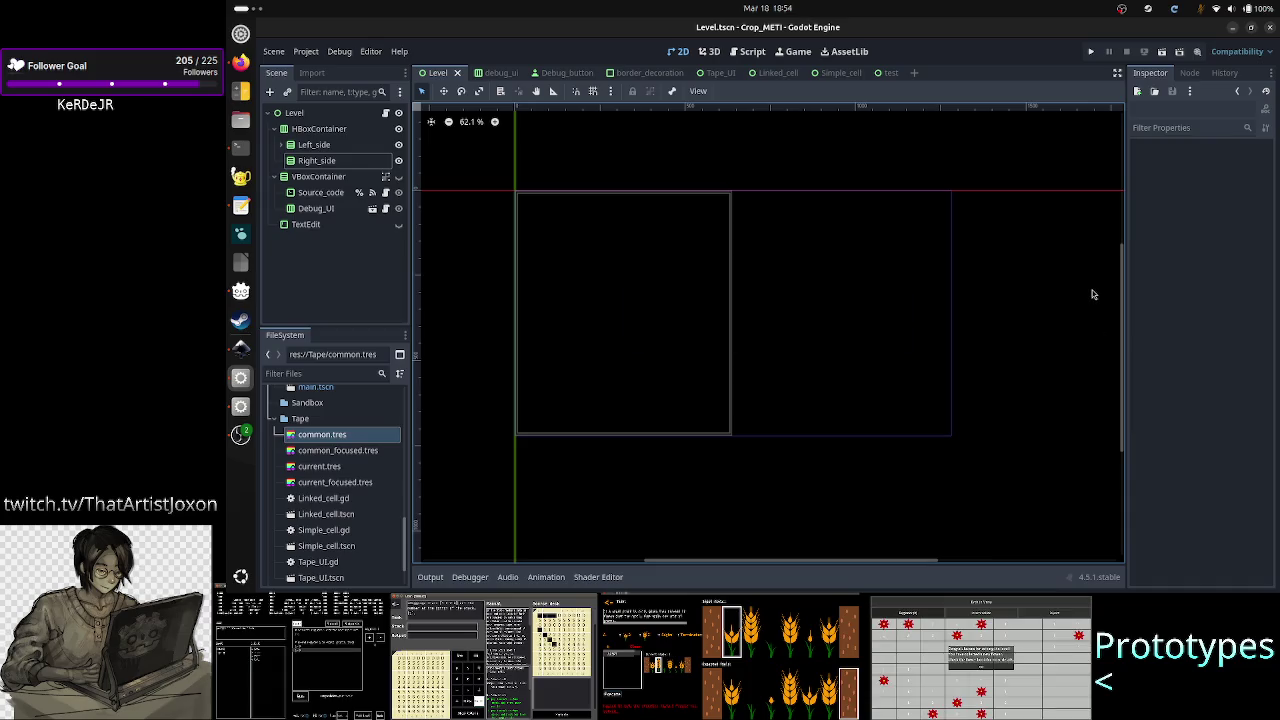
left_click(713, 74)
- Test-run the Tape_UI scene maximized, step focus from cell 2 to cell 9, then close it
left_click(1161, 52)
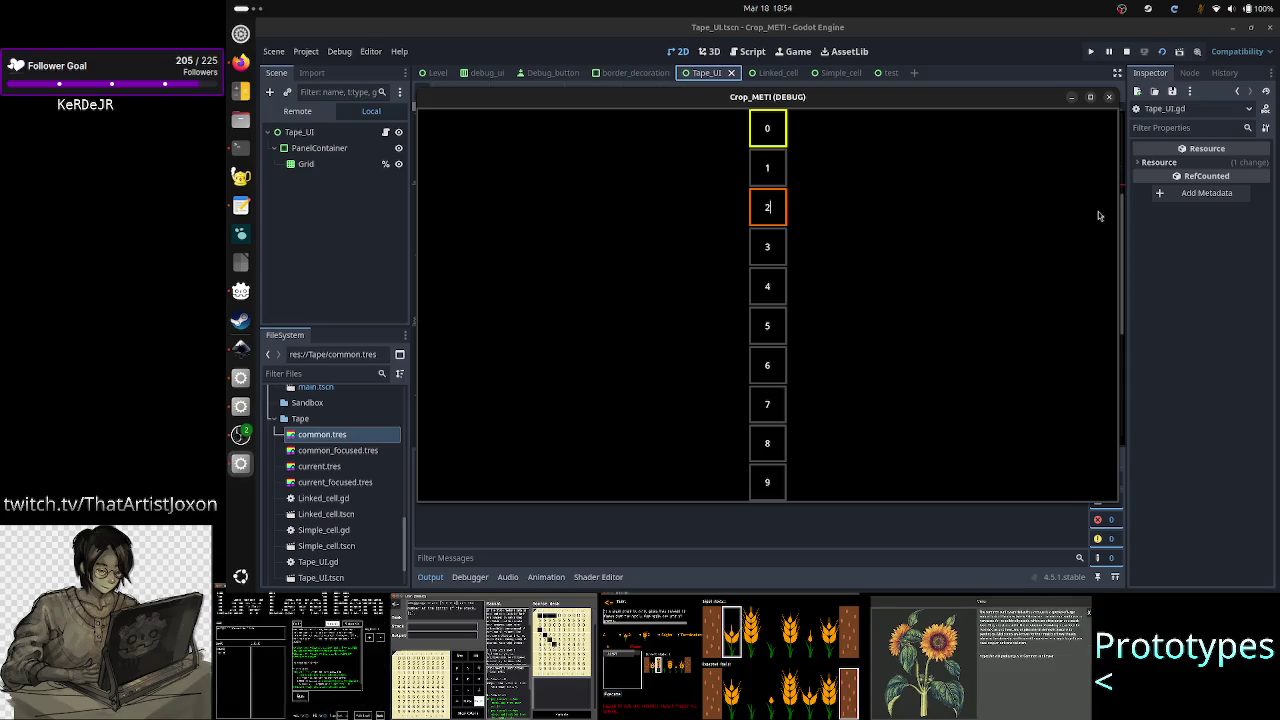
key("Down")
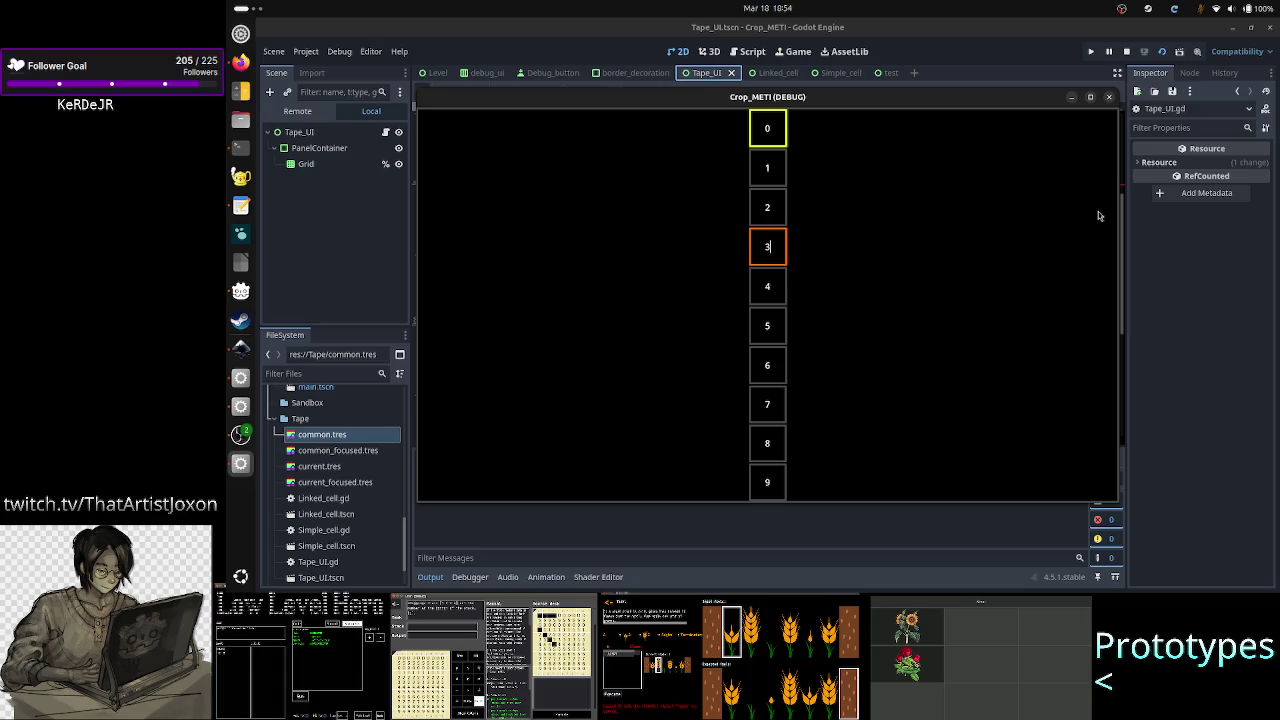
key("Down")
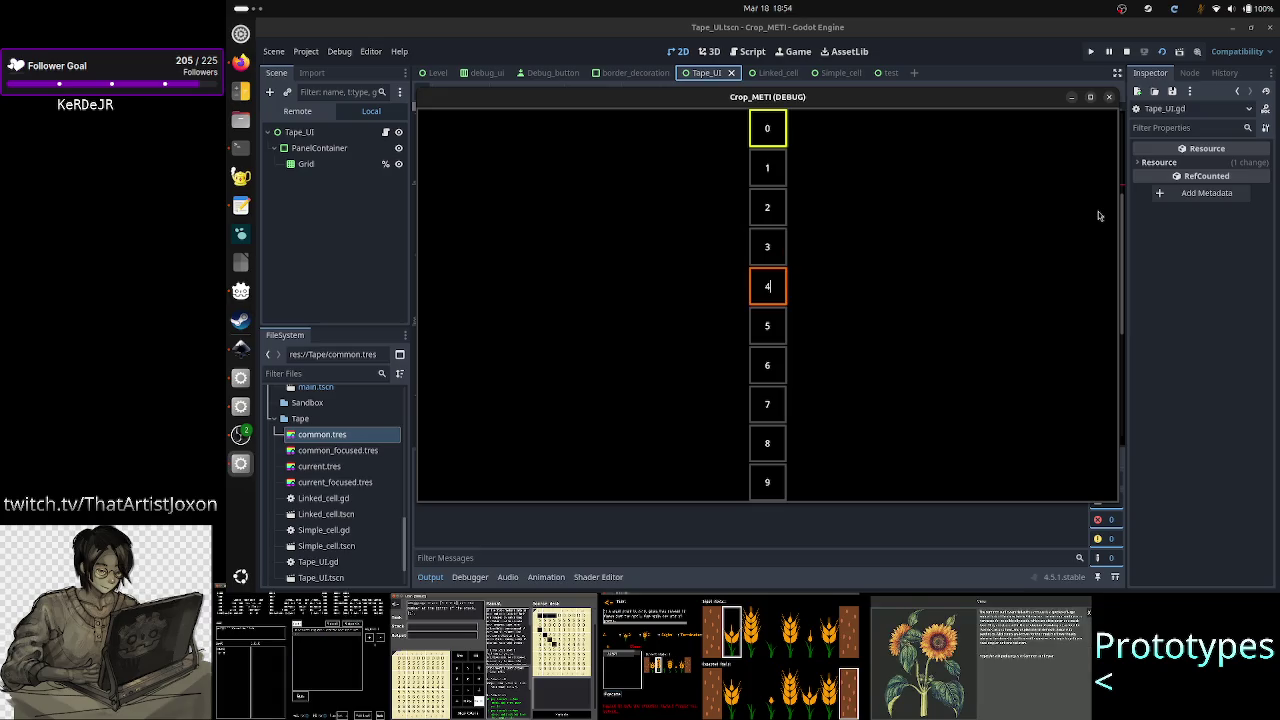
left_click(1093, 97)
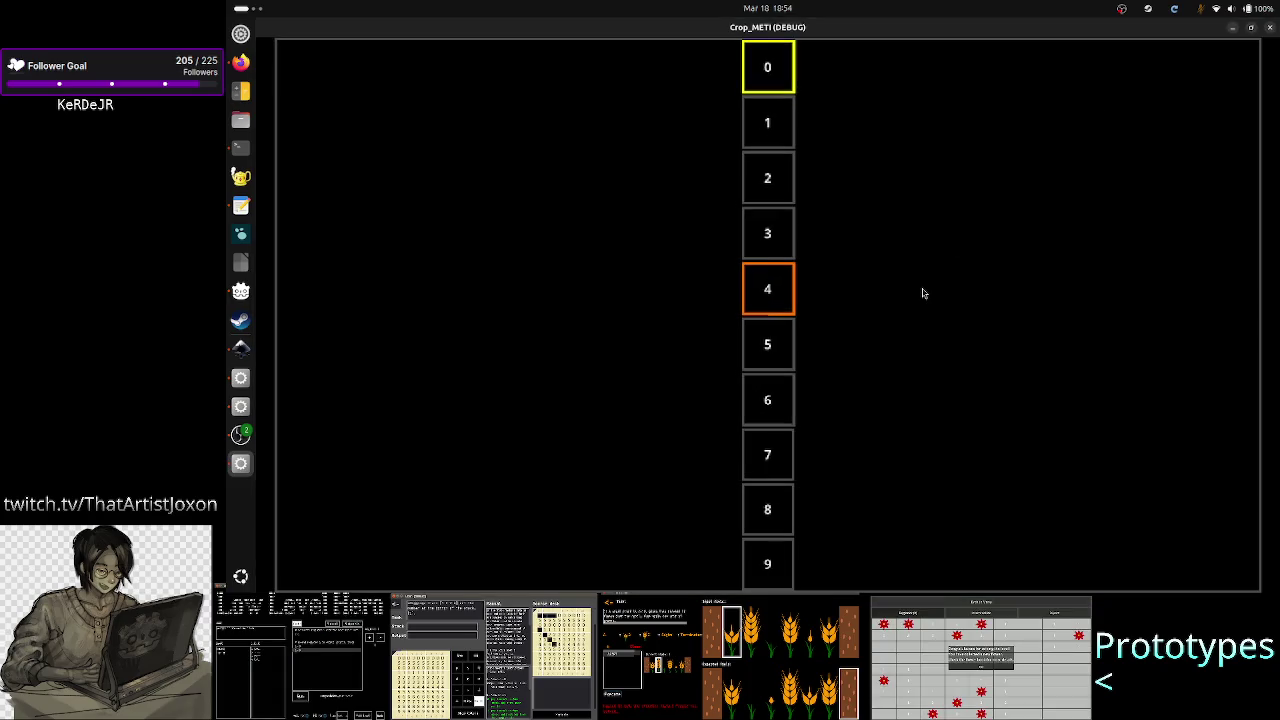
key("Down")
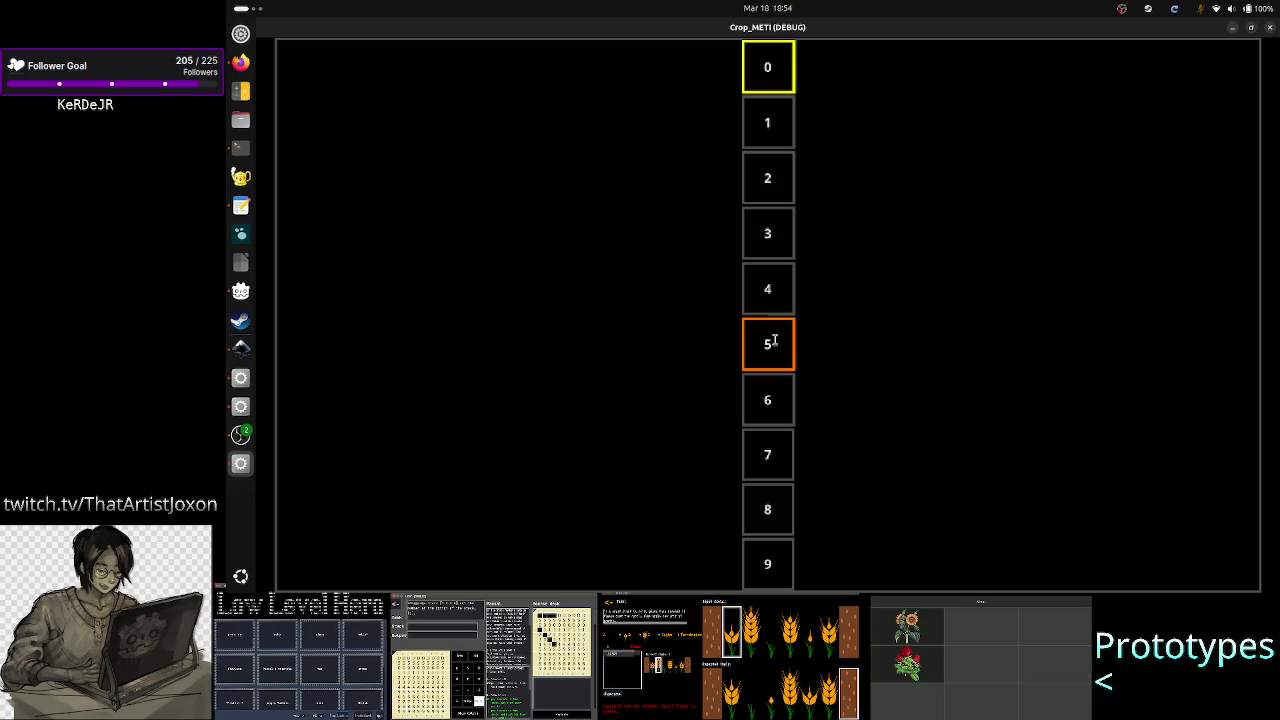
key("Tab")
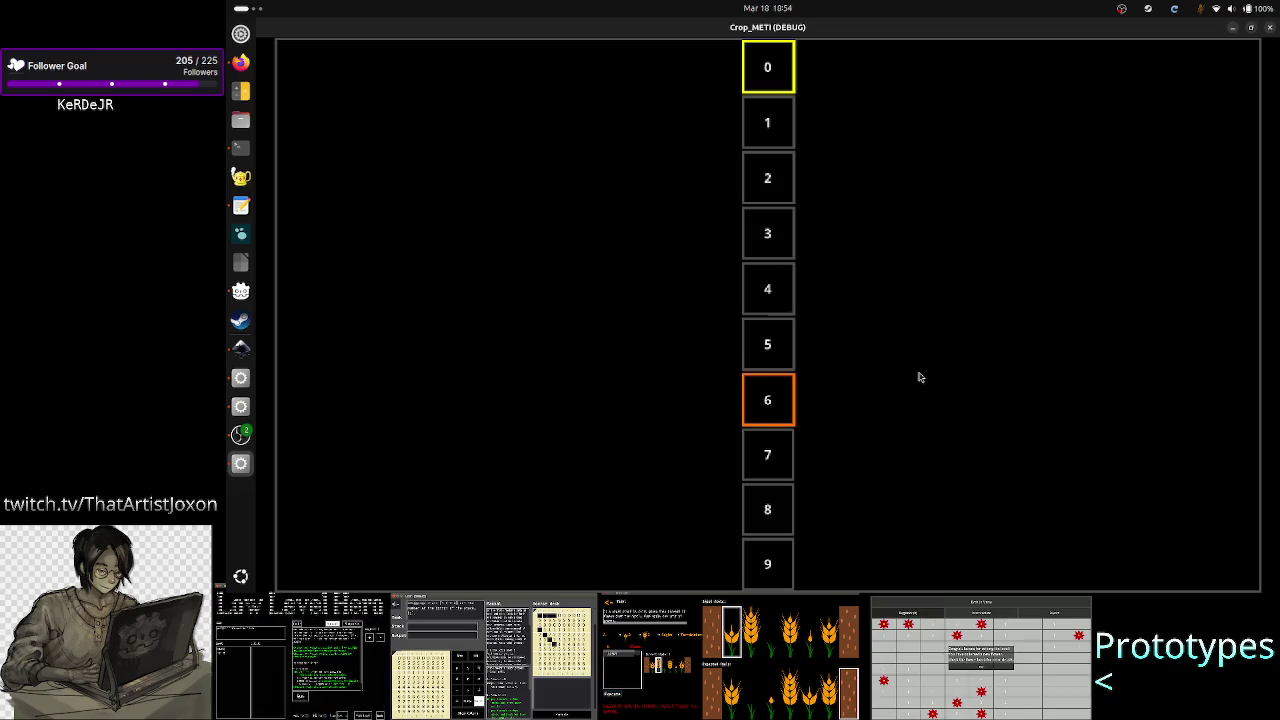
key("Tab")
key("Tab")
key("Tab")
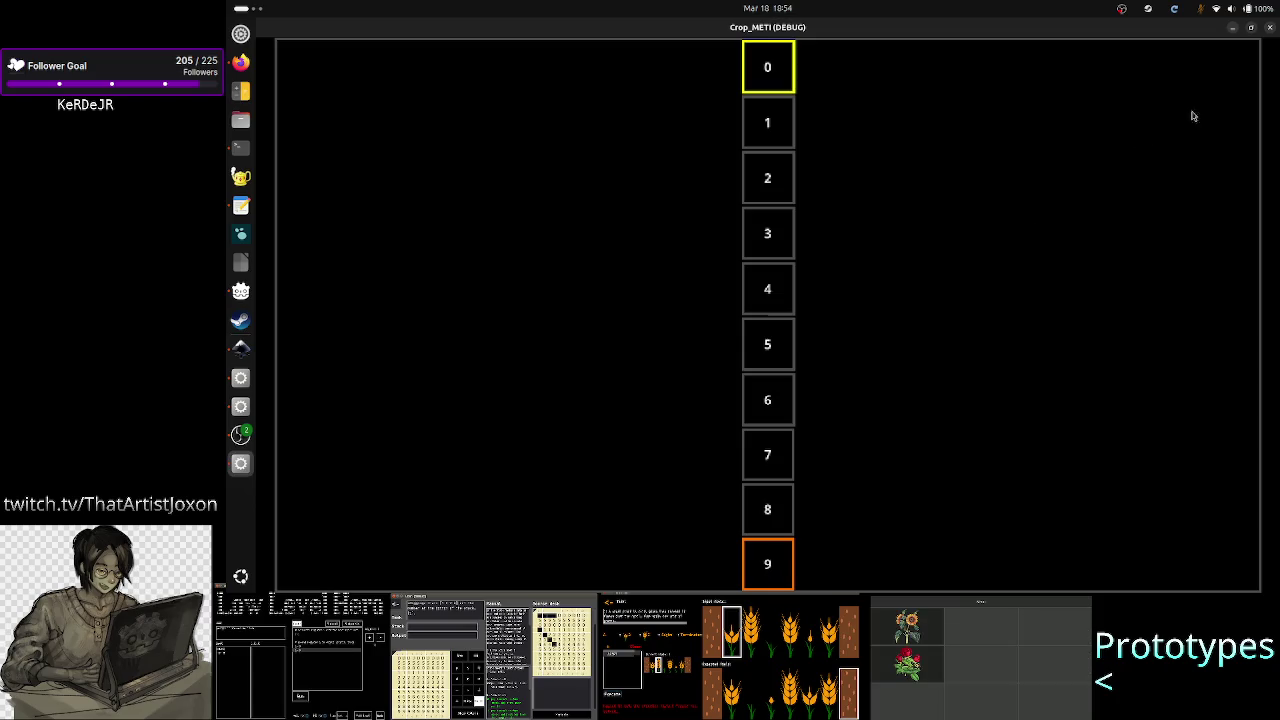
left_click(1268, 31)
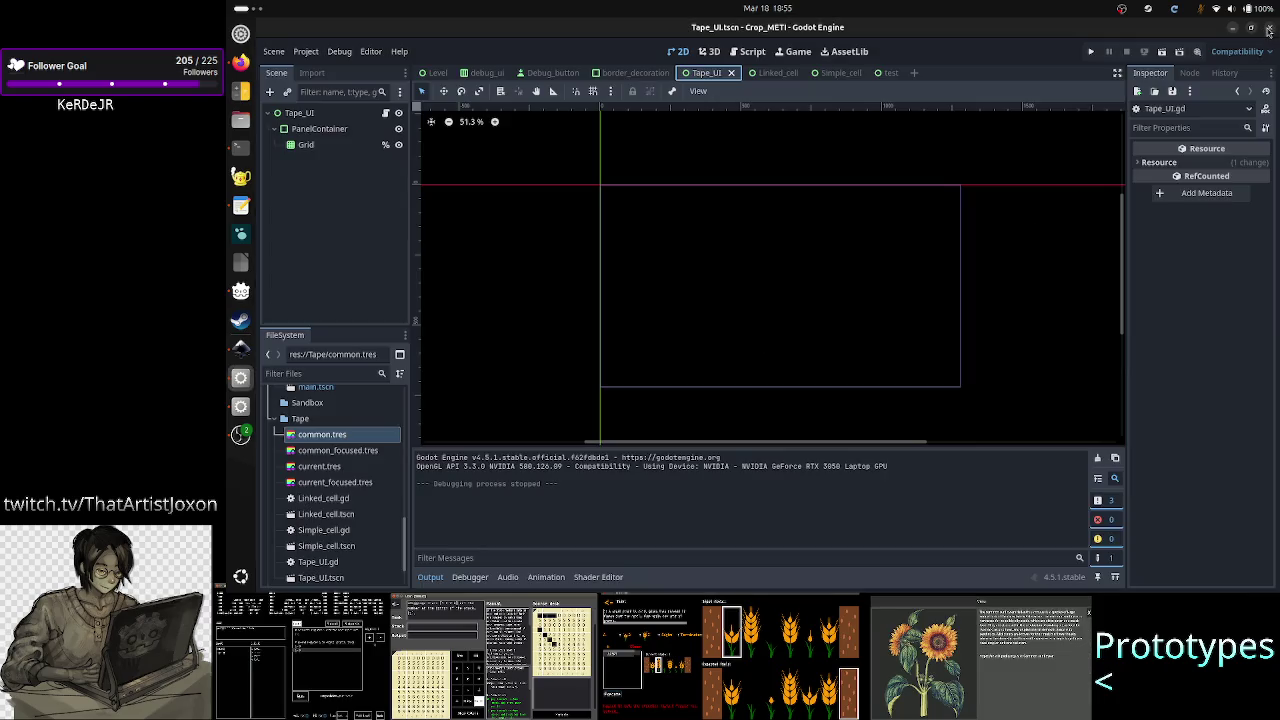
- Return to the Level scene, collapse the Output panel, and switch to the Inkscape mockup
left_click(433, 73)
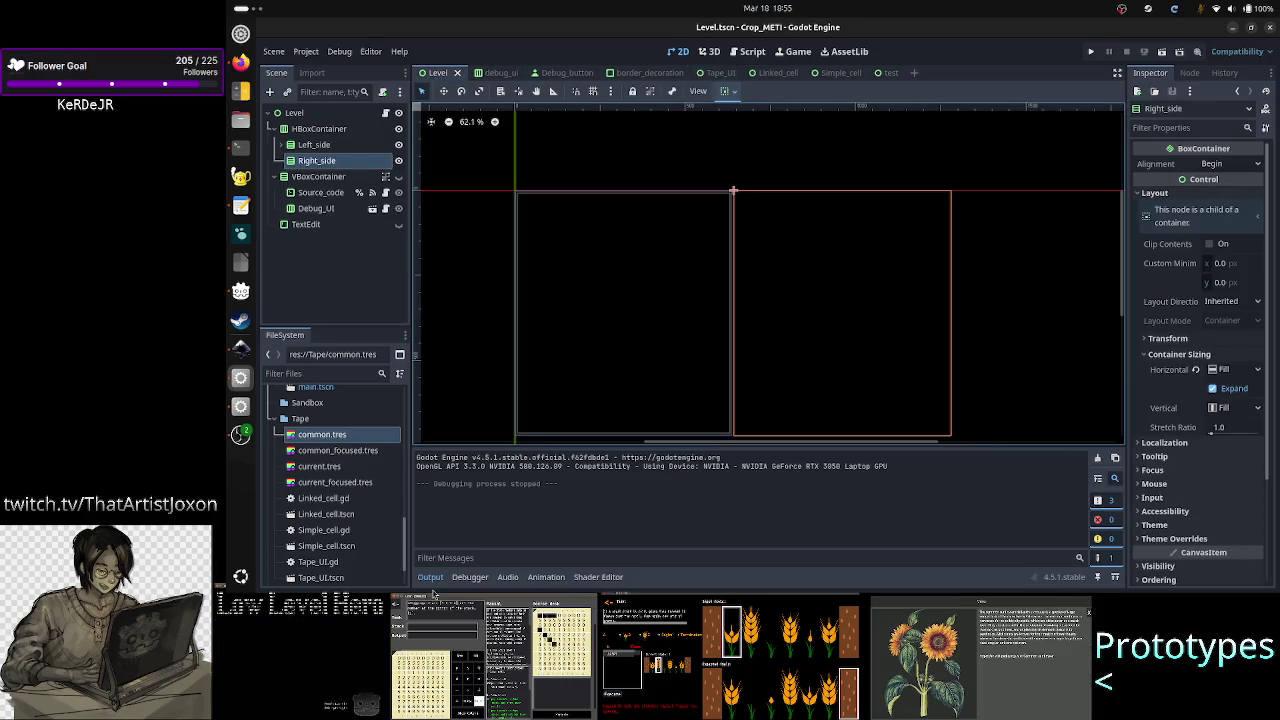
left_click(440, 578)
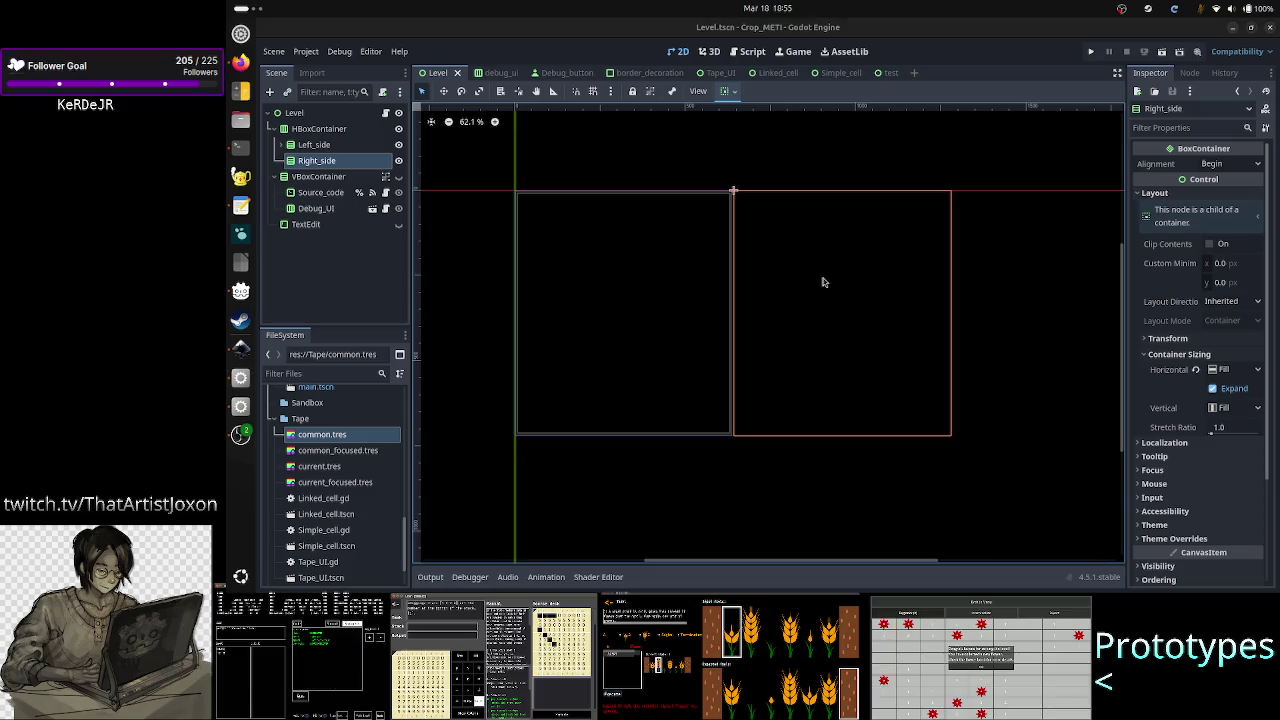
key("alt+Tab")
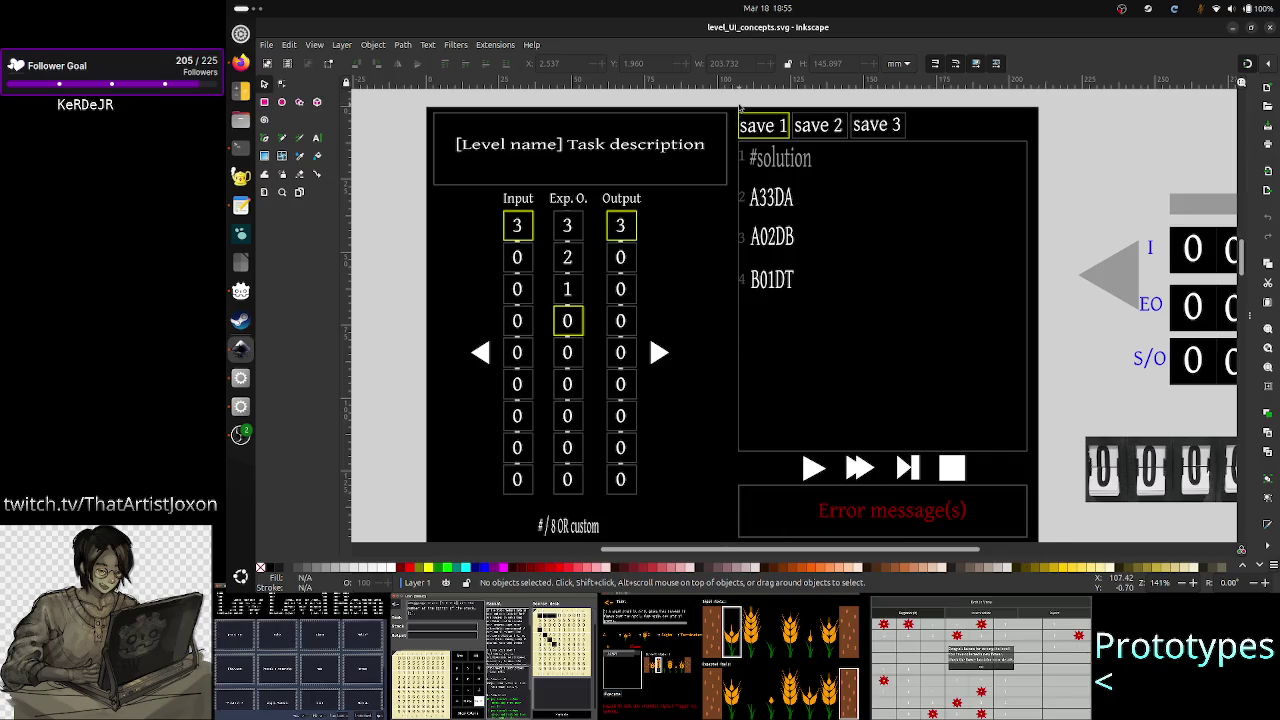
key("alt+Tab")
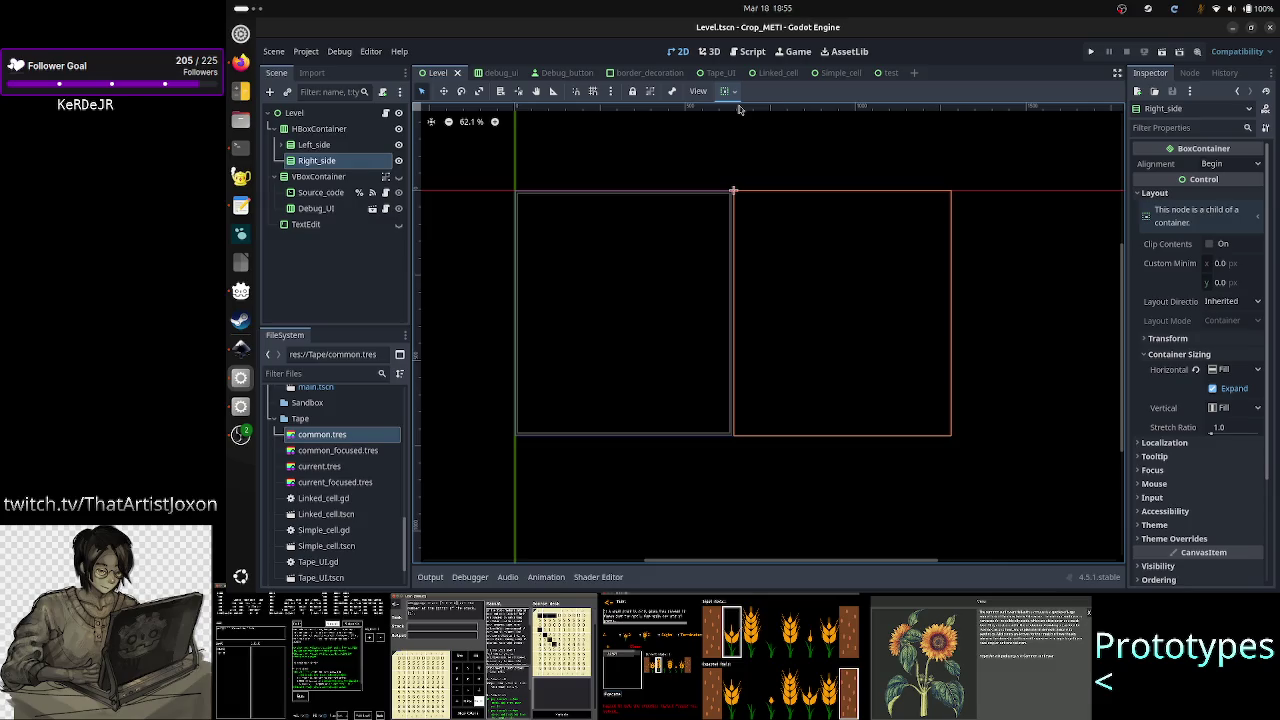
key("alt+Tab")
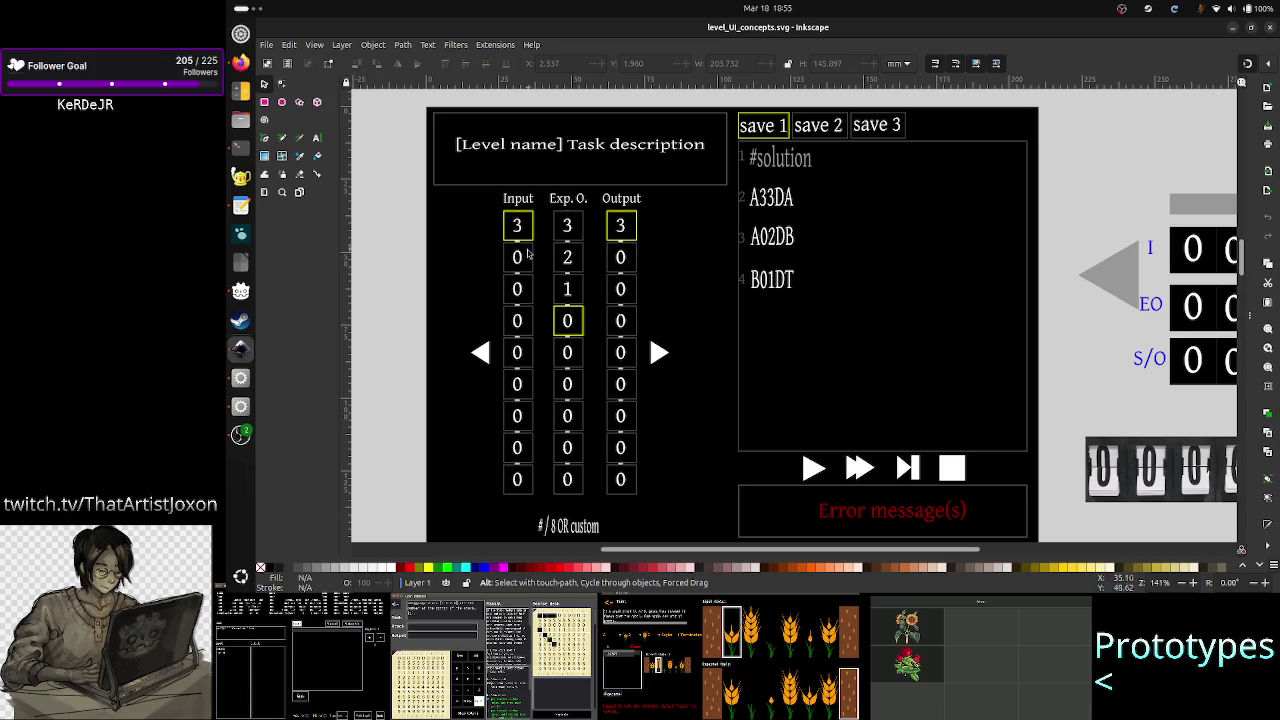
scroll(533, 288, "up", 4, "ctrl")
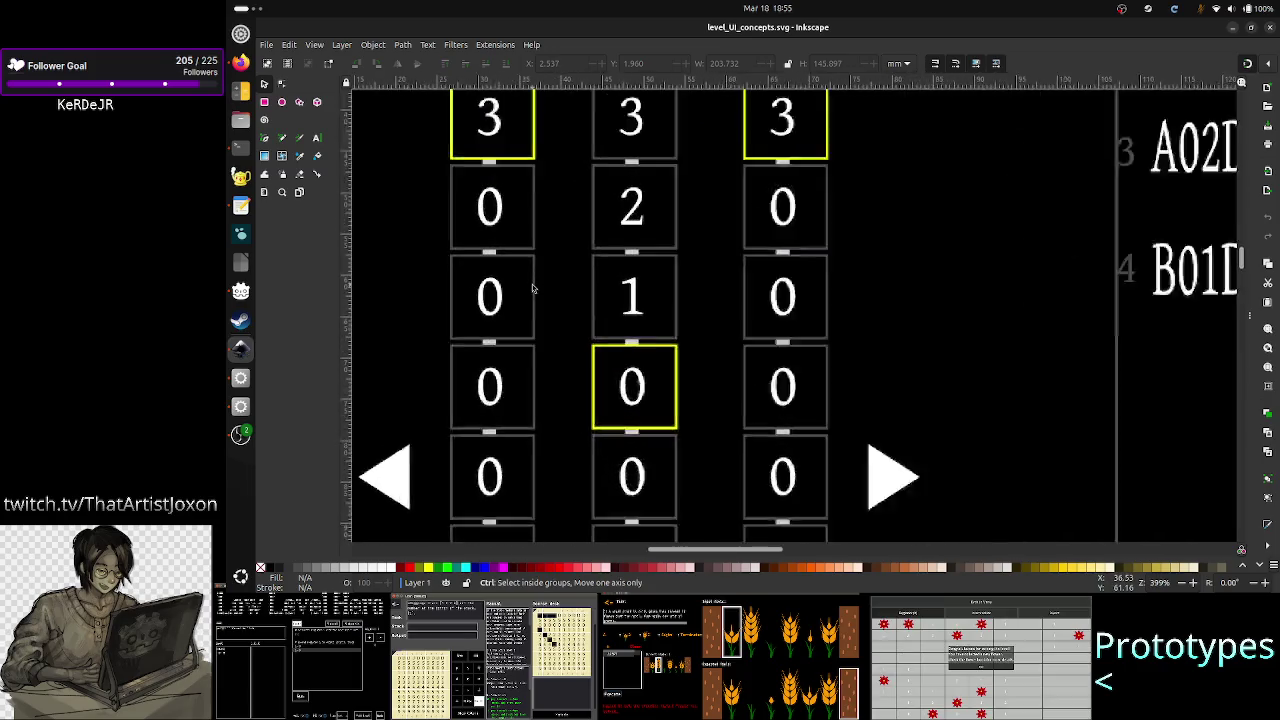
scroll(532, 288, "up", 2, "ctrl")
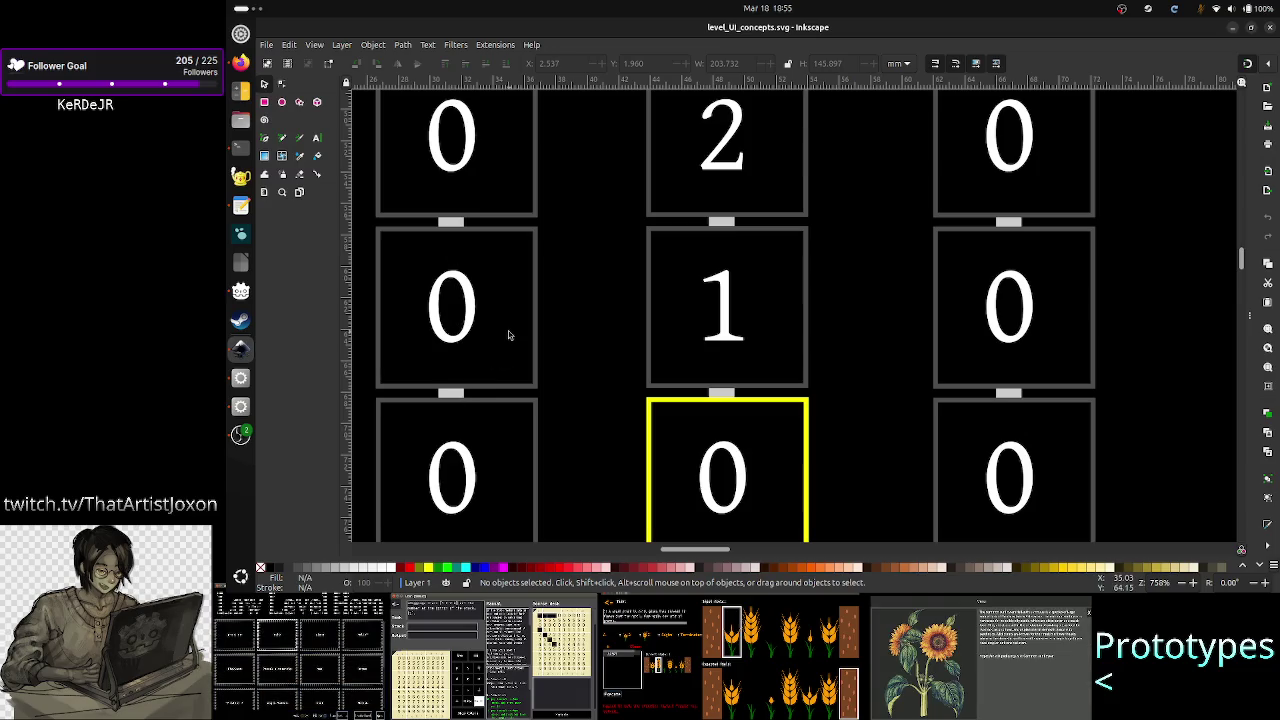
scroll(508, 336, "down", 5)
scroll(508, 336, "up", 5)
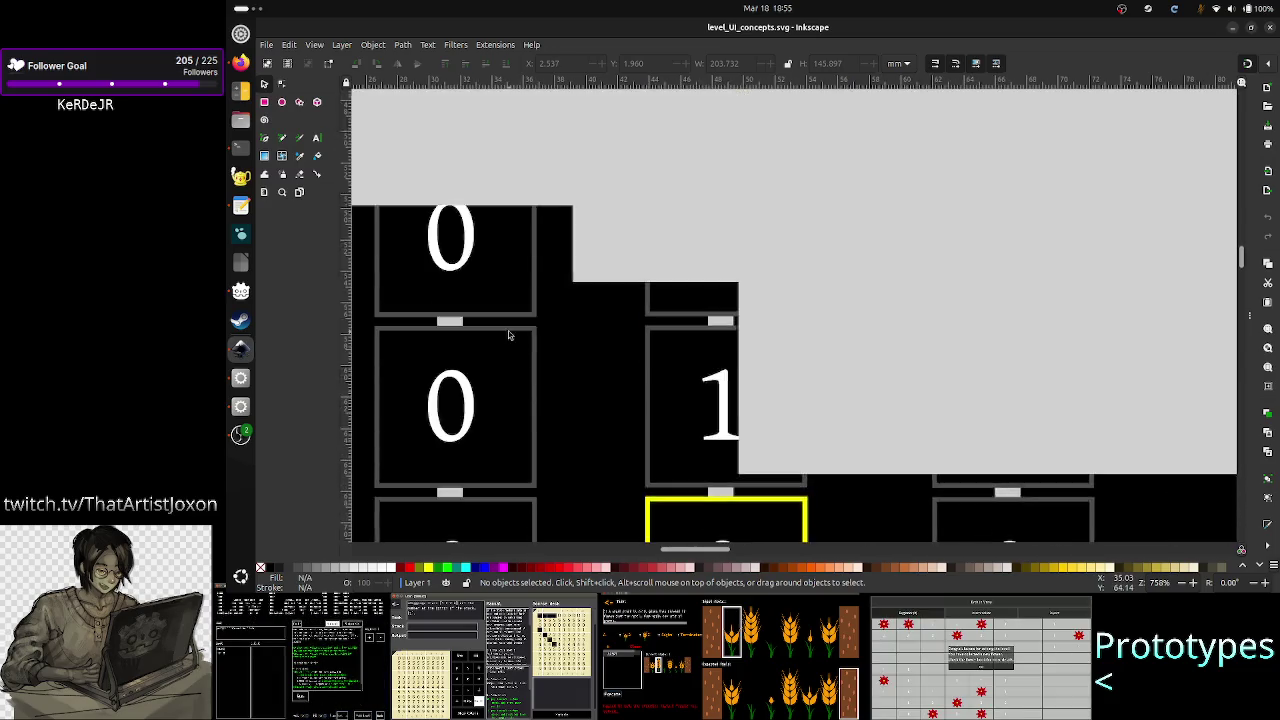
scroll(508, 336, "down", 3)
scroll(508, 336, "down", 1)
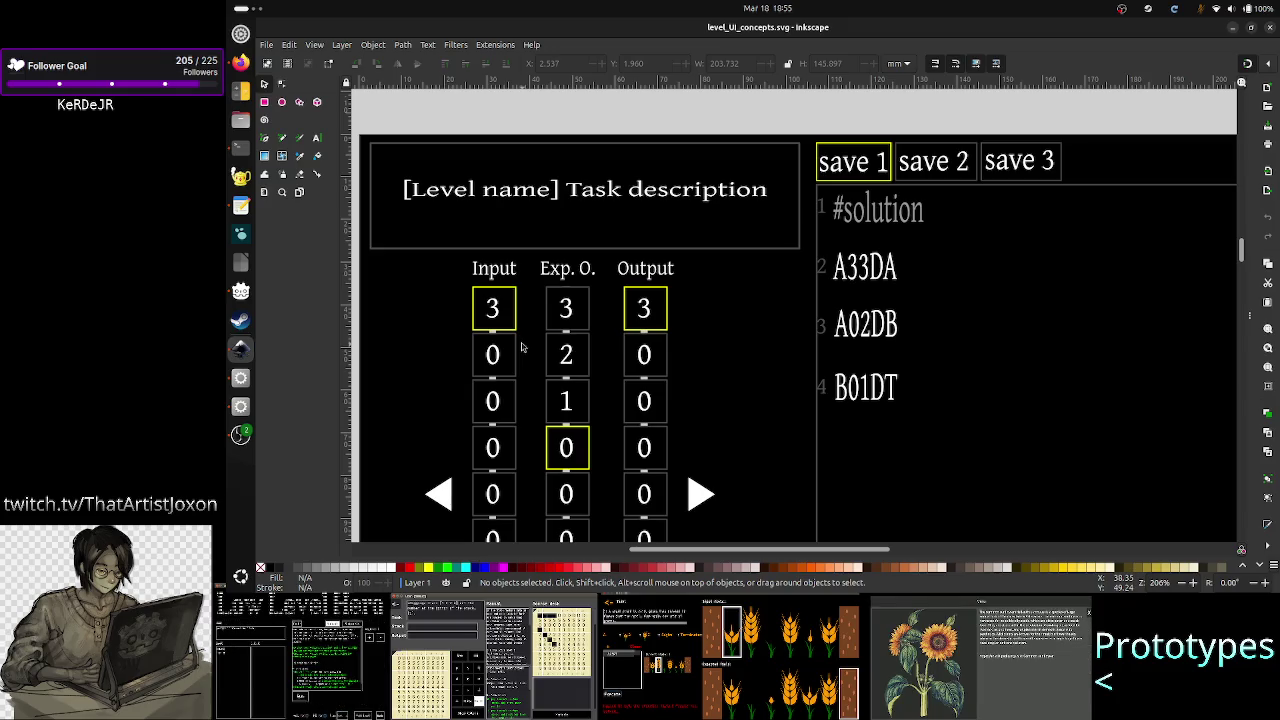
key("alt+Tab")
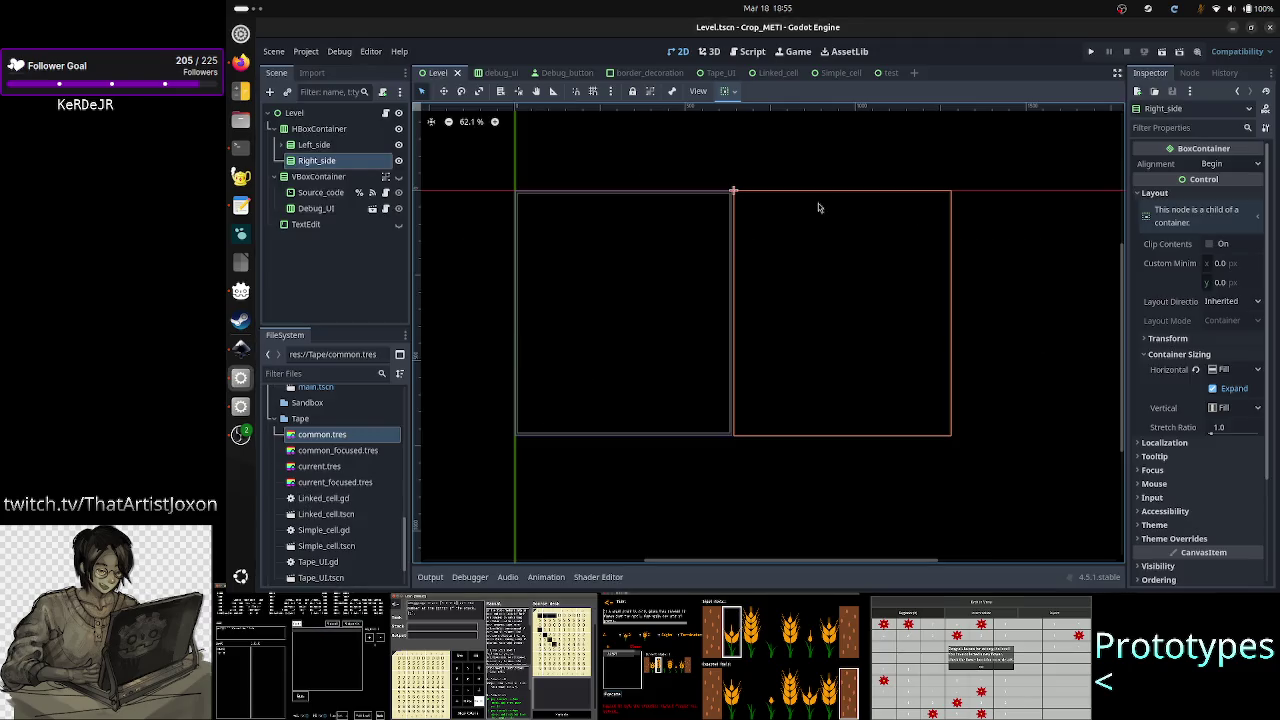
- Run and stop the project, then test-run Tape_UI maximized with cells 0–9 and close it
left_click(1161, 53)
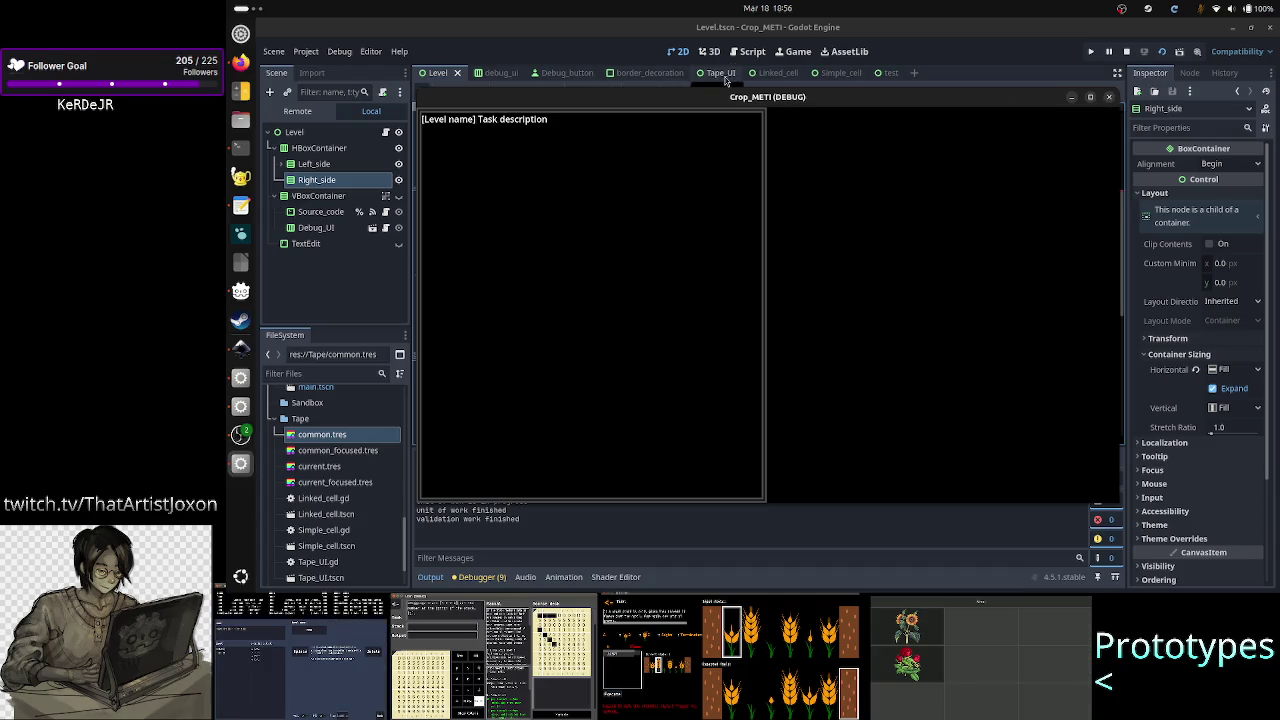
left_click(1109, 98)
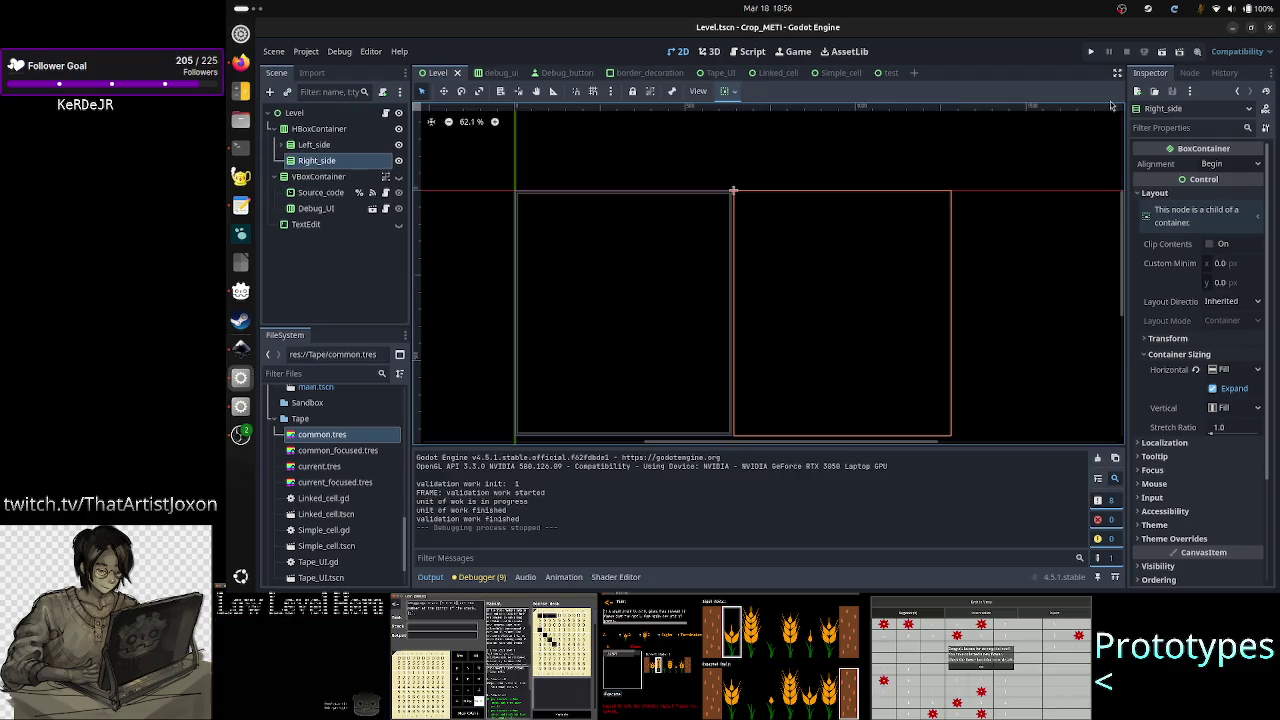
left_click(720, 73)
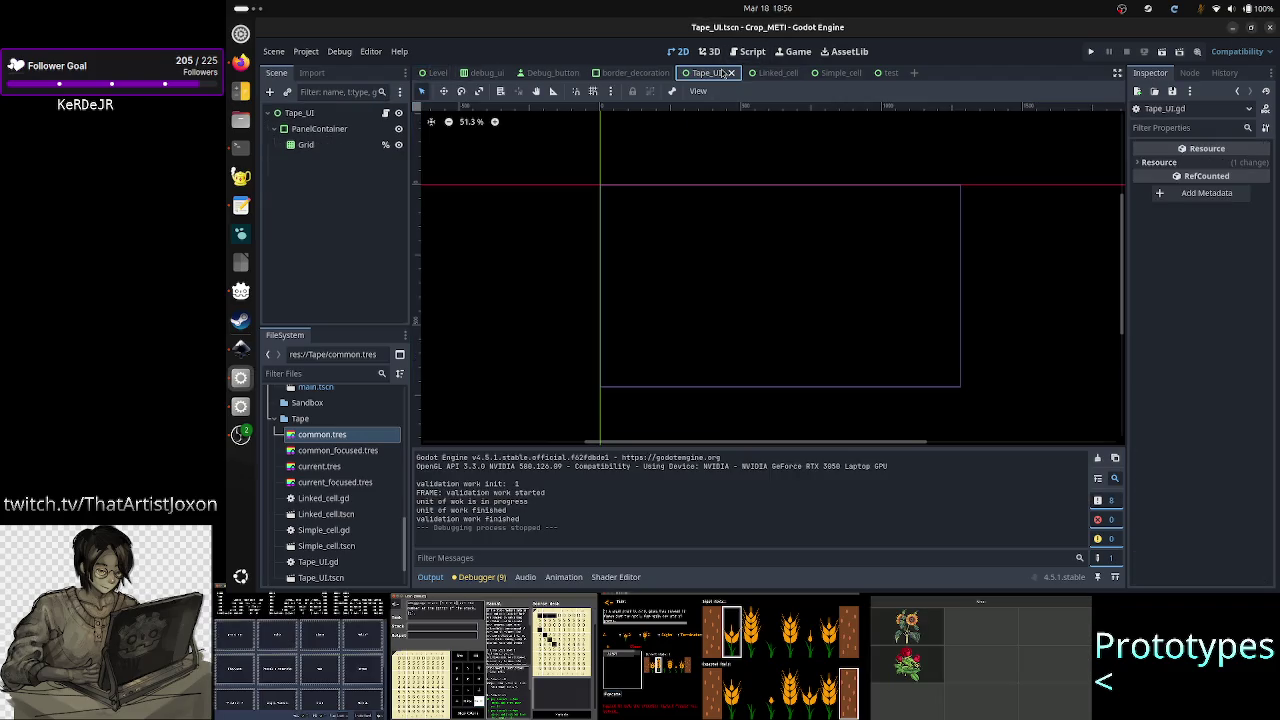
left_click(1162, 53)
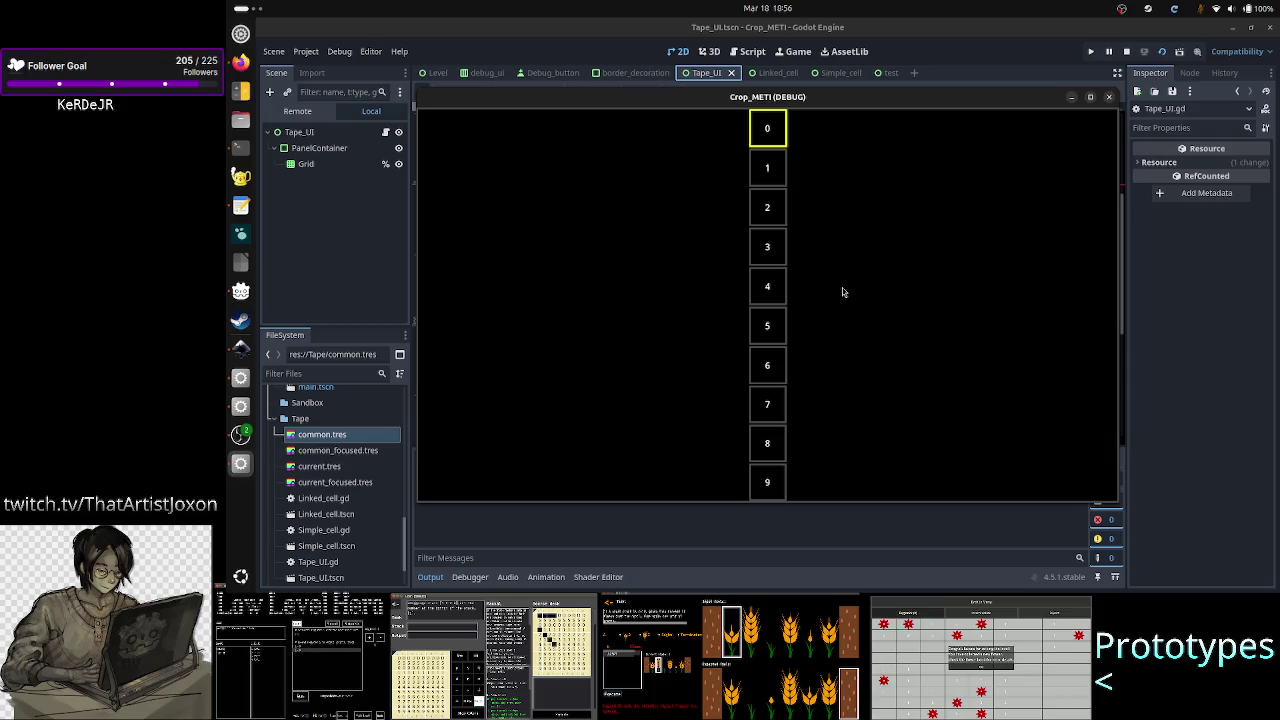
left_click(1091, 99)
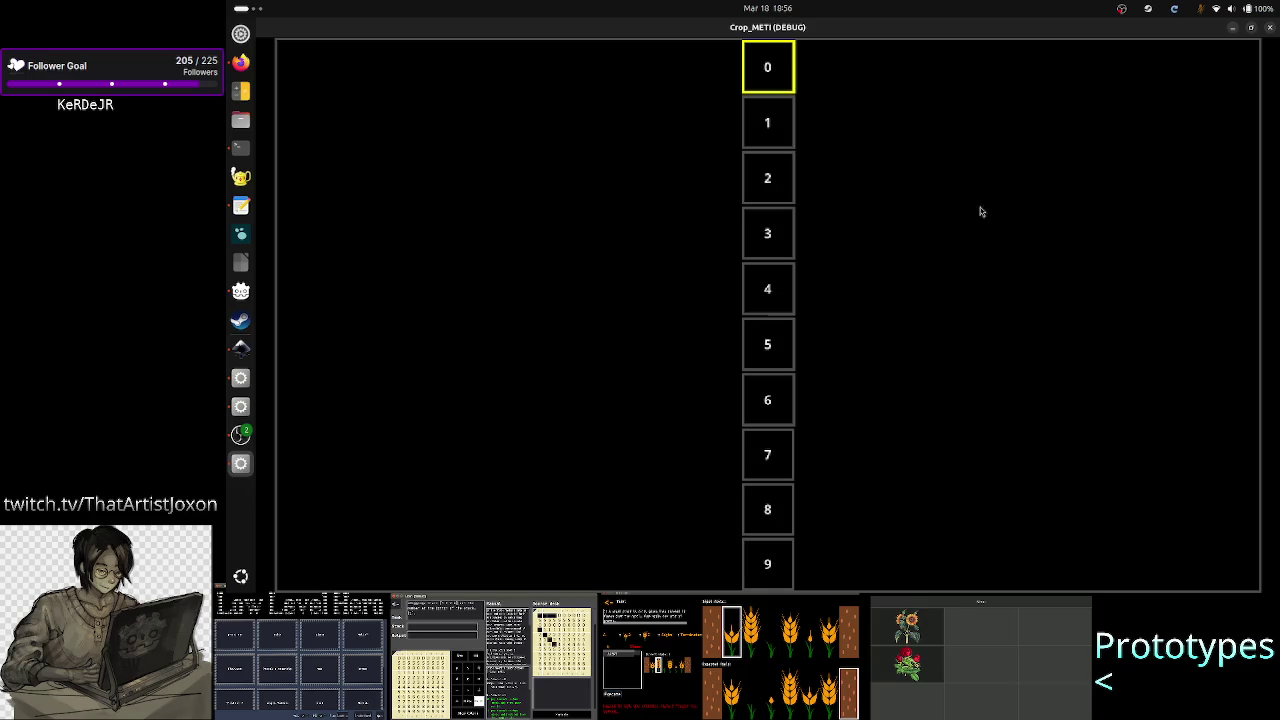
left_click(1269, 28)
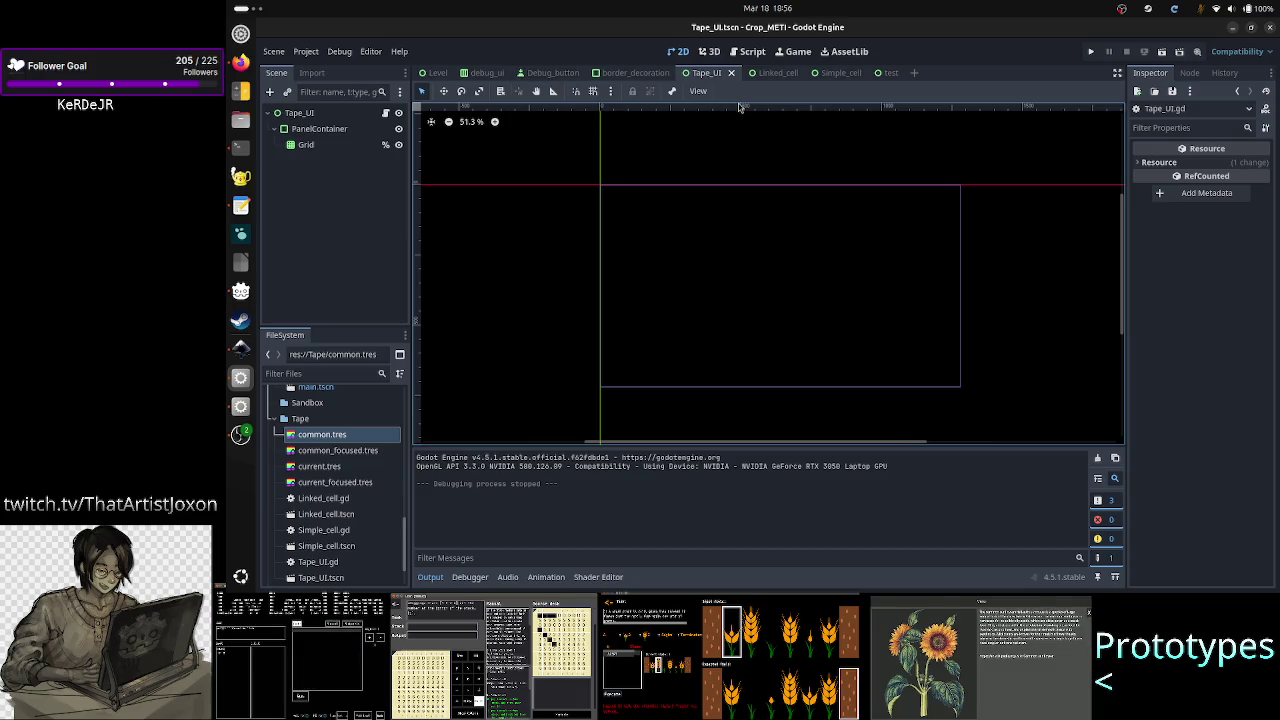
left_click(437, 72)
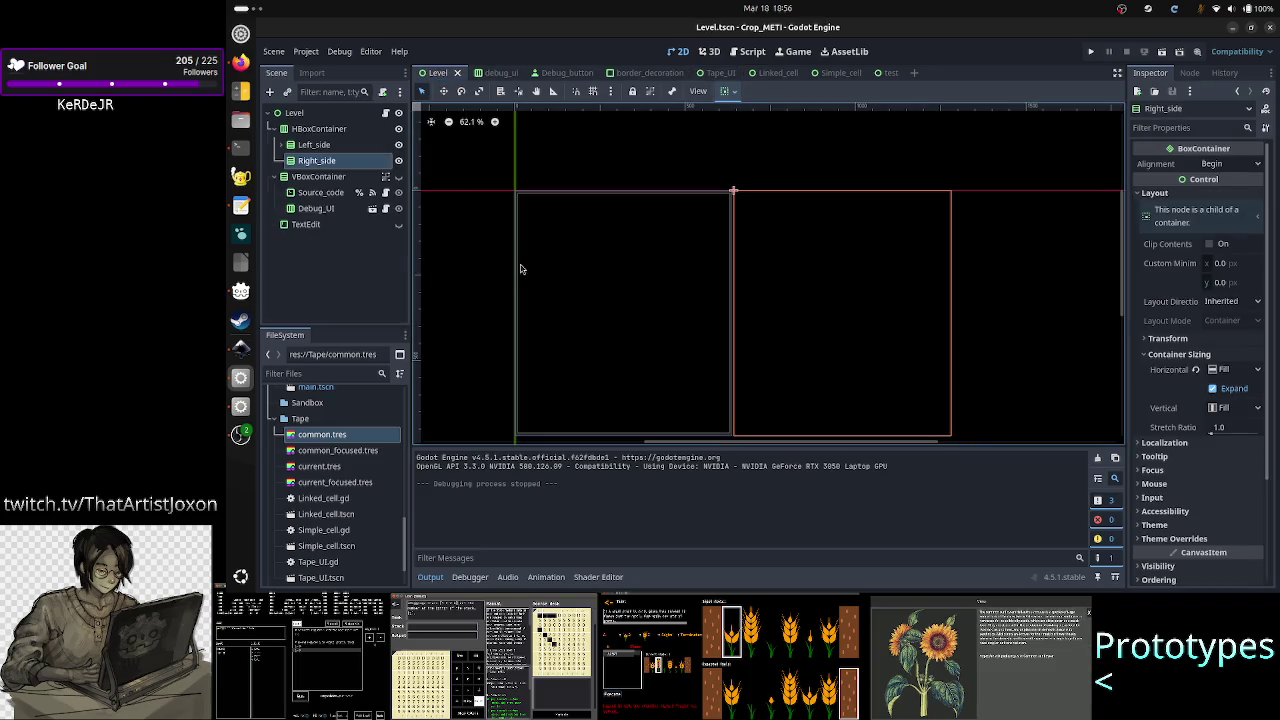
scroll(520, 269, "up", 5)
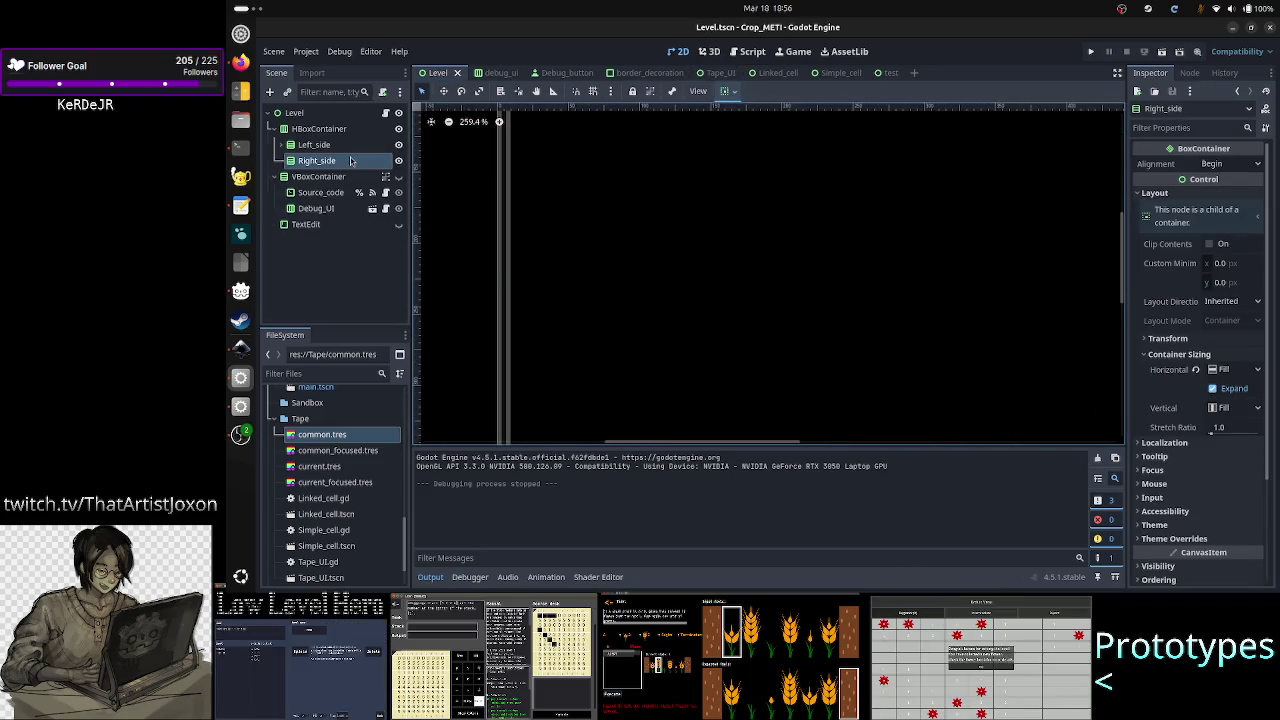
left_click(282, 145)
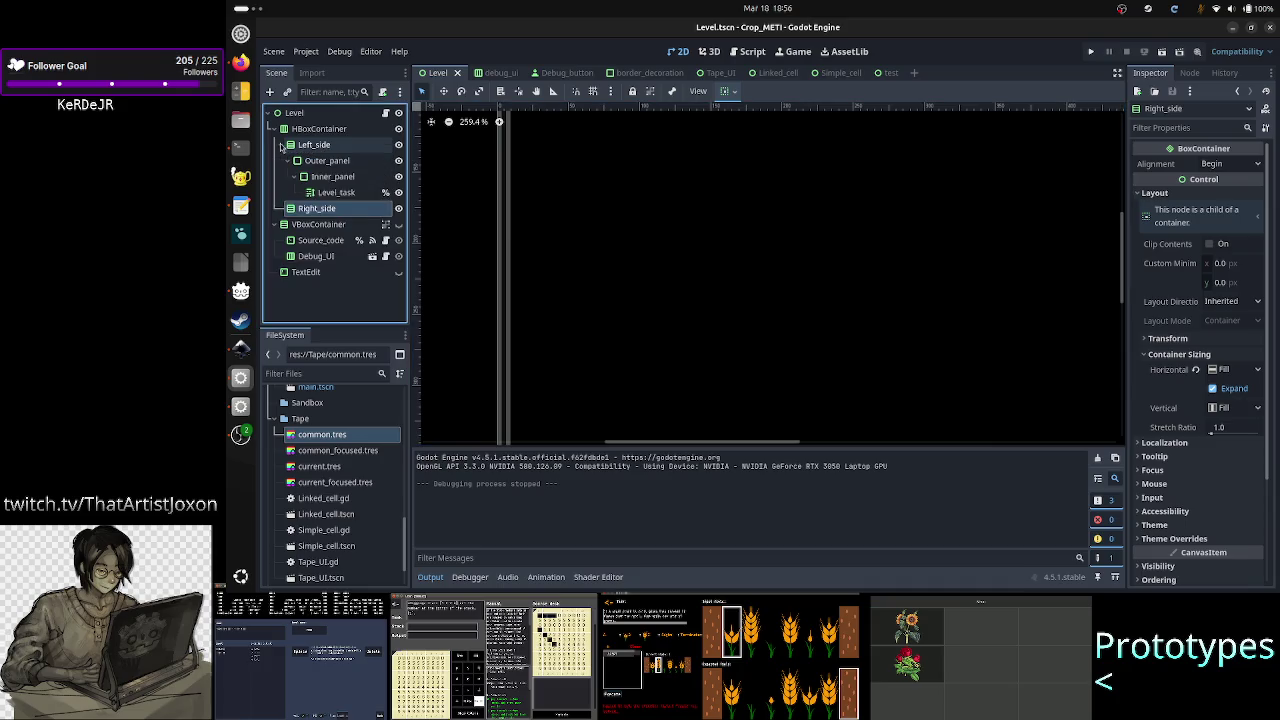
left_click(331, 166)
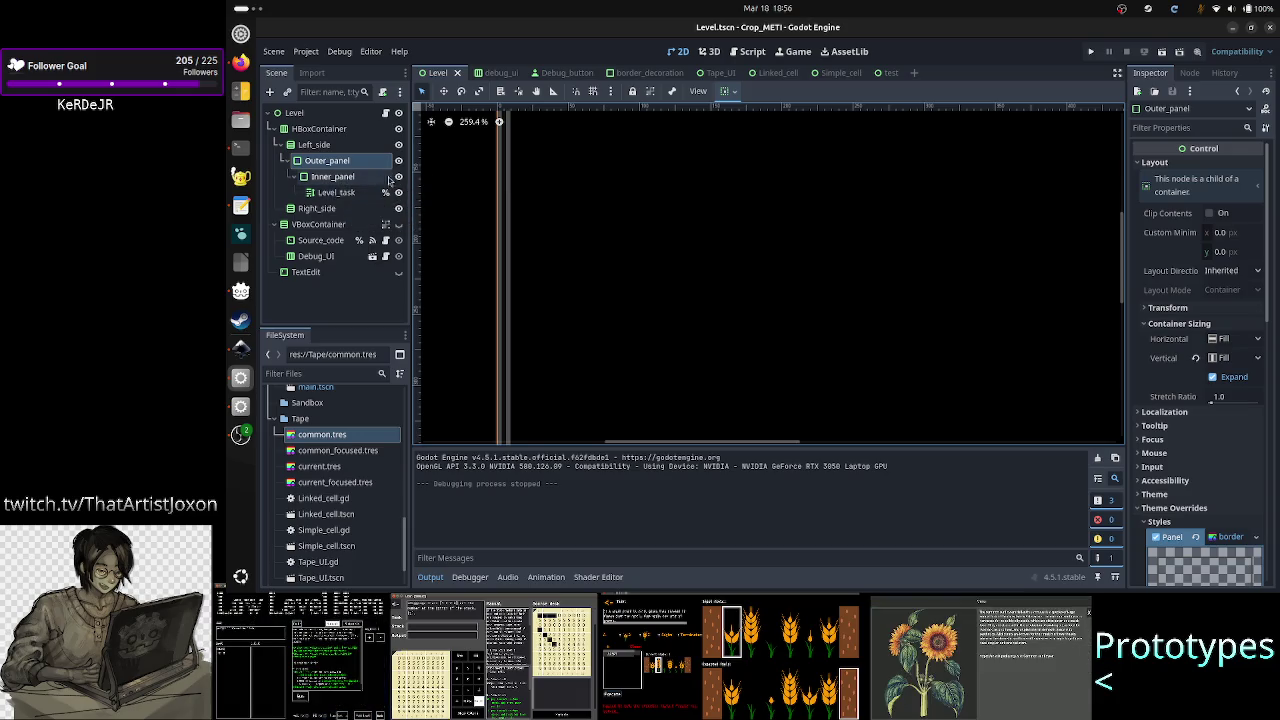
left_click(731, 80)
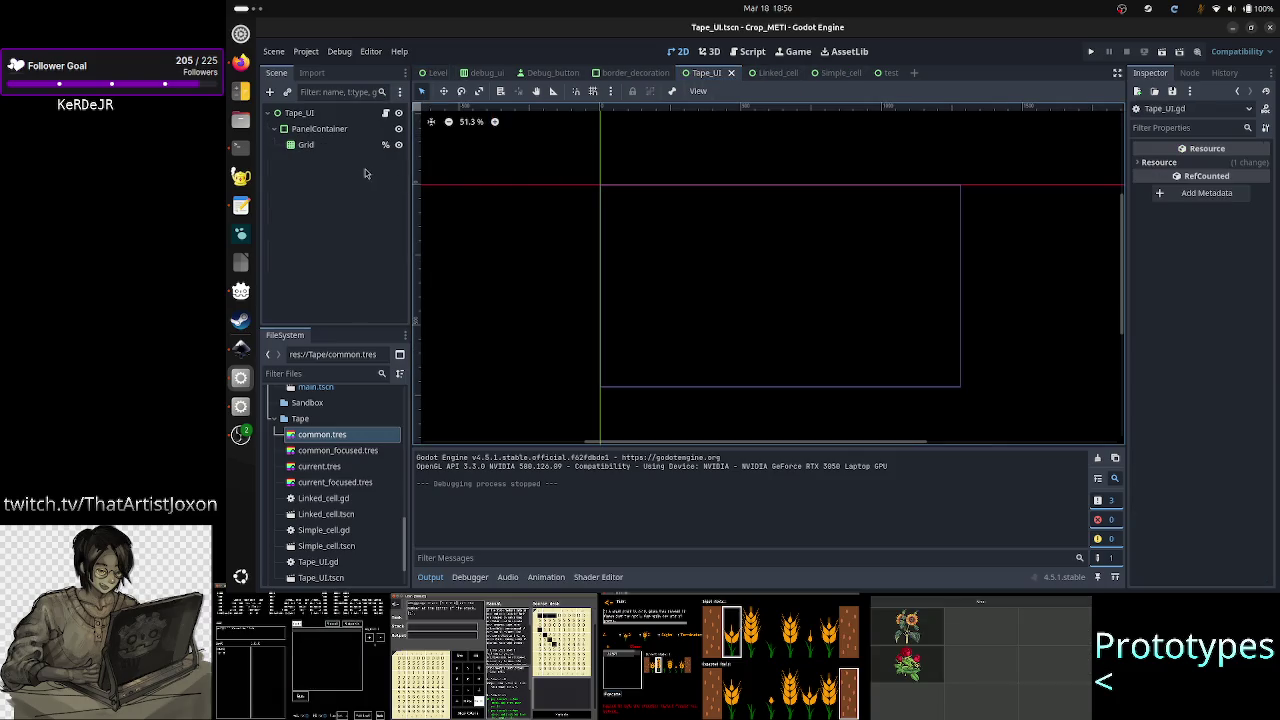
- Inspect the PanelContainer and the Grid node with Columns 1, then run Tape_UI again
left_click(309, 130)
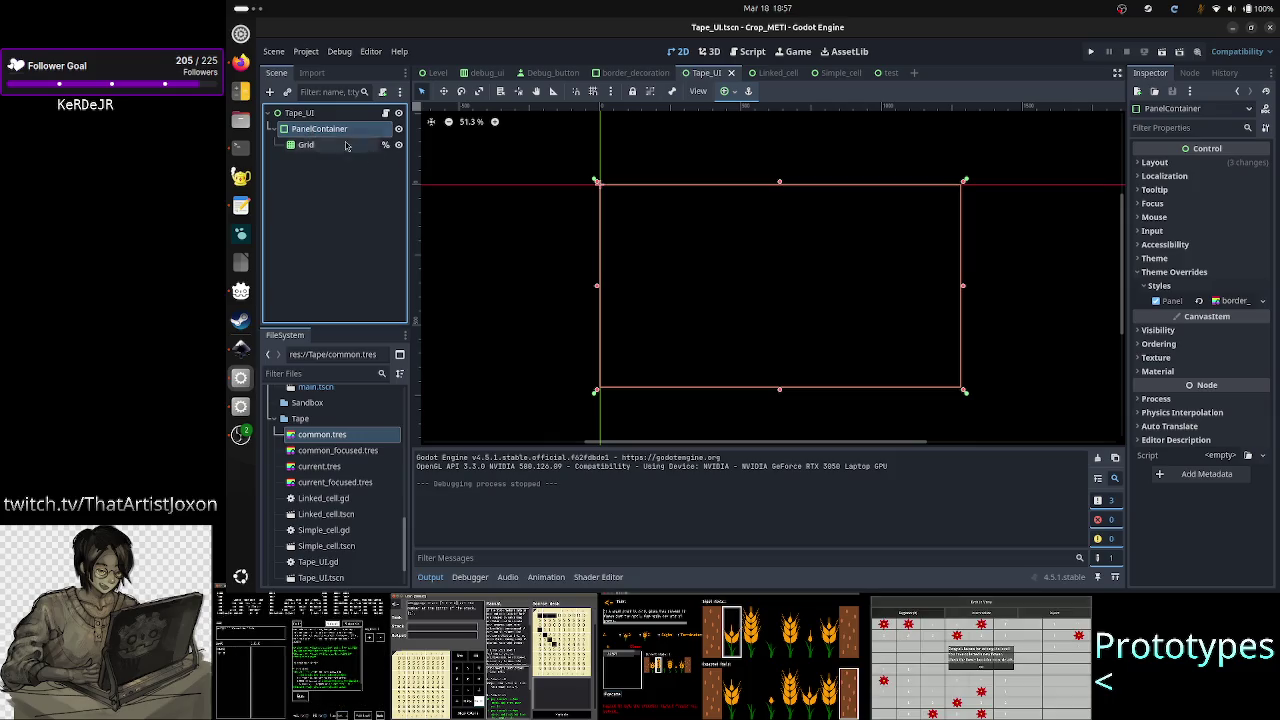
scroll(590, 207, "up", 5)
scroll(590, 207, "up", 5)
scroll(590, 207, "down", 2)
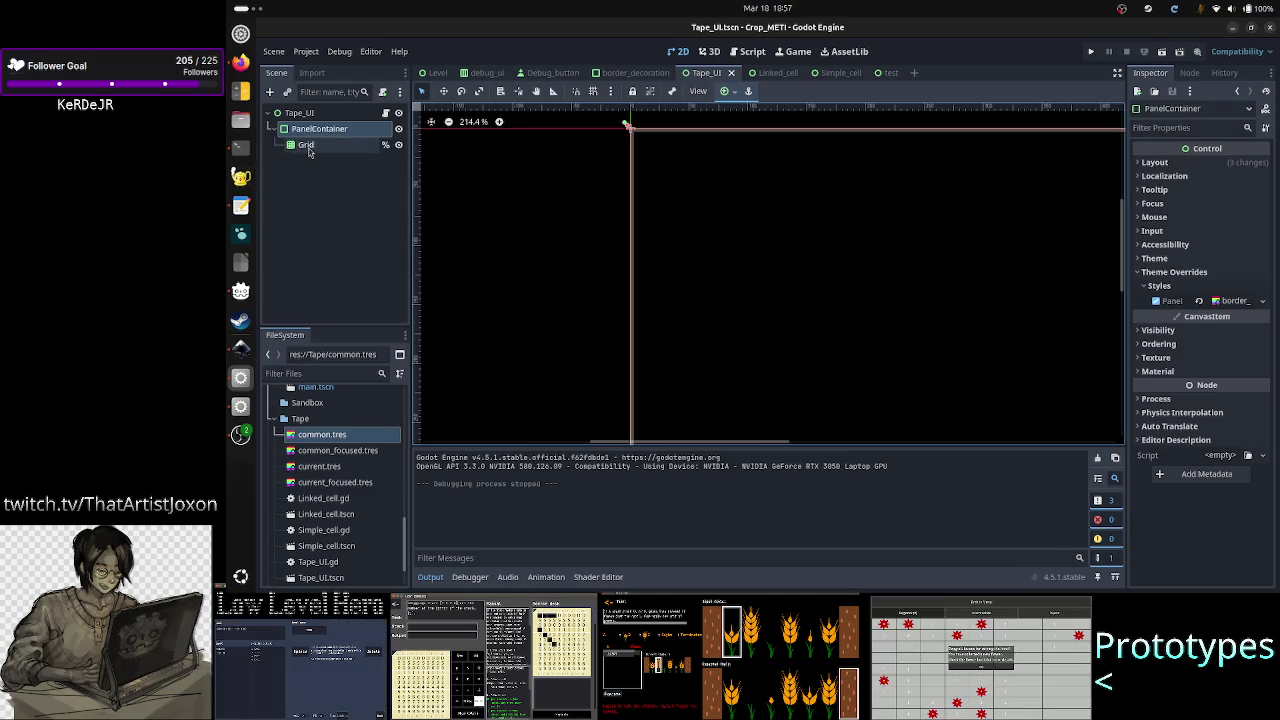
left_click(308, 148)
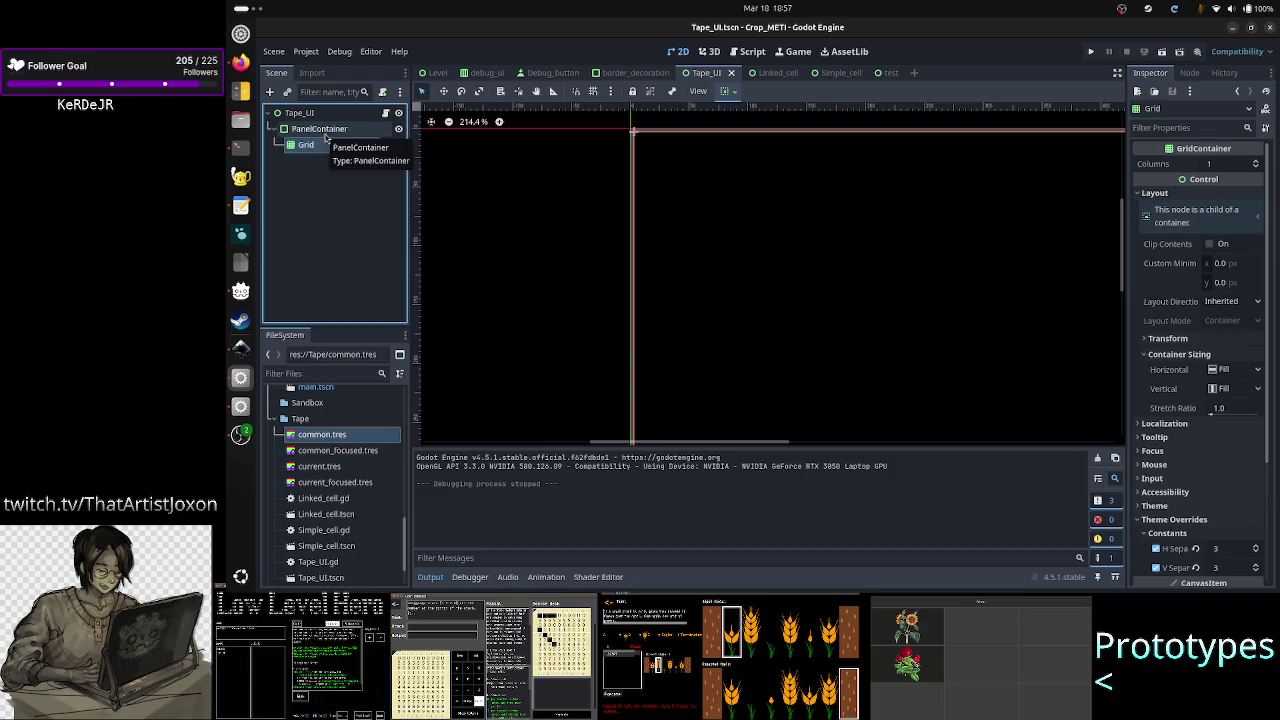
left_click(1158, 57)
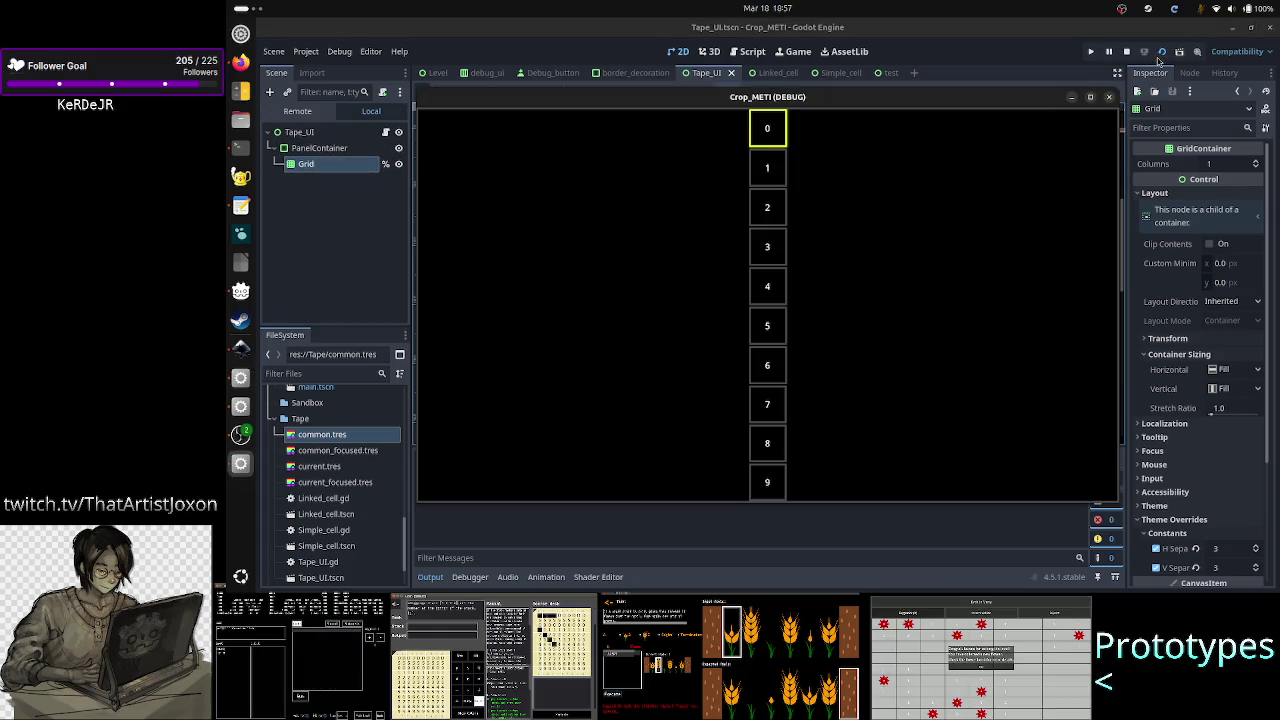
- Maximize the Crop_METI debug window to check cells 0–9, then close it
left_click(1090, 97)
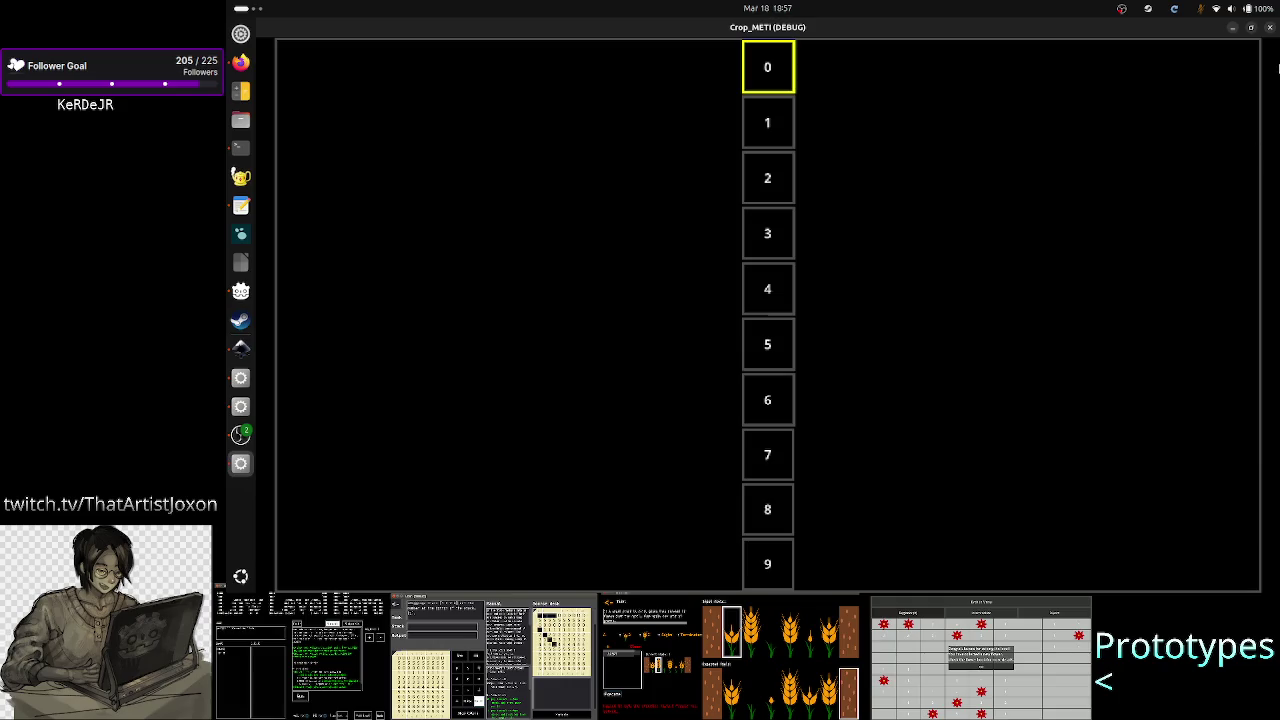
left_click(1270, 27)
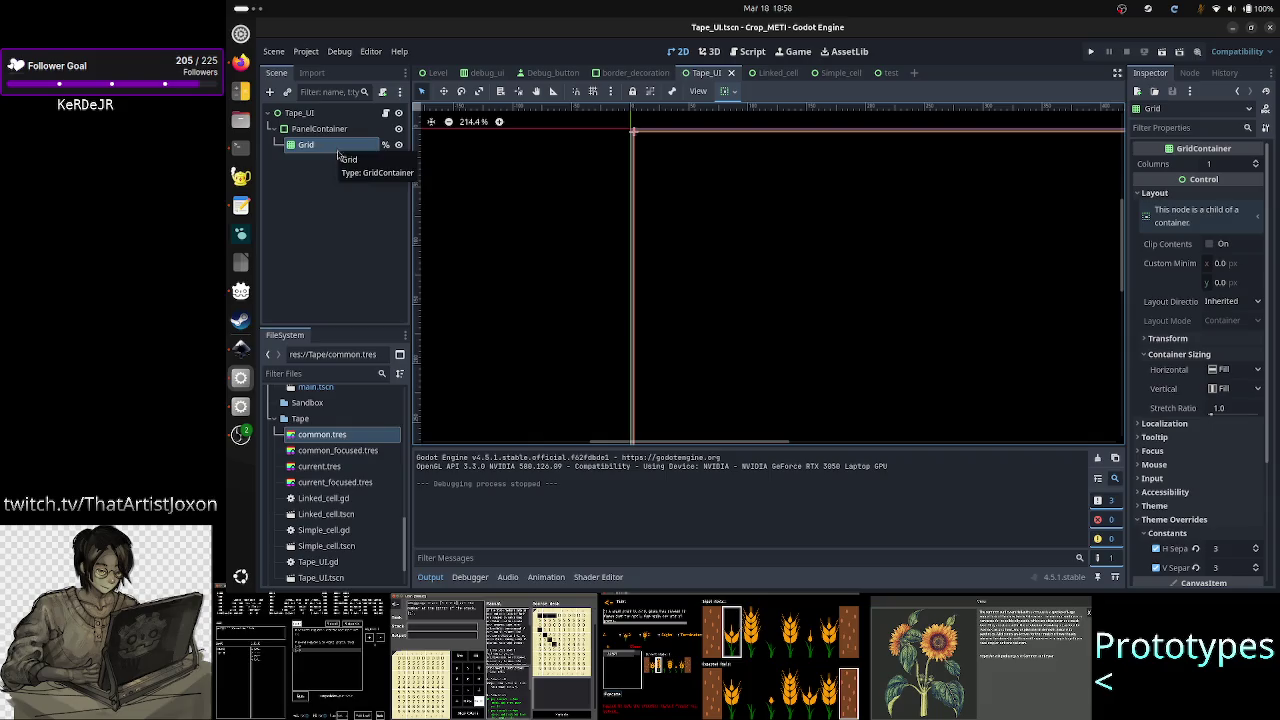
- Collapse the Output panel, then switch over to the web browser
left_click(430, 577)
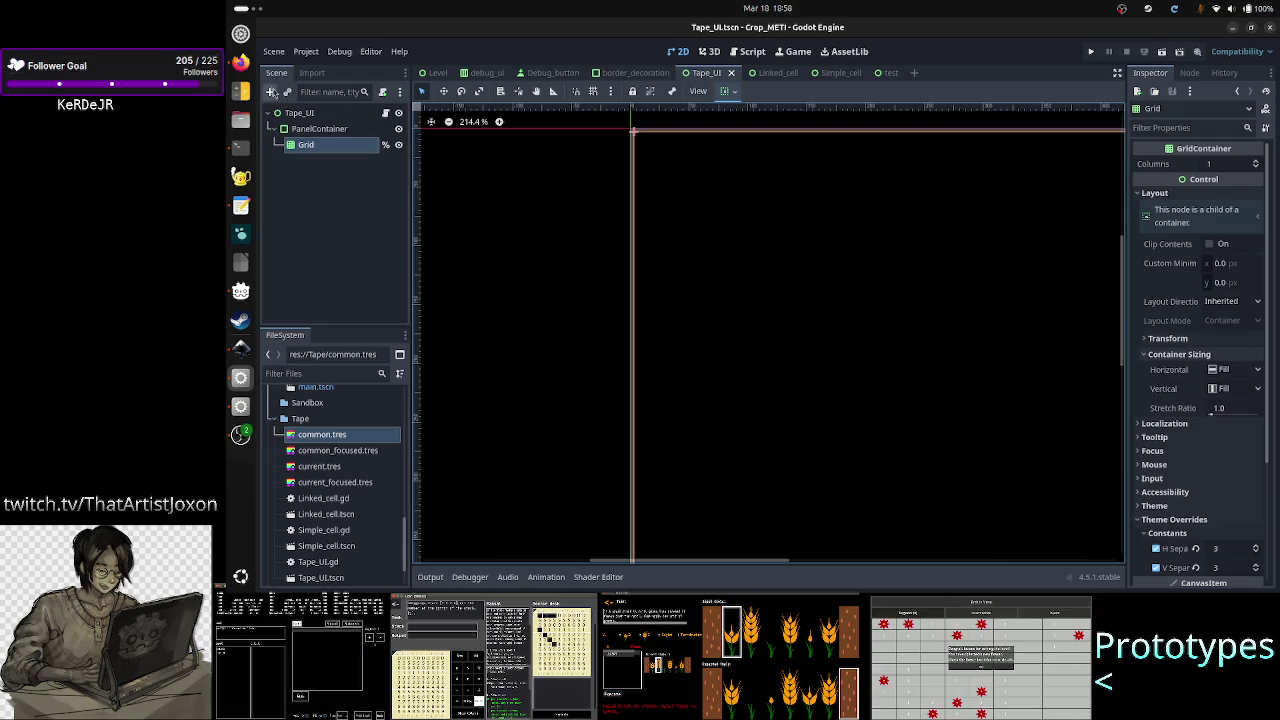
left_click(242, 64)
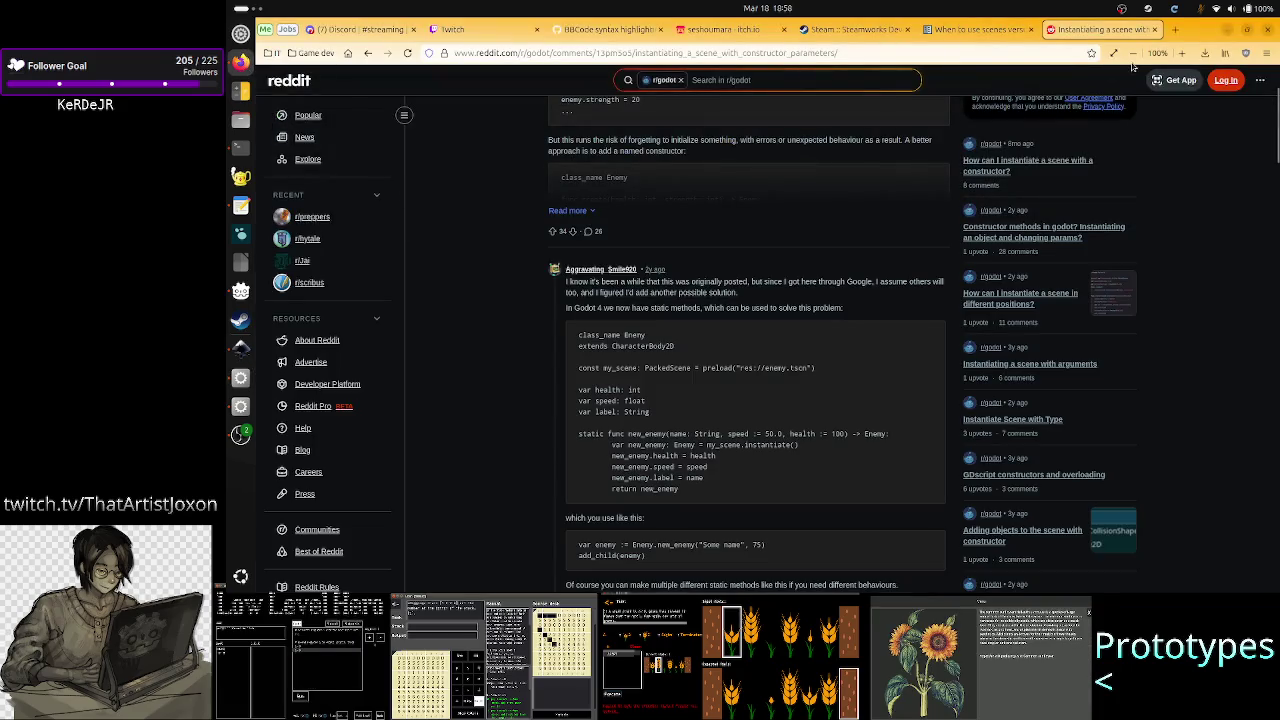
- Search Google in a new tab for '29 degrees celsius to fahrenheit'
left_click(1176, 29)
left_click(787, 258)
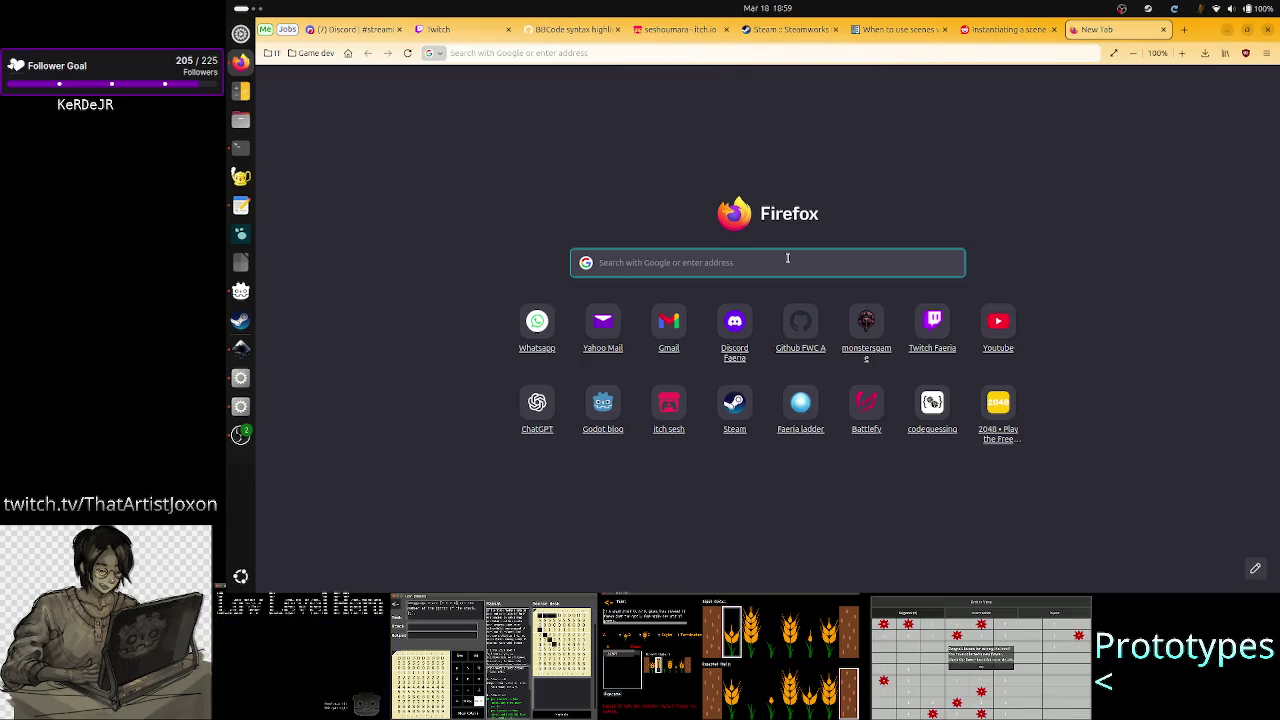
type("s9 de")
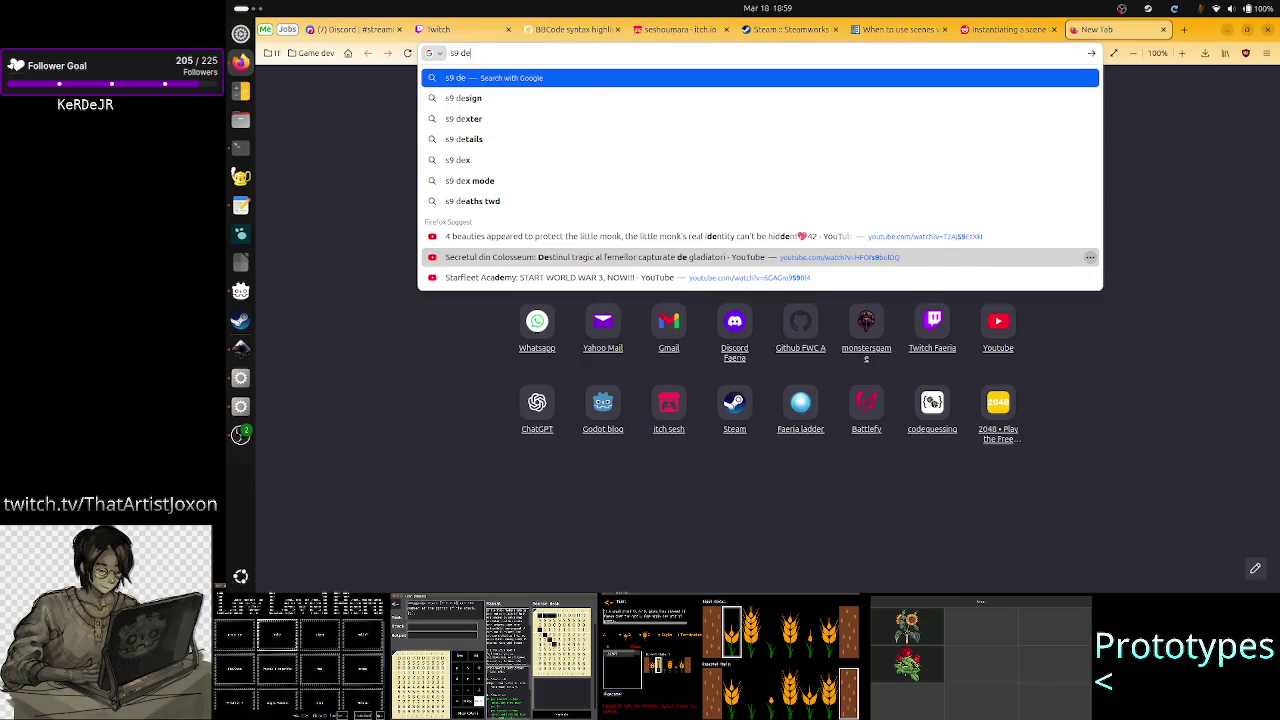
key("BackSpace")
key("BackSpace")
type("2")
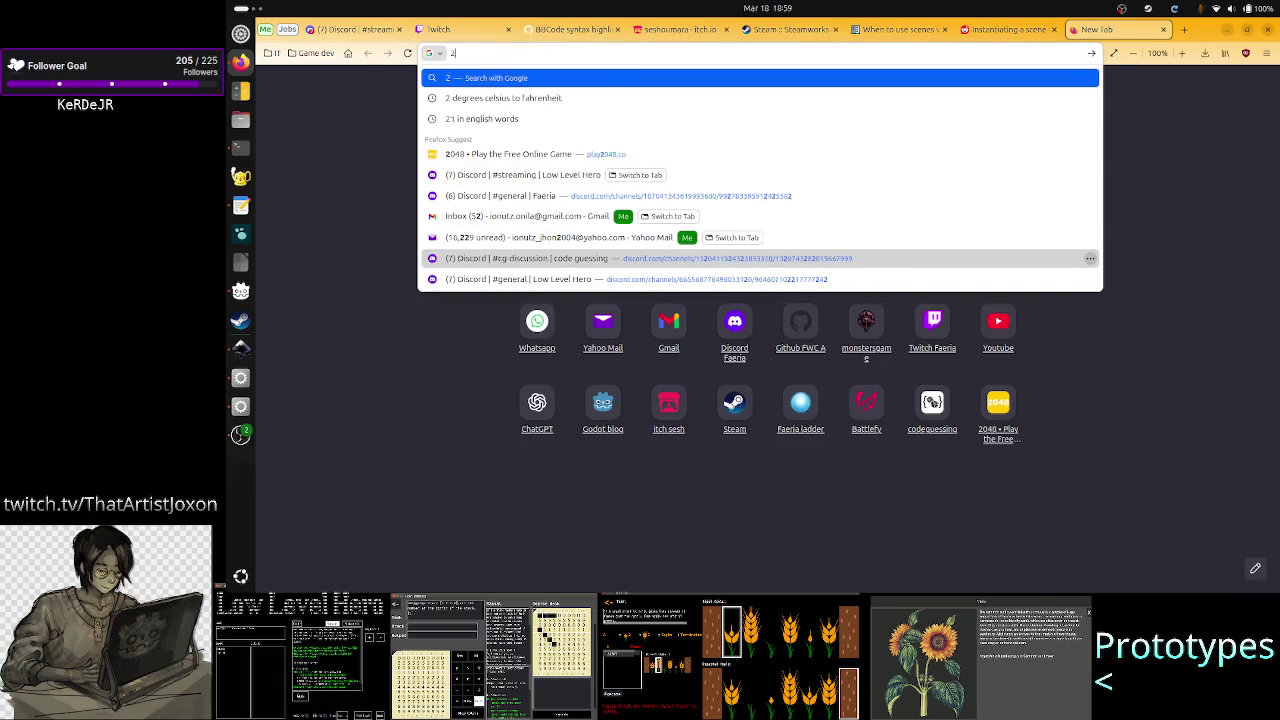
type("9 degre")
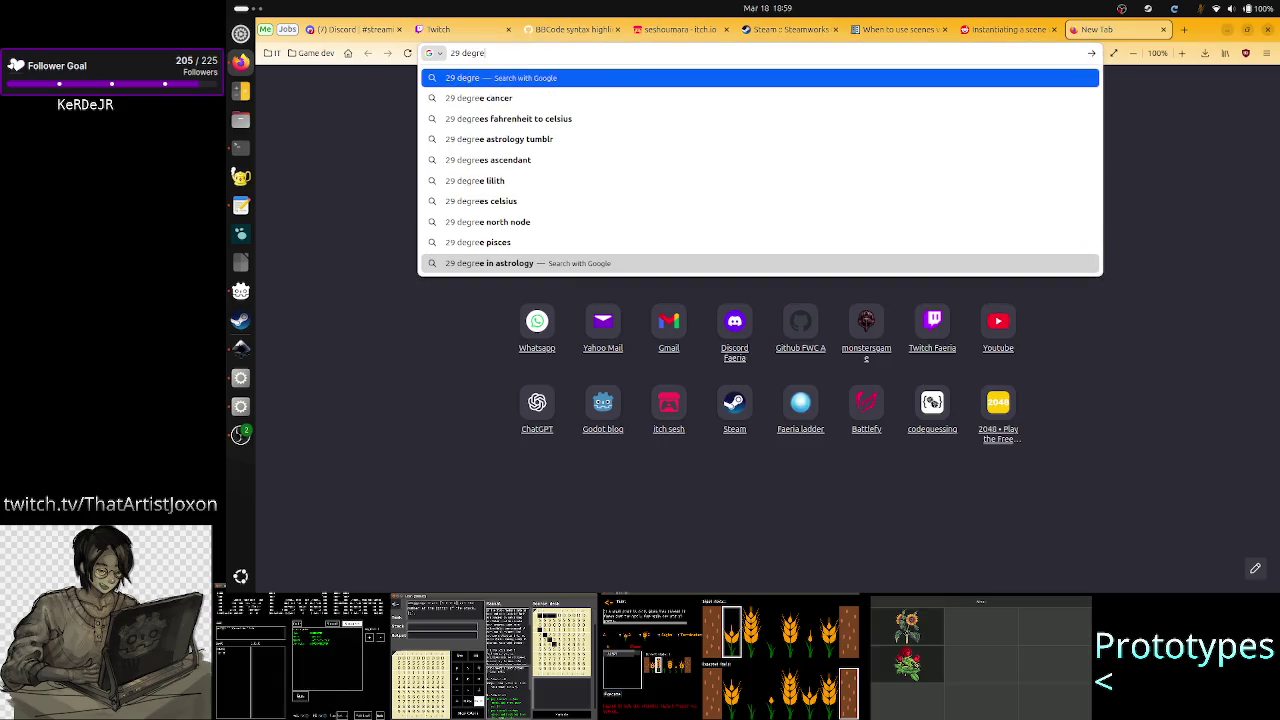
type("es cel")
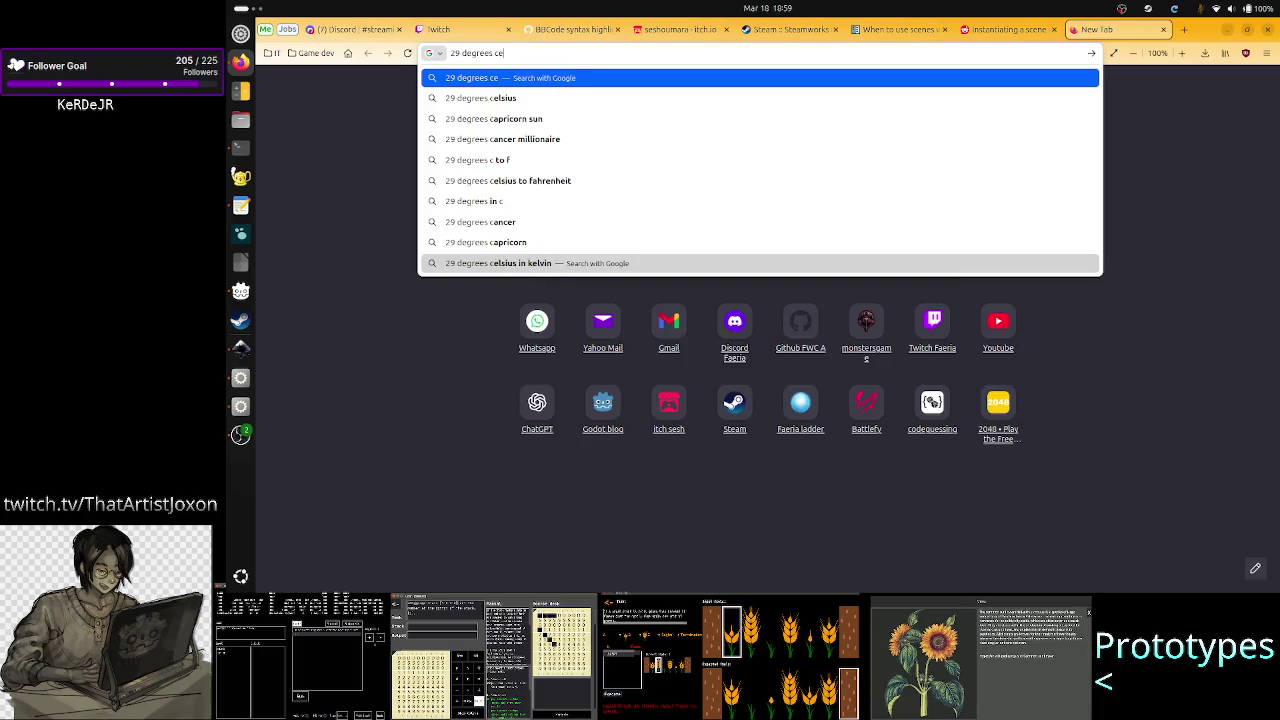
key("Down")
key("Down")
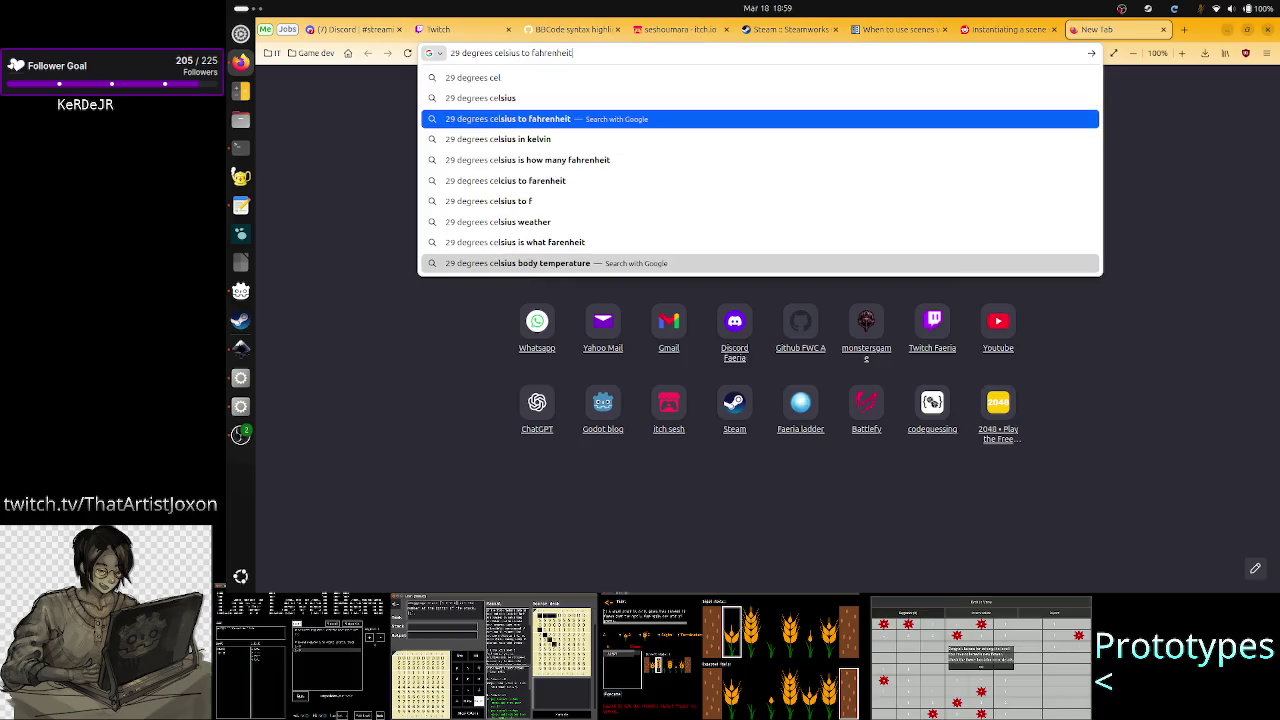
key("Return")
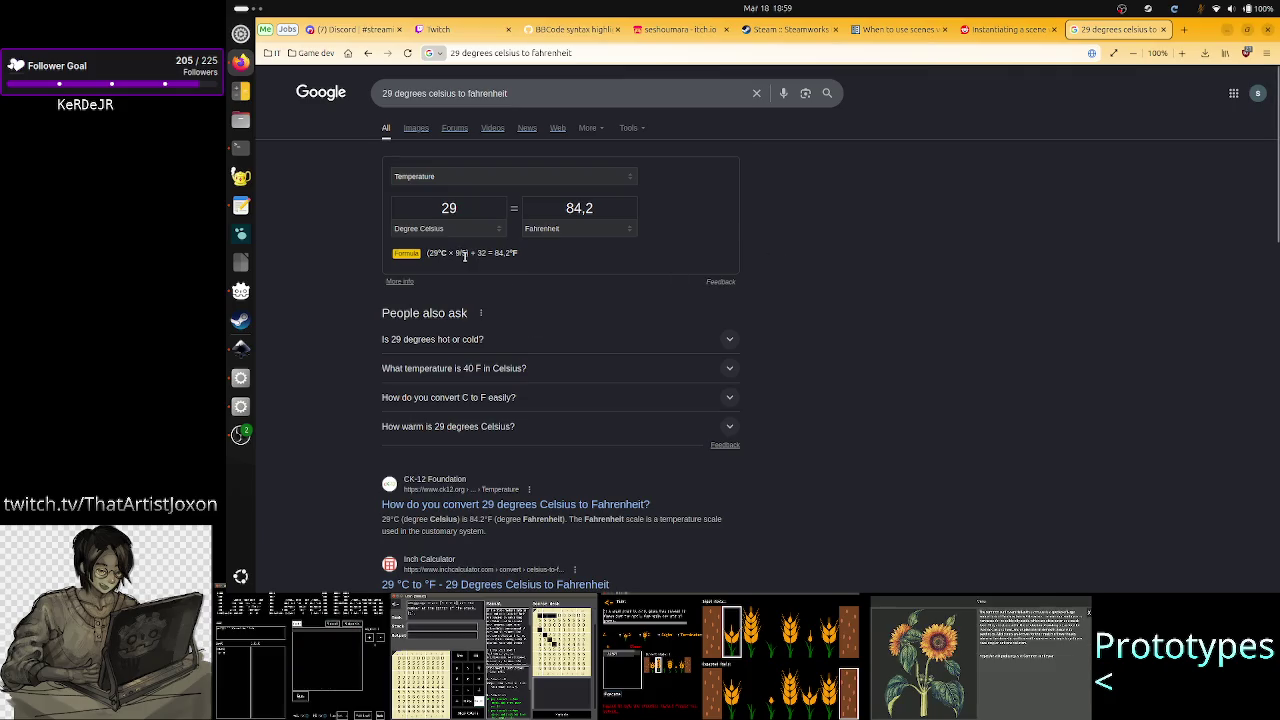
- Examine the 9/5 conversion formula, change the Celsius value to 30, then close the tab
left_click_drag(470, 254, 460, 252)
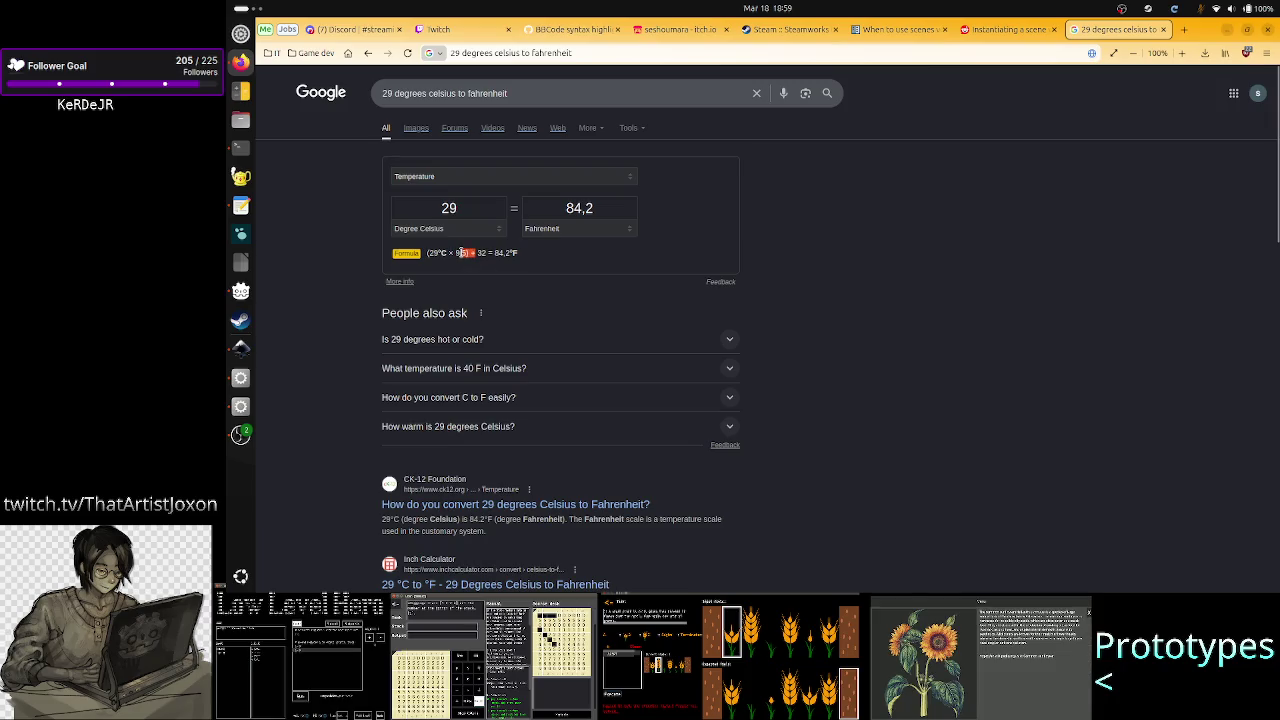
left_click(463, 270)
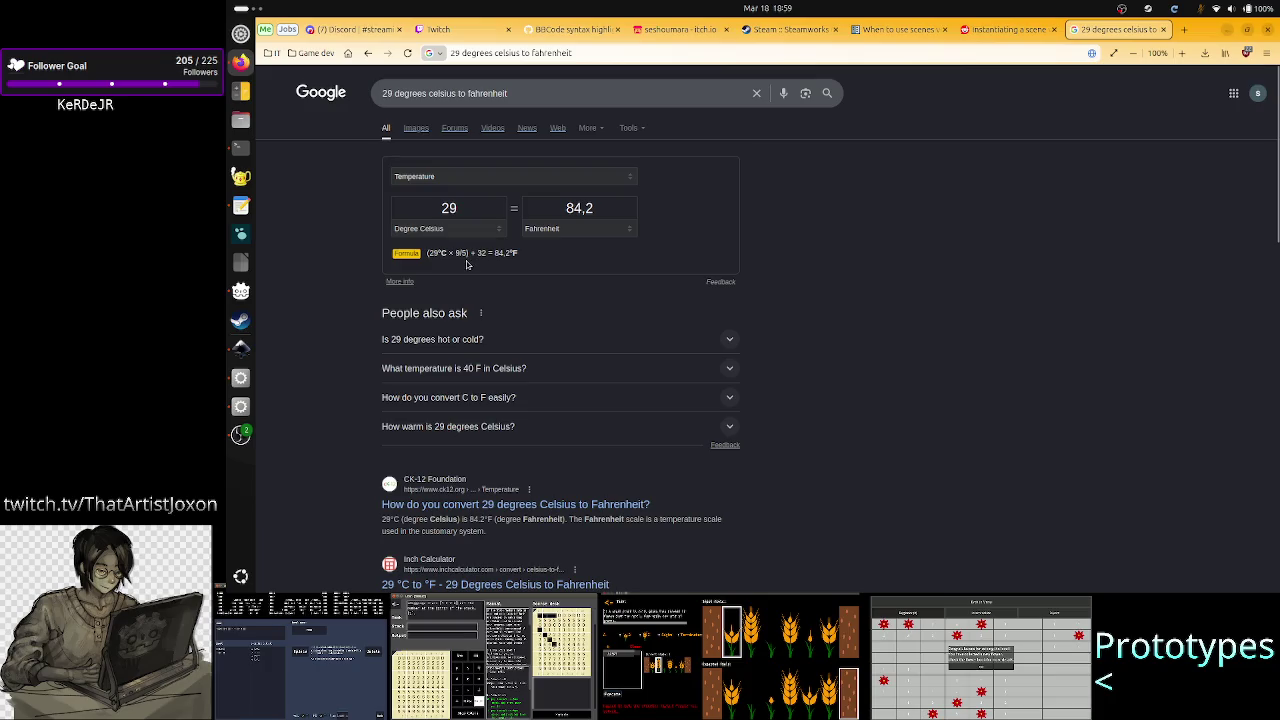
left_click_drag(460, 254, 518, 254)
left_click(460, 254)
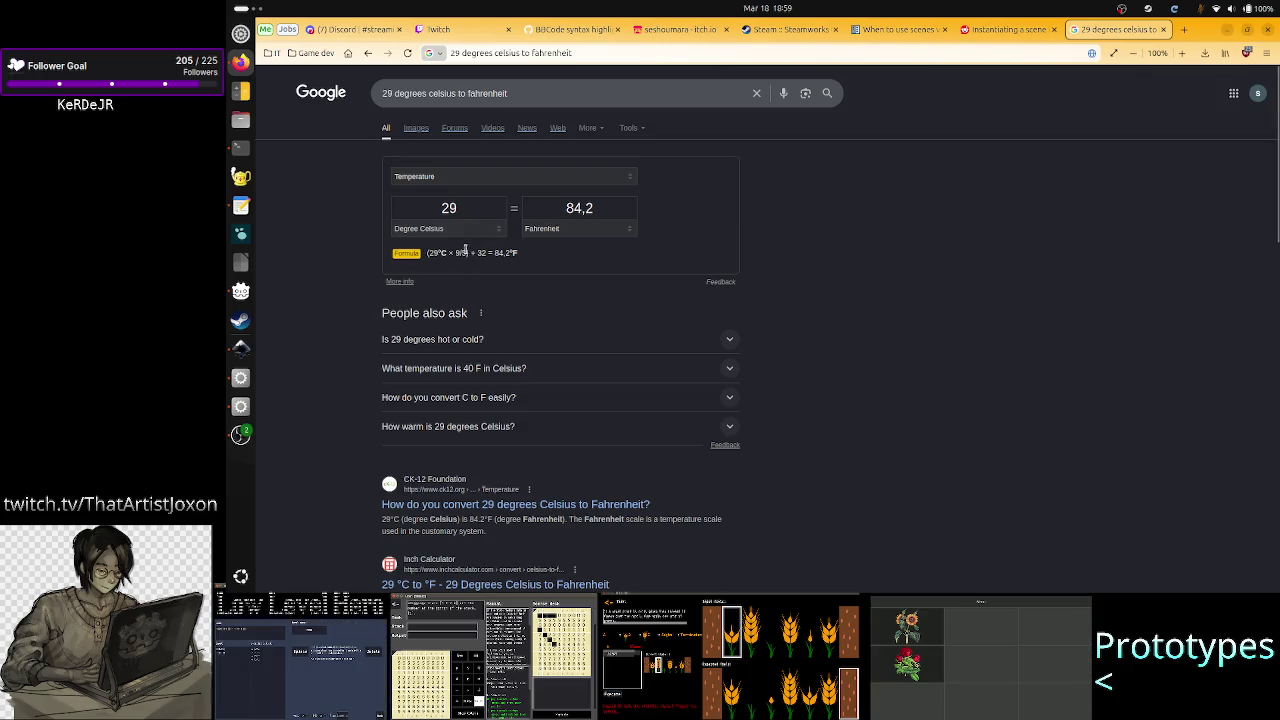
left_click_drag(470, 210, 437, 213)
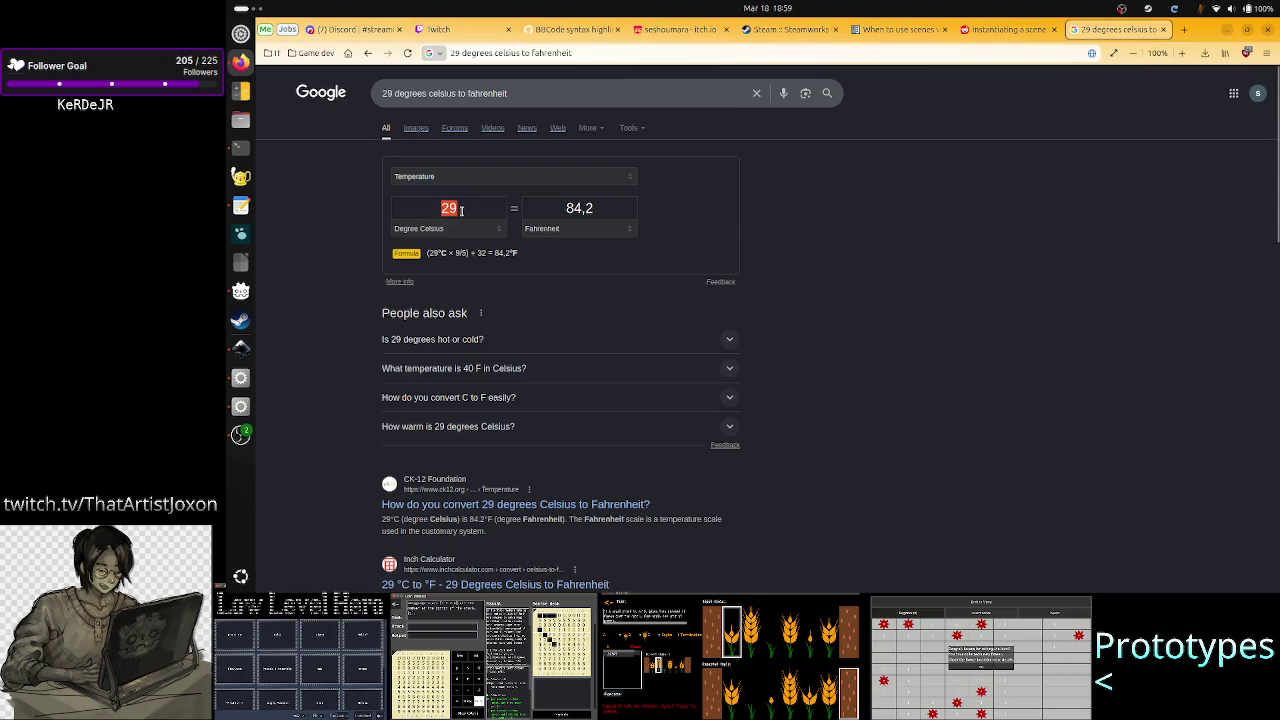
key("BackSpace")
type("30")
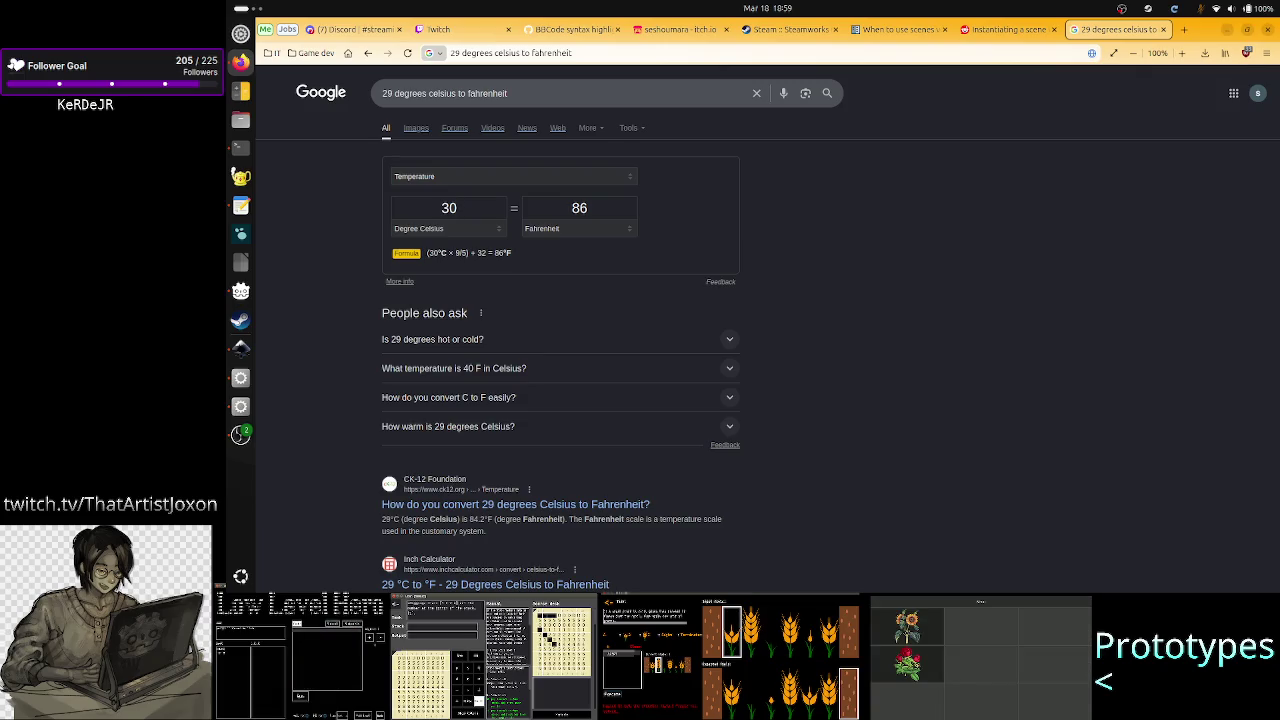
left_click(1163, 29)
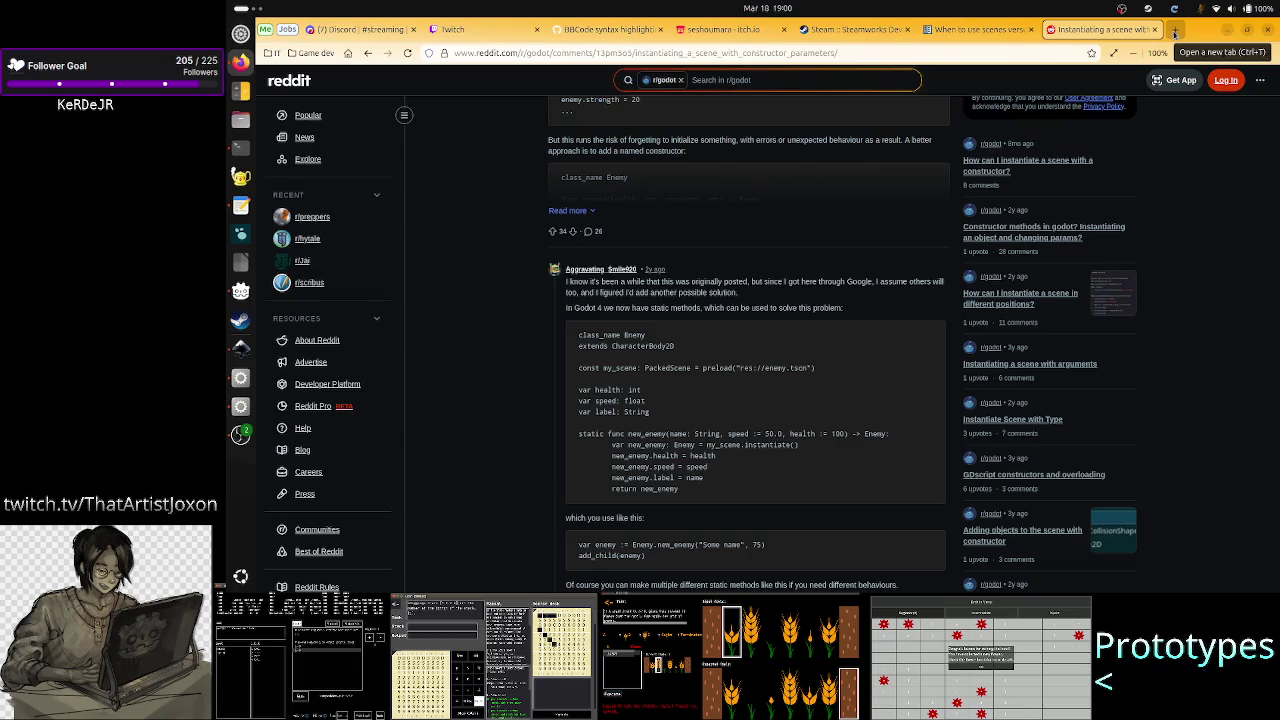
- Open an empty new tab and close it, returning to the r/godot thread
left_click(1175, 33)
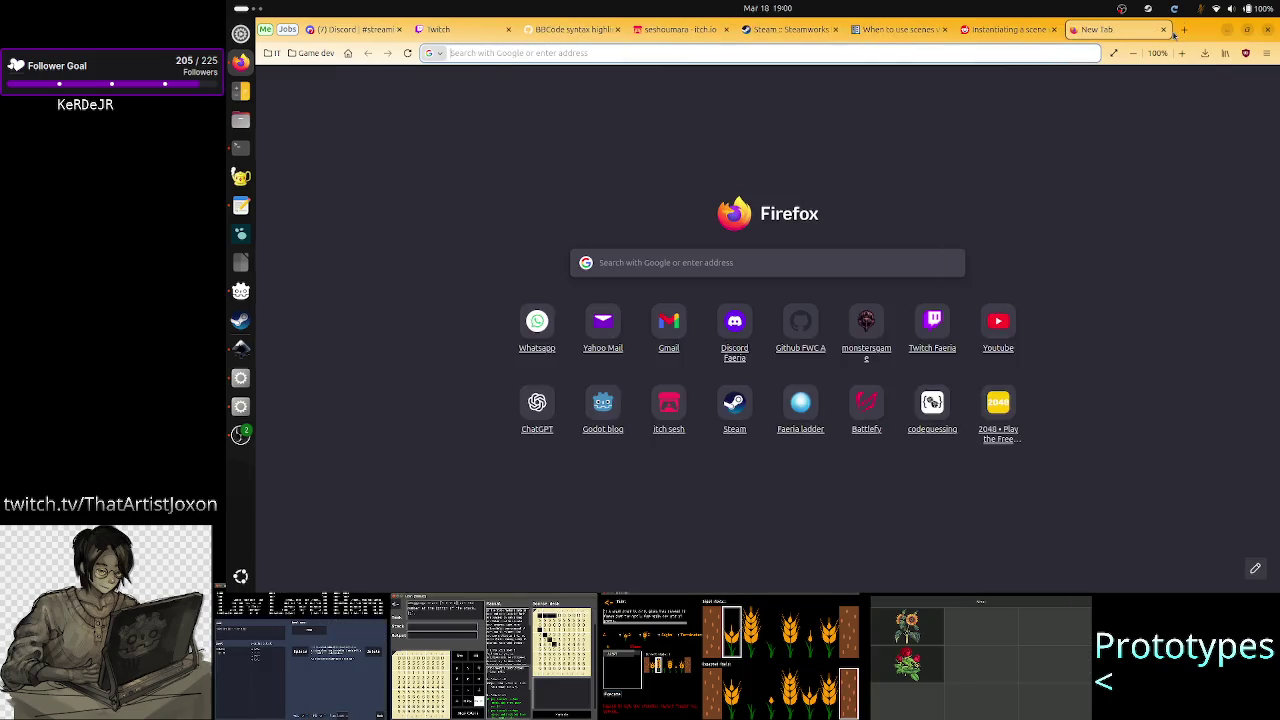
left_click(1162, 30)
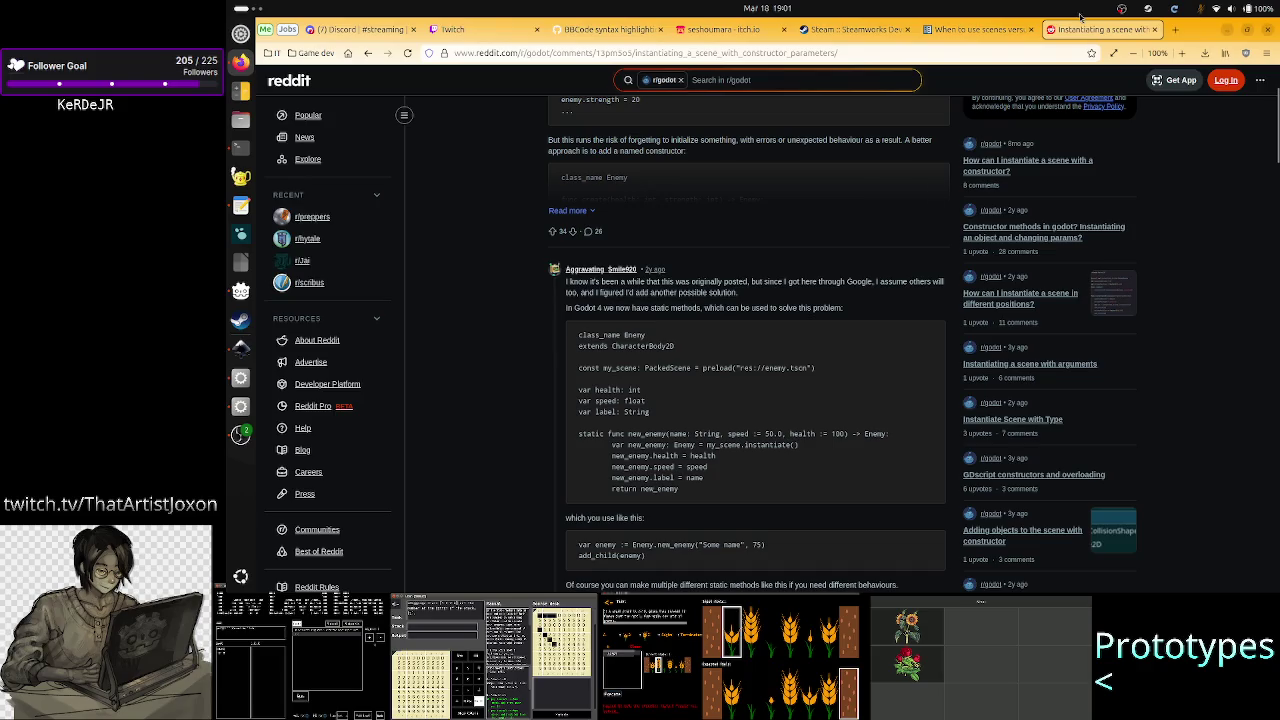
- Close the Reddit and scenes-versus-scripts tabs and switch to the itch.io profile page
left_click(1153, 30)
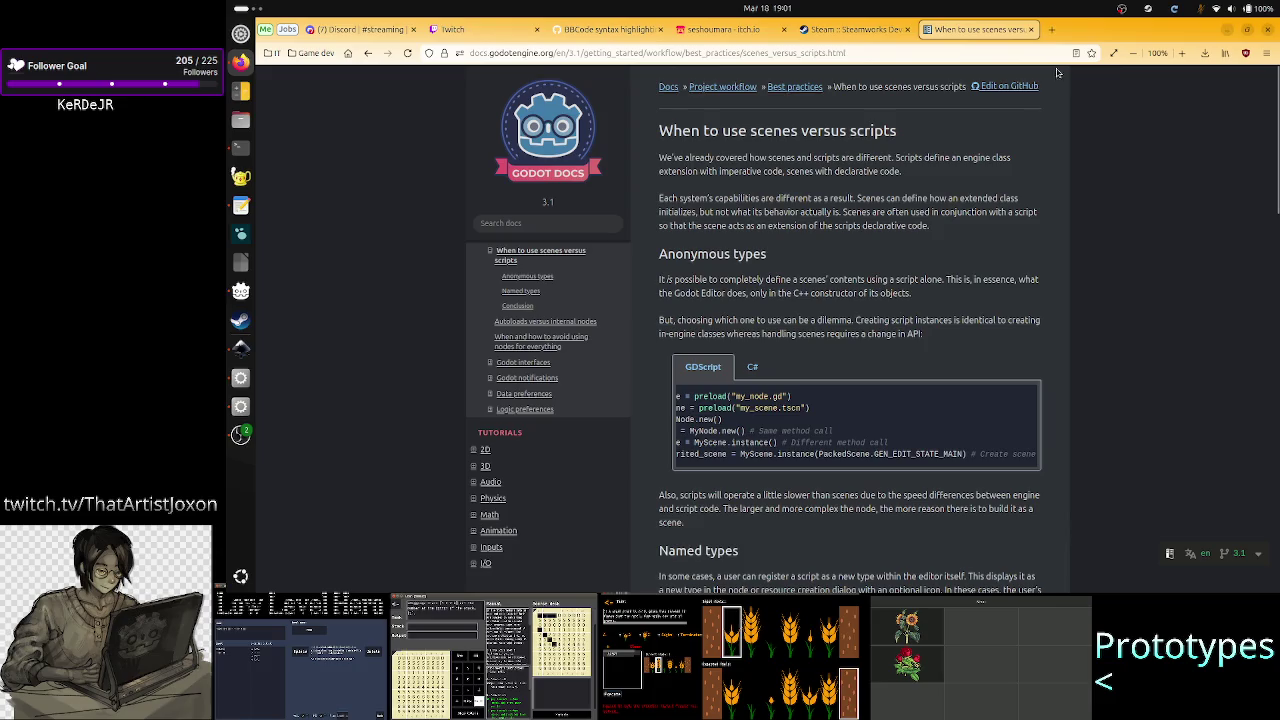
left_click(1029, 31)
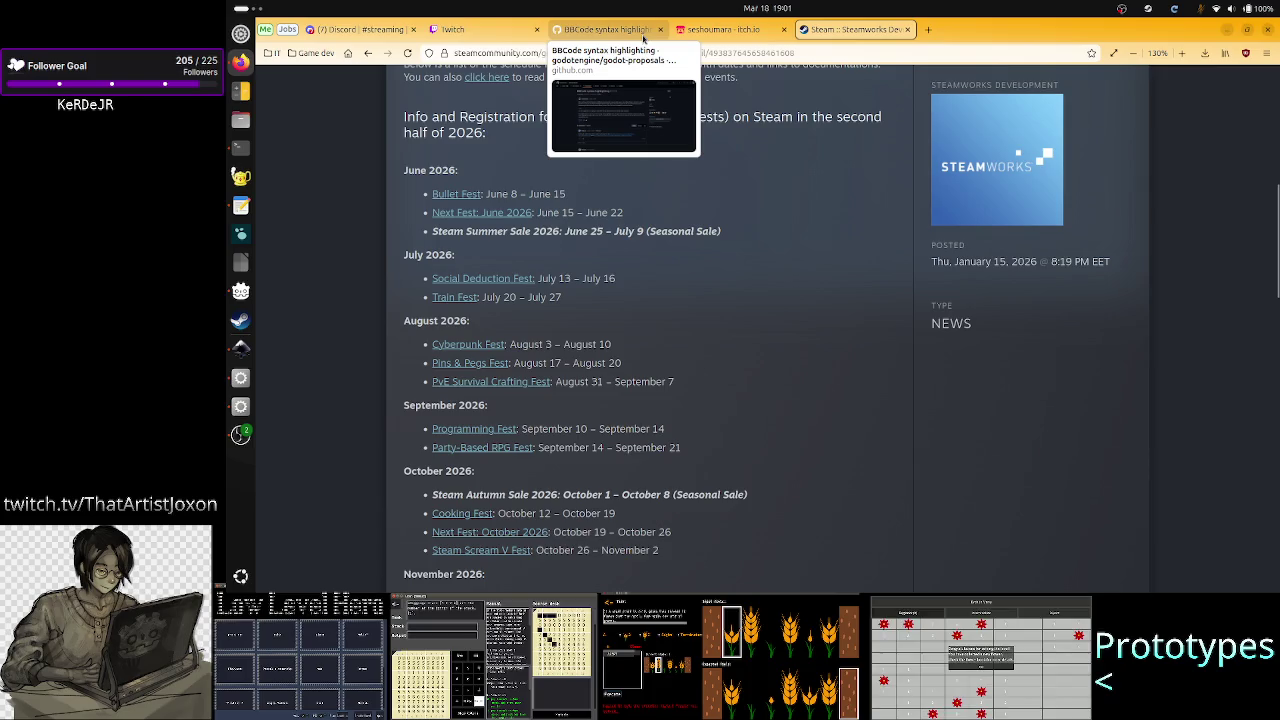
left_click(604, 30)
left_click(700, 29)
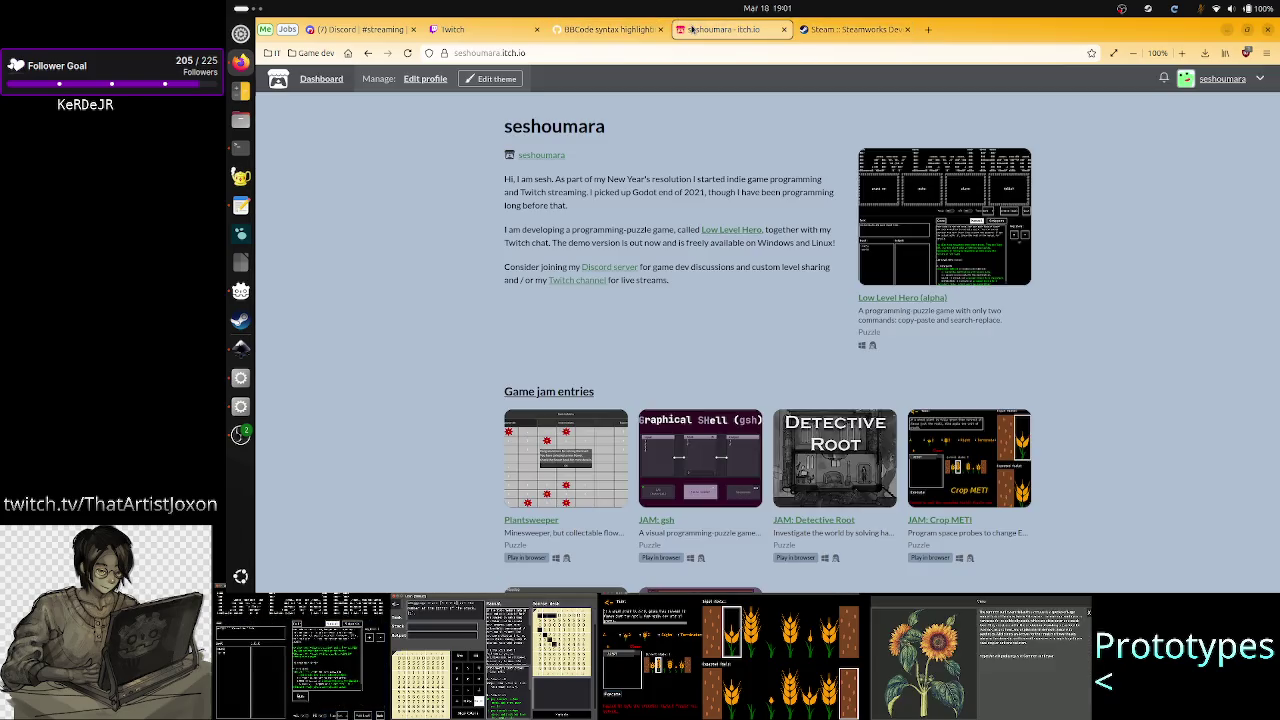
- Enlarge the Crop METI gameplay screenshot on itch.io, then return to Godot
left_click(966, 466)
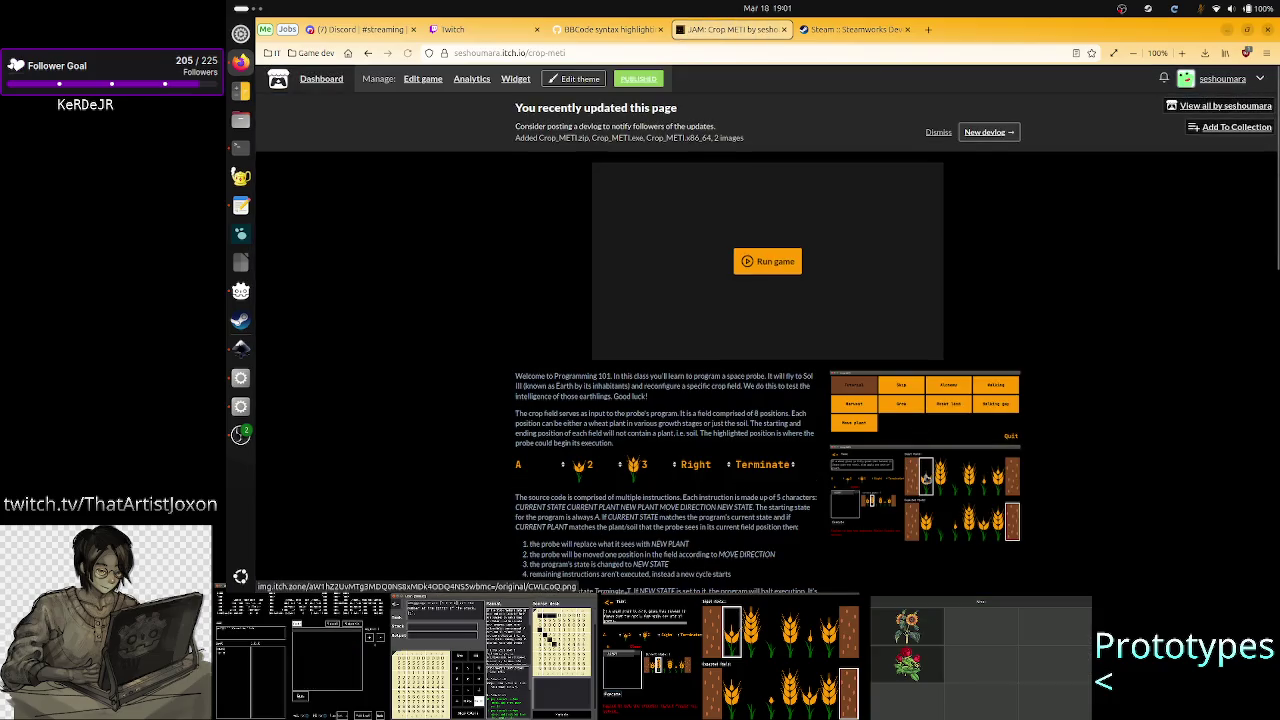
left_click(920, 460)
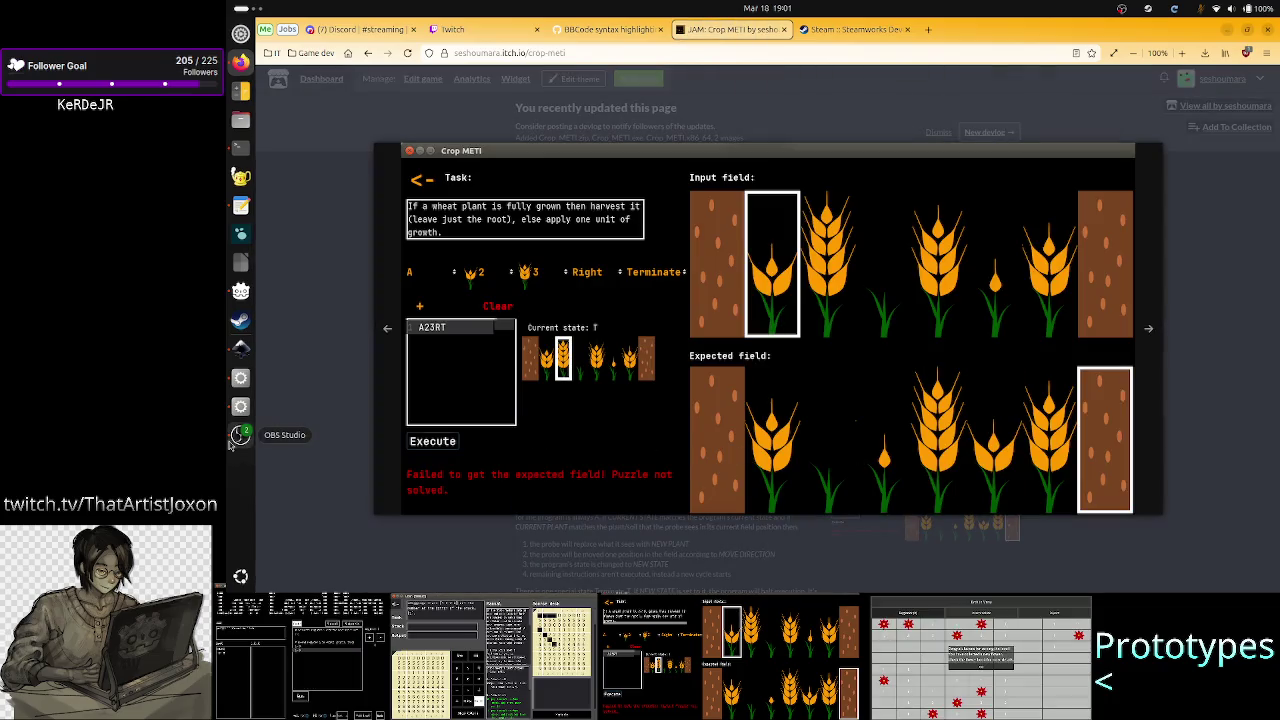
left_click(240, 378)
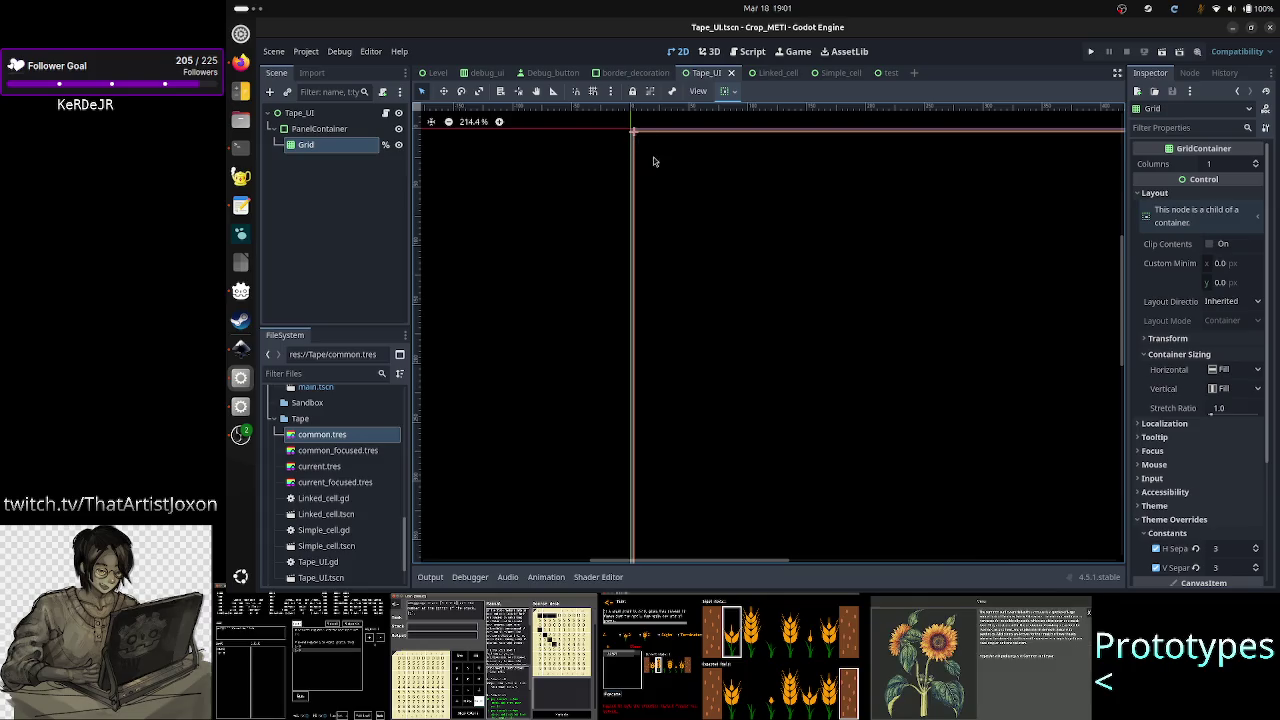
- Open Tape_UI.gd in the script editor from the Tape_UI node's script icon
scroll(1183, 506, "down", 3)
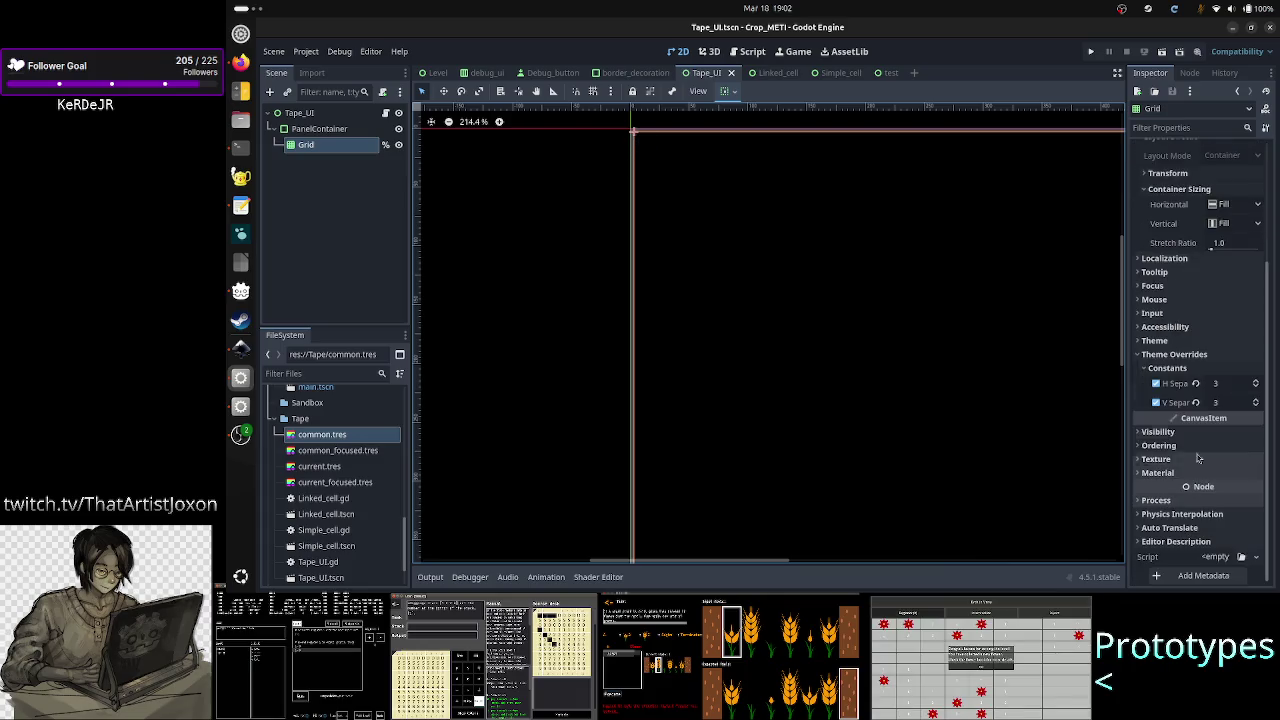
scroll(1197, 357, "up", 3)
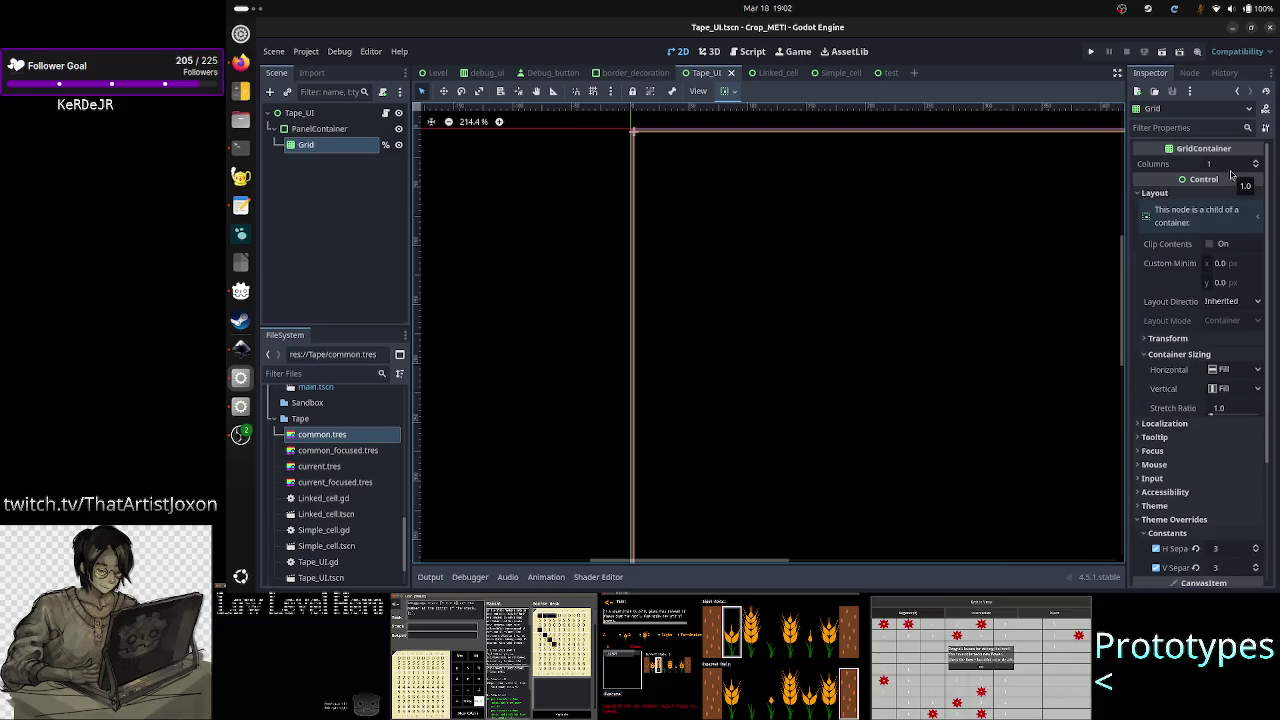
left_click(386, 114)
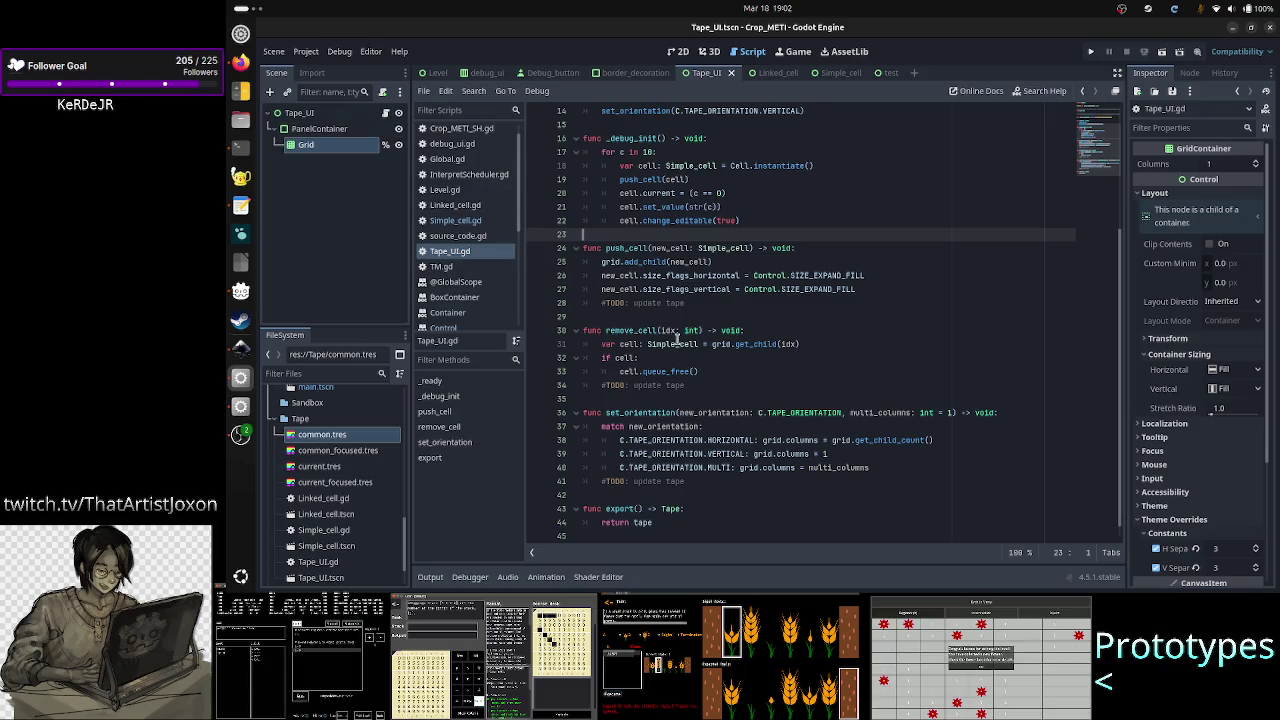
- Add a new line after grid.add_child in push_cell and type 'match'
left_click(760, 441)
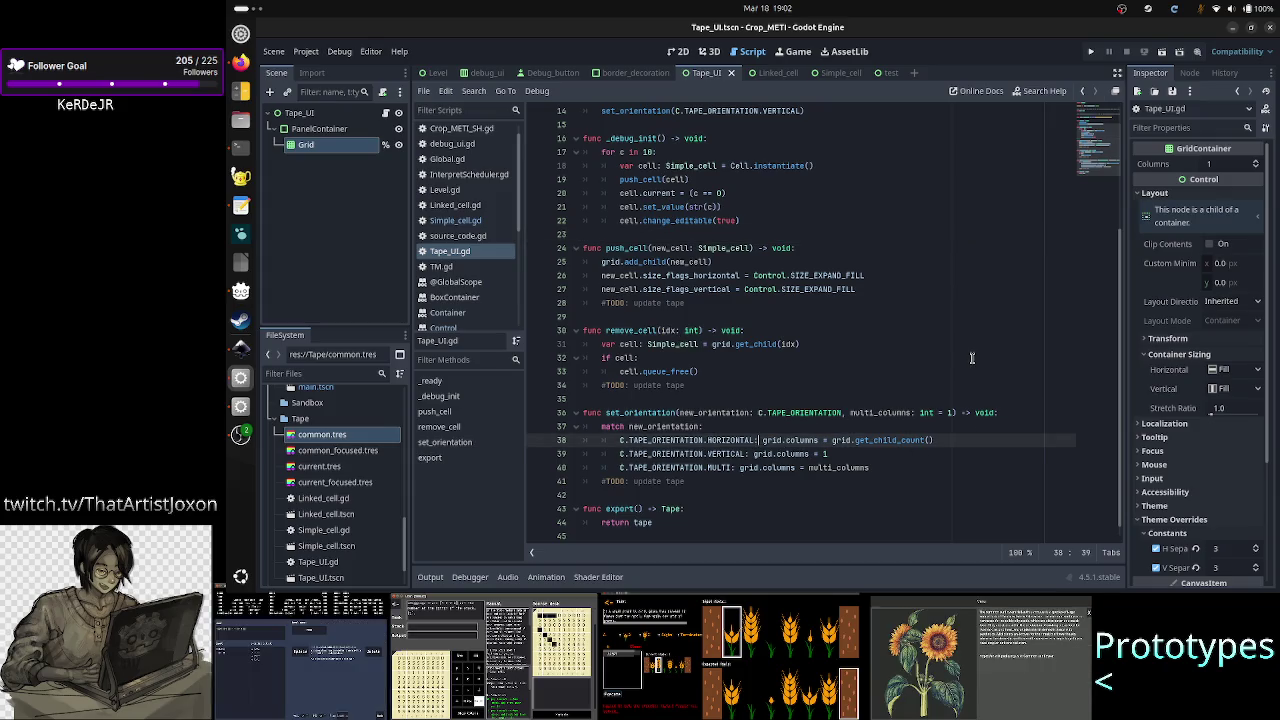
key("Up")
key("Up")
key("Up")
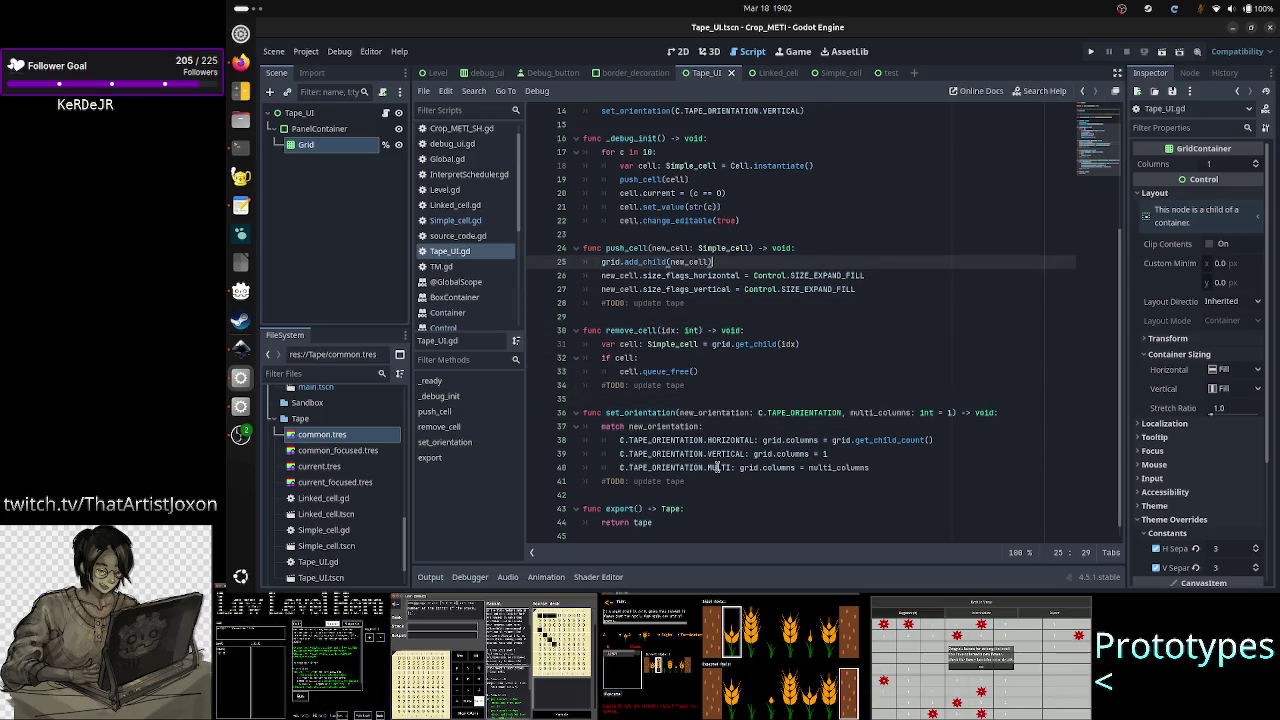
left_click(676, 426)
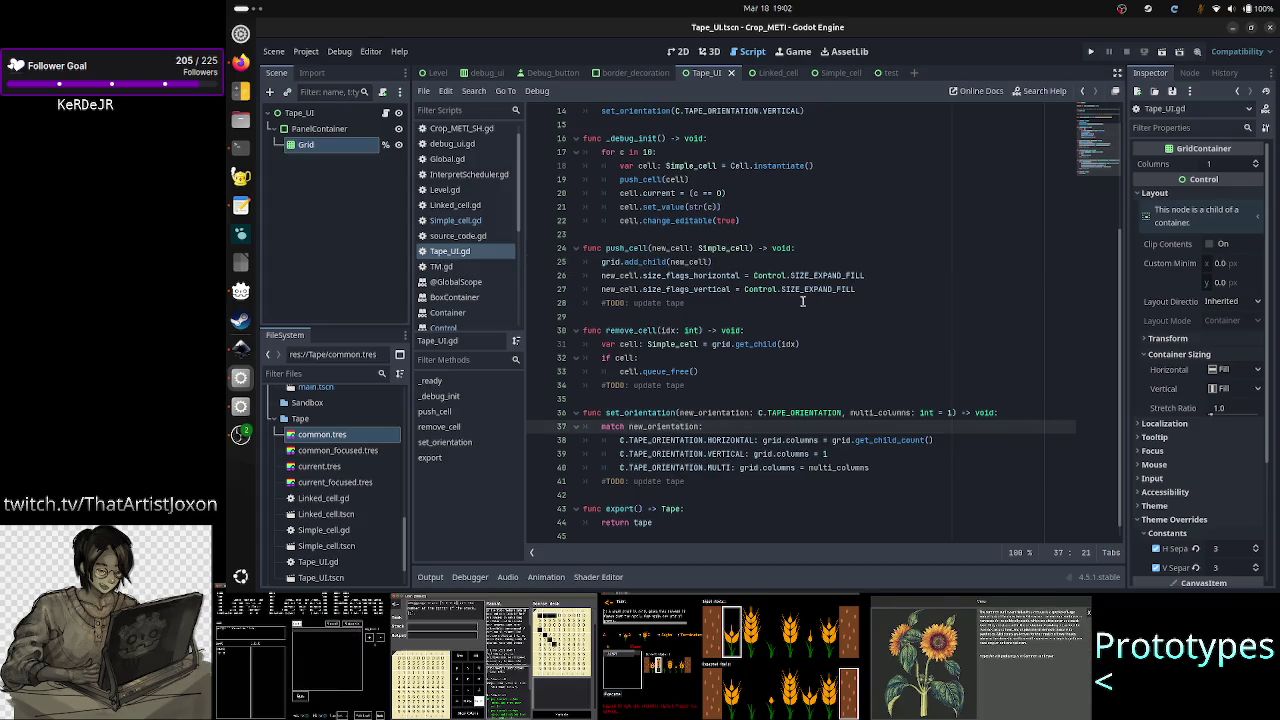
left_click(805, 253)
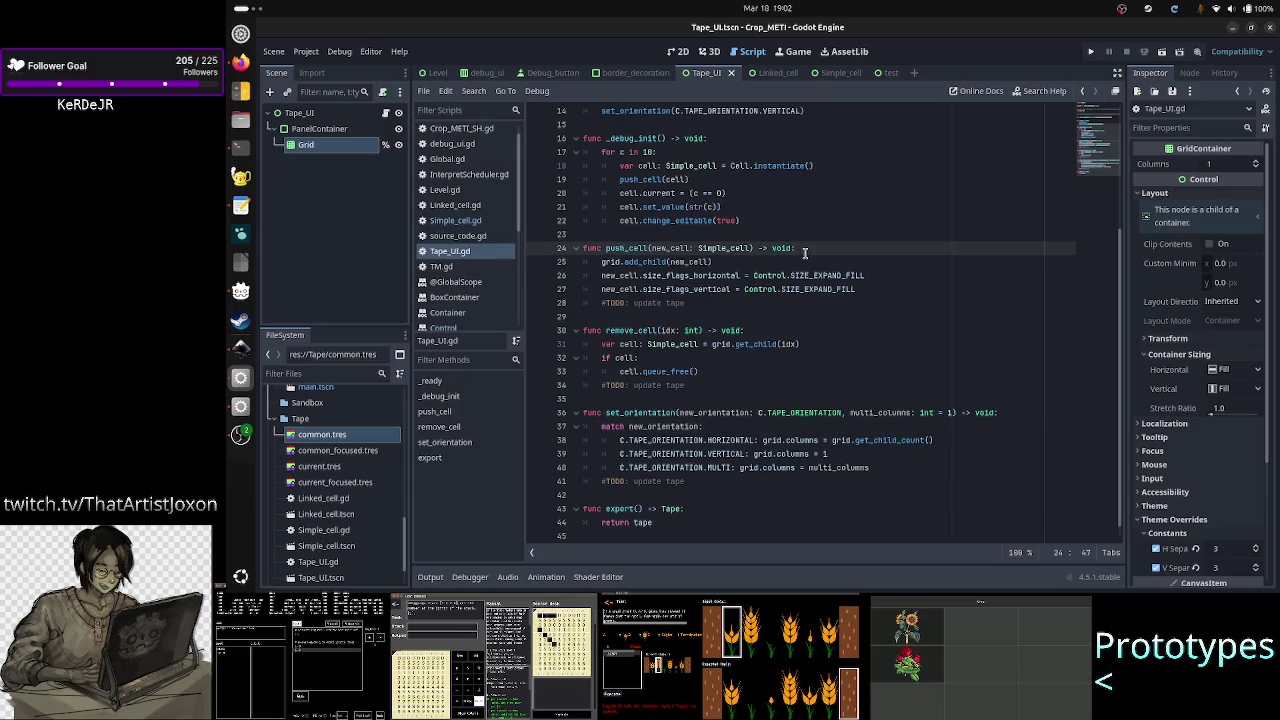
key("Down")
key("Return")
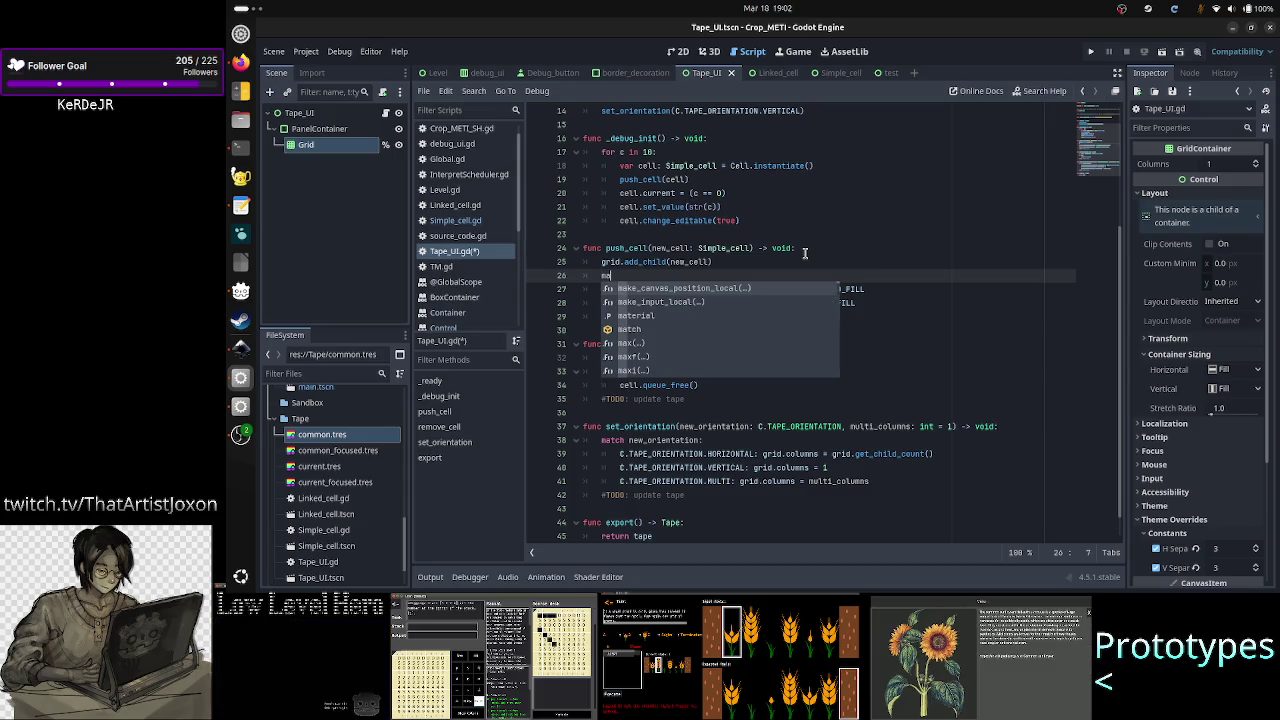
type("tch")
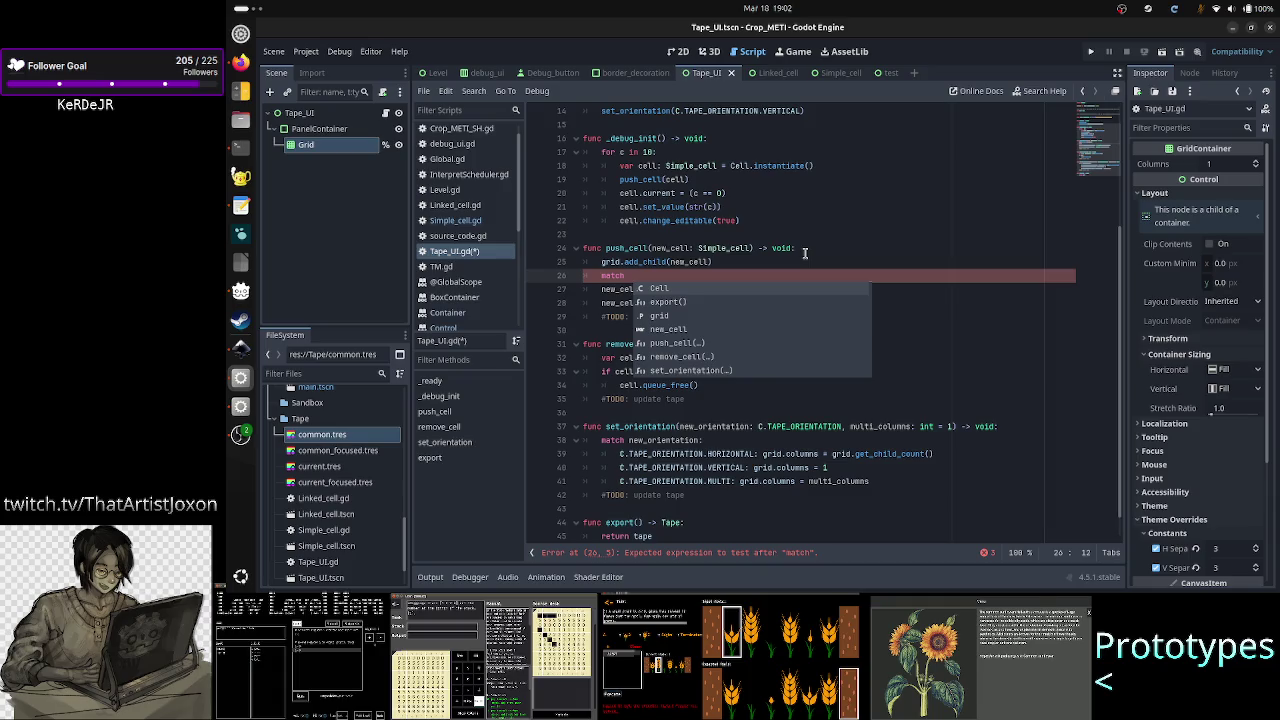
key("BackSpace")
key("BackSpace")
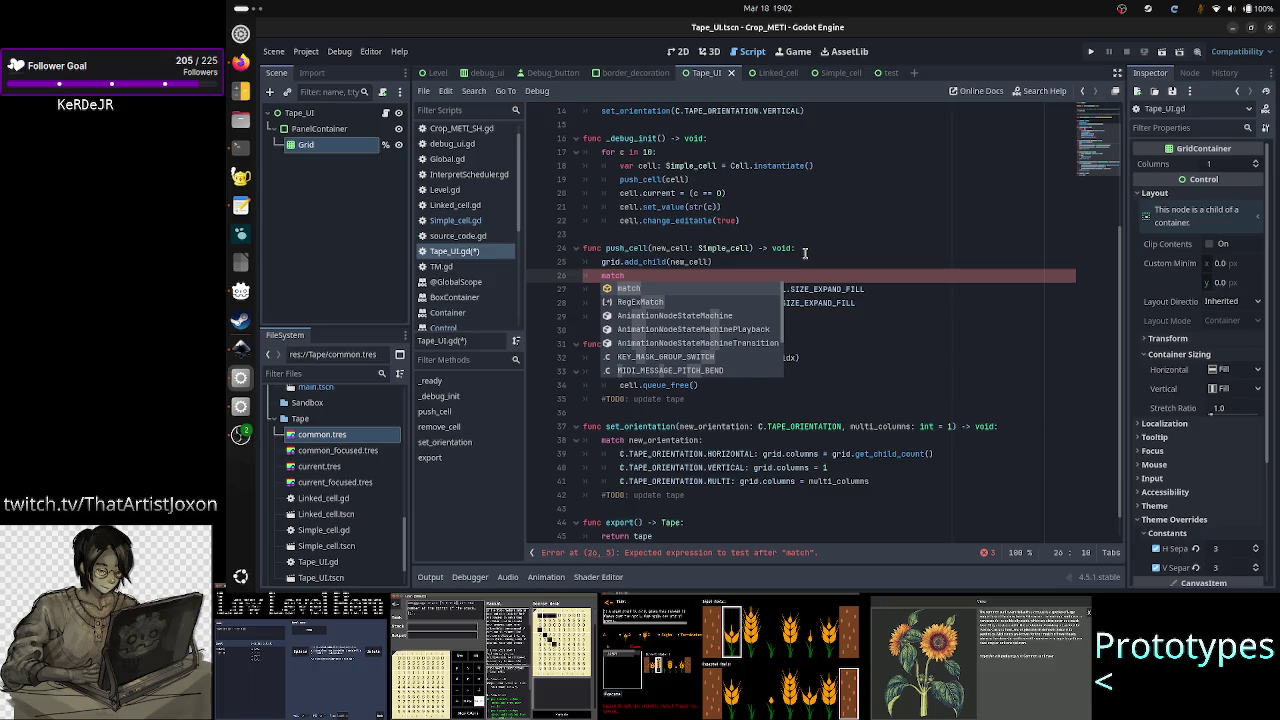
key("Escape")
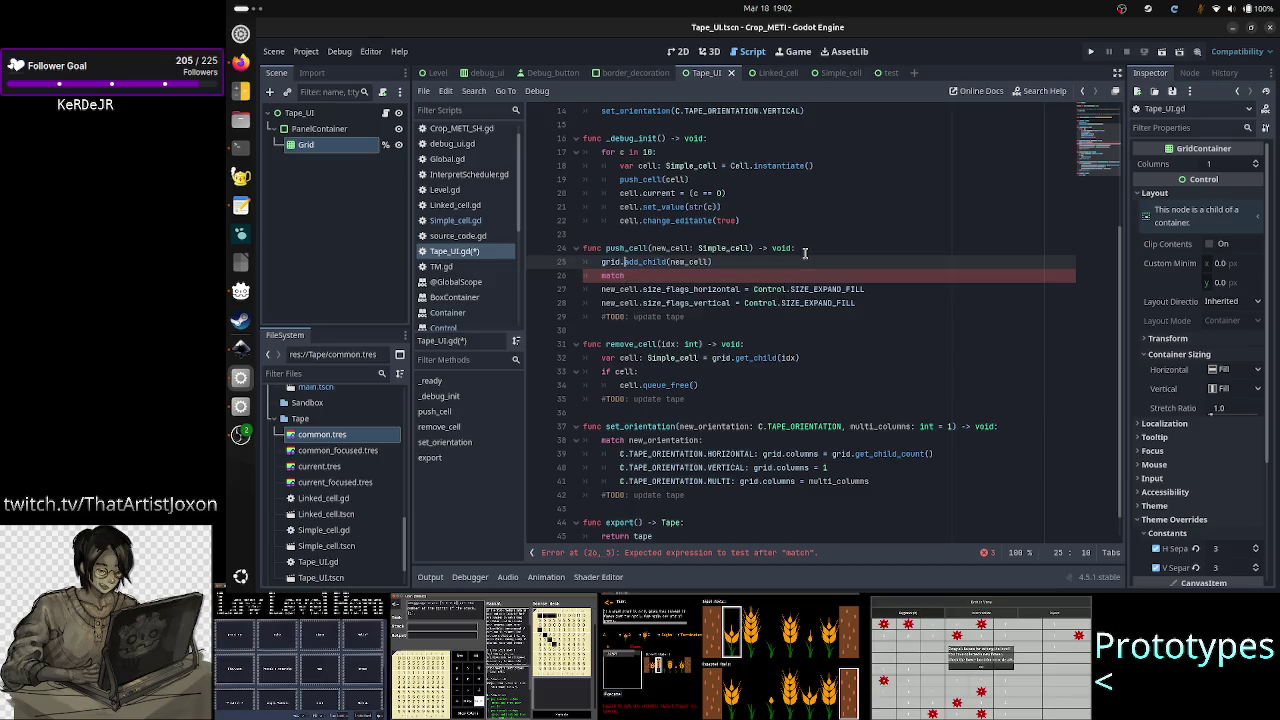
- Inspect add_child on line 25 and select grid.get_child_count() on line 39
key("Up")
key("shift+Right")
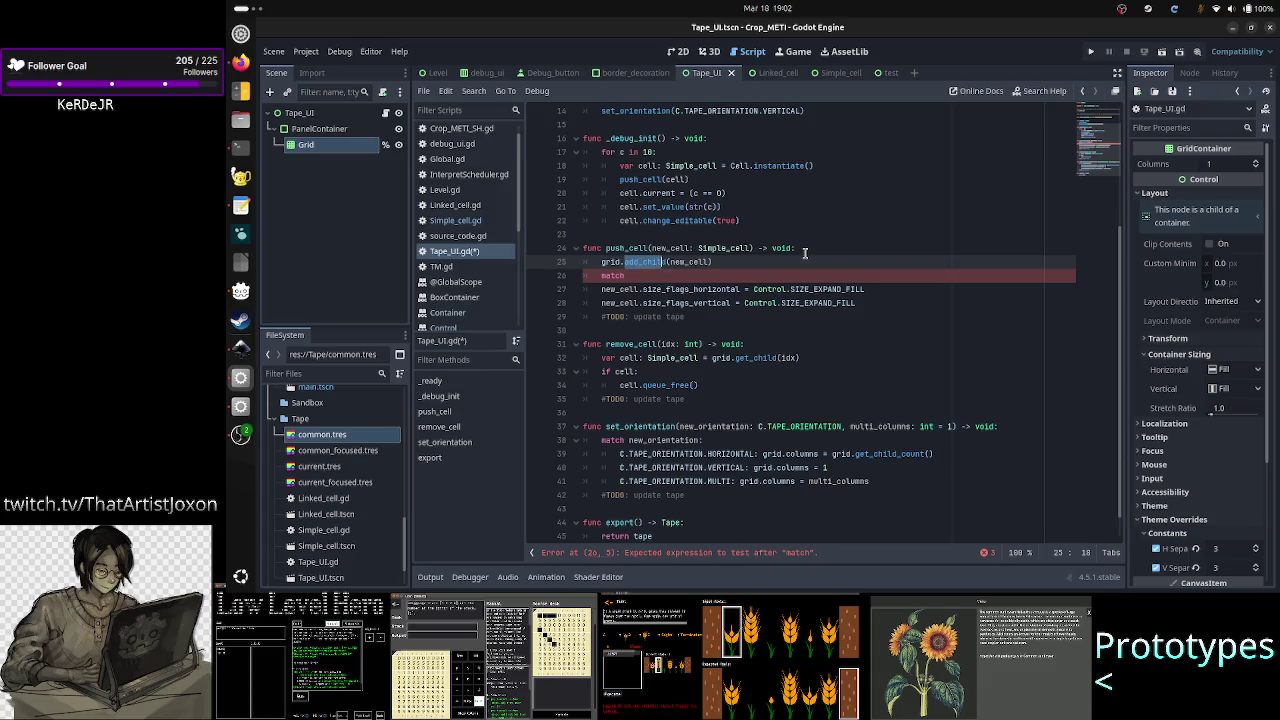
key("Down")
key("Down")
key("Down")
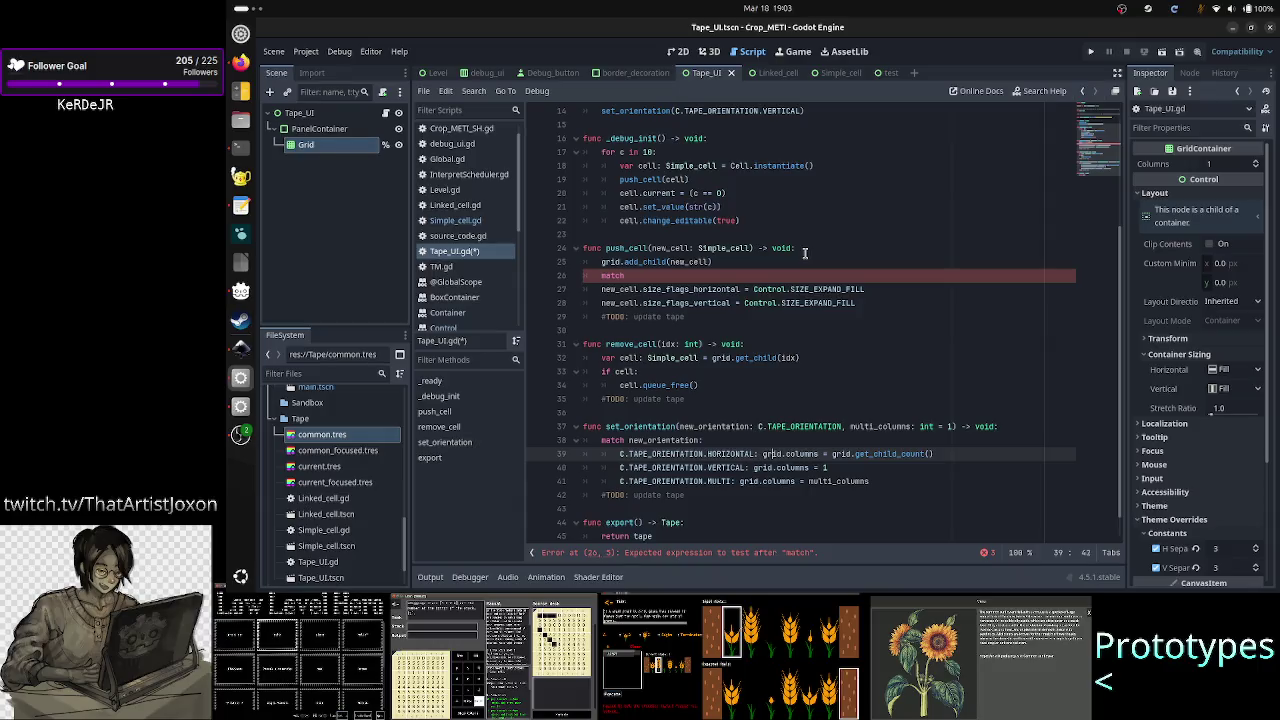
key("Right")
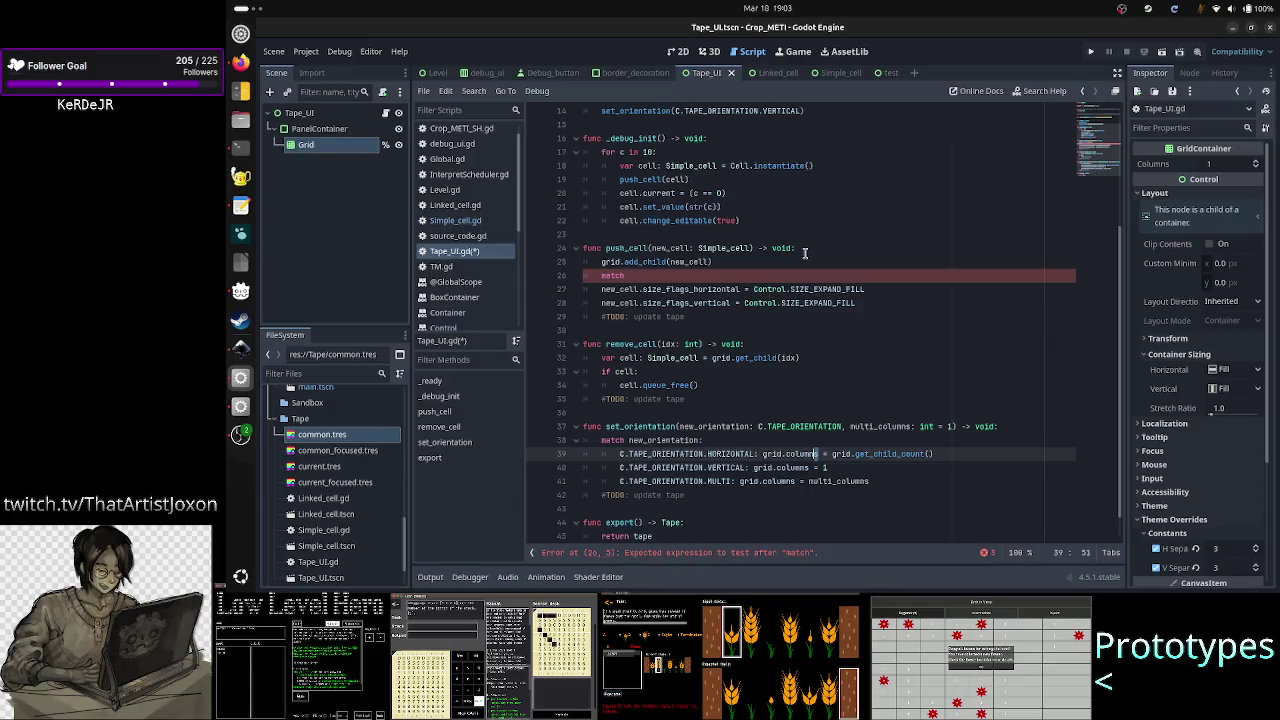
key("Right")
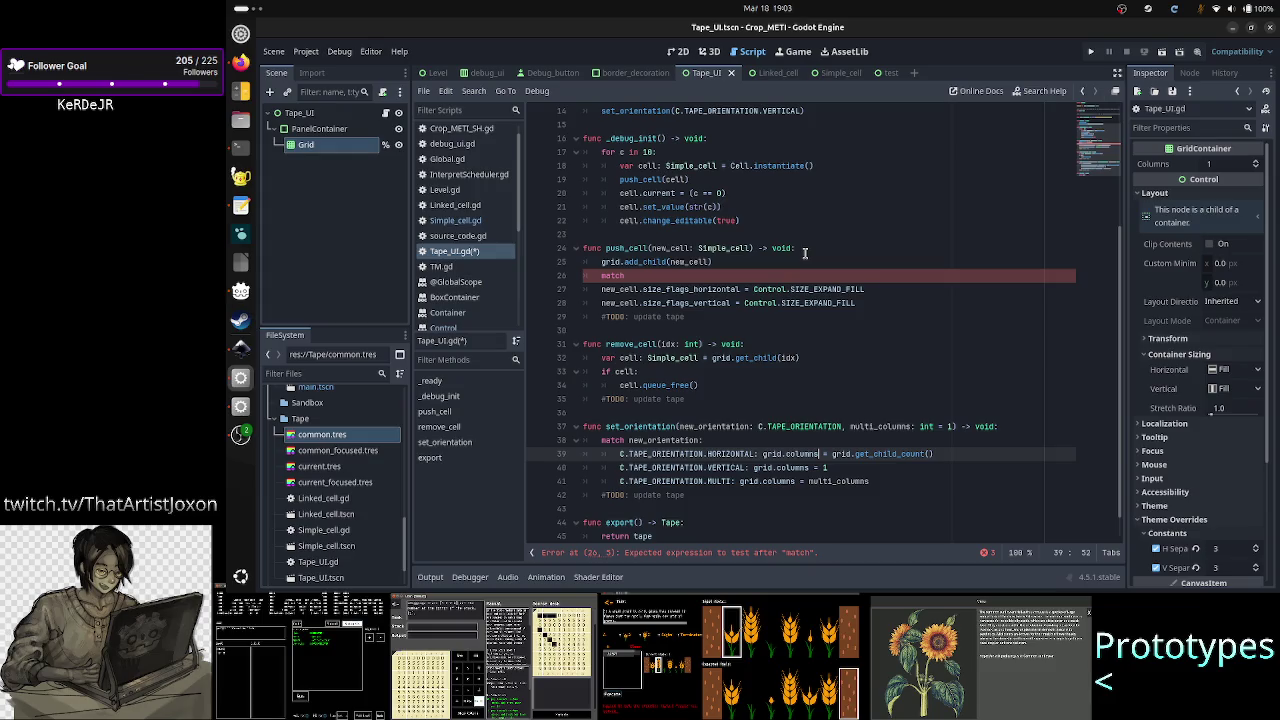
key("ctrl+Left")
key("ctrl+shift+Right")
key("ctrl+shift+Right")
key("ctrl+shift+Right")
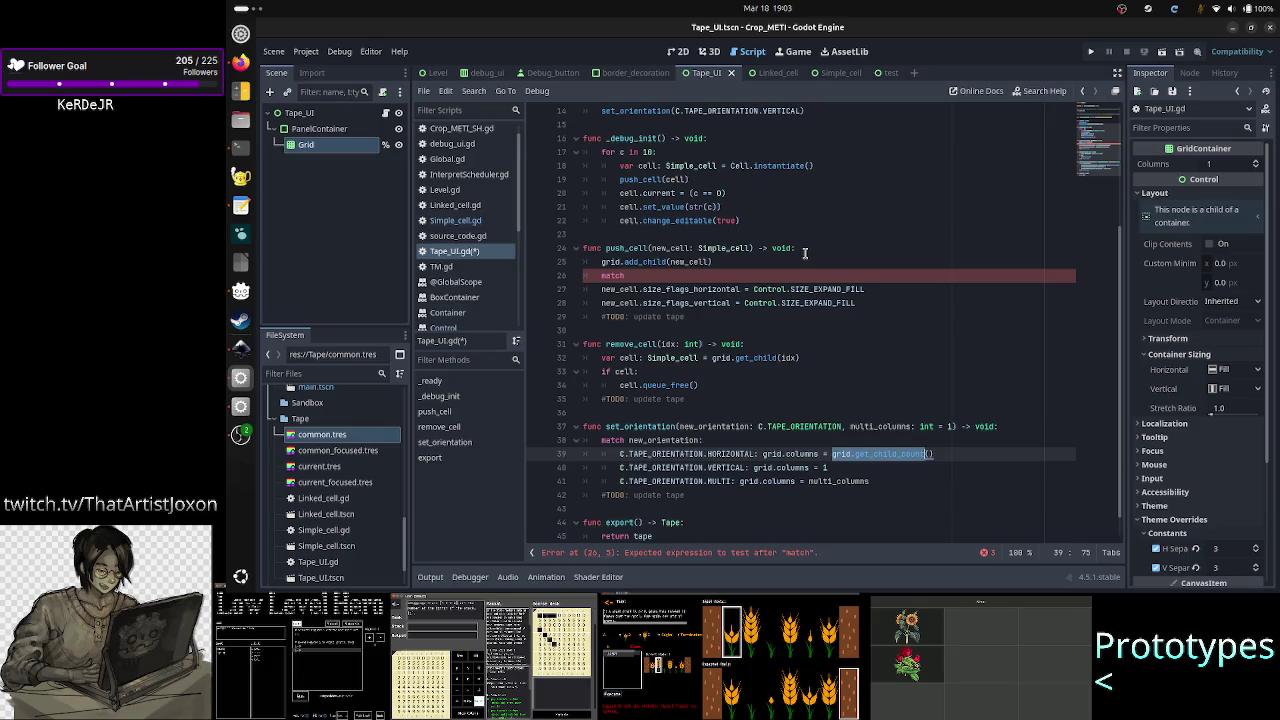
- Delete the stray match line and the leftover empty line from push_cell
left_click(804, 253)
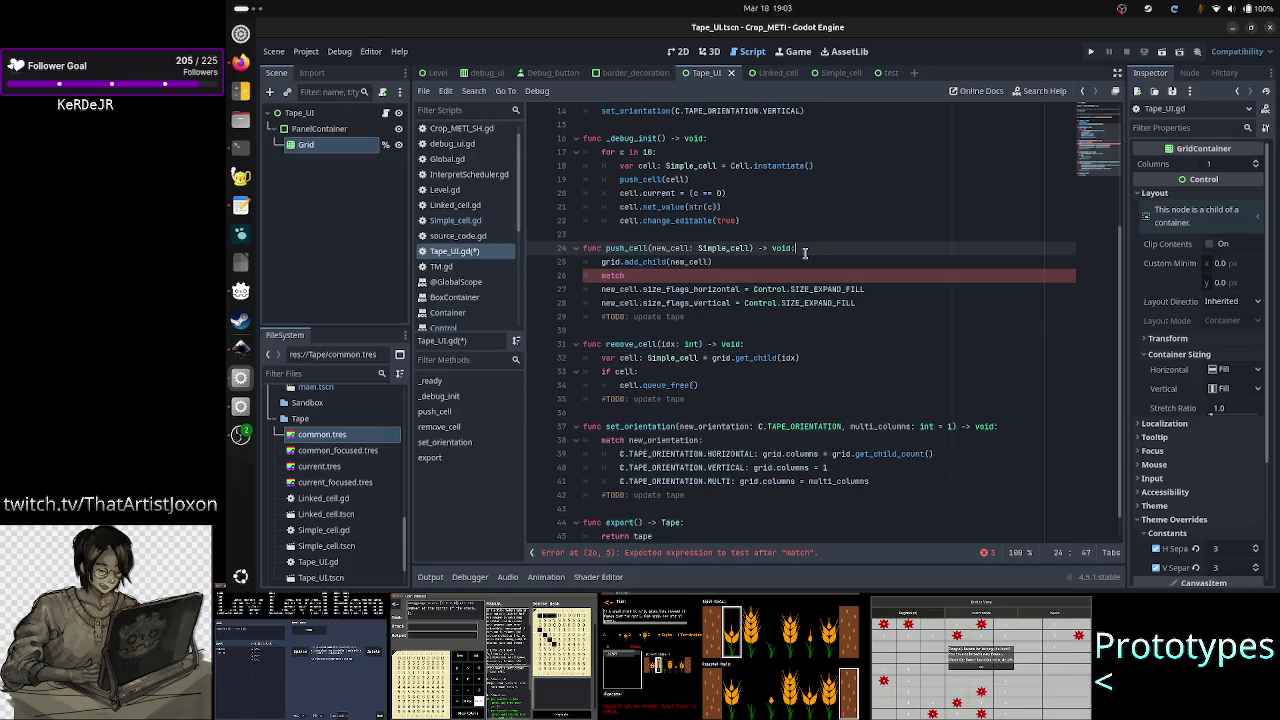
key("Down")
key("Down")
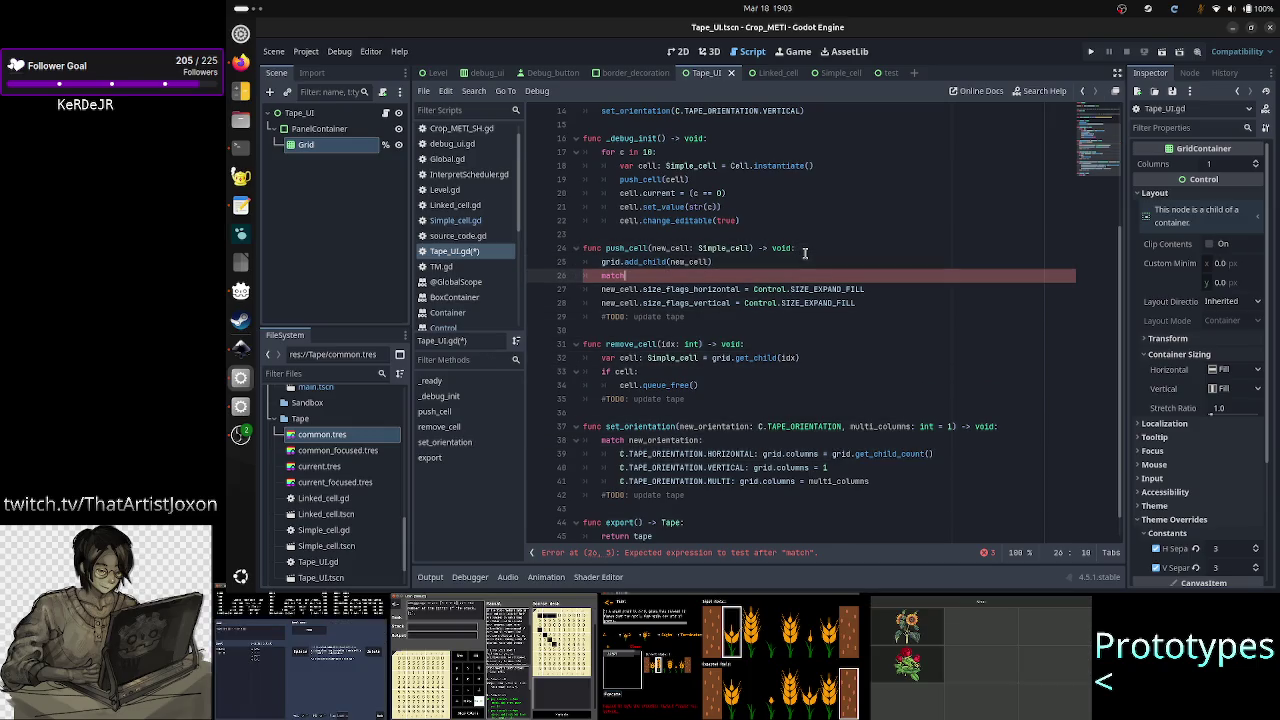
key("Up")
key("End")
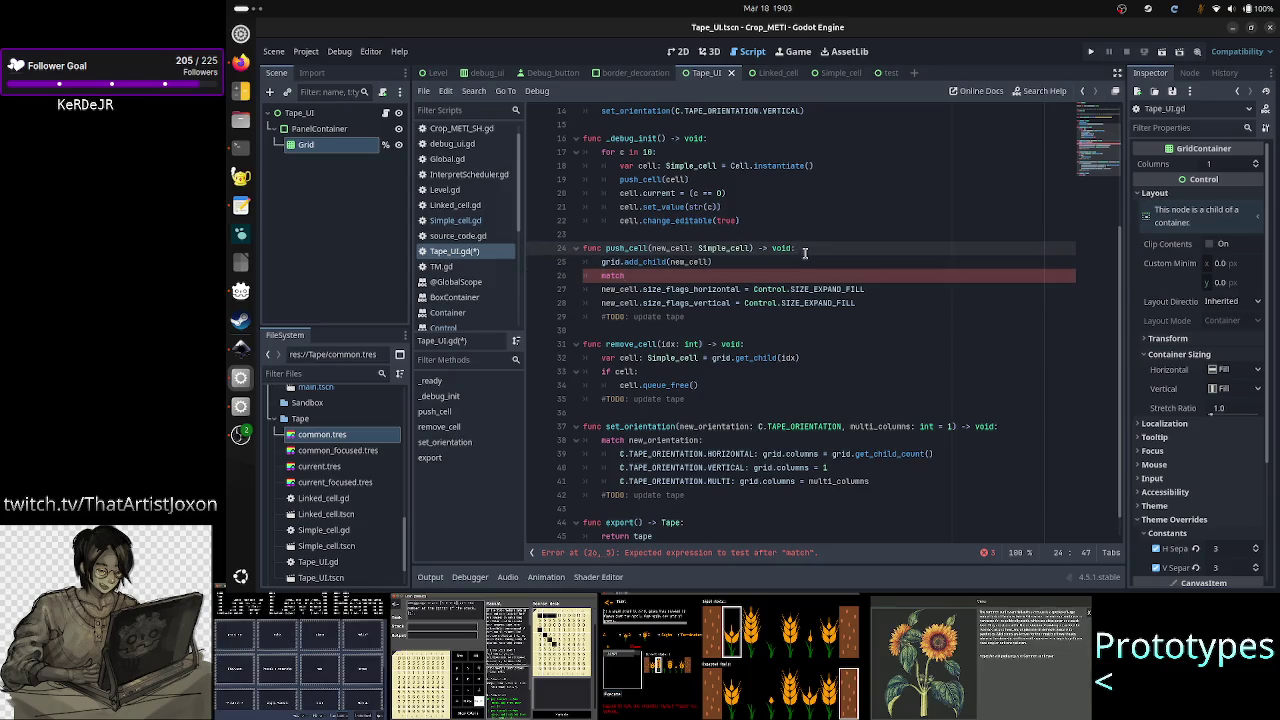
key("Down")
key("BackSpace")
key("BackSpace")
key("BackSpace")
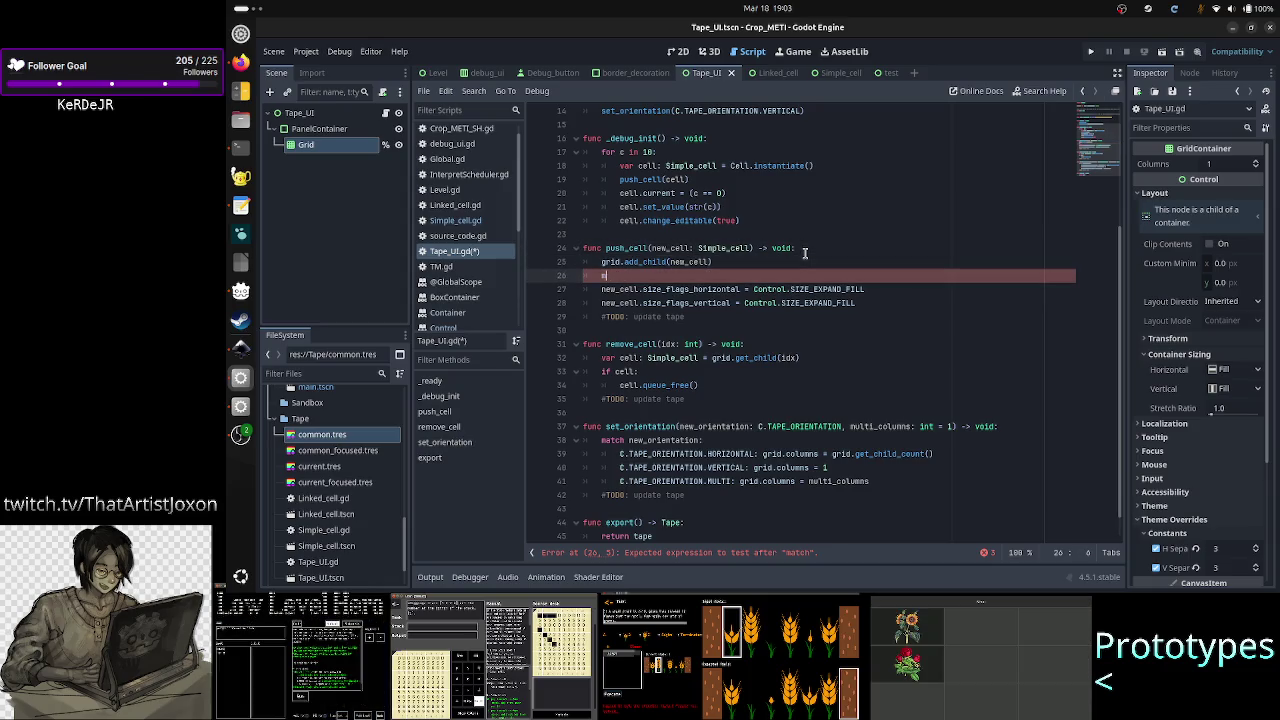
key("BackSpace")
key("BackSpace")
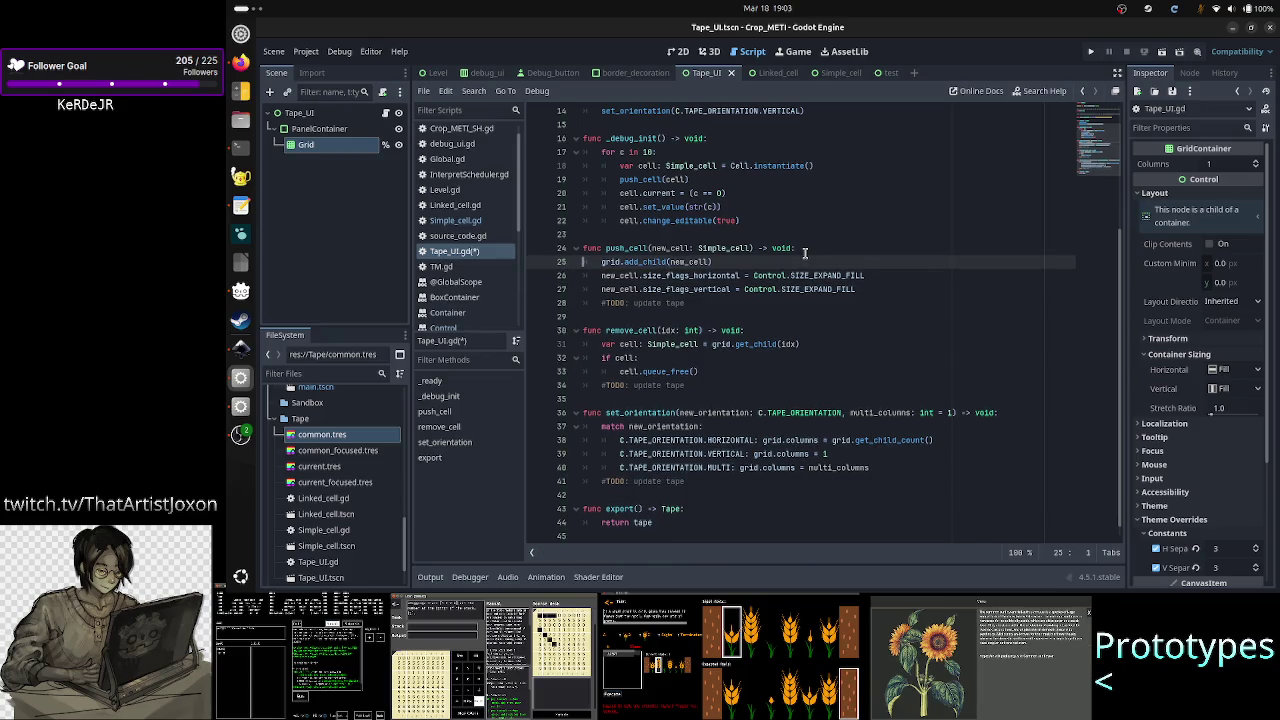
key("Up")
key("End")
- Start push_cell with an unfinished 'if' line placed before grid.add_child
key("Return")
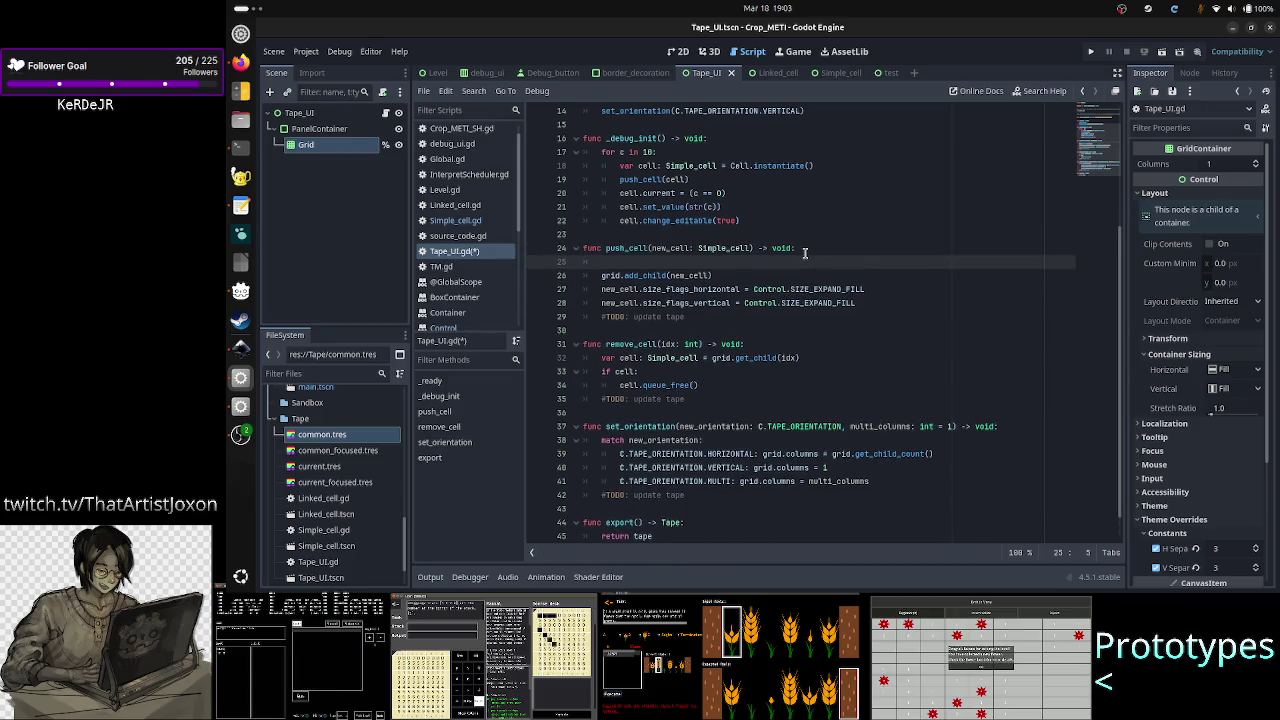
type("if")
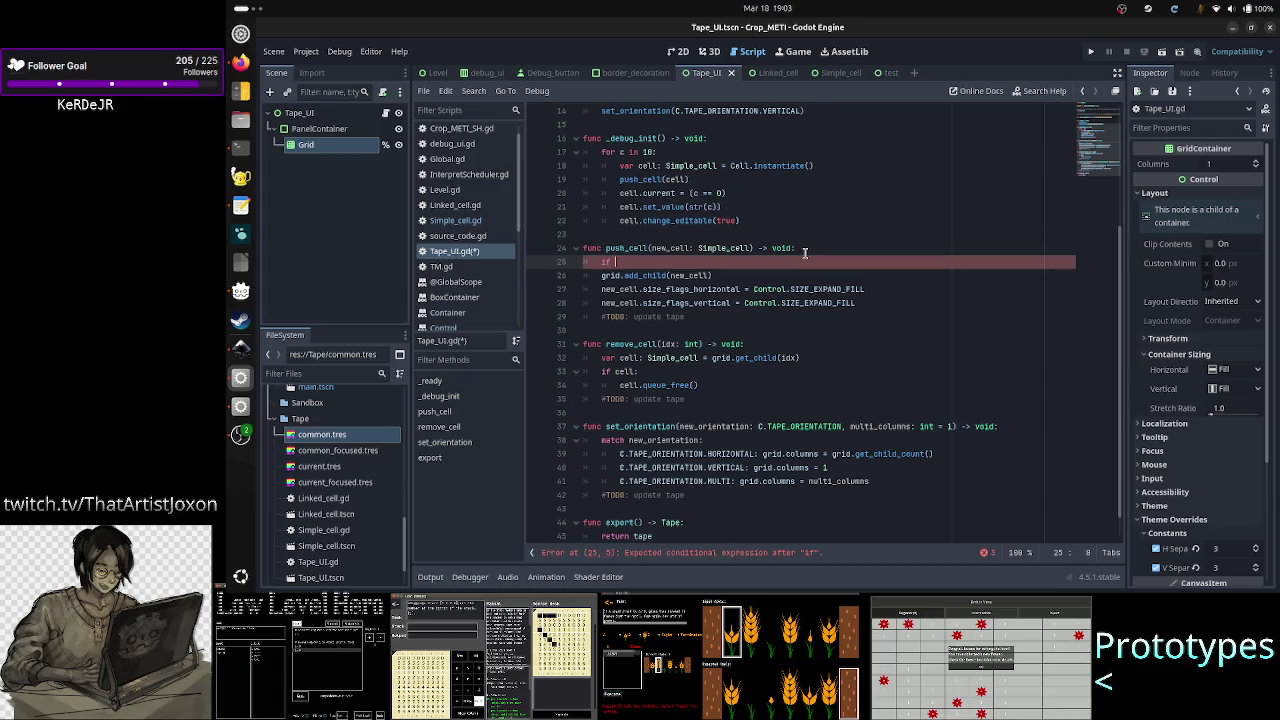
key("Up")
key("Up")
key("Up")
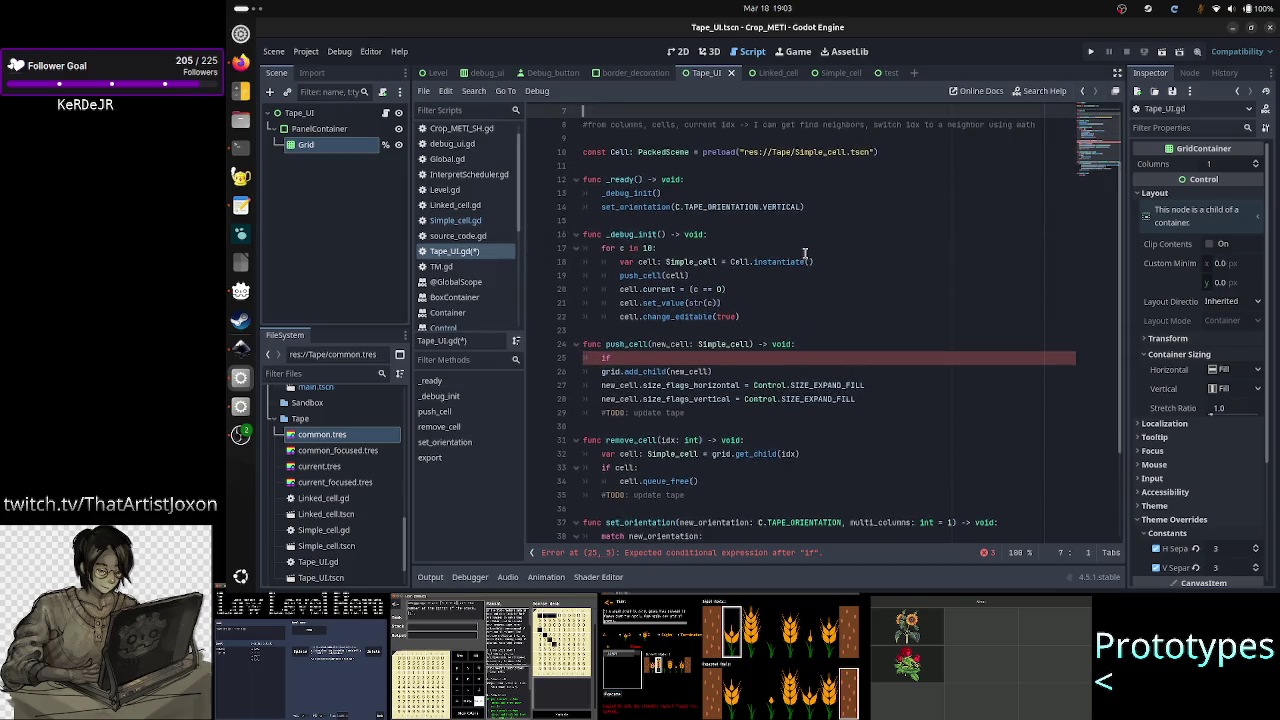
key("Up")
key("Up")
key("Up")
key("Down")
key("Down")
key("Down")
key("Right")
key("Right")
key("Right")
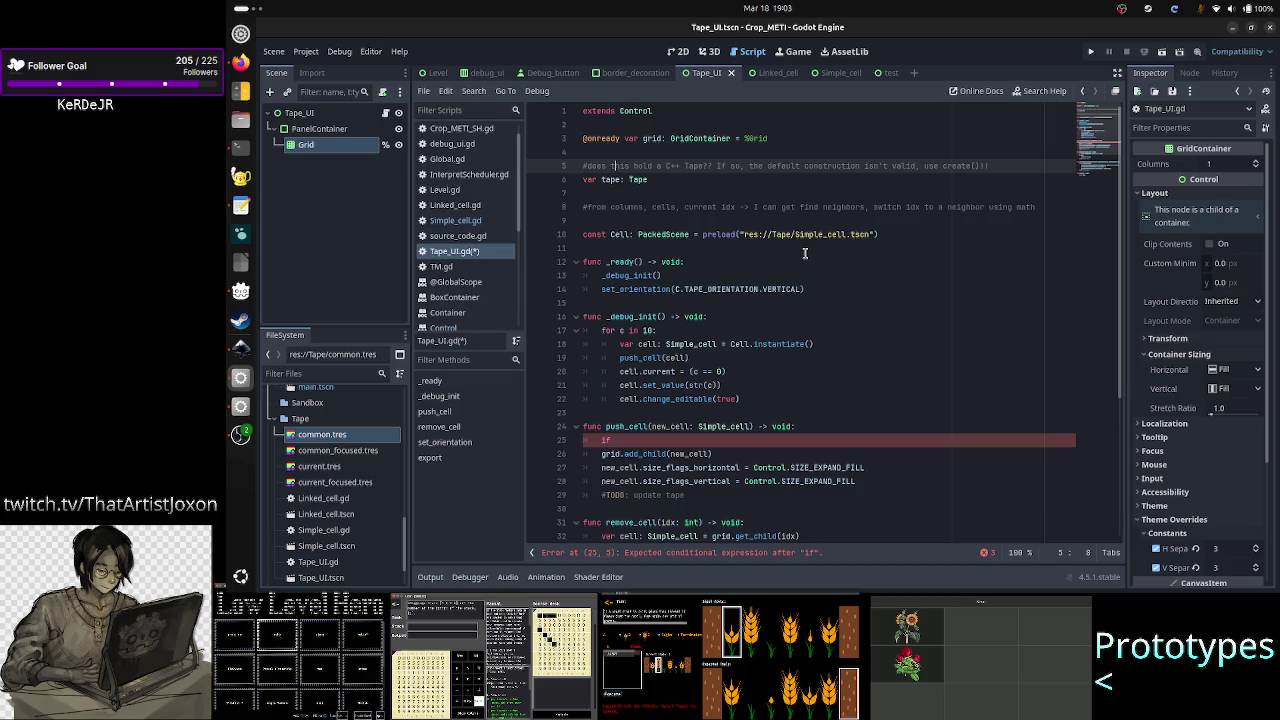
key("Down")
key("Down")
key("Down")
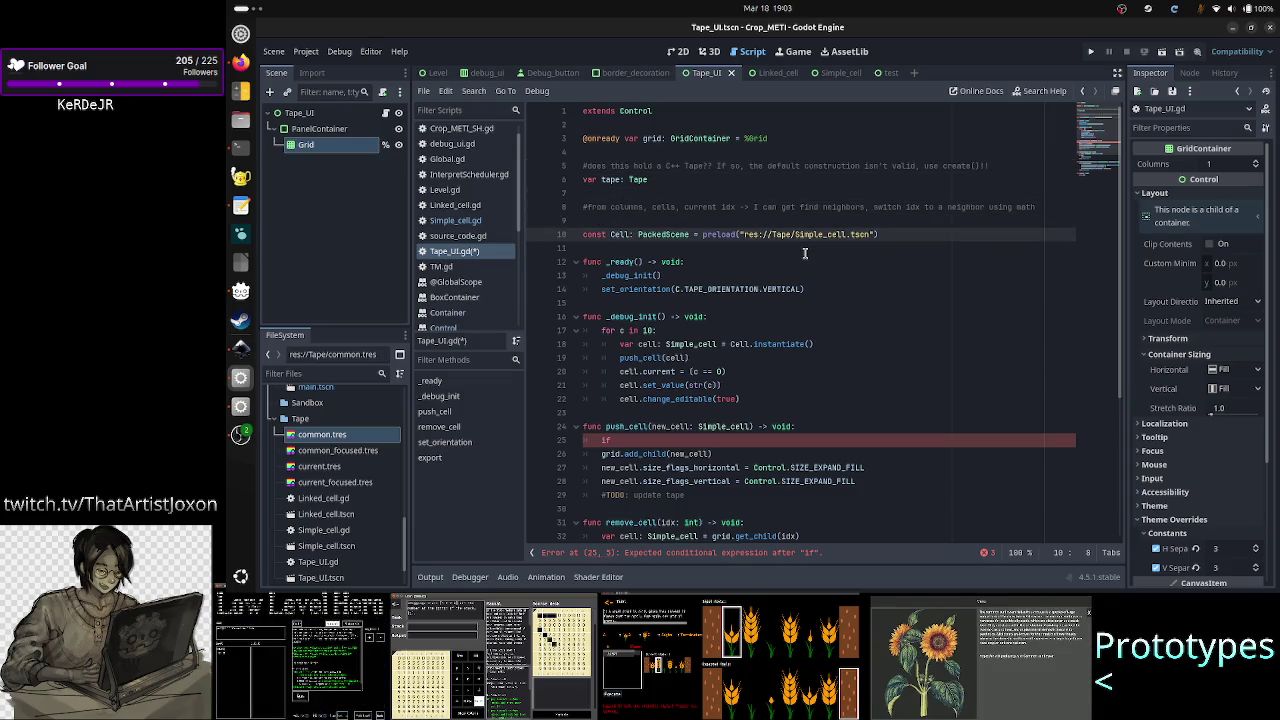
key("shift+Right")
key("shift+Right")
key("shift+Right")
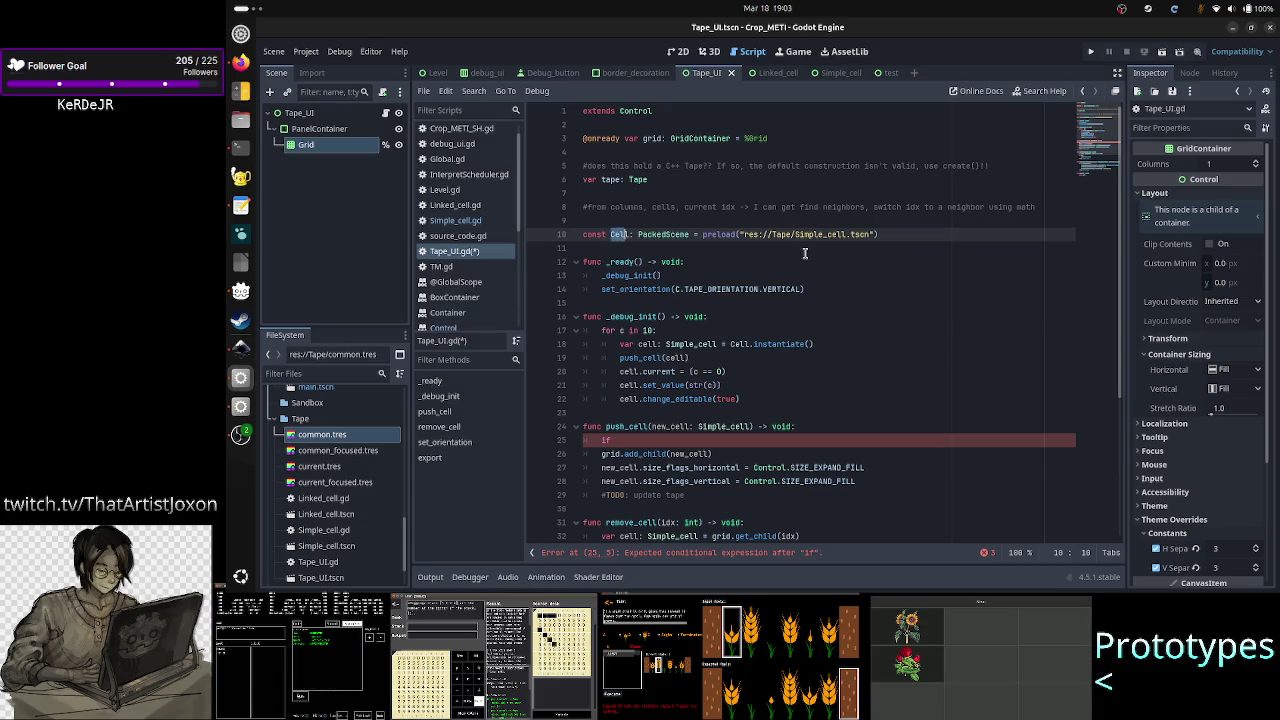
key("Up")
key("Up")
key("Up")
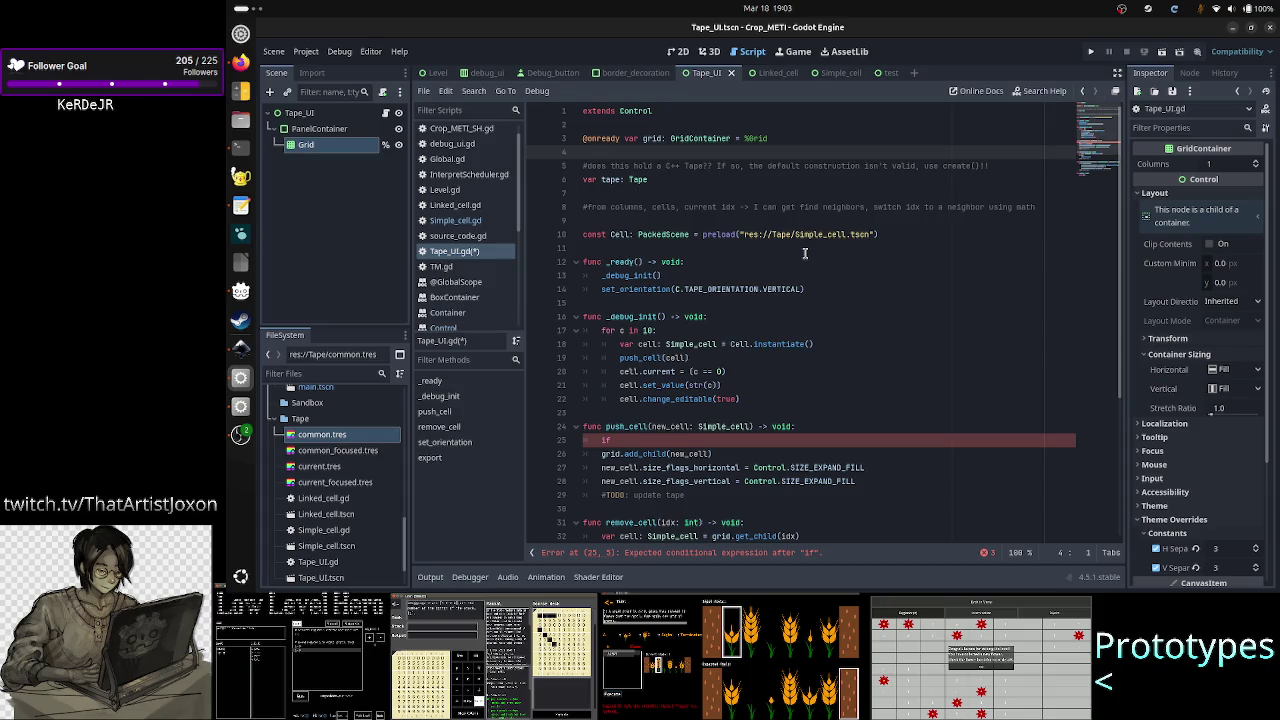
- Declare var orientation: C.TAPE_ORIENTATION = C.TAPE_ORIENTATION.VERTICAL near the script's top
key("Return")
type("var orientati")
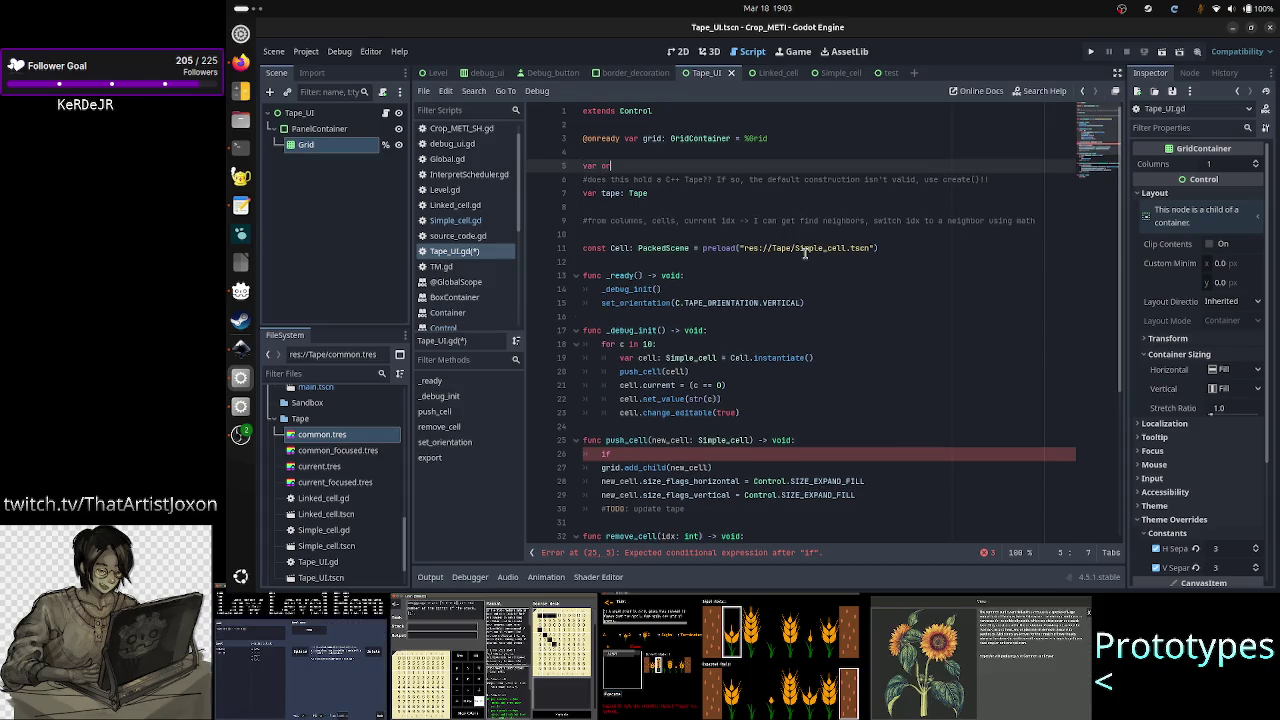
type("on: ")
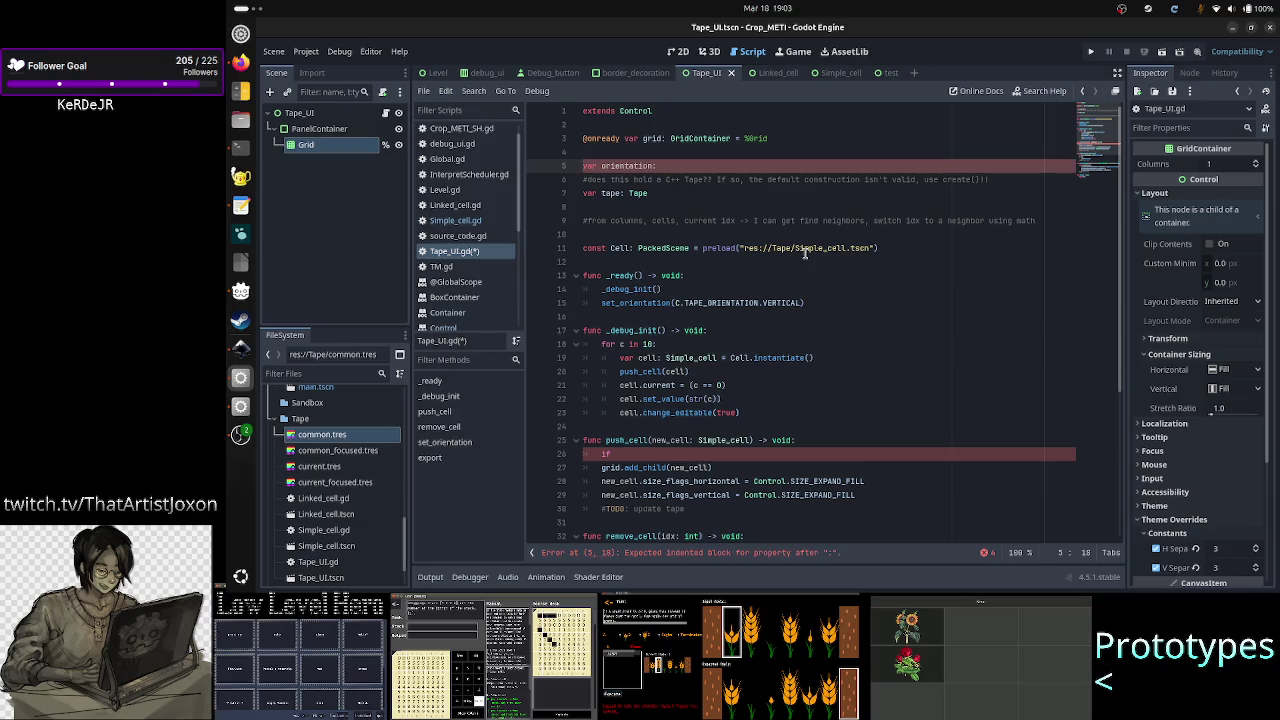
type("C.")
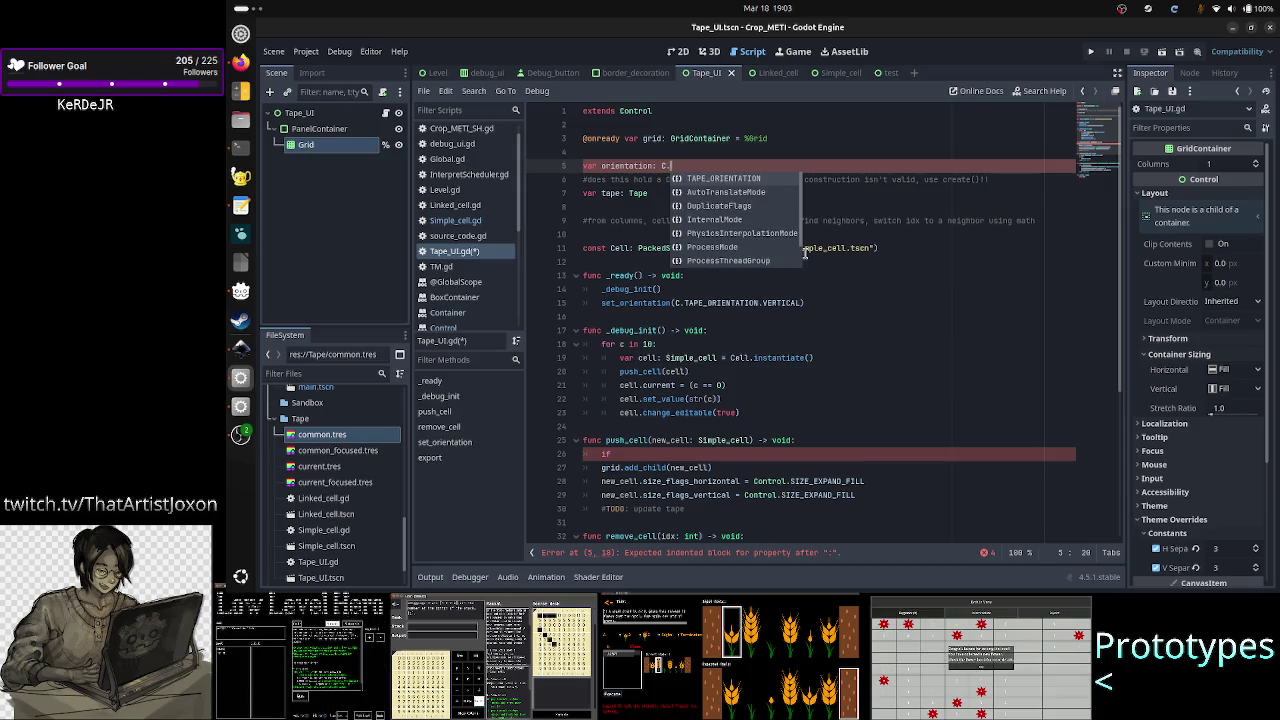
key("Return")
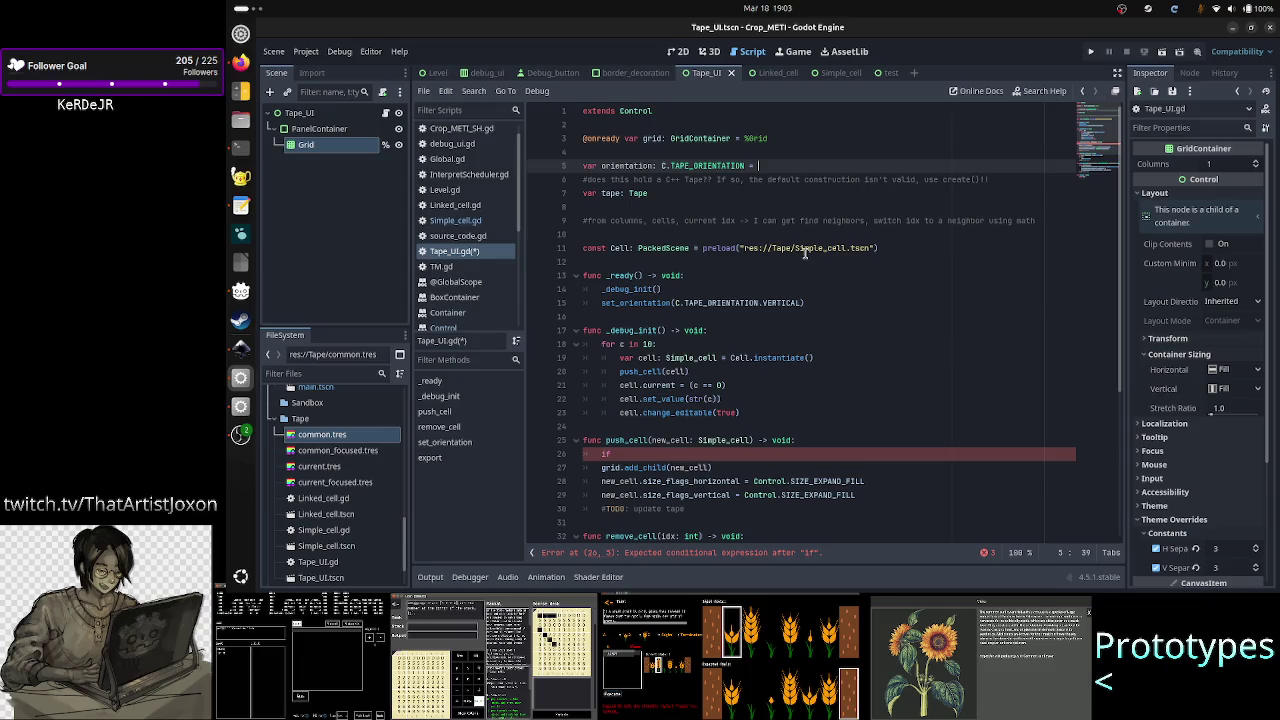
type("= C.")
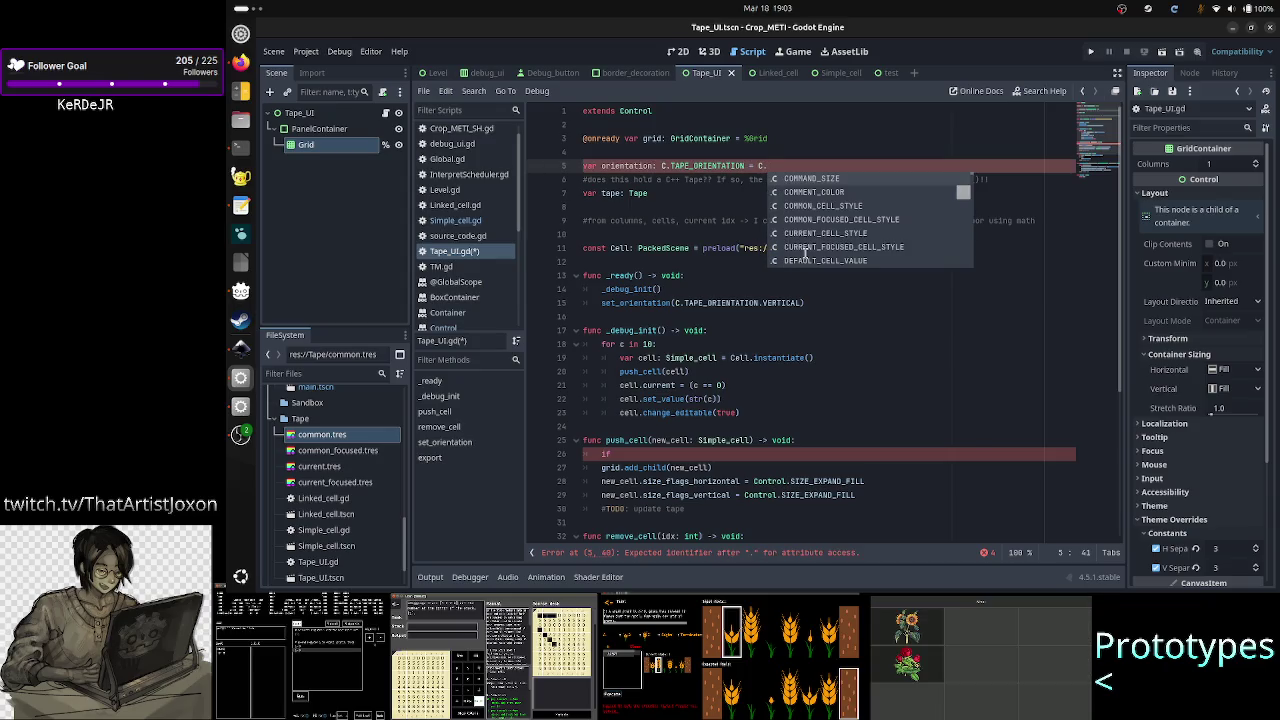
type("TAPE_ORIENTATION")
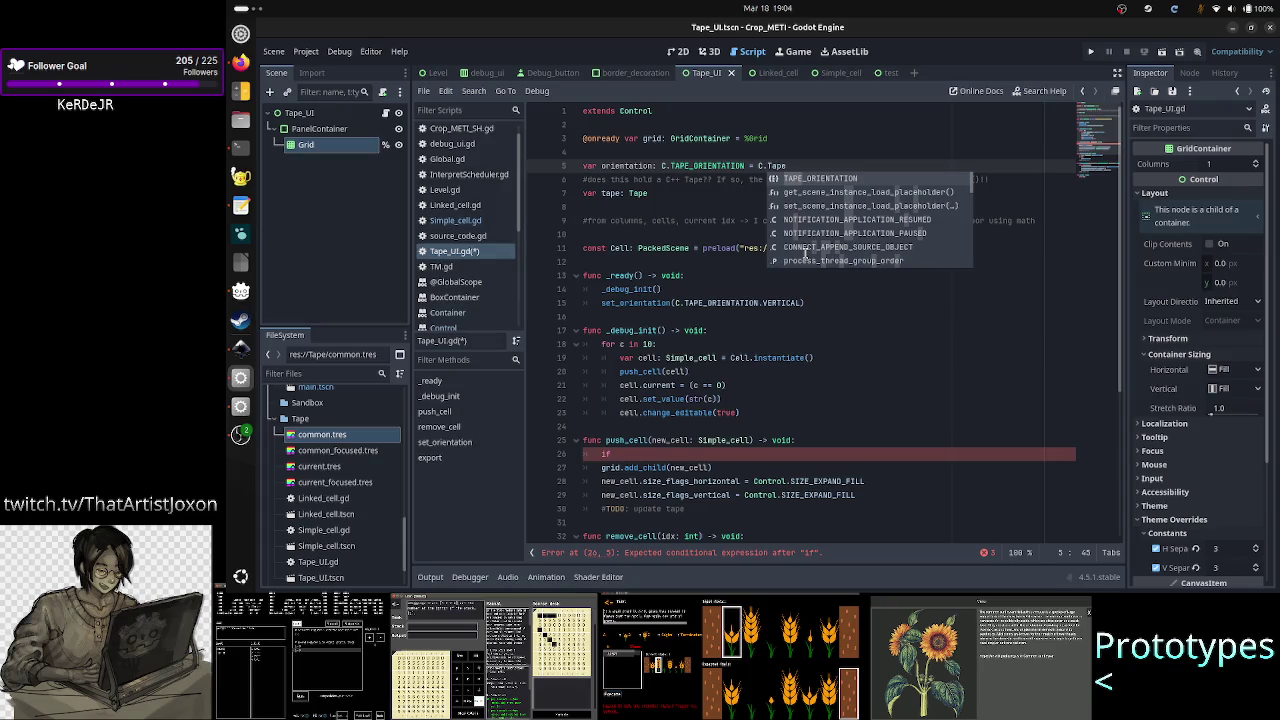
type(".VERTICAL")
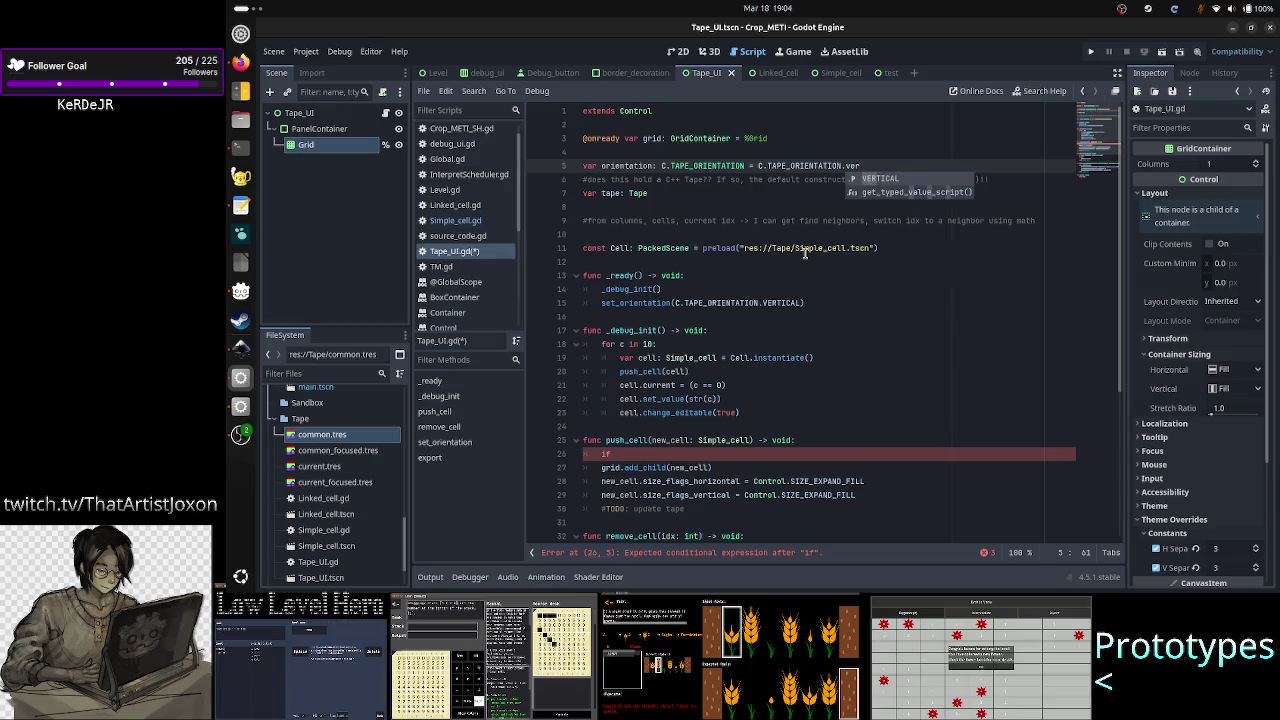
- Insert orientation = new_orientation above the match statement in set_orientation
key("Down")
key("Down")
key("Down")
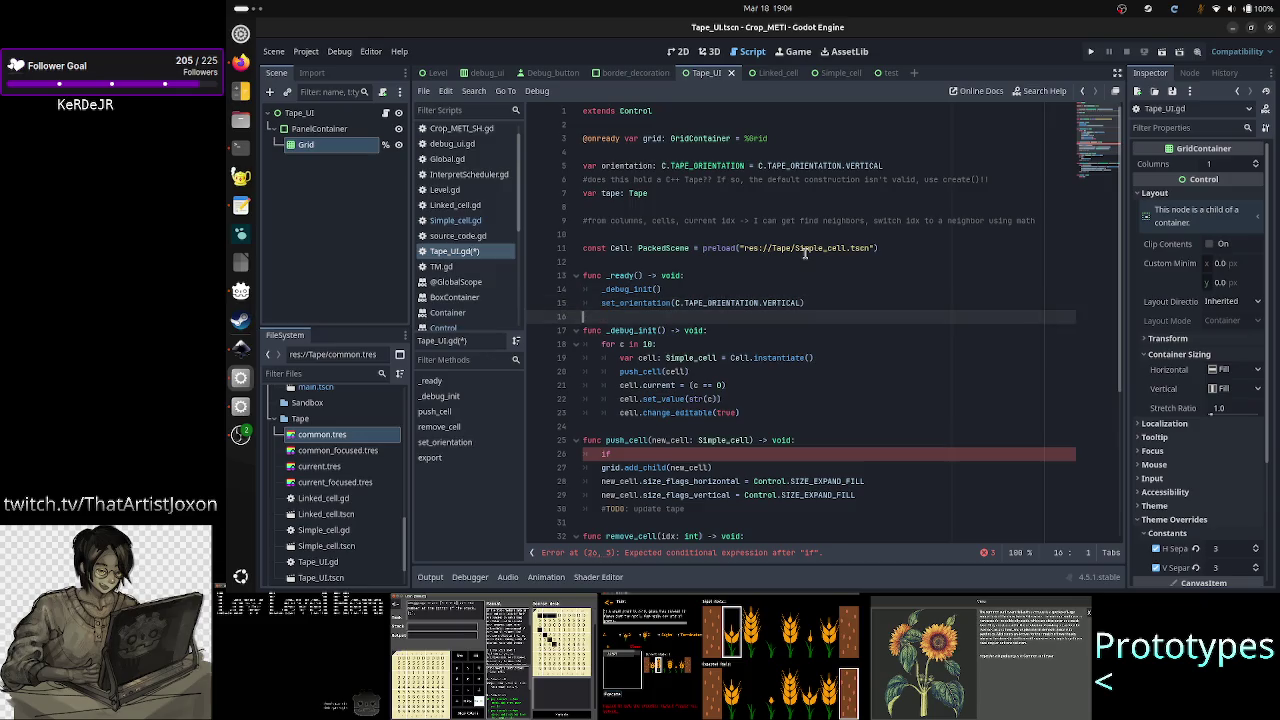
key("Down")
key("Down")
key("Down")
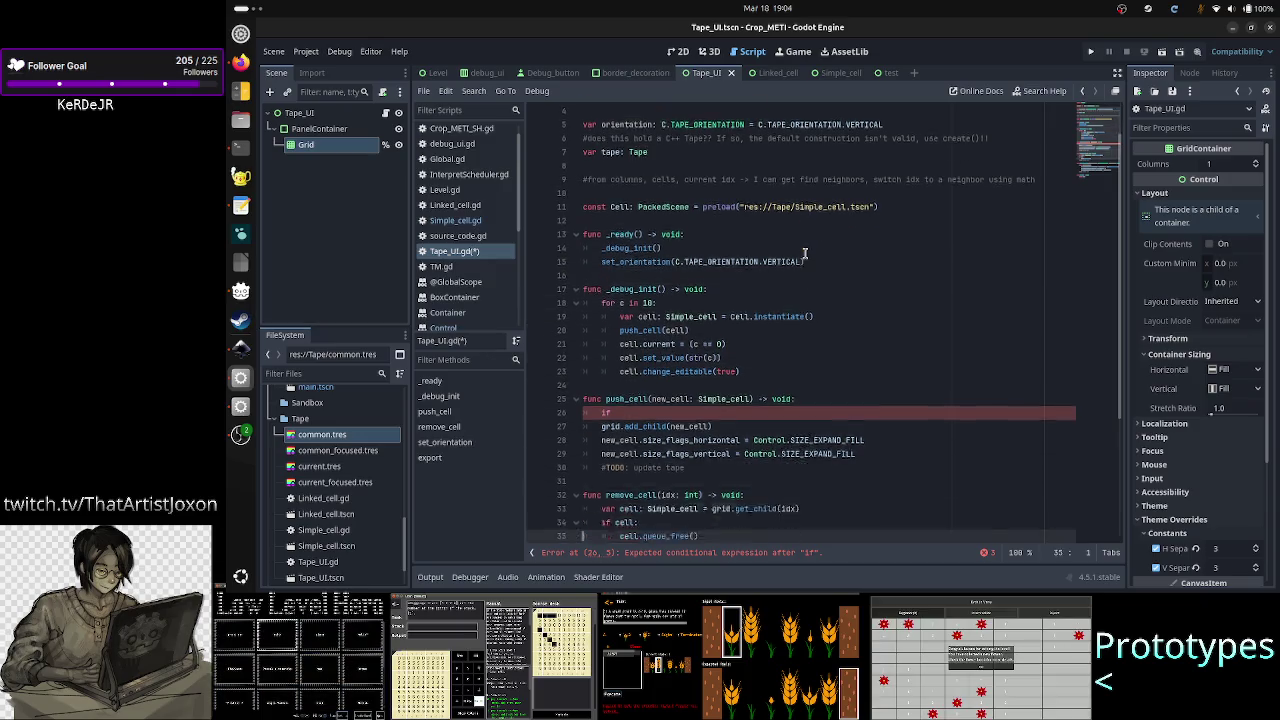
scroll(804, 253, "down", 2)
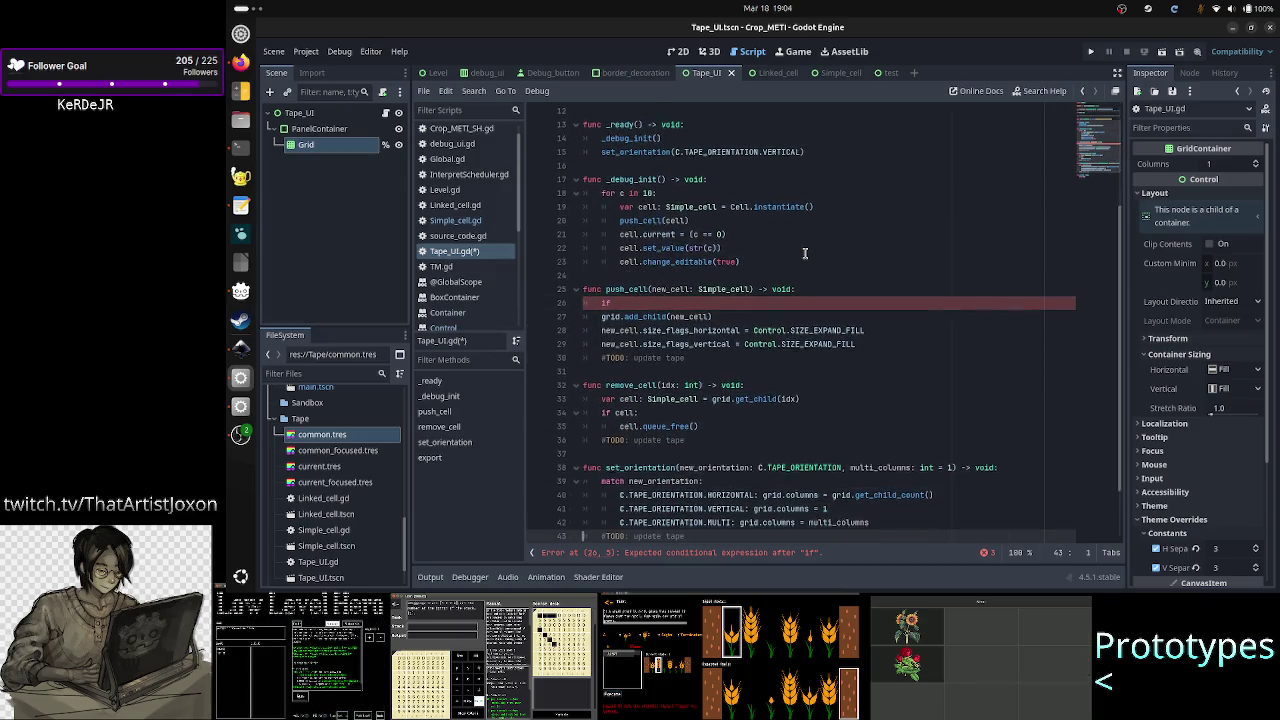
key("Up")
key("Up")
key("Up")
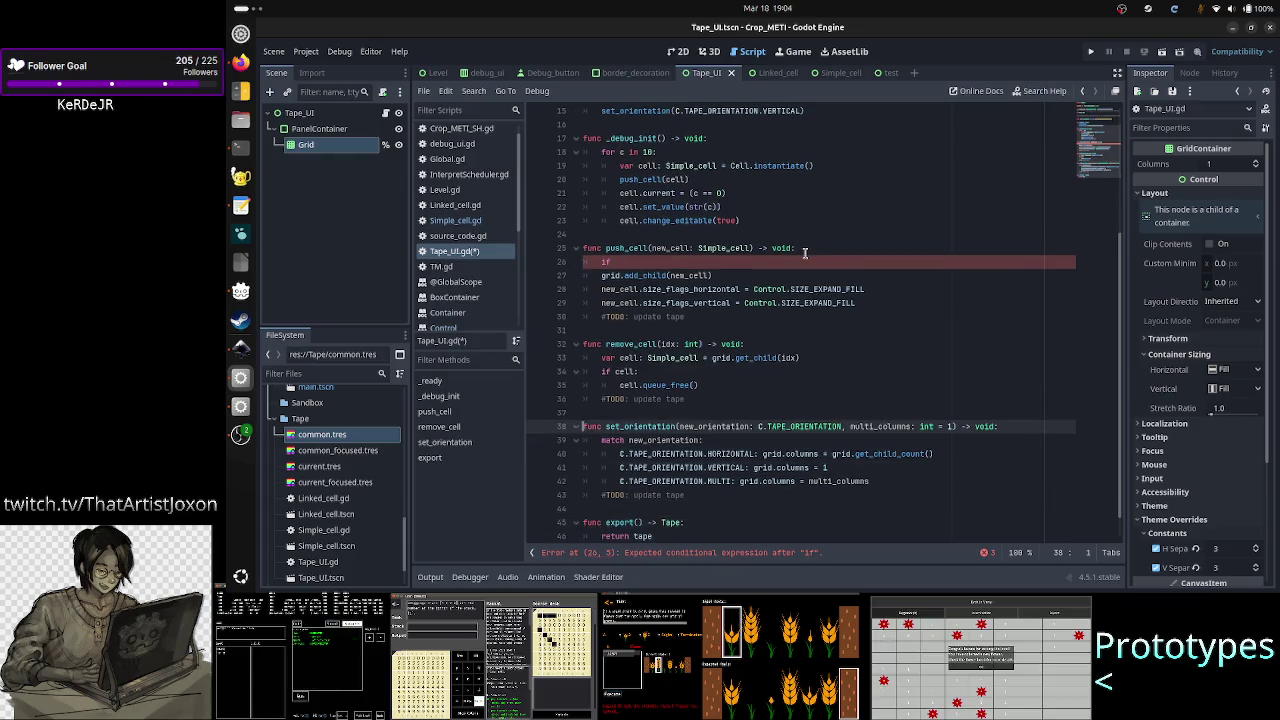
key("Down")
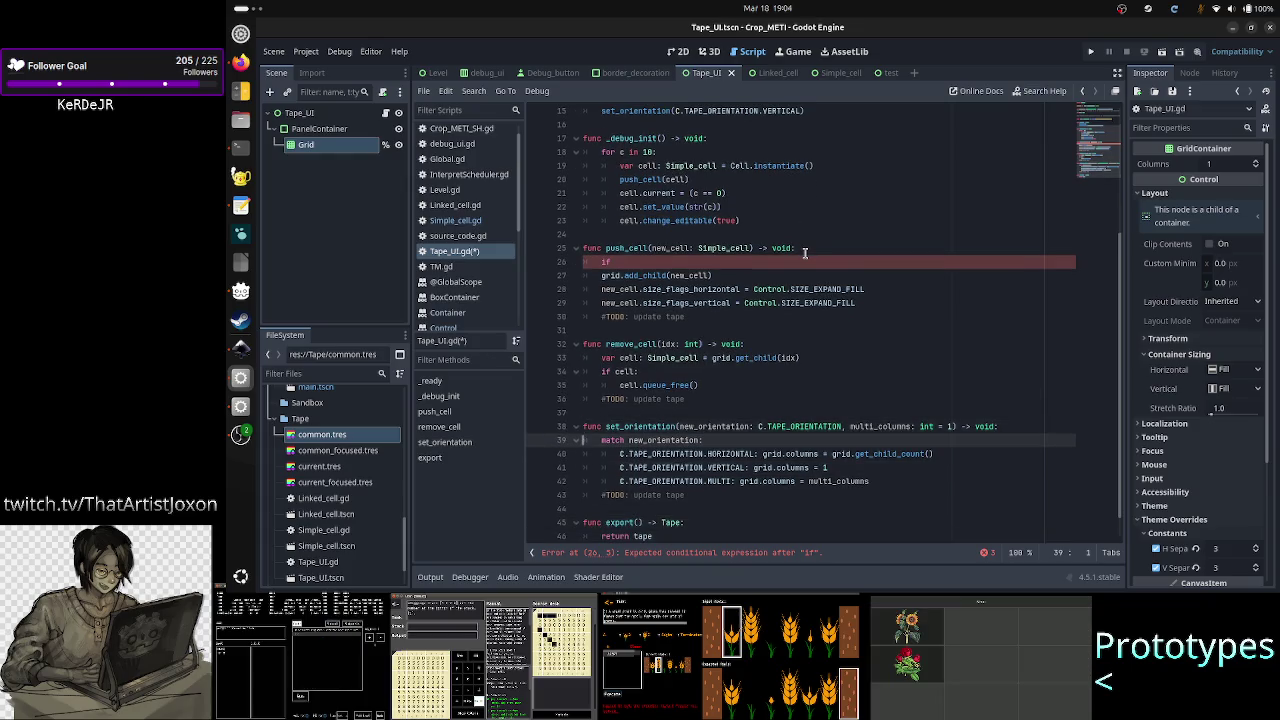
key("ctrl+shift+Return")
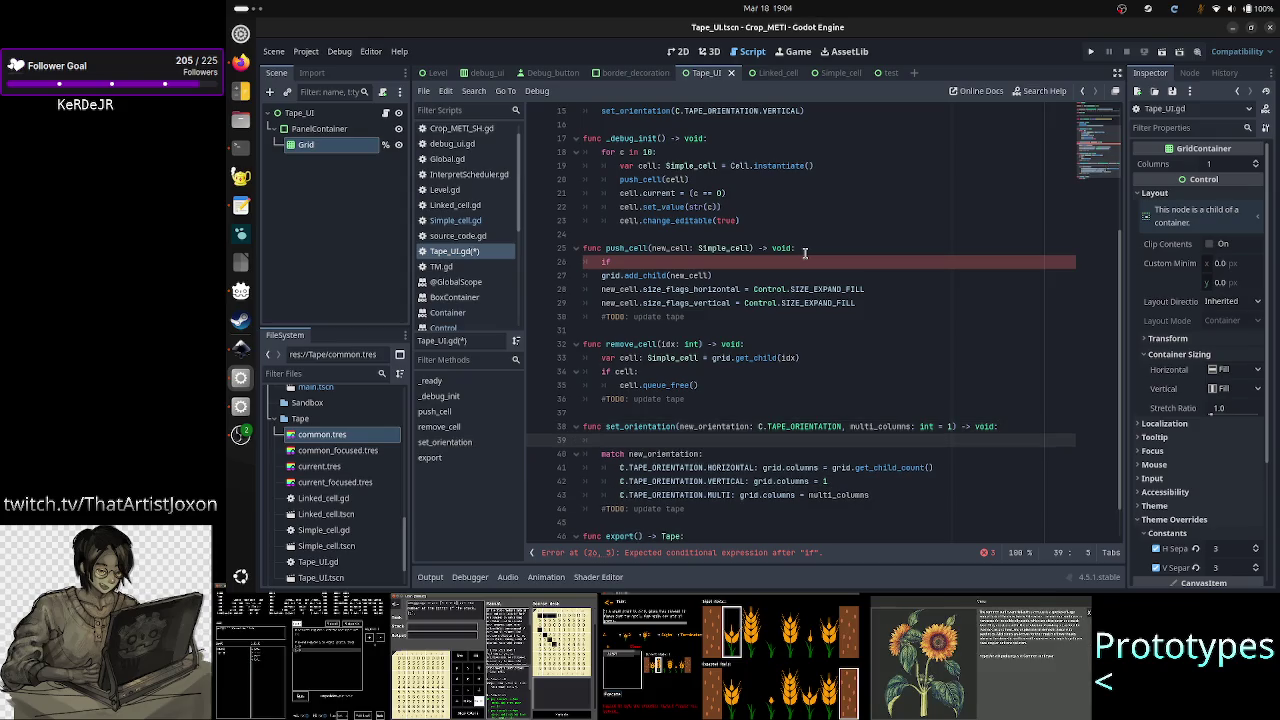
type("rien")
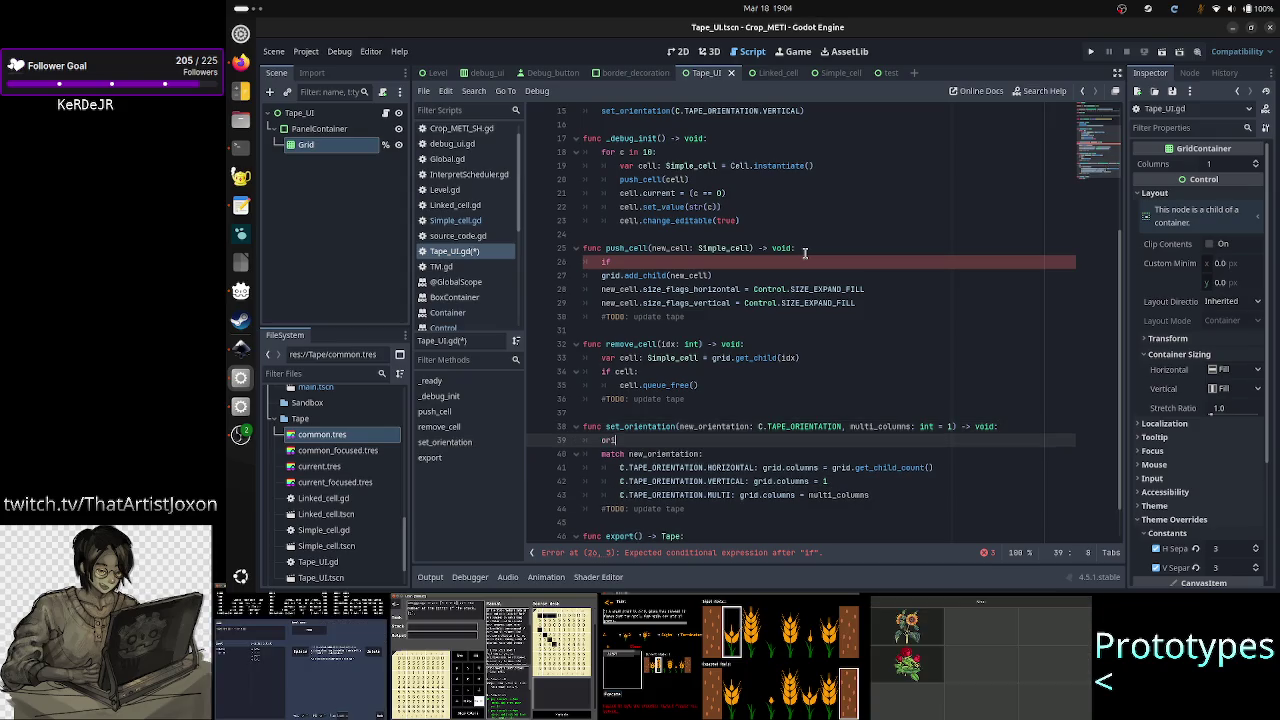
key("Return")
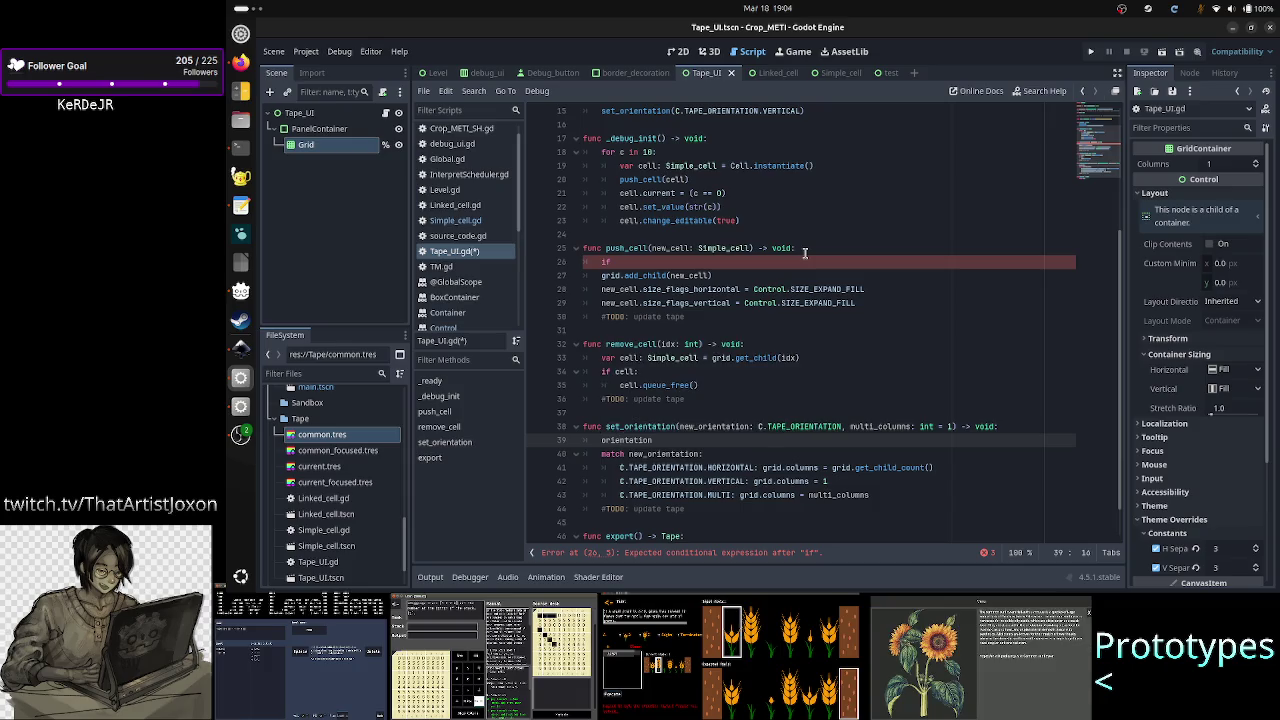
type("new_")
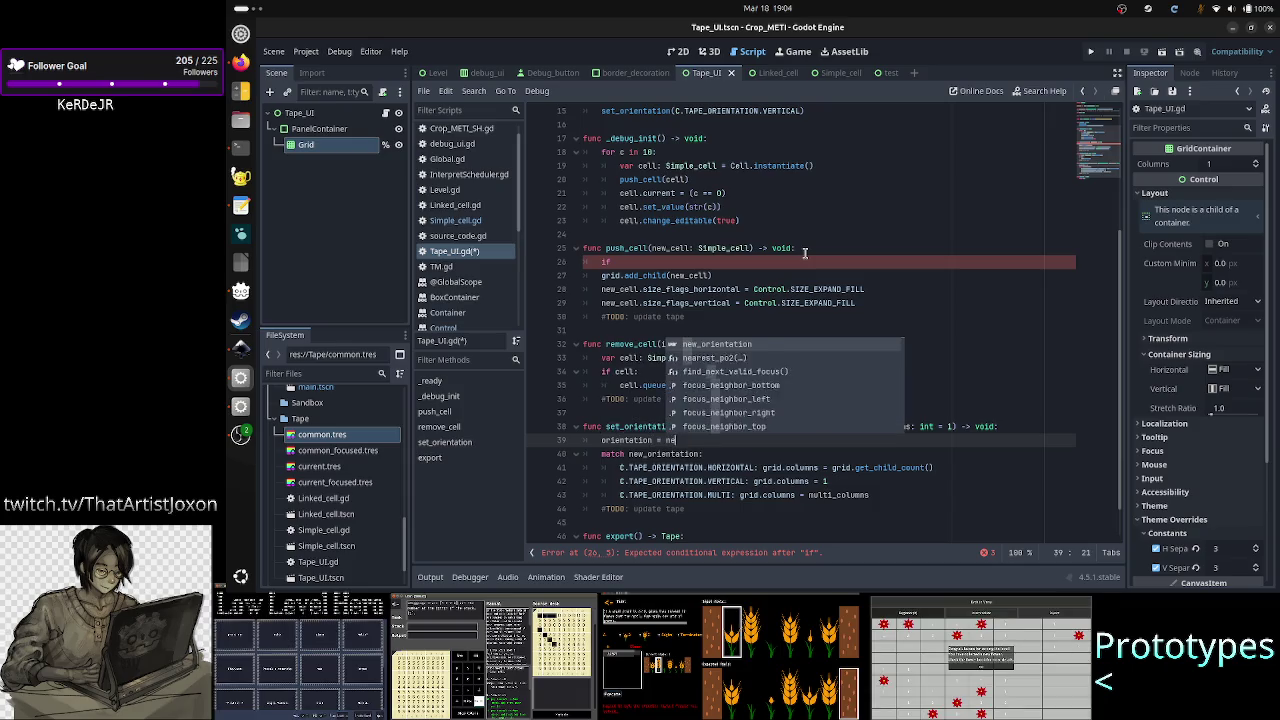
key("Return")
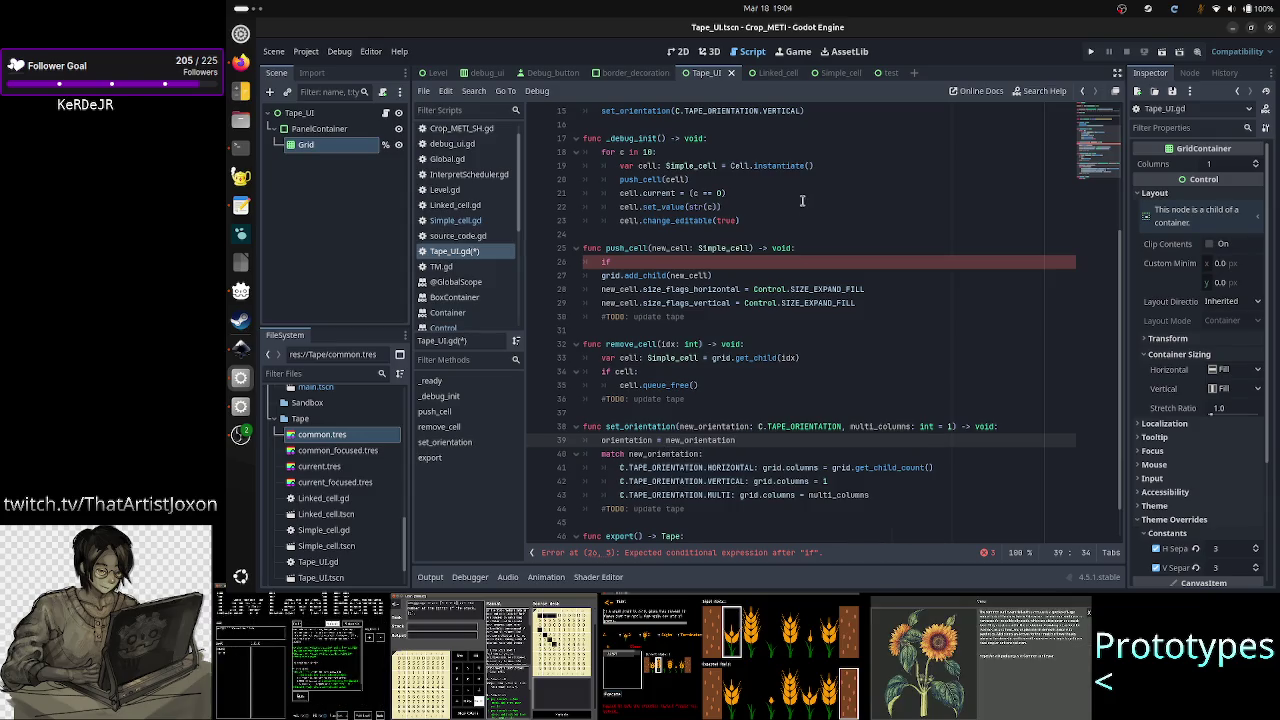
- Add a new line 40 below the assignment and begin typing 'rie'
scroll(803, 203, "up", 5)
scroll(795, 170, "down", 6)
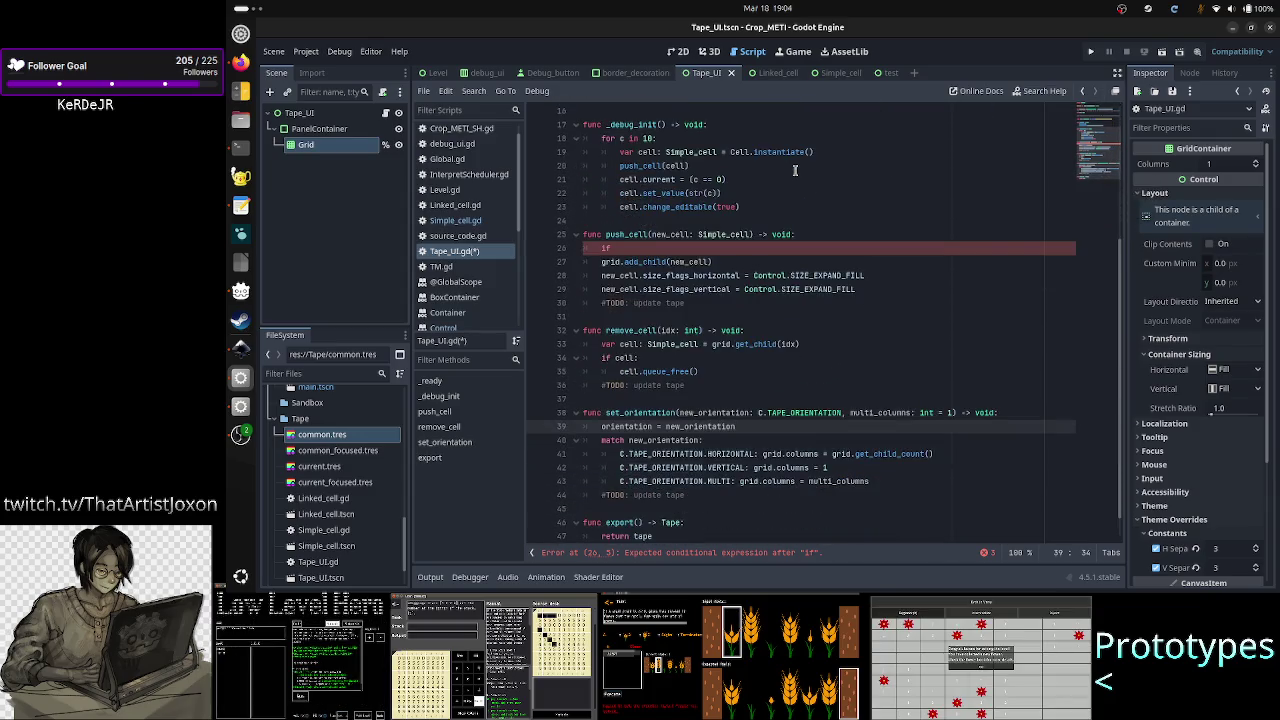
key("Return")
type("rie")
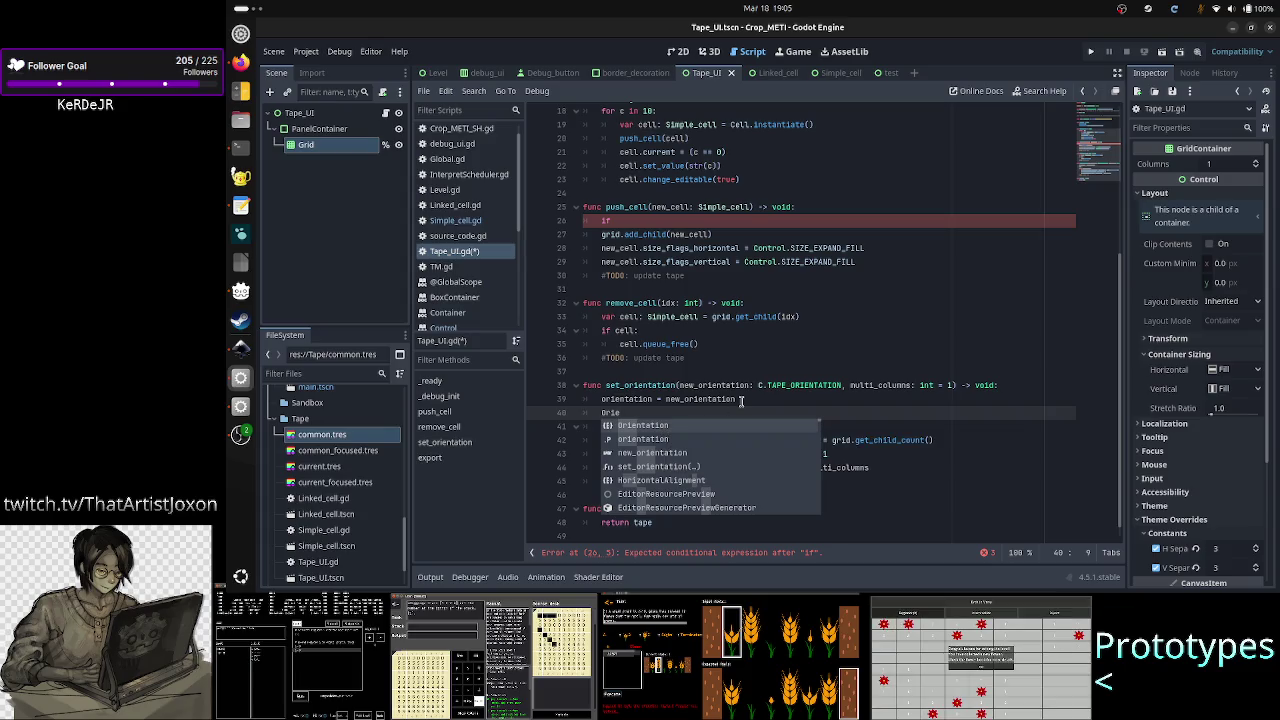
- Trim the unfinished word on line 40 and switch to the Crop METI page in Firefox
key("BackSpace")
key("BackSpace")
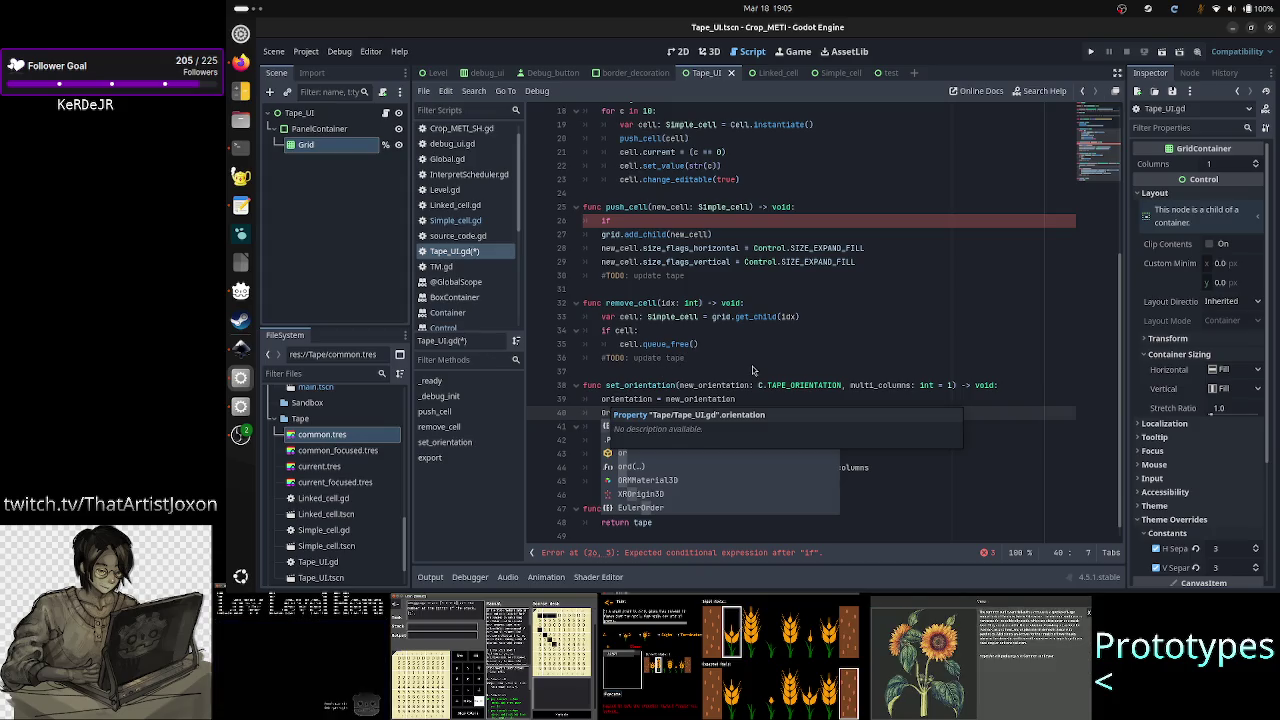
key("alt+Tab")
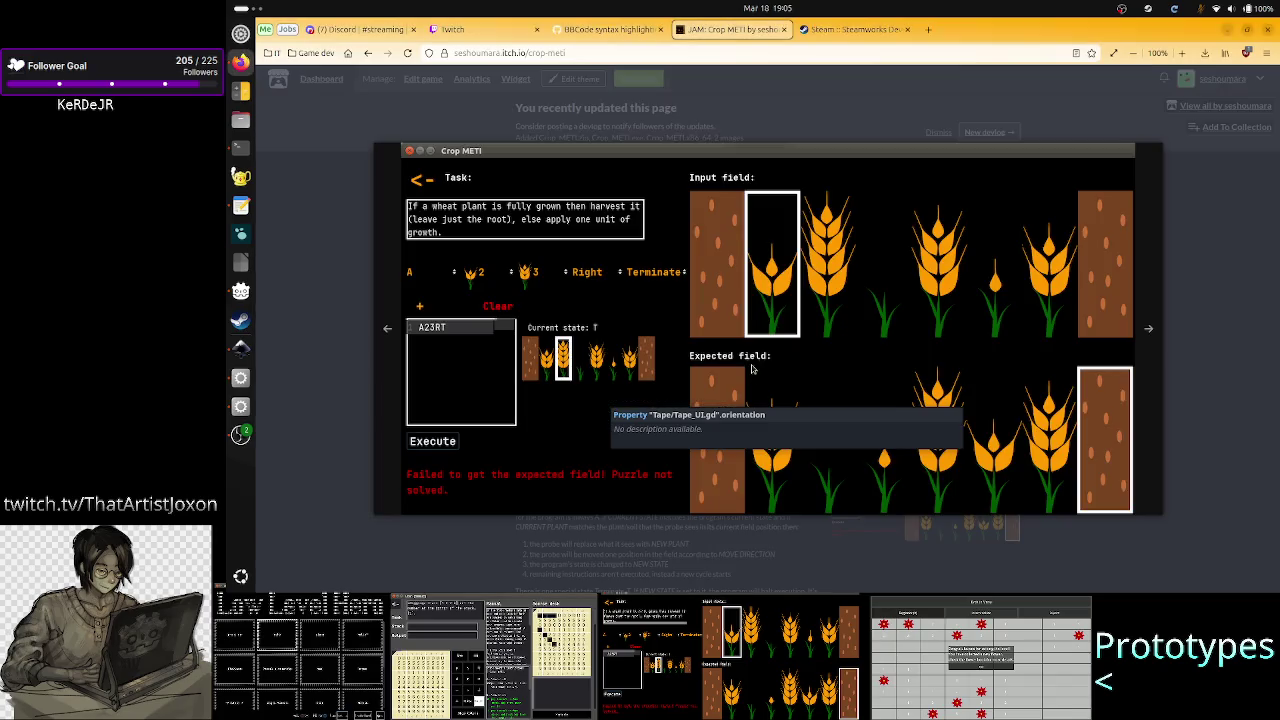
- Cycle through the Firefox, Inkscape and OBS windows, ending back in the Godot editor
key("alt+Tab")
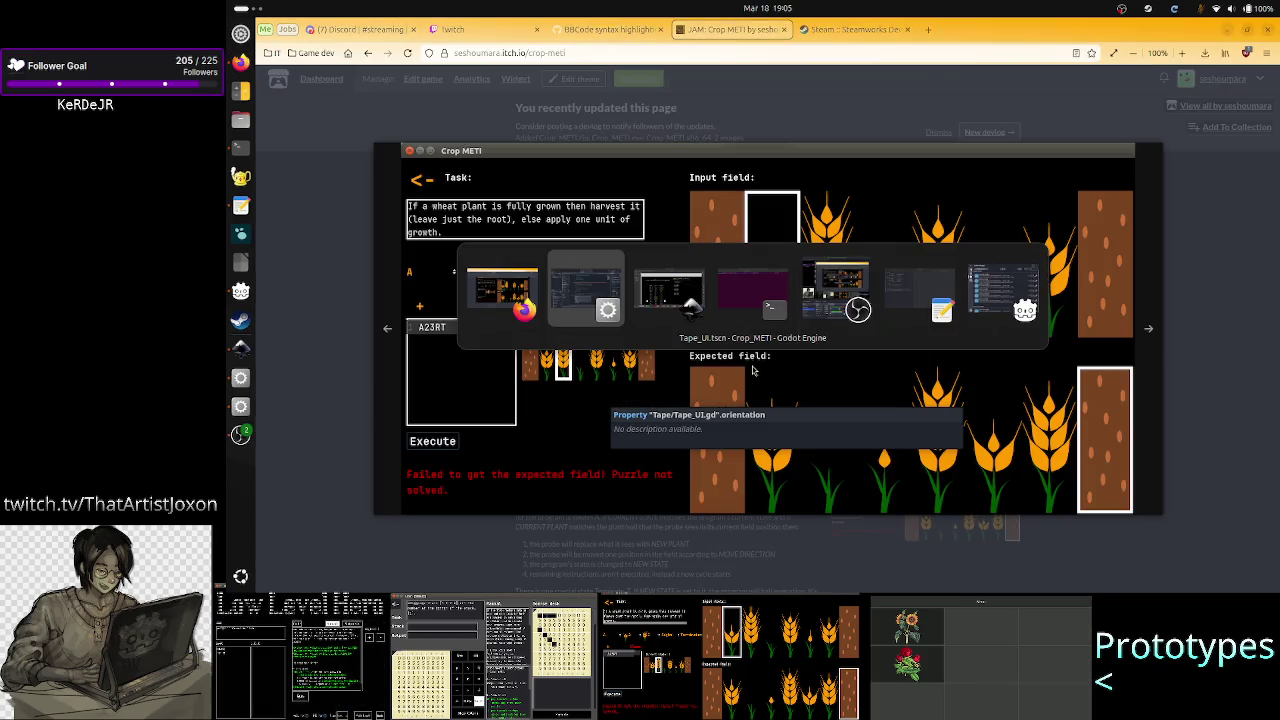
key("alt+Tab")
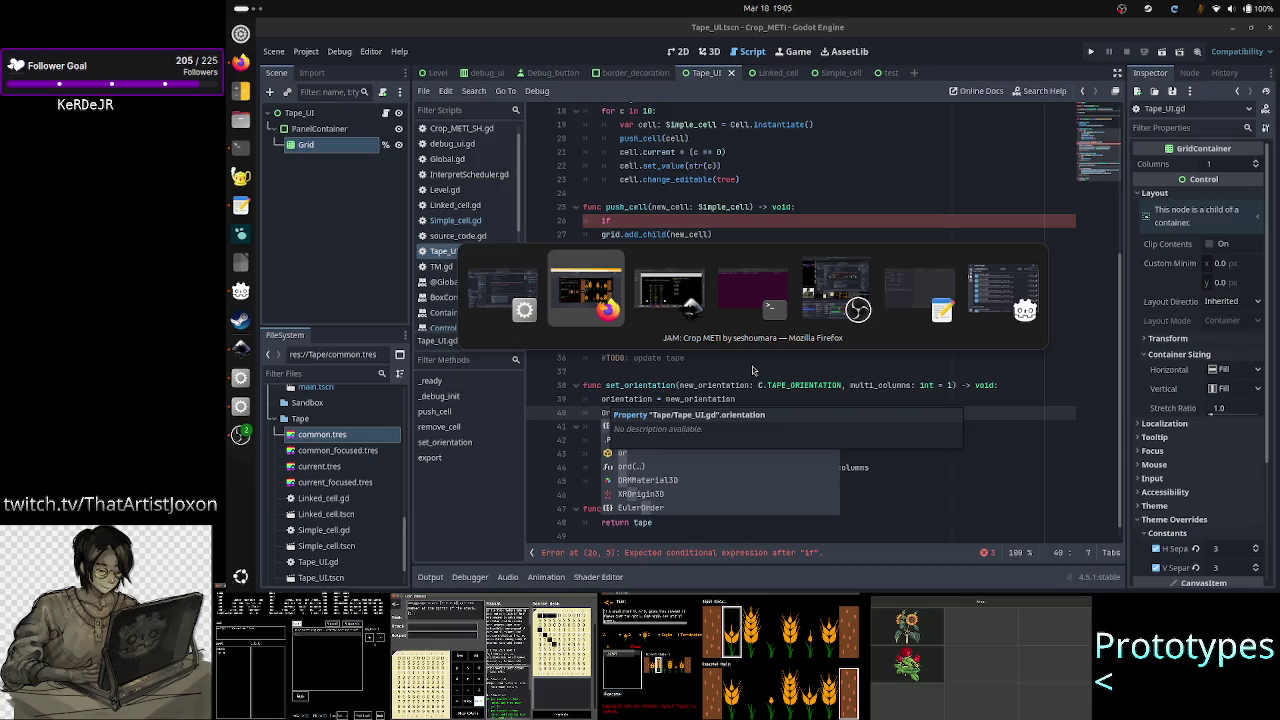
key("alt+Tab")
key("alt+Tab")
key("alt+Tab")
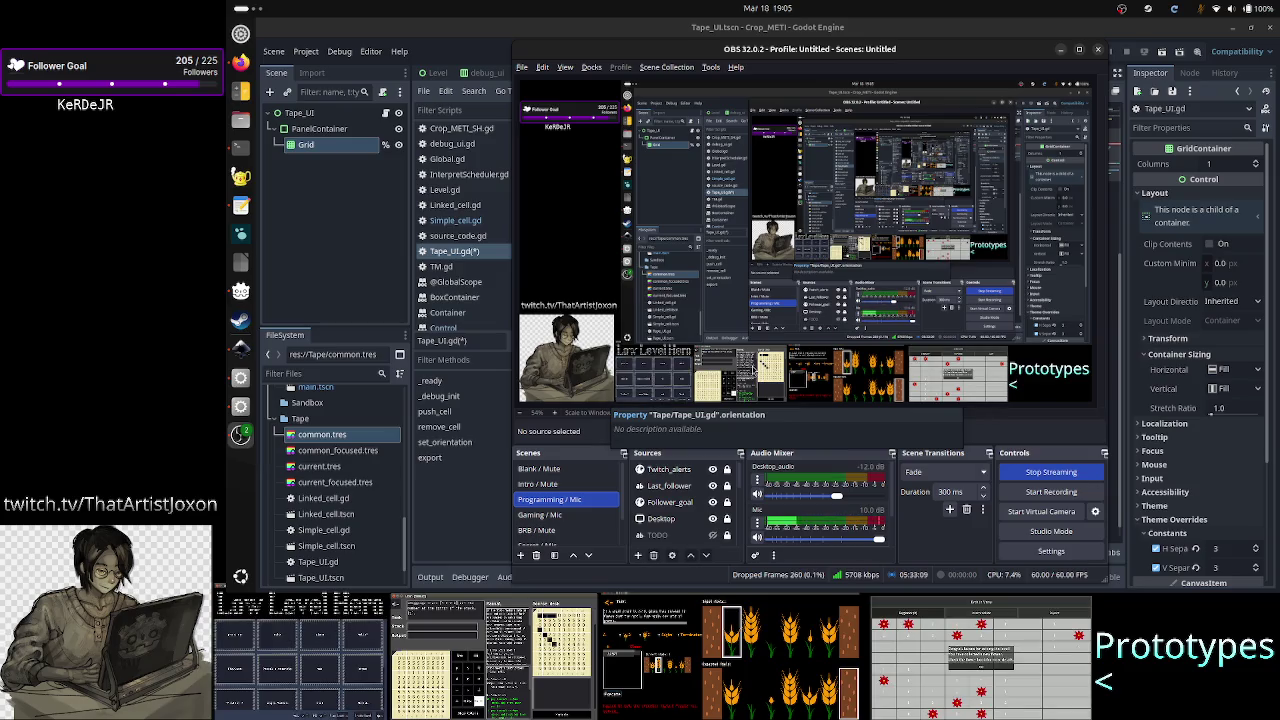
key("alt+Tab")
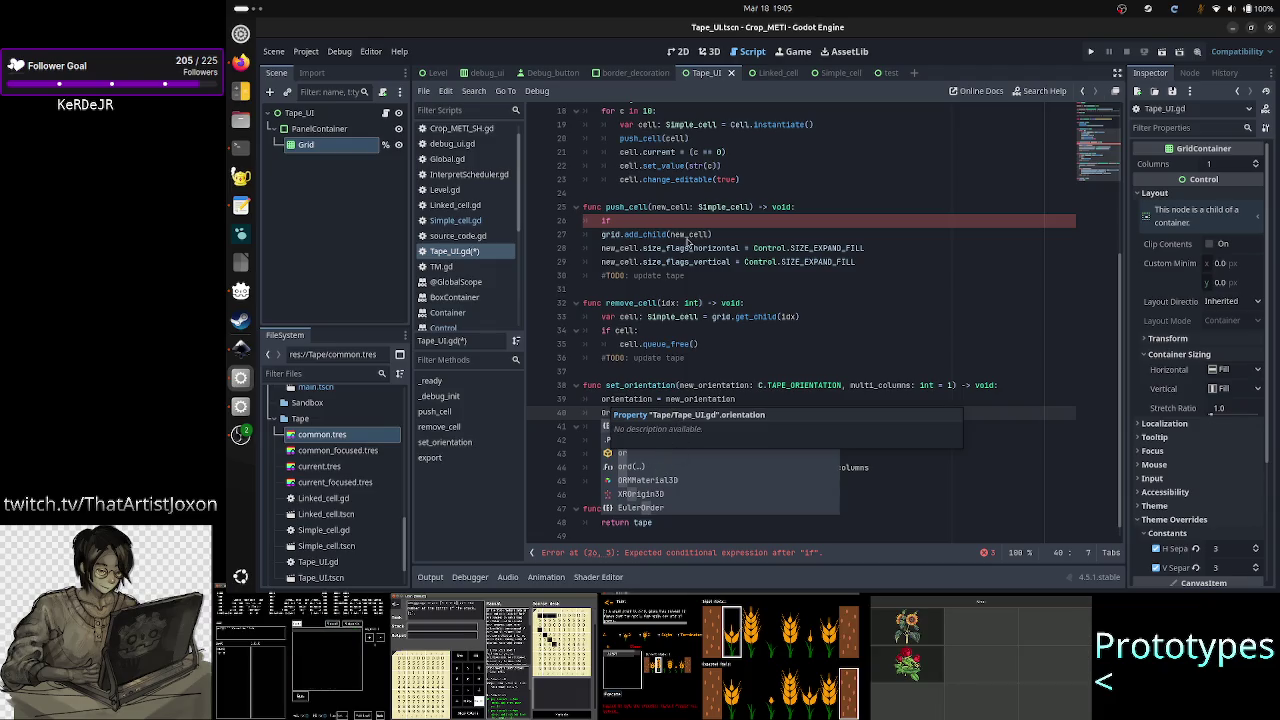
key("alt+Tab")
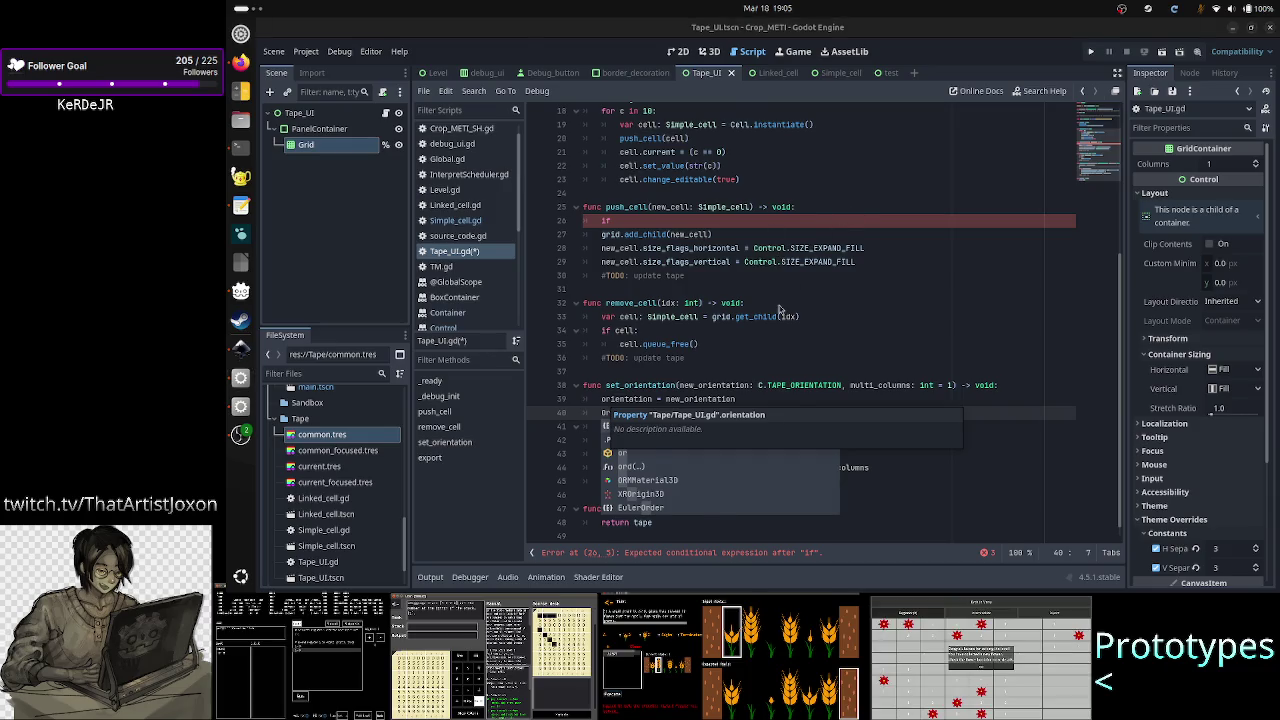
key("alt+Tab")
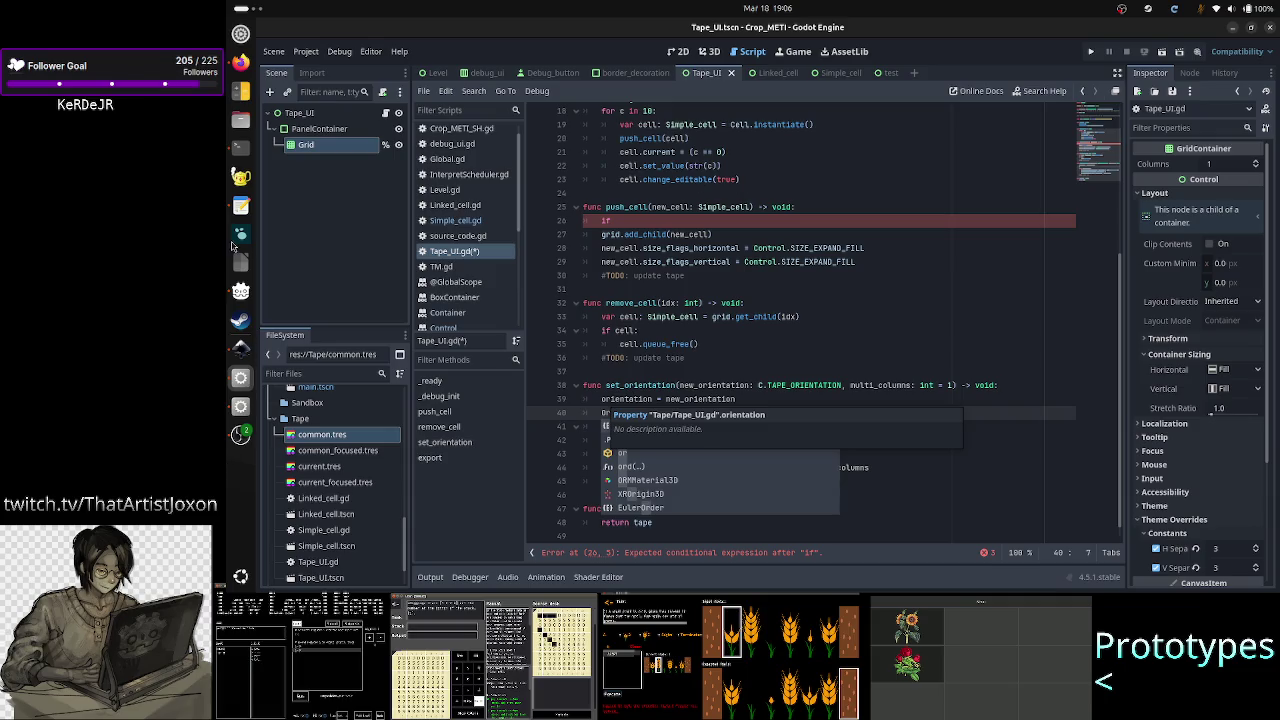
- In the terminal, quit top and list Godot processes with topbatch|grep -i godot
left_click(241, 148)
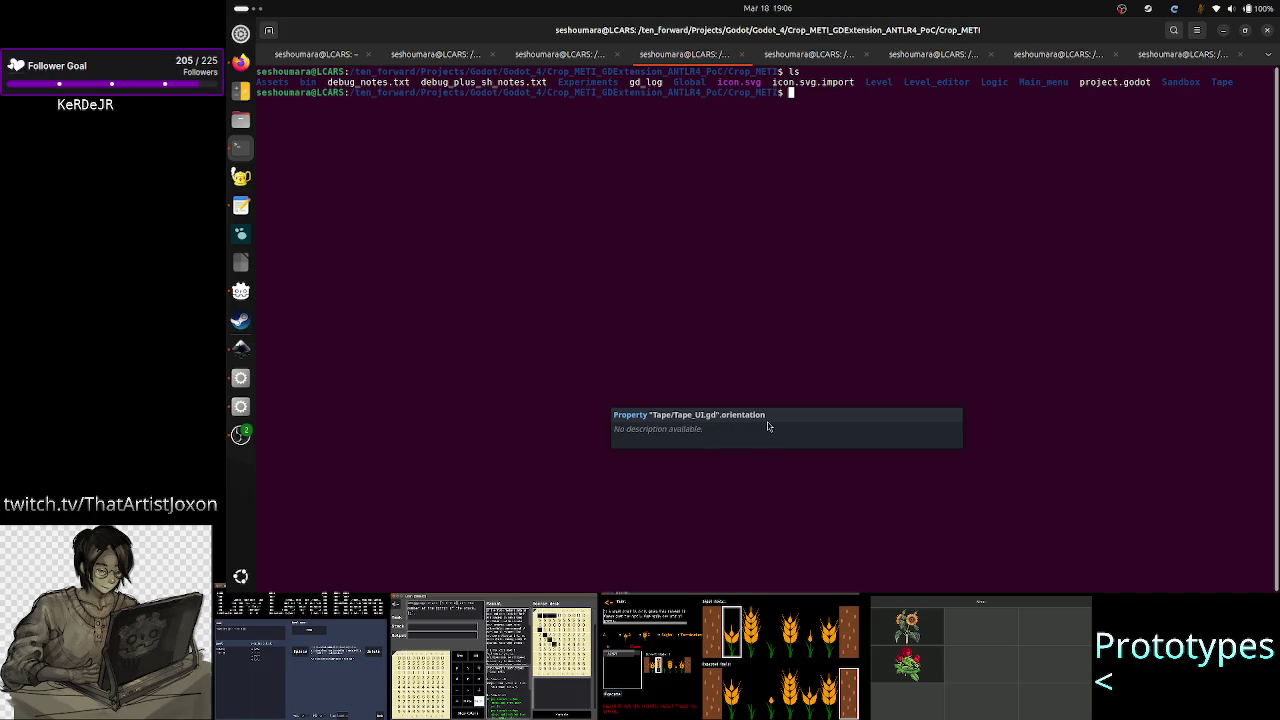
left_click(316, 58)
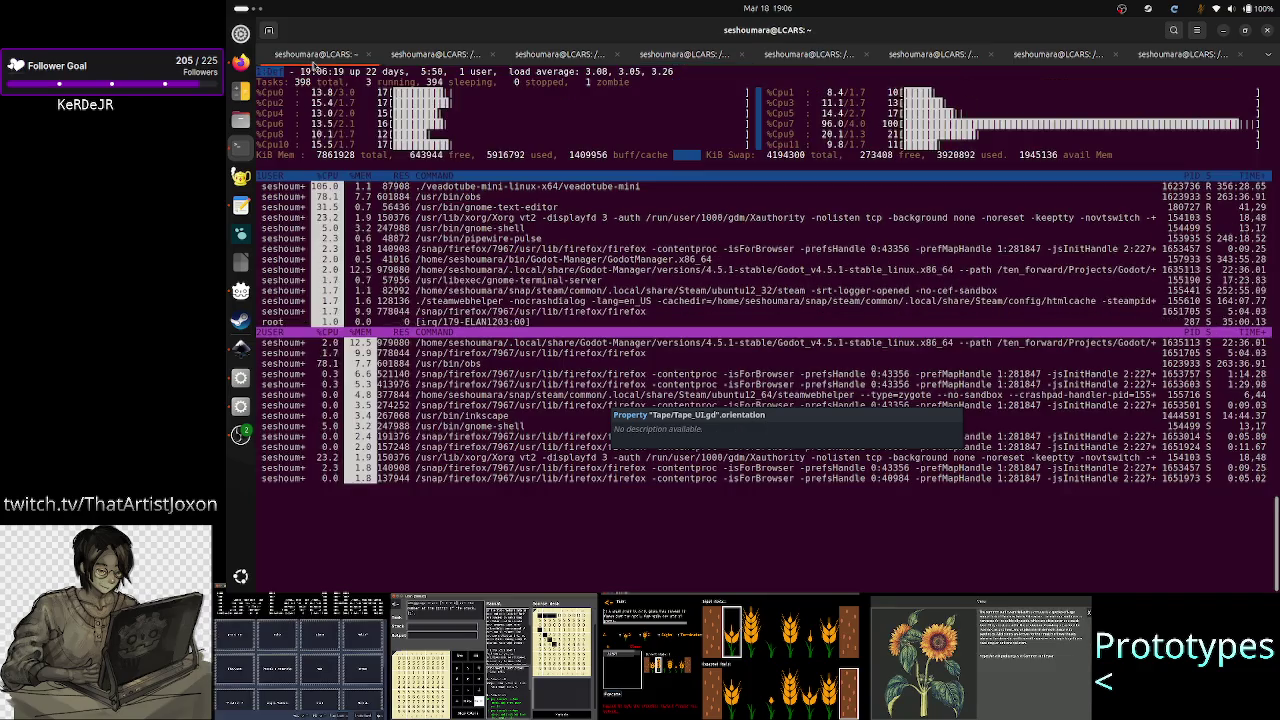
type("qtop")
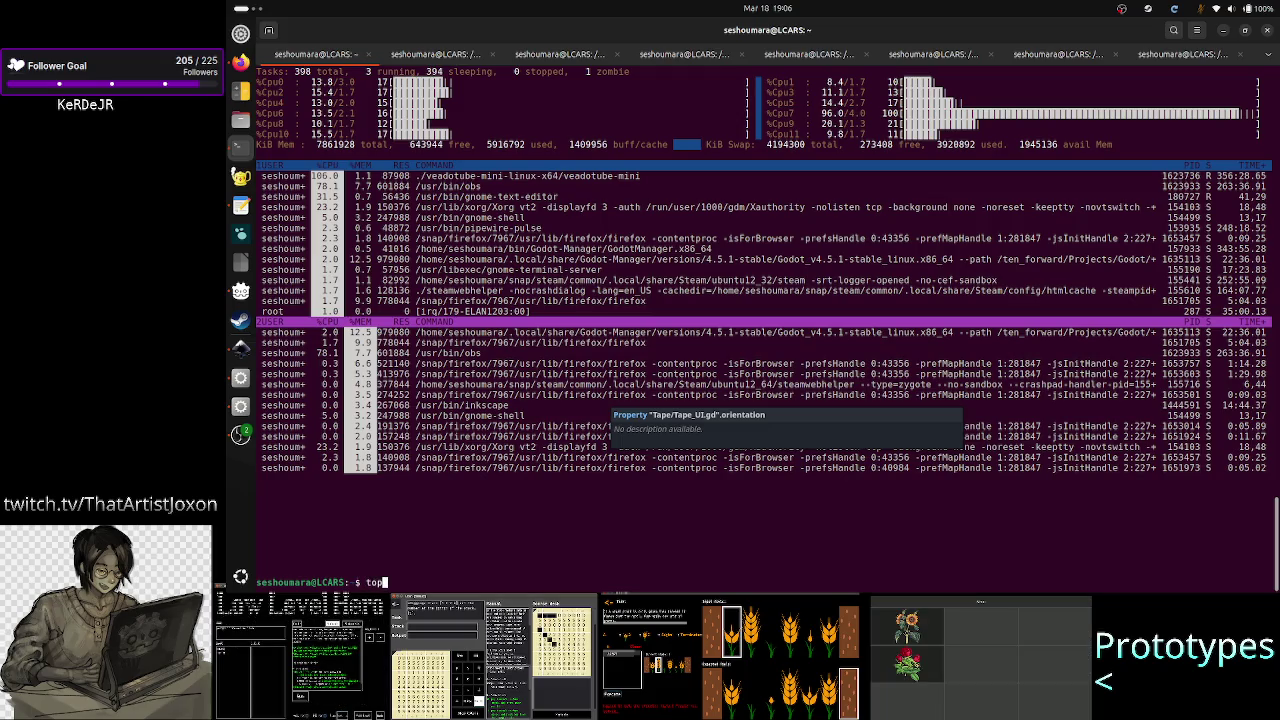
type("batch")
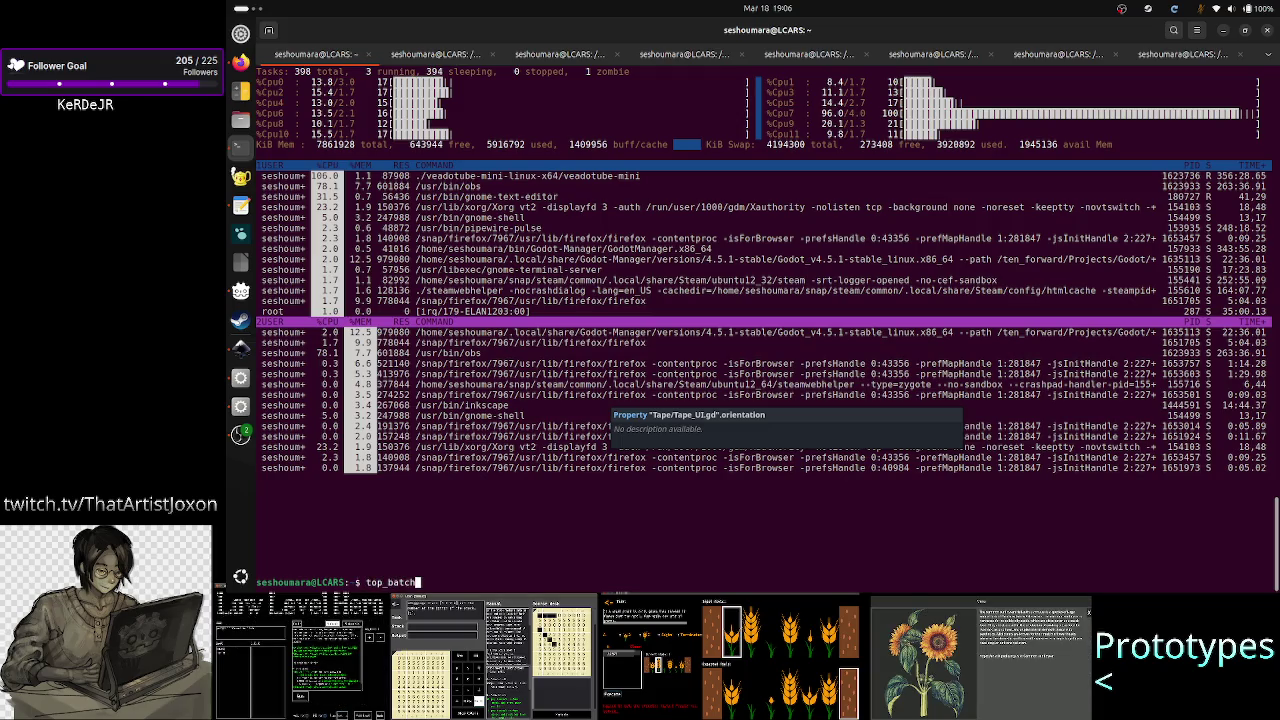
type("|grep 0")
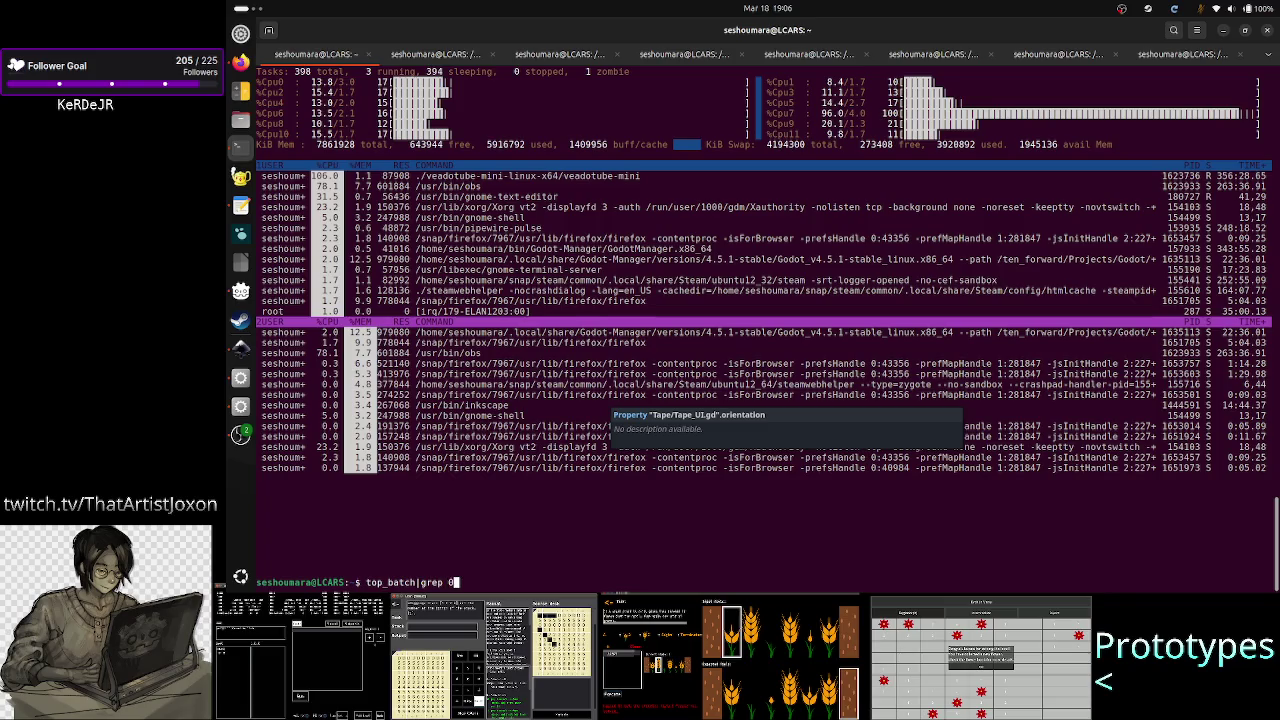
type("-i godot")
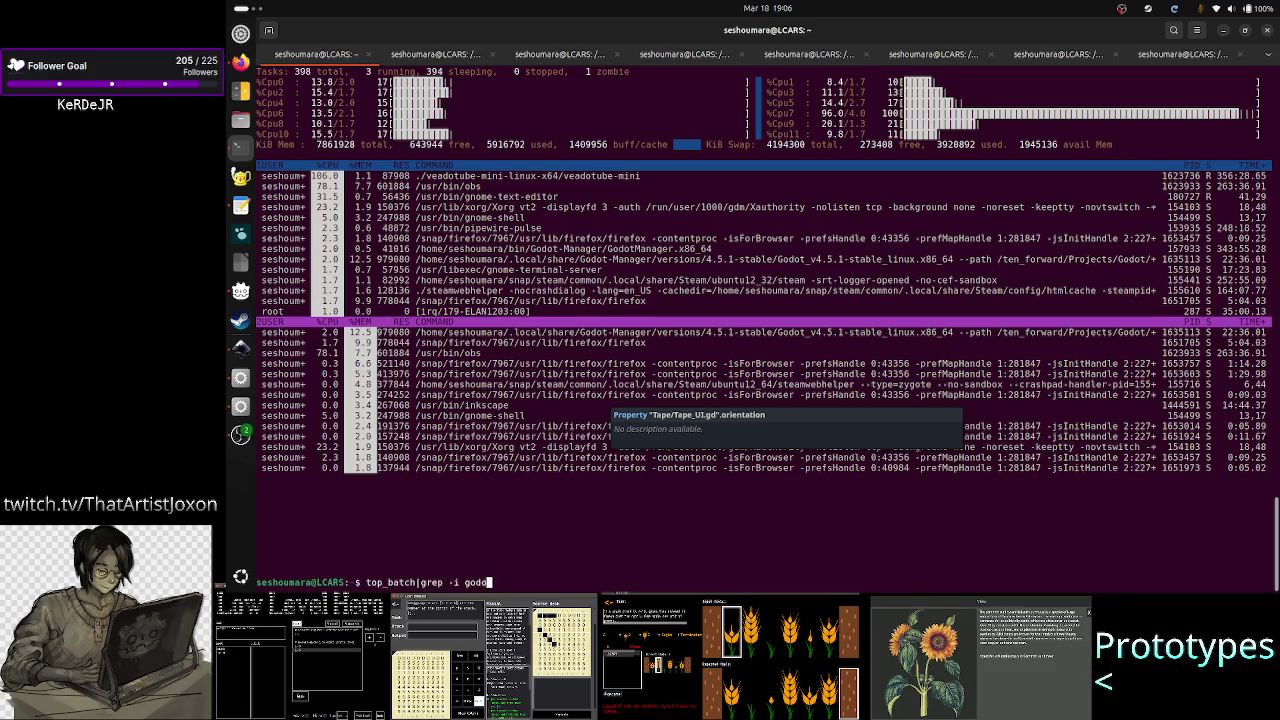
key("Return")
- Force-kill the frozen editor with kill -9 1635113 and launch Godot Manager
type("kill -")
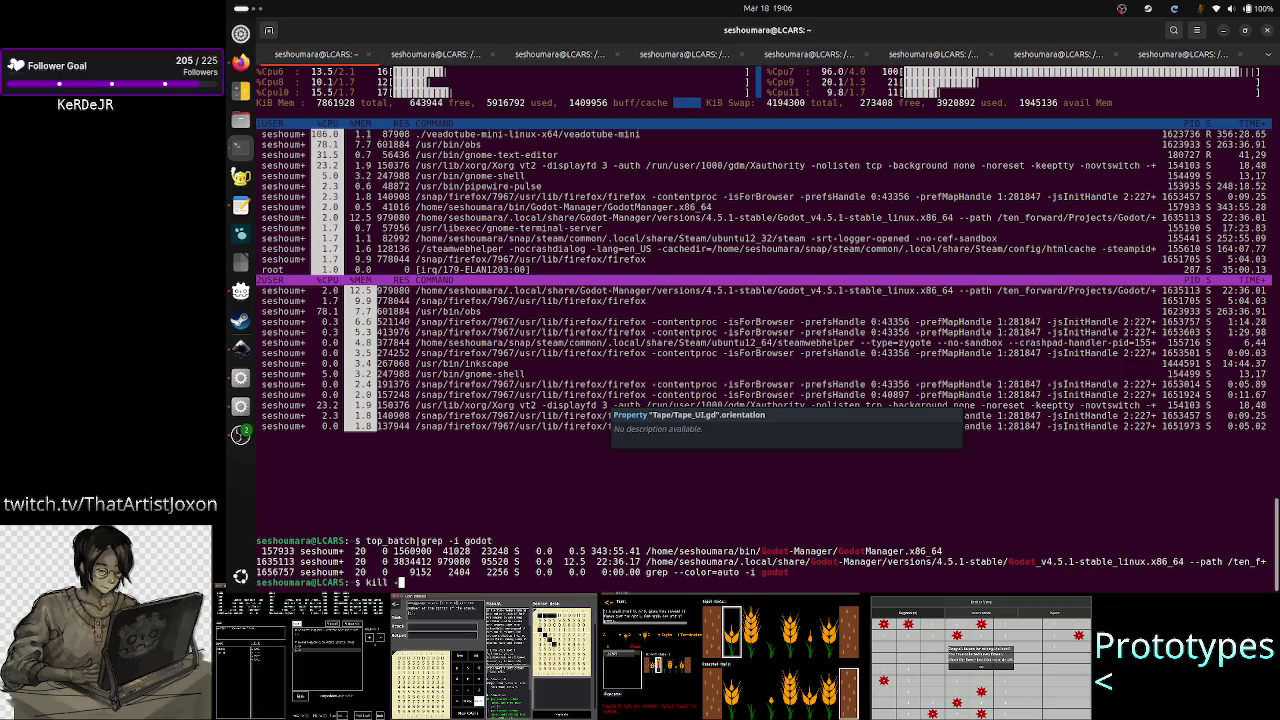
type("9")
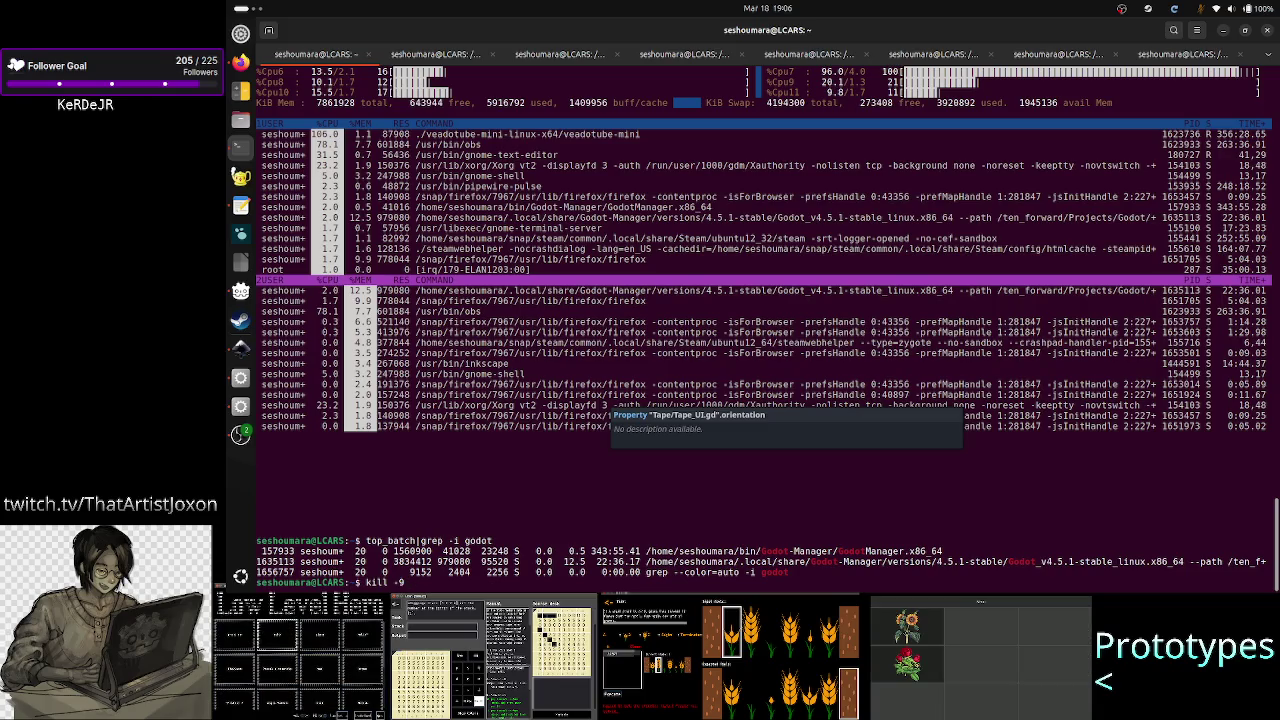
type(" 16")
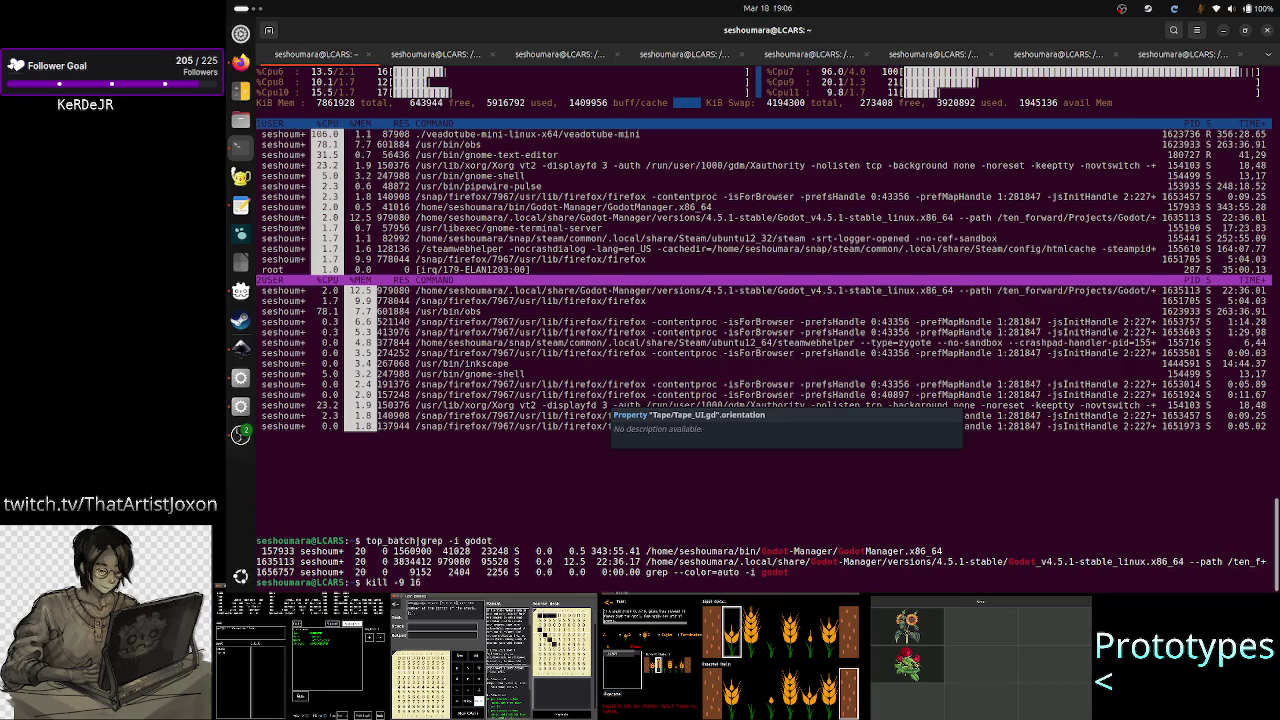
type("35")
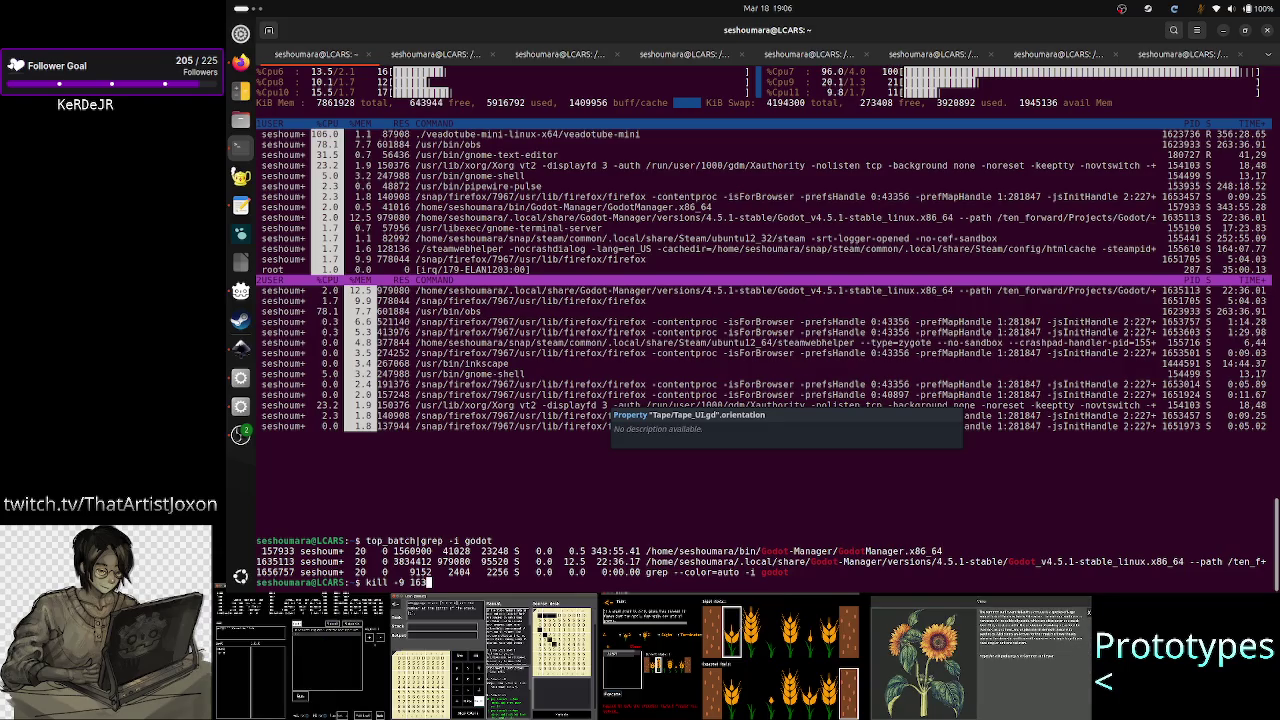
type("113")
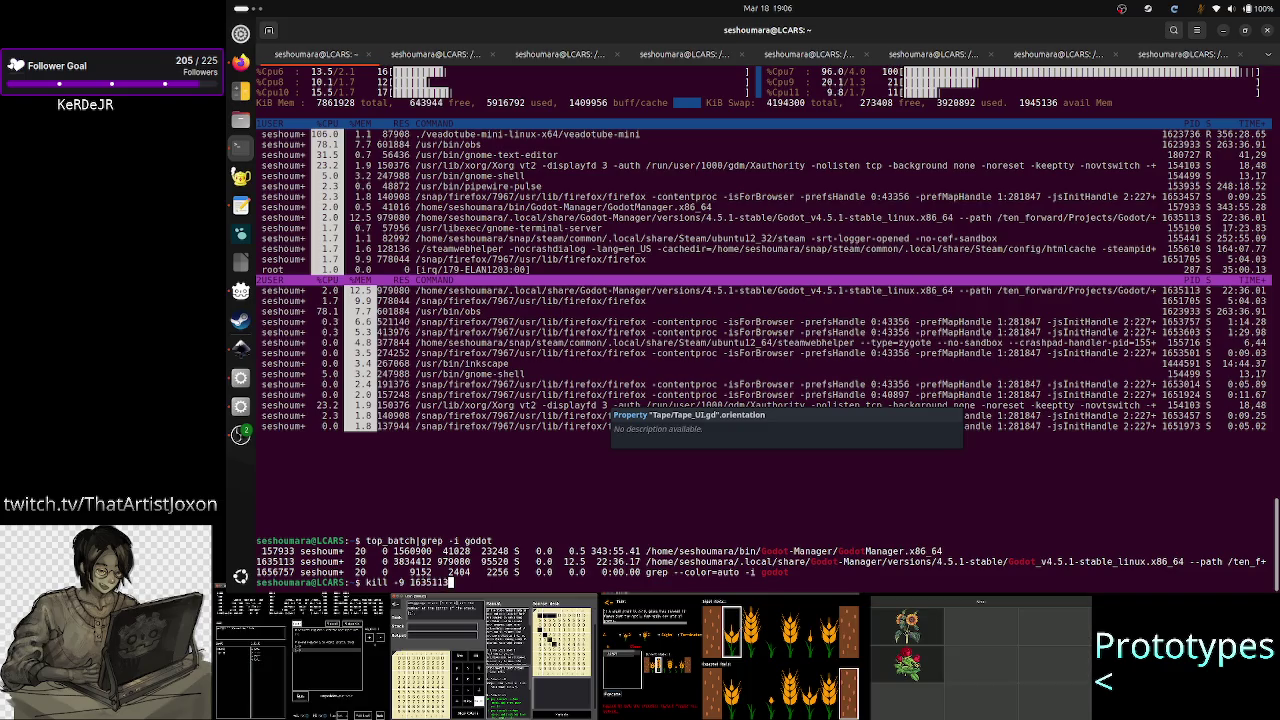
key("Return")
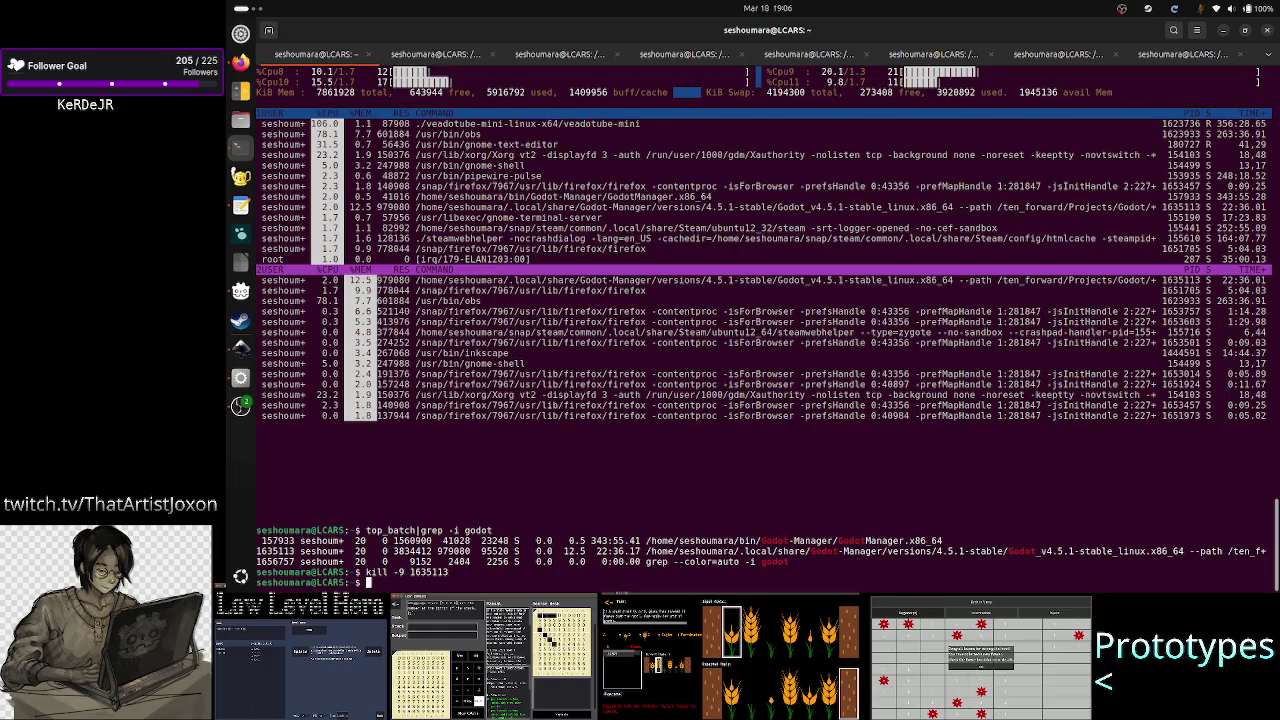
left_click(240, 292)
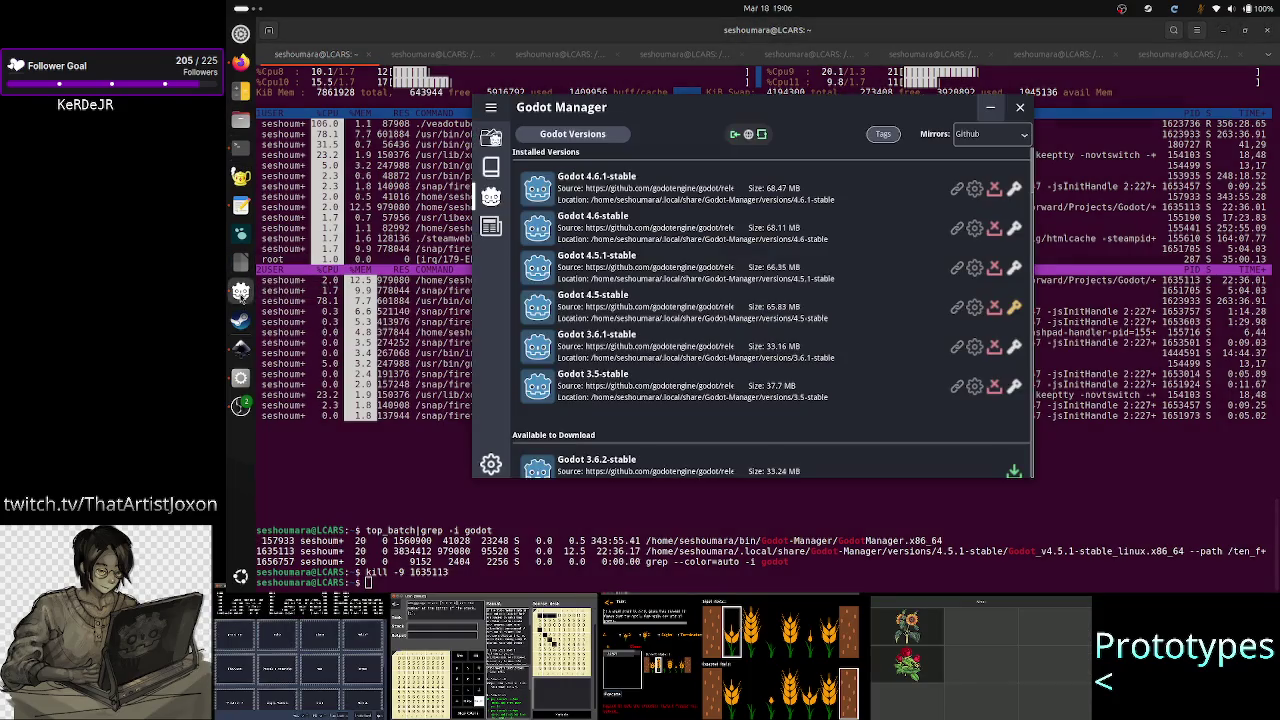
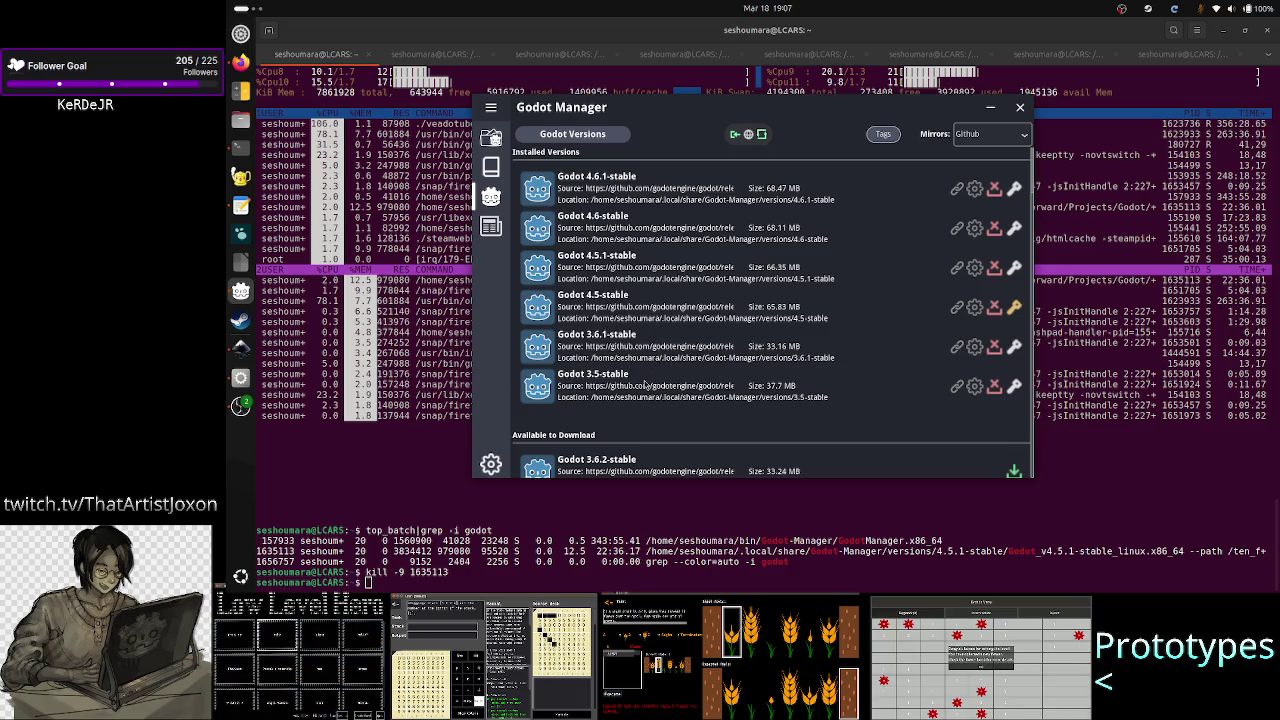
- Launch the Godot 4.5.1-stable engine from its entry in Godot Manager
right_click(607, 268)
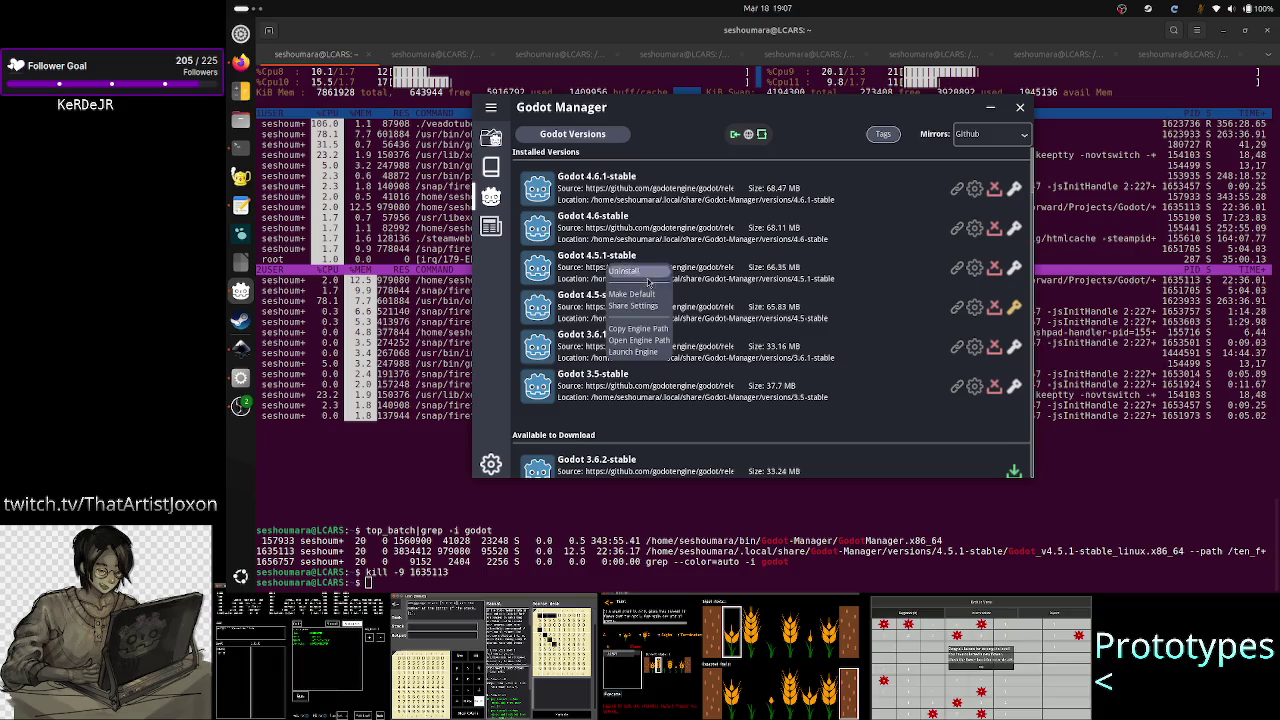
left_click(640, 354)
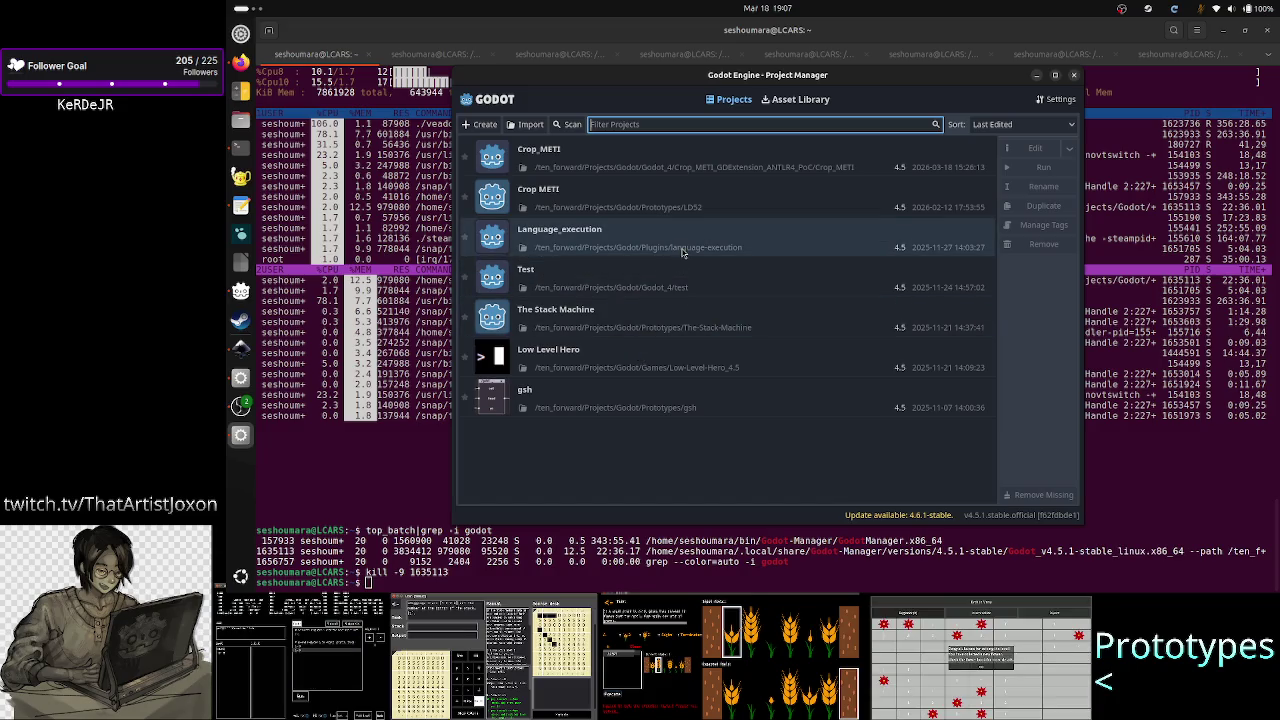
- Open the Crop_METI project for editing and switch to the Tape_UI scene
left_click(780, 168)
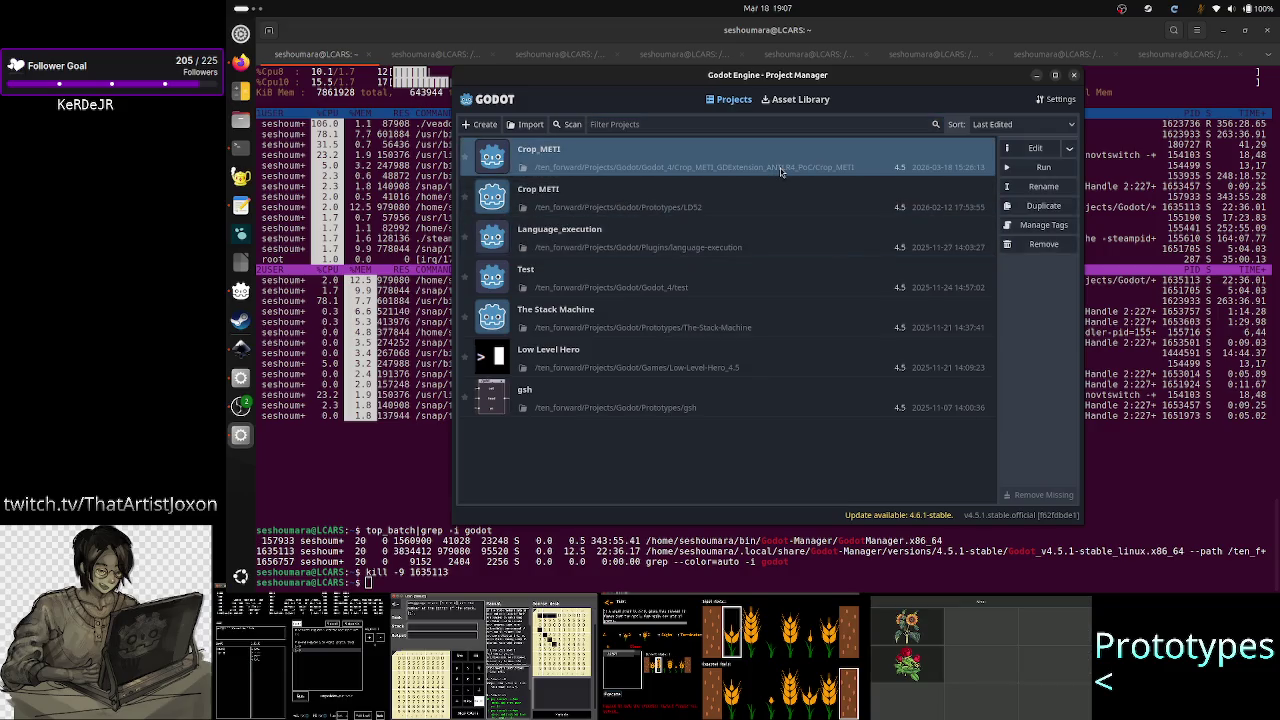
left_click(1039, 151)
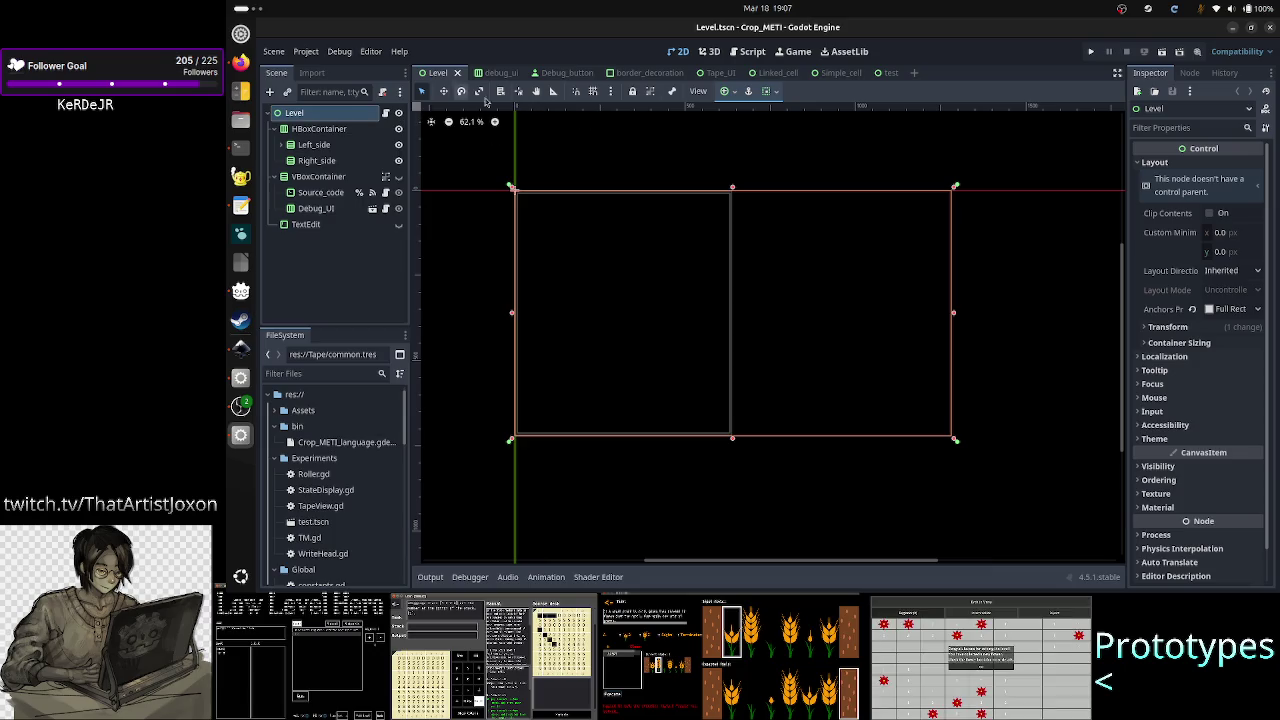
left_click(720, 72)
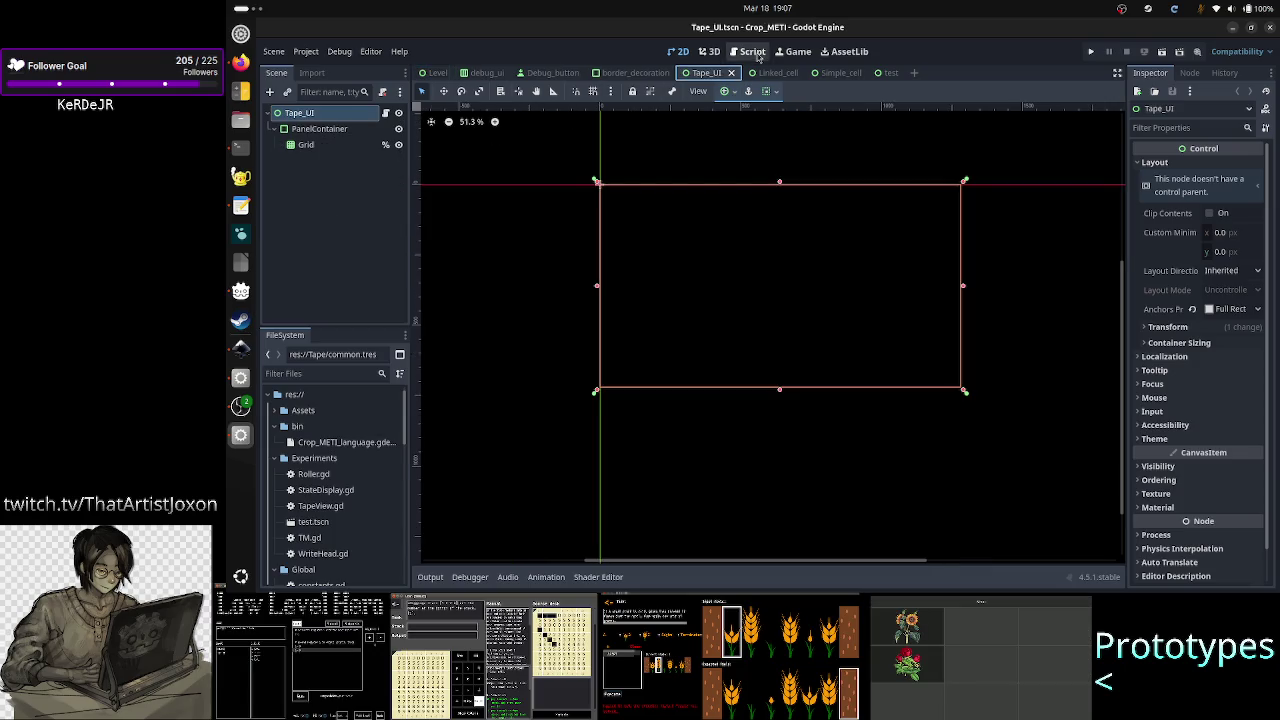
- Show the Tape_UI.gd script at the match new_orientation line and bring up OBS Studio
left_click(752, 51)
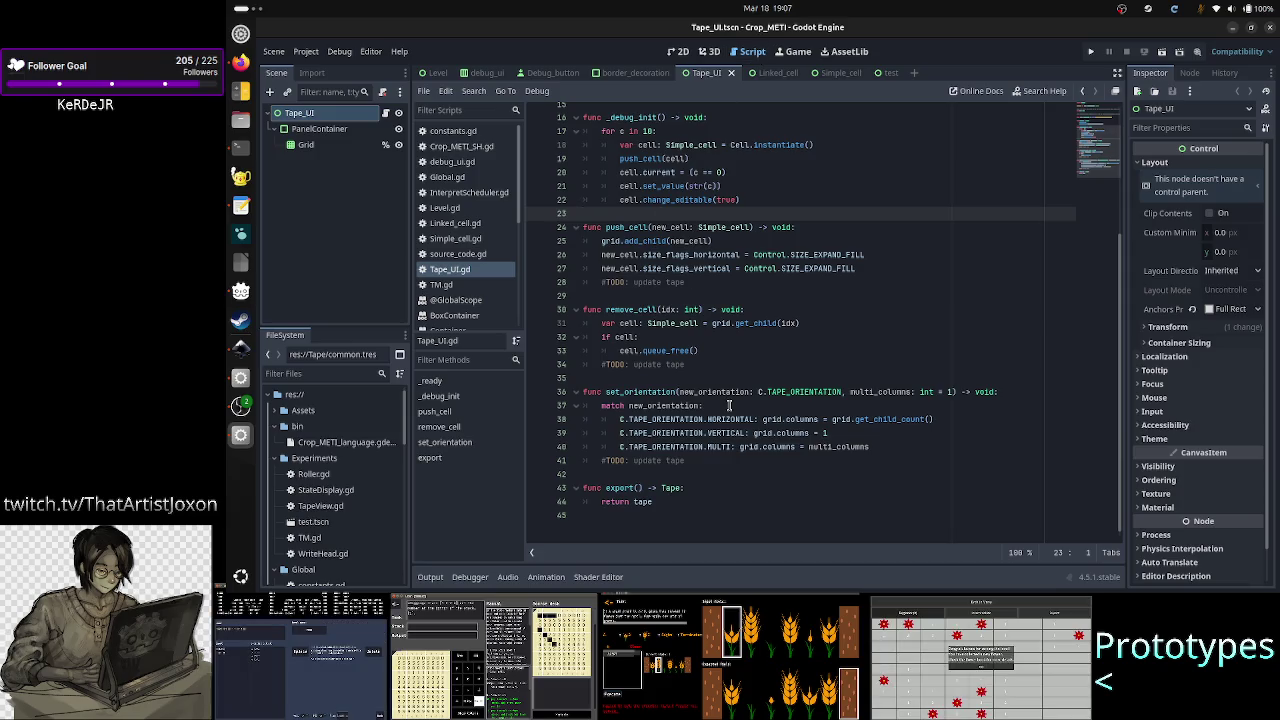
left_click(729, 405)
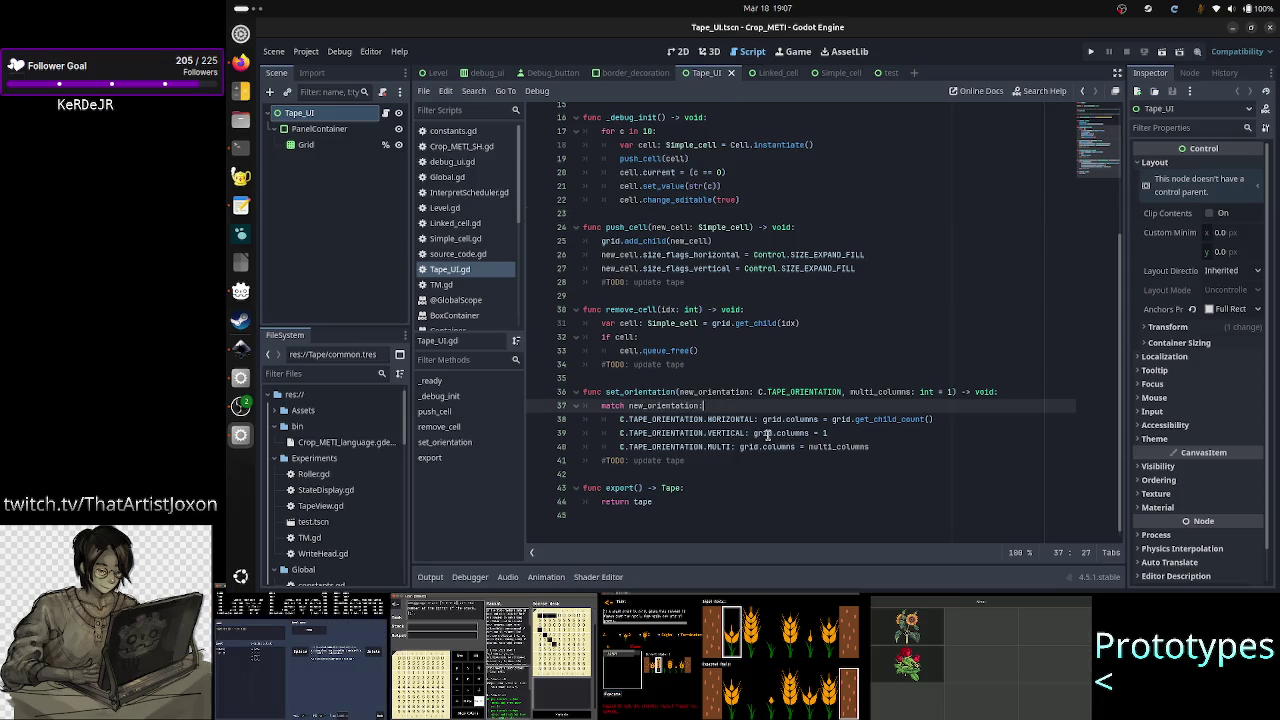
left_click(240, 405)
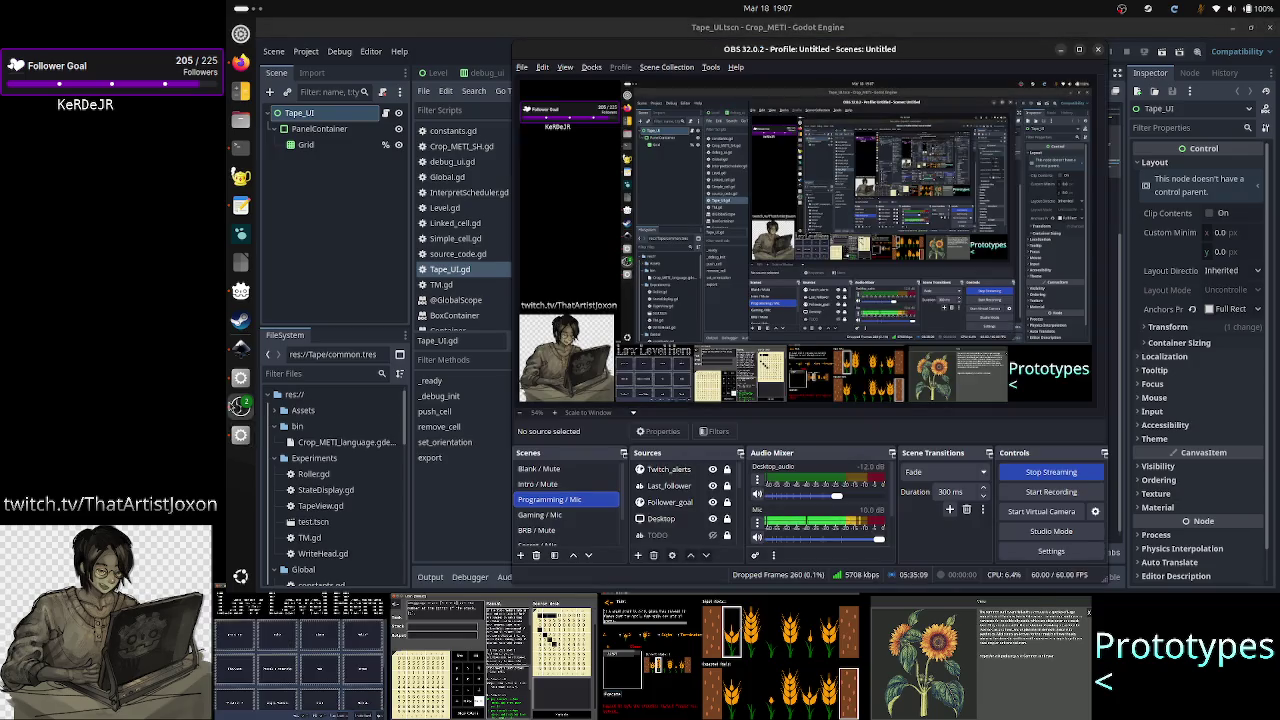
- Hide OBS Studio to bring the Tape_UI.gd script editor back to front
left_click(890, 22)
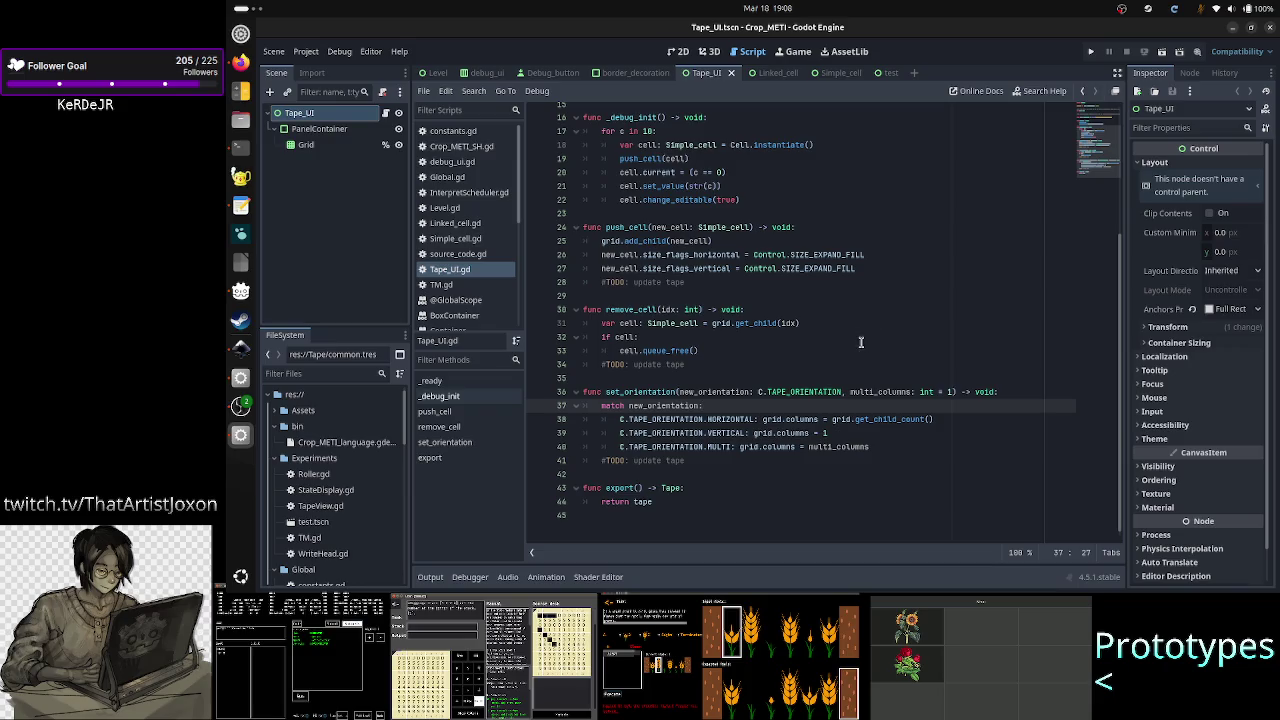
- Begin a new indented line 'orien' inside set_orientation
key("Up")
key("Up")
key("Down")
key("Down")
key("Up")
key("End")
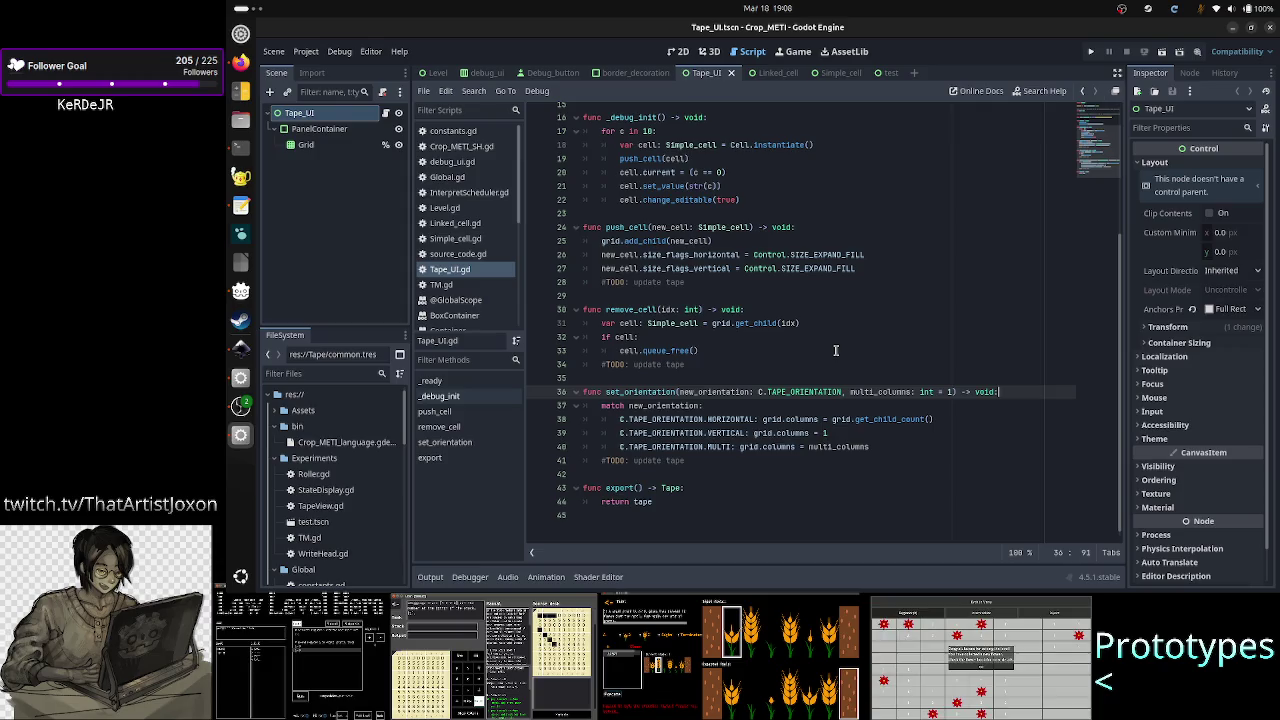
key("Return")
type("orien")
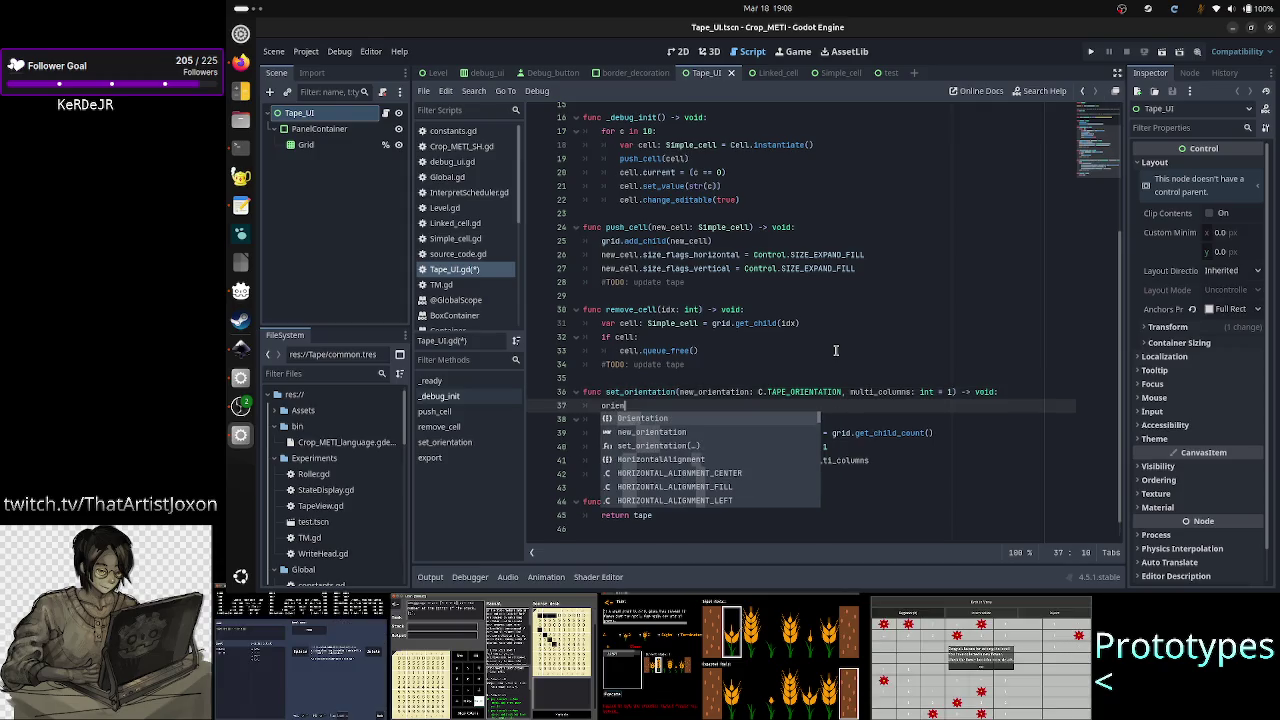
- Start declaring 'var orientation' on a new line below the tape variable
key("Escape")
key("Up")
key("Up")
key("Up")
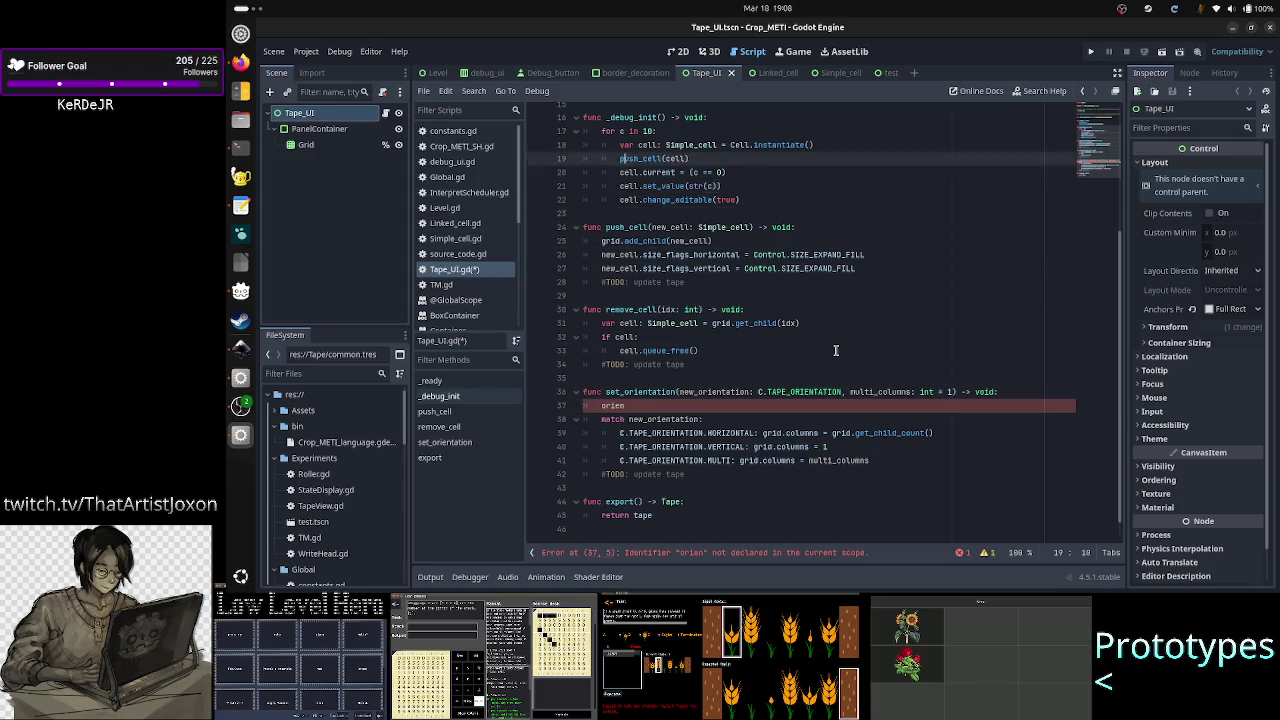
key("Up")
key("Up")
key("Up")
key("Down")
key("Down")
key("End")
key("Return")
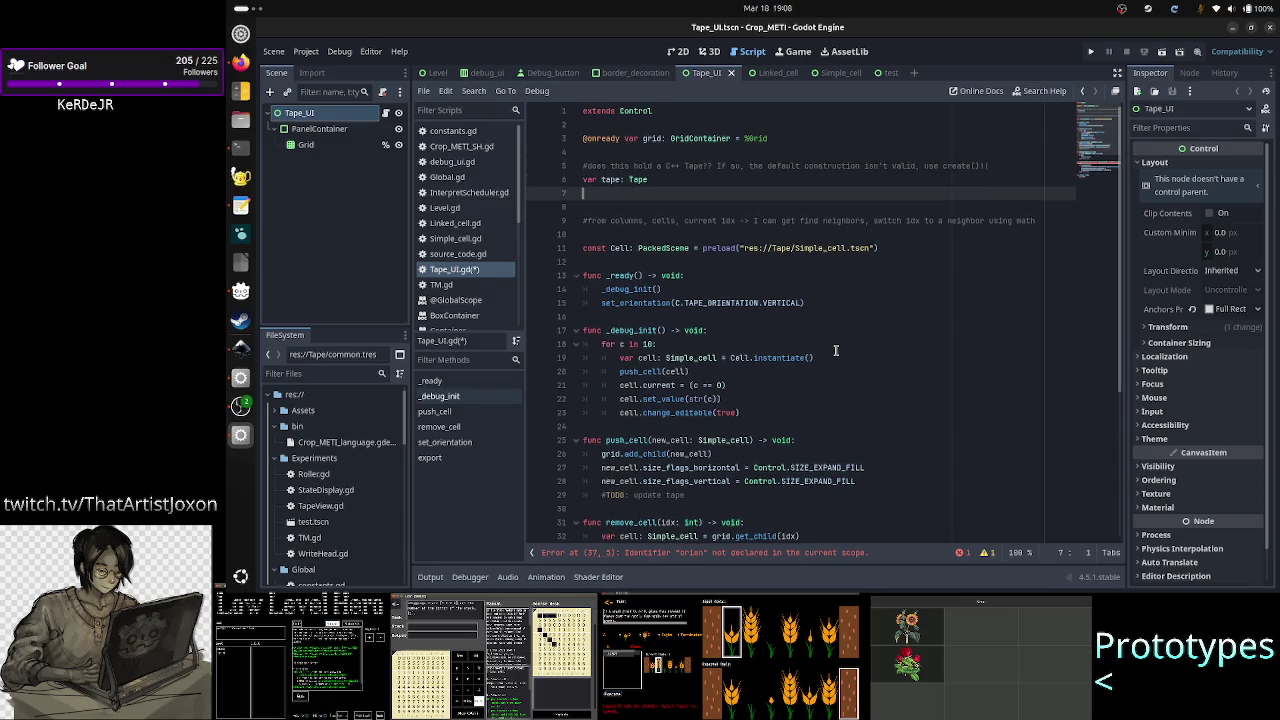
type("ar orientati")
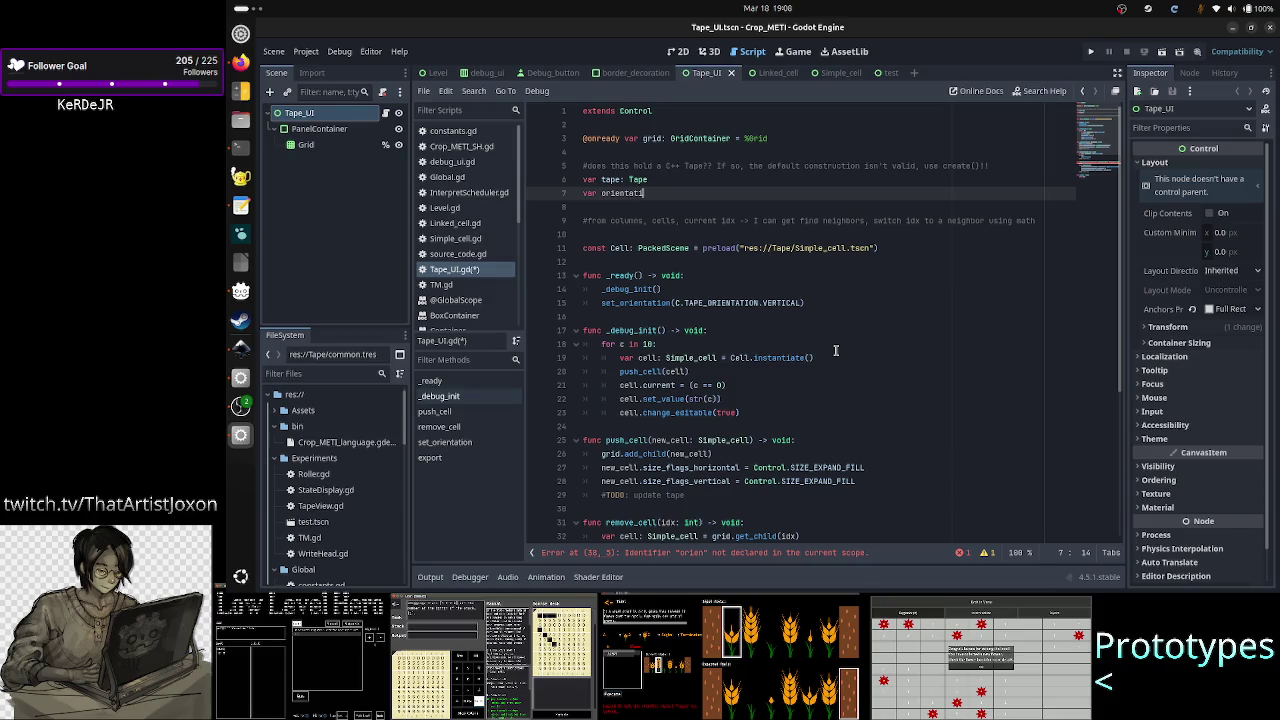
key("BackSpace")
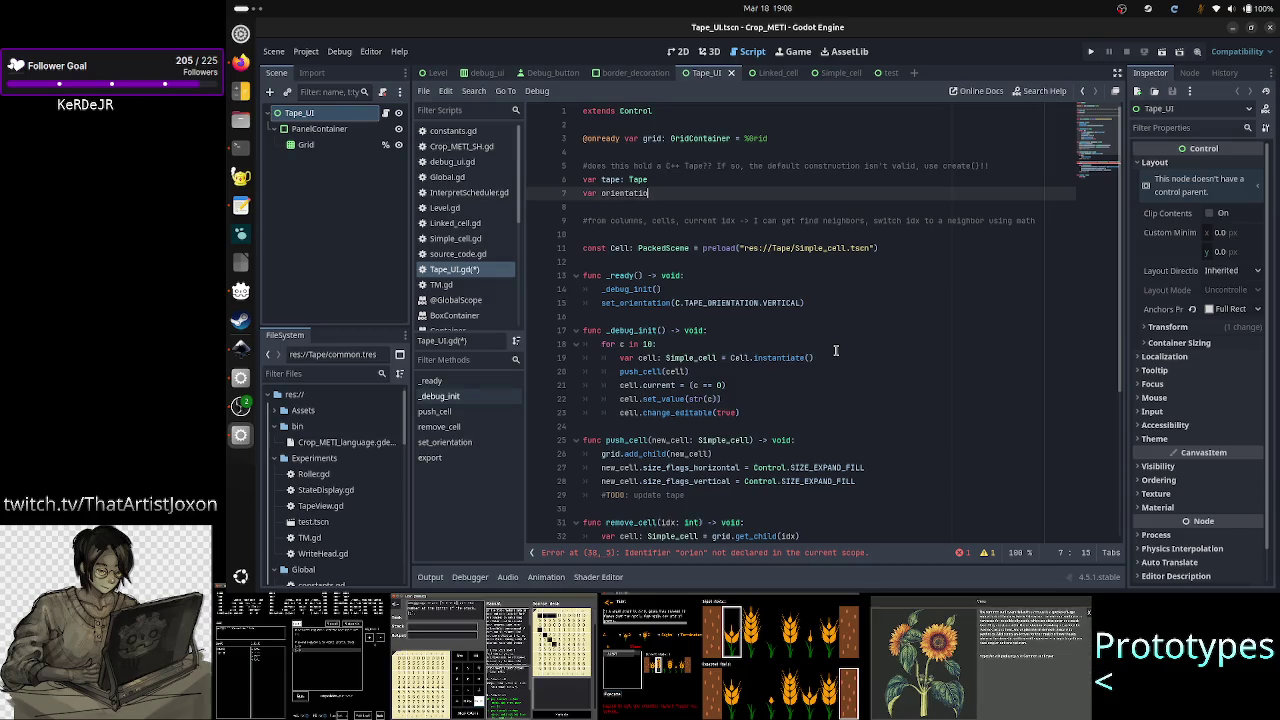
- Type orientation as C.TAPE_ORIENTATION with default C.TAPE_ORIENTATION.VERTICAL
type(": ")
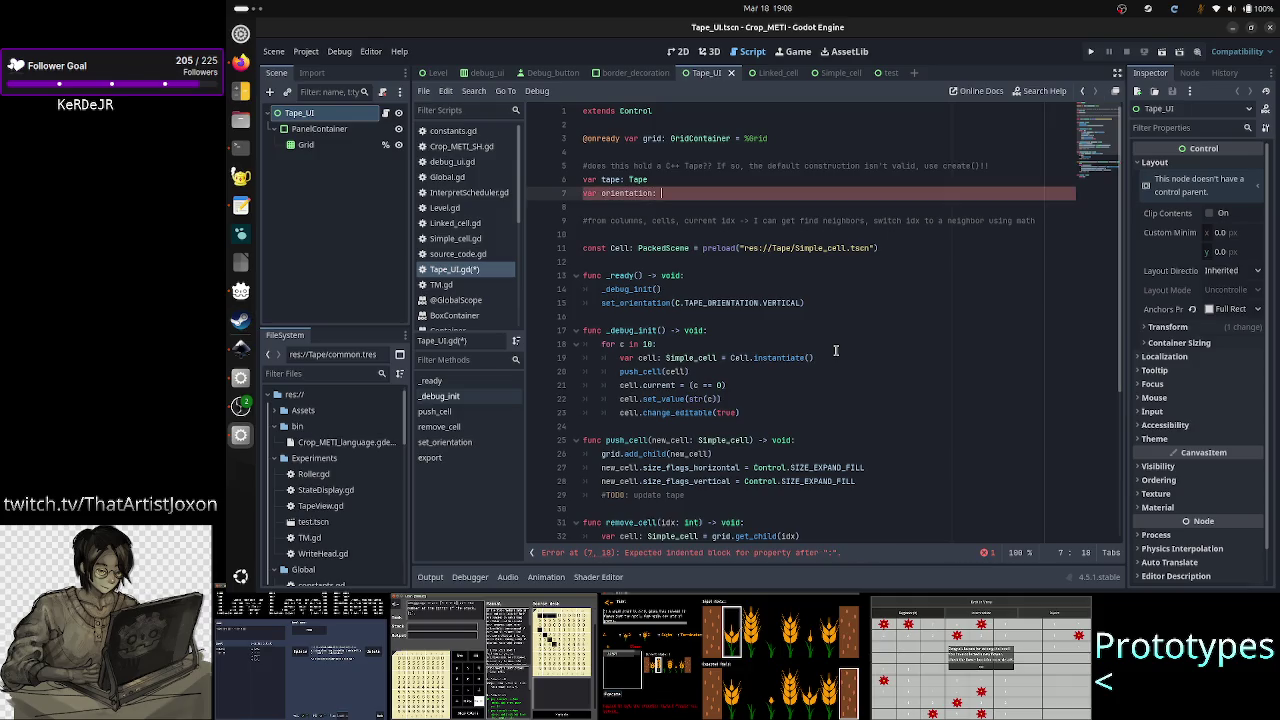
type("C.")
key("Return")
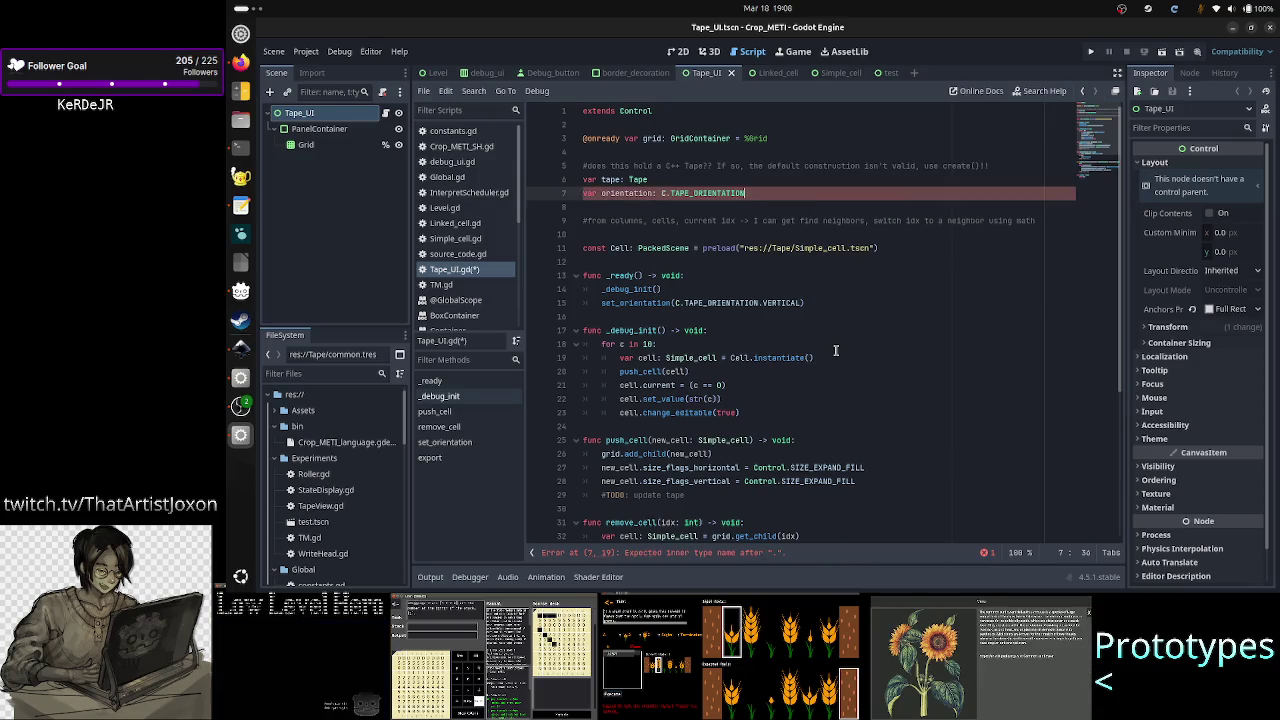
type("= ")
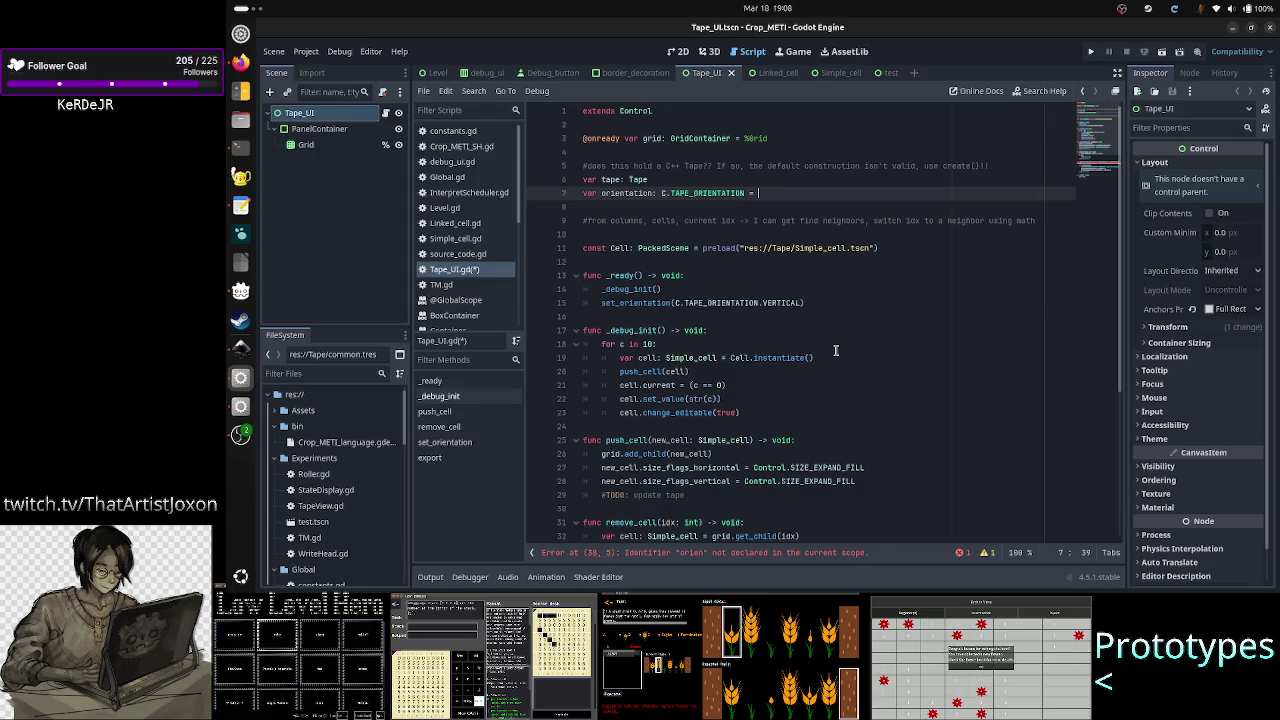
type("C.T")
key("Return")
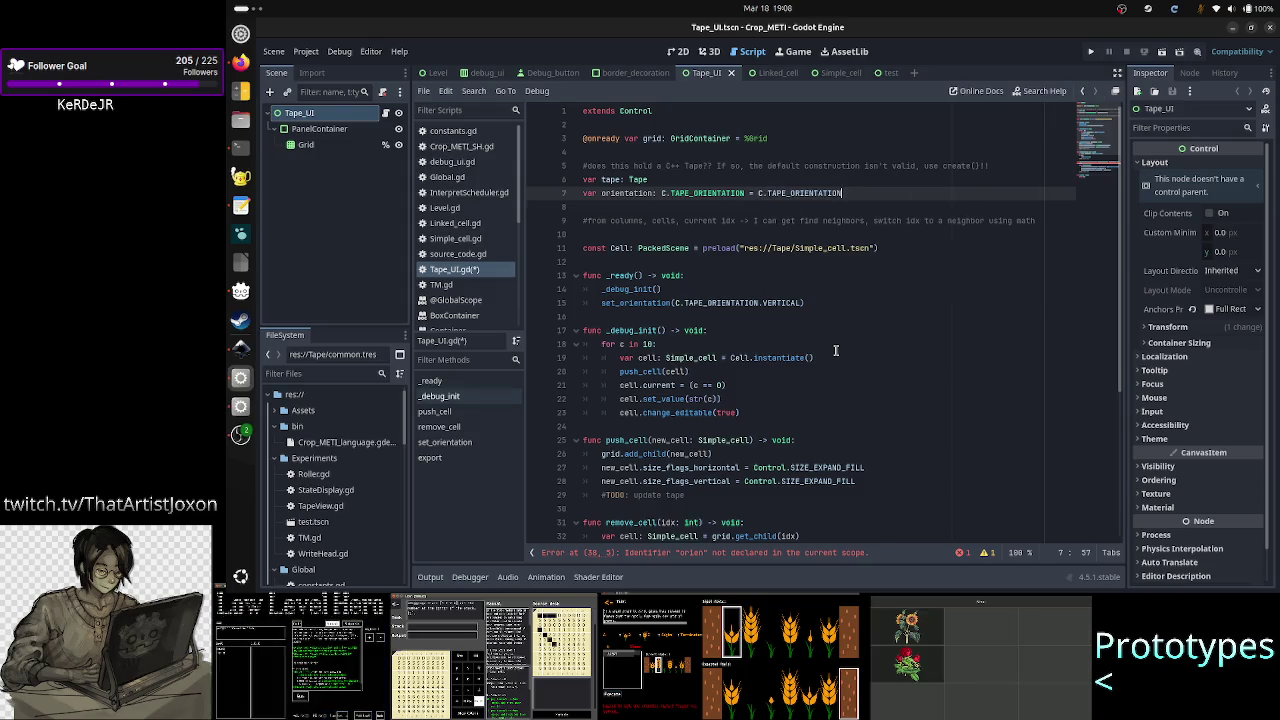
type(".V")
key("Return")
key("Down")
key("Down")
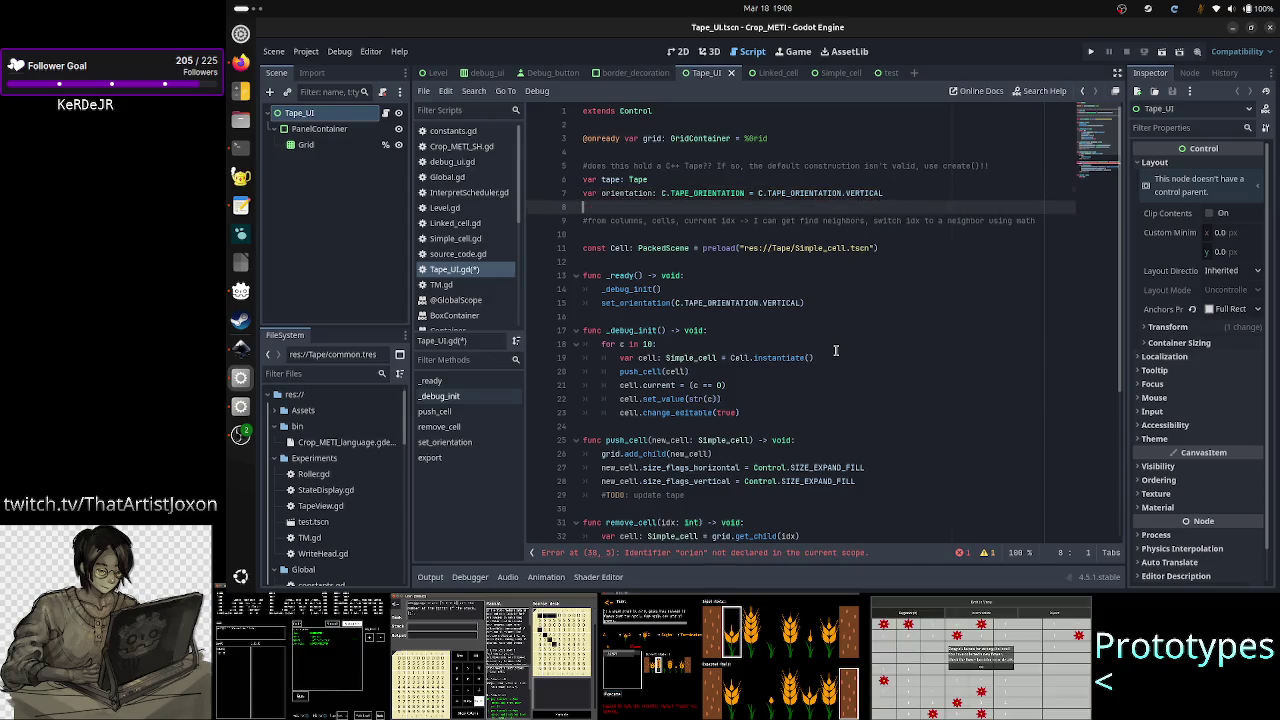
key("Down")
key("Down")
key("Down")
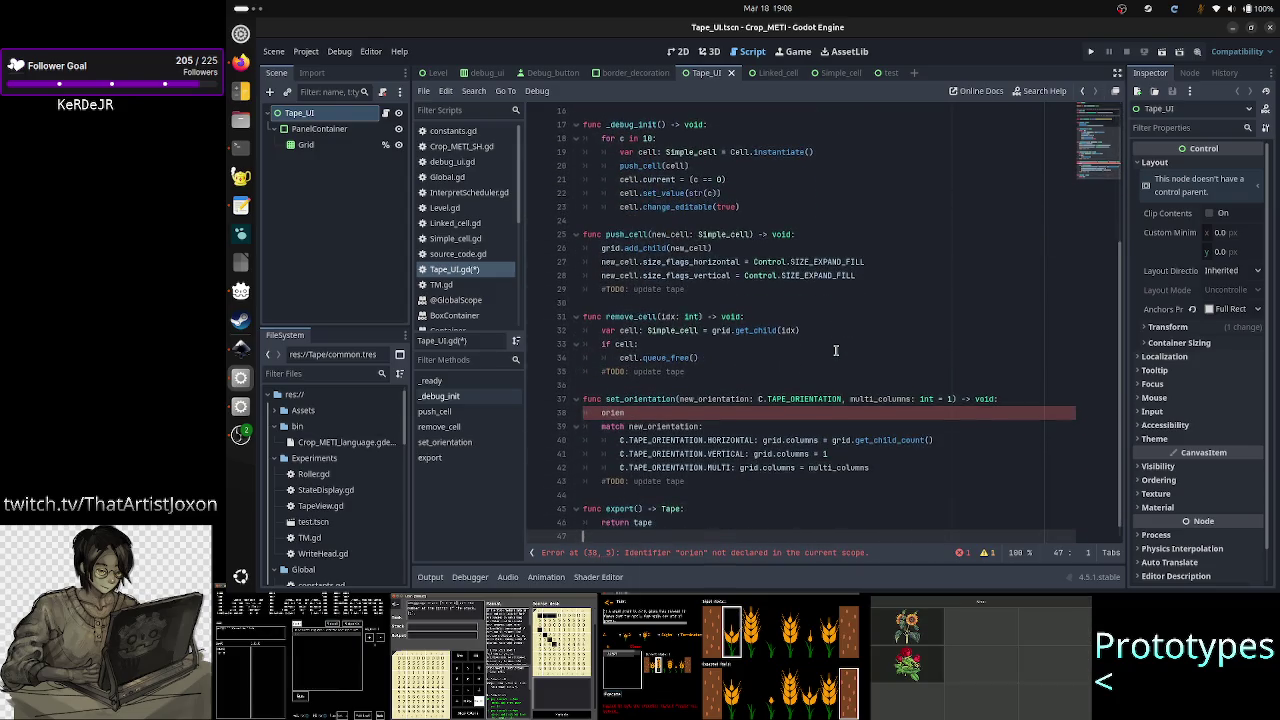
- Complete the set_orientation line as 'orientation = new_orientation' and save the script
key("Up")
key("Up")
key("Up")
key("End")
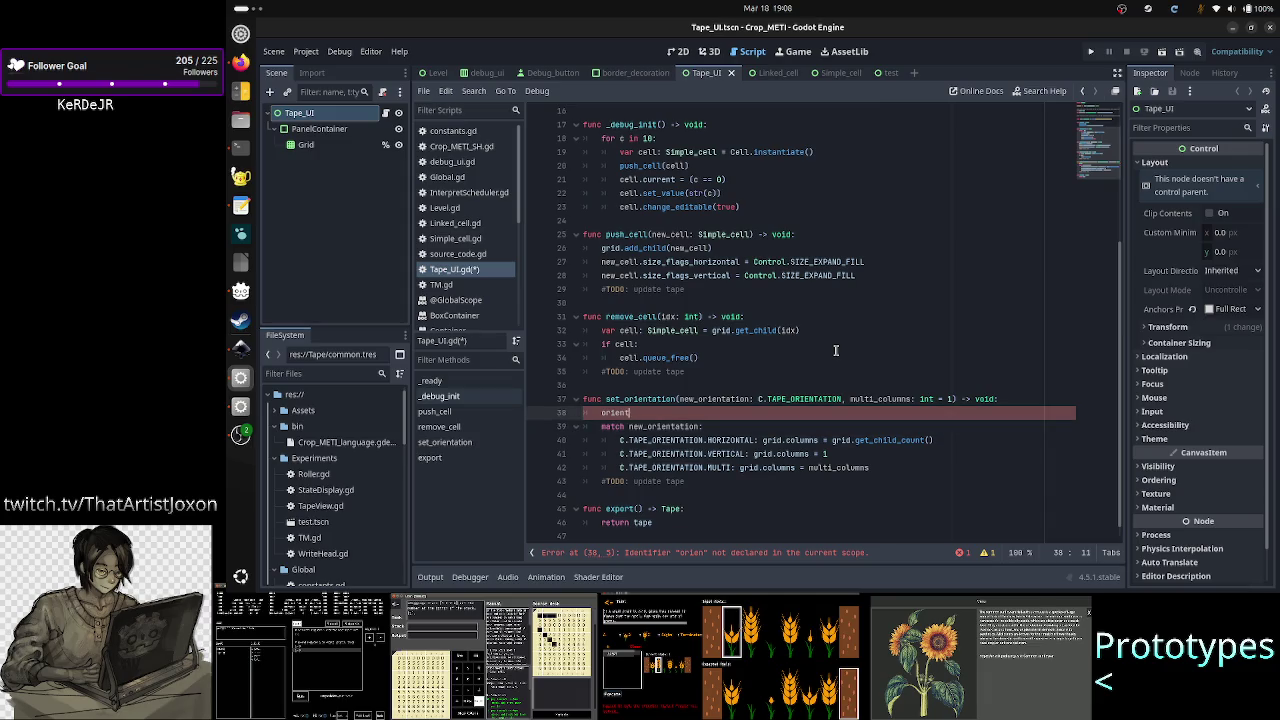
type("ta")
key("Return")
type("= new_")
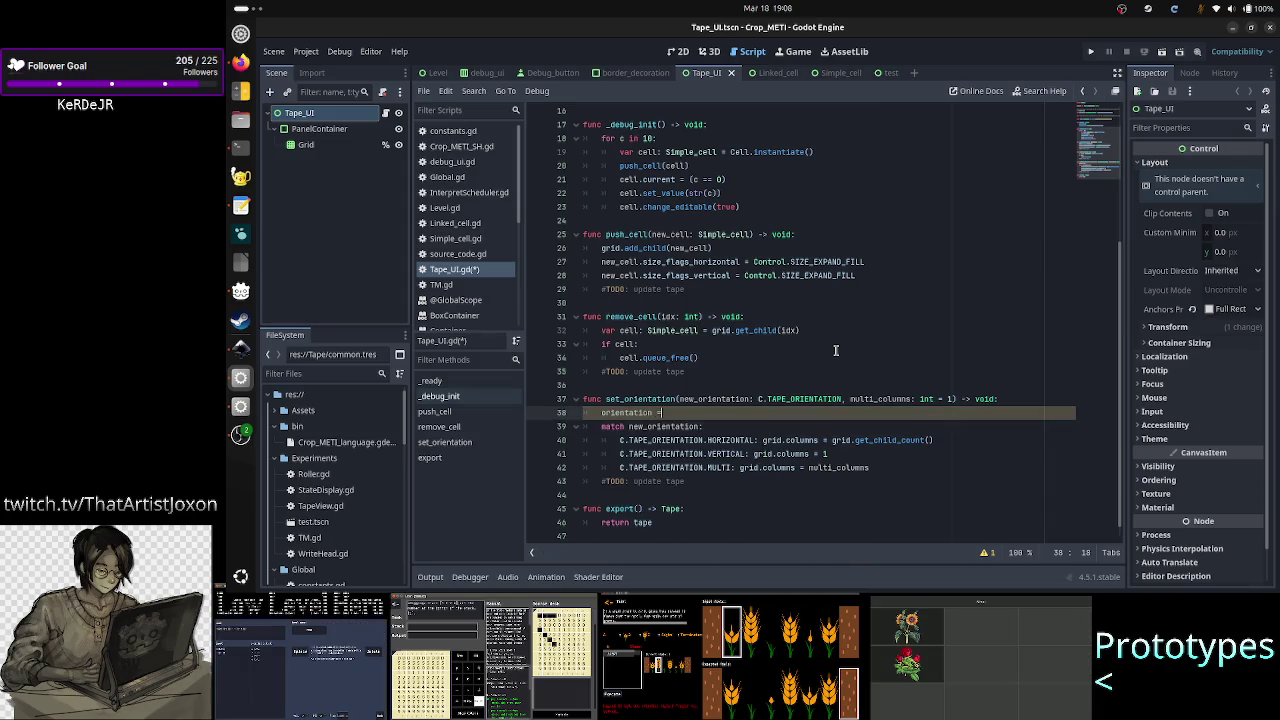
key("Return")
key("ctrl+s")
key("Down")
- Review the match new_orientation block's cases and push_cell's size-flag lines
key("Home")
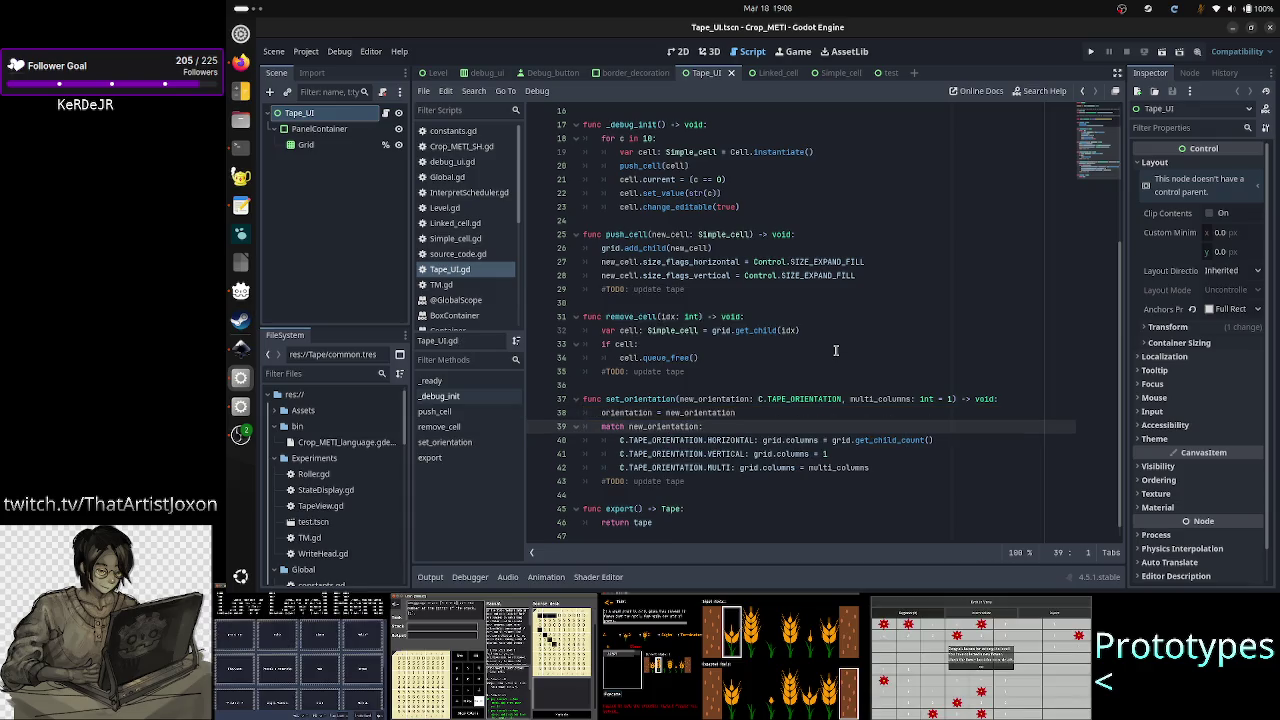
key("Down")
key("Right")
key("Right")
key("Right")
key("Right")
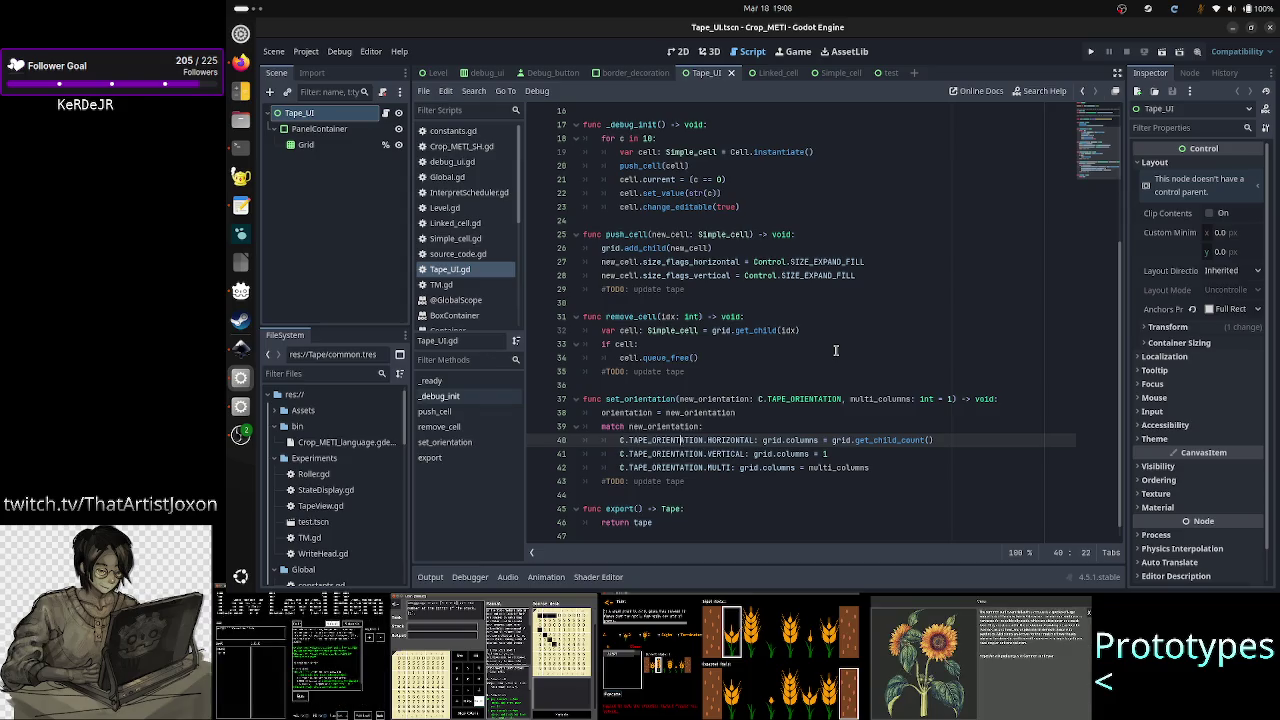
key("Right")
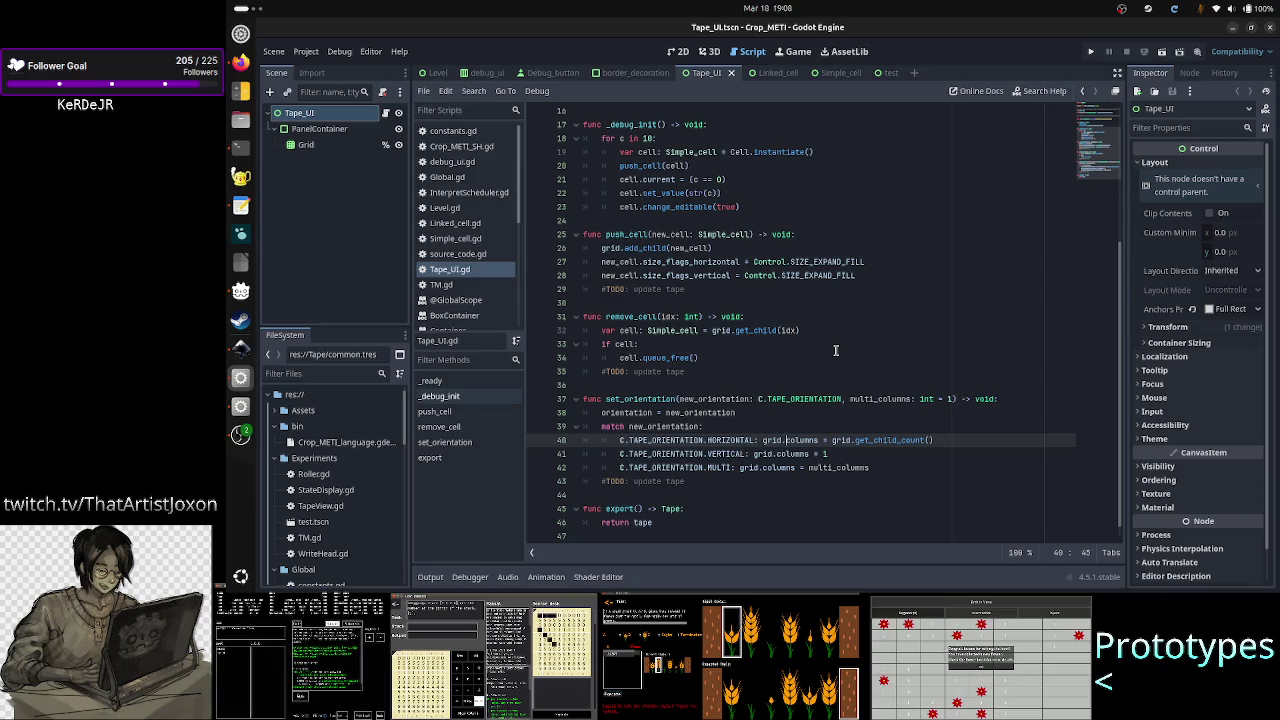
key("Right")
key("Right")
key("Right")
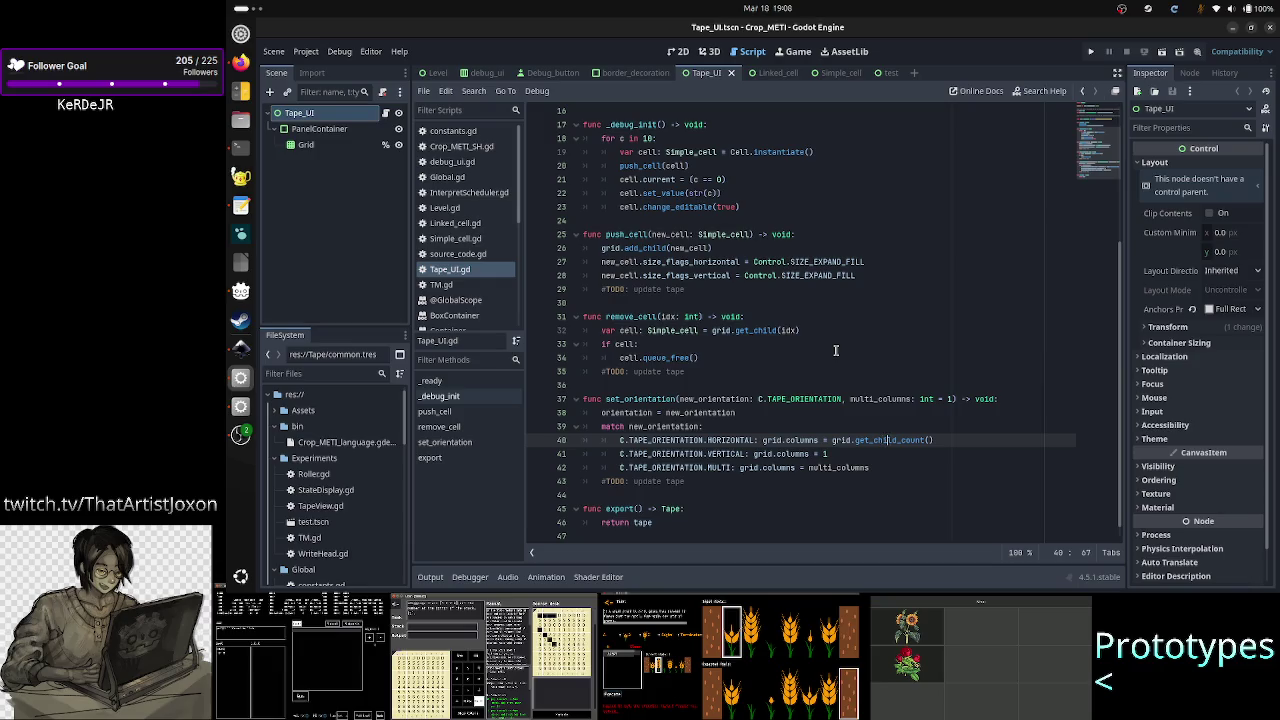
key("Right")
key("Right")
key("Right")
key("Up")
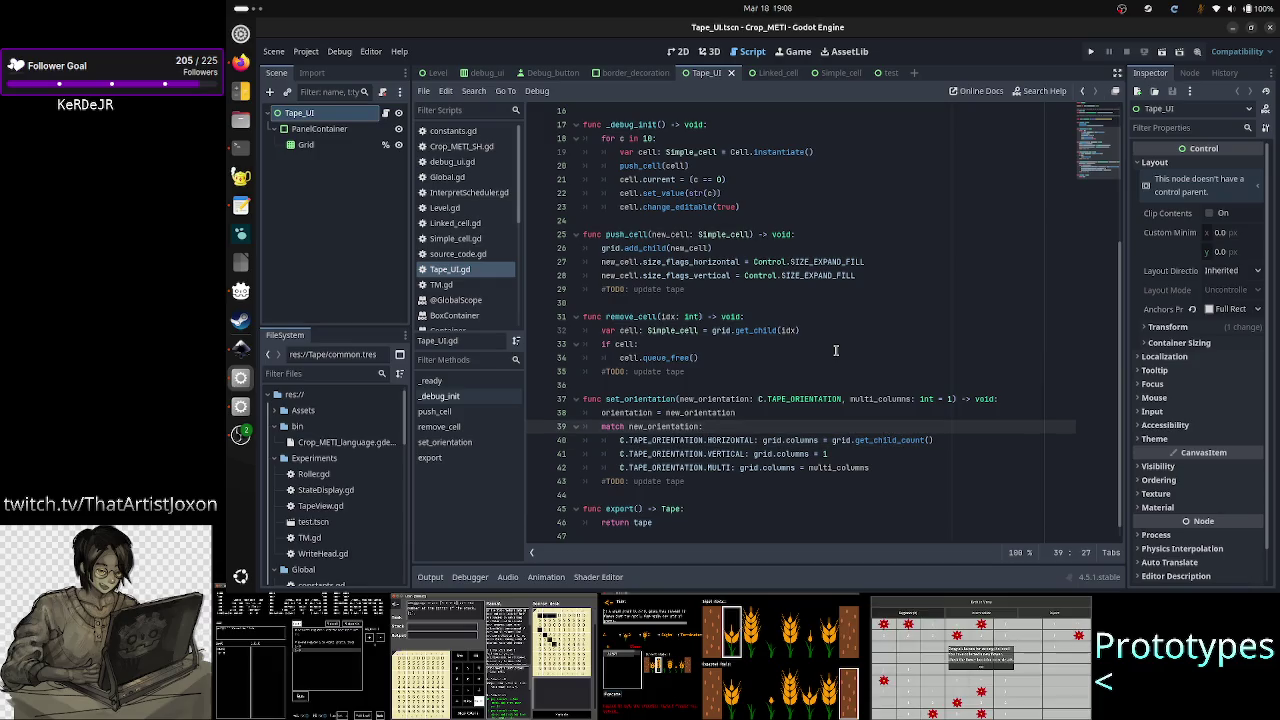
key("Up")
key("Up")
key("Up")
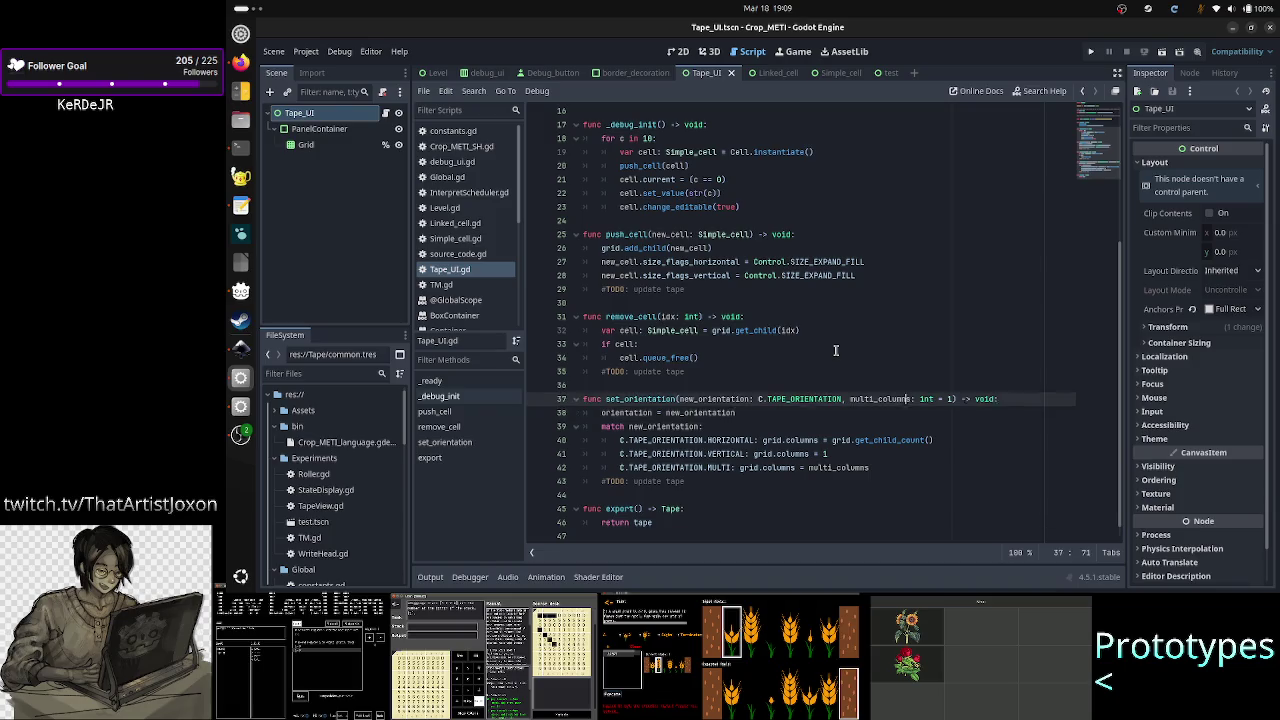
key("Up")
key("Up")
key("Up")
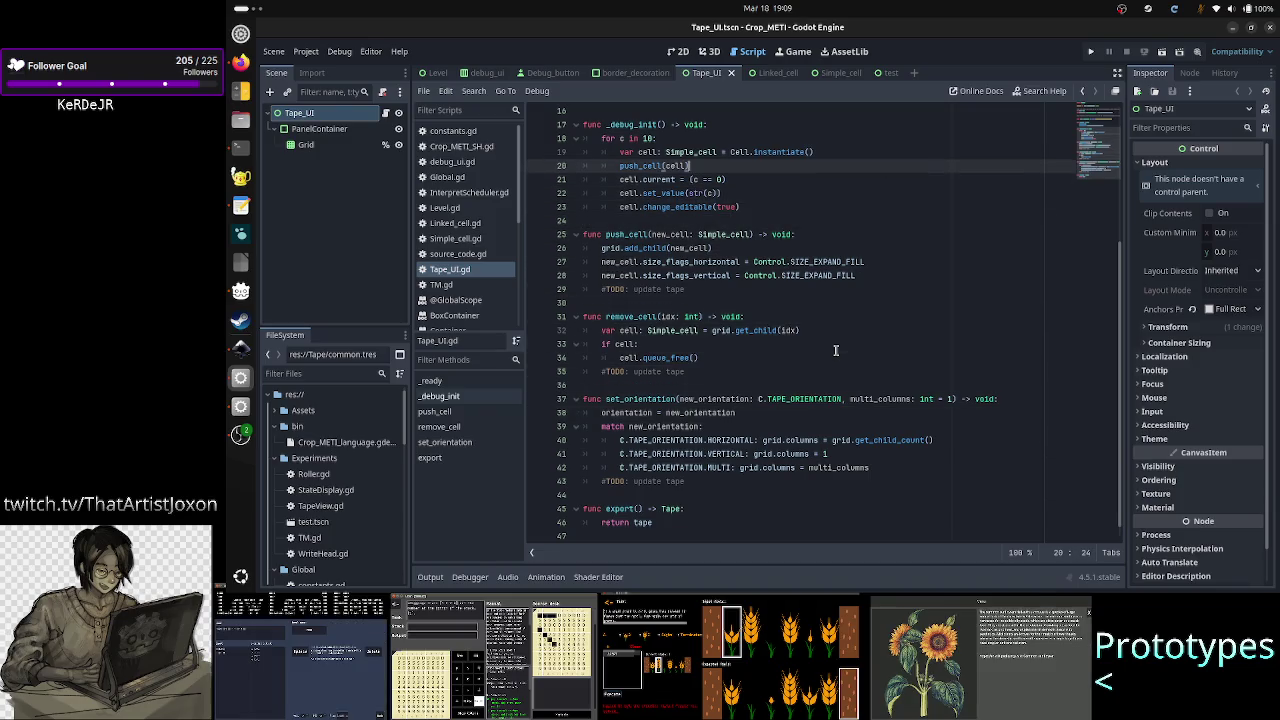
key("Down")
key("Down")
key("Down")
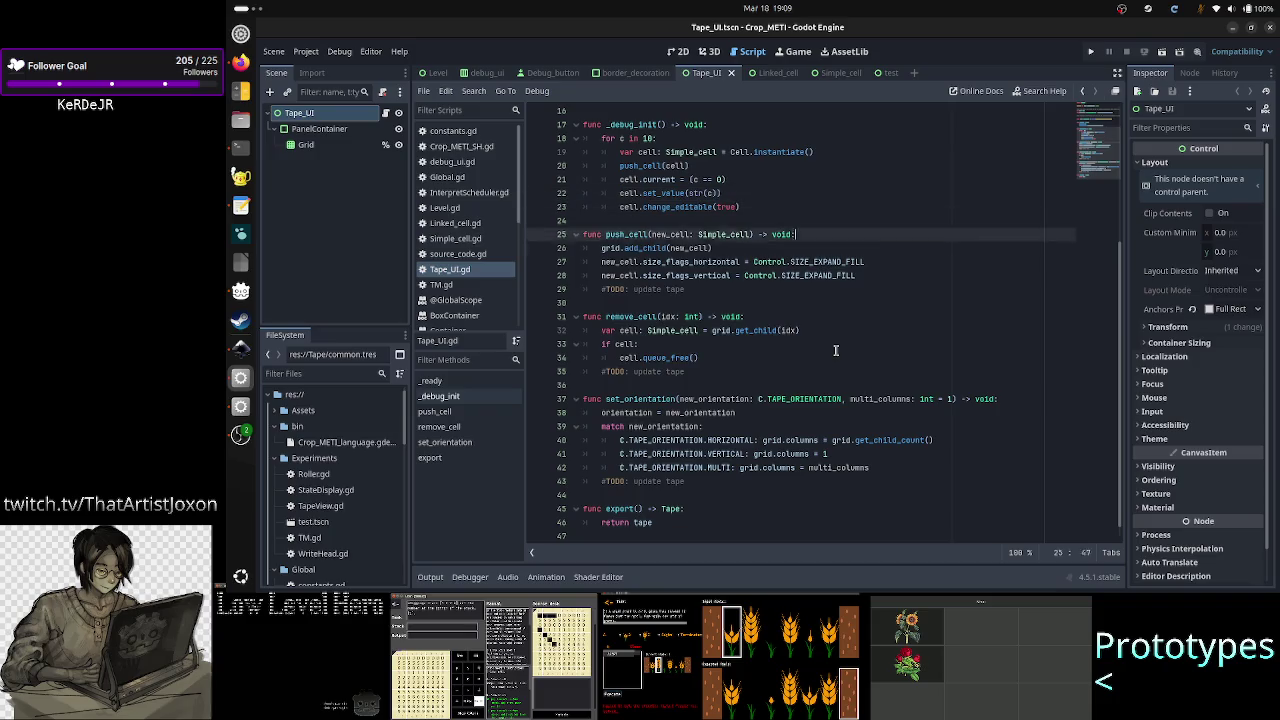
key("Home")
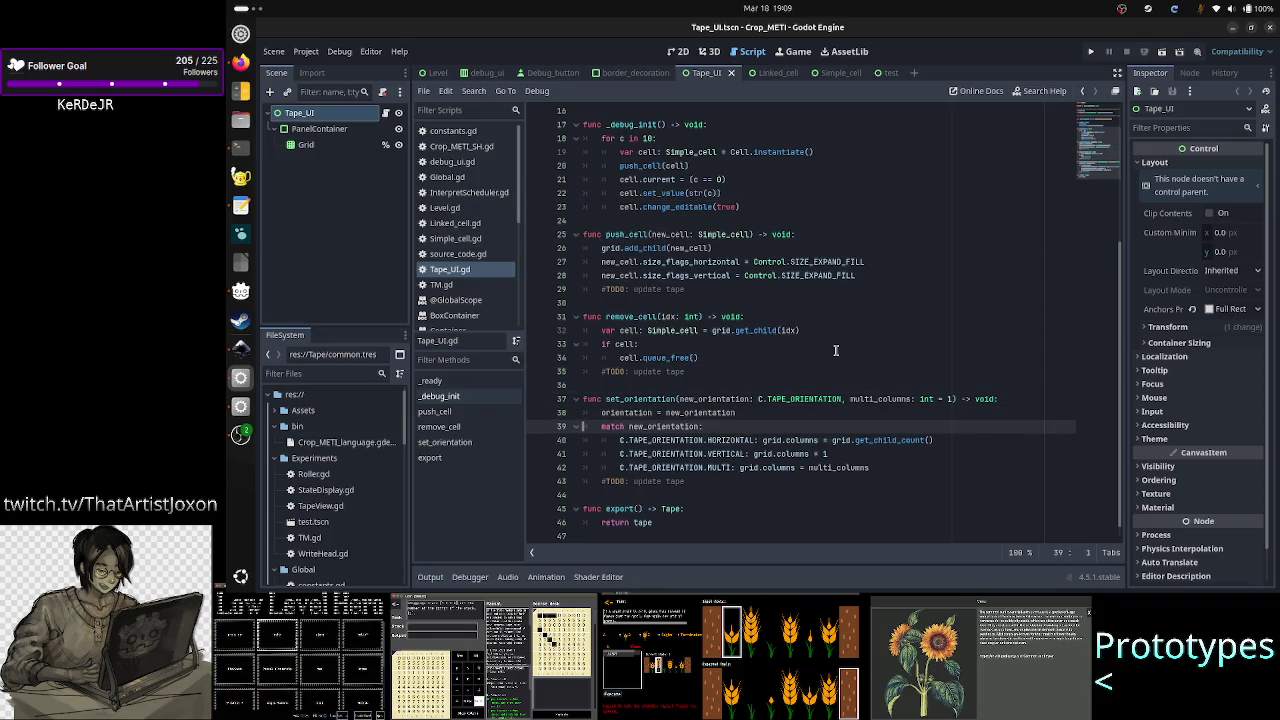
key("shift+Down")
key("shift+Down")
key("shift+Down")
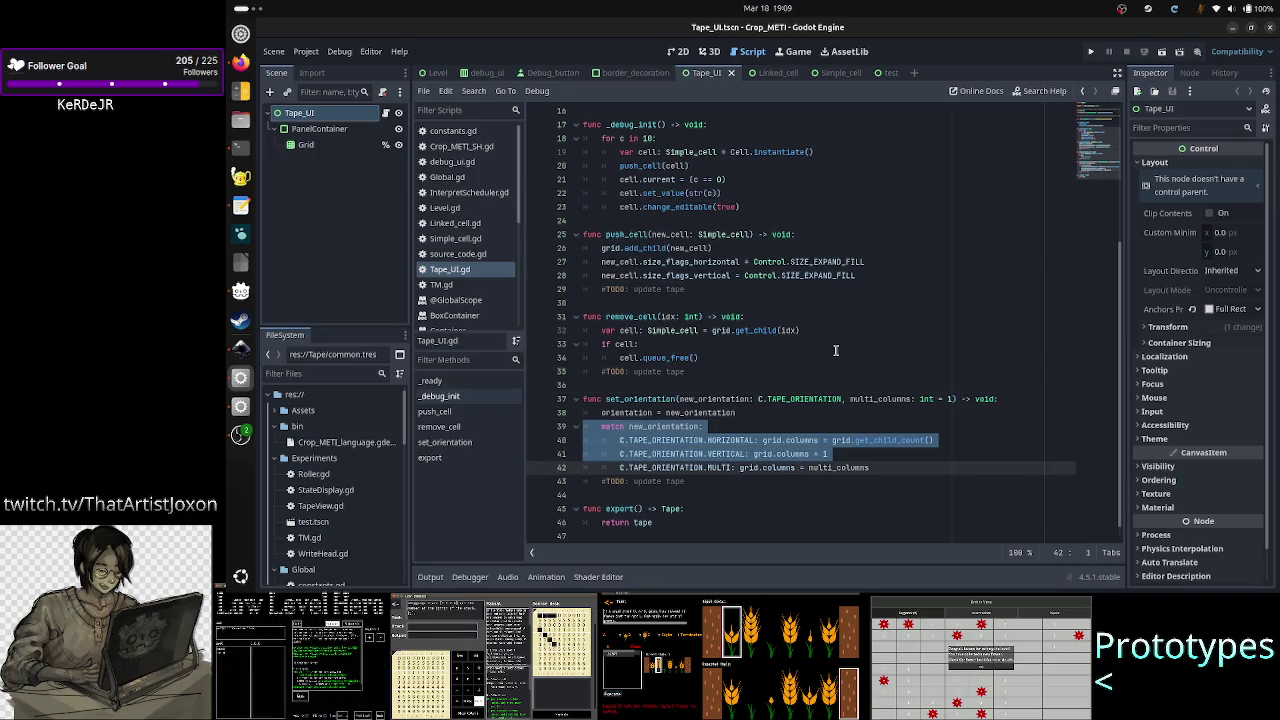
key("Up")
key("Up")
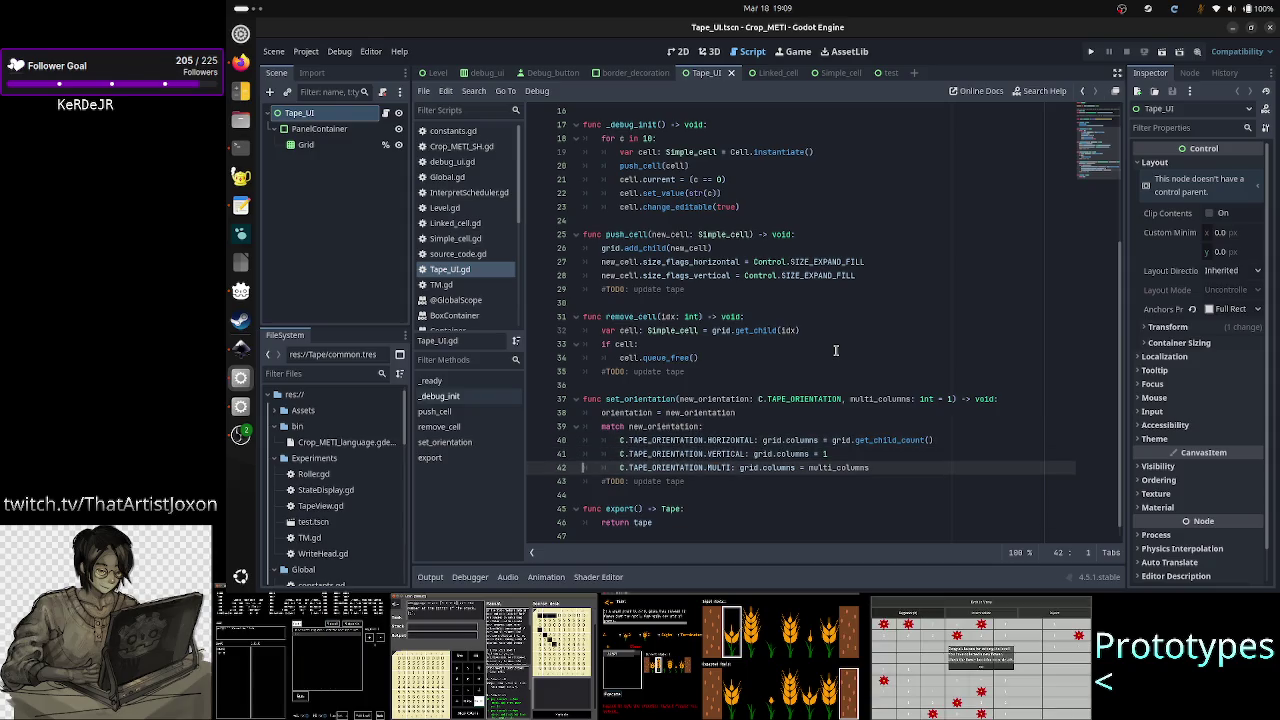
key("Down")
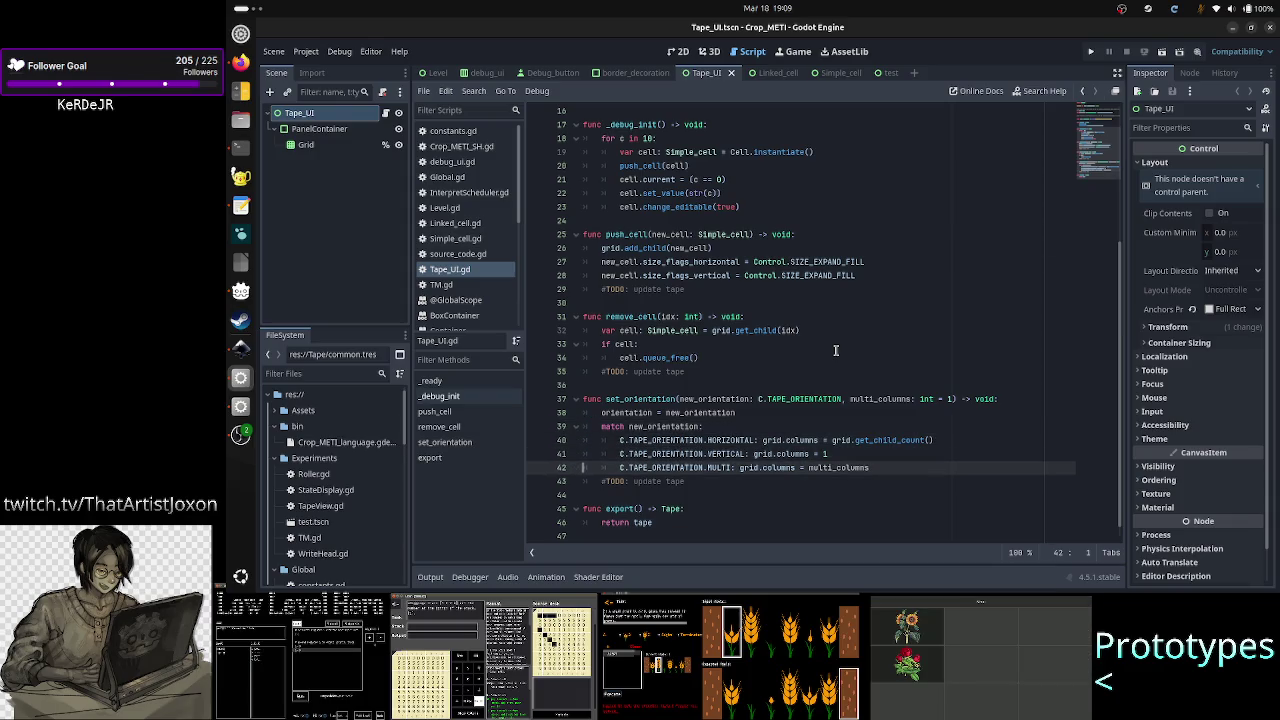
- Insert an indented blank line above grid.add_child in push_cell
key("Up")
key("Up")
key("Up")
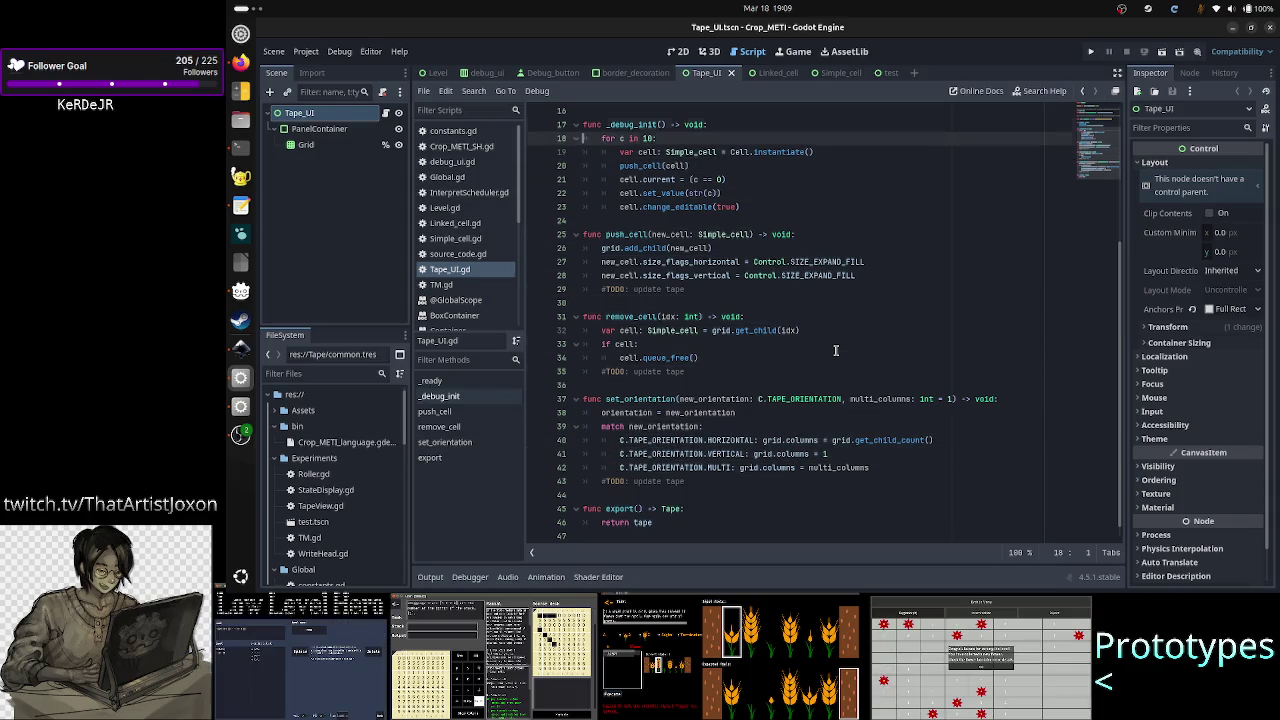
key("Down")
key("Down")
key("Down")
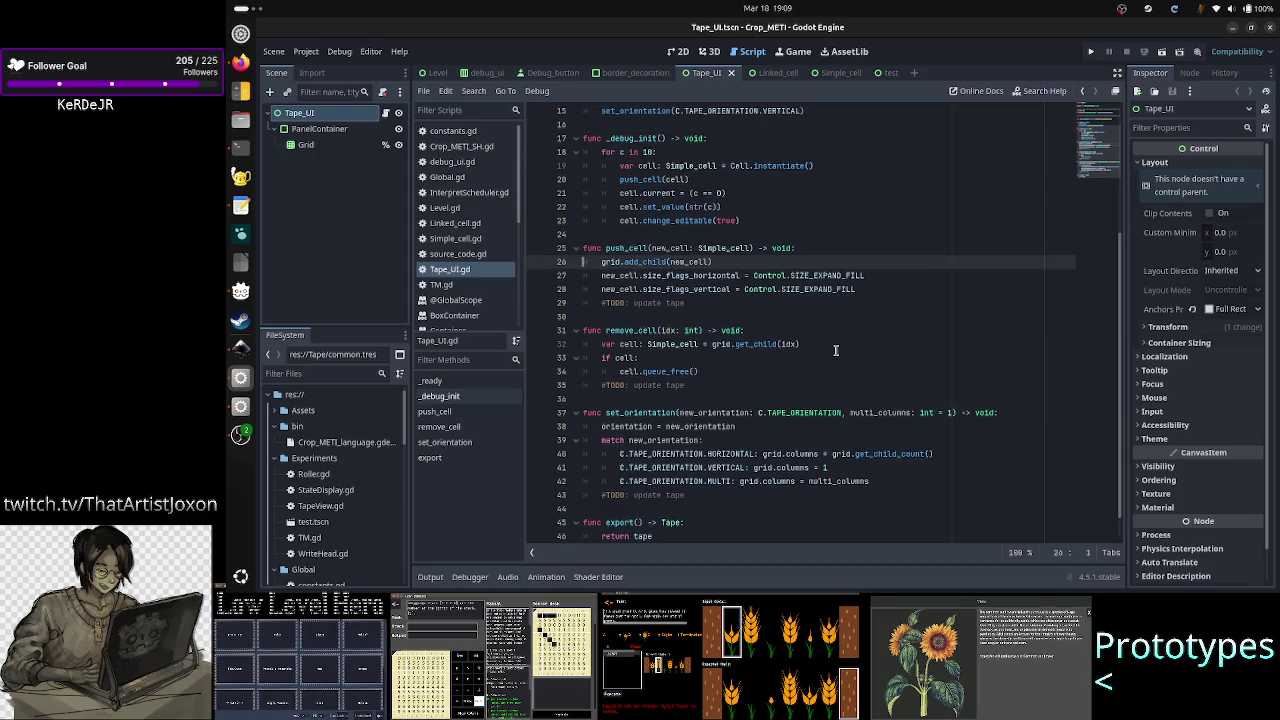
key("Right")
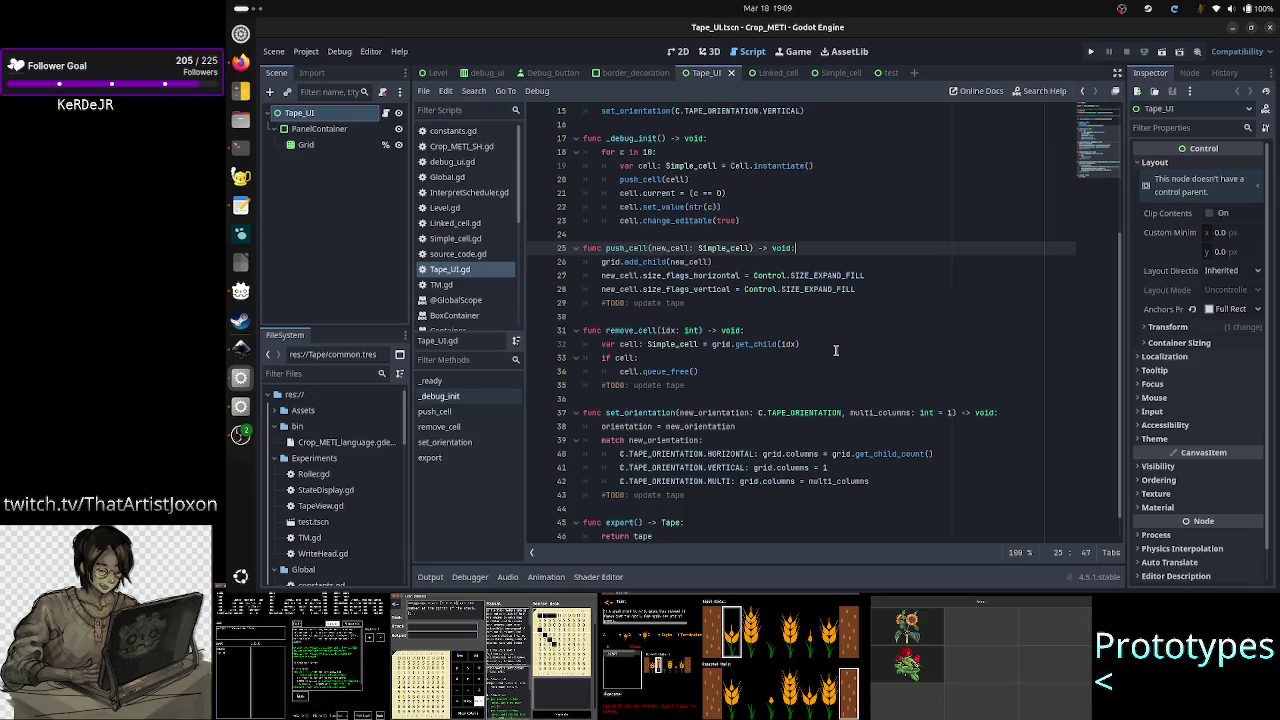
key("ctrl+shift+Return")
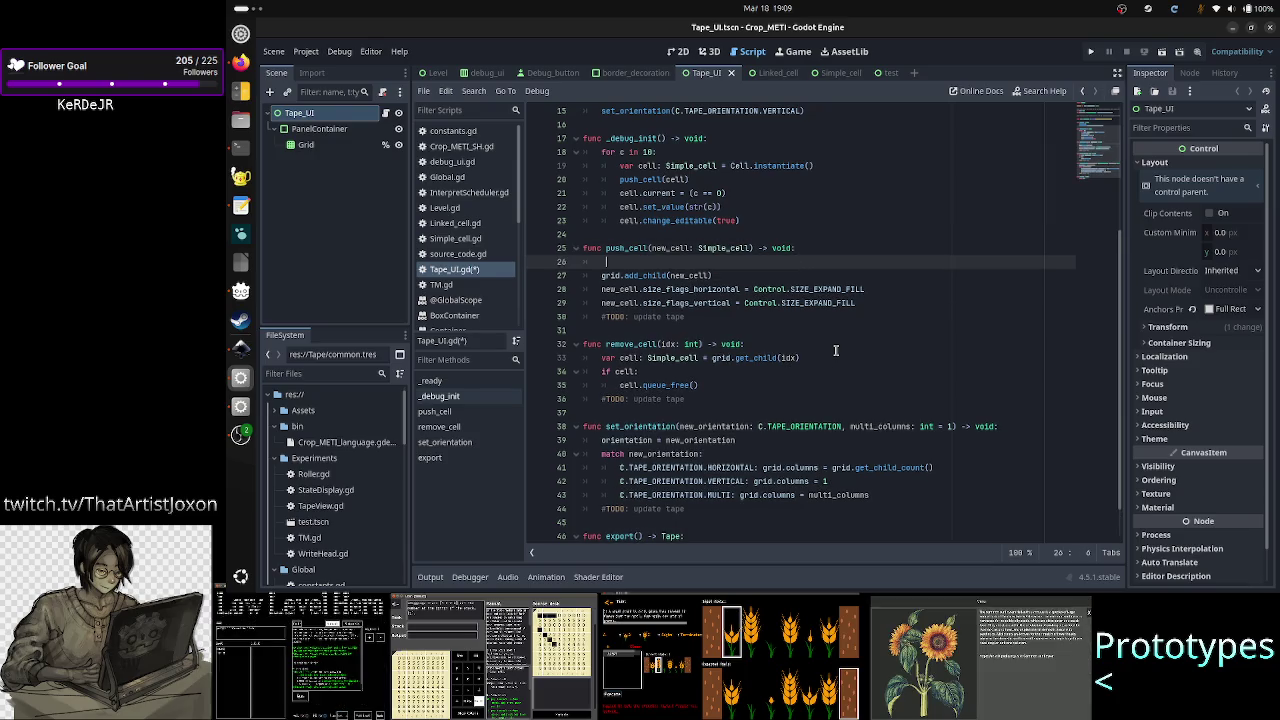
key("BackSpace")
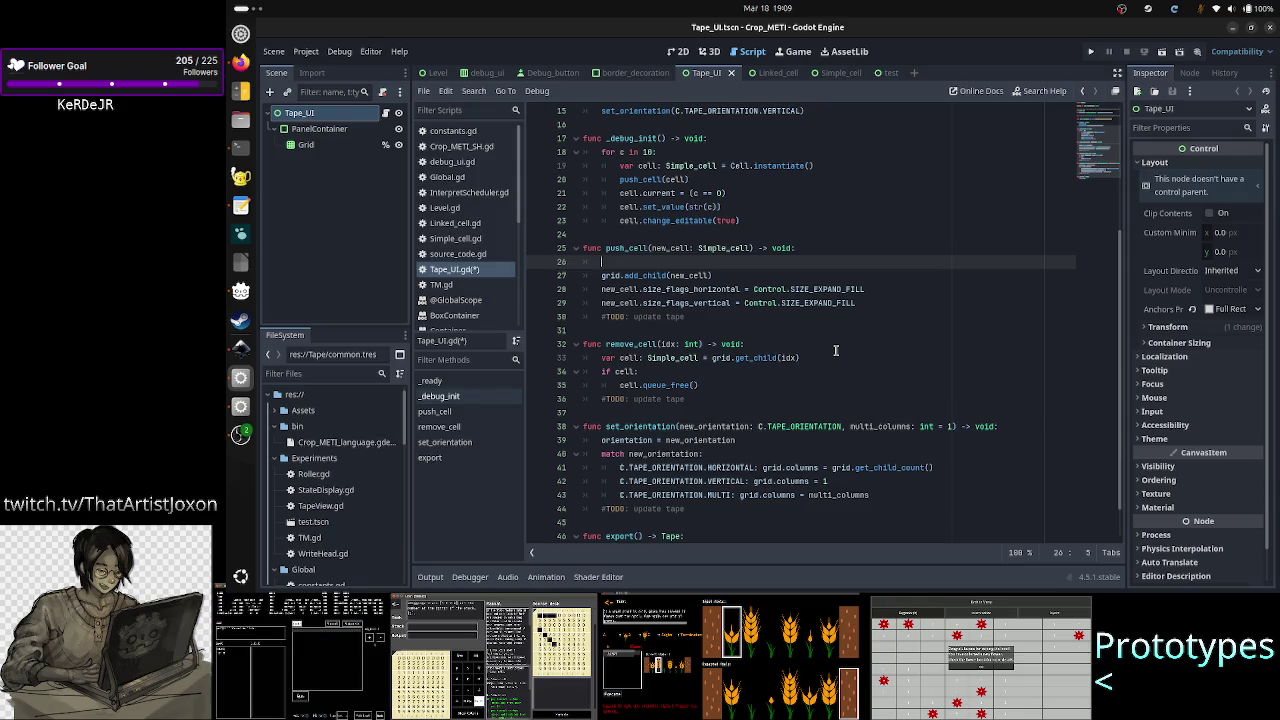
key("Tab")
- Write 'if orientation == C.TAPE_ORIENTATION.HORIZONTAL:' and begin 'grid.columns =' in its body
type("if ori")
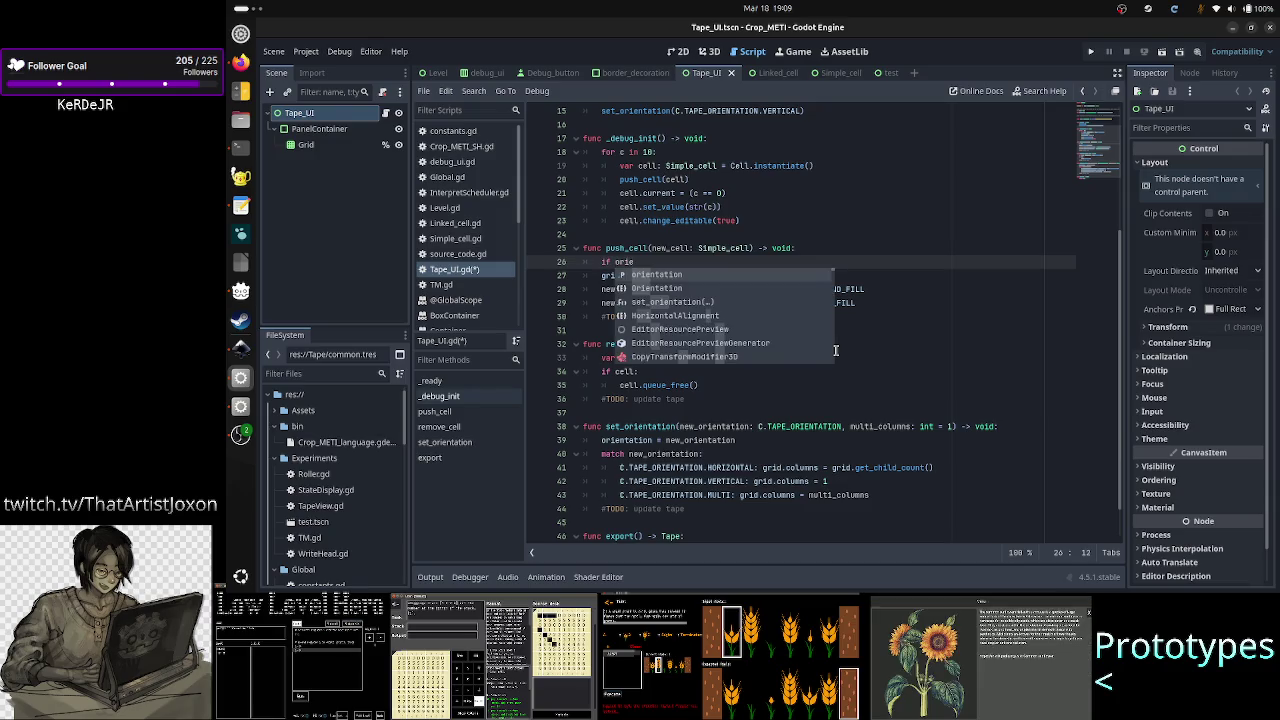
key("Return")
type("== ")
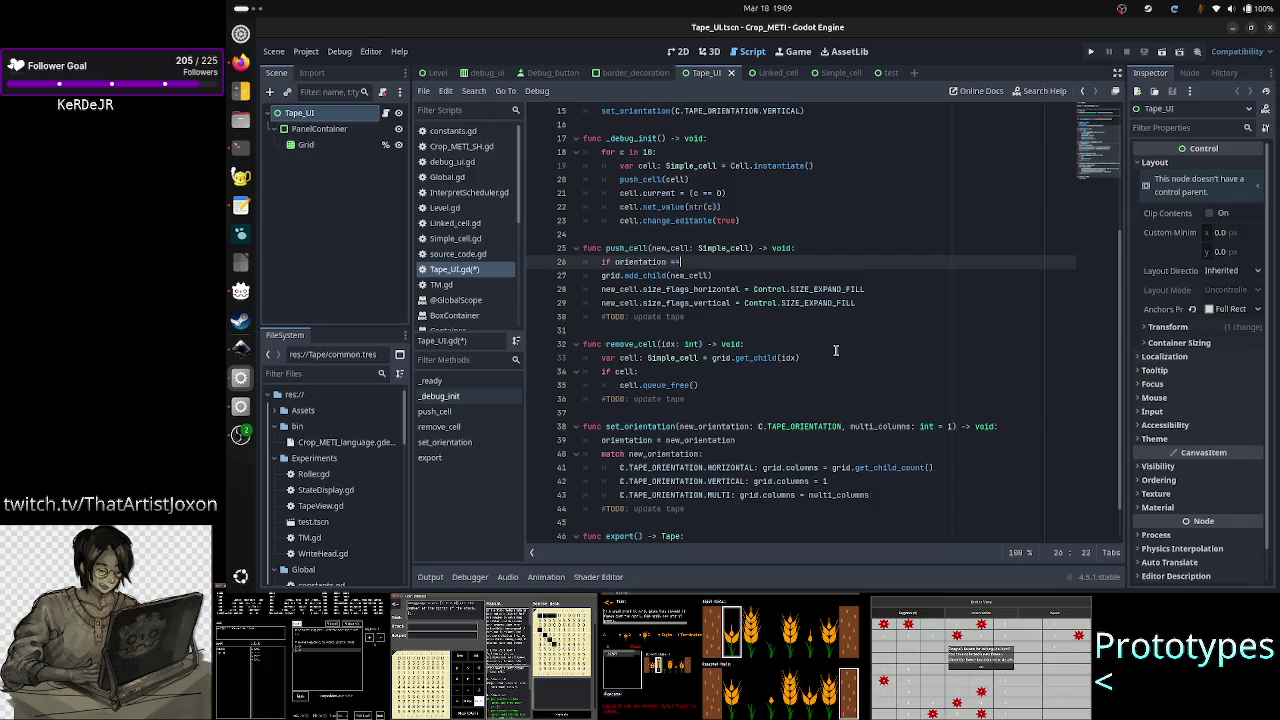
type("C.T")
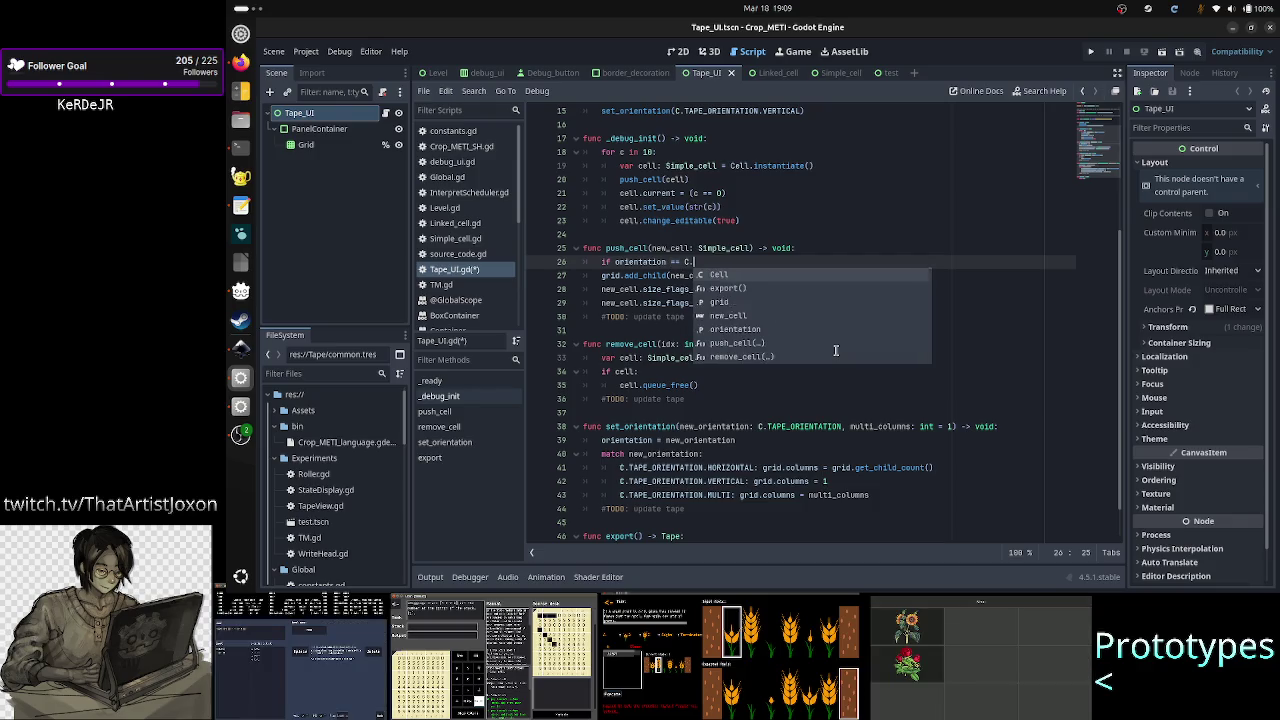
key("Return")
type(".")
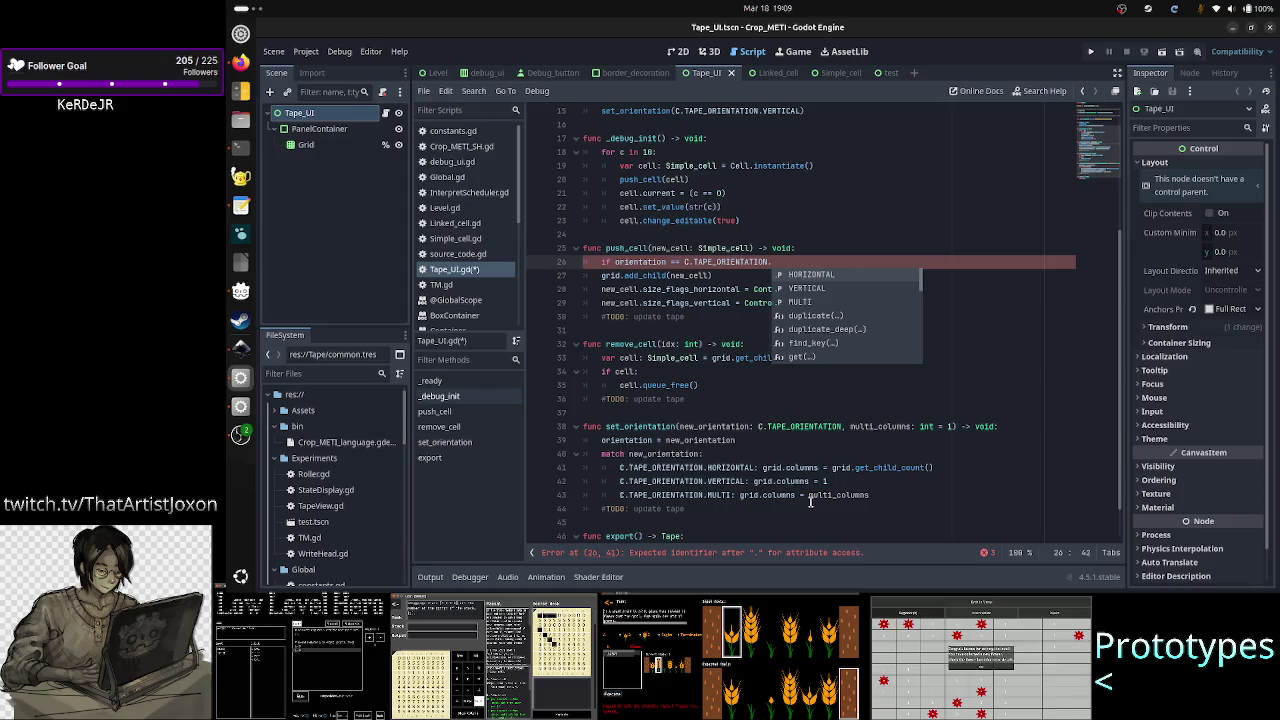
mouse_move(829, 497)
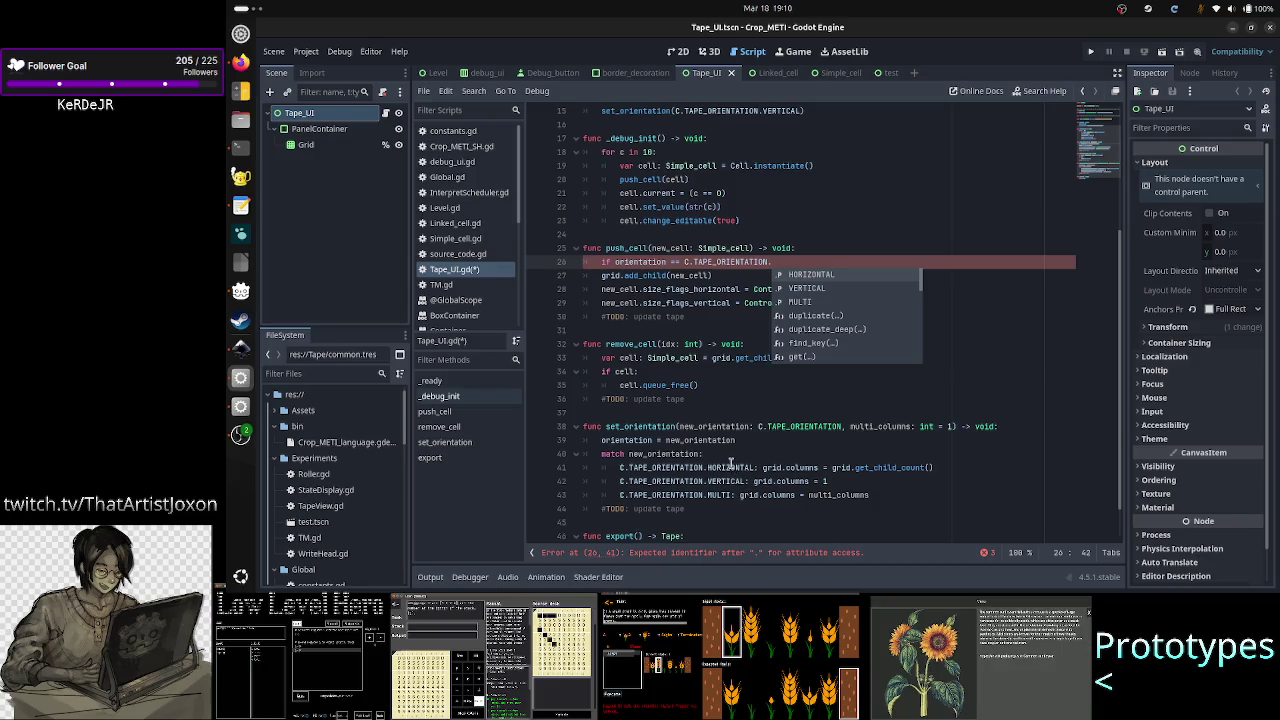
mouse_move(731, 467)
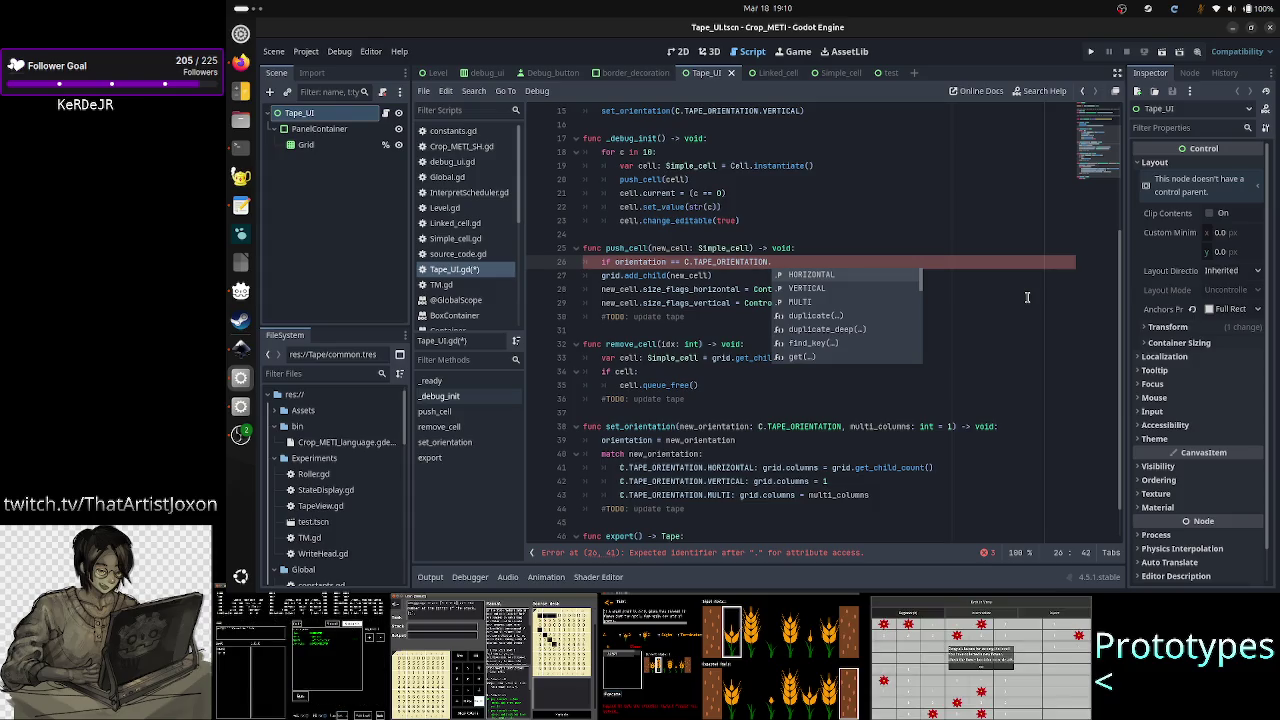
key("Return")
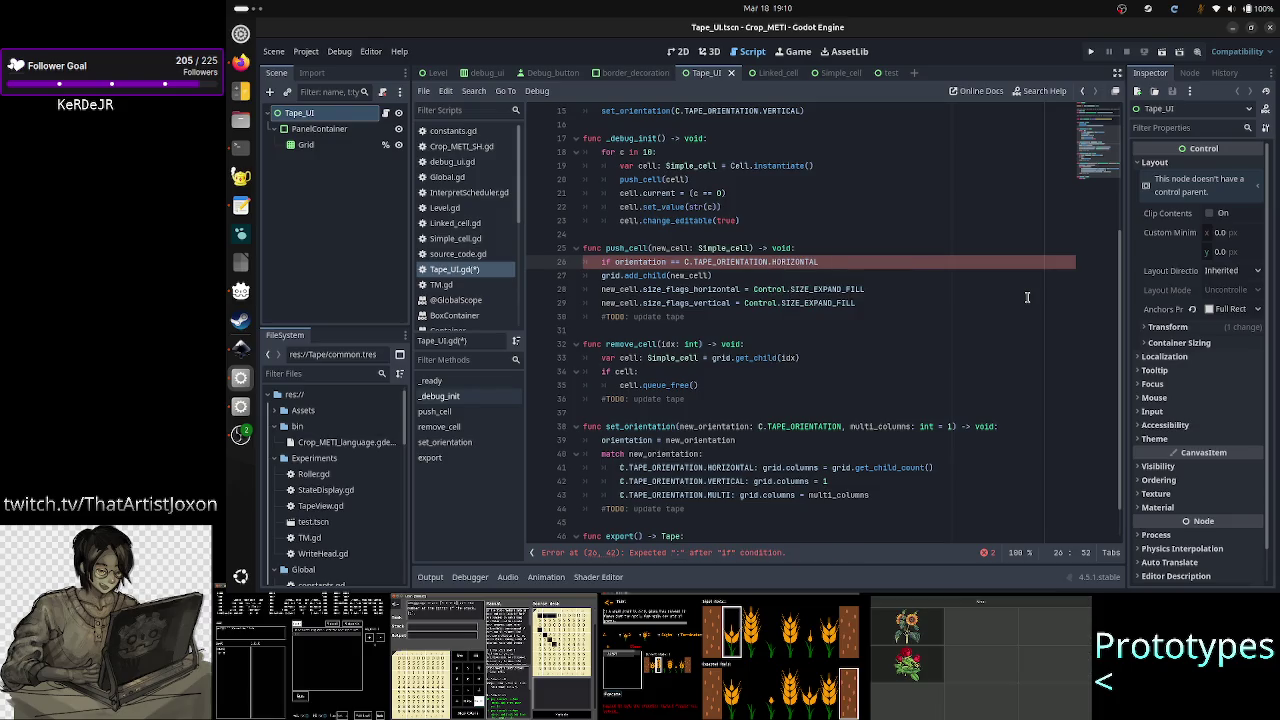
type(":")
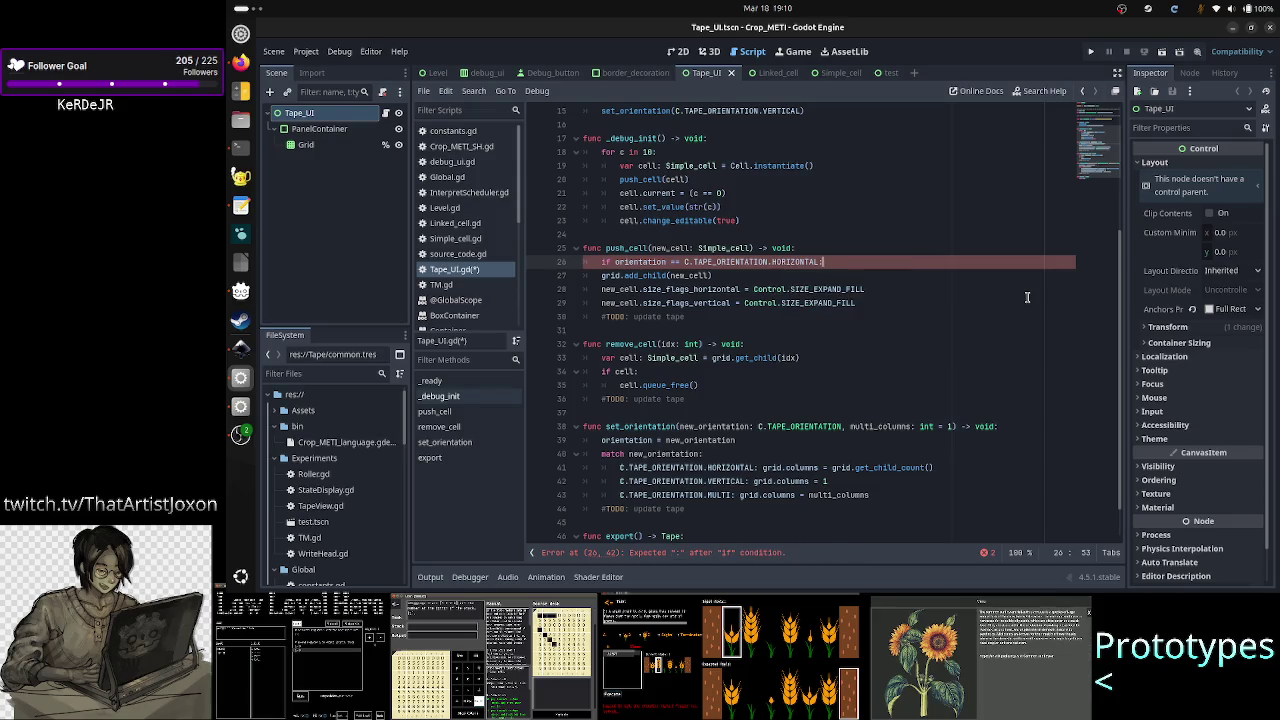
key("Return")
type("gr")
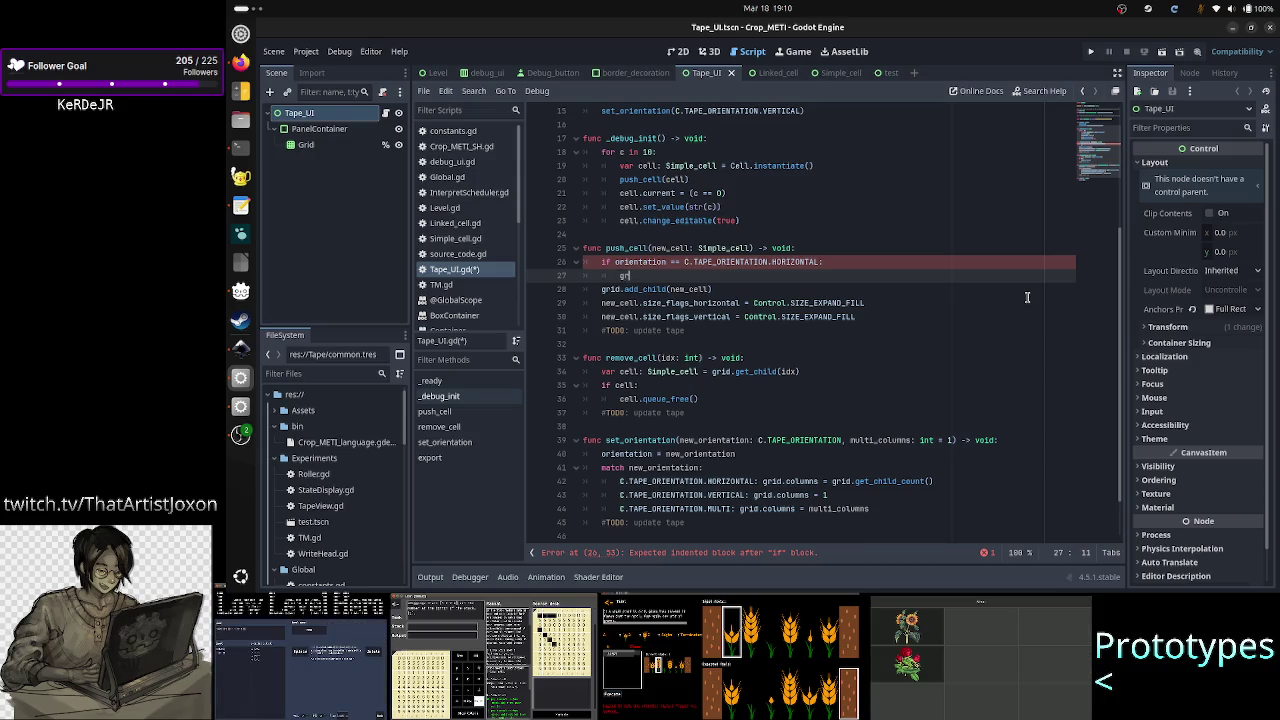
type("id.columns =")
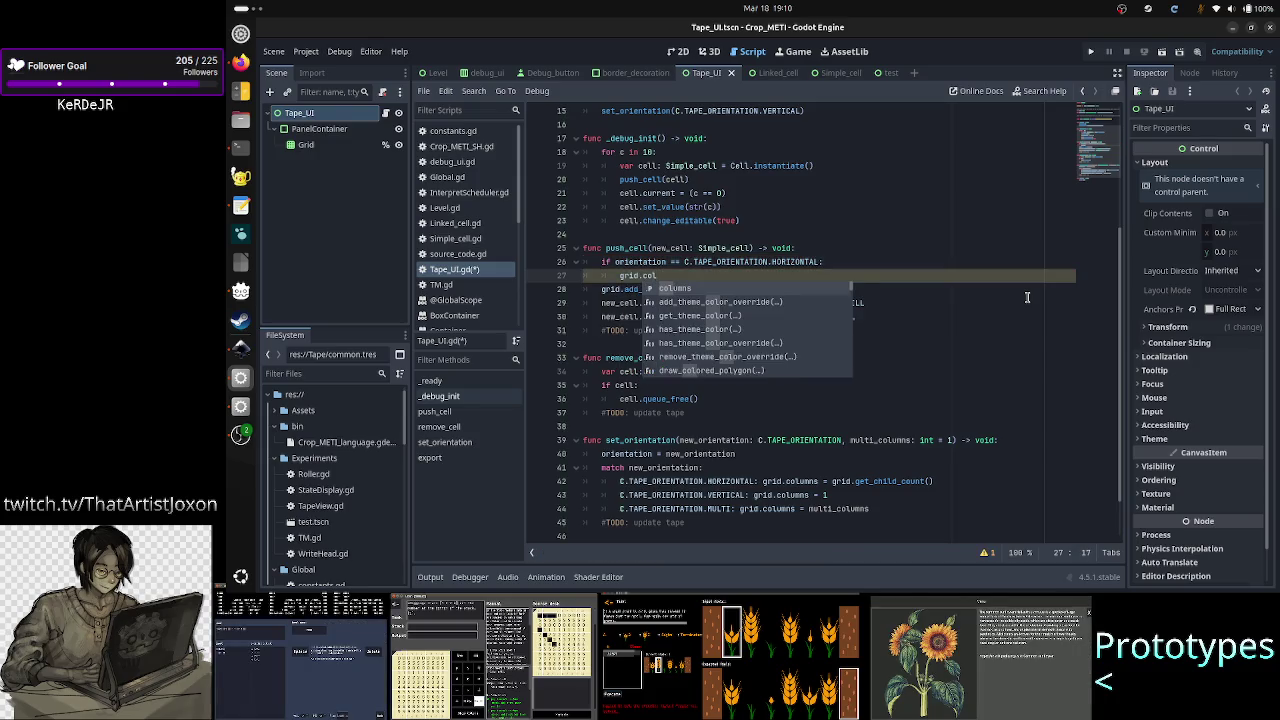
- Make the if body 'grid.columns += 1' before grid.add_child
key("BackSpace")
key("BackSpace")
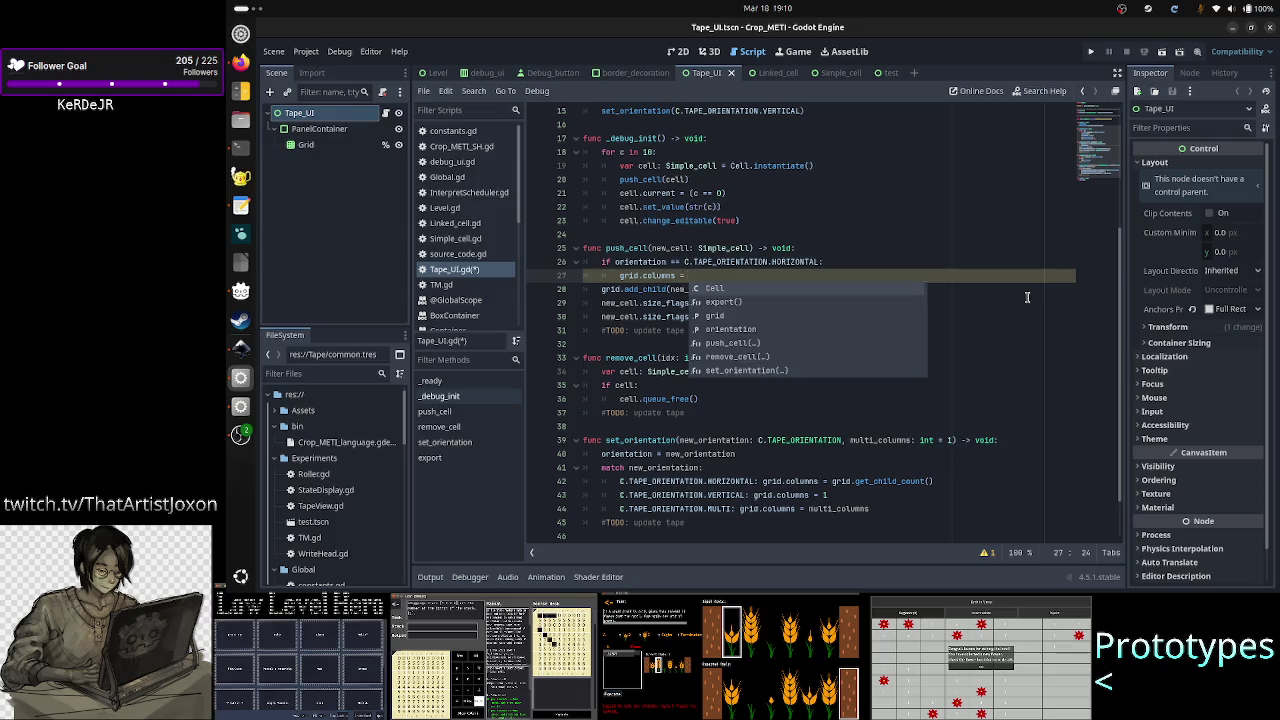
type("+")
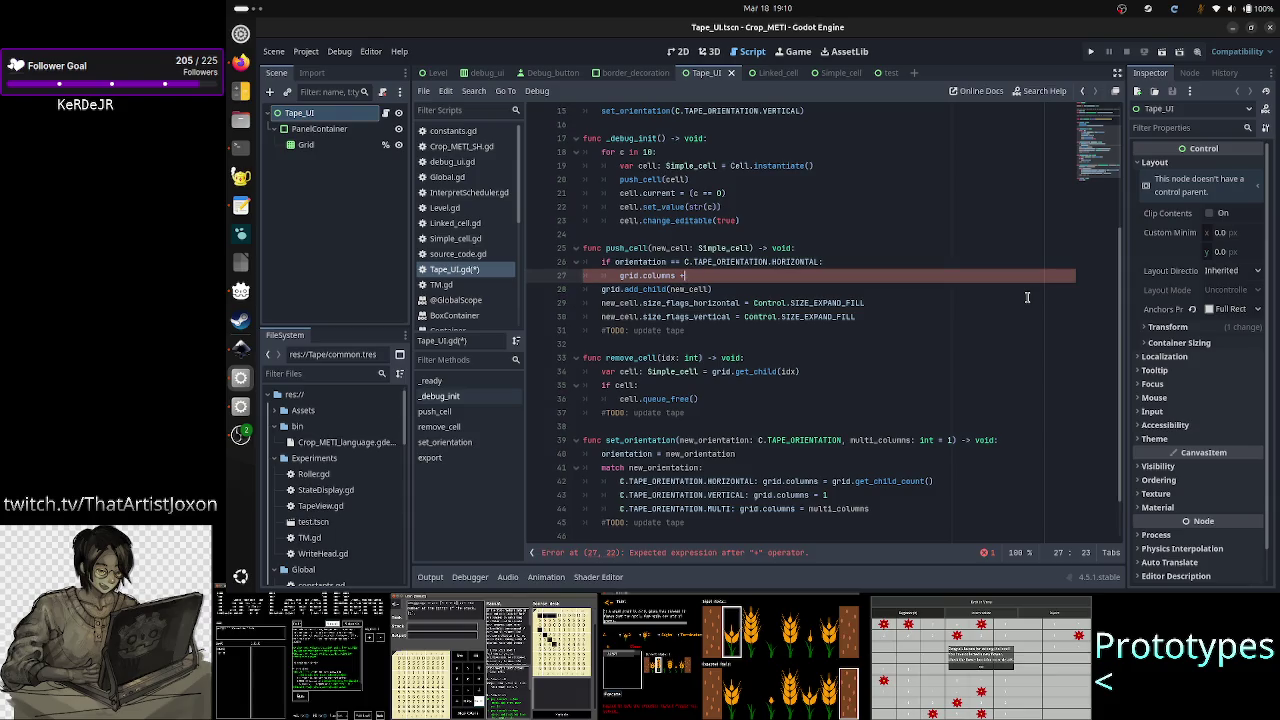
type("= 1")
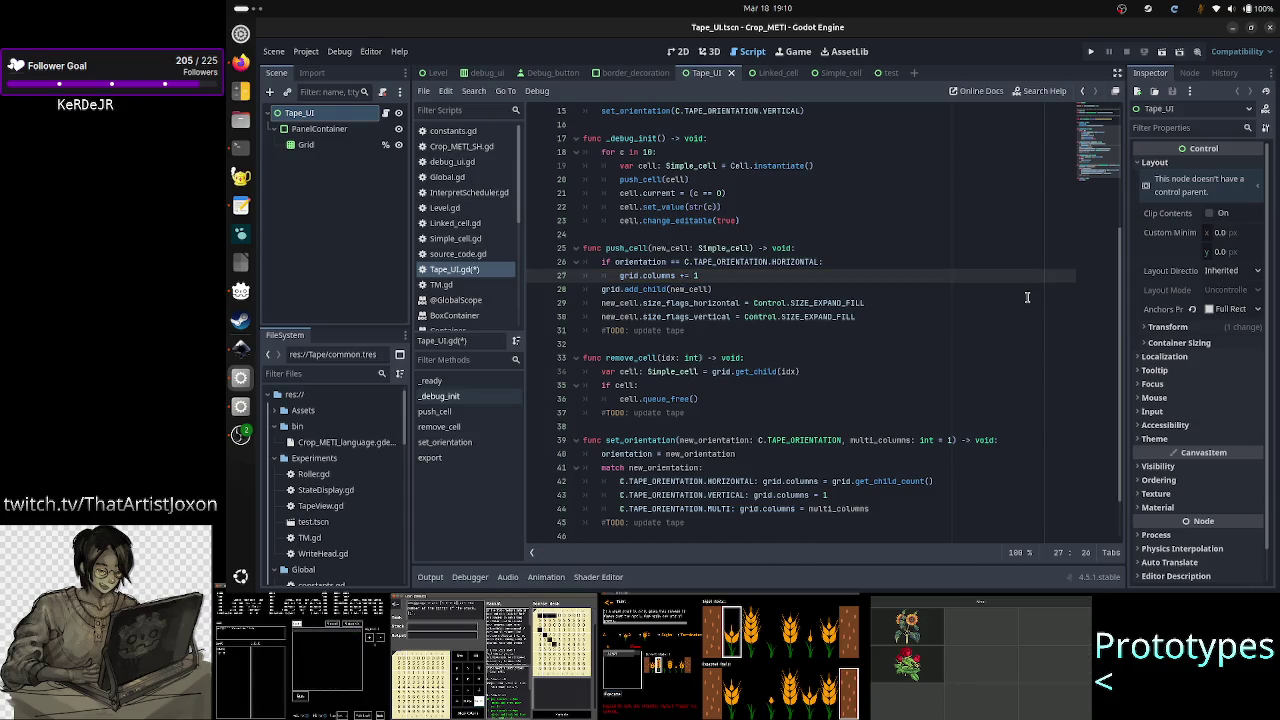
key("Right")
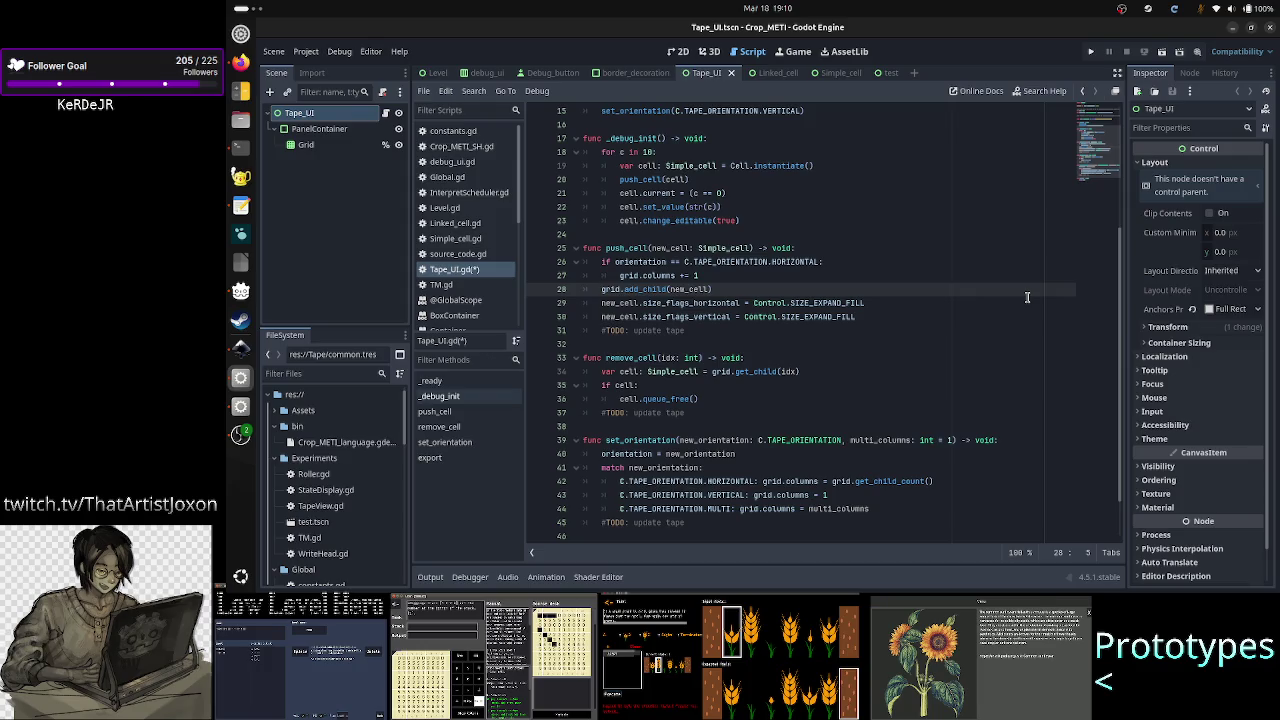
key("Up")
key("Up")
key("Down")
key("Down")
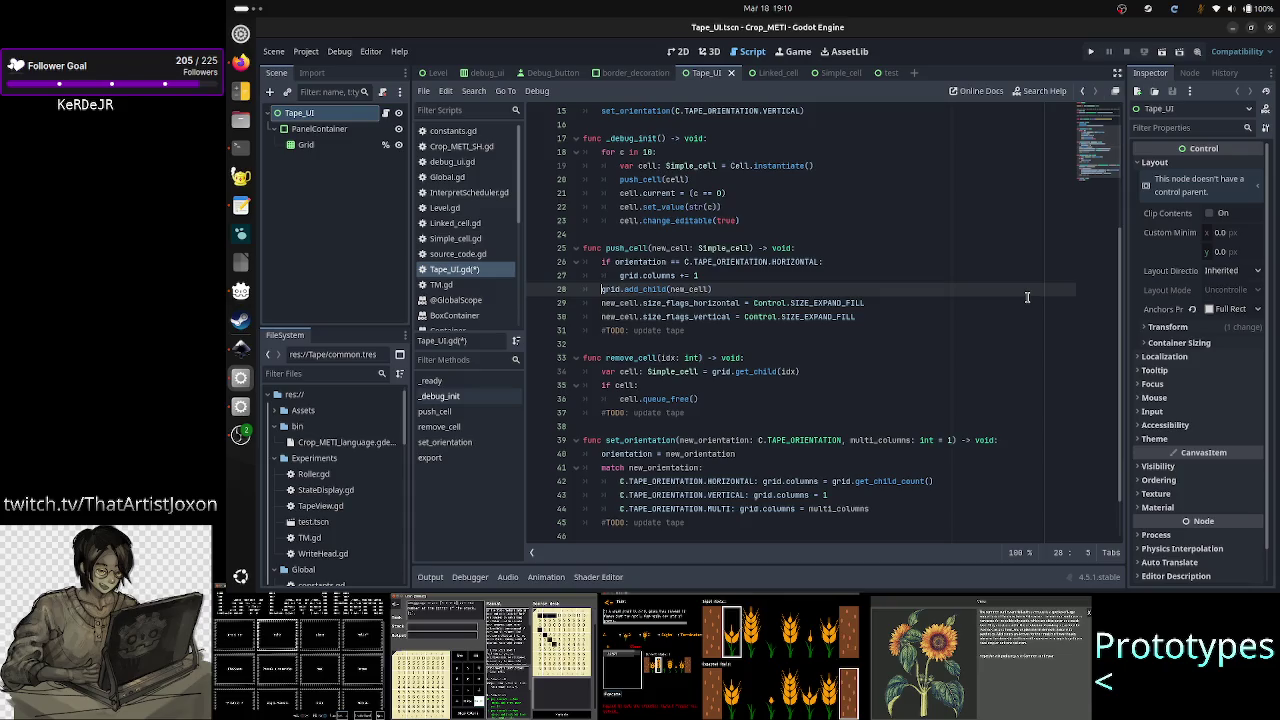
- Review the horizontal and vertical size-flag lines below grid.add_child
key("Down")
key("shift+Down")
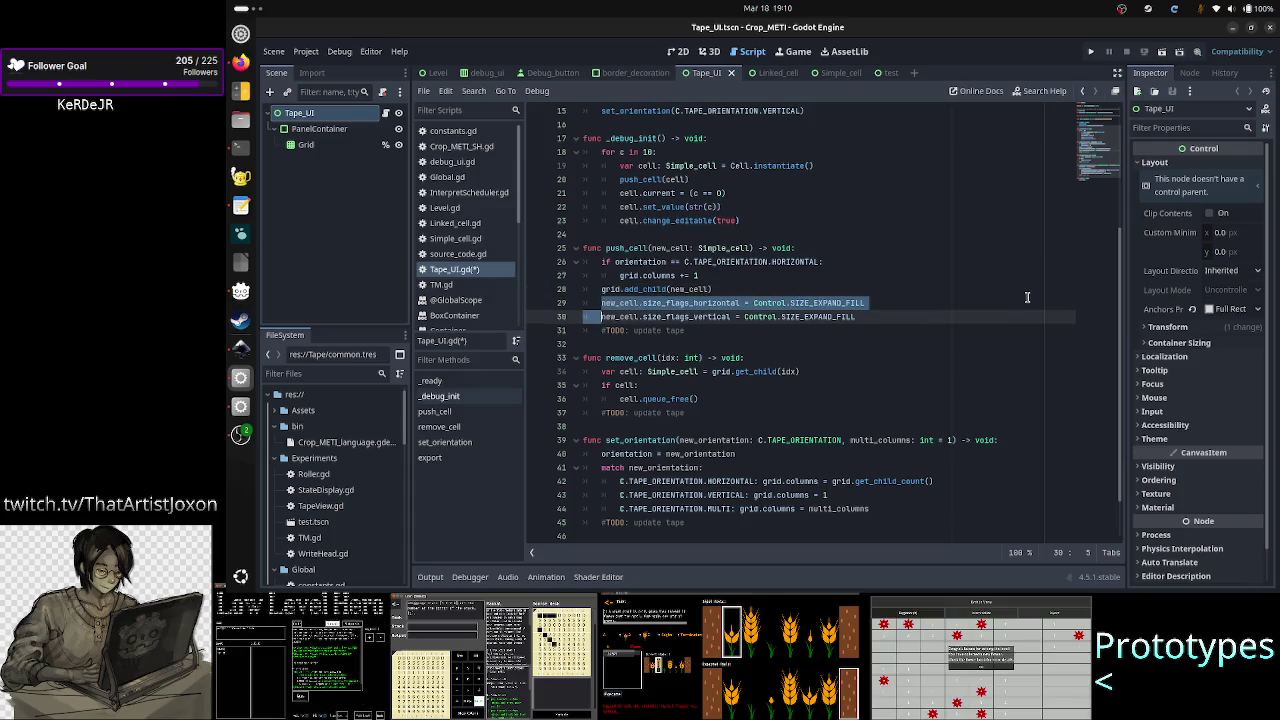
key("shift+End")
key("Right")
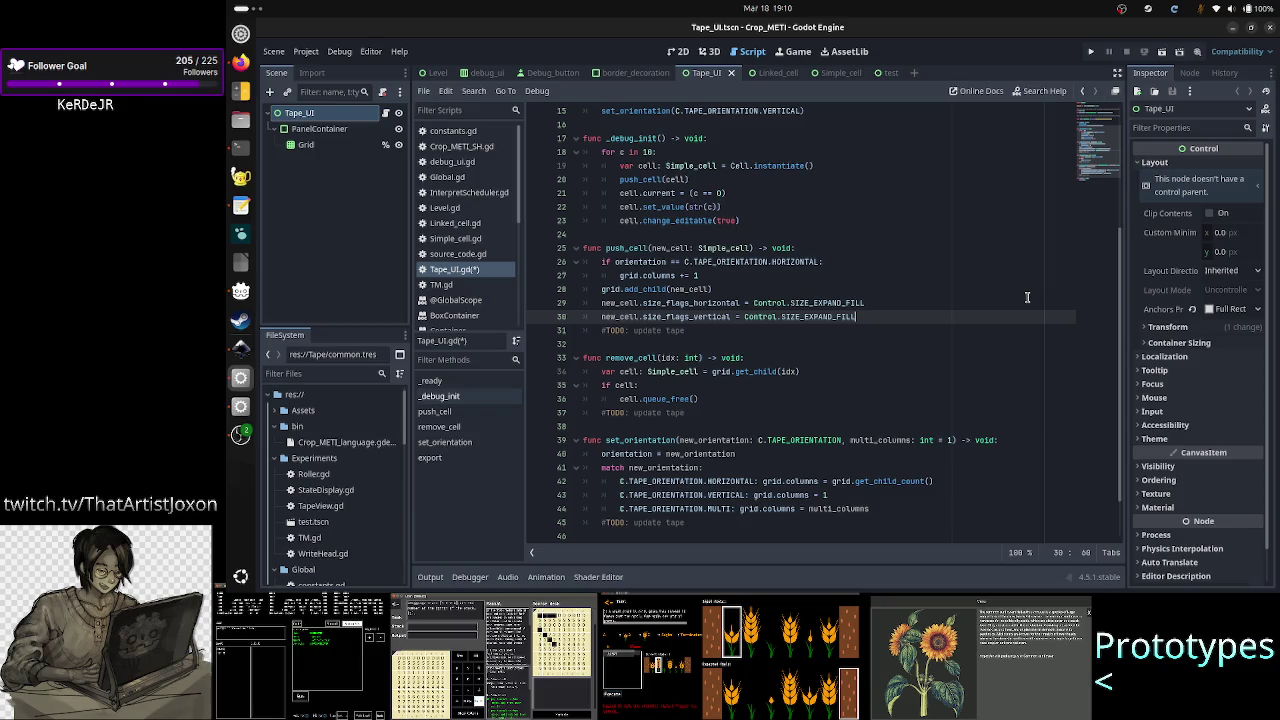
key("Up")
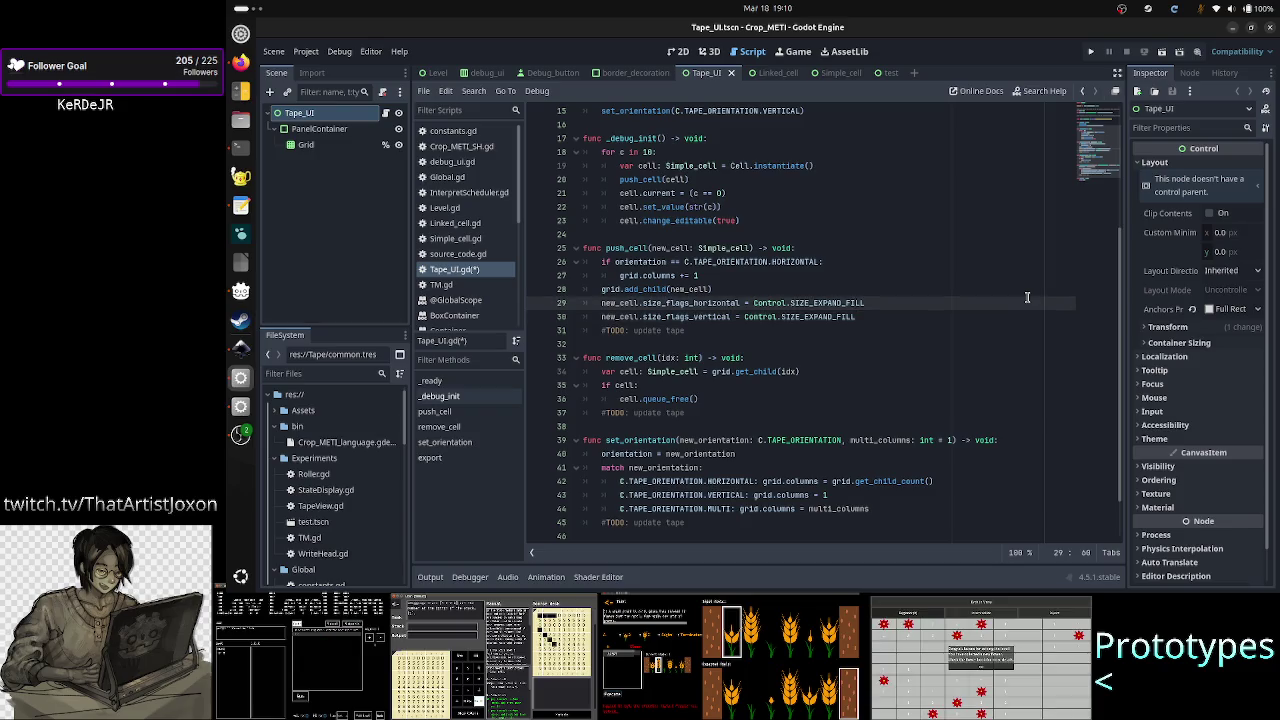
key("Up")
key("Up")
key("Up")
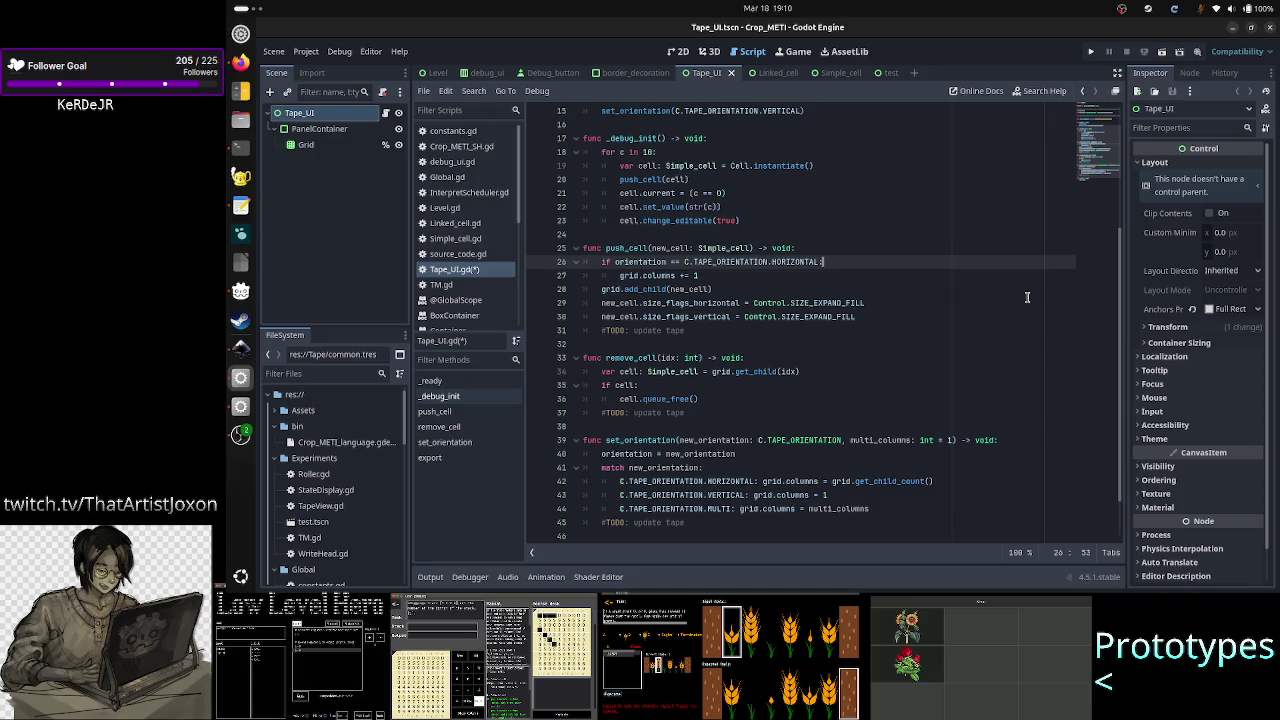
key("Down")
key("Down")
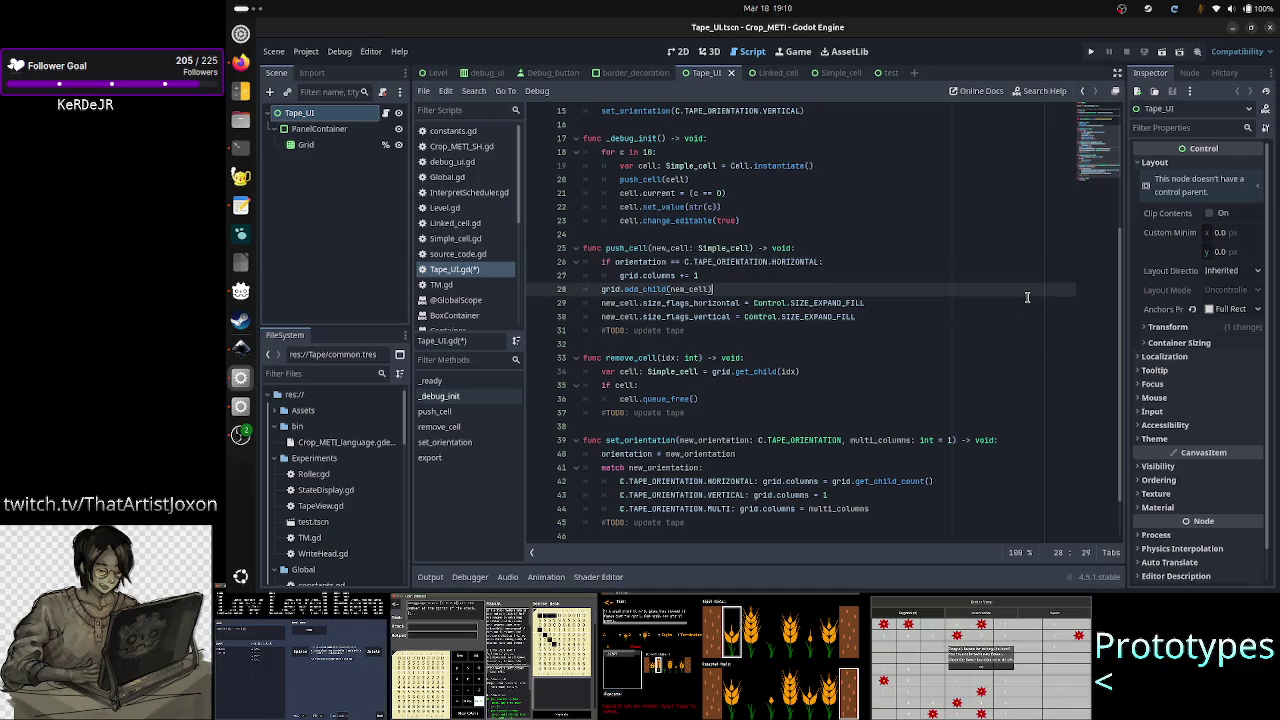
key("Down")
key("Down")
key("Home")
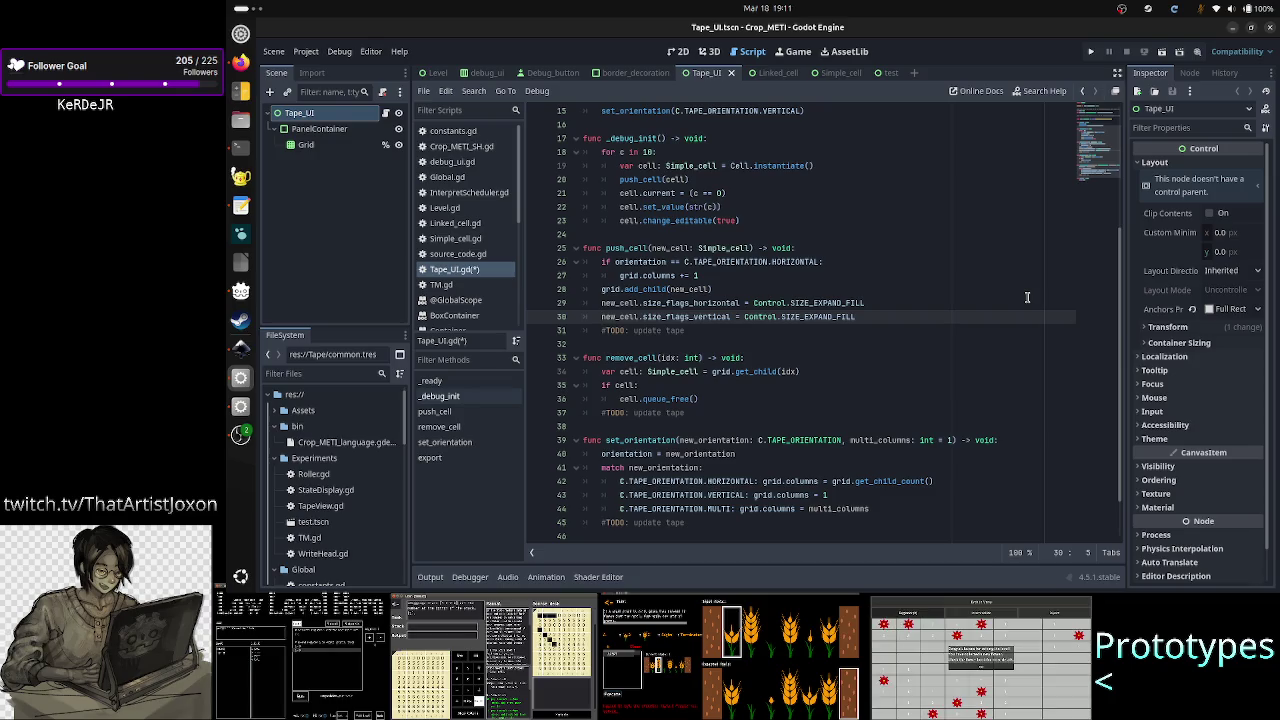
key("Right")
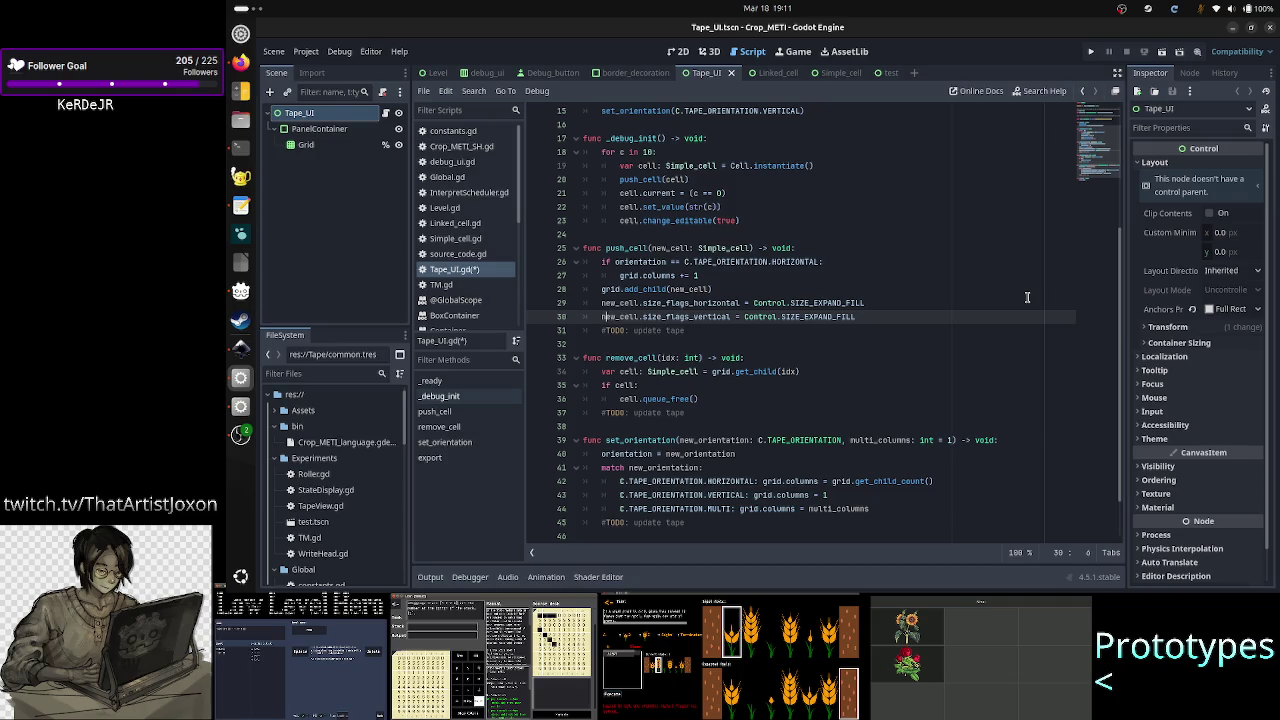
key("Up")
key("Home")
key("shift+End")
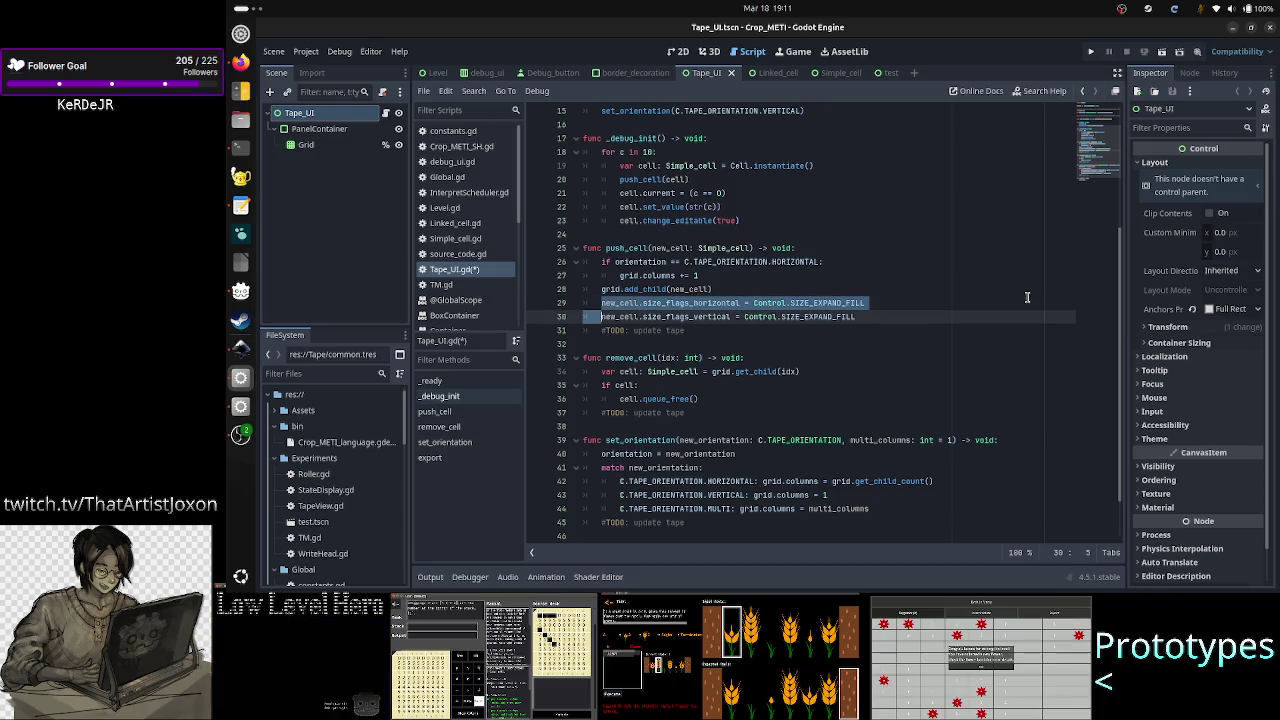
key("BackSpace")
key("Up")
key("Up")
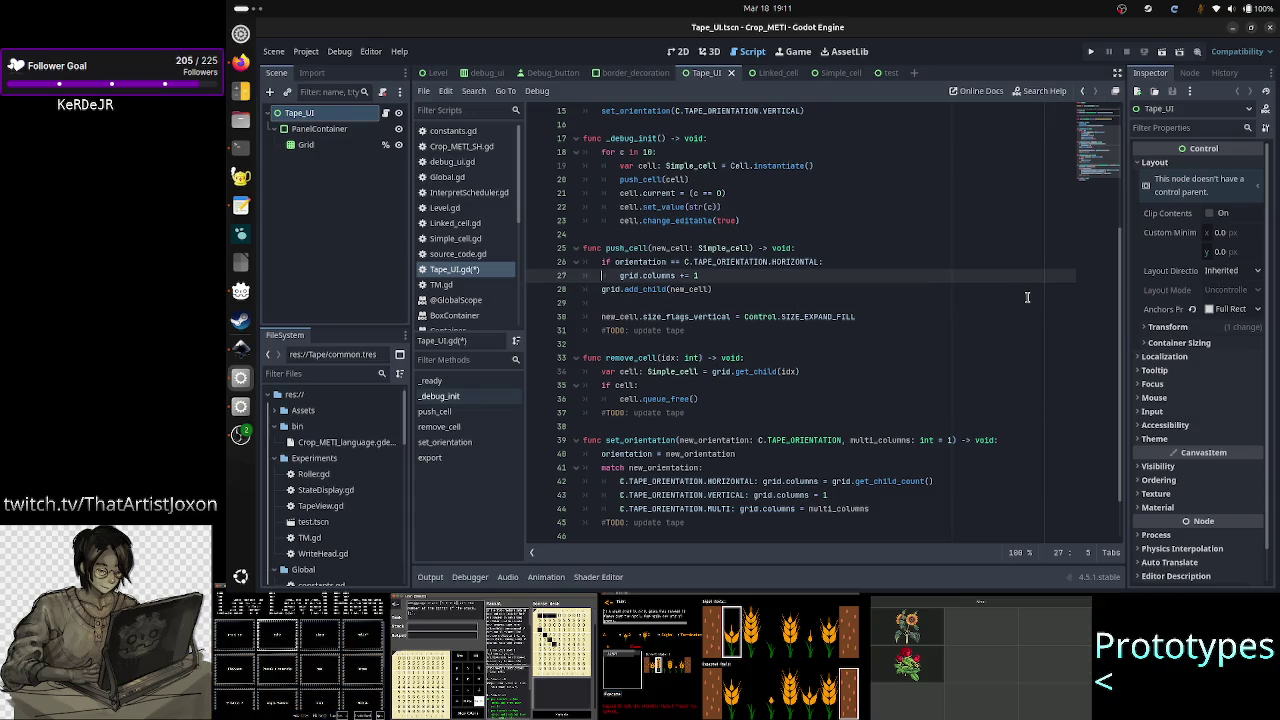
key("Down")
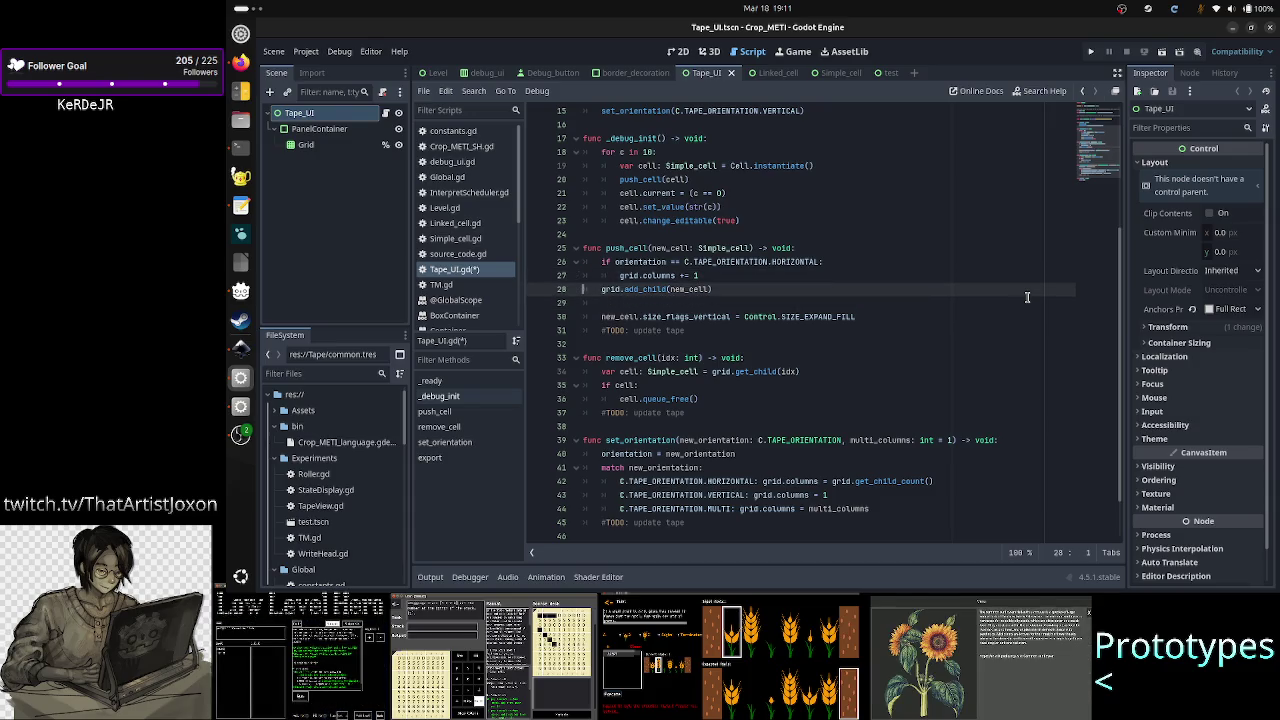
key("Down")
key("Home")
key("Down")
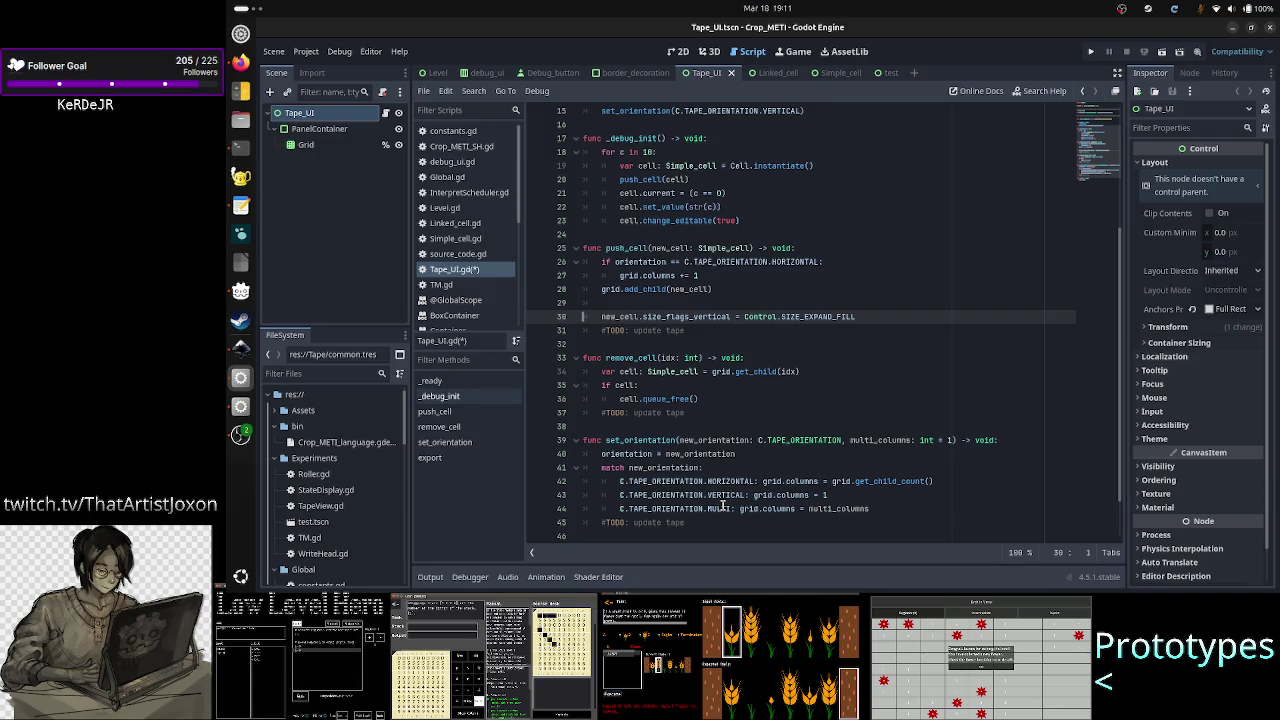
mouse_move(722, 506)
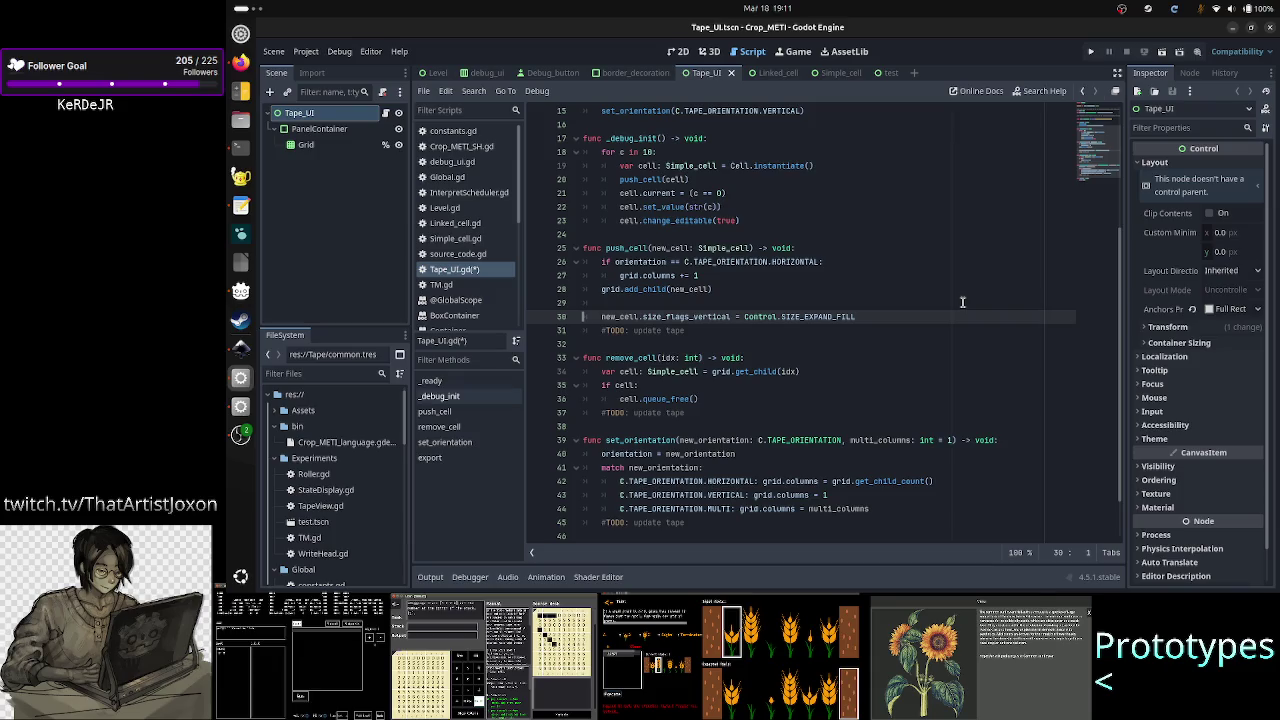
left_click(963, 302)
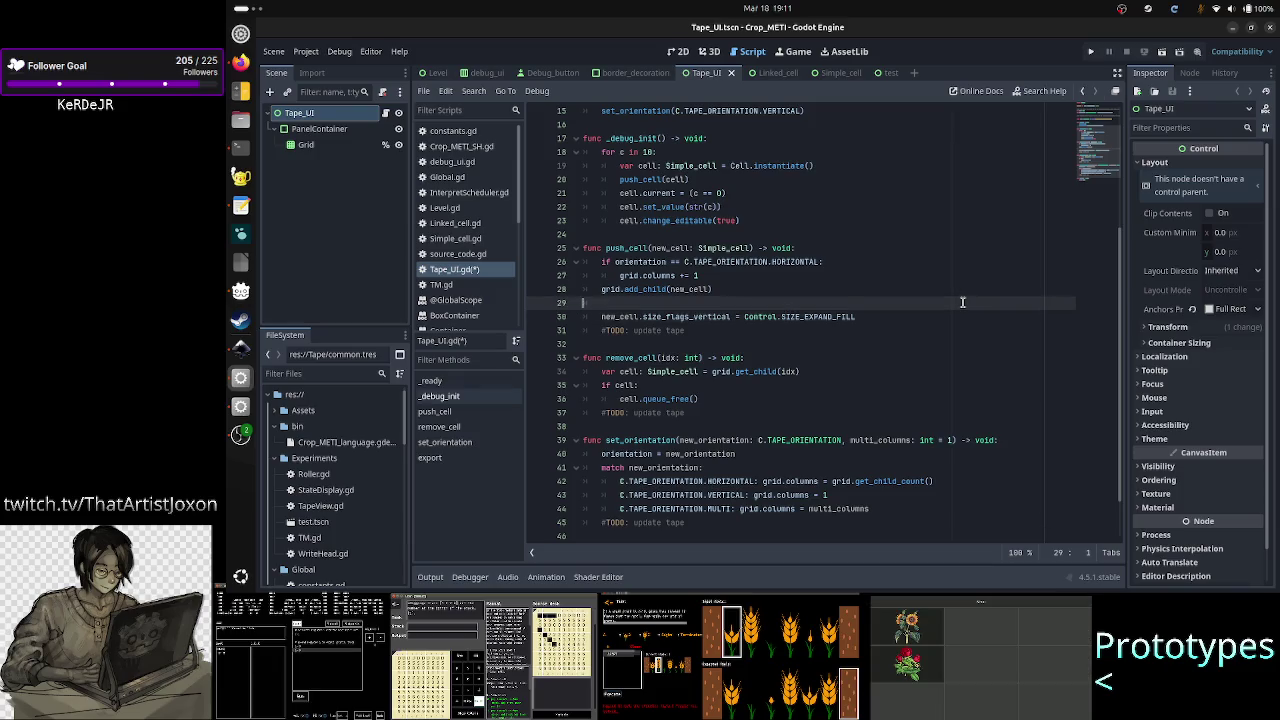
key("Down")
key("Down")
key("Down")
key("Up")
key("Up")
key("Up")
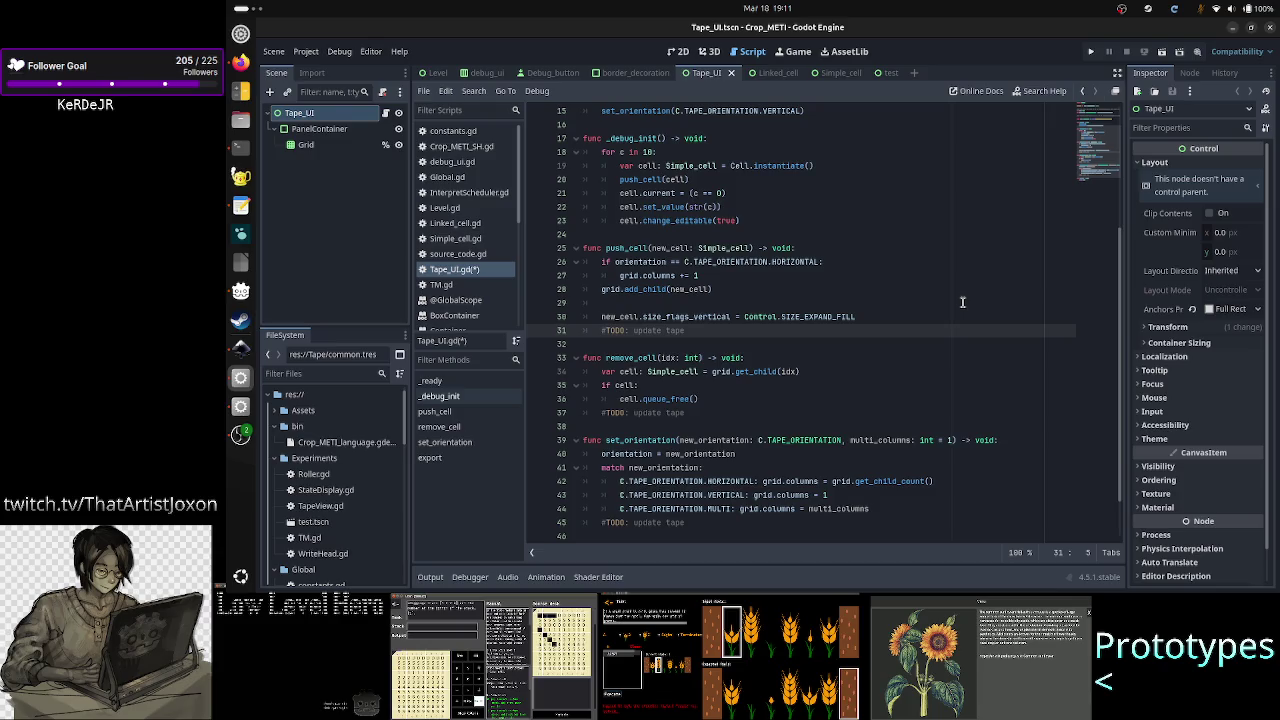
key("ctrl+z")
key("ctrl+z")
key("Down")
key("Down")
key("Down")
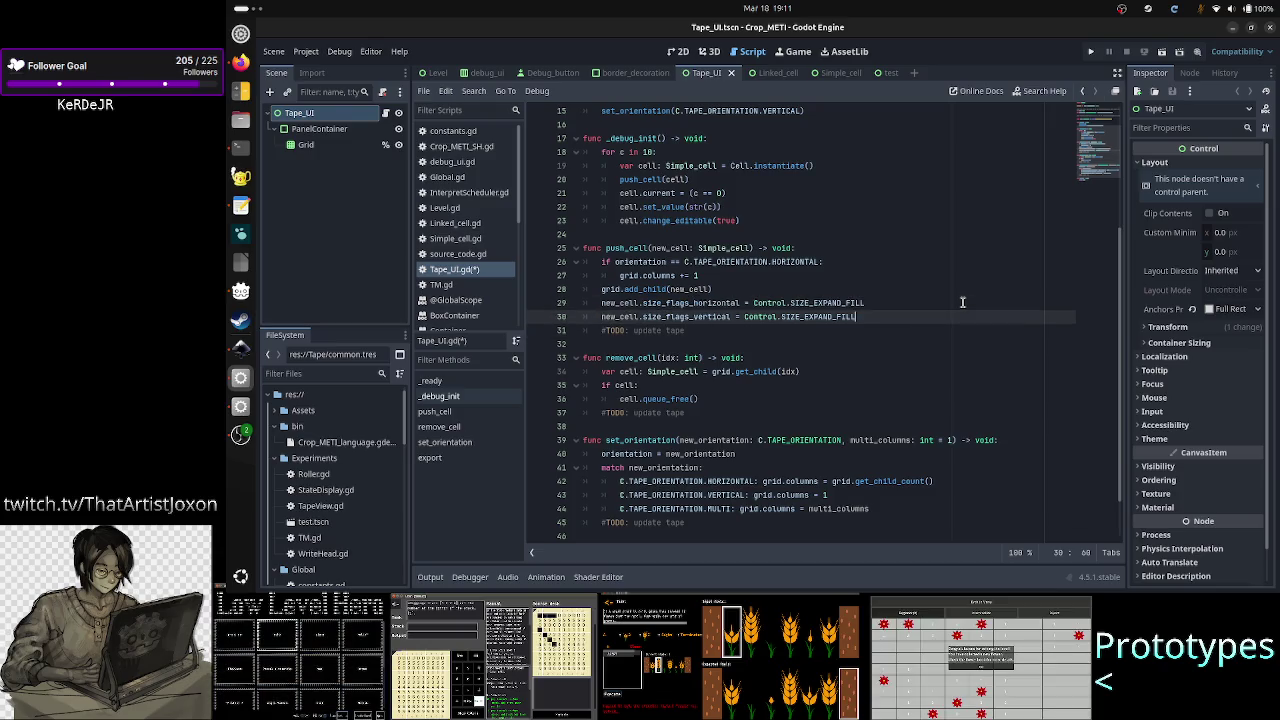
key("Up")
key("Home")
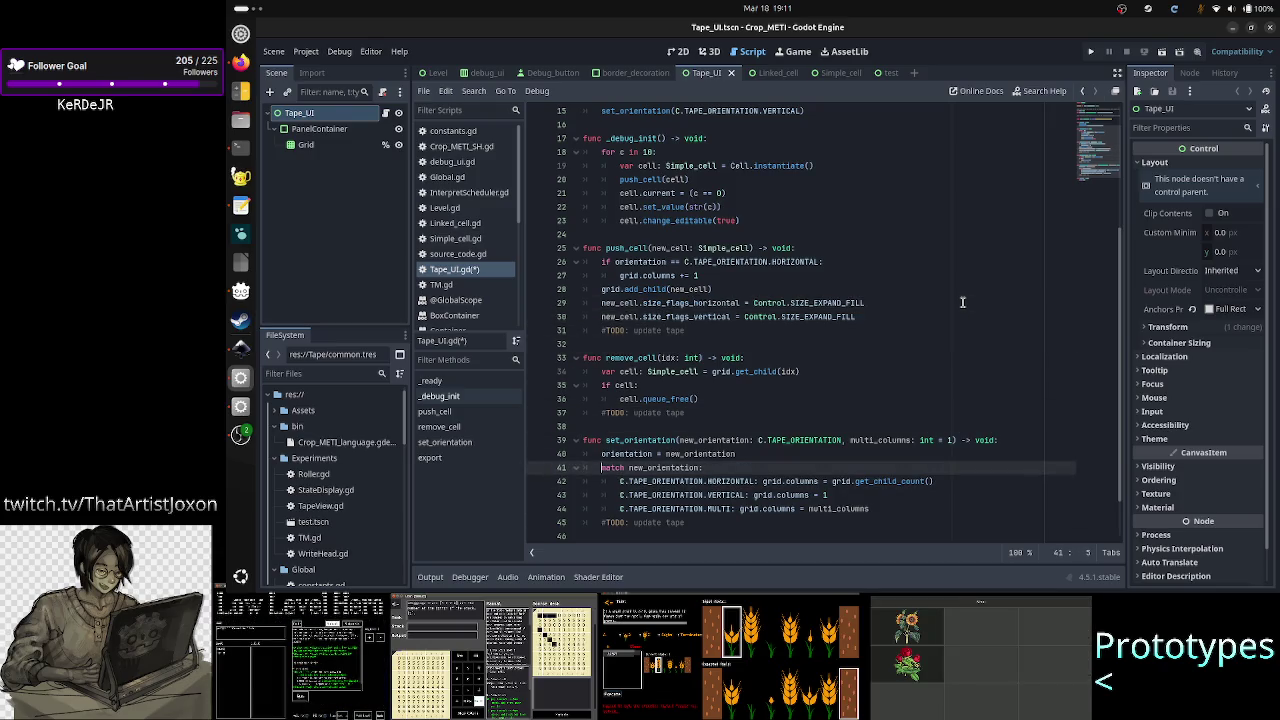
key("shift+Down")
key("shift+Down")
key("shift+Down")
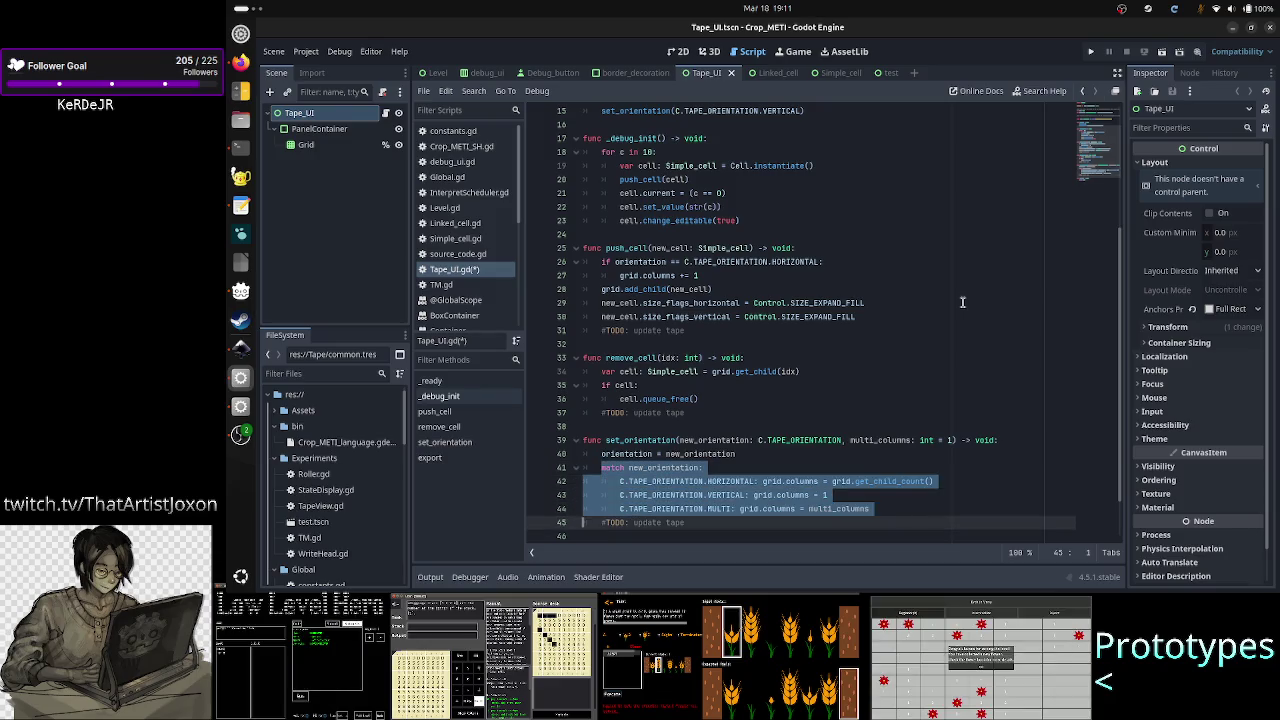
key("shift+Up")
key("ctrl+c")
key("Up")
key("Up")
key("Up")
key("Up")
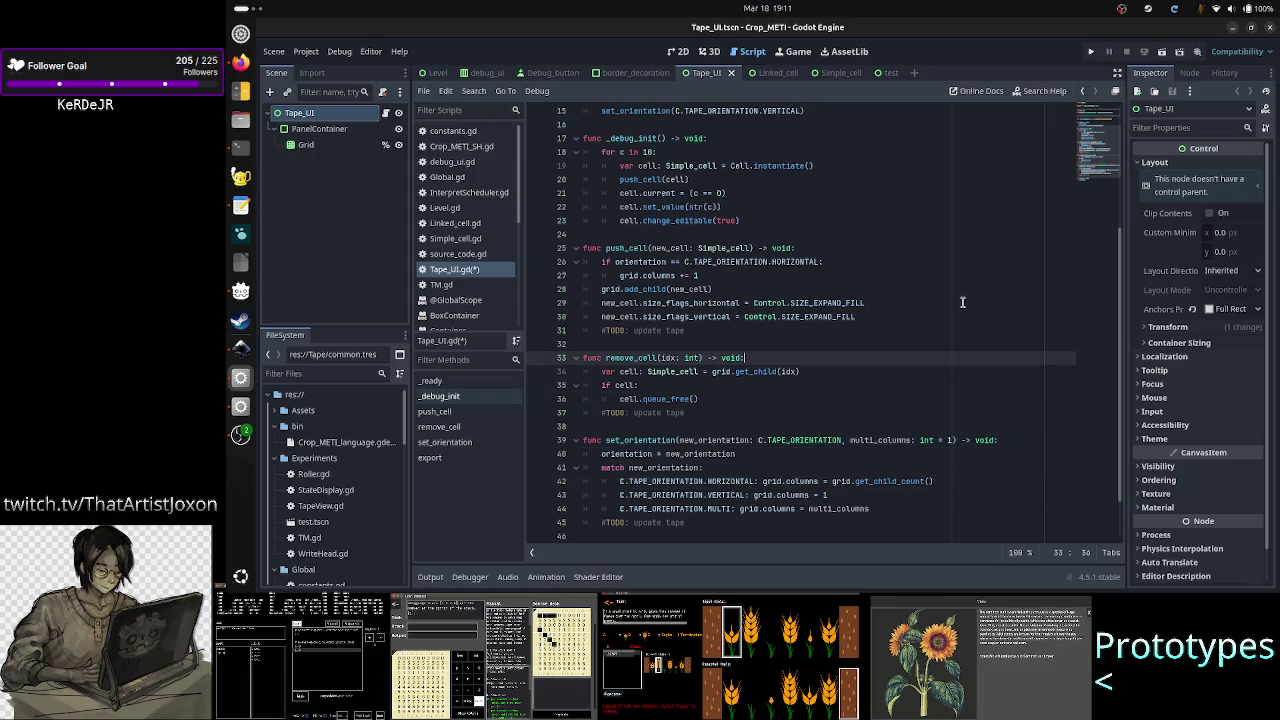
key("Up")
key("Up")
key("Up")
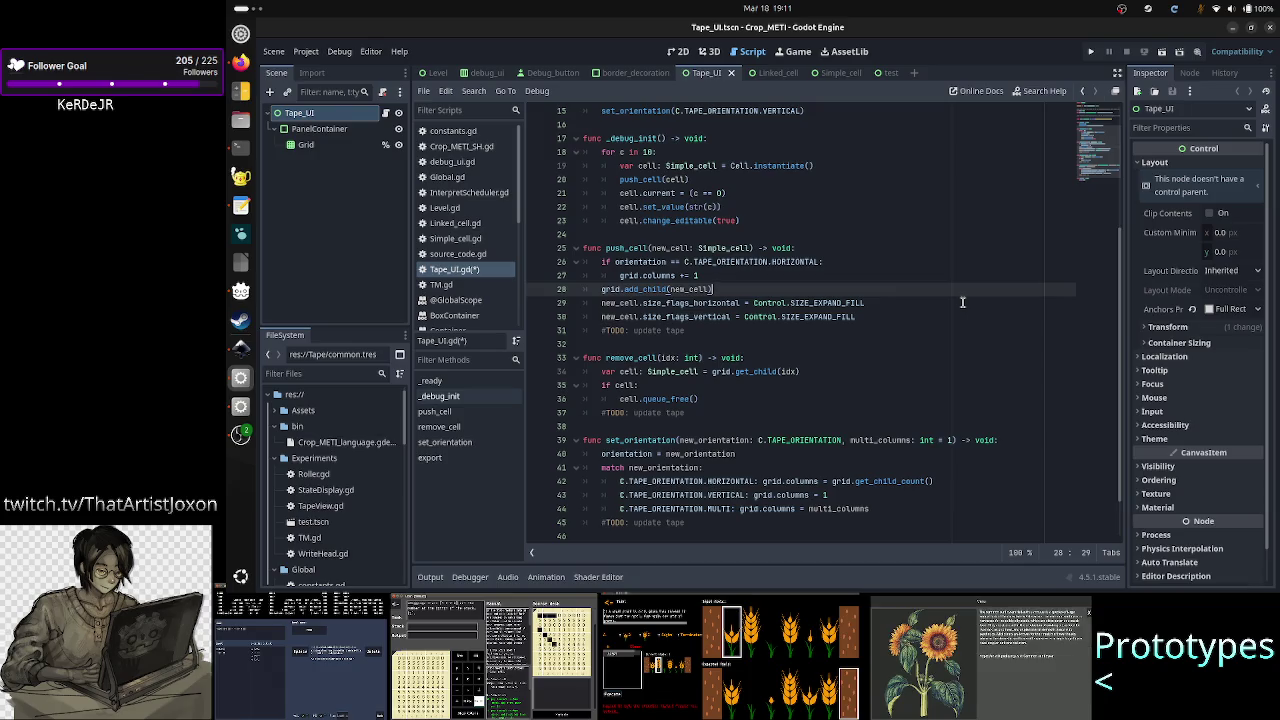
- Paste the copied match block after grid.add_child and make it match orientation
key("Return")
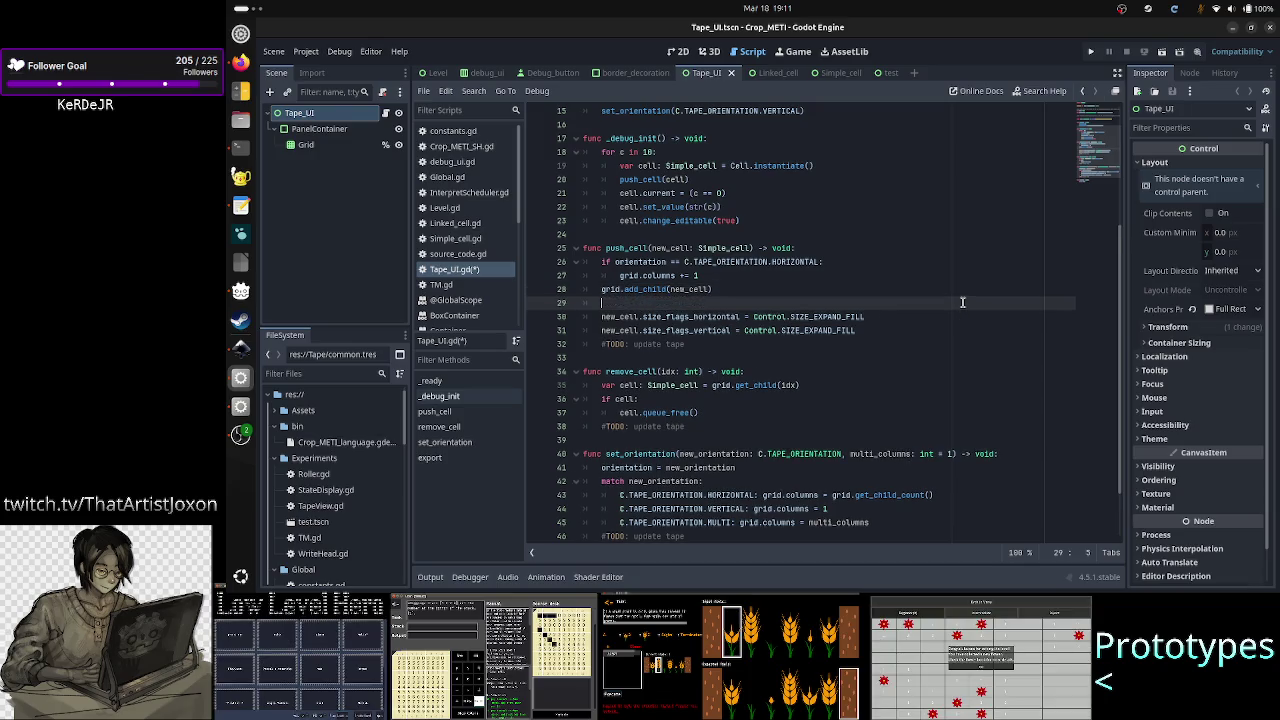
key("ctrl+v")
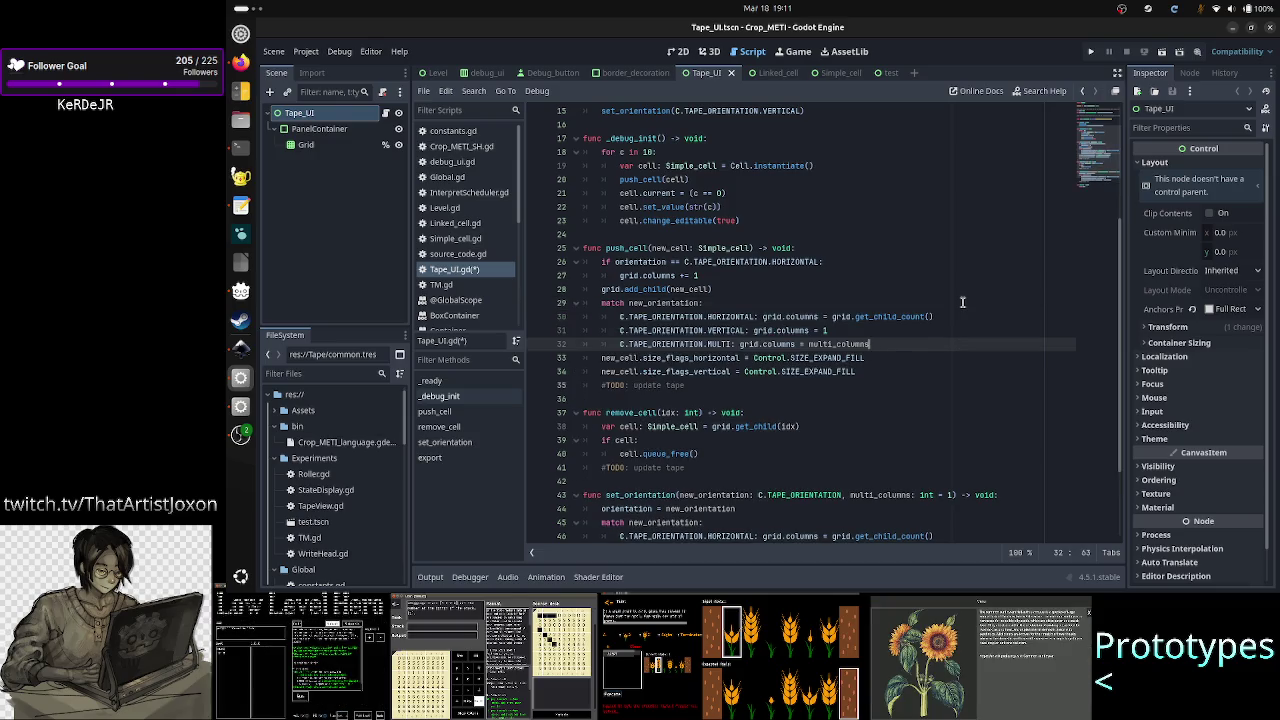
key("Up")
key("Up")
key("Up")
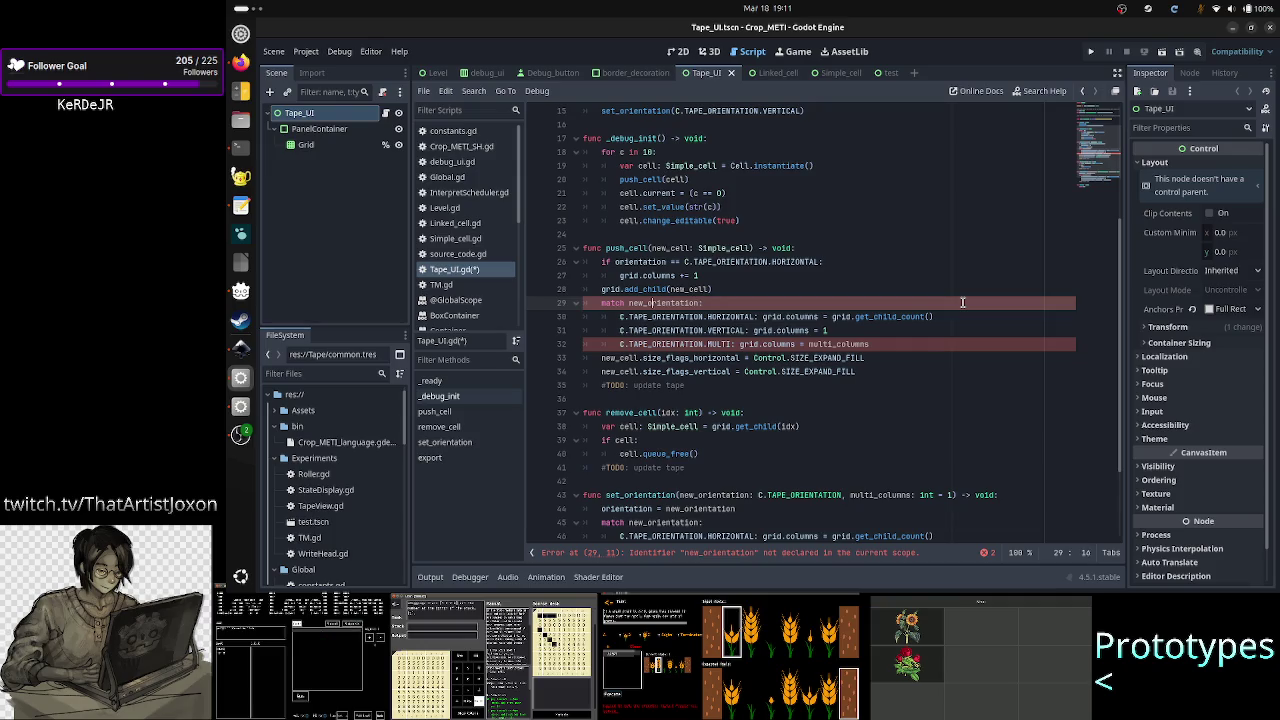
key("Left")
key("Left")
key("Left")
key("BackSpace")
key("BackSpace")
key("BackSpace")
- Replace the HORIZONTAL branch's grid.columns line with the horizontal size-flag statement
key("Down")
key("Right")
key("Right")
key("Right")
key("Right")
key("Right")
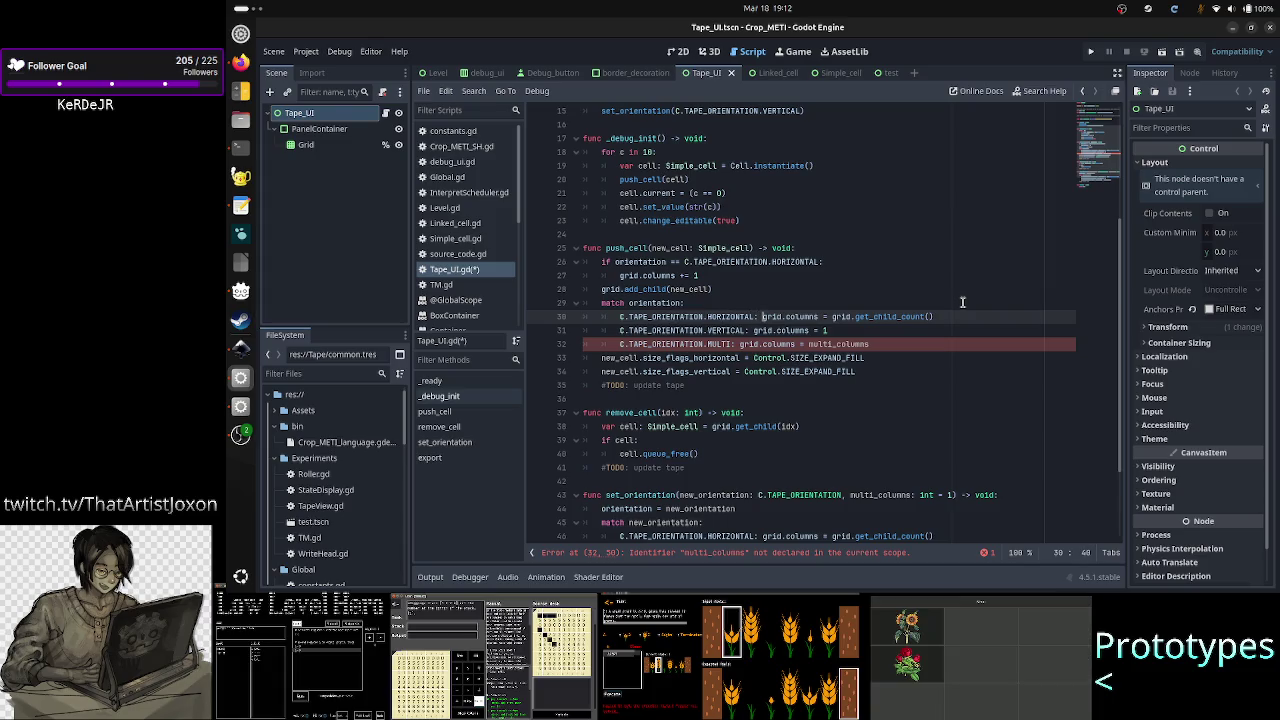
key("shift+Right")
key("shift+Right")
key("shift+Right")
key("shift+Right")
key("shift+Right")
key("shift+Right")
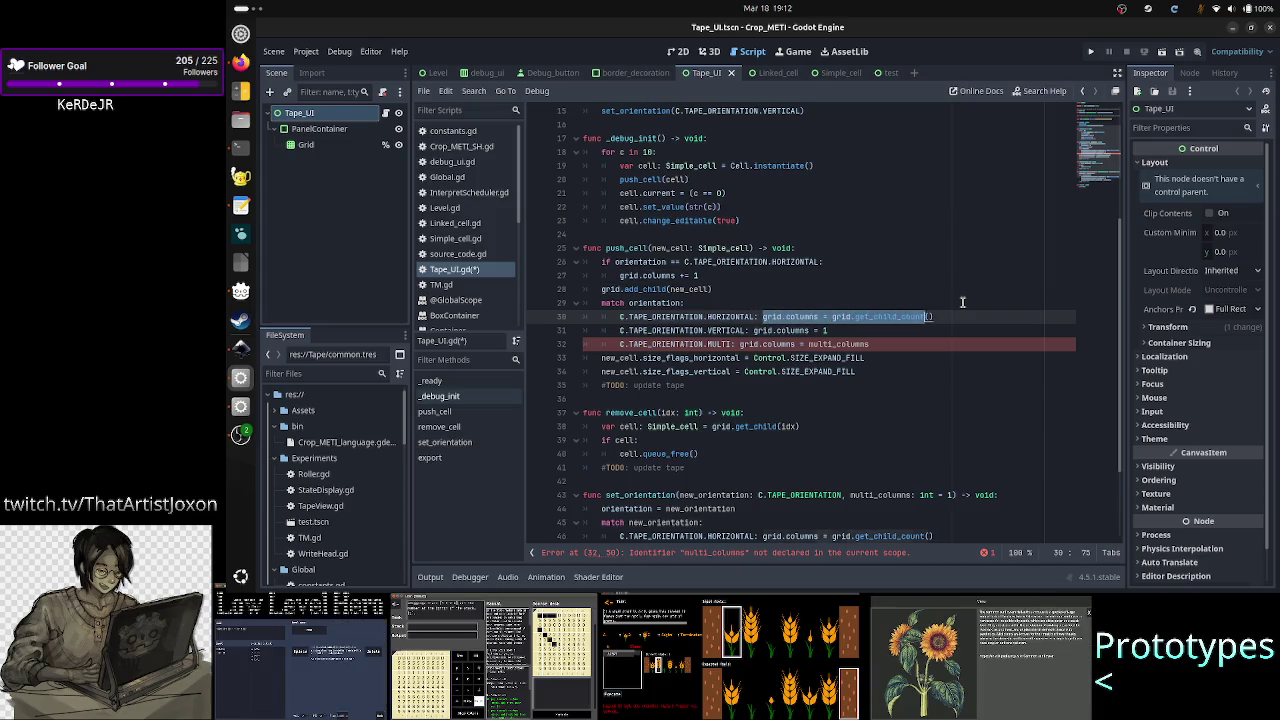
key("ctrl+x")
key("Down")
key("Down")
key("Home")
key("Home")
key("Down")
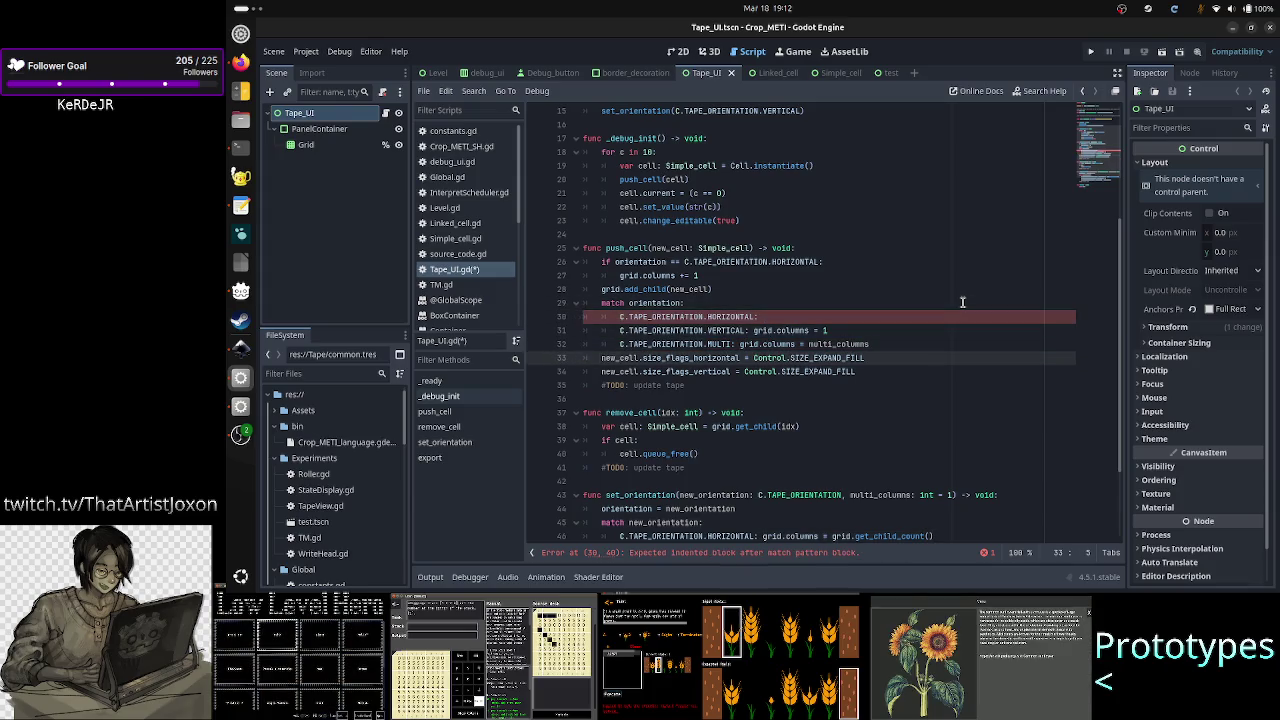
key("shift+Down")
key("shift+Left")
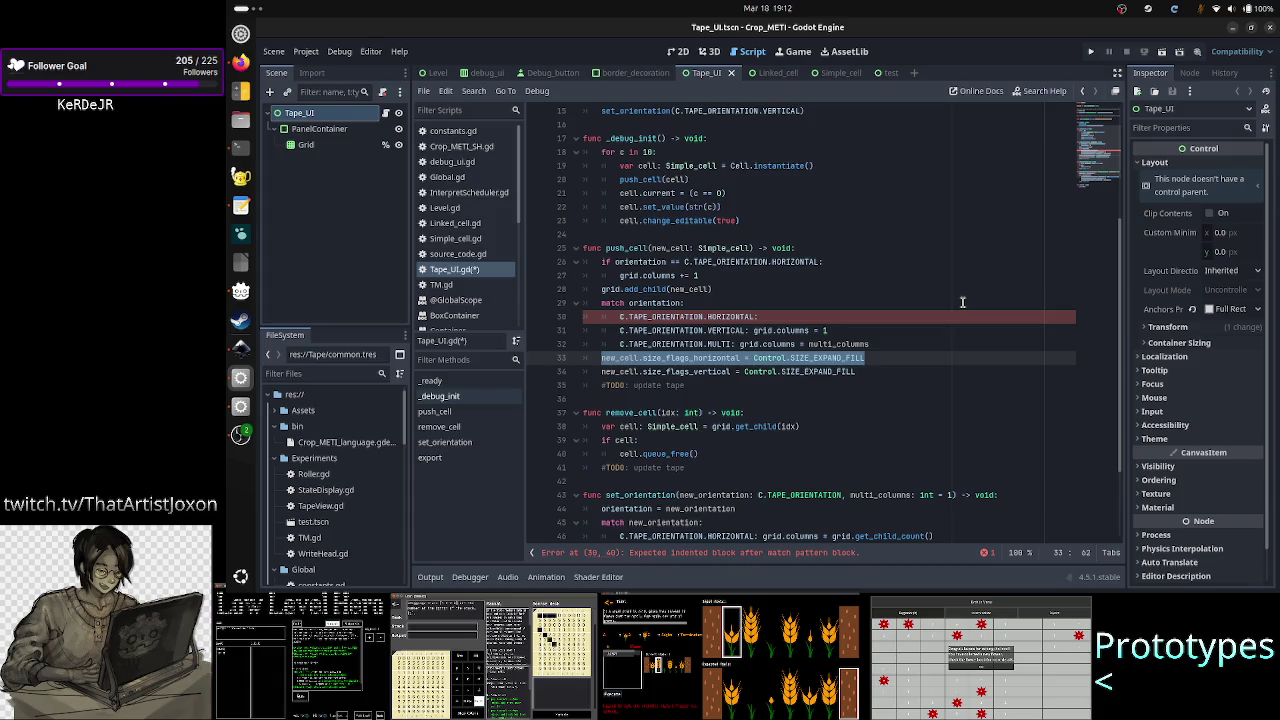
key("ctrl+x")
key("Up")
key("Up")
key("Up")
key("End")
key("ctrl+v")
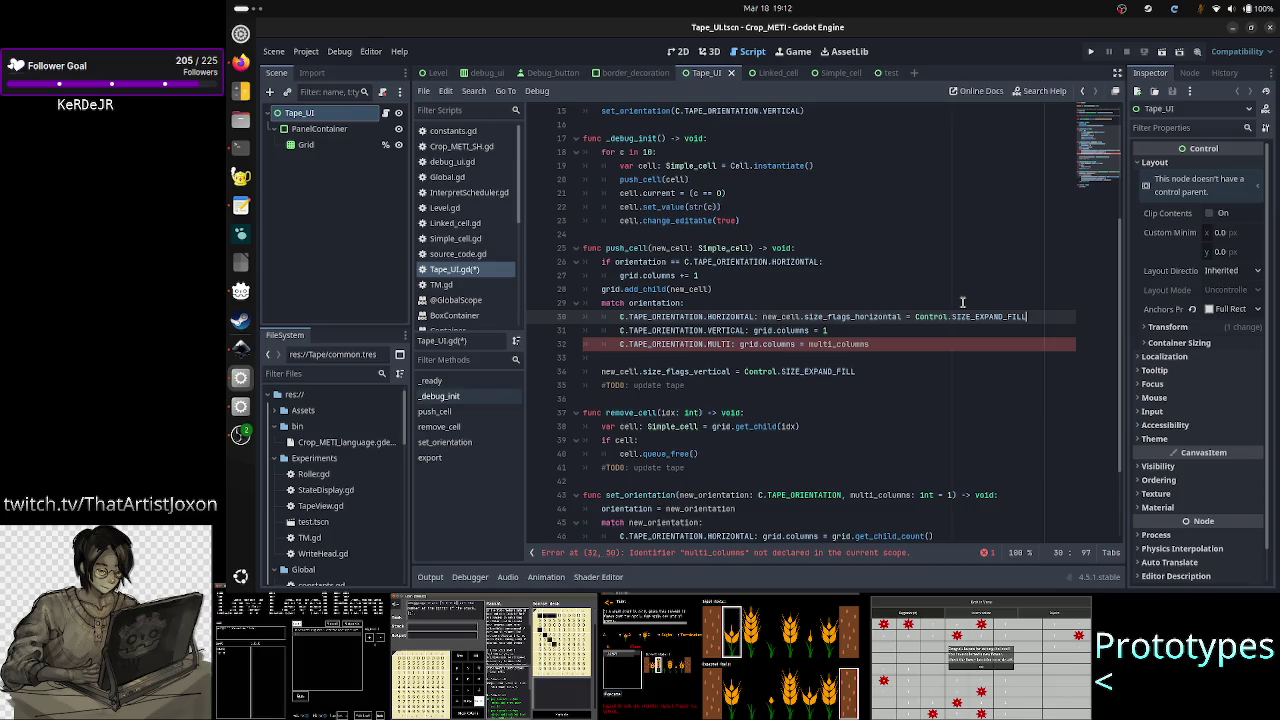
- Replace the VERTICAL branch's grid.columns line with the vertical size-flag statement
key("Down")
key("BackSpace")
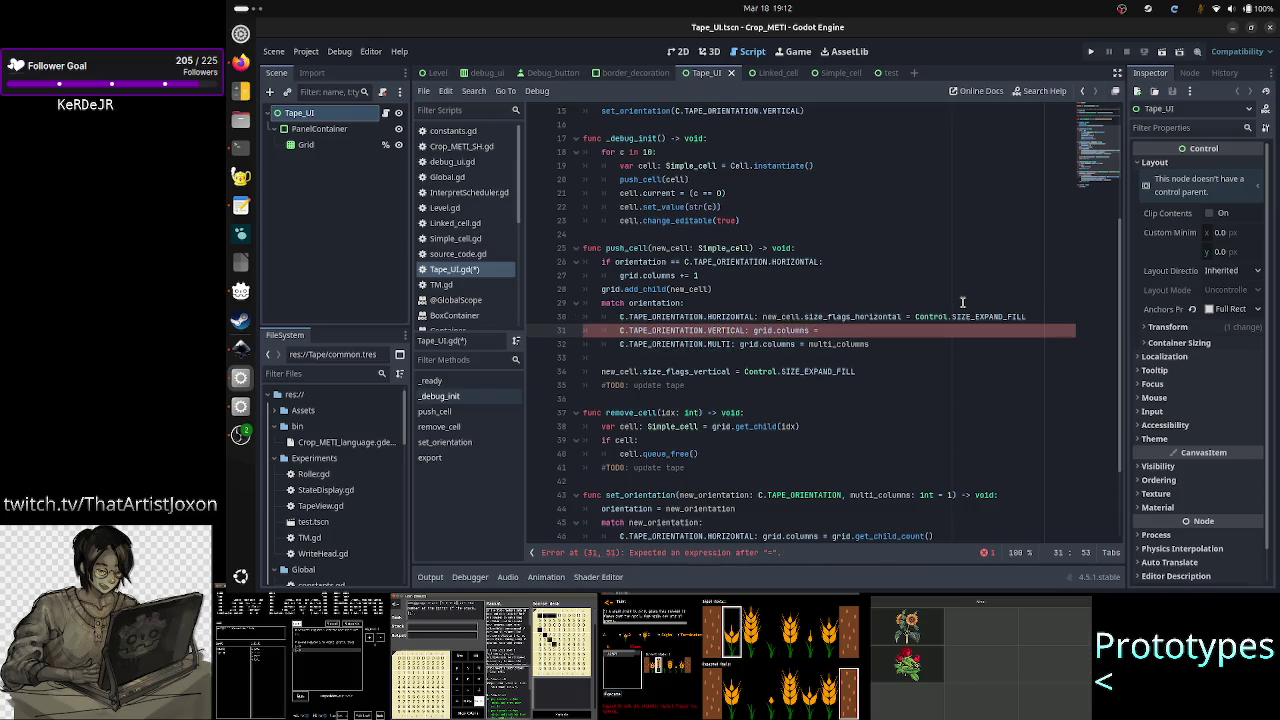
key("BackSpace")
key("BackSpace")
key("BackSpace")
key("Down")
key("Down")
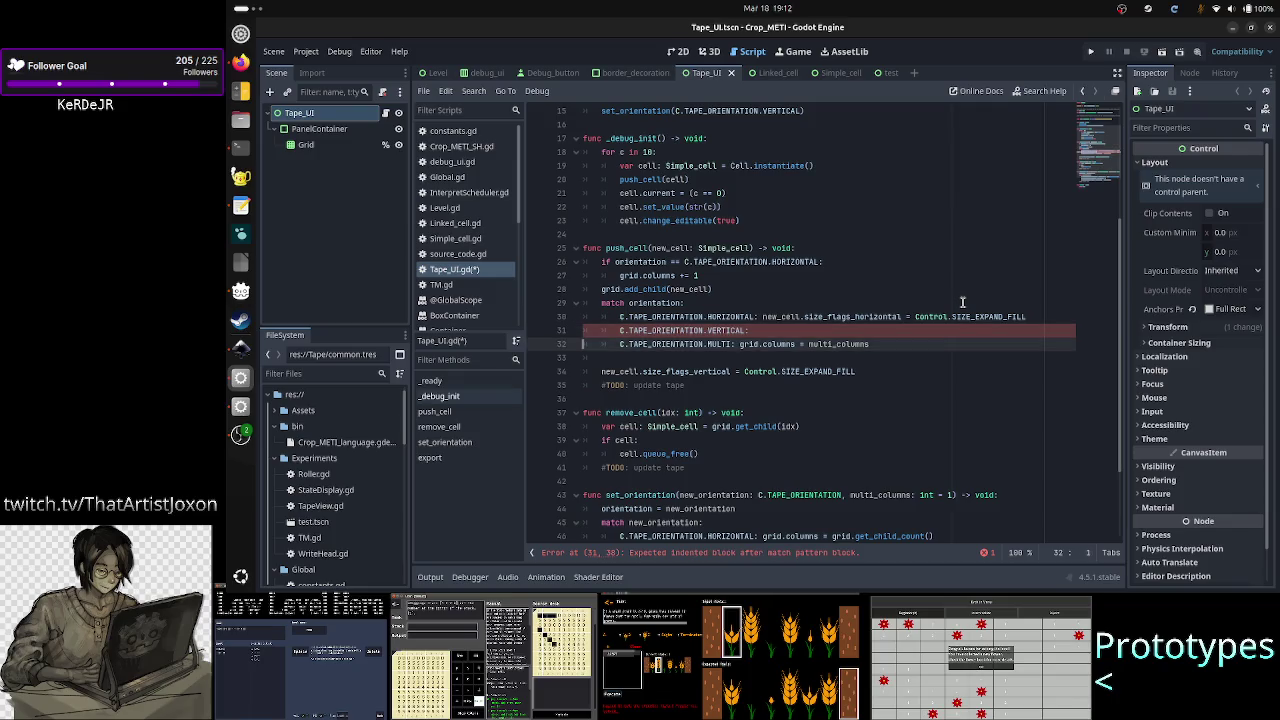
key("Down")
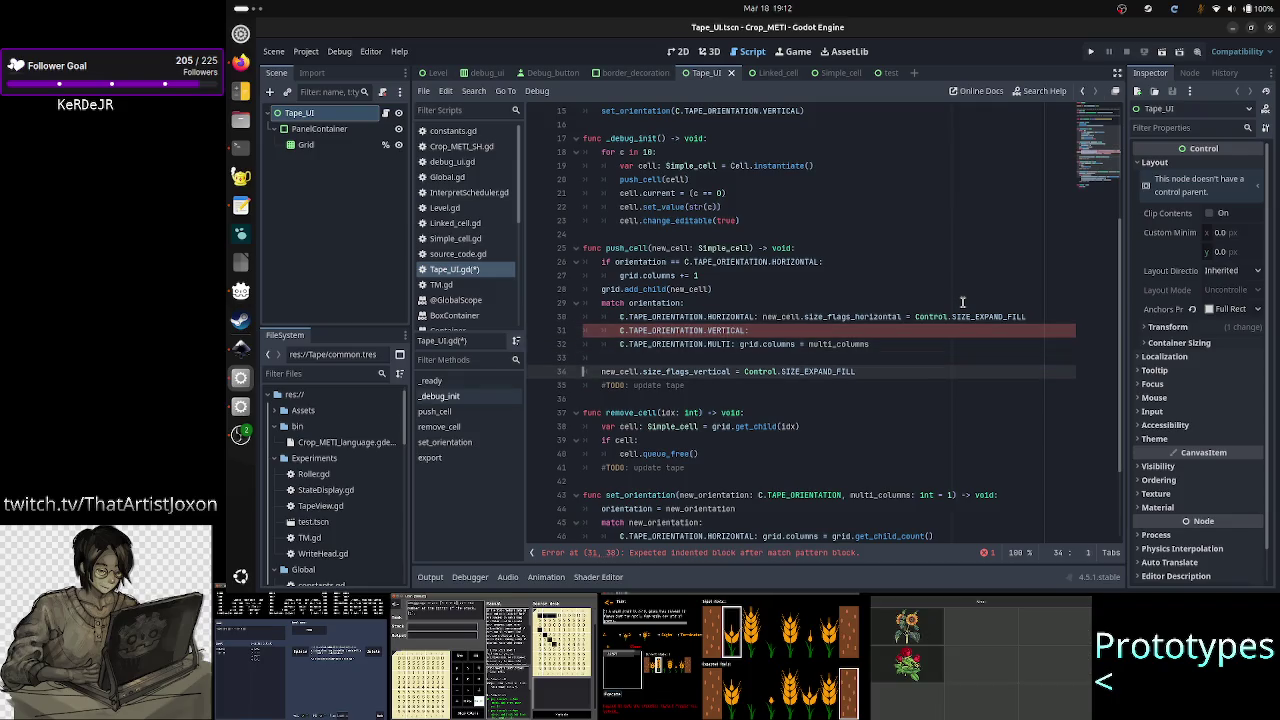
key("Up")
key("Up")
key("Up")
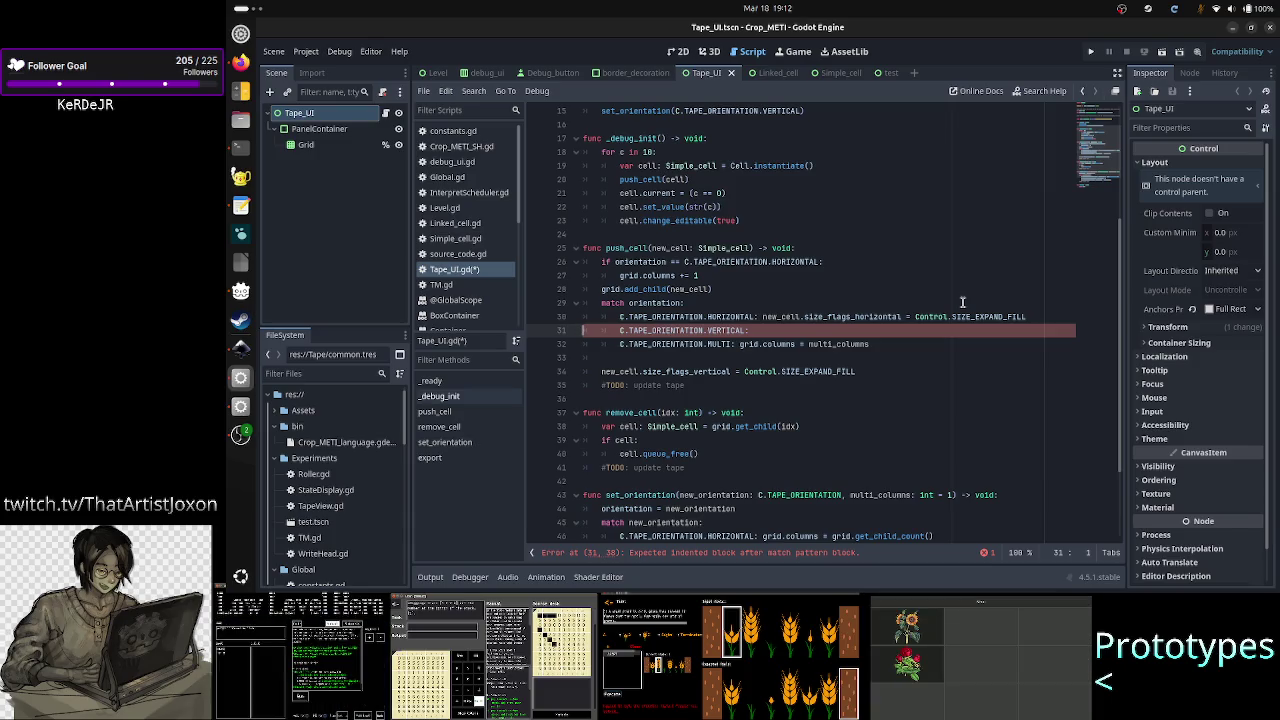
key("Down")
key("Down")
key("Down")
key("Home")
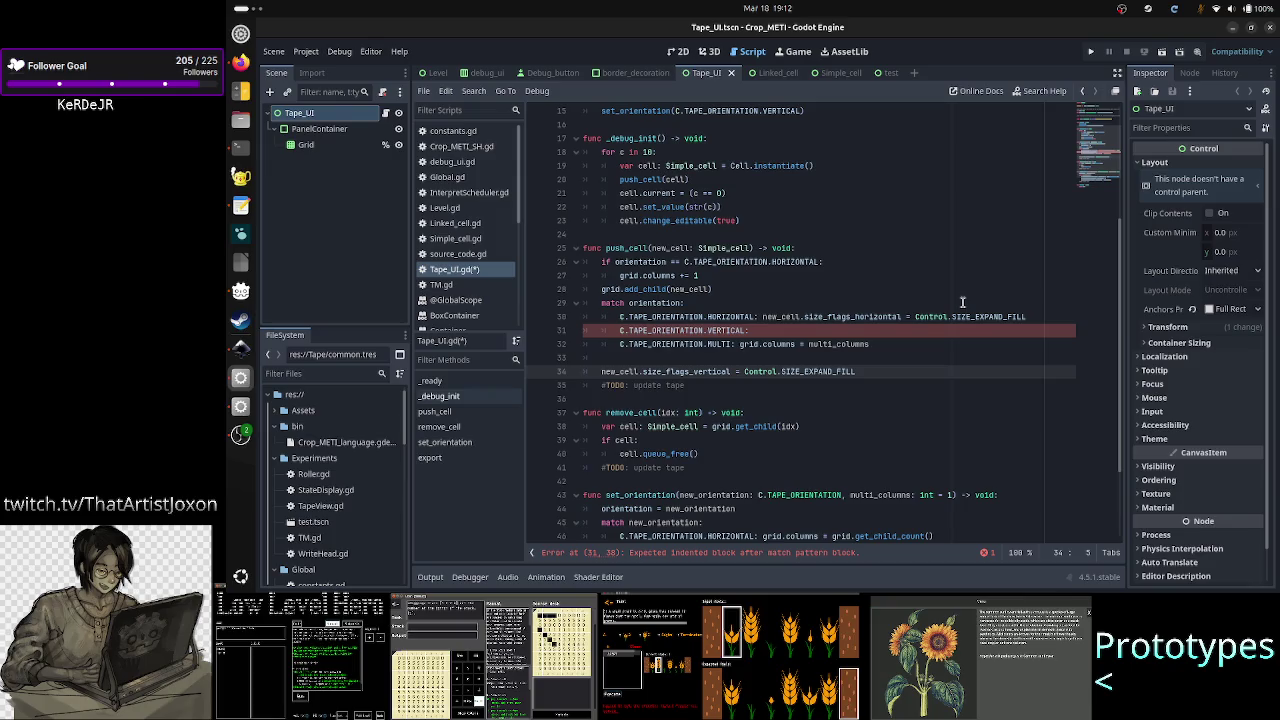
key("shift+End")
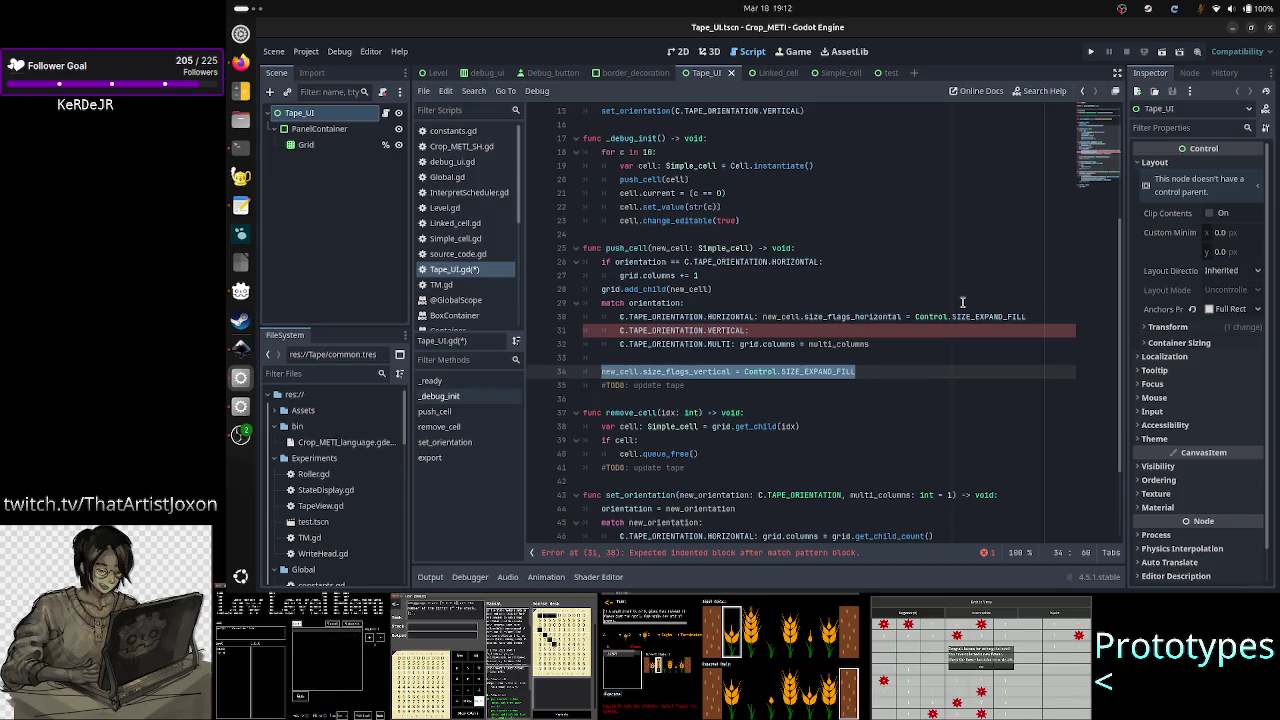
key("ctrl+x")
key("BackSpace")
key("BackSpace")
key("BackSpace")
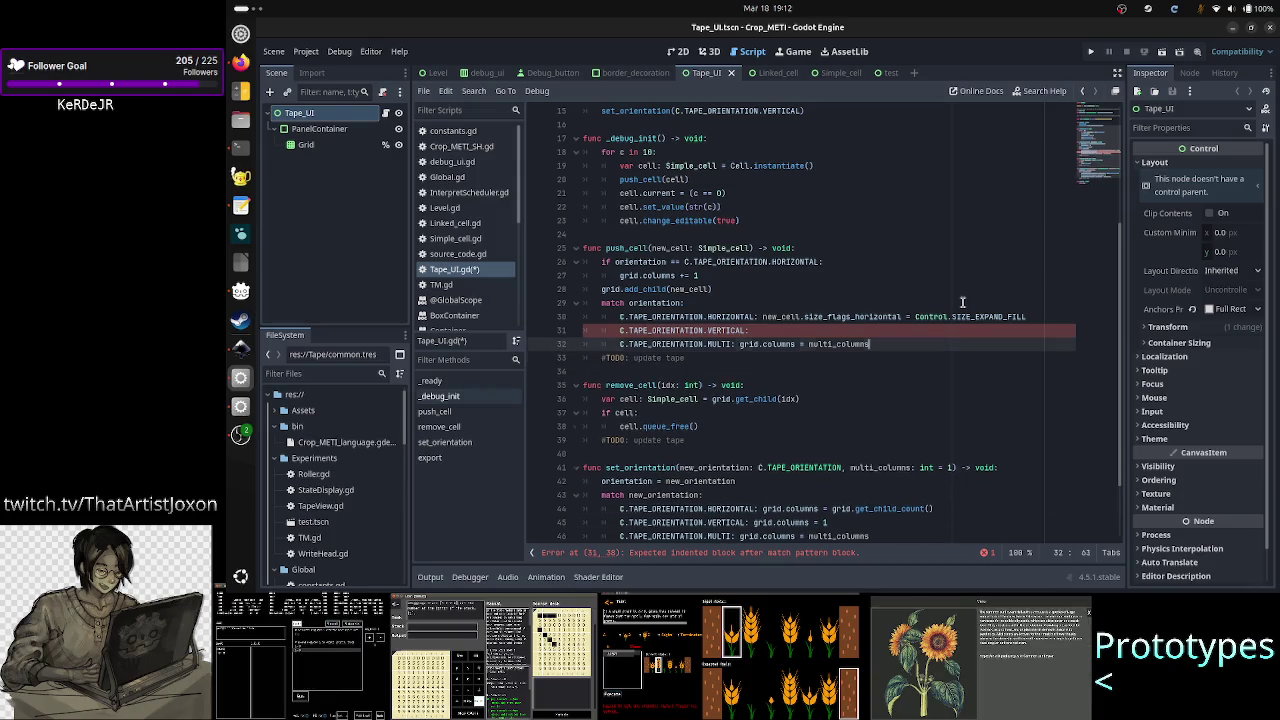
key("Up")
key("ctrl+v")
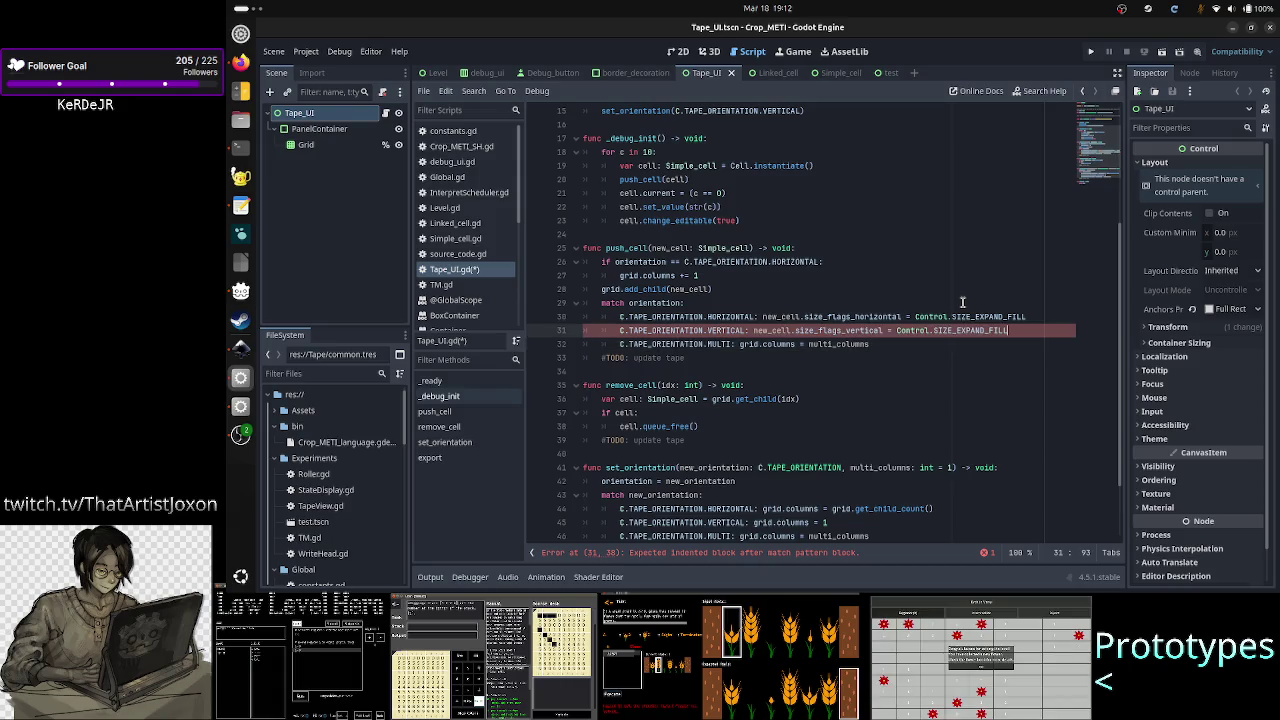
- Clear the MULTI branch's grid.columns assignment and start an indented body
key("Down")
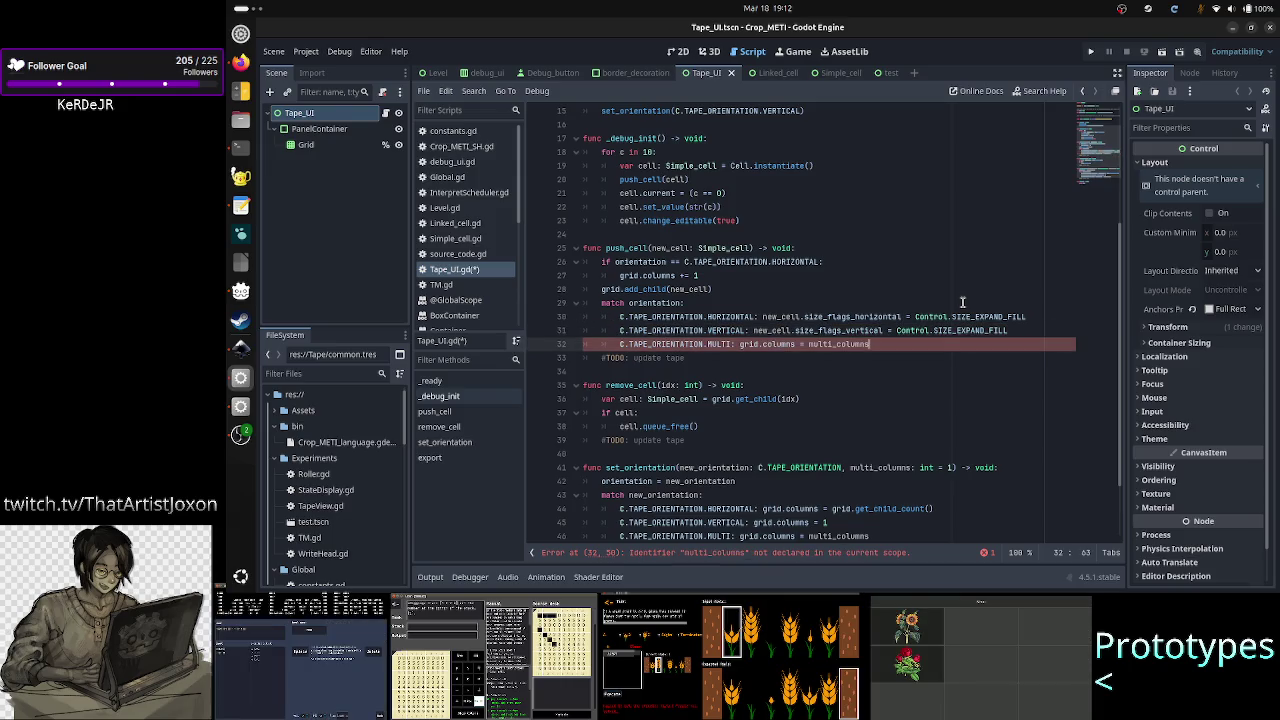
key("BackSpace")
key("BackSpace")
key("BackSpace")
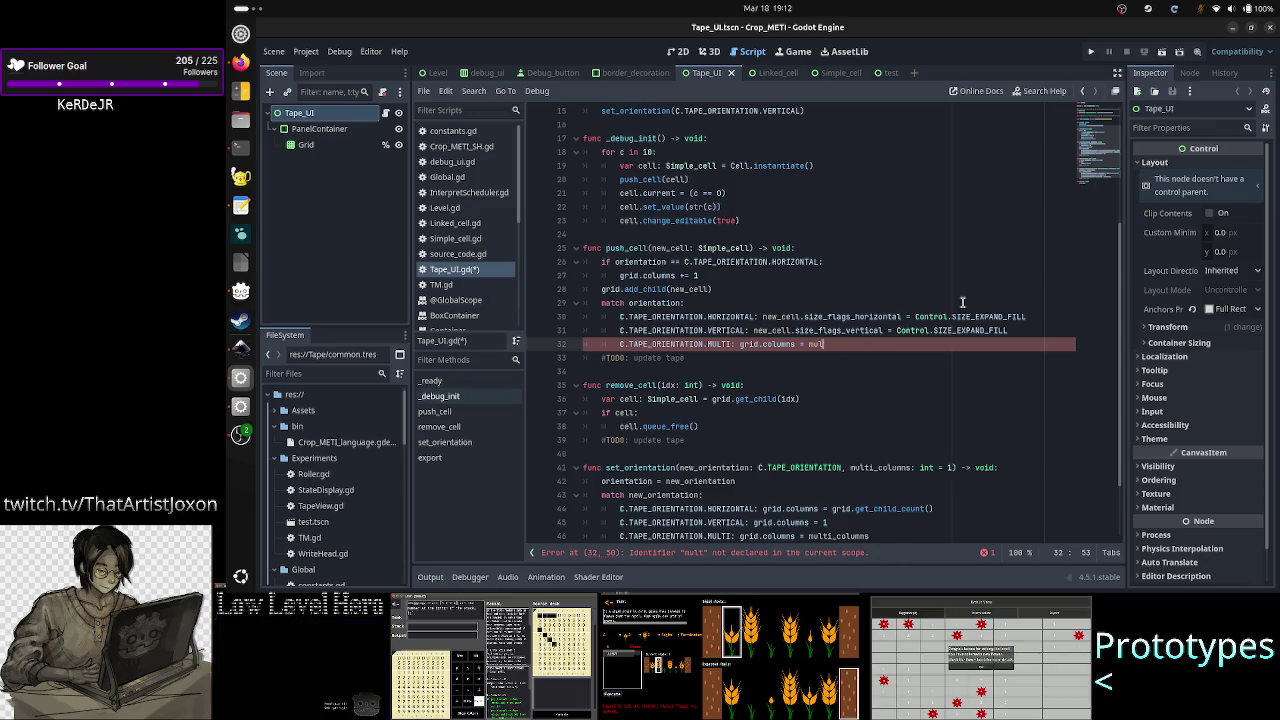
key("BackSpace")
key("BackSpace")
key("BackSpace")
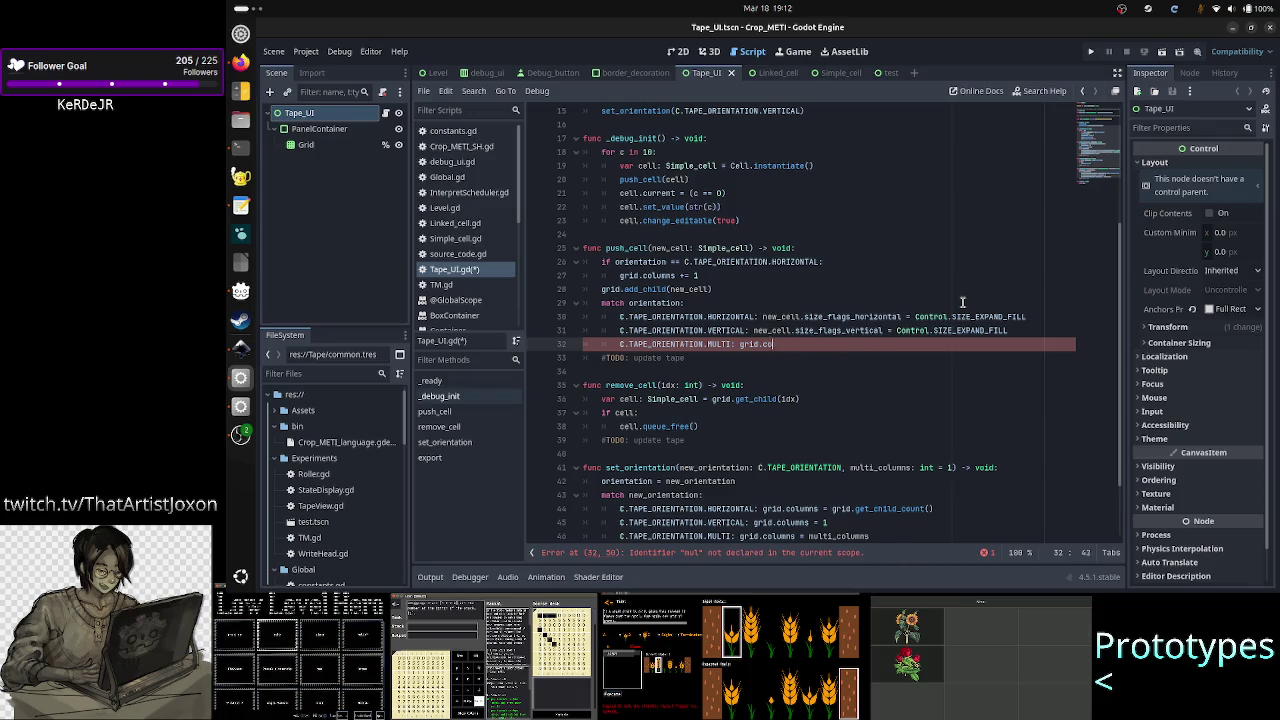
key("BackSpace")
key("BackSpace")
key("Return")
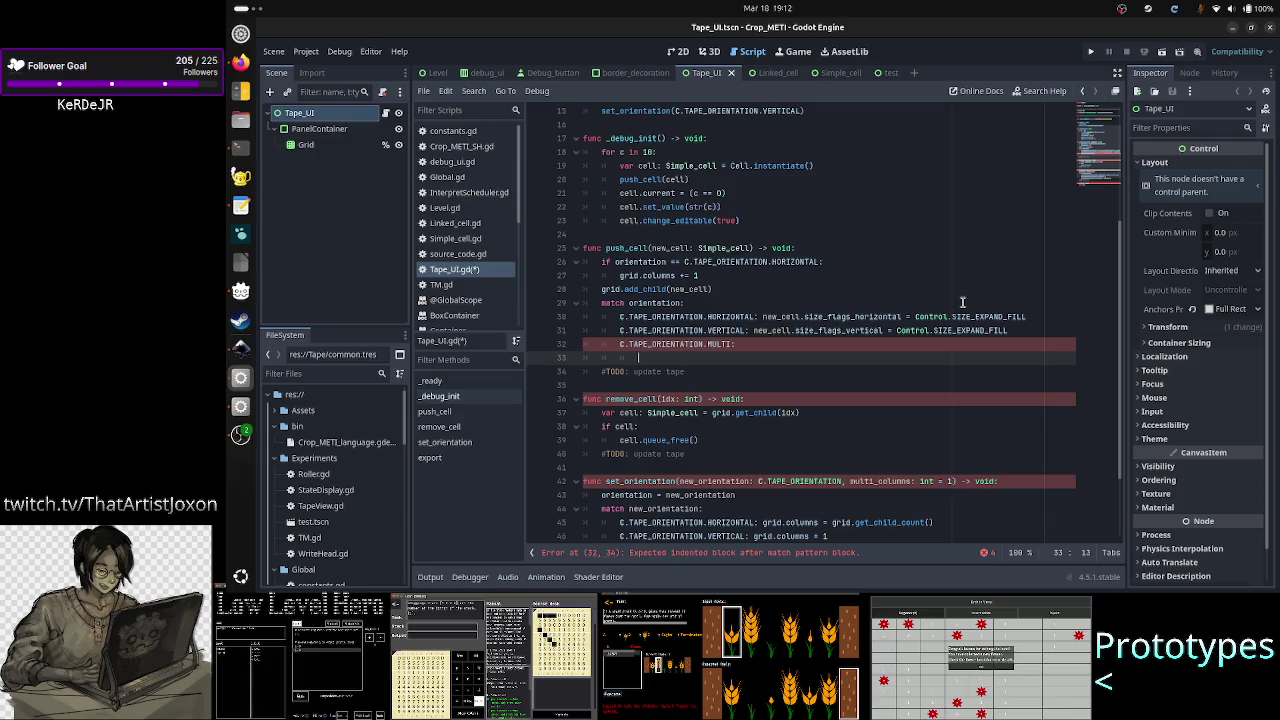
- Copy the horizontal SIZE_EXPAND_FILL statement into the MULTI branch
key("Up")
key("Up")
key("Up")
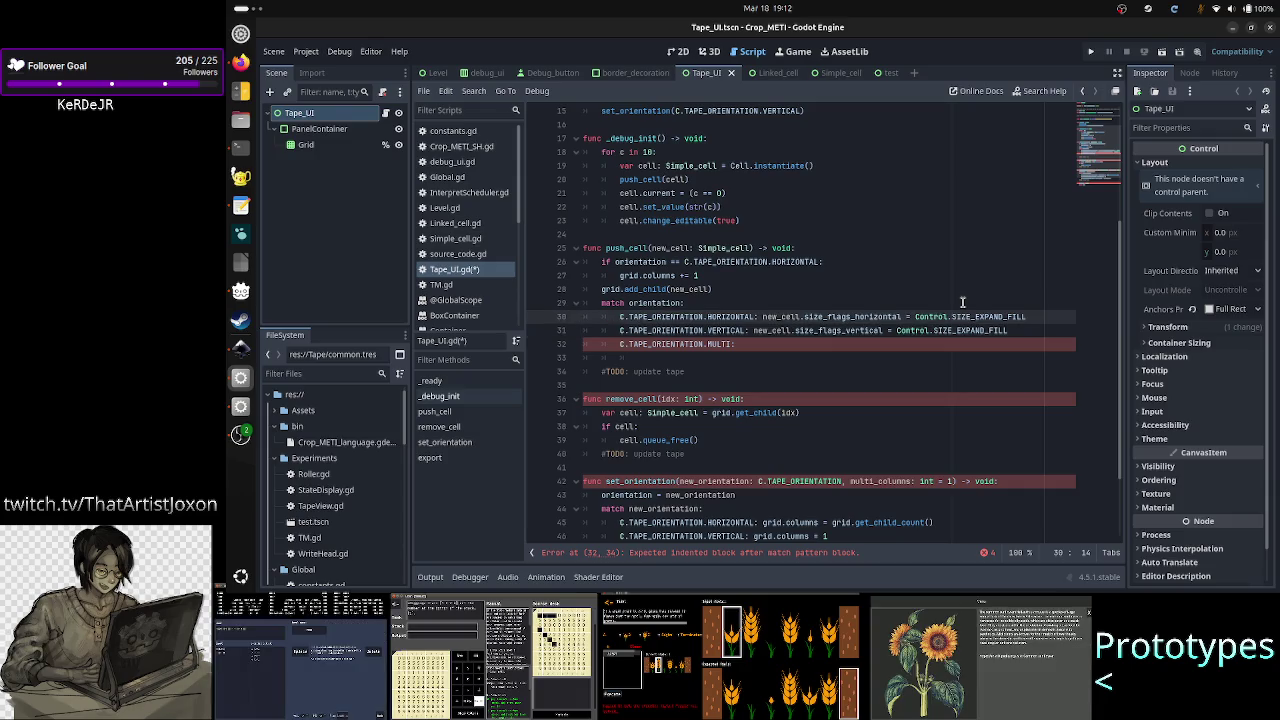
key("ctrl+Right")
key("ctrl+Right")
key("ctrl+Right")
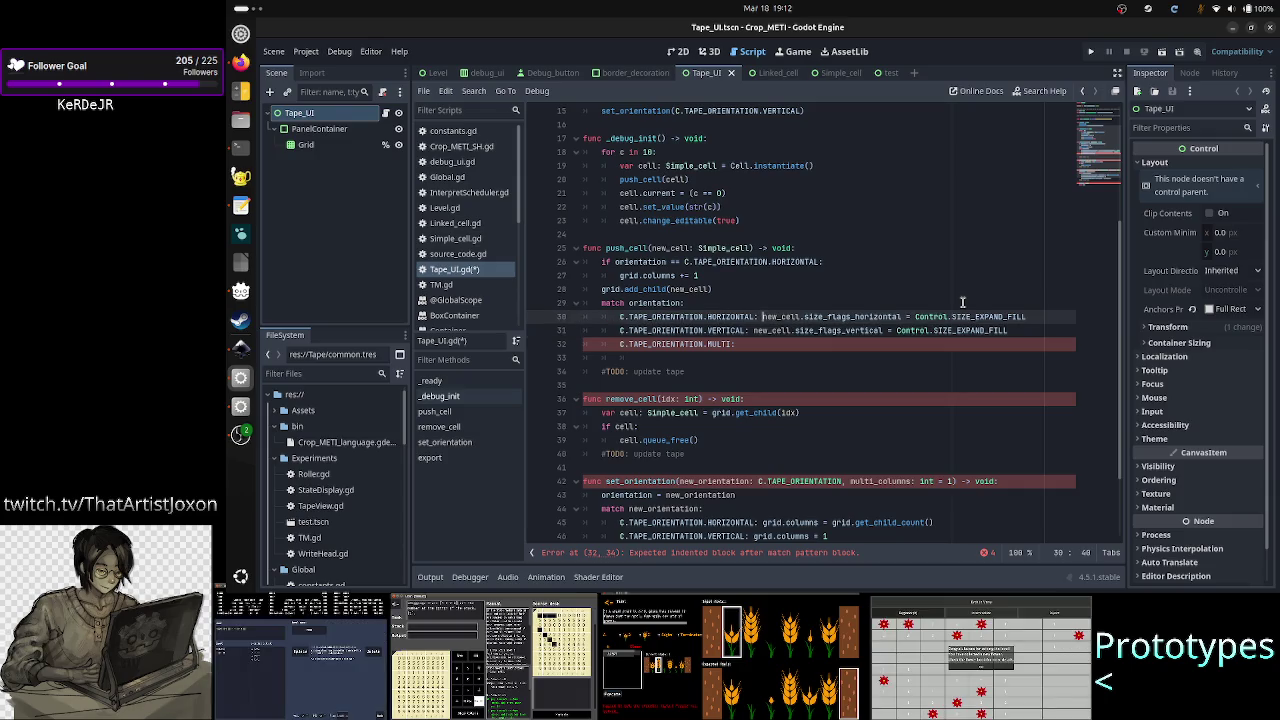
key("shift+Right")
key("shift+Right")
key("shift+Right")
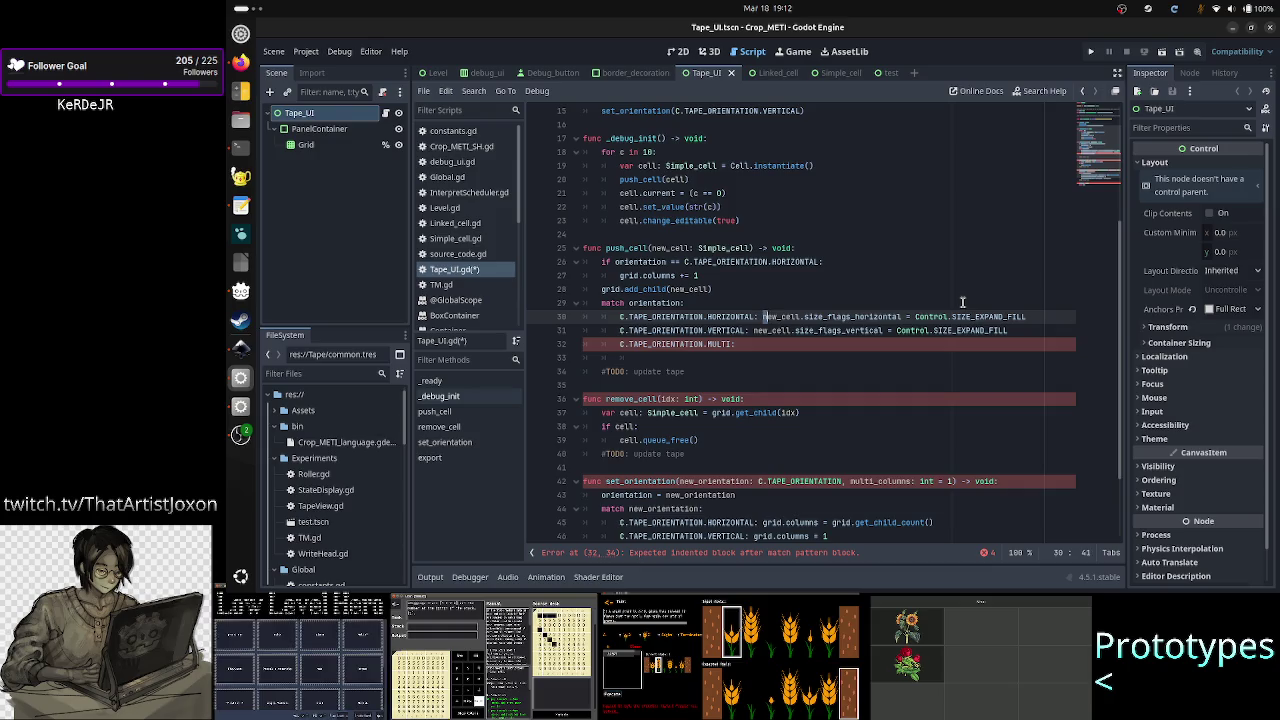
key("shift+Right")
key("shift+Right")
key("shift+Right")
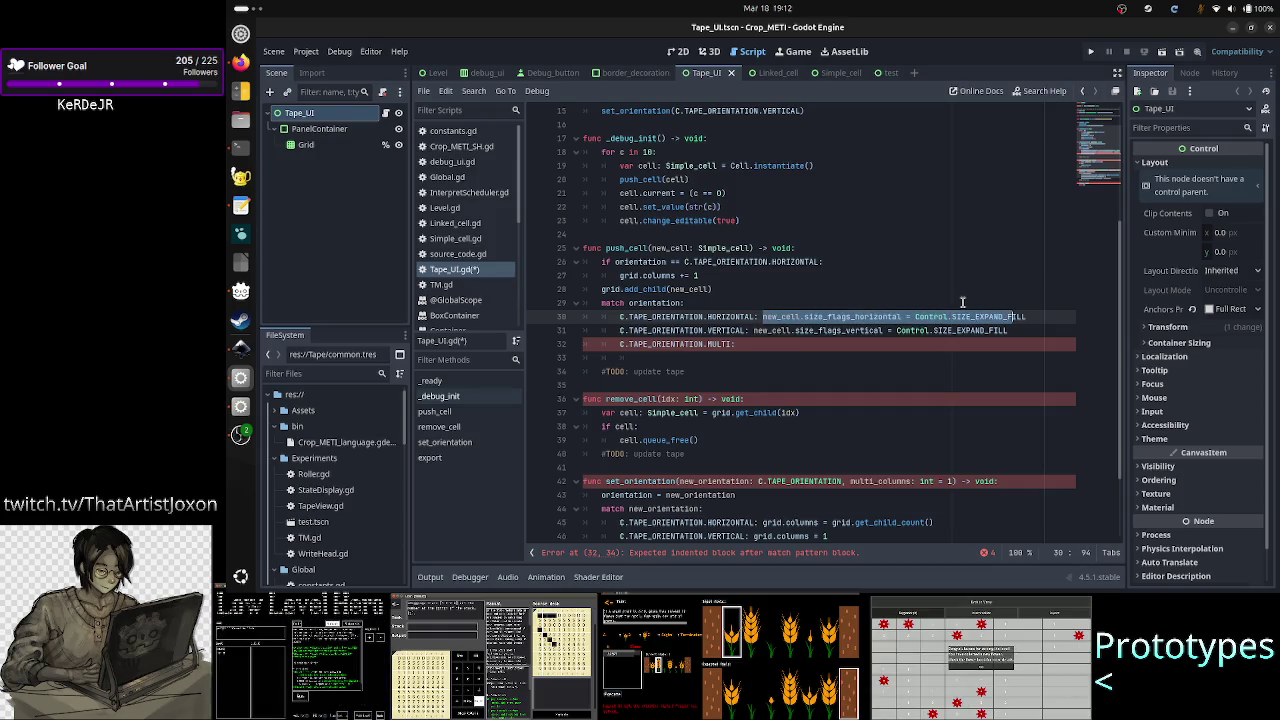
key("ctrl+c")
key("Down")
key("Down")
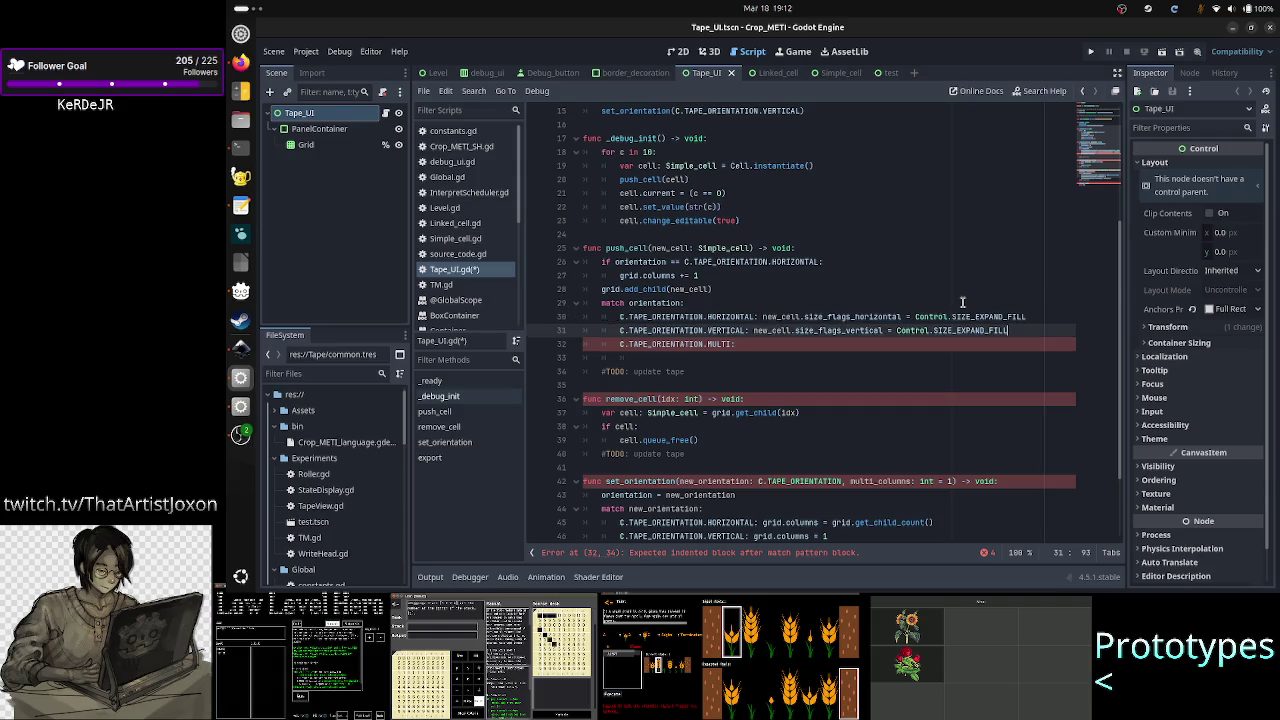
key("Return")
key("ctrl+v")
- Copy the vertical SIZE_EXPAND_FILL statement under MULTI, save Tape_UI.gd, and run the scene
key("Up")
key("Up")
key("Left")
key("Left")
key("Left")
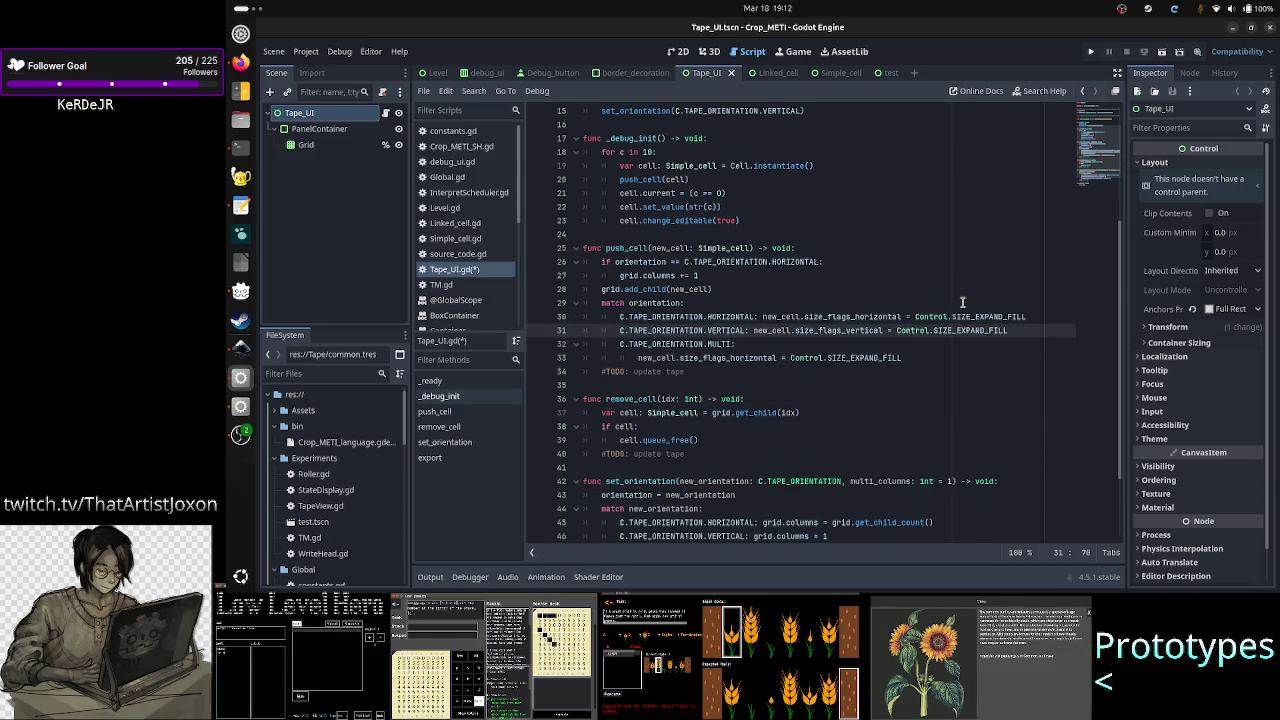
key("shift+Right")
key("shift+Right")
key("shift+Right")
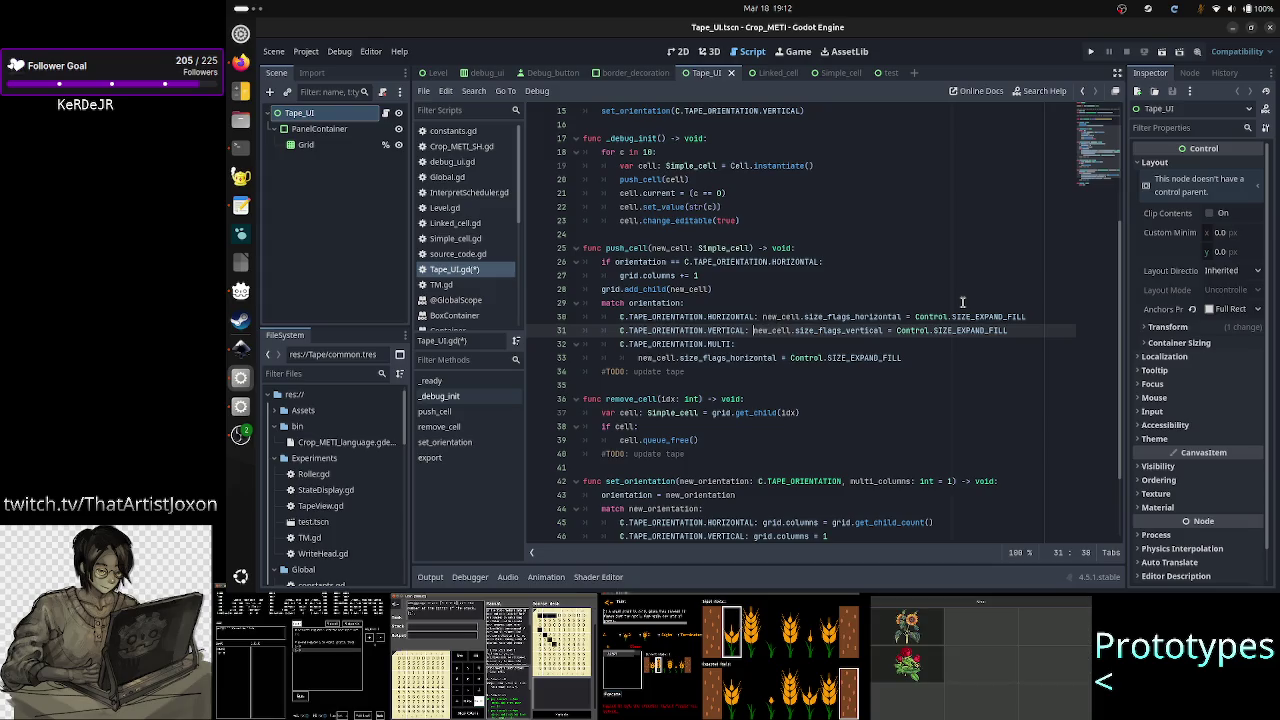
key("shift+Right")
key("shift+Right")
key("shift+Right")
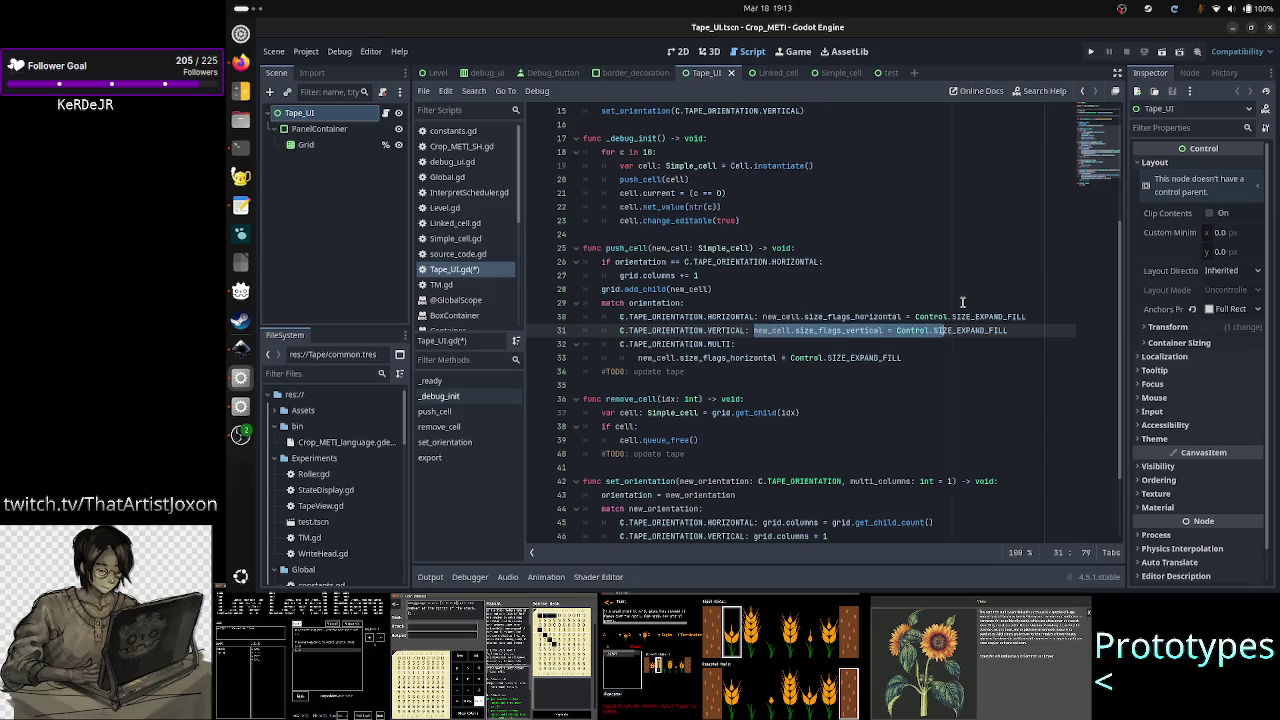
key("ctrl+c")
key("Down")
key("Down")
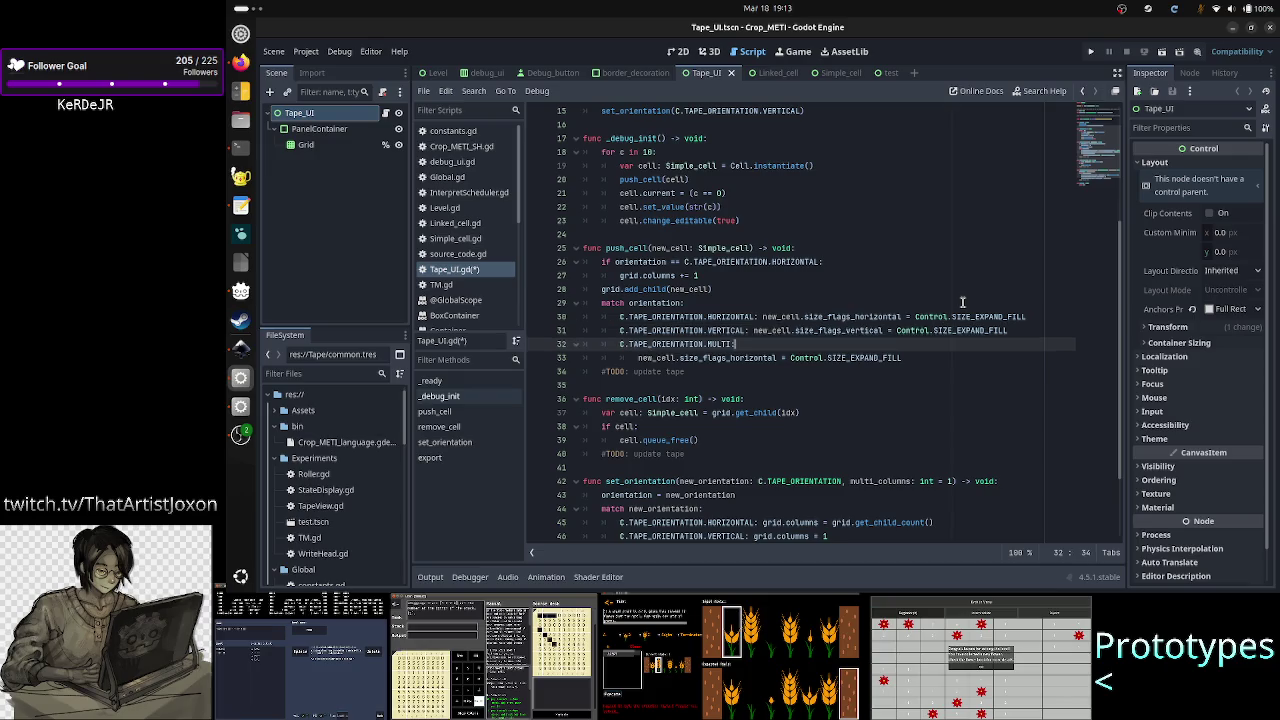
key("Return")
key("ctrl+v")
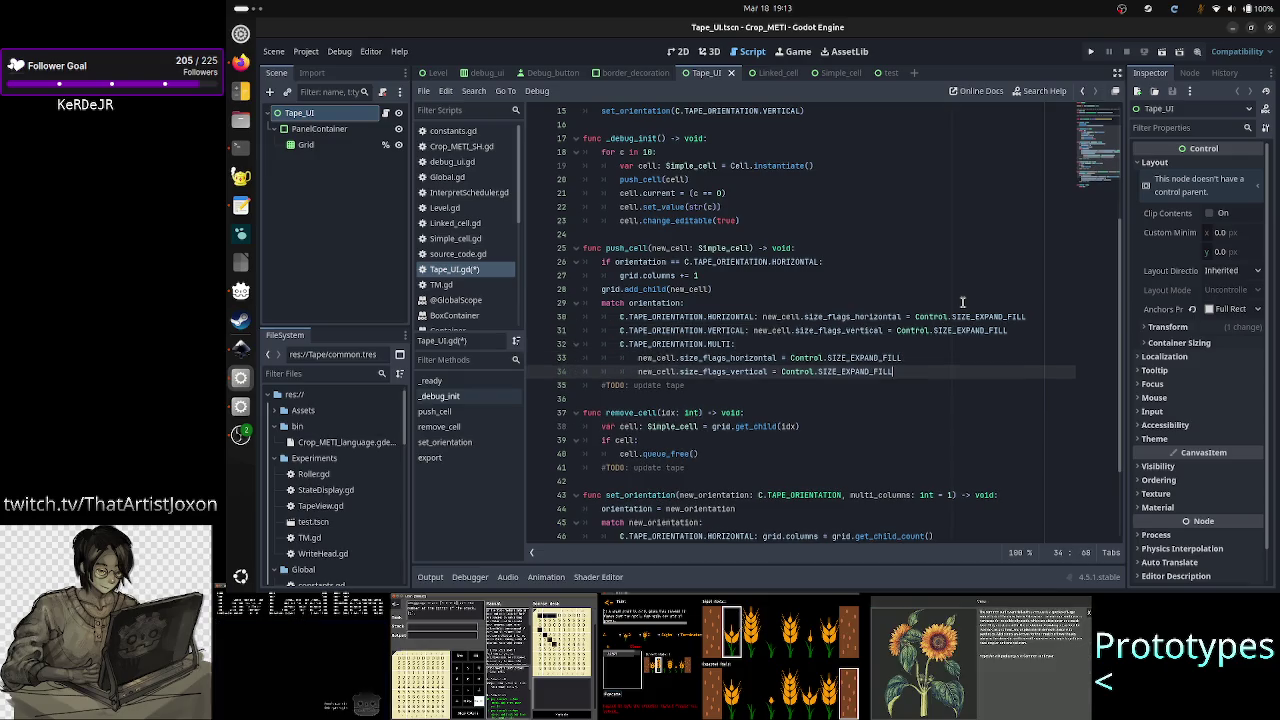
key("Down")
key("Down")
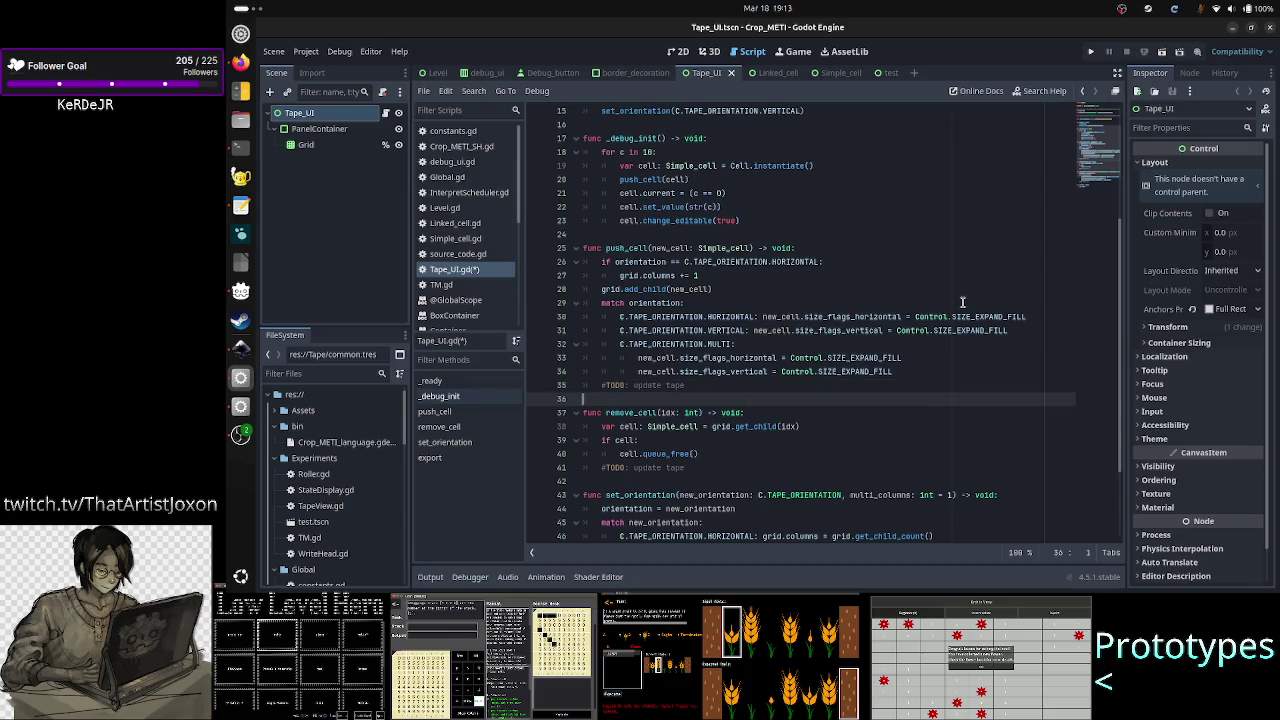
key("ctrl+s")
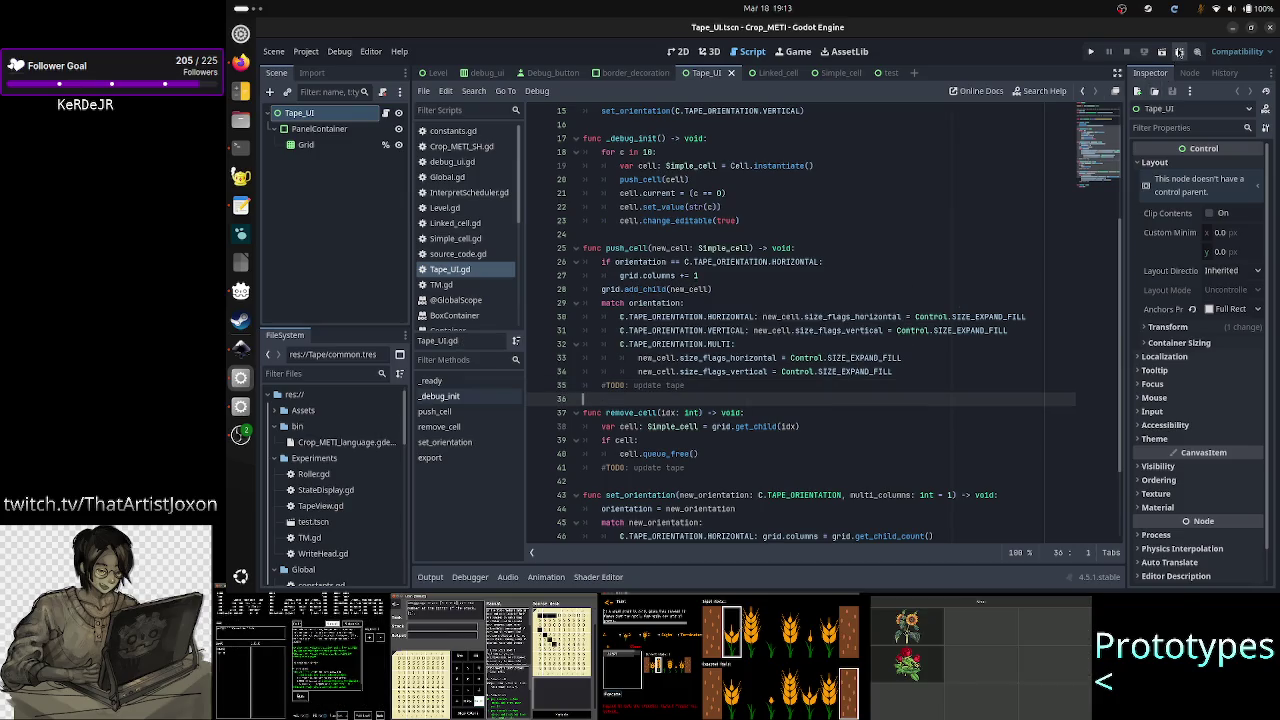
left_click(1165, 57)
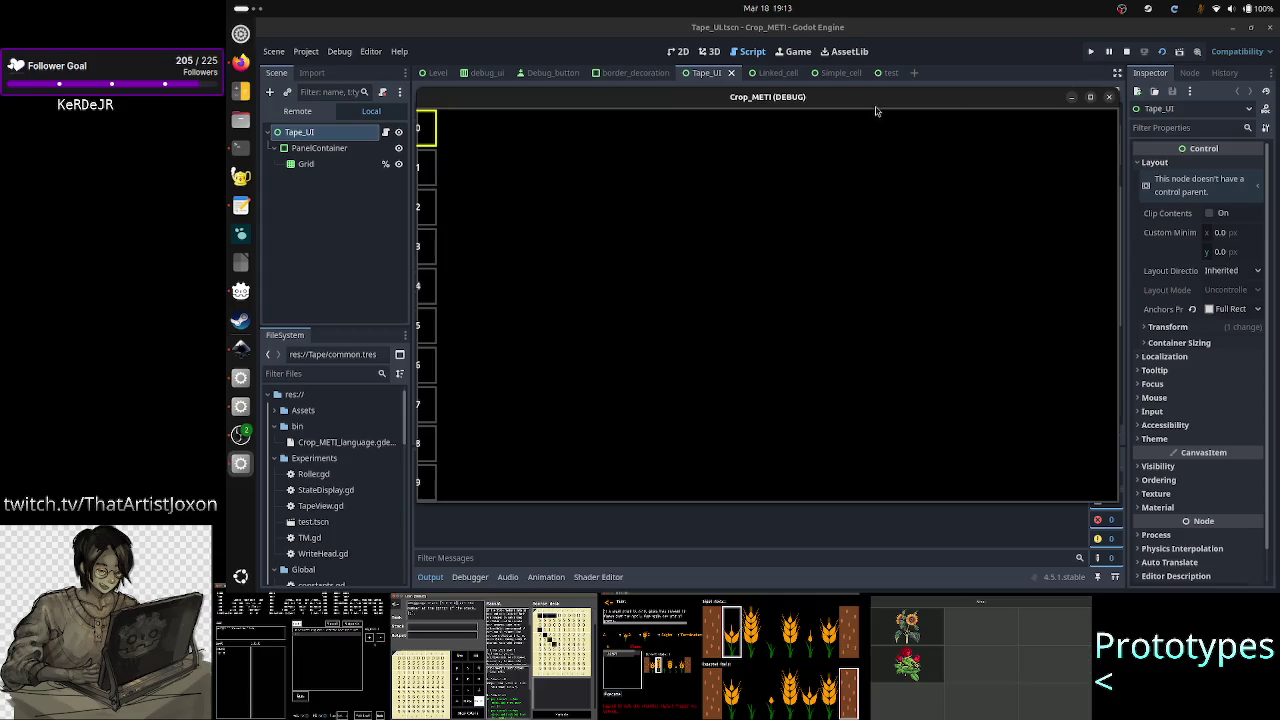
mouse_move(875, 107)
left_mouse_down()
mouse_move(826, 117)
mouse_move(926, 112)
left_mouse_up()
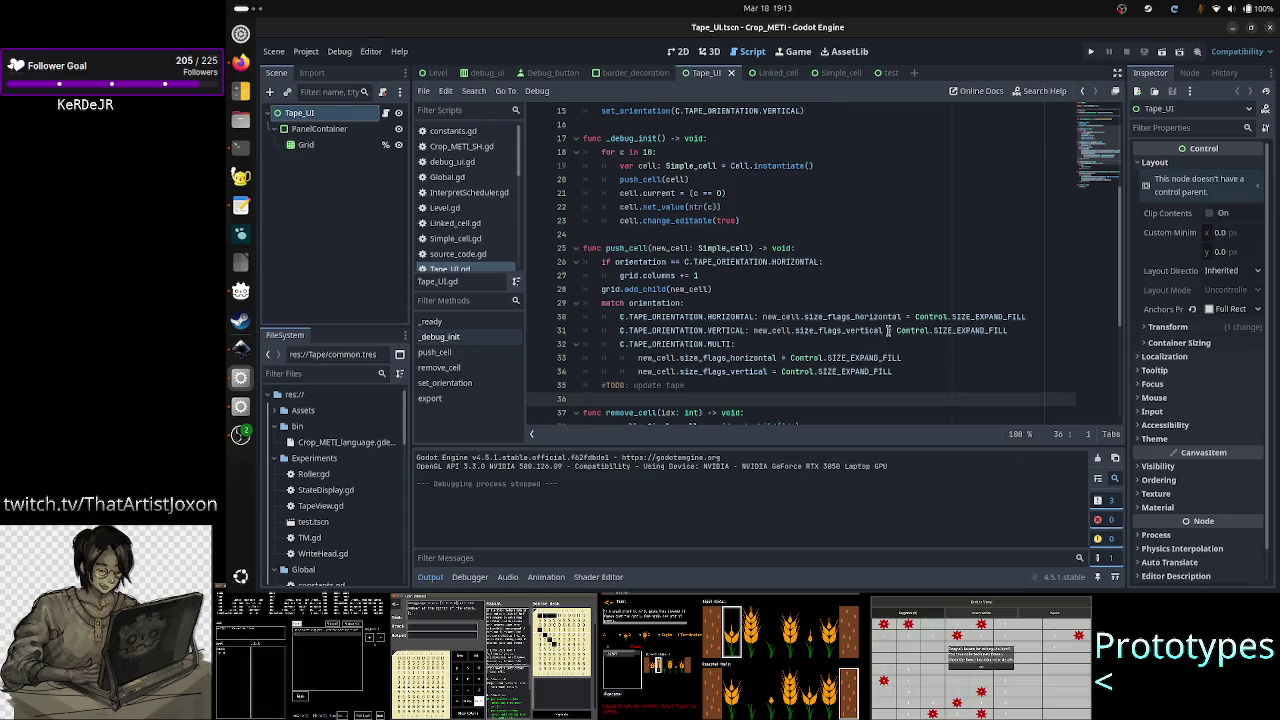
- Move the HORIZONTAL and VERTICAL new_cell size-flag assignments onto indented lines, then rerun the scene
left_click(762, 318)
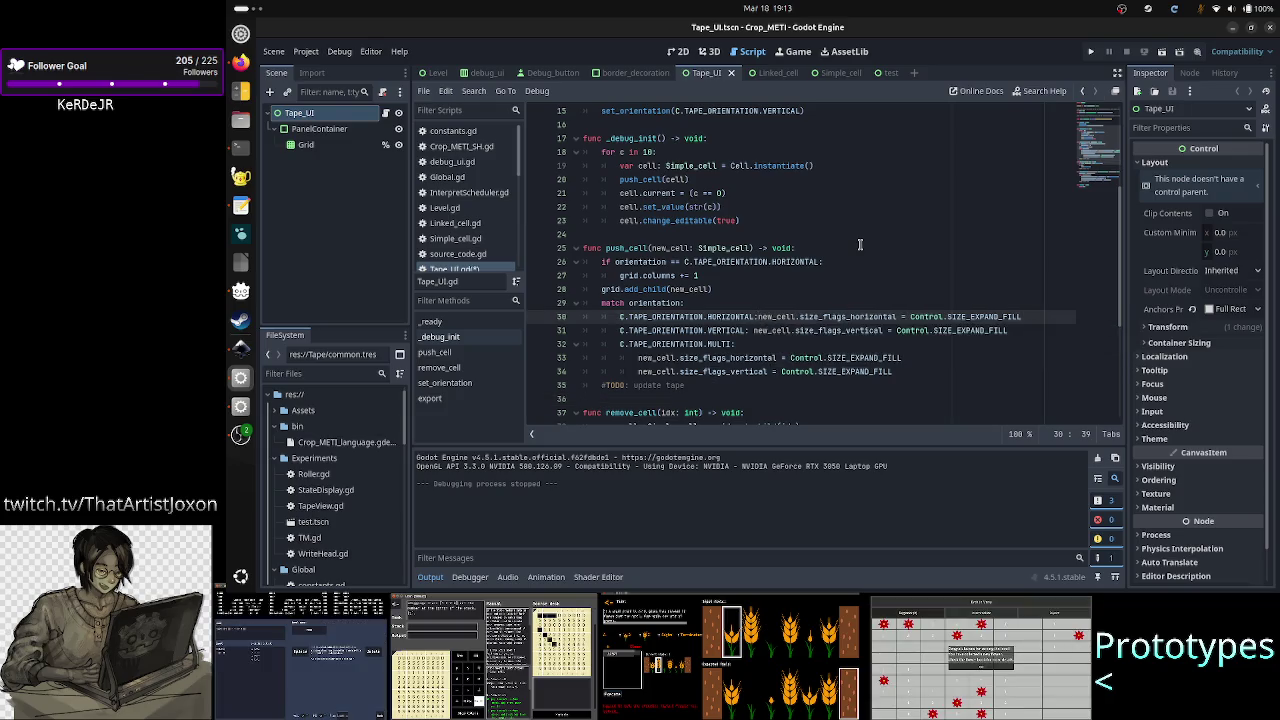
key("Return")
key("Down")
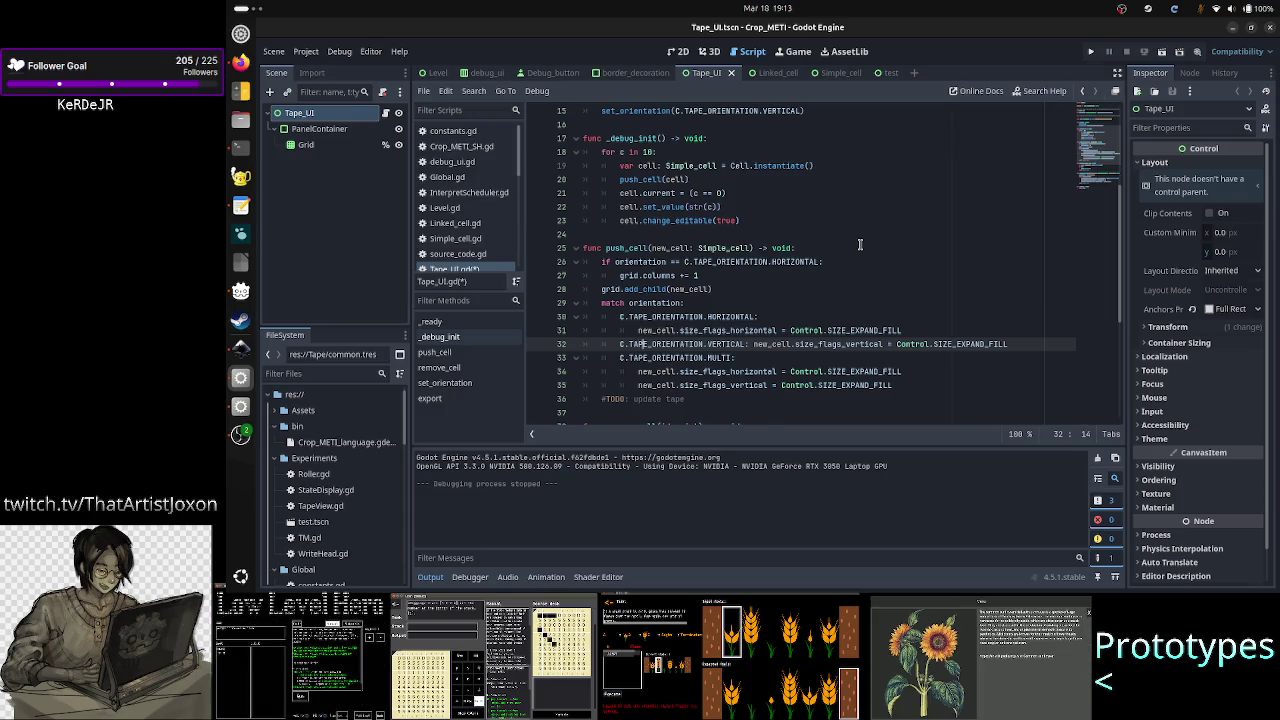
key("Right")
key("Right")
key("Right")
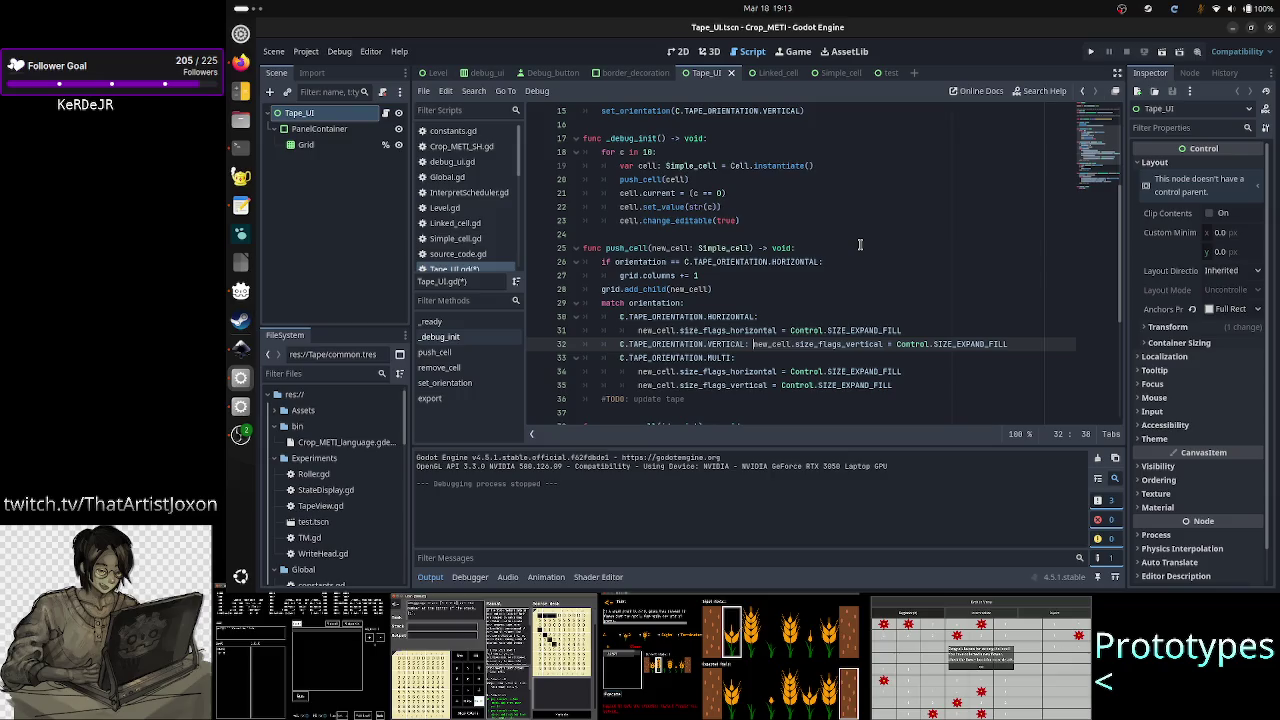
key("Return")
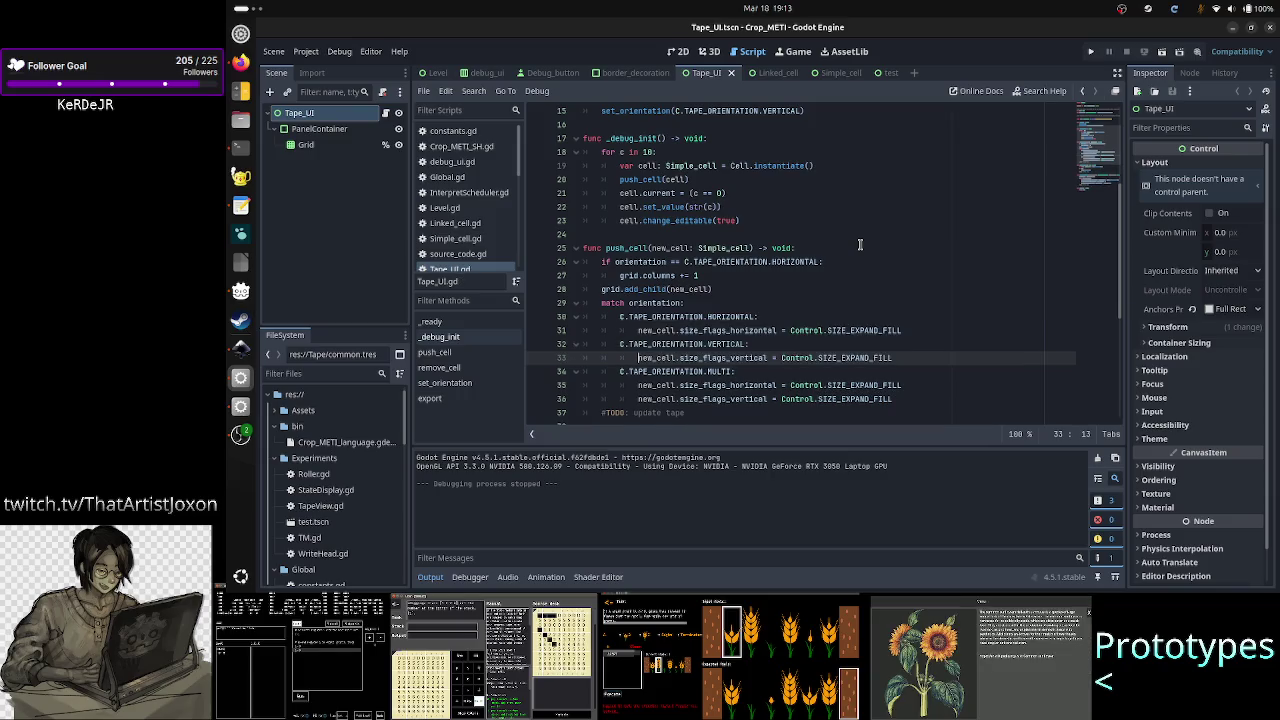
left_click(1160, 57)
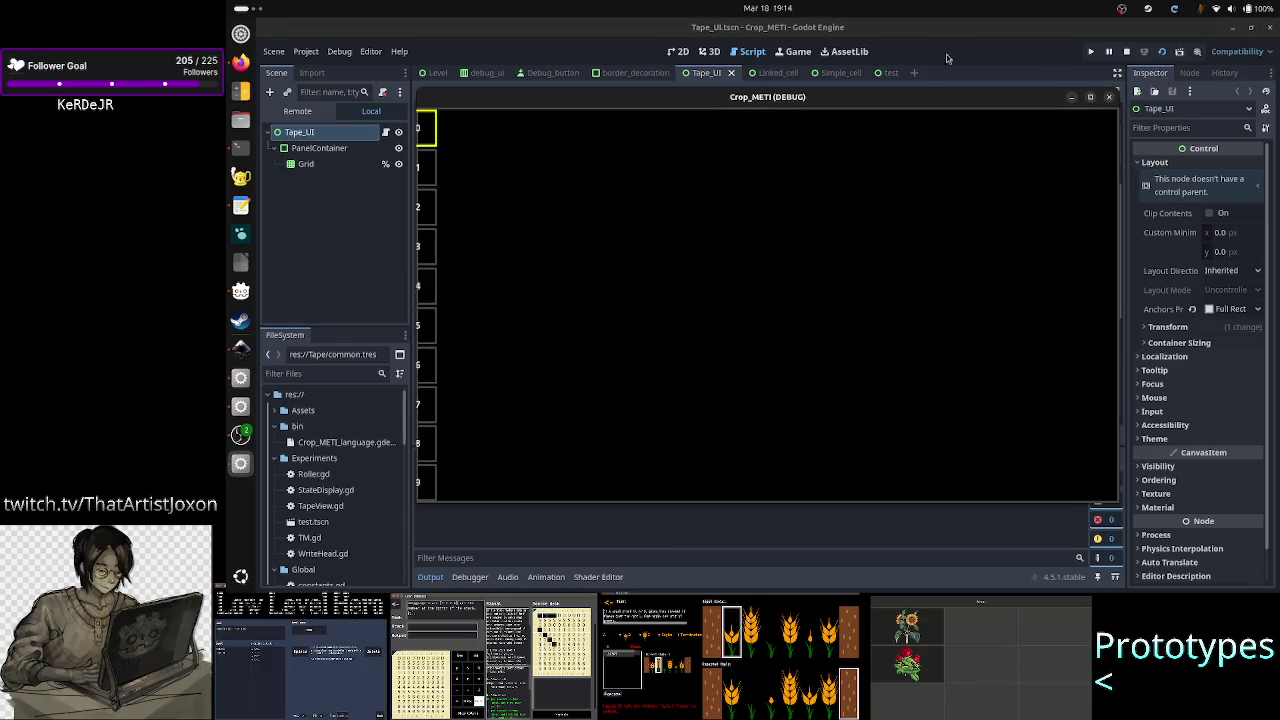
double_click(915, 100)
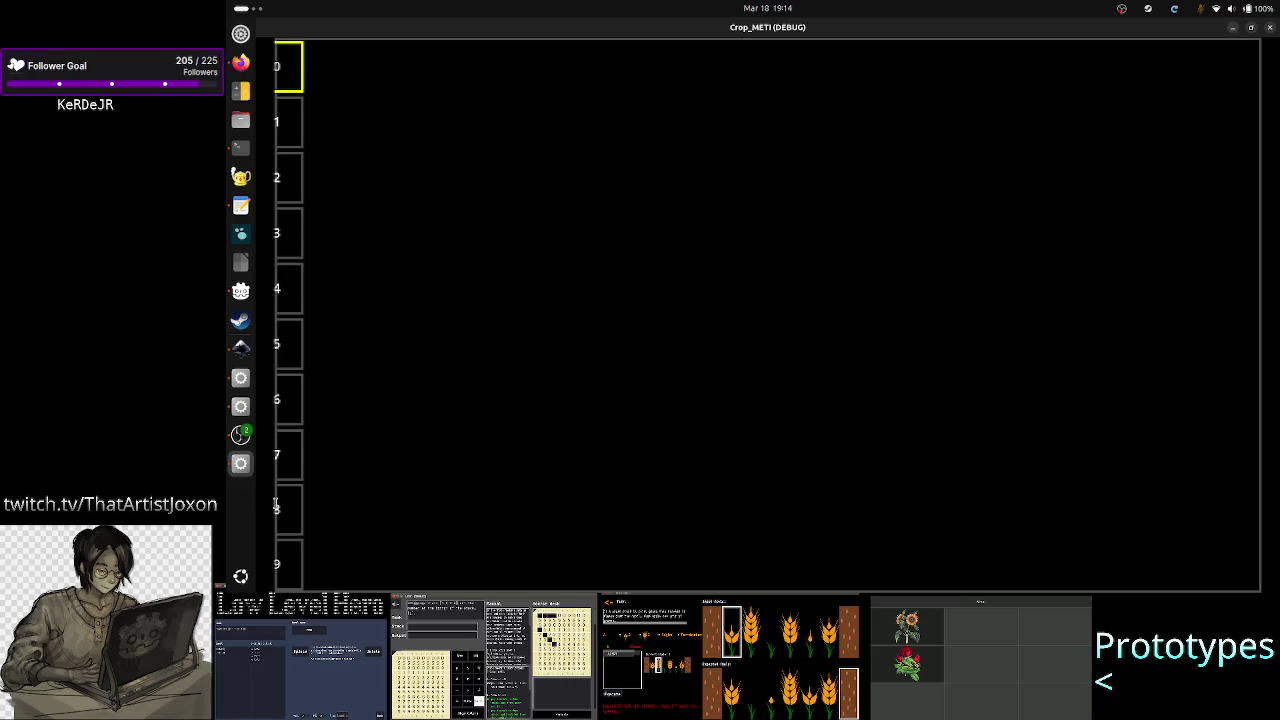
left_click(1272, 29)
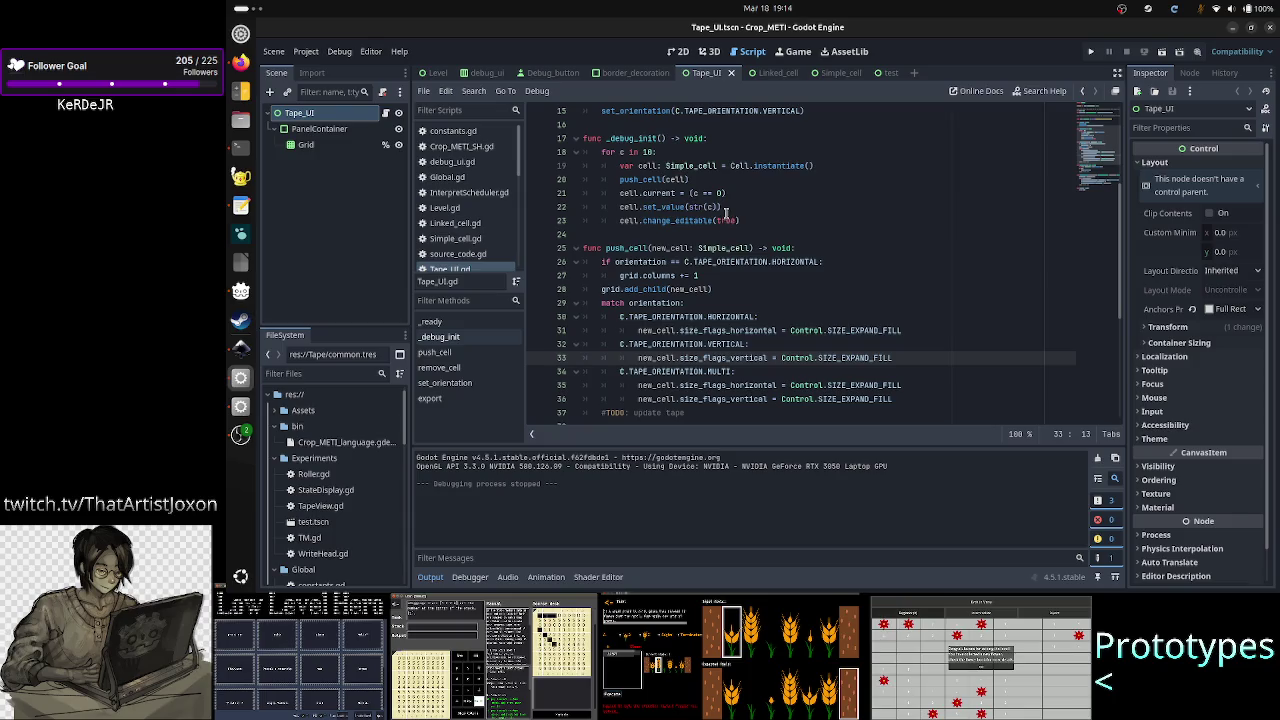
left_click(844, 77)
- Inspect Simple_cell's Square_container and Value nodes in 2D, then return to the Tape_UI scene
left_click(677, 51)
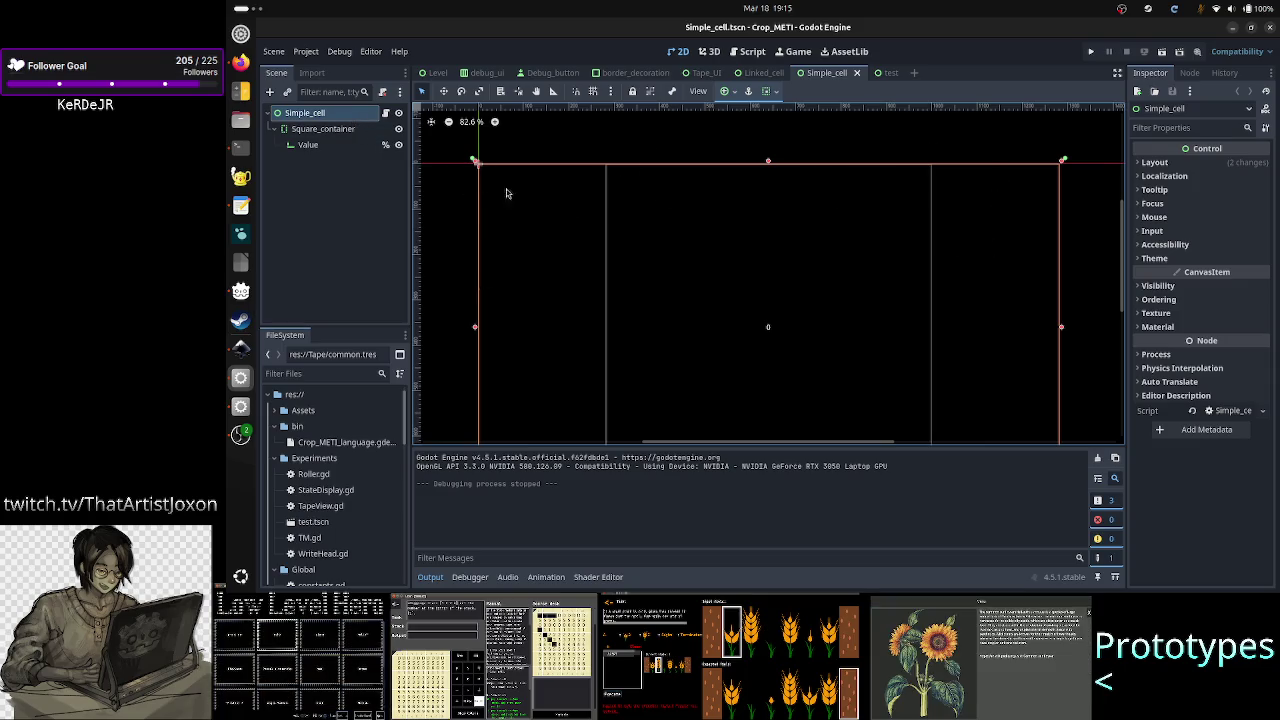
left_click(351, 133)
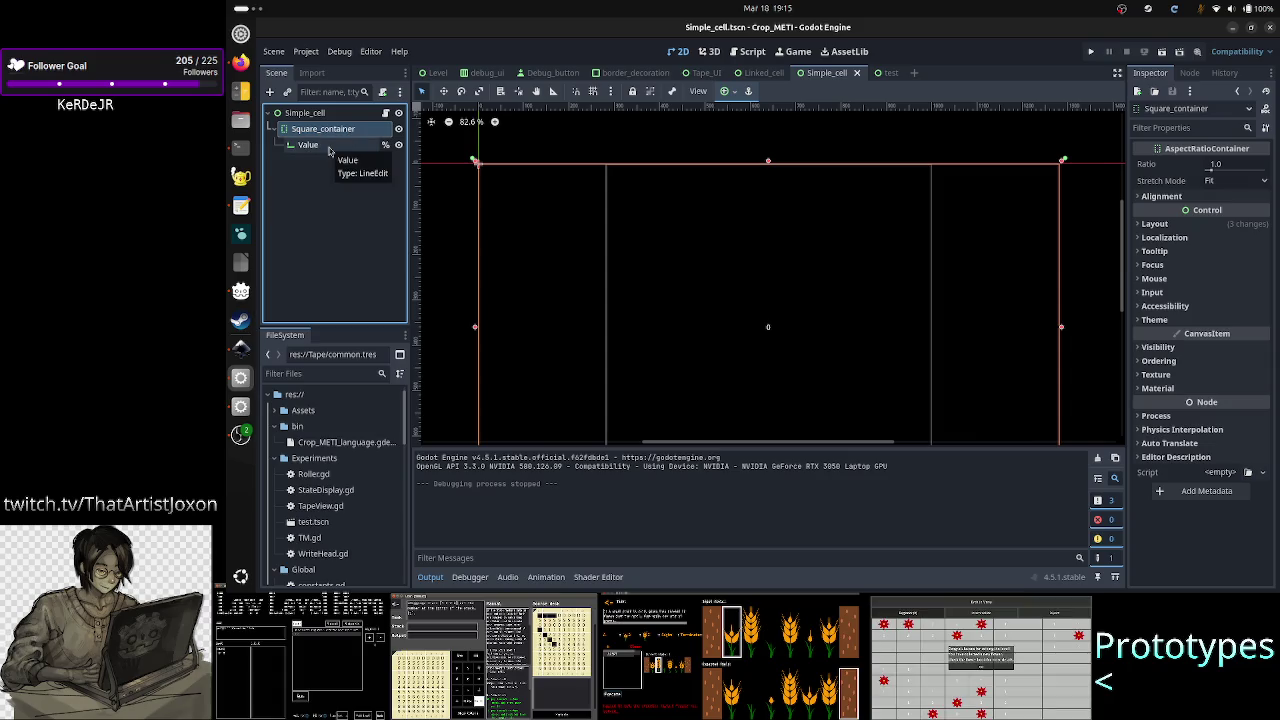
left_click(329, 149)
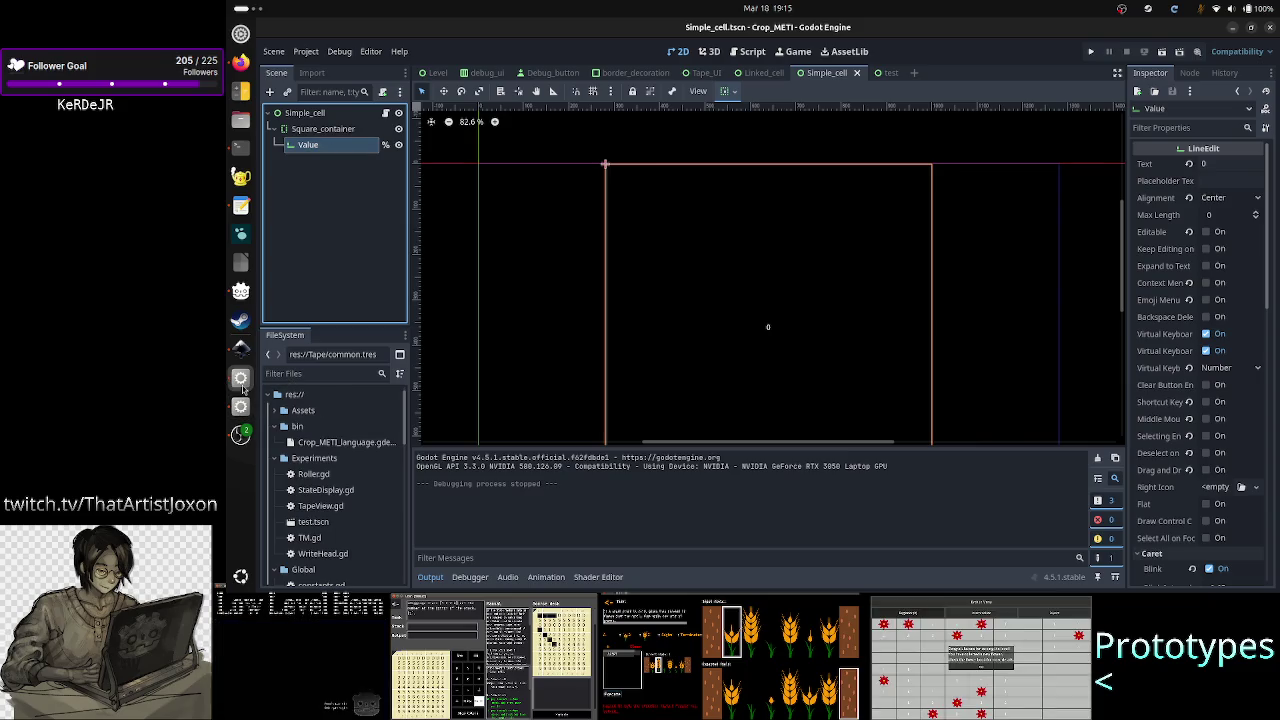
left_click(704, 72)
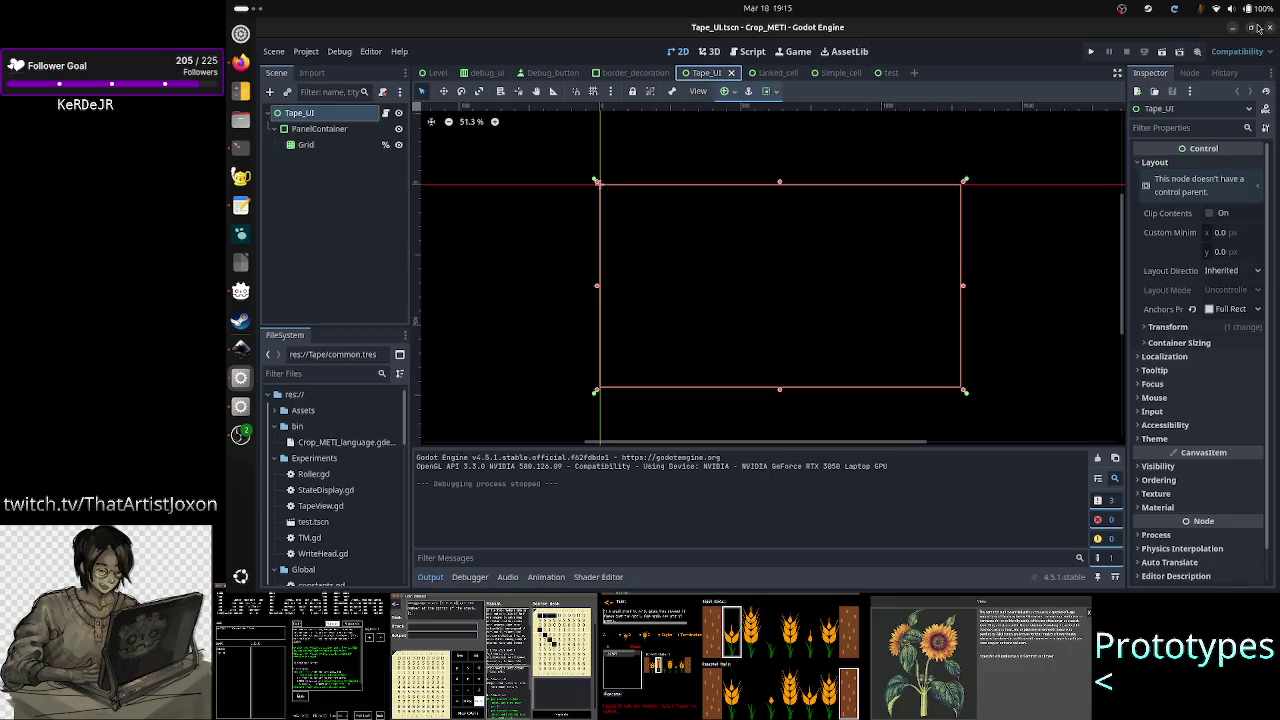
- Run the Tape_UI scene and enlarge the debug window showing cells 0–9 vertically
left_click(1162, 52)
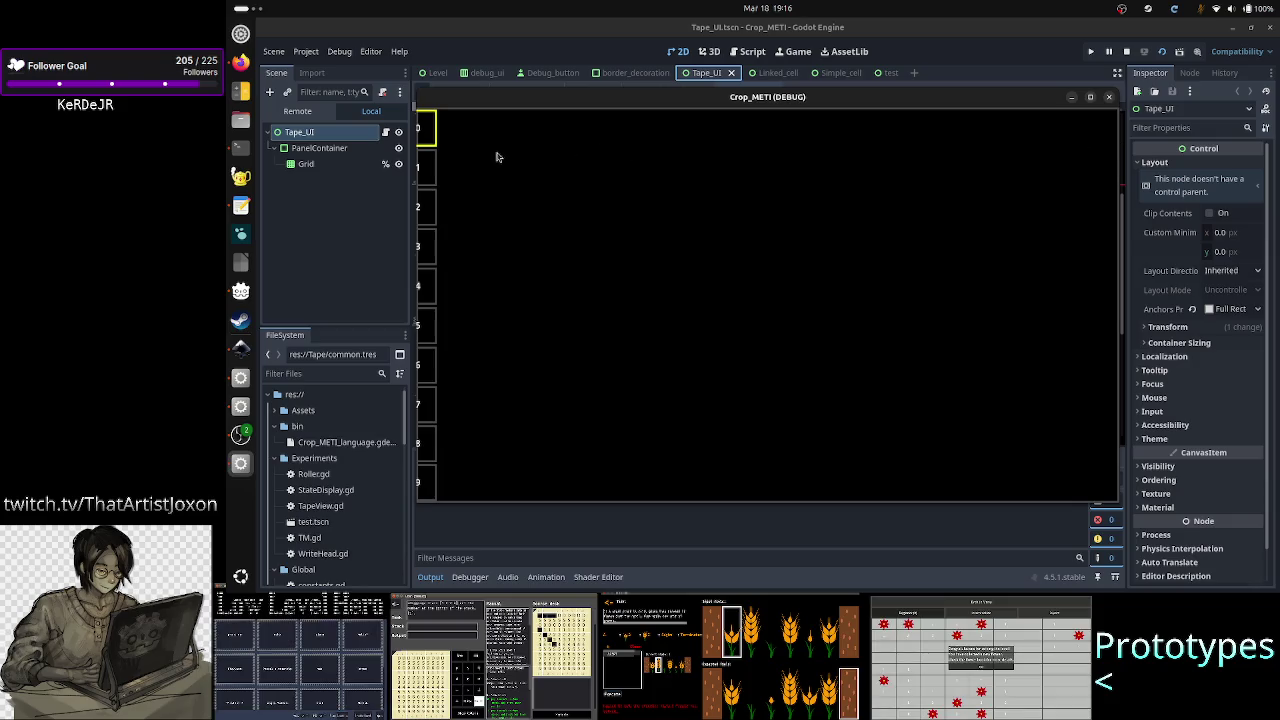
left_click(1092, 97)
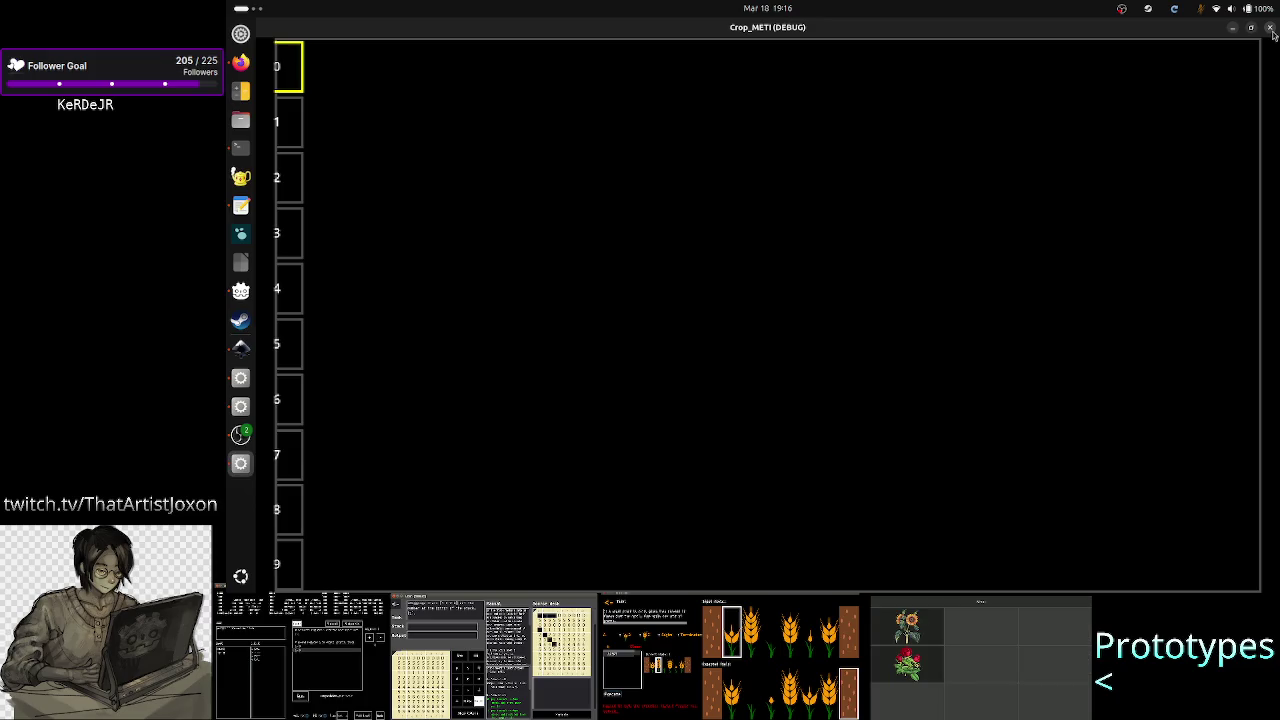
- Close the Crop_METI (DEBUG) game window to stop the run
left_click(1271, 30)
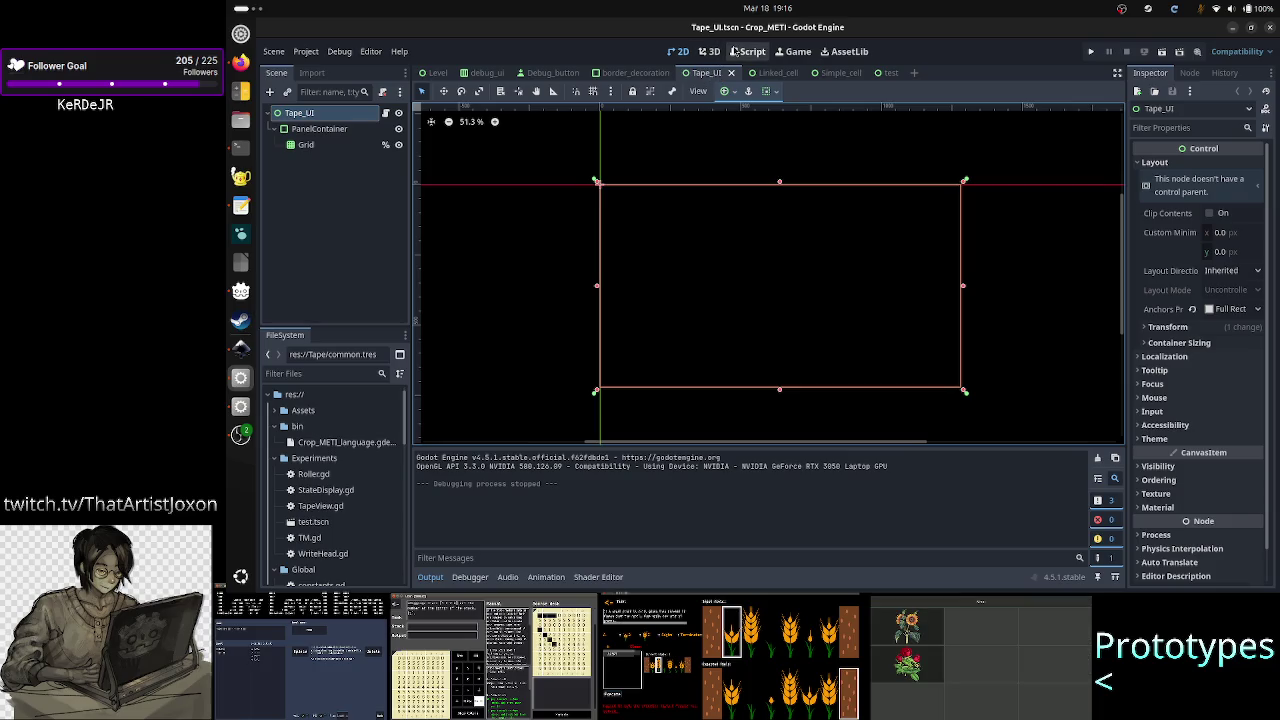
left_click(320, 146)
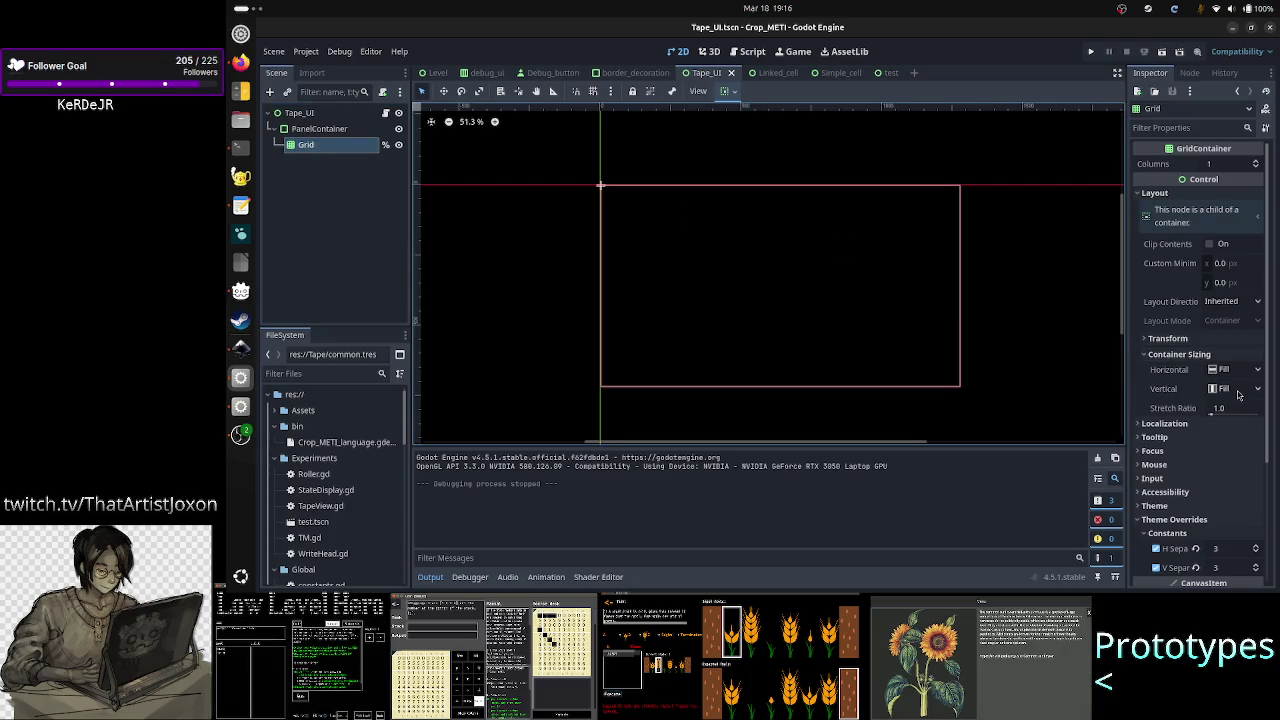
left_click(302, 113)
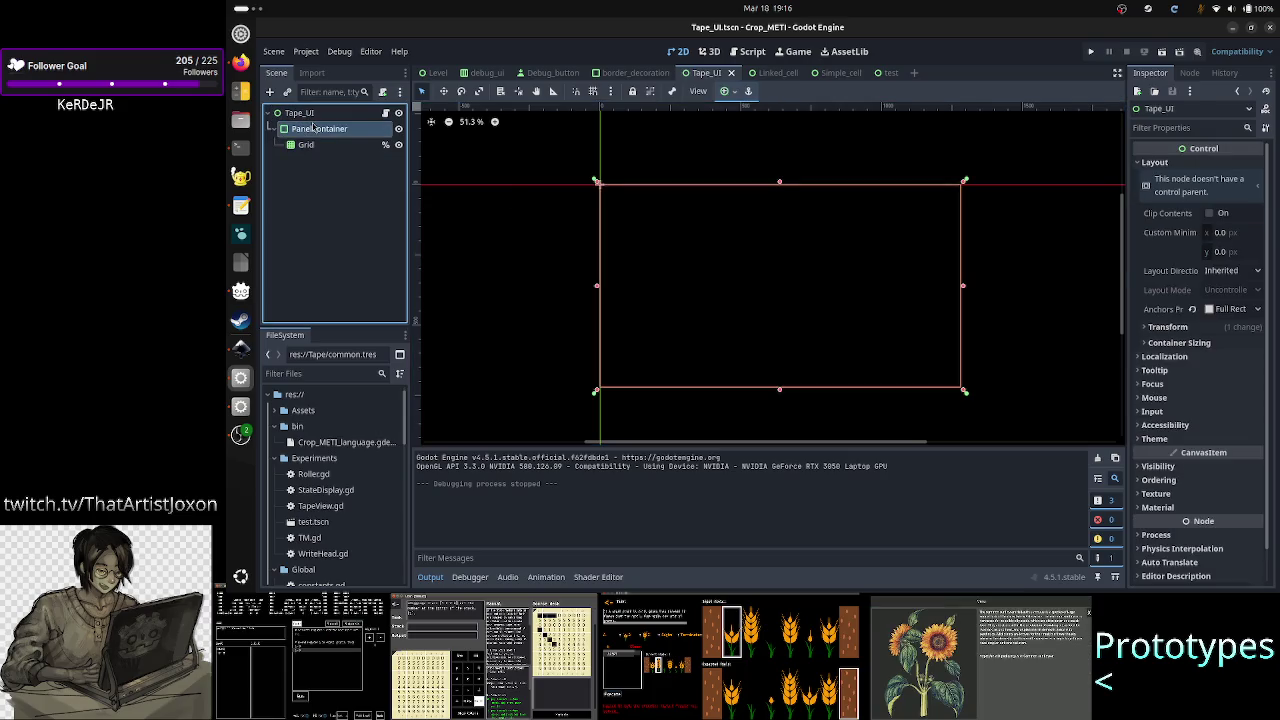
left_click(314, 128)
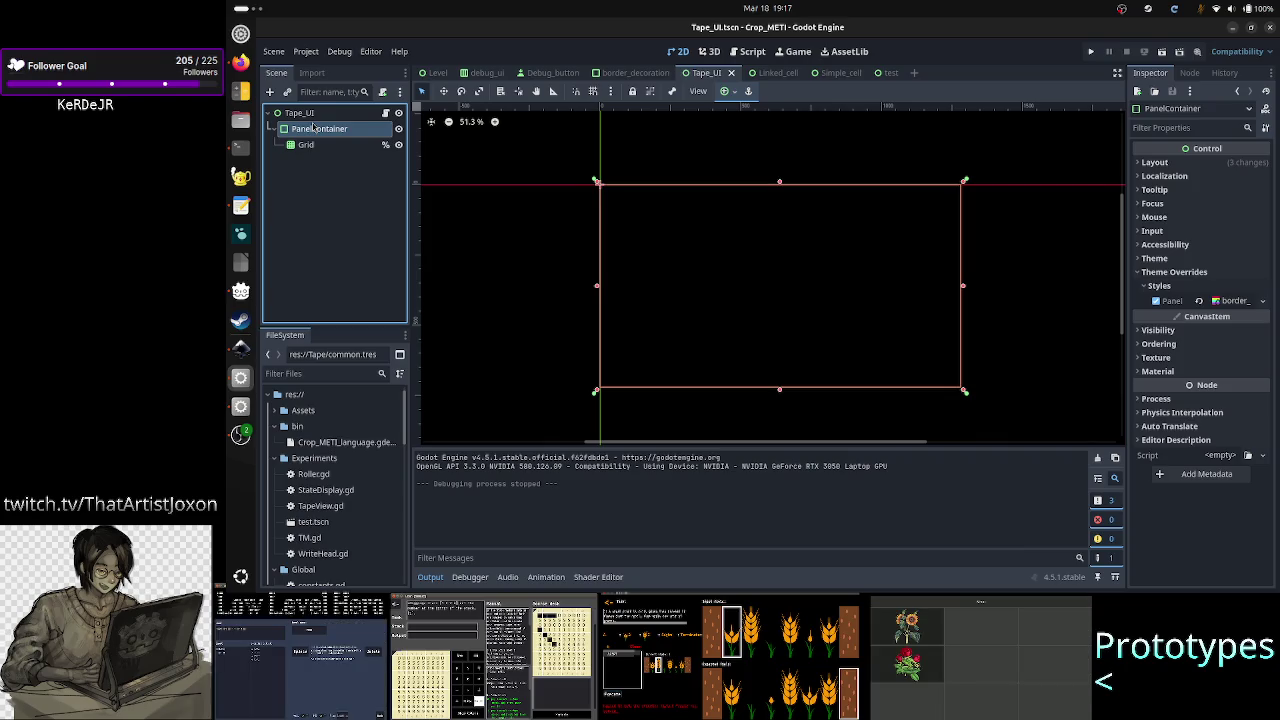
left_click(313, 145)
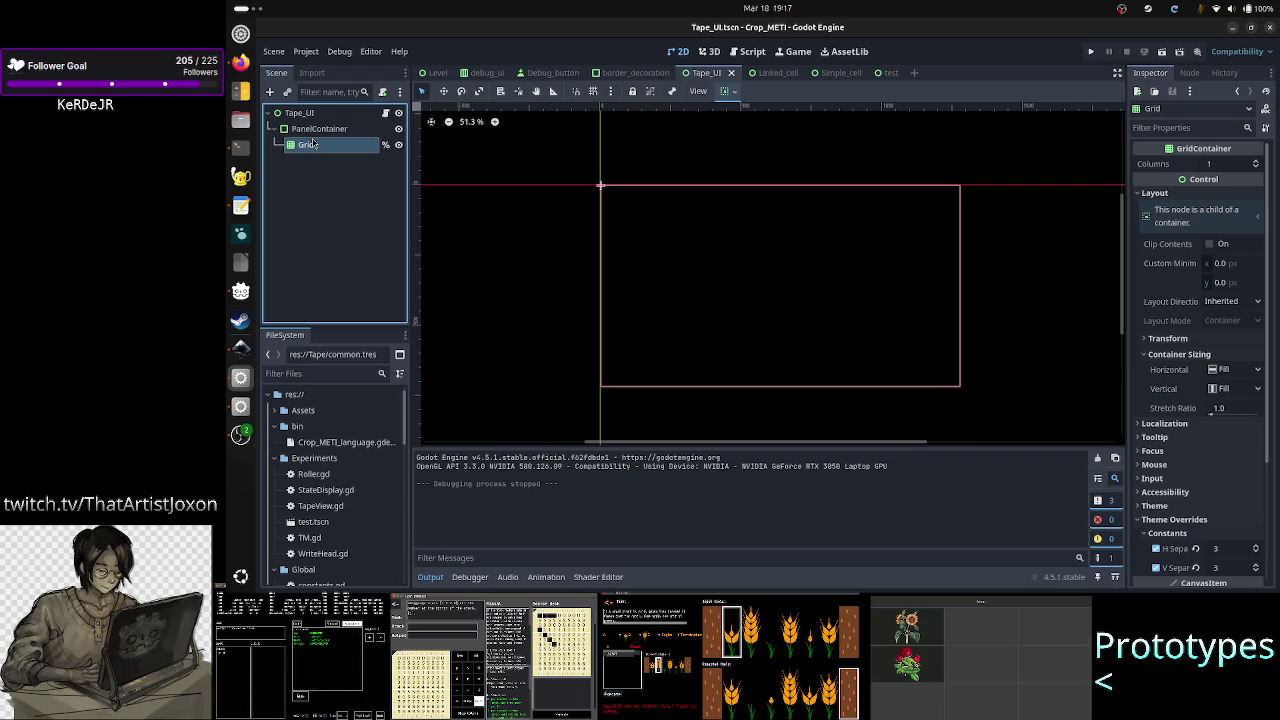
left_click(637, 189)
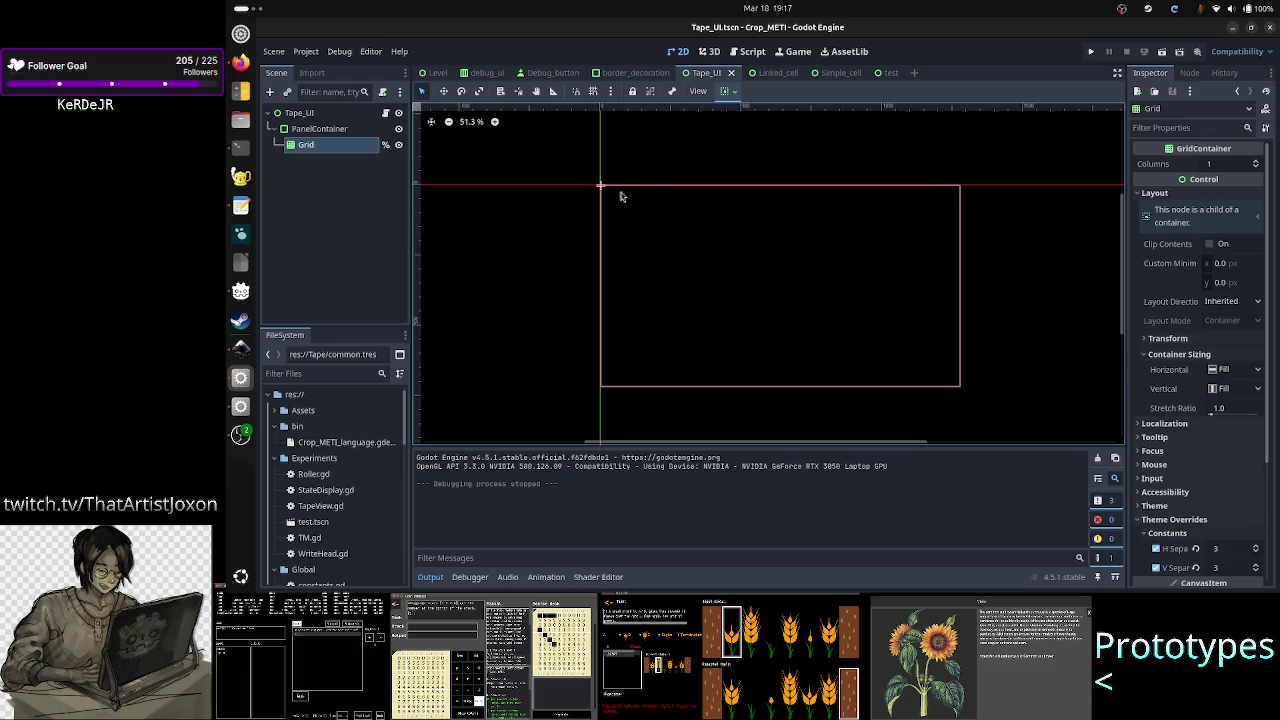